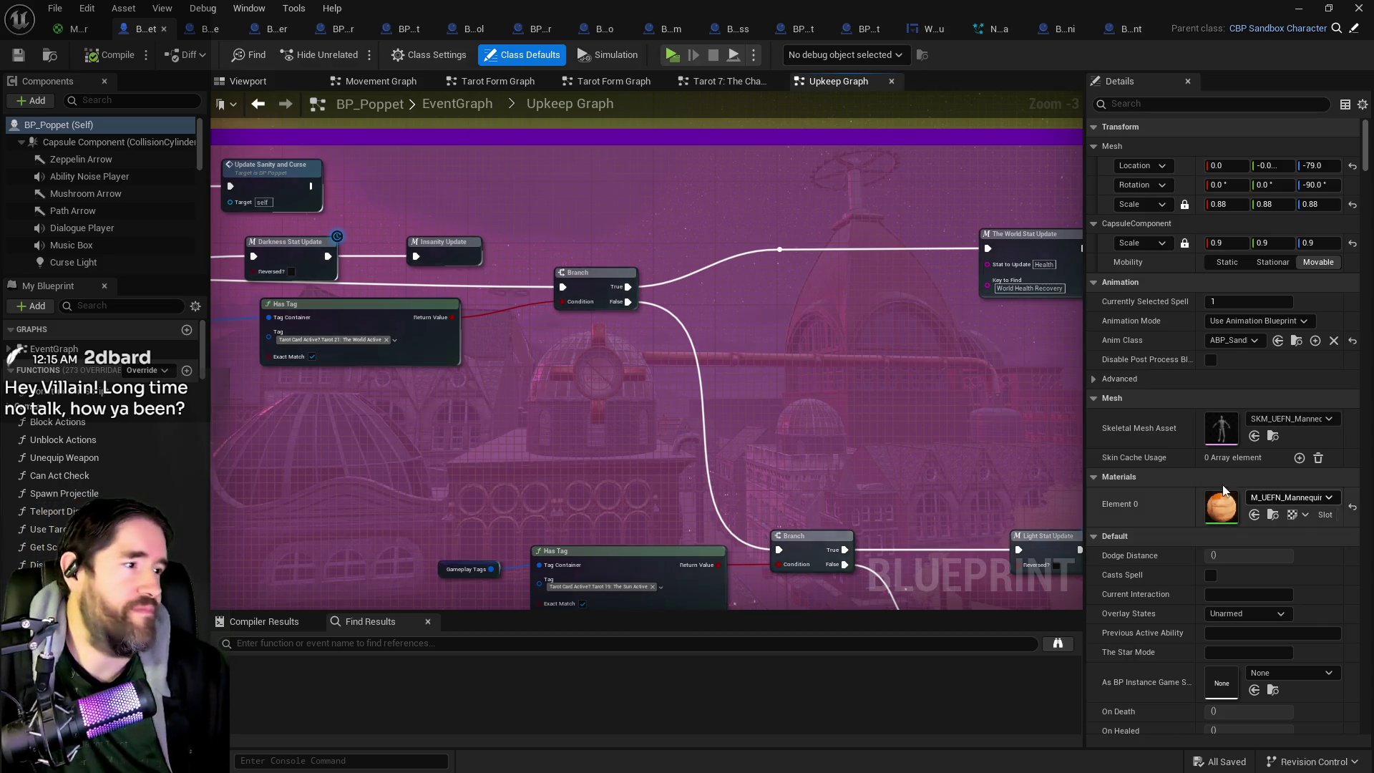
# Step: From the EventGraph, enter the Tarot Graph and open the Tarot 10: Wheel Of Fortune graph
pyautogui.click(457, 104)
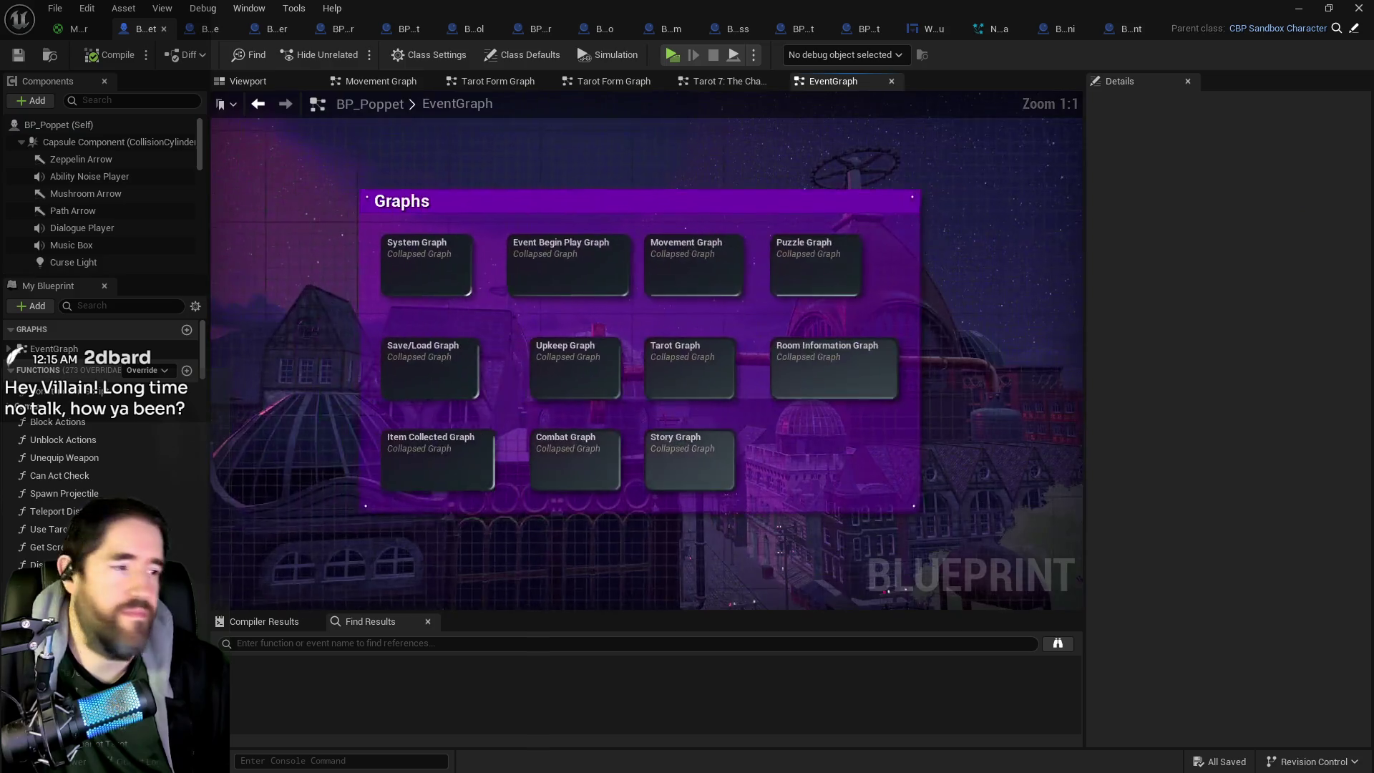
pyautogui.doubleClick(720, 359)
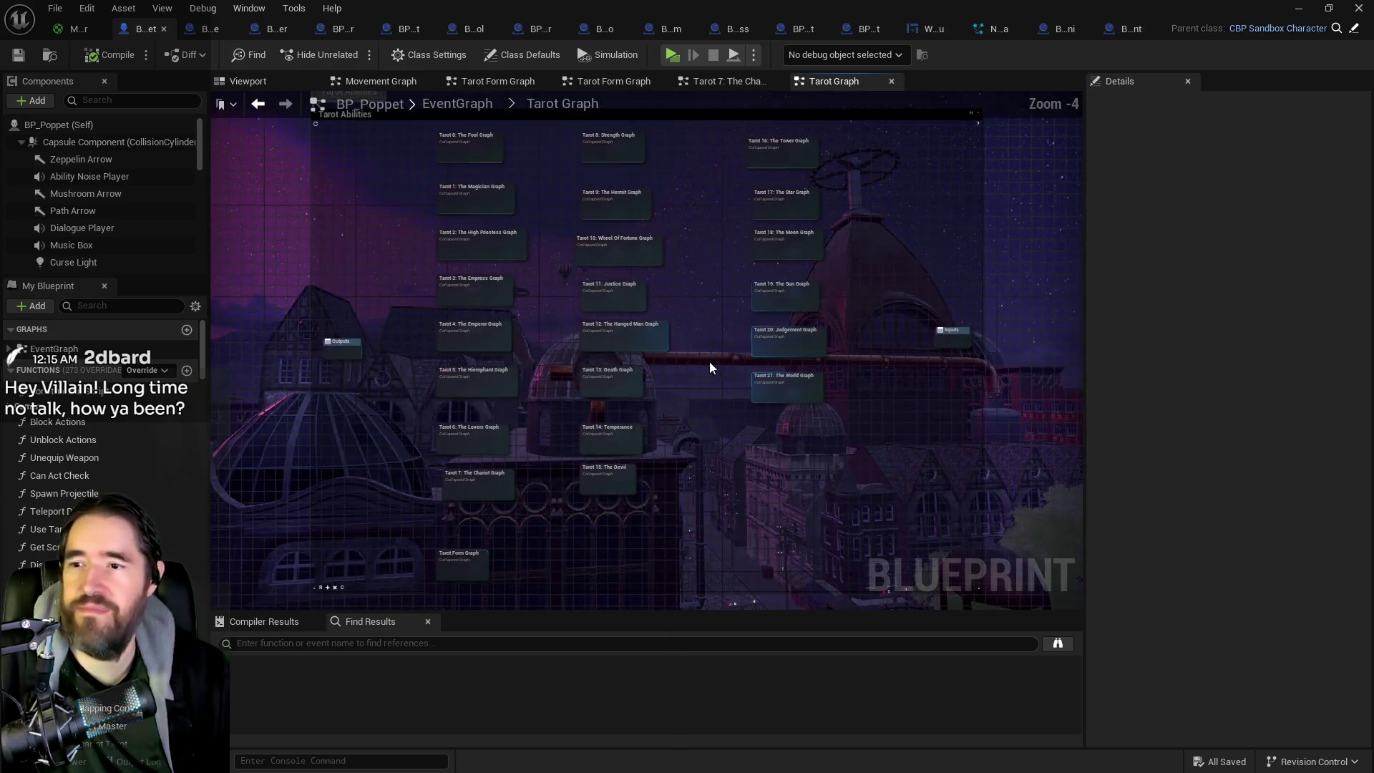
pyautogui.scroll(2, 684, 356)
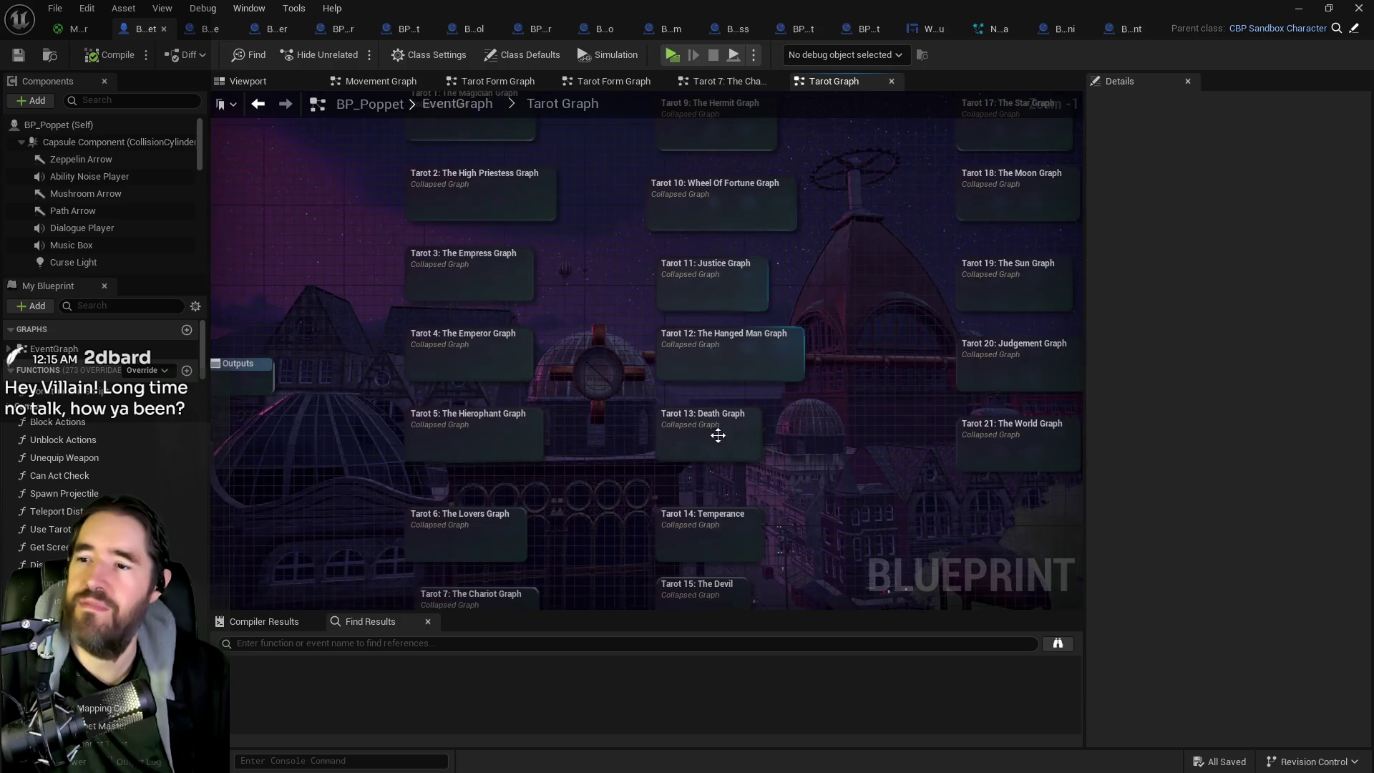
pyautogui.moveTo(684, 482)
pyautogui.mouseDown()
pyautogui.moveTo(677, 460)
pyautogui.moveTo(742, 542)
pyautogui.mouseUp()
pyautogui.moveTo(710, 466); pyautogui.dragTo(597, 605)
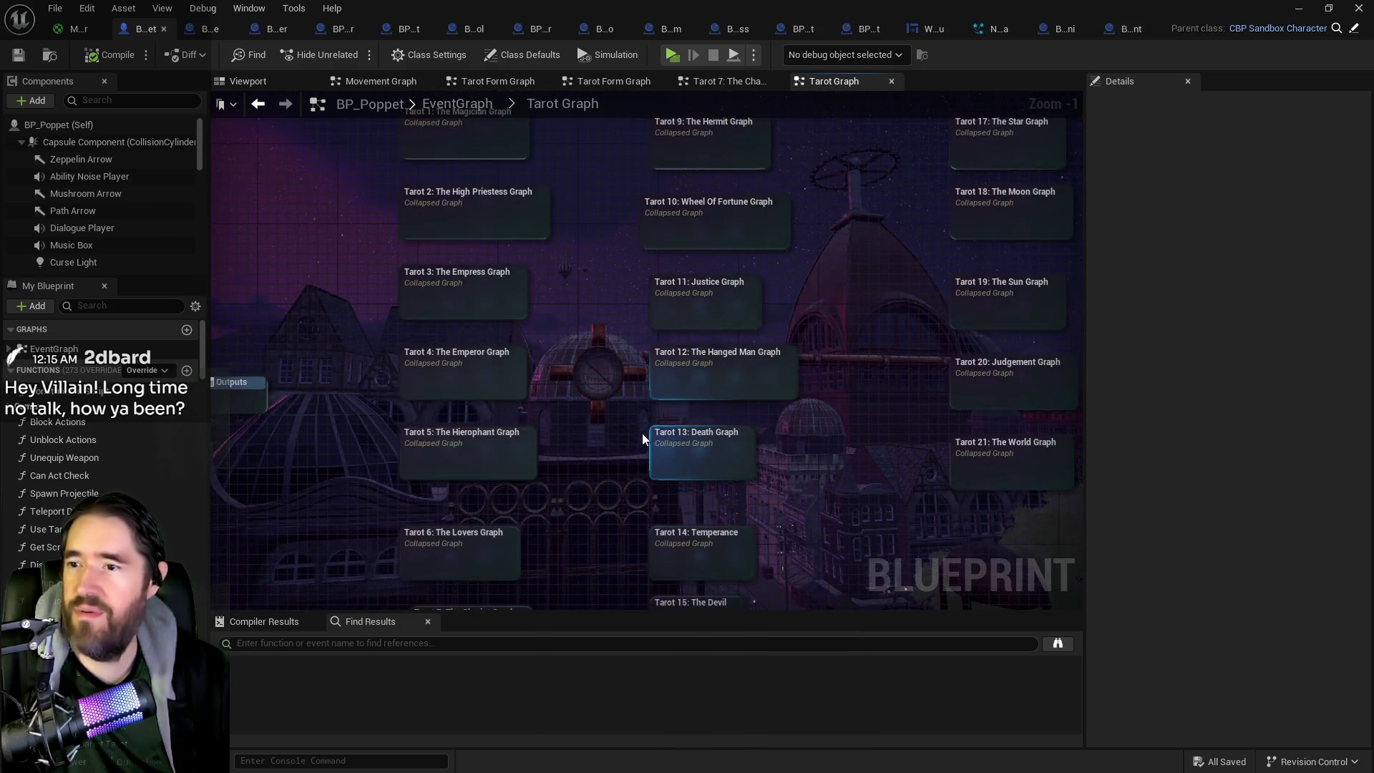
pyautogui.moveTo(642, 433)
pyautogui.mouseDown()
pyautogui.moveTo(640, 593)
pyautogui.moveTo(641, 442)
pyautogui.moveTo(666, 401)
pyautogui.moveTo(619, 313)
pyautogui.moveTo(610, 512)
pyautogui.moveTo(582, 605)
pyautogui.mouseUp()
pyautogui.doubleClick(680, 419)
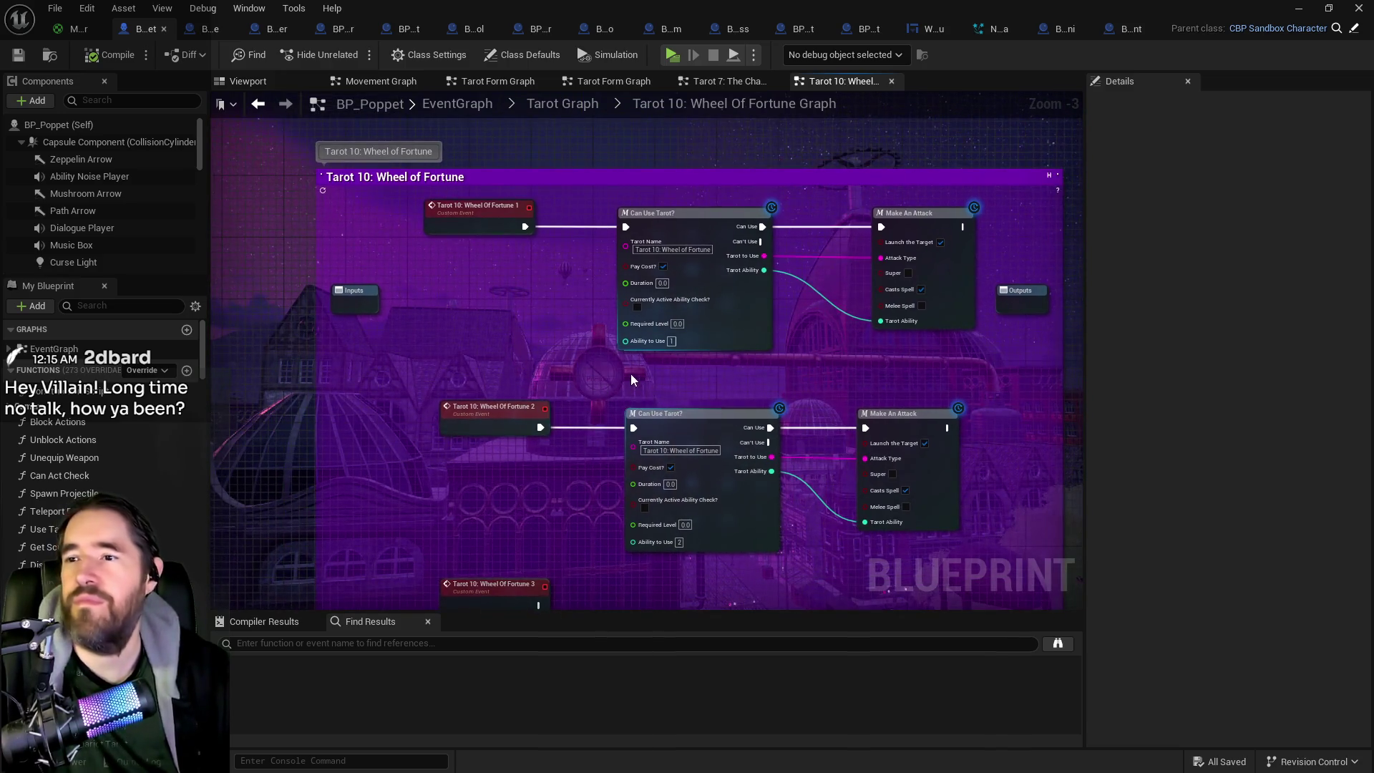
# Step: Move the Wheel Of Fortune 2 nodes lower and shift the Inputs node and Wheel Of Fortune 1 event left
pyautogui.moveTo(511, 358); pyautogui.dragTo(691, 341)
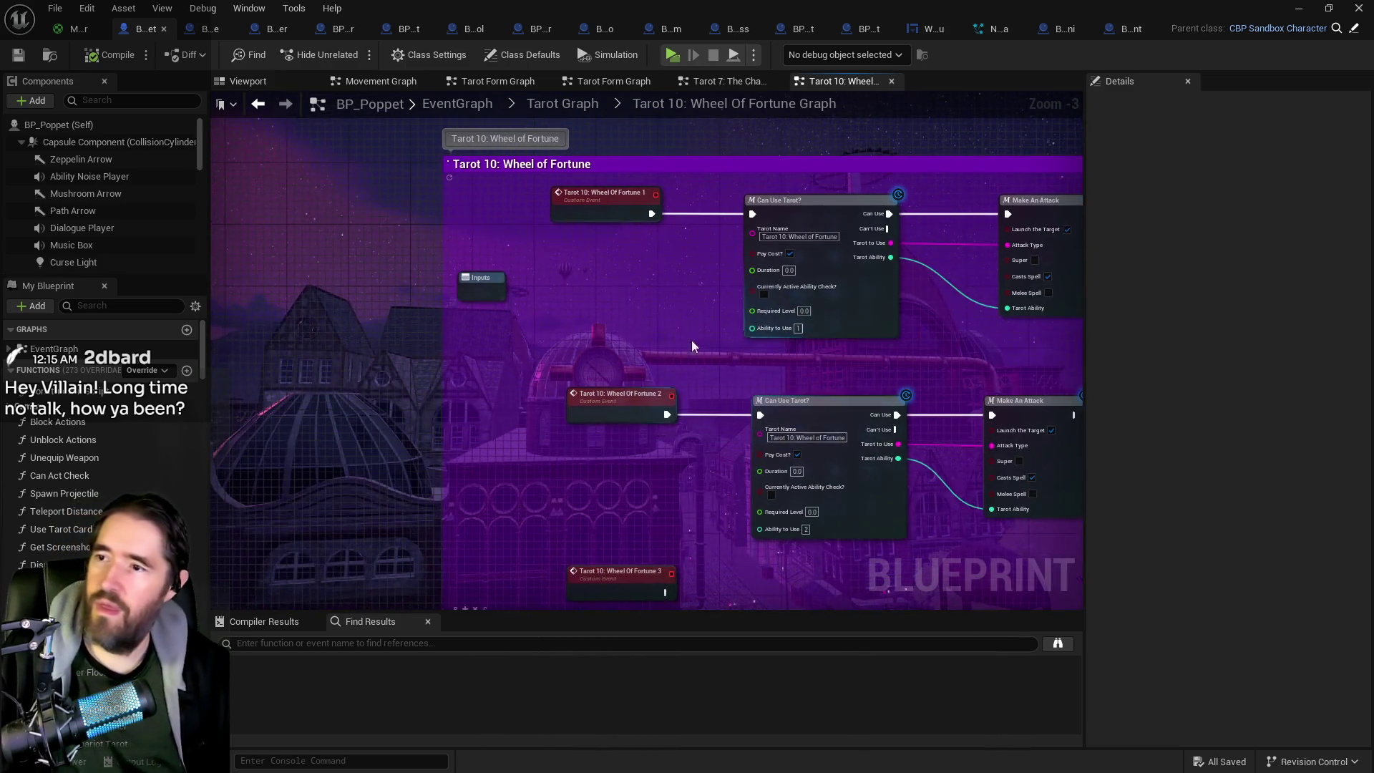
pyautogui.moveTo(540, 307)
pyautogui.mouseDown()
pyautogui.moveTo(559, 256)
pyautogui.moveTo(1033, 528)
pyautogui.mouseUp()
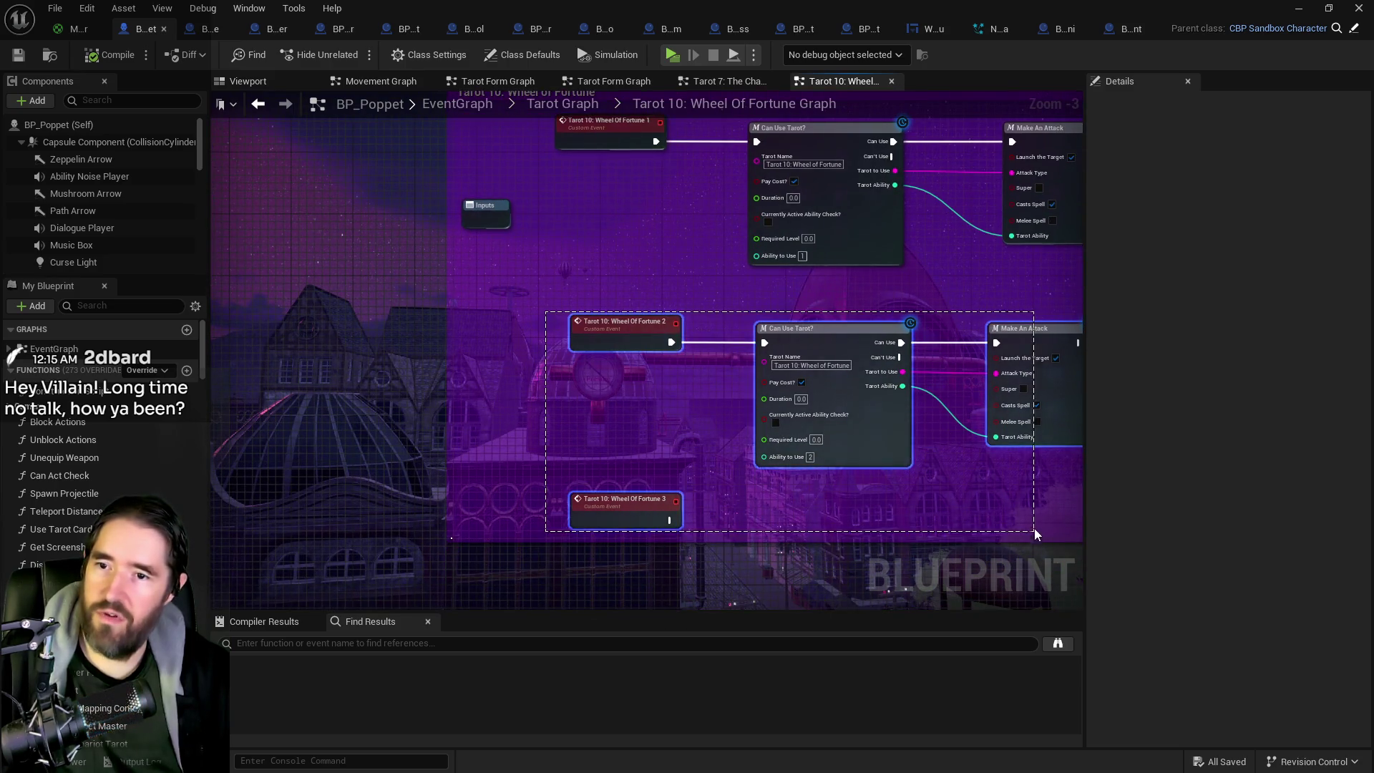
pyautogui.moveTo(831, 341); pyautogui.dragTo(839, 480)
pyautogui.moveTo(486, 208); pyautogui.dragTo(326, 242)
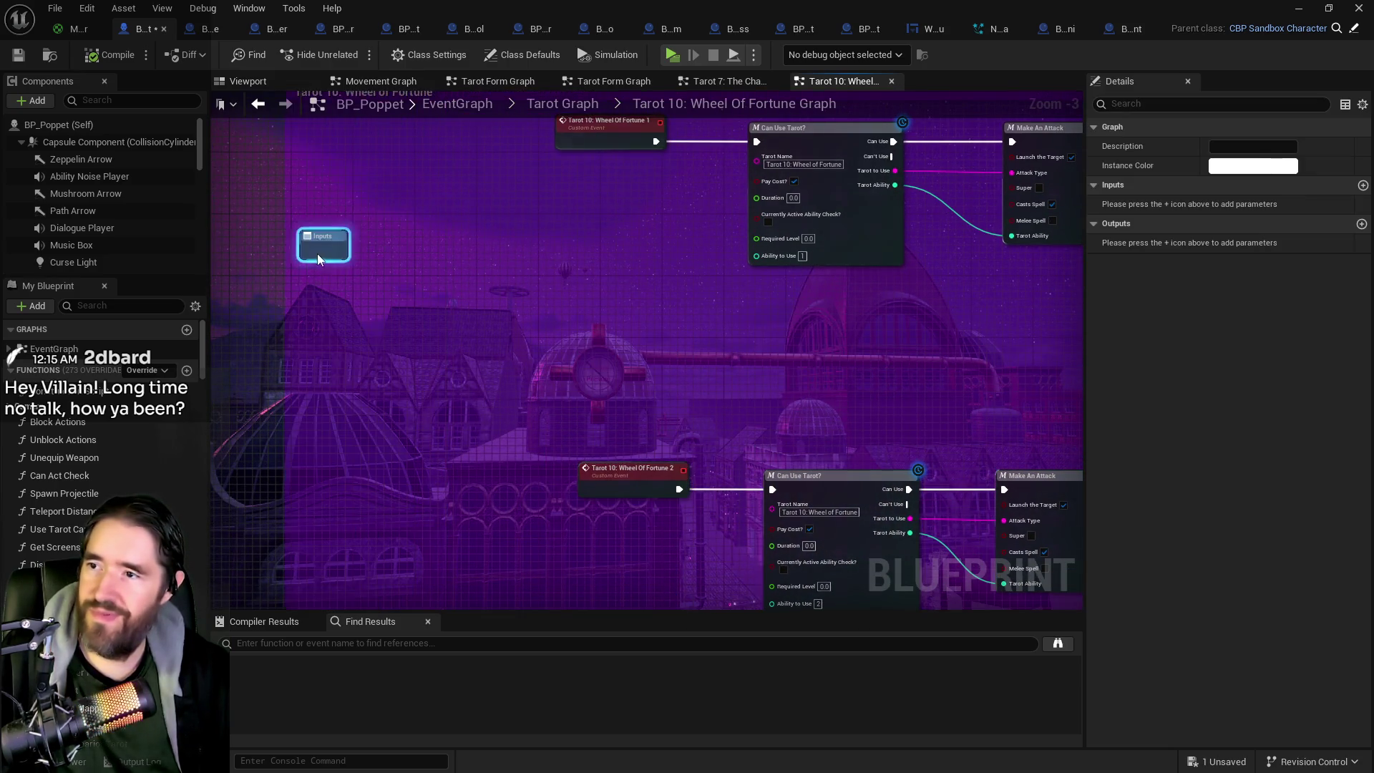
pyautogui.moveTo(590, 214)
pyautogui.mouseDown()
pyautogui.moveTo(381, 219)
pyautogui.moveTo(396, 218)
pyautogui.mouseUp()
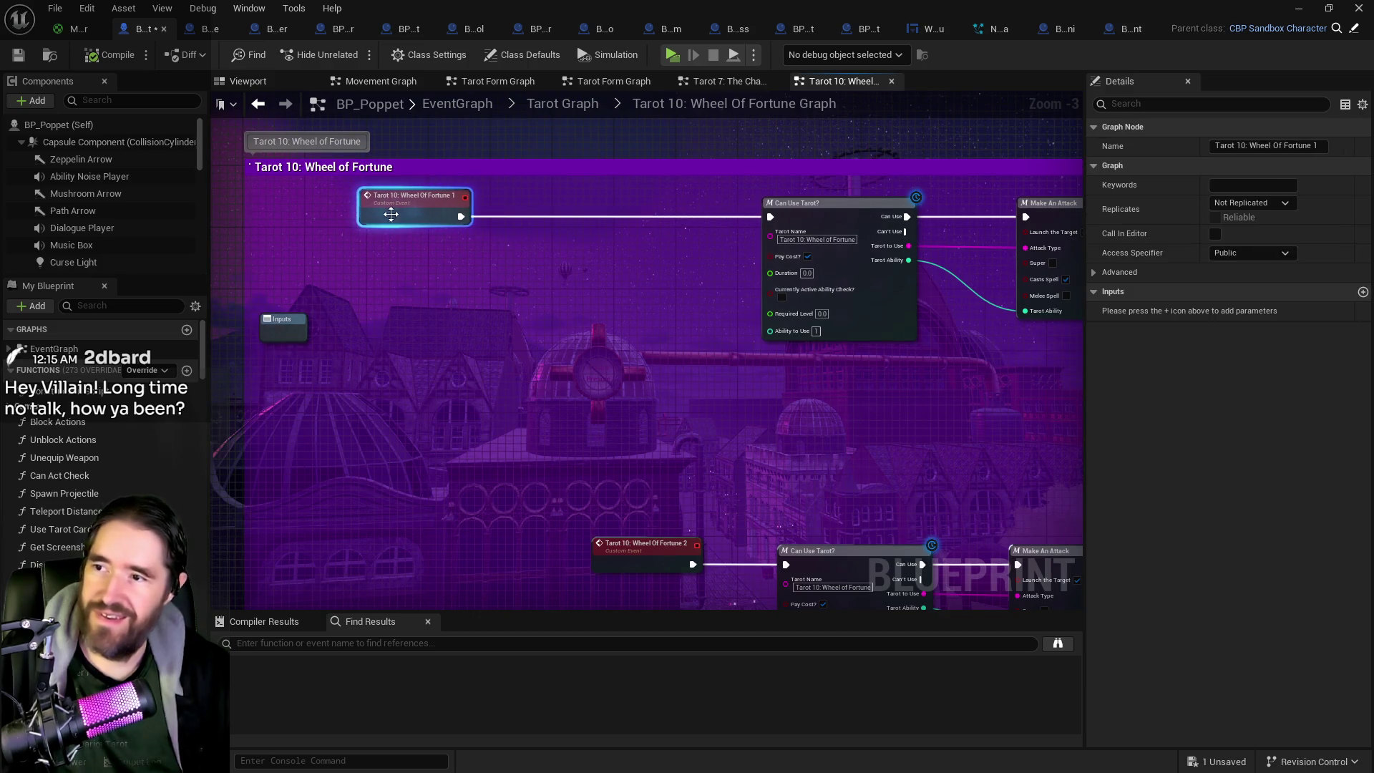
pyautogui.rightClick(518, 285)
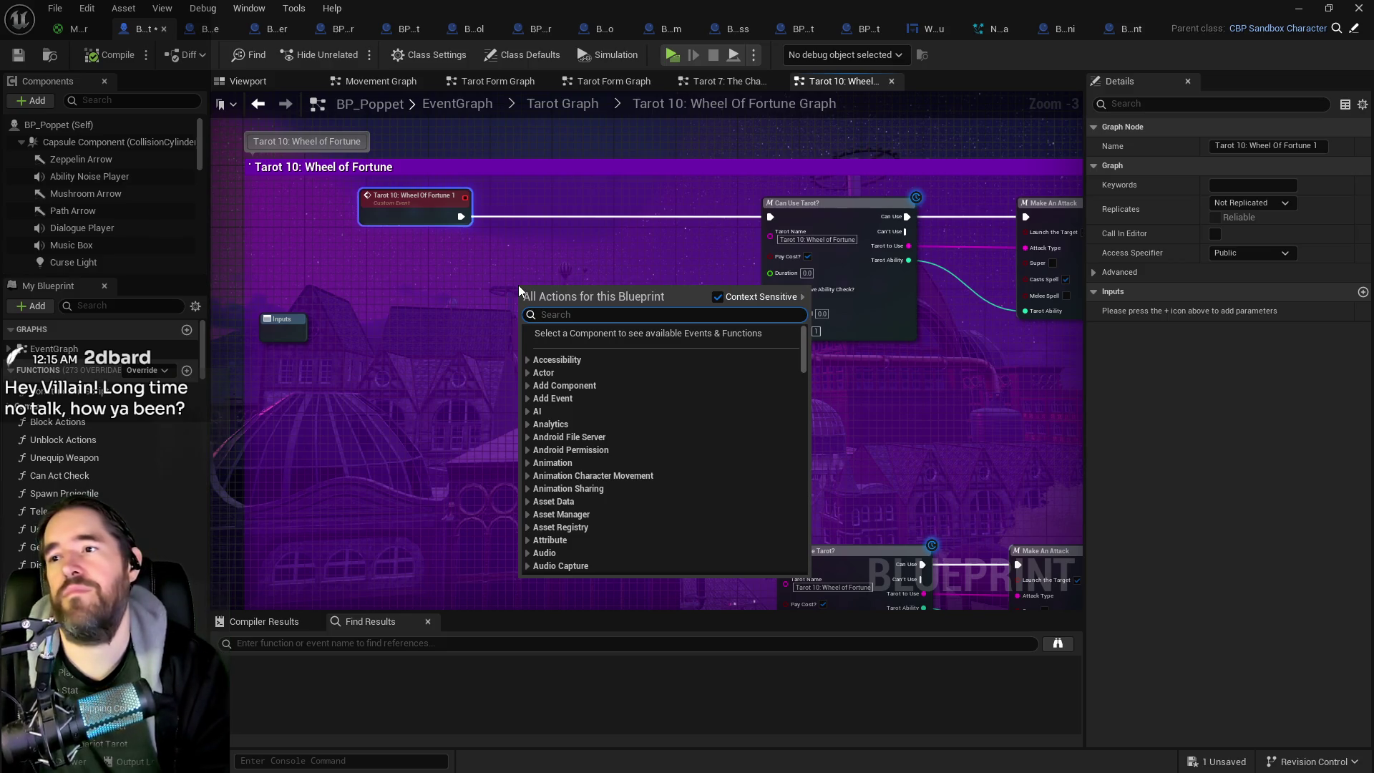
# Step: Add a Get Gameplay Tags node near the event and feed it into a new Has Tag node
pyautogui.write('get game')
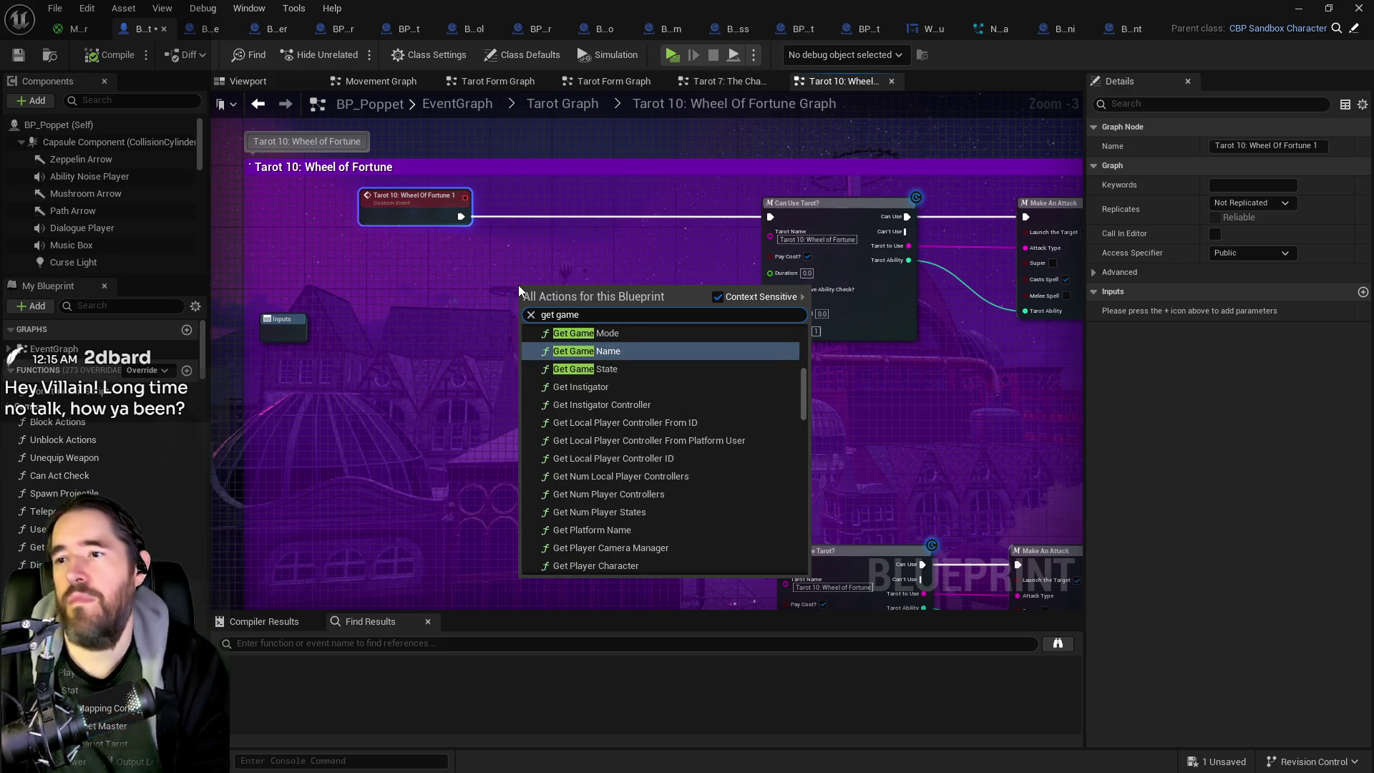
pyautogui.write('play tag')
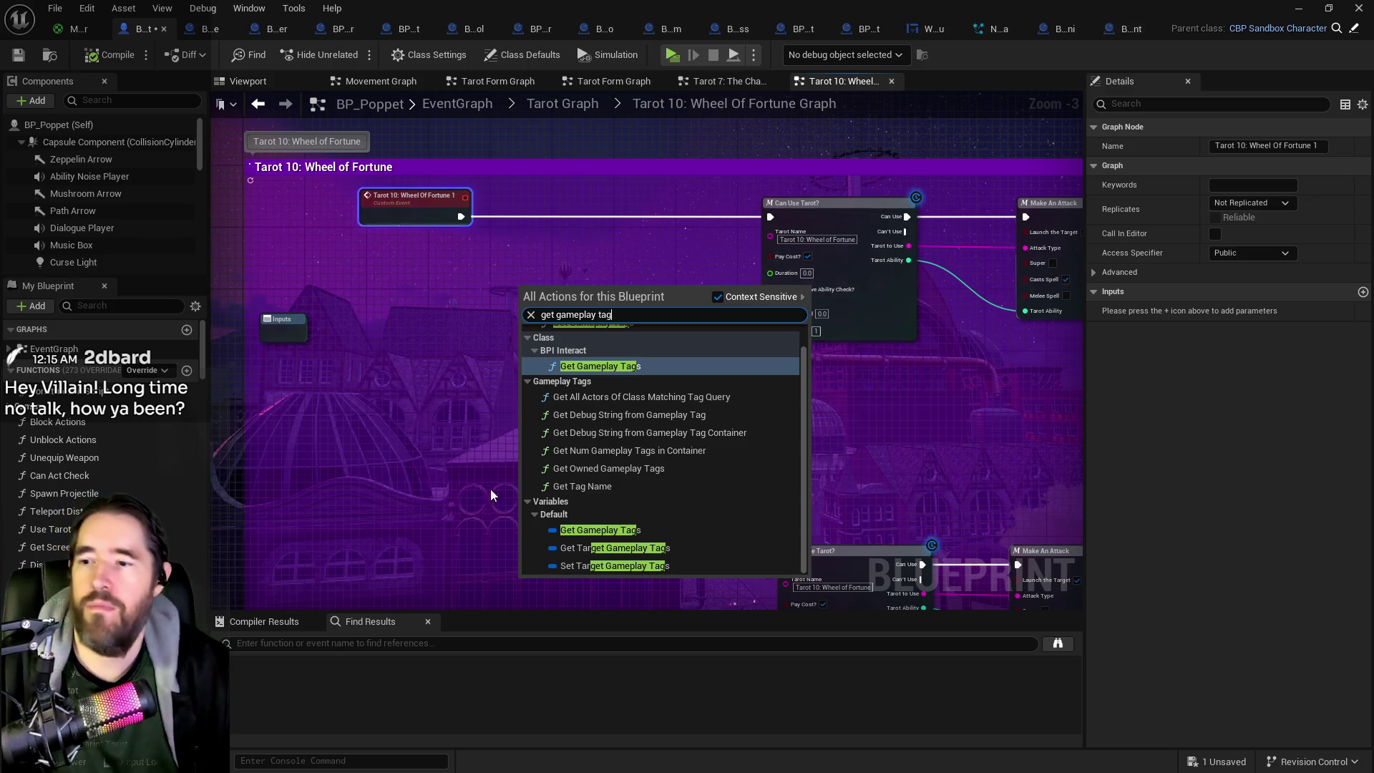
pyautogui.click(600, 529)
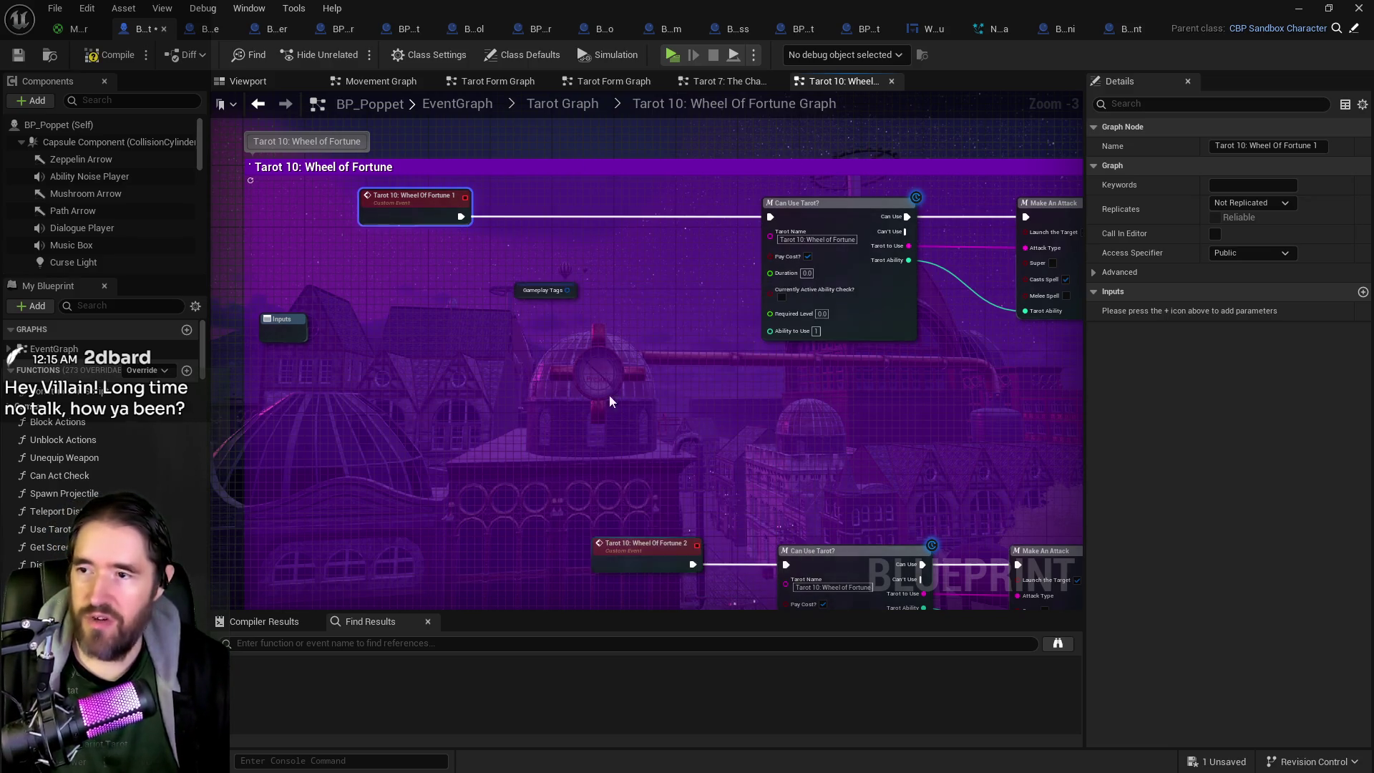
pyautogui.moveTo(444, 294); pyautogui.dragTo(506, 290)
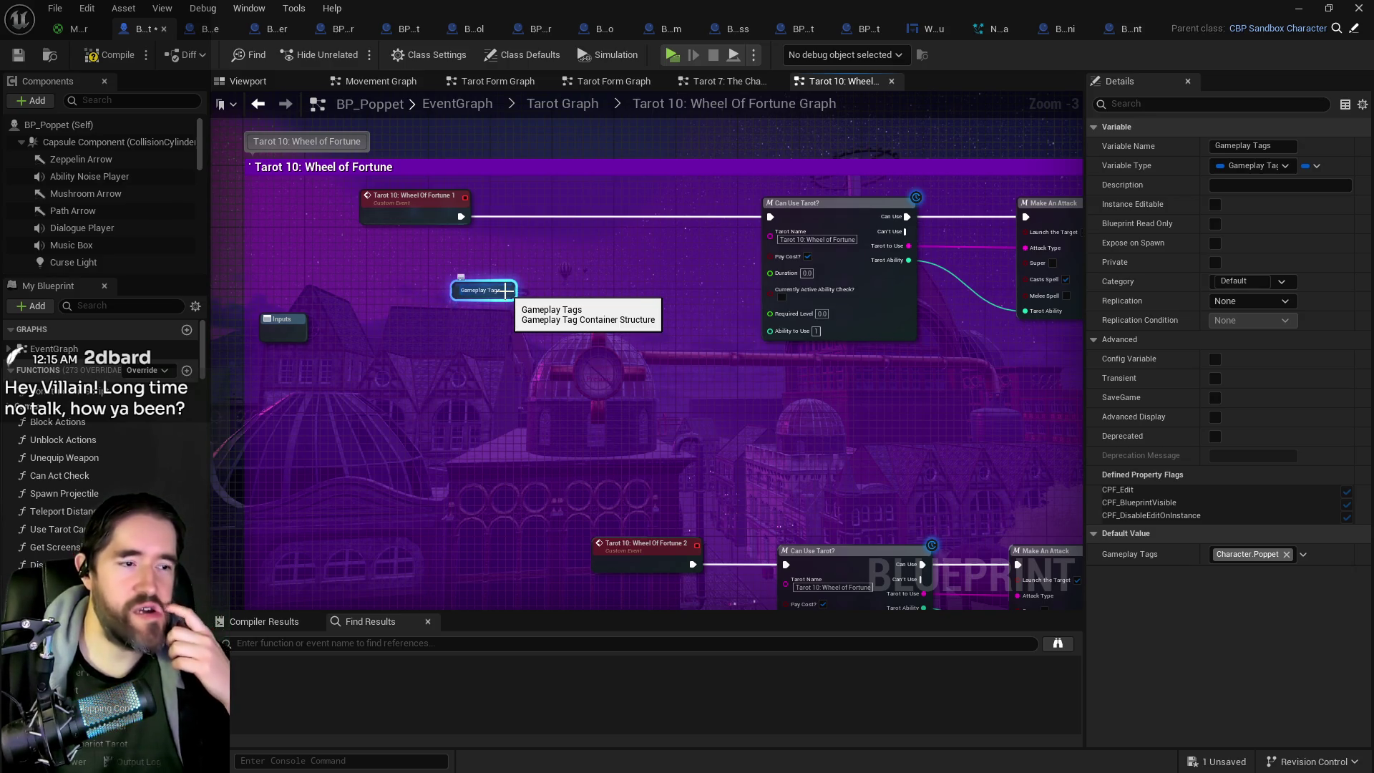
pyautogui.moveTo(506, 291); pyautogui.dragTo(559, 256)
pyautogui.write('has')
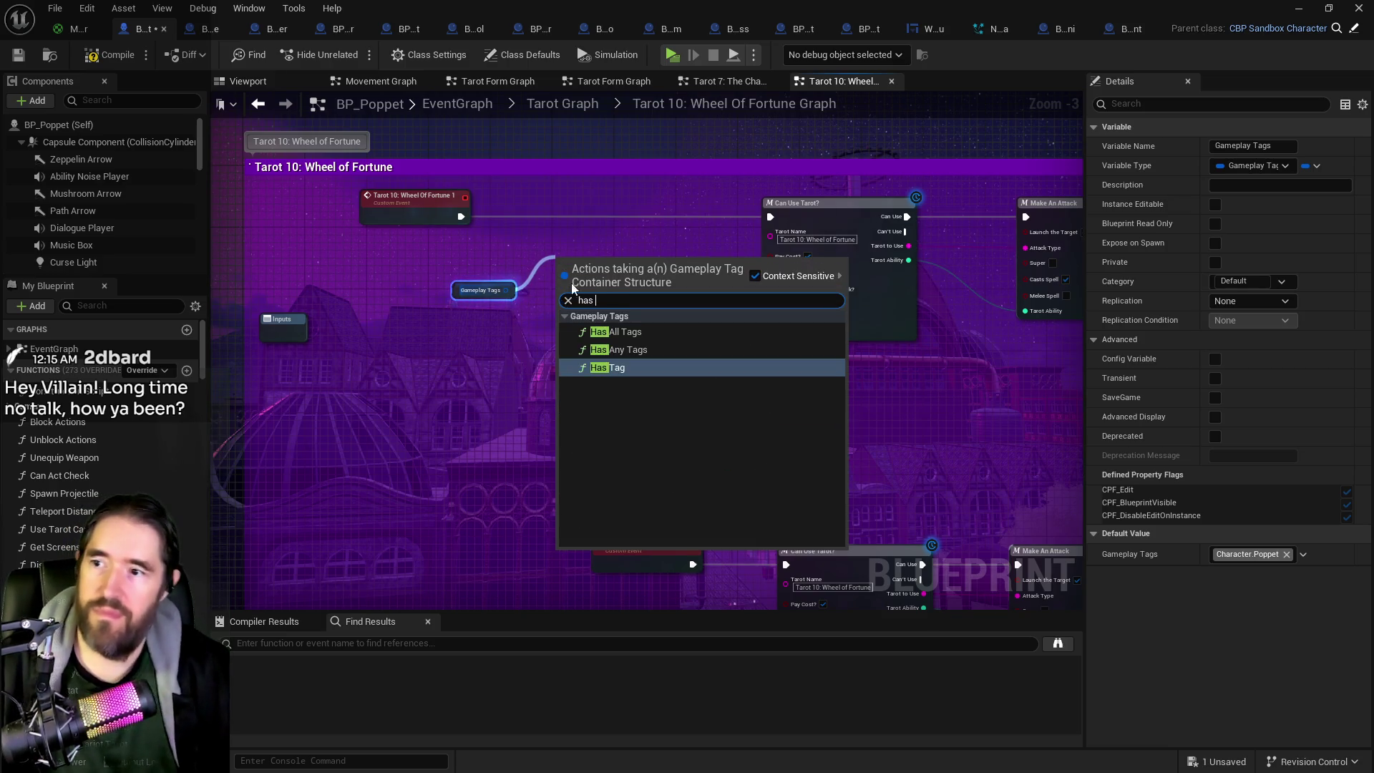
pyautogui.click(603, 366)
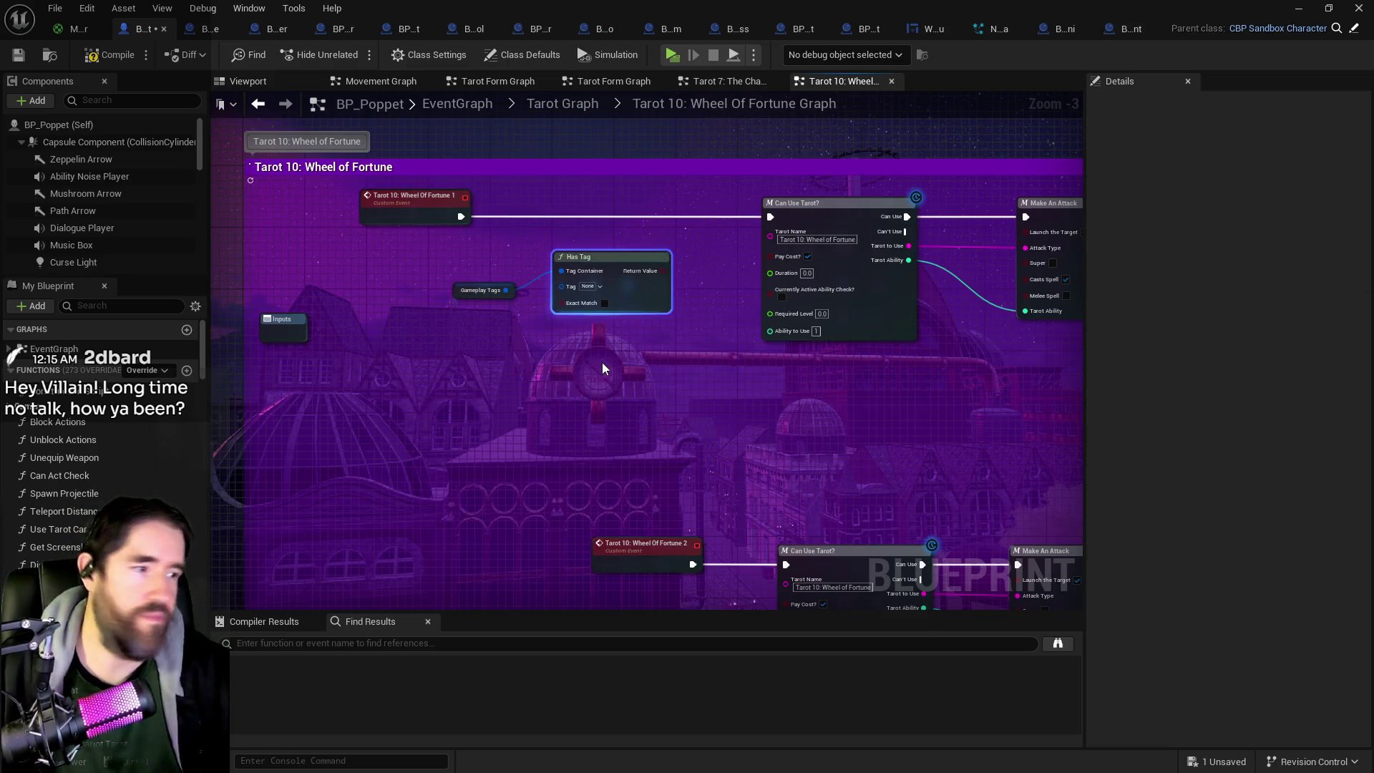
# Step: Set Has Tag to Status.Ghost Form with Exact Match on, and move both tag nodes left
pyautogui.click(591, 286)
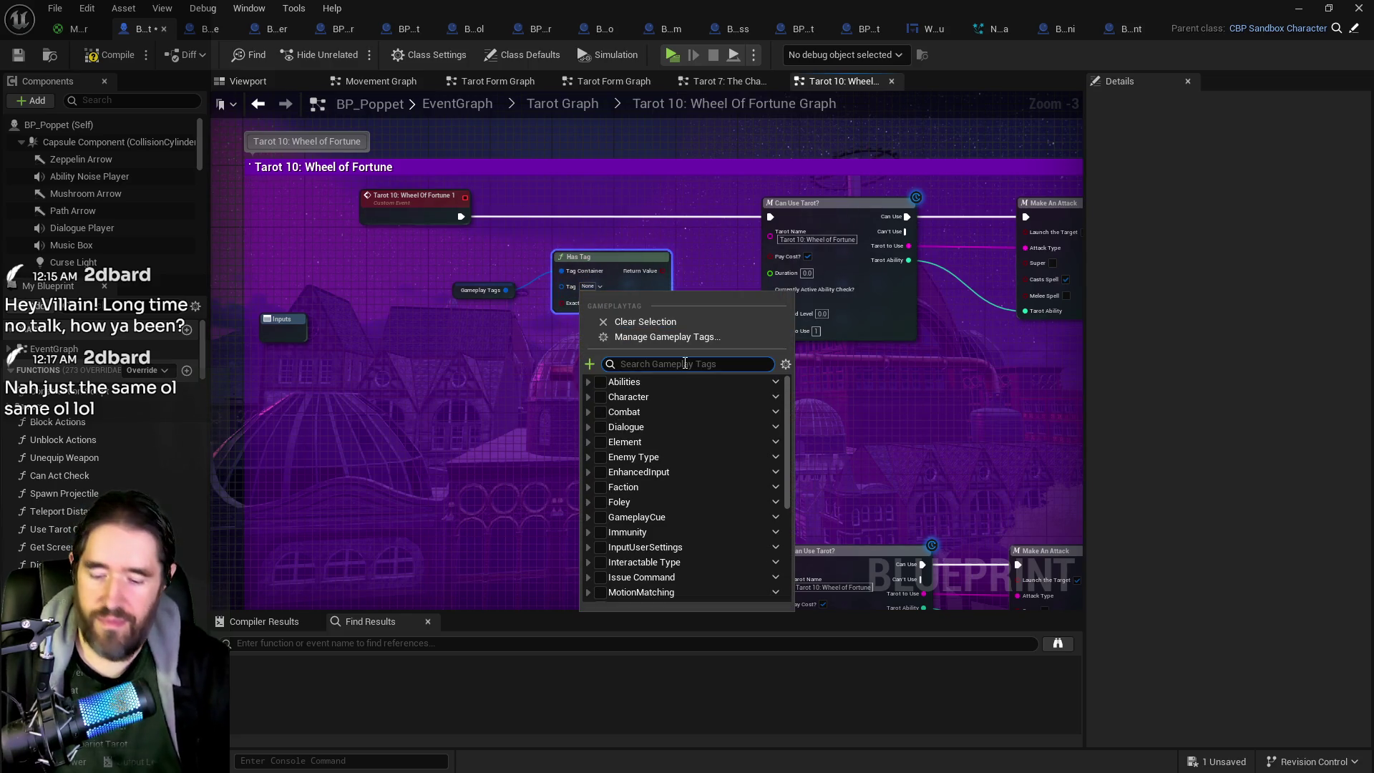
pyautogui.write('ghos')
pyautogui.write('rm')
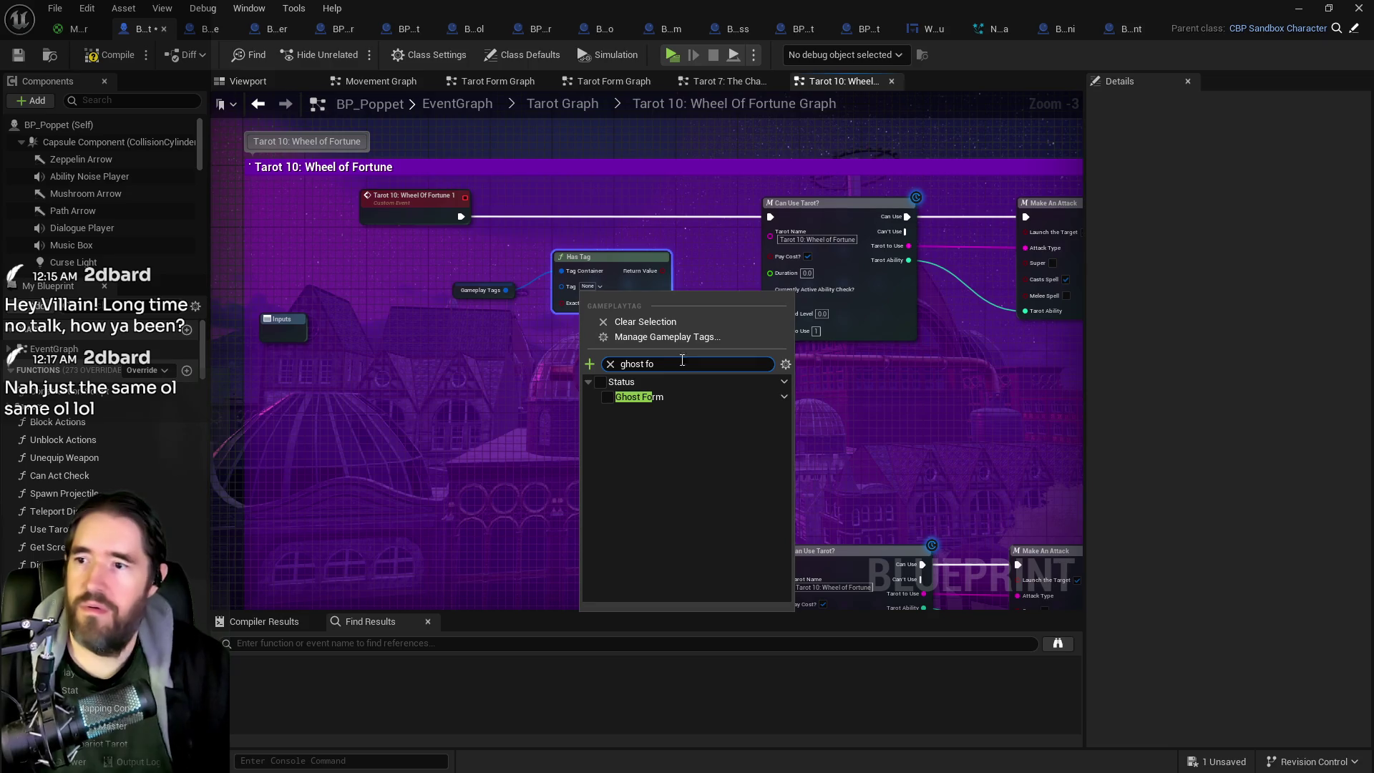
pyautogui.click(612, 398)
pyautogui.click(454, 337)
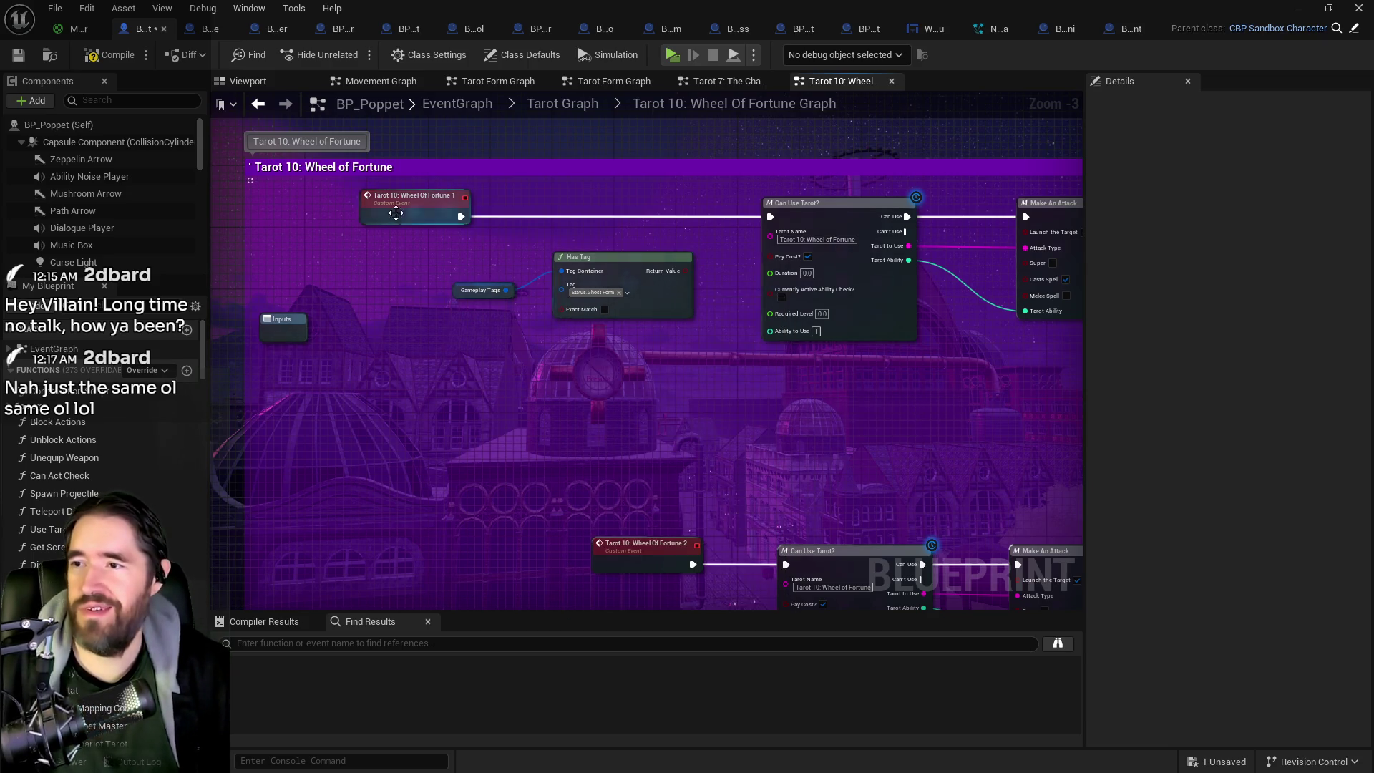
pyautogui.moveTo(393, 208); pyautogui.dragTo(360, 208)
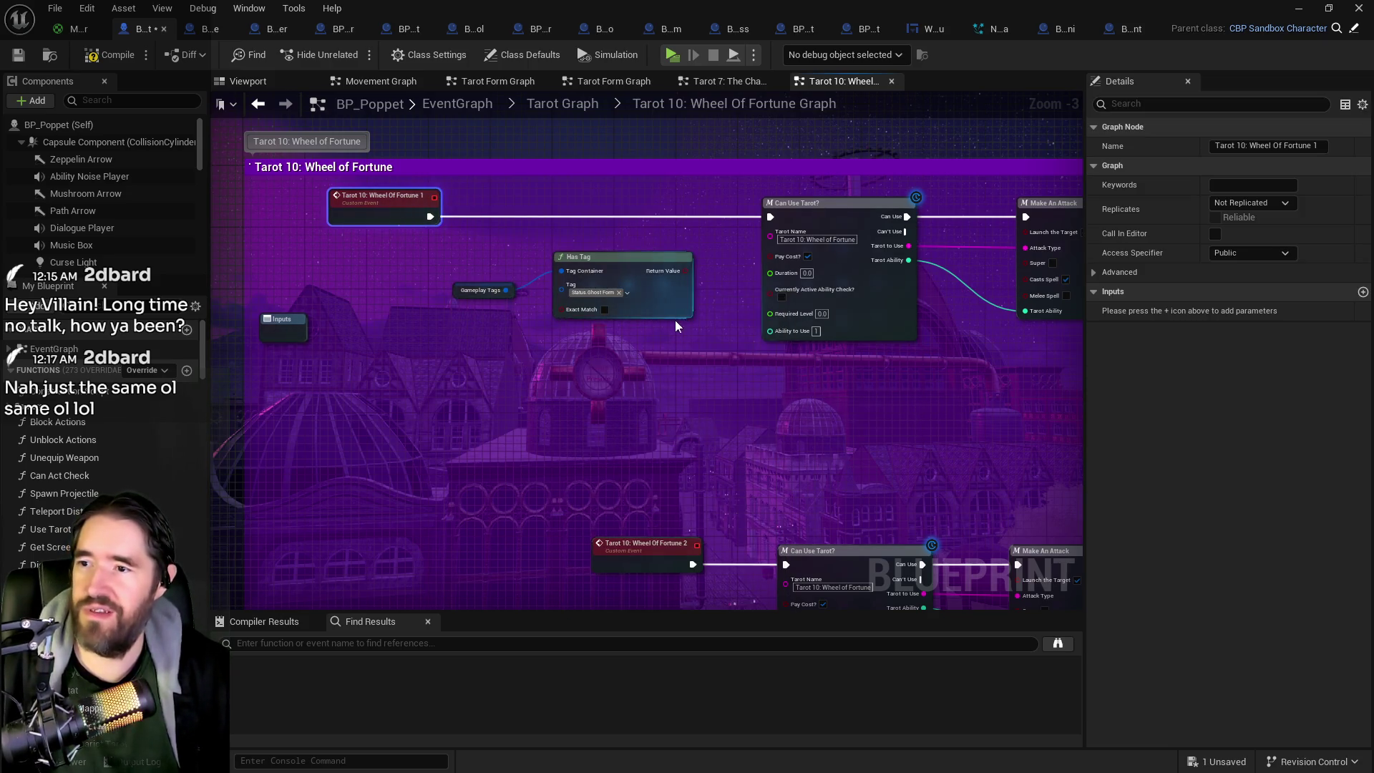
pyautogui.click(604, 310)
pyautogui.moveTo(489, 250)
pyautogui.mouseDown()
pyautogui.moveTo(536, 315)
pyautogui.moveTo(668, 342)
pyautogui.mouseUp()
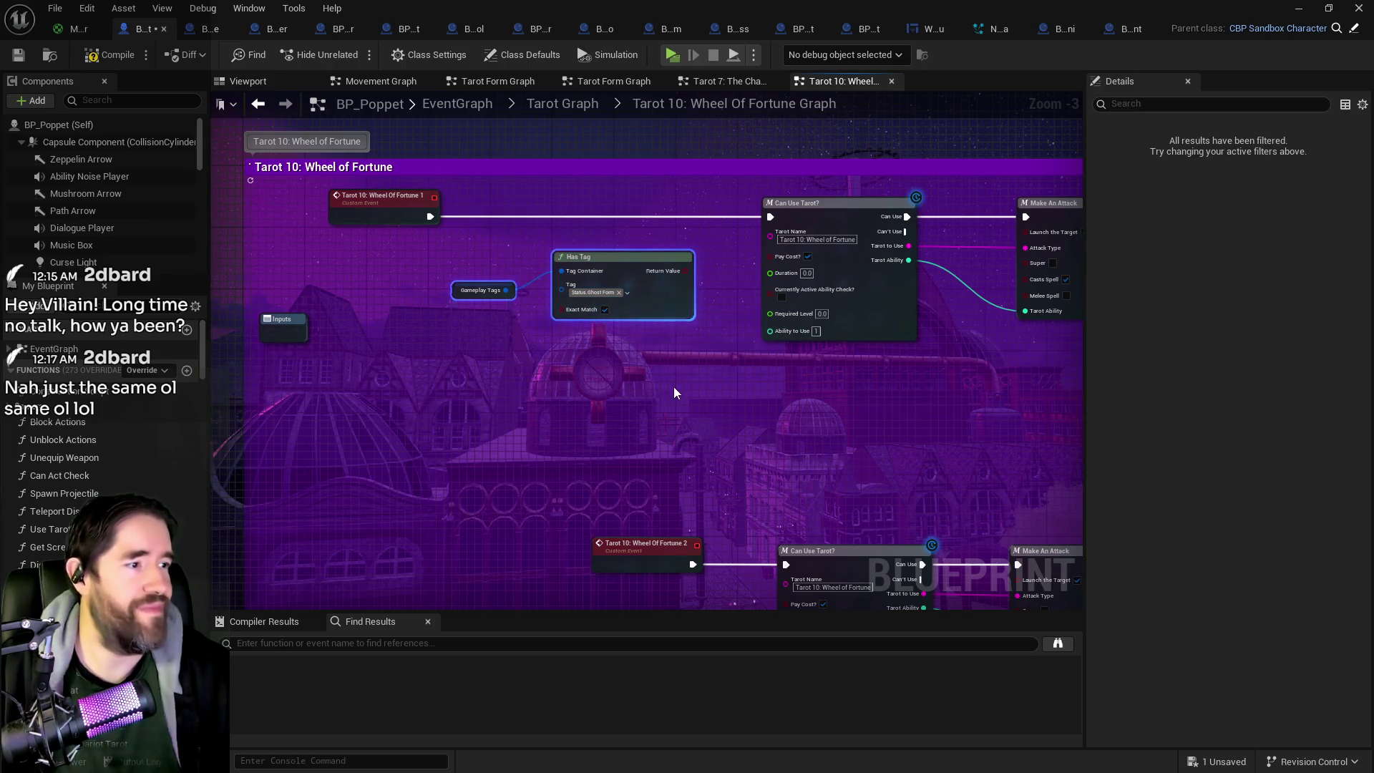
pyautogui.moveTo(643, 267)
pyautogui.mouseDown()
pyautogui.moveTo(557, 275)
pyautogui.moveTo(646, 206)
pyautogui.mouseUp()
# Step: Add a Branch on the Has Tag result, wire the event into it, and route False to Can Use Tarot
pyautogui.write('branch')
pyautogui.press('Return')
pyautogui.moveTo(430, 216)
pyautogui.mouseDown()
pyautogui.moveTo(618, 217)
pyautogui.moveTo(575, 220)
pyautogui.moveTo(832, 317)
pyautogui.moveTo(610, 216)
pyautogui.mouseUp()
pyautogui.moveTo(1031, 319); pyautogui.dragTo(1051, 324)
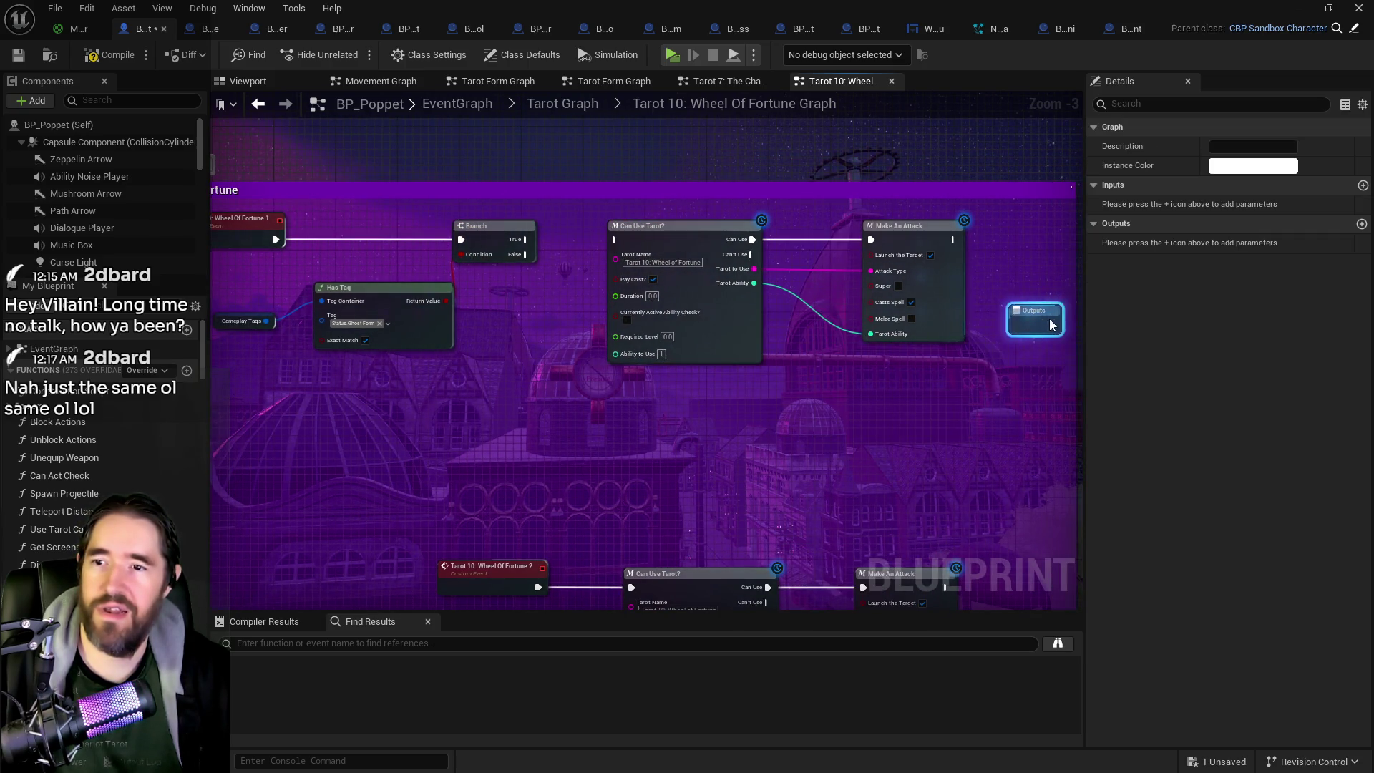
pyautogui.scroll(-1, 860, 461)
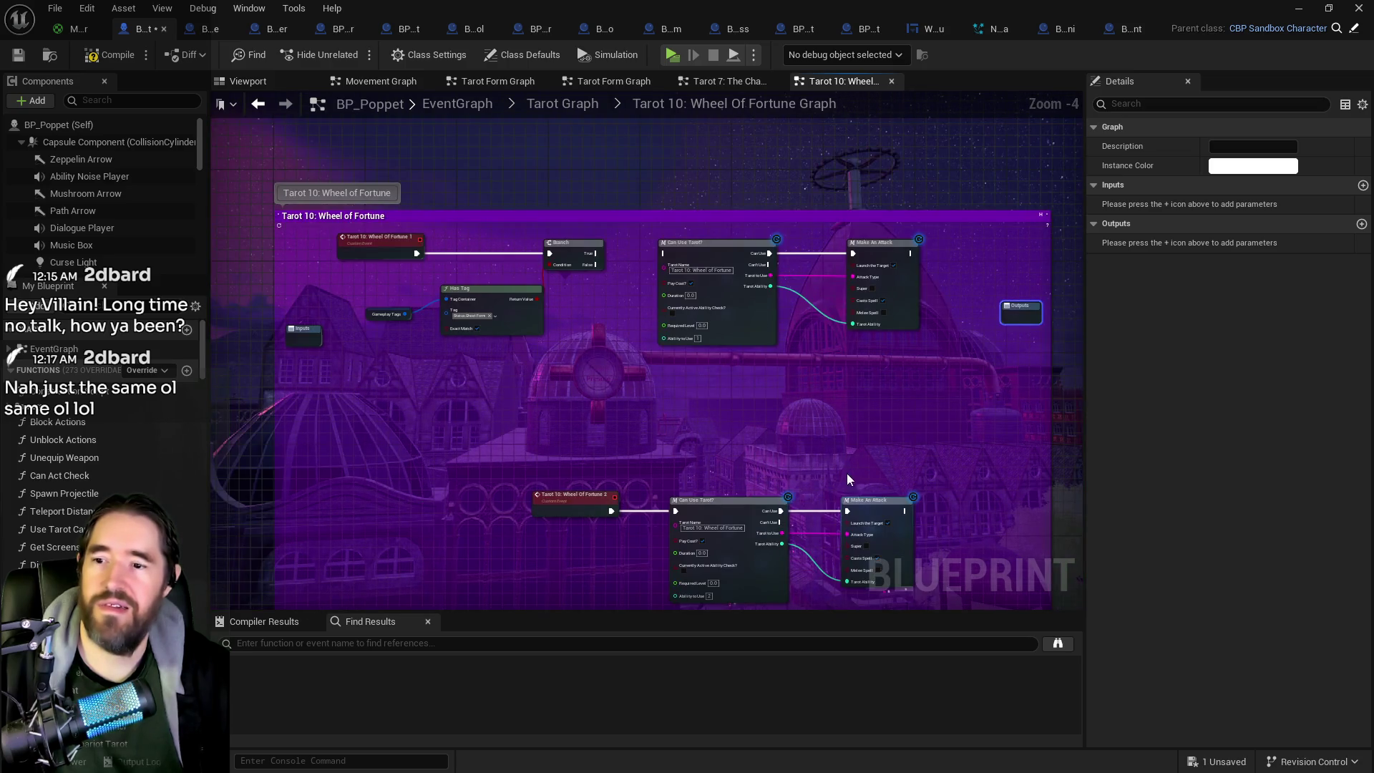
pyautogui.moveTo(848, 474); pyautogui.dragTo(820, 368)
pyautogui.moveTo(604, 198); pyautogui.dragTo(862, 215)
pyautogui.moveTo(713, 176)
pyautogui.mouseDown()
pyautogui.moveTo(743, 225)
pyautogui.moveTo(771, 234)
pyautogui.mouseUp()
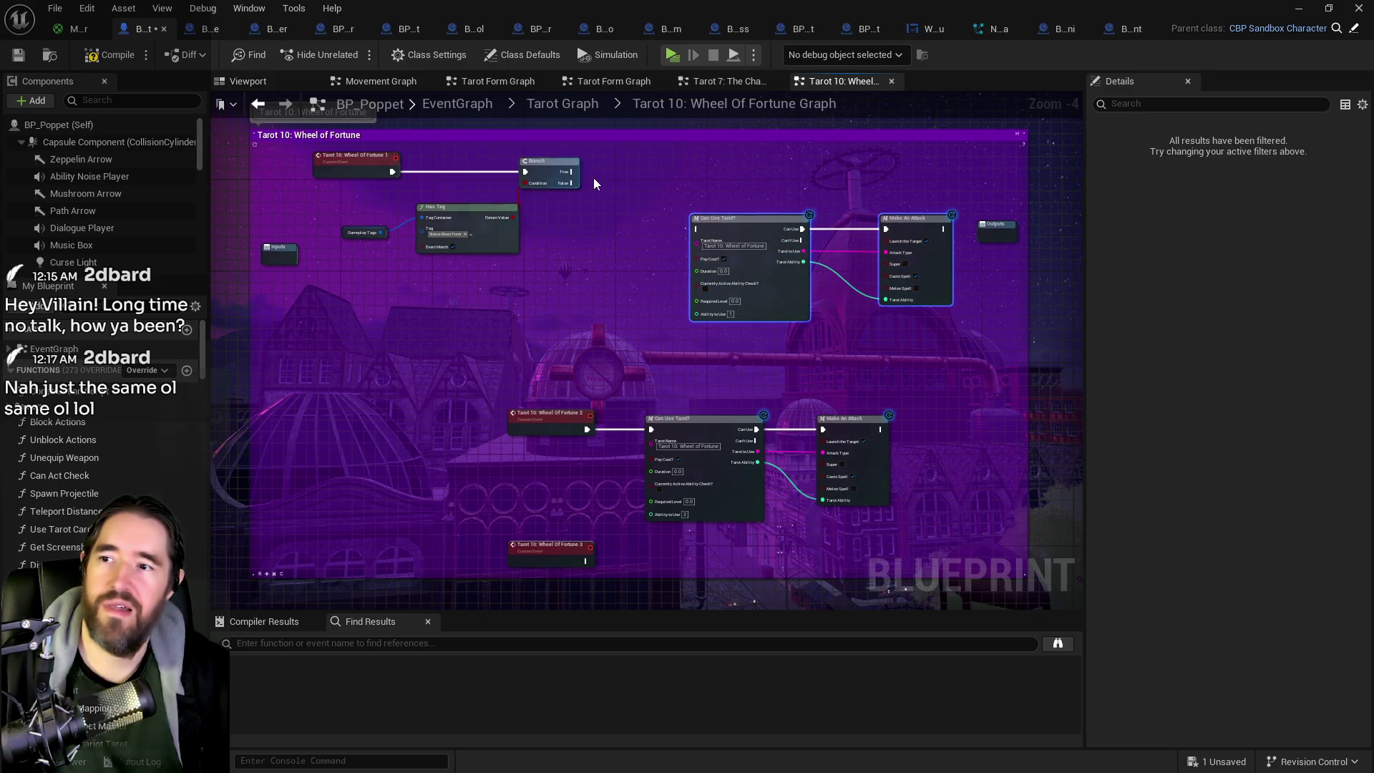
pyautogui.moveTo(572, 182); pyautogui.dragTo(700, 229)
# Step: Duplicate the Can Use Tarot node above the original and connect the Branch True output to it
pyautogui.scroll(2, 812, 334)
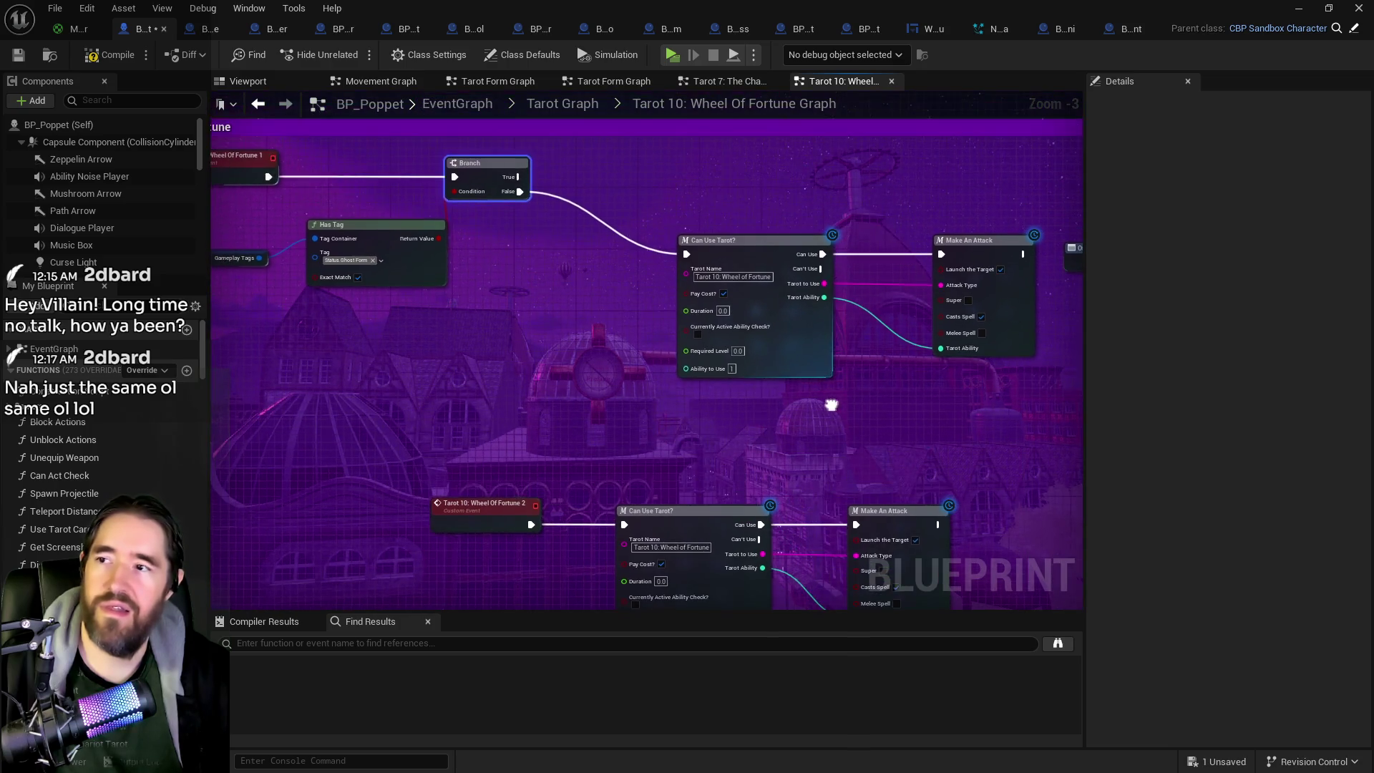
pyautogui.click(715, 337)
pyautogui.hotkey('ctrl', 'c')
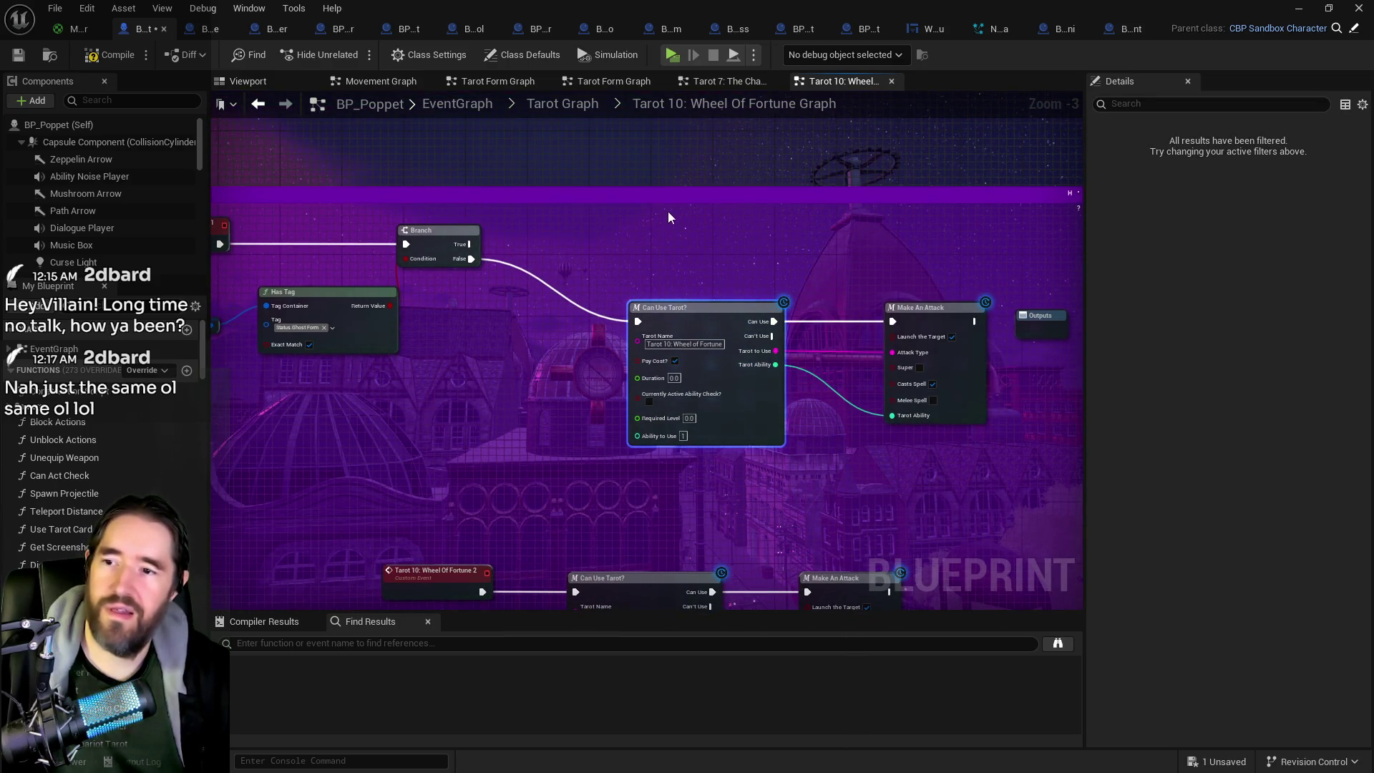
pyautogui.hotkey('ctrl', 'v')
pyautogui.moveTo(696, 209); pyautogui.dragTo(666, 170)
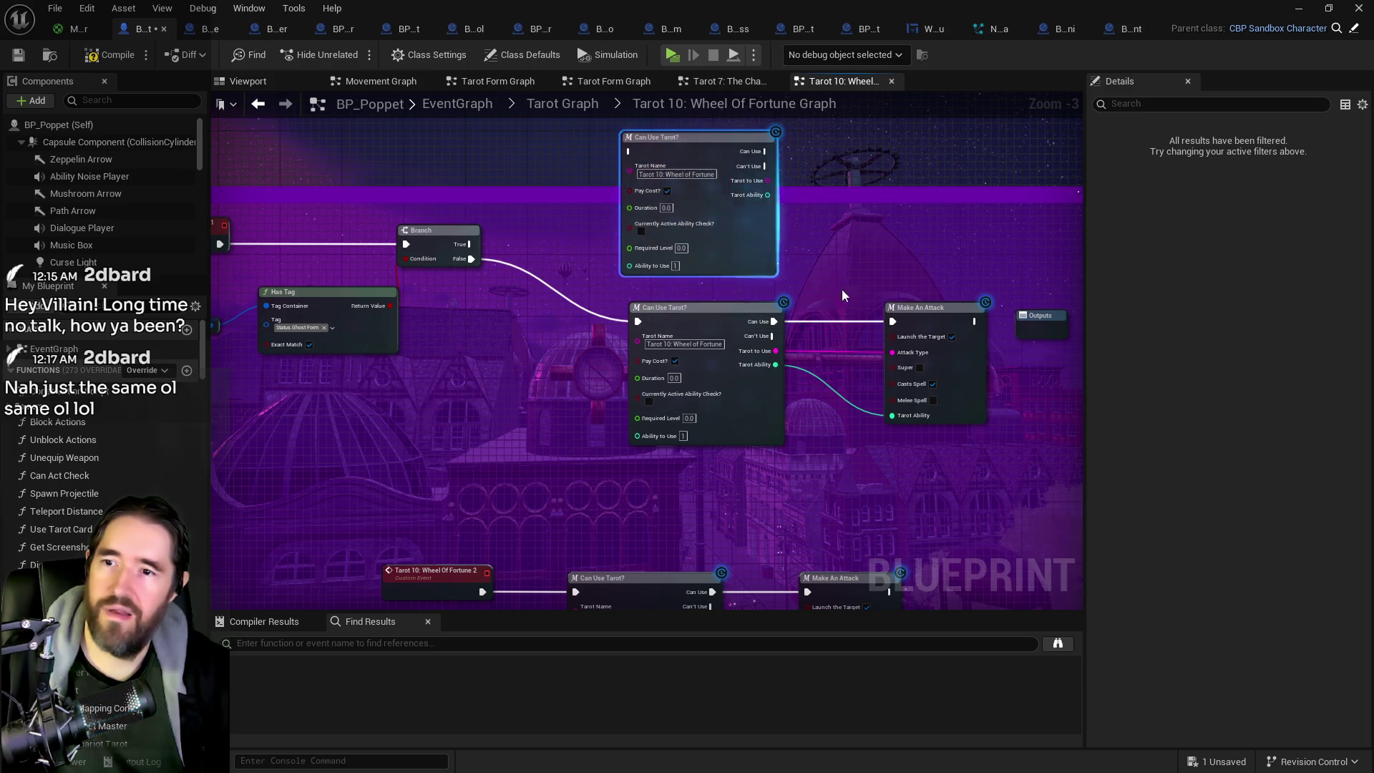
pyautogui.moveTo(846, 388); pyautogui.dragTo(803, 230)
pyautogui.scroll(-1, 783, 304)
pyautogui.moveTo(783, 303); pyautogui.dragTo(751, 412)
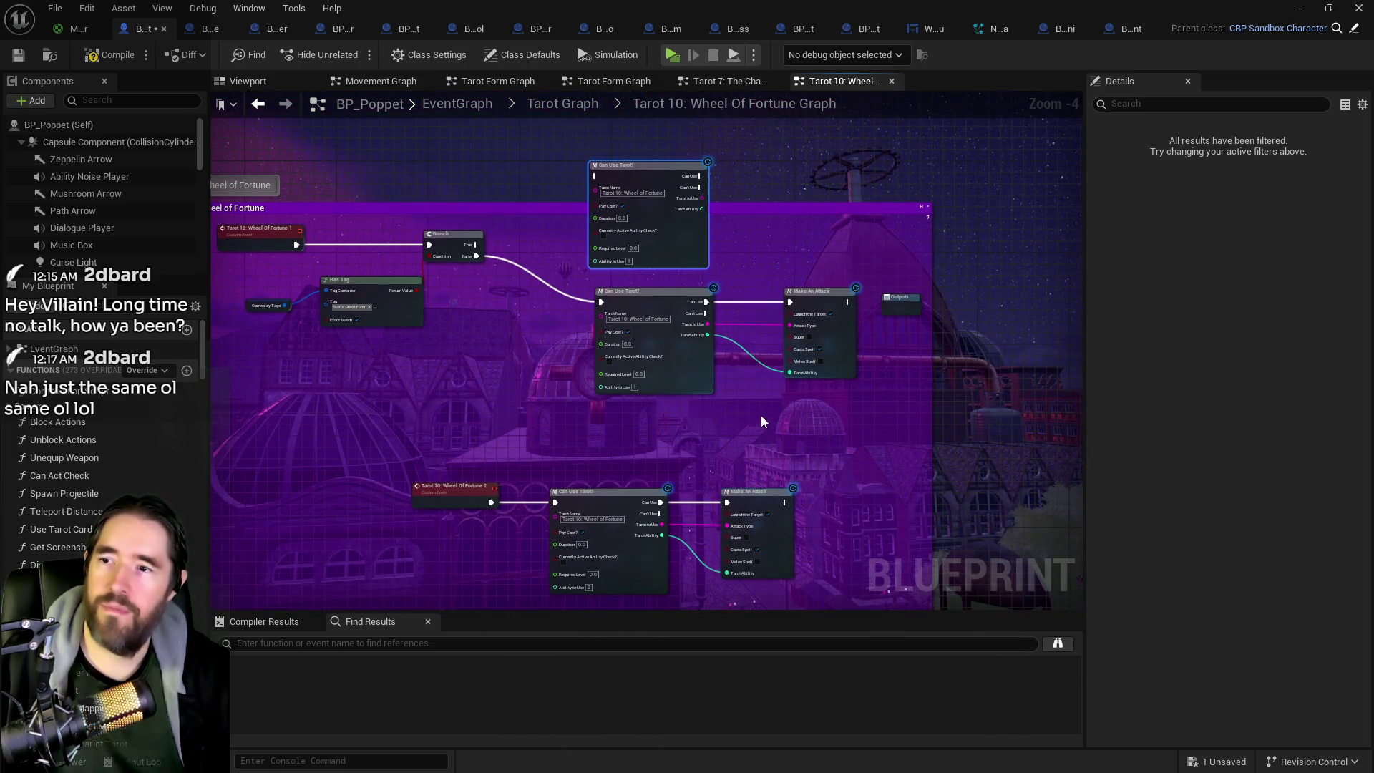
pyautogui.scroll(2, 501, 322)
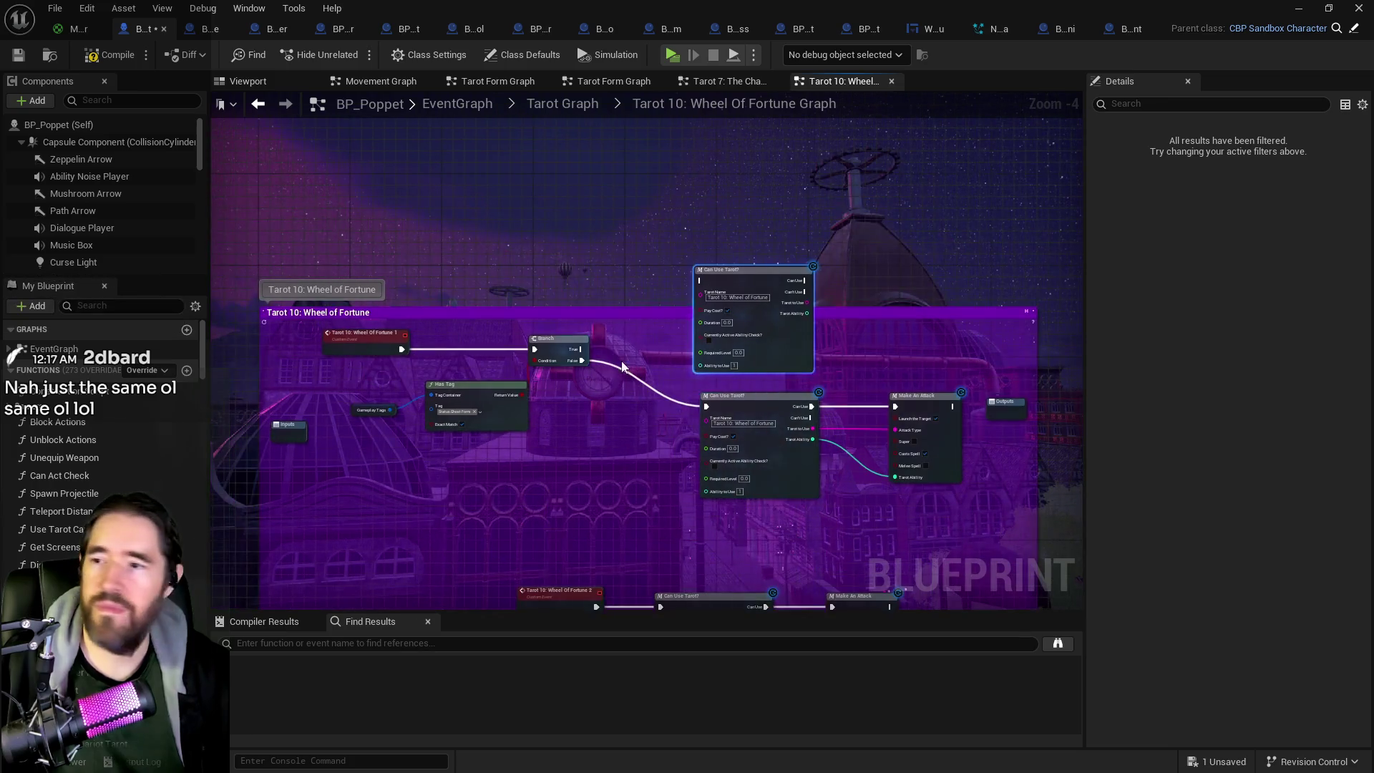
pyautogui.moveTo(572, 350); pyautogui.dragTo(749, 247)
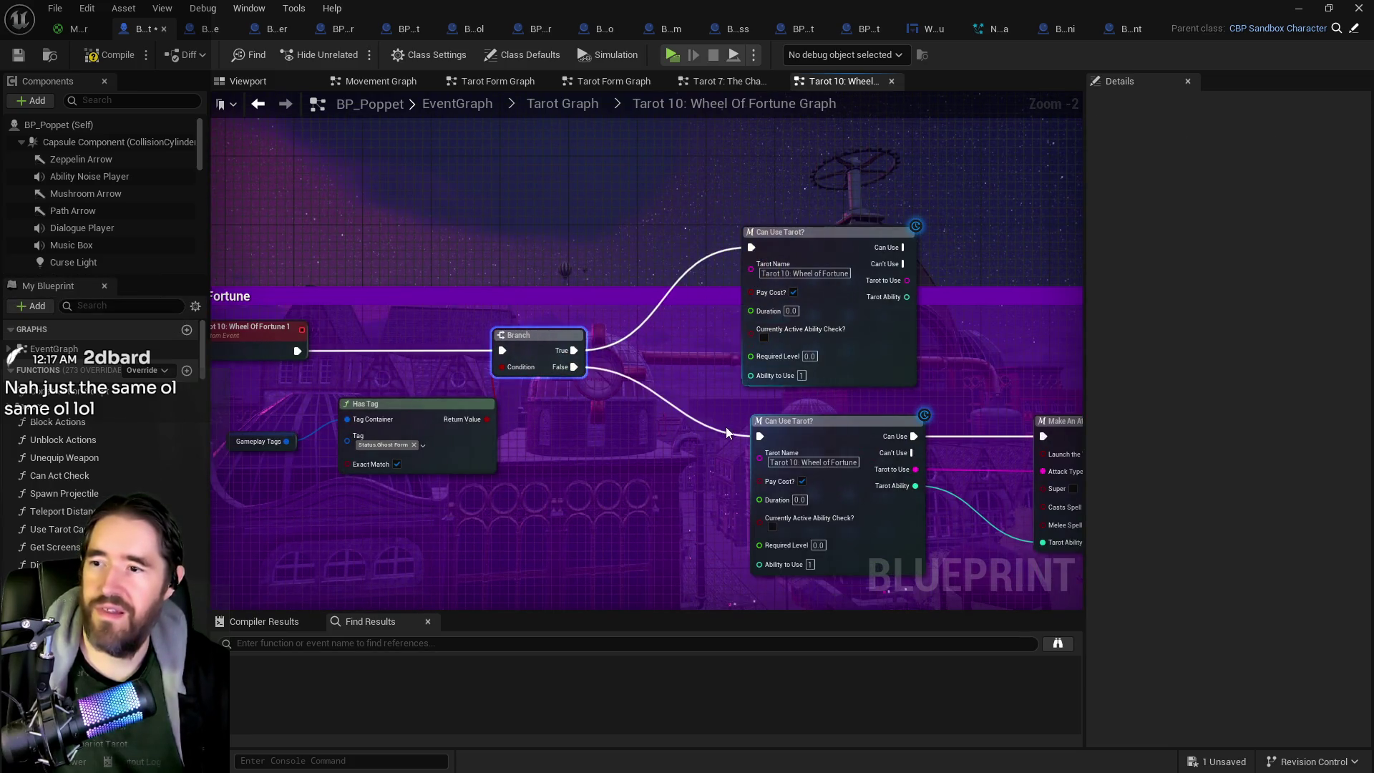
pyautogui.moveTo(825, 495)
pyautogui.mouseDown()
pyautogui.moveTo(713, 286)
pyautogui.moveTo(771, 409)
pyautogui.mouseUp()
pyautogui.scroll(-1, 771, 409)
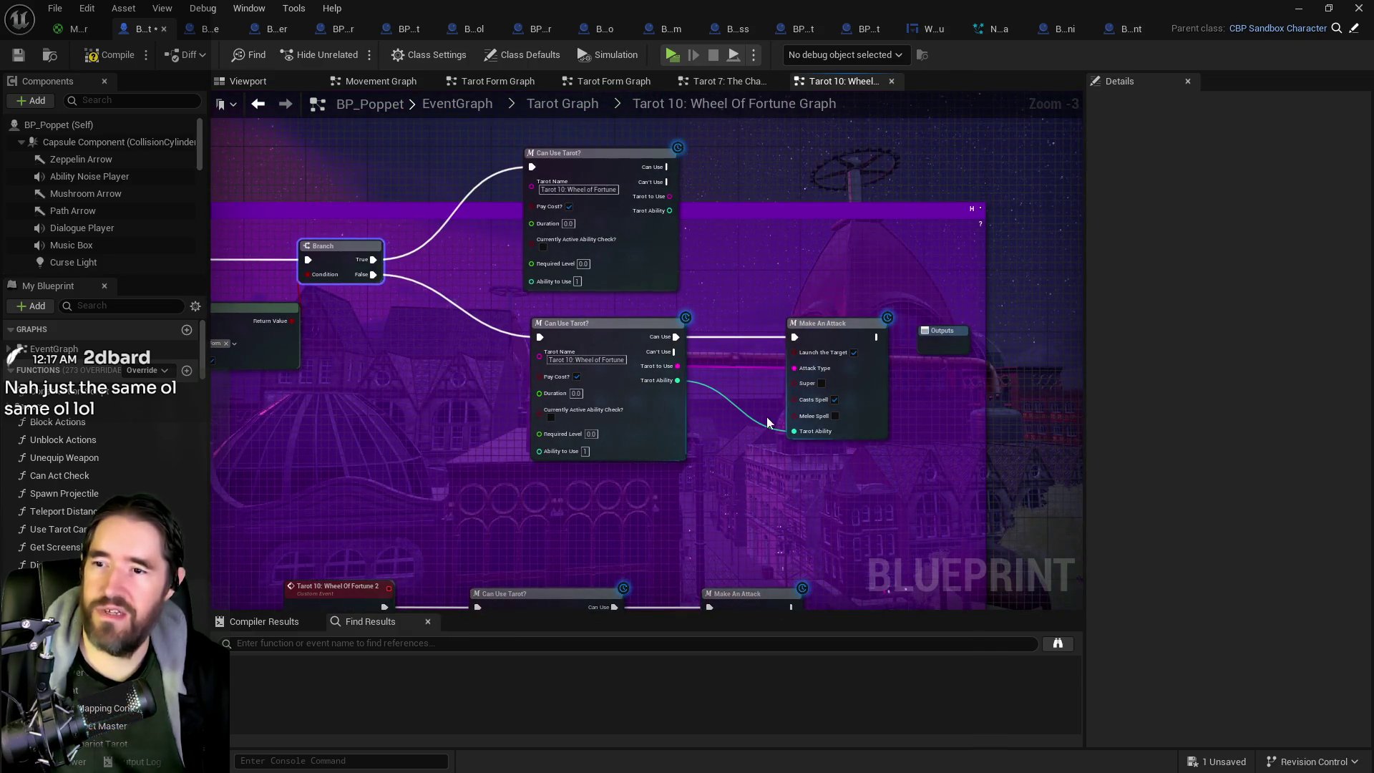
# Step: Inspect the Make An Attack function graph, then return to the Tarot 10: Wheel Of Fortune graph
pyautogui.doubleClick(823, 329)
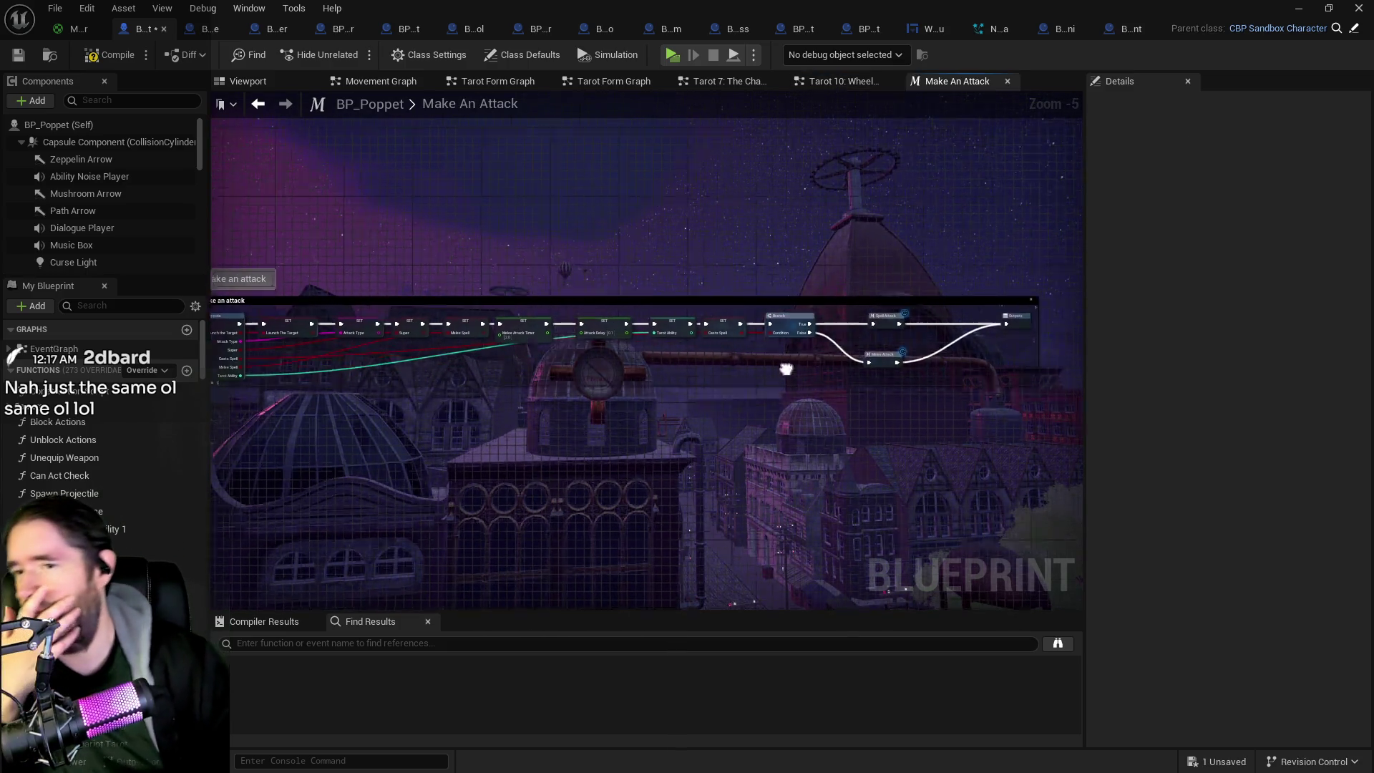
pyautogui.press('Home')
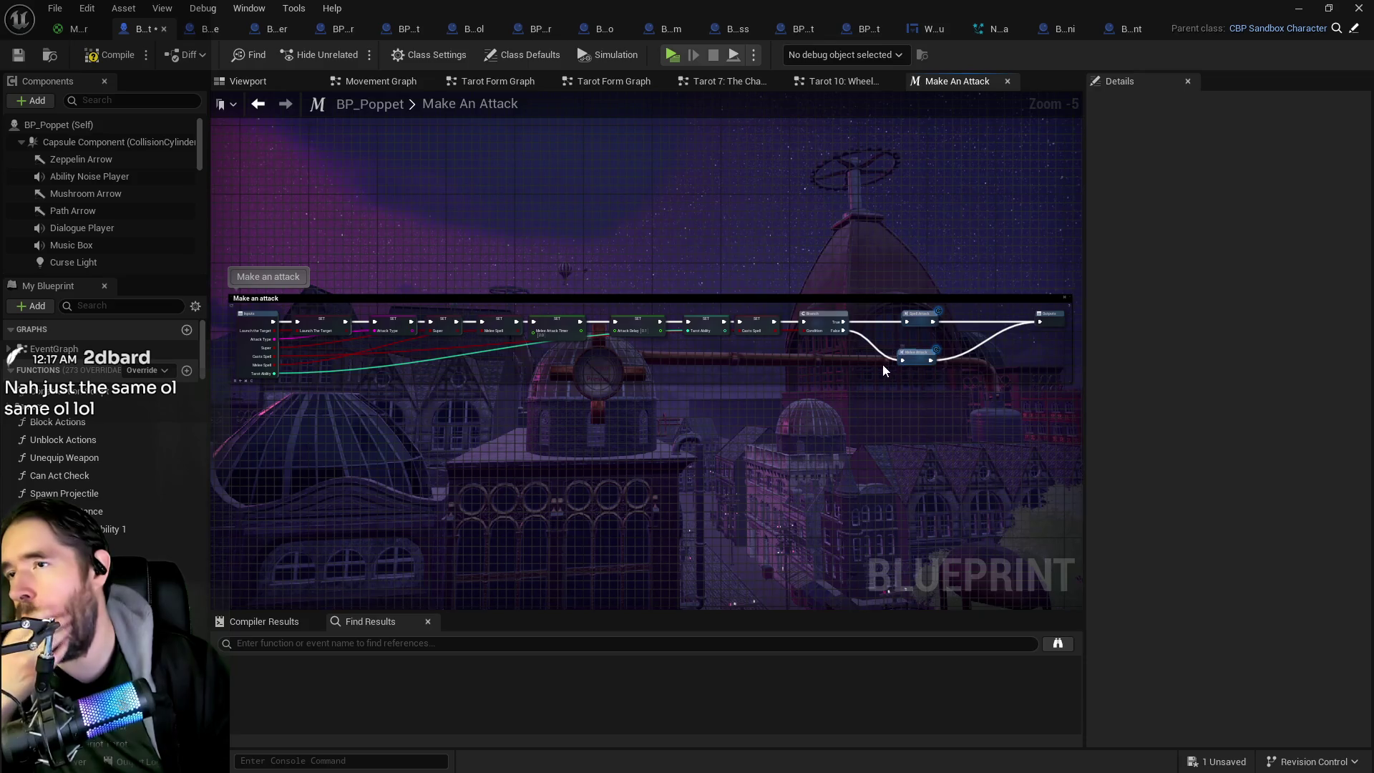
pyautogui.scroll(2, 847, 386)
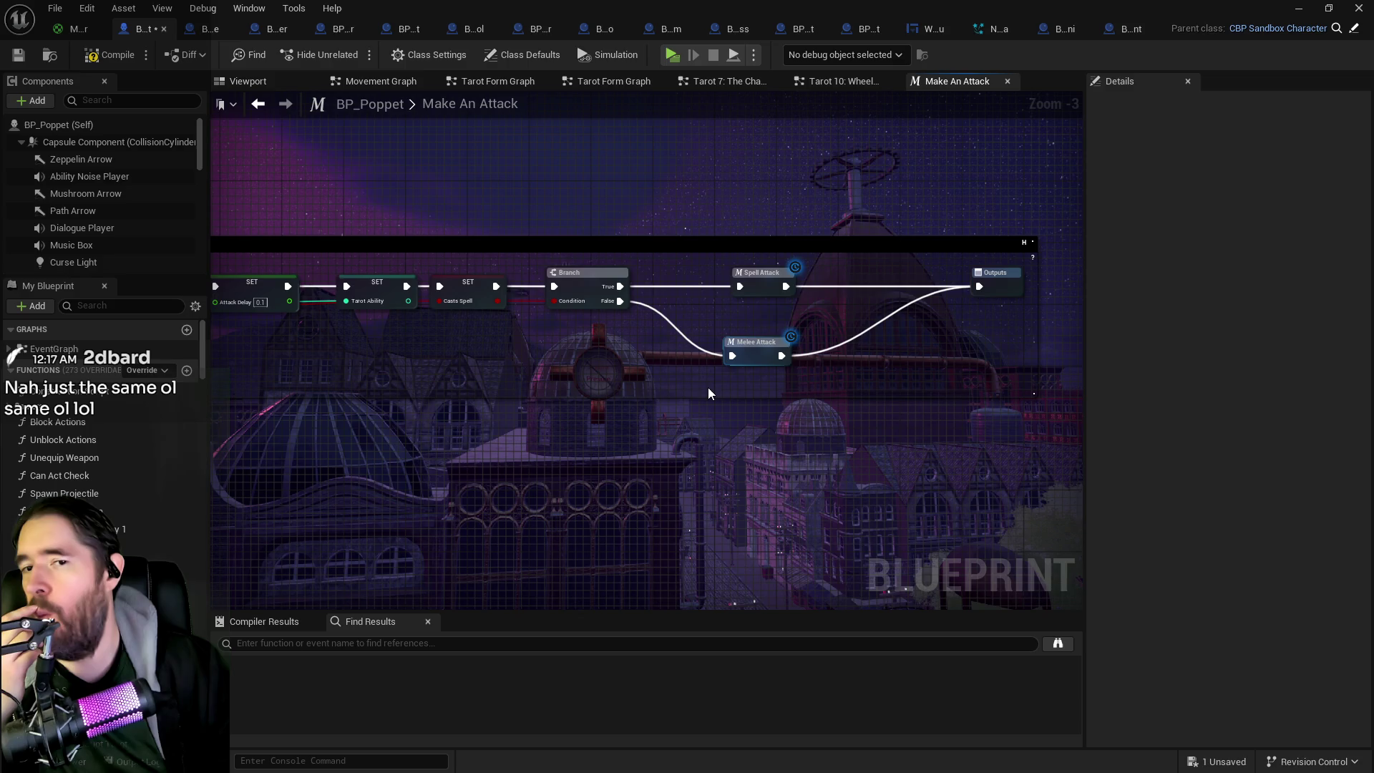
pyautogui.scroll(-2, 707, 388)
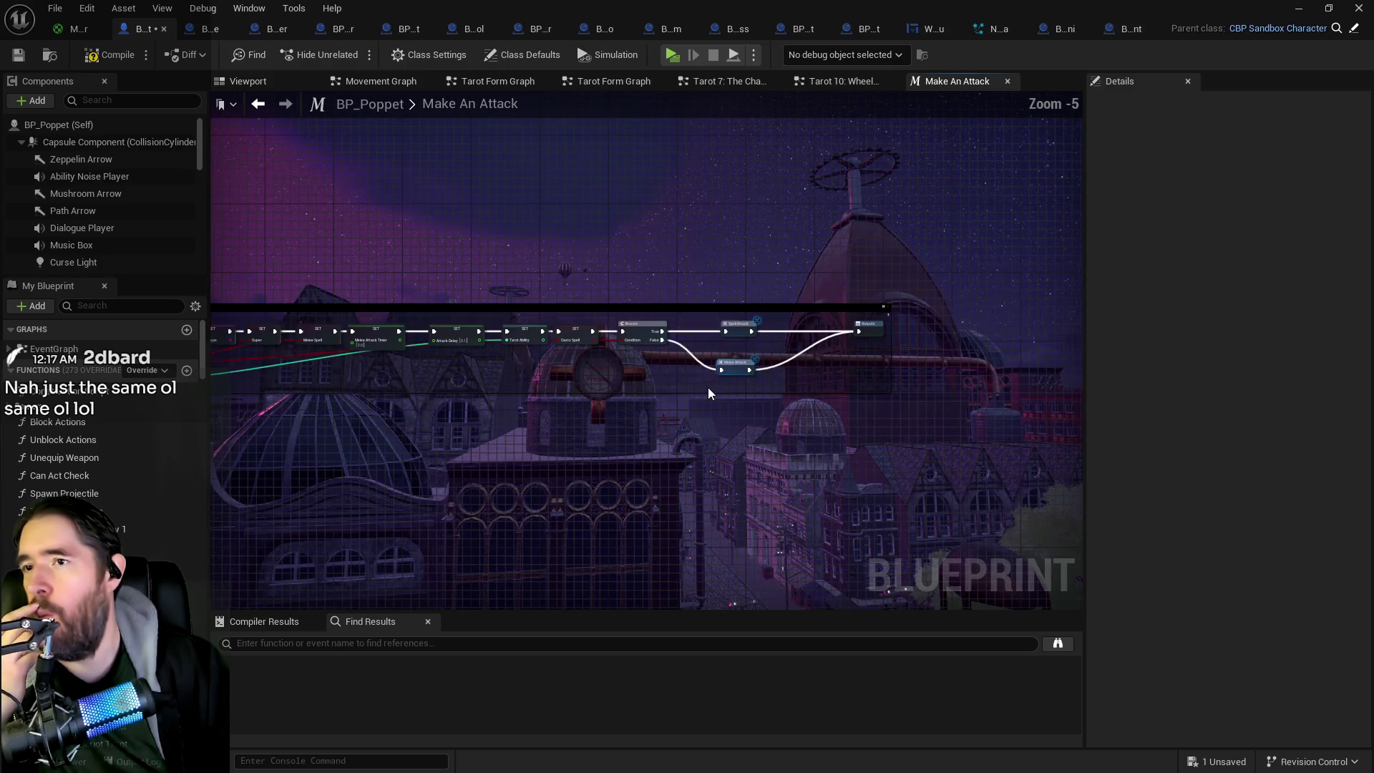
pyautogui.click(835, 81)
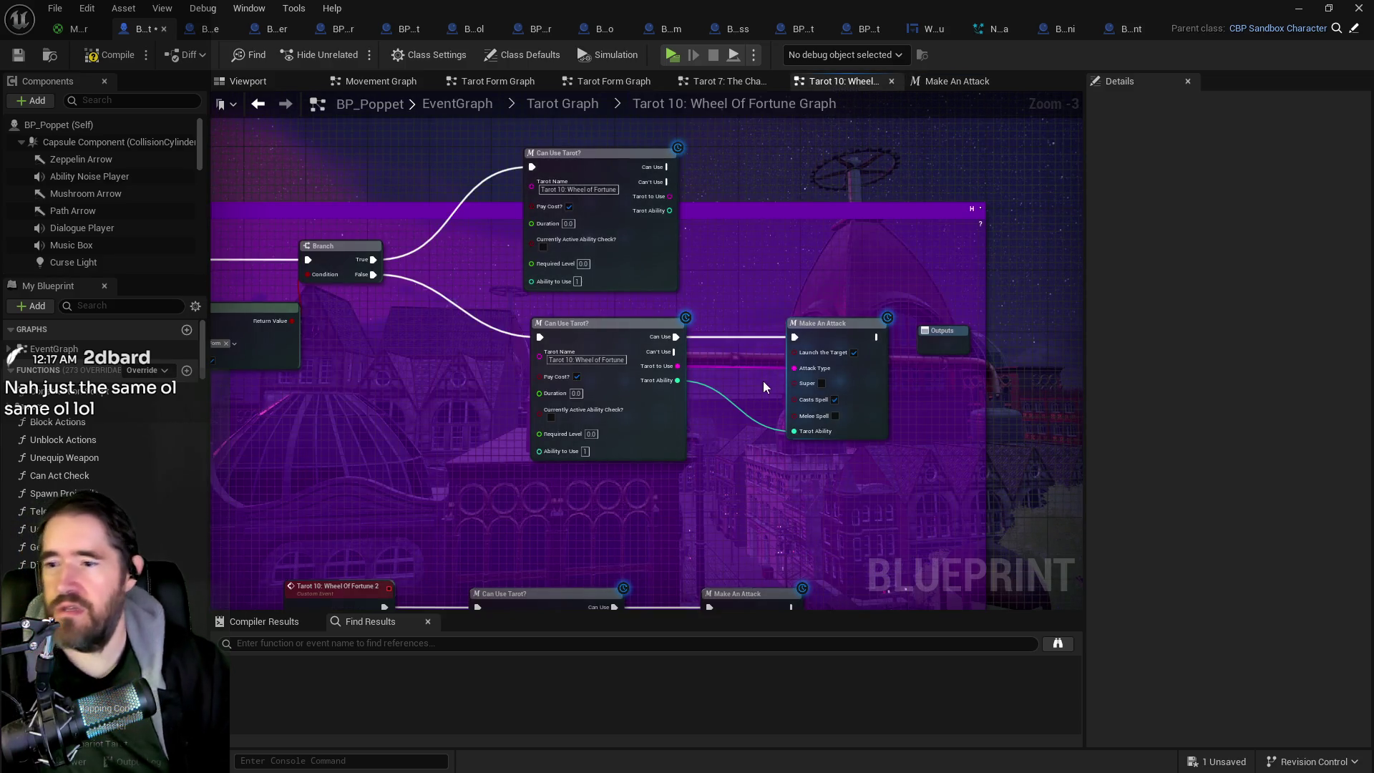
# Step: Paste a Make An Attack copy and wire the top Can Use Tarot and its Tarot Ability into it
pyautogui.moveTo(762, 381); pyautogui.dragTo(763, 434)
pyautogui.click(823, 400)
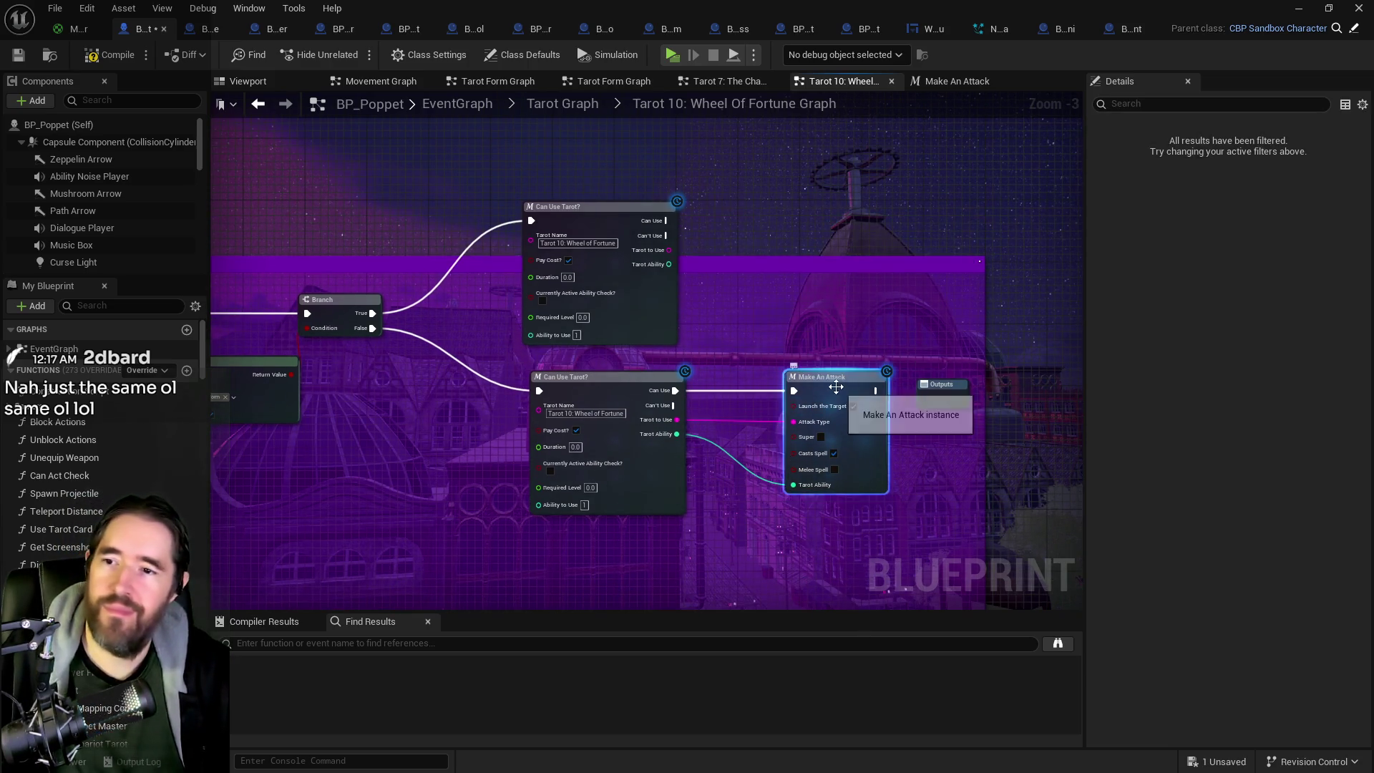
pyautogui.hotkey('ctrl', 'c')
pyautogui.hotkey('ctrl', 'v')
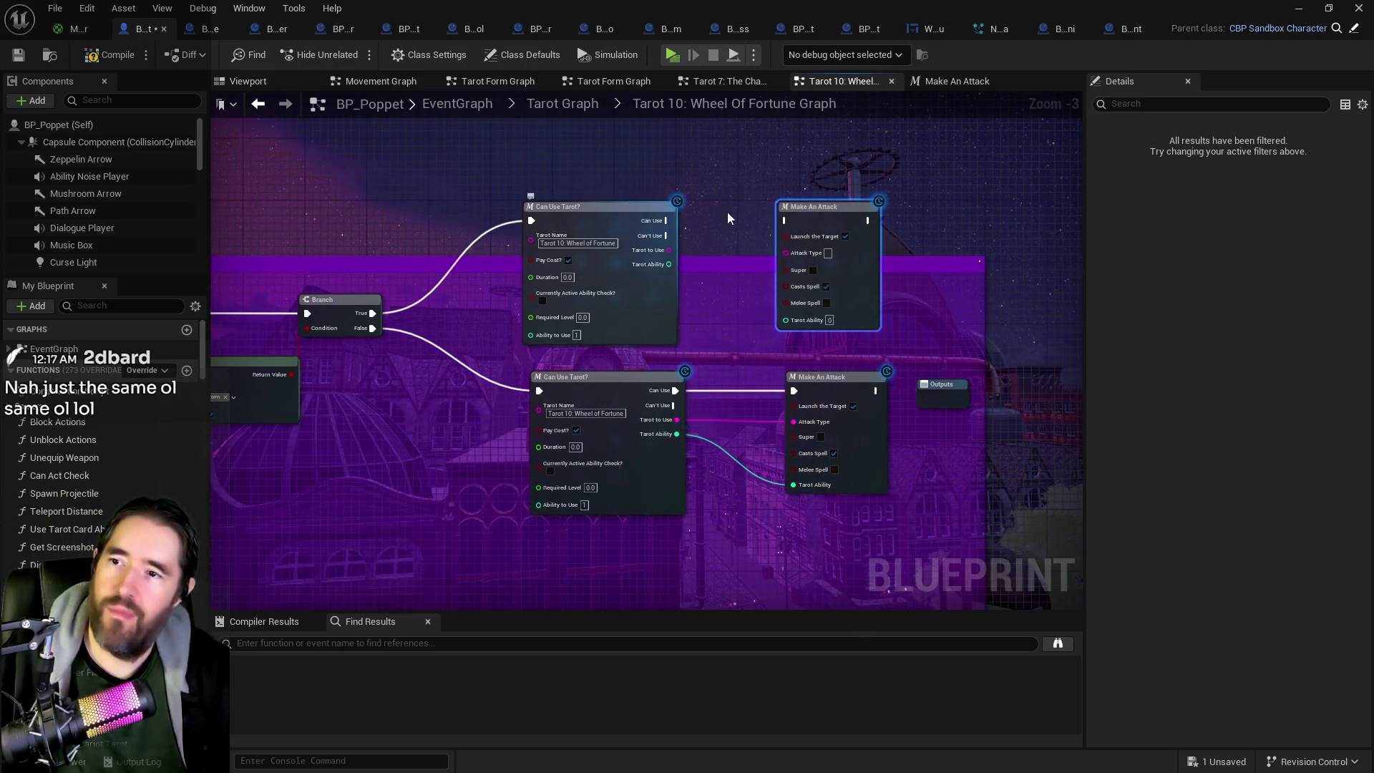
pyautogui.moveTo(668, 220); pyautogui.dragTo(786, 220)
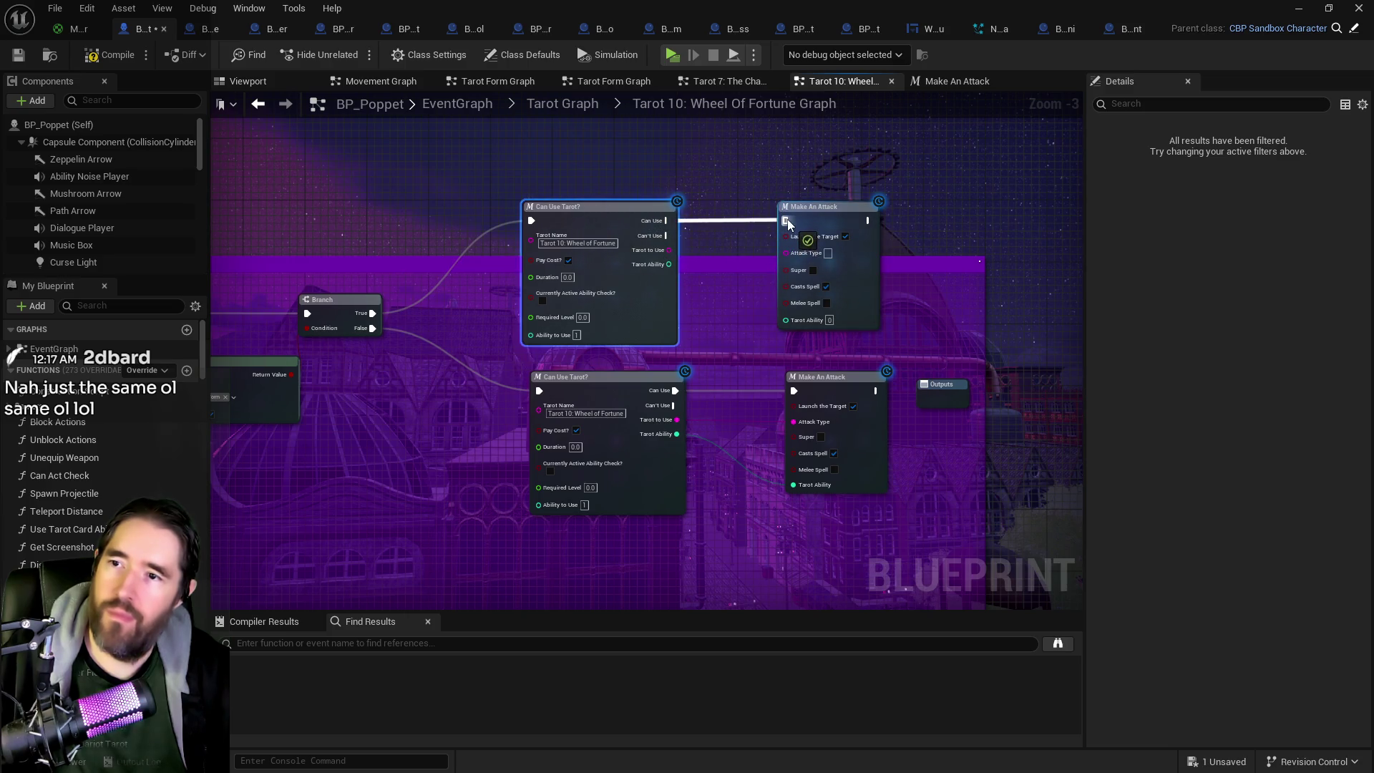
pyautogui.scroll(2, 649, 264)
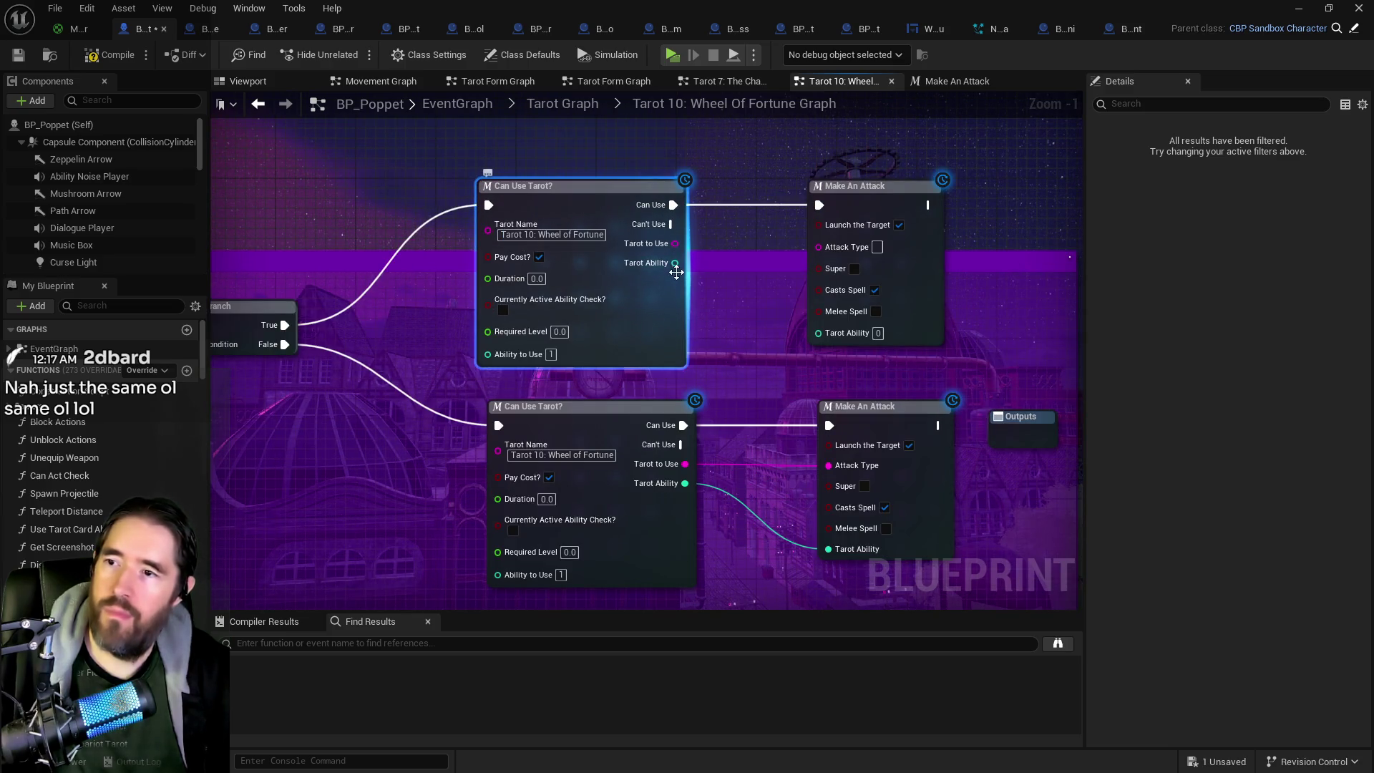
pyautogui.moveTo(683, 266)
pyautogui.mouseDown()
pyautogui.moveTo(816, 322)
pyautogui.moveTo(697, 256)
pyautogui.moveTo(818, 332)
pyautogui.mouseUp()
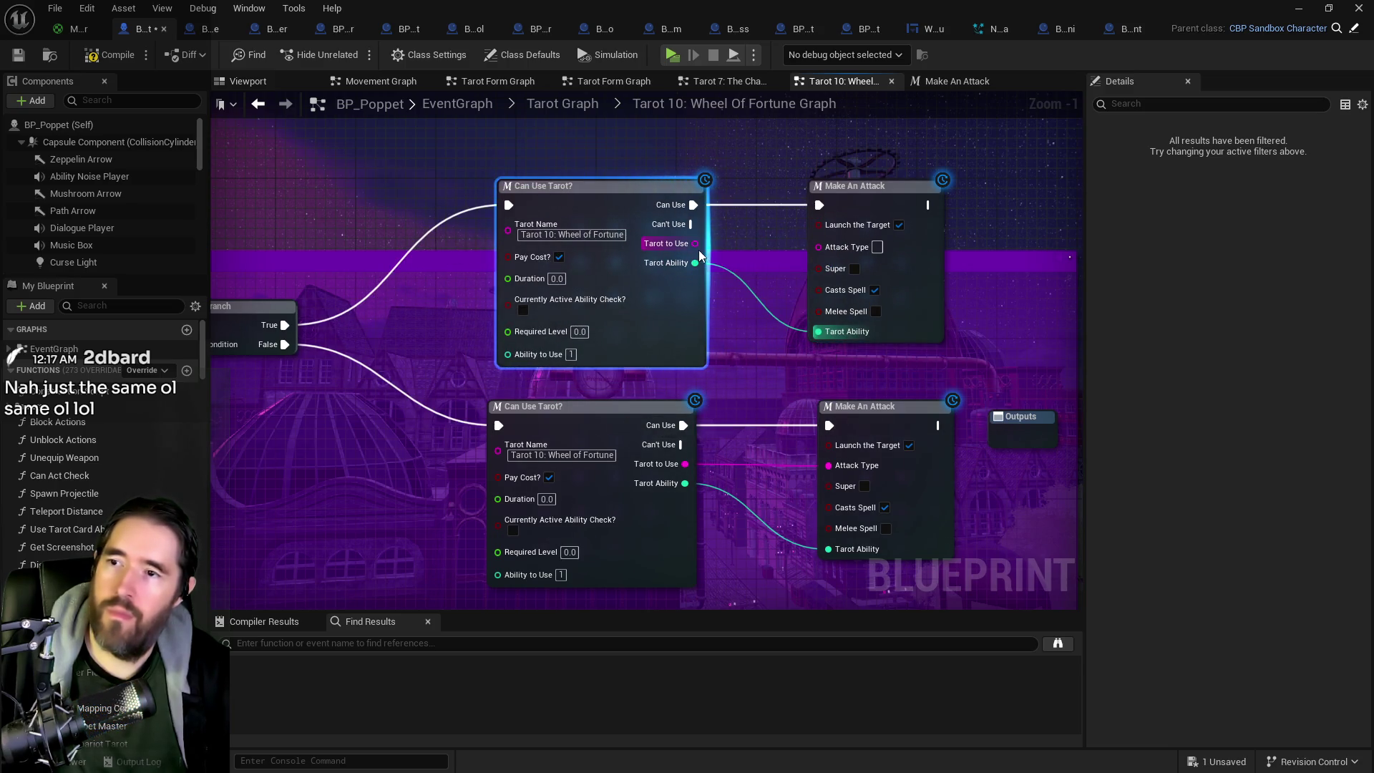
pyautogui.moveTo(695, 244); pyautogui.dragTo(816, 252)
pyautogui.scroll(-2, 762, 370)
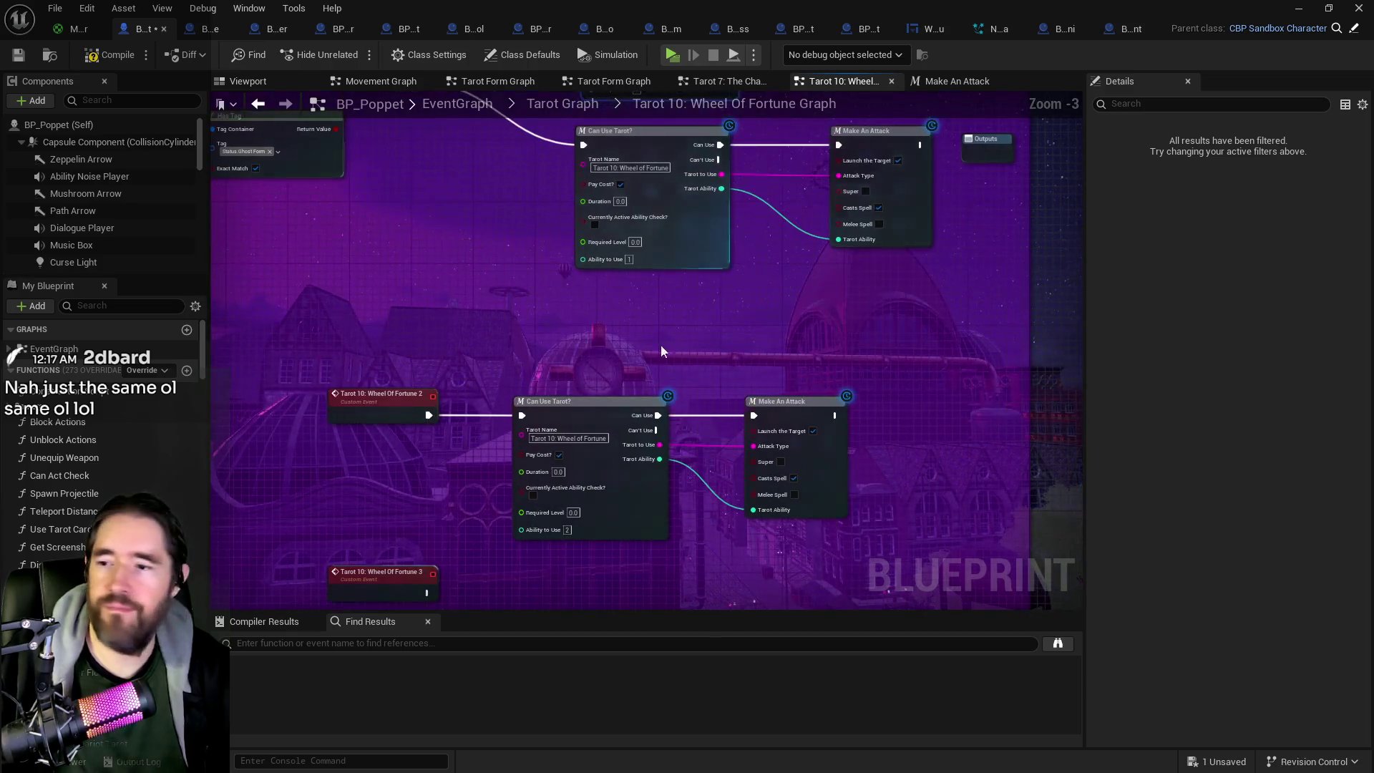
# Step: Duplicate the lower Can Use Tarot and Make An Attack pair, chain it after the first attack, and save
pyautogui.moveTo(506, 356); pyautogui.dragTo(787, 430)
pyautogui.hotkey('ctrl', 'c')
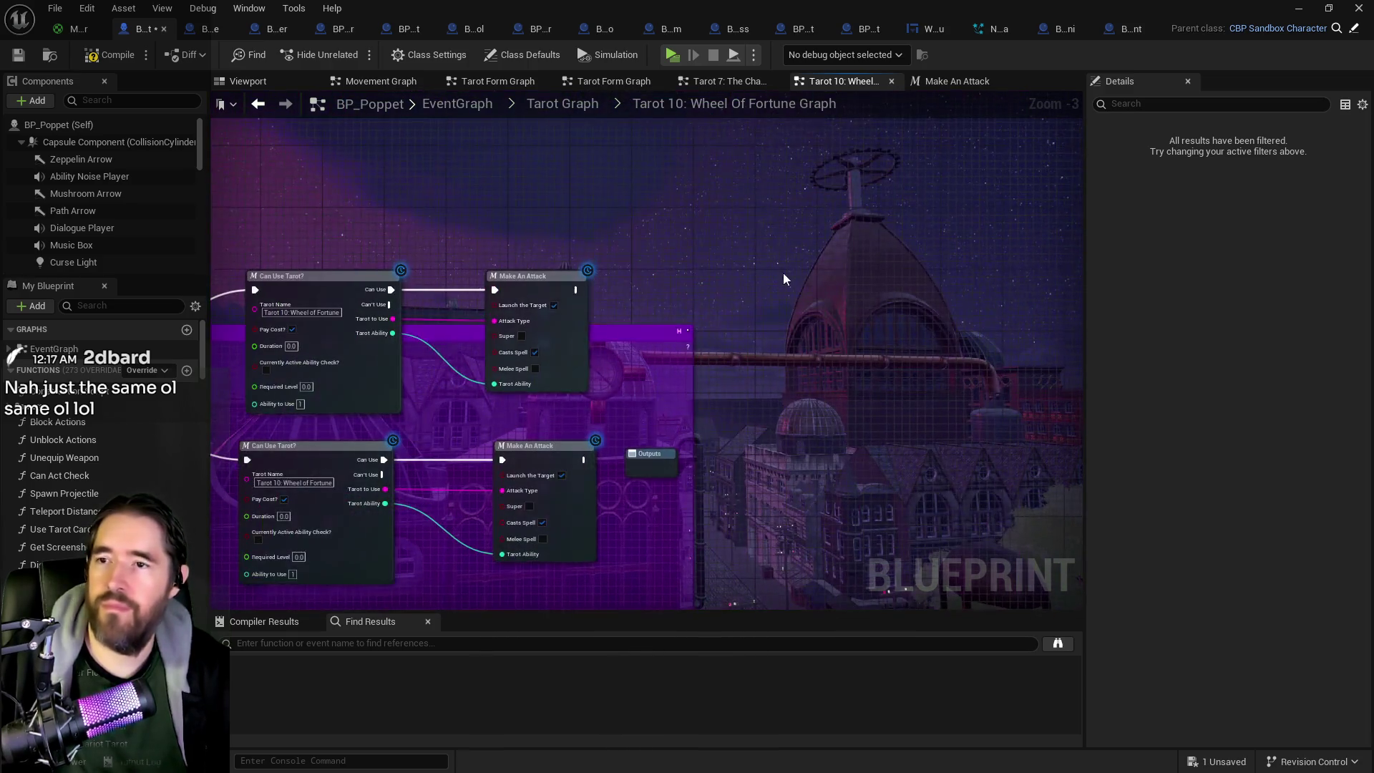
pyautogui.hotkey('ctrl', 'v')
pyautogui.moveTo(851, 286); pyautogui.dragTo(858, 272)
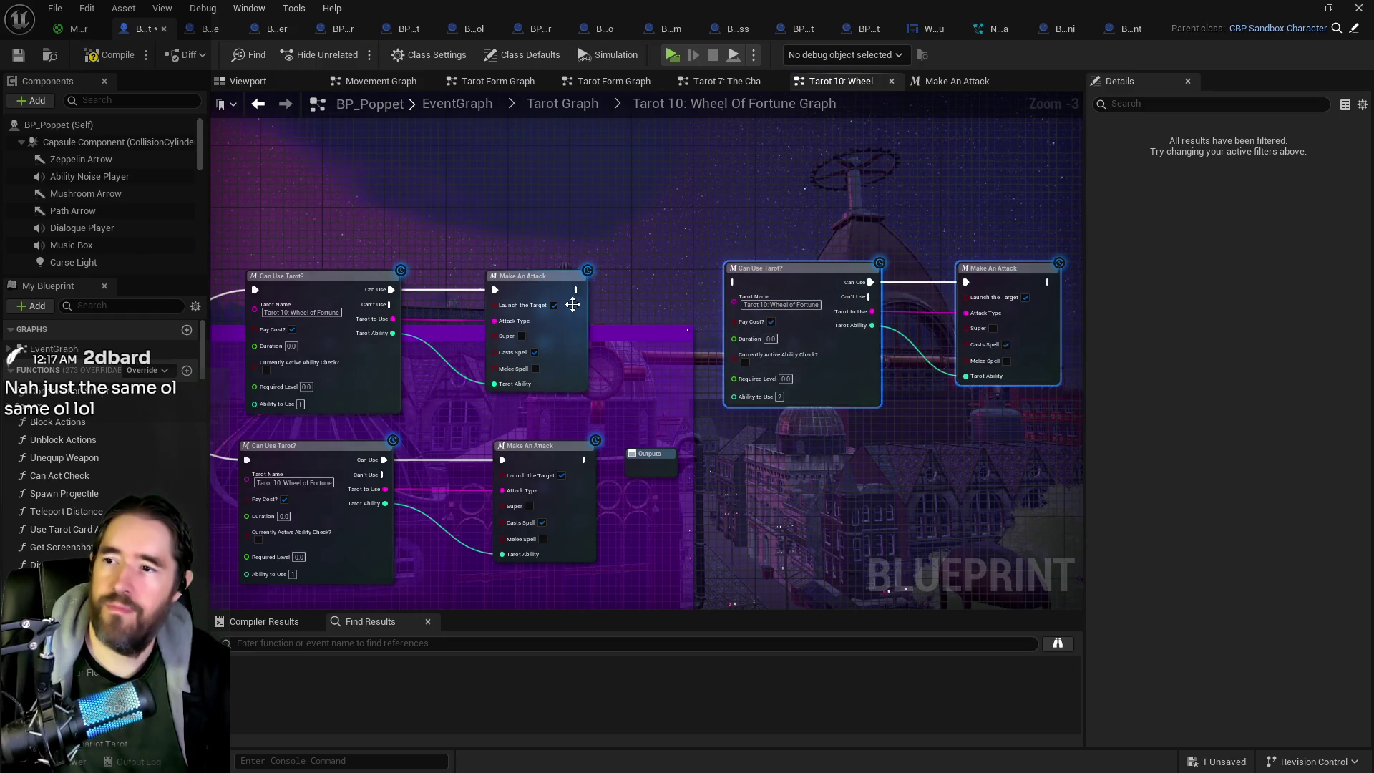
pyautogui.moveTo(577, 290)
pyautogui.mouseDown()
pyautogui.moveTo(830, 318)
pyautogui.moveTo(733, 282)
pyautogui.moveTo(777, 275)
pyautogui.mouseUp()
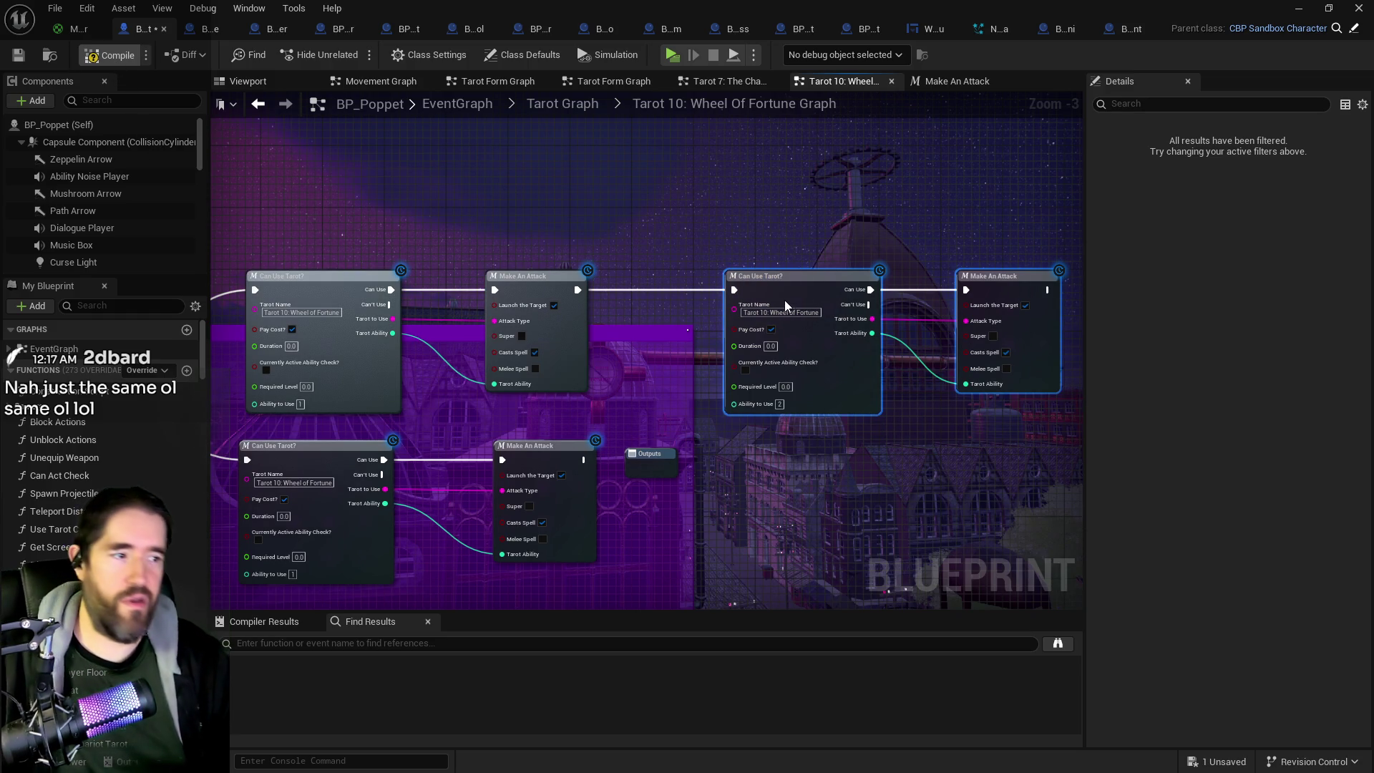
pyautogui.hotkey('ctrl', 's')
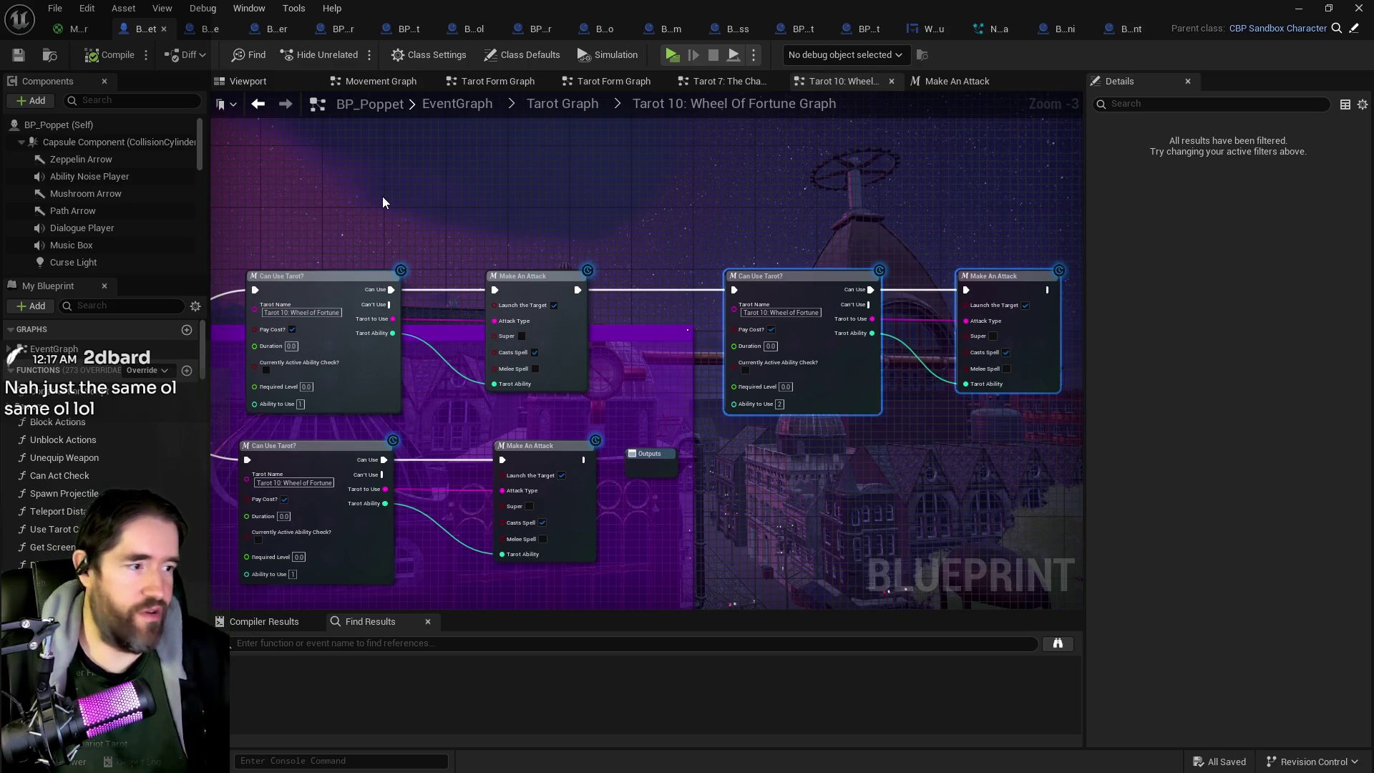
# Step: Review the PQ Revised Tarot Abilities document in the browser, then minimize it to return to Unreal
pyautogui.hotkey('alt', 'Tab')
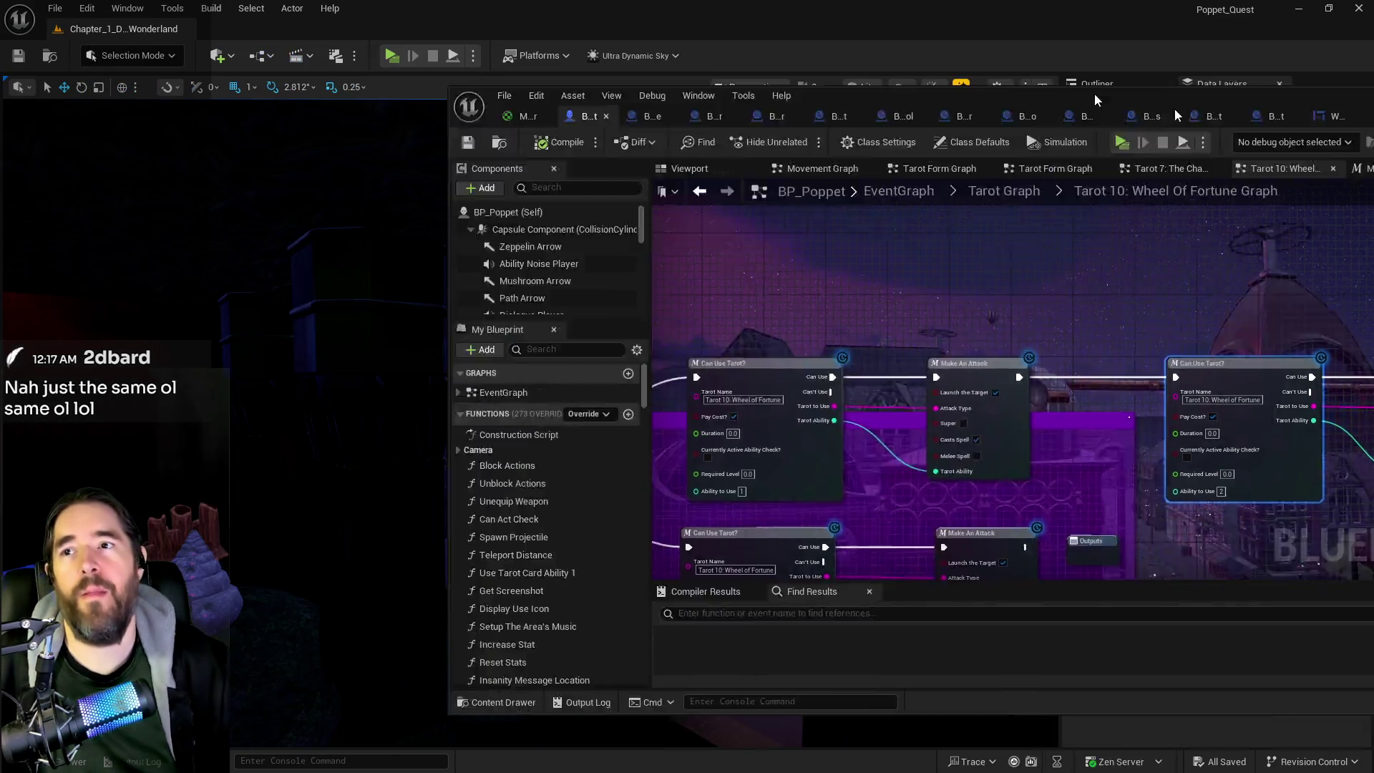
pyautogui.moveTo(681, 602); pyautogui.dragTo(608, 573)
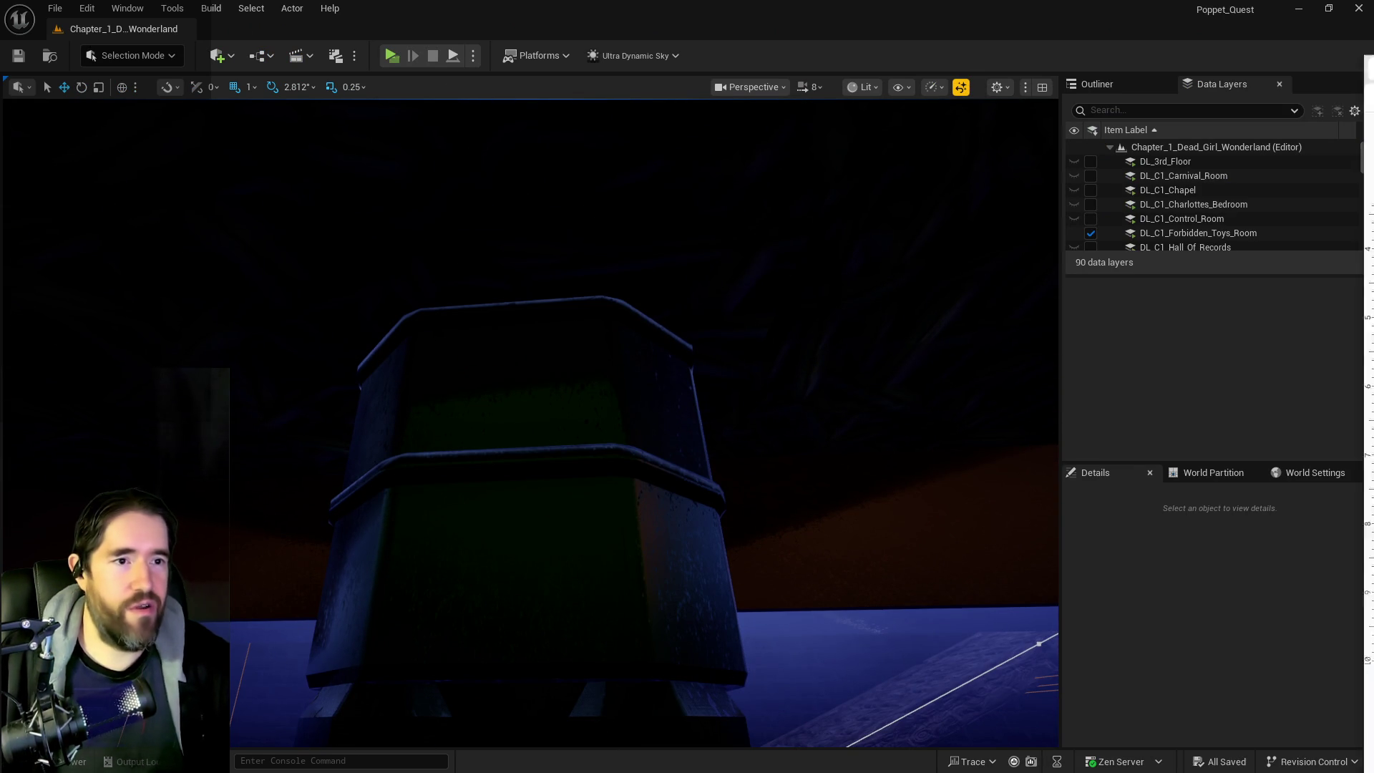
pyautogui.hotkey('alt', 'Tab')
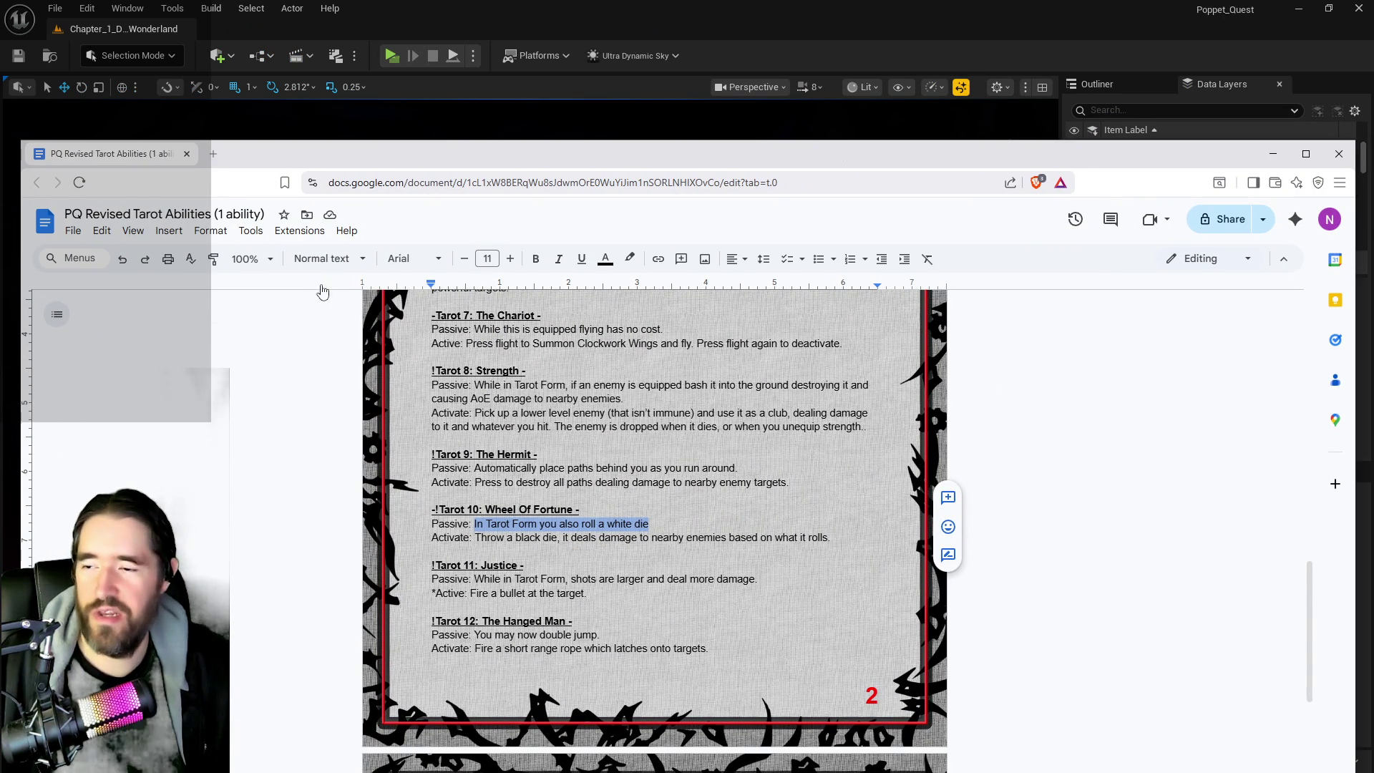
pyautogui.scroll(-6, 600, 415)
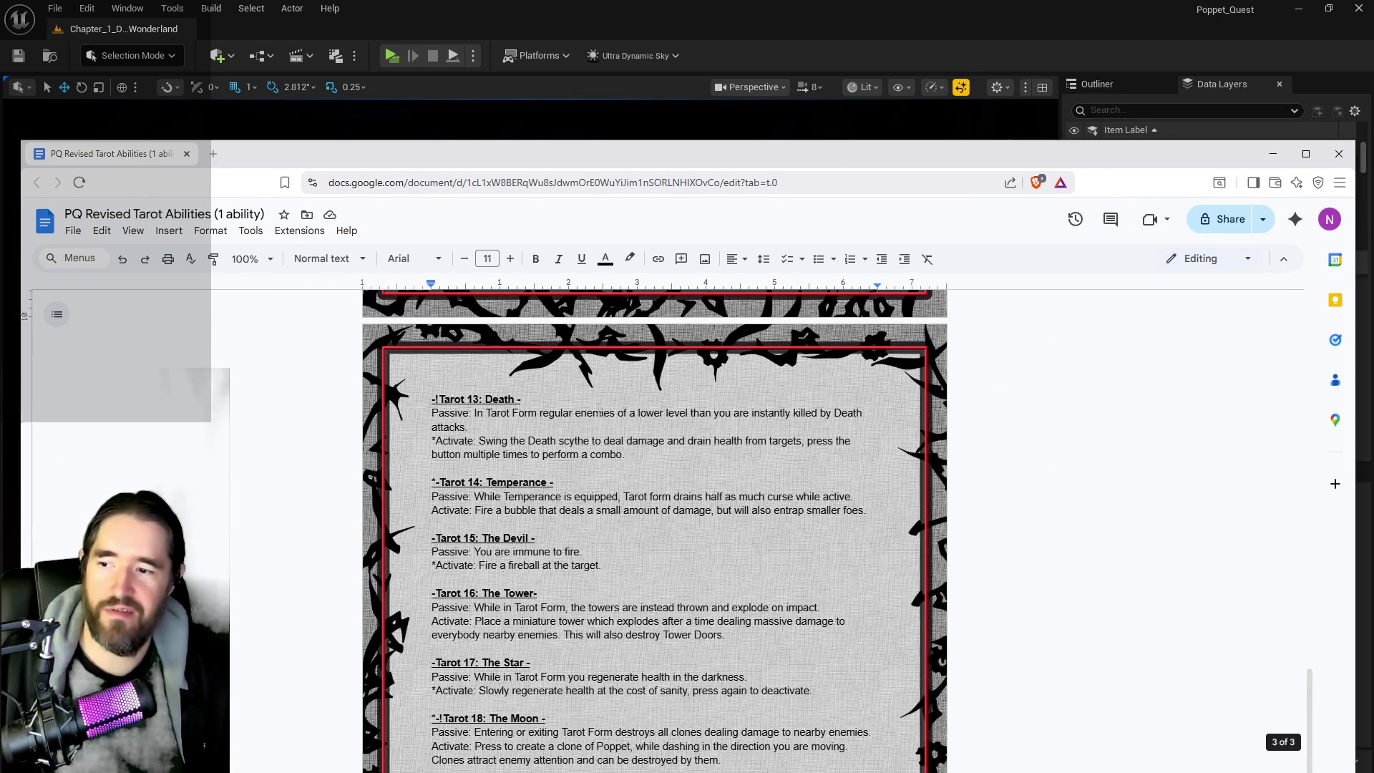
pyautogui.scroll(4, 600, 416)
pyautogui.scroll(7, 599, 416)
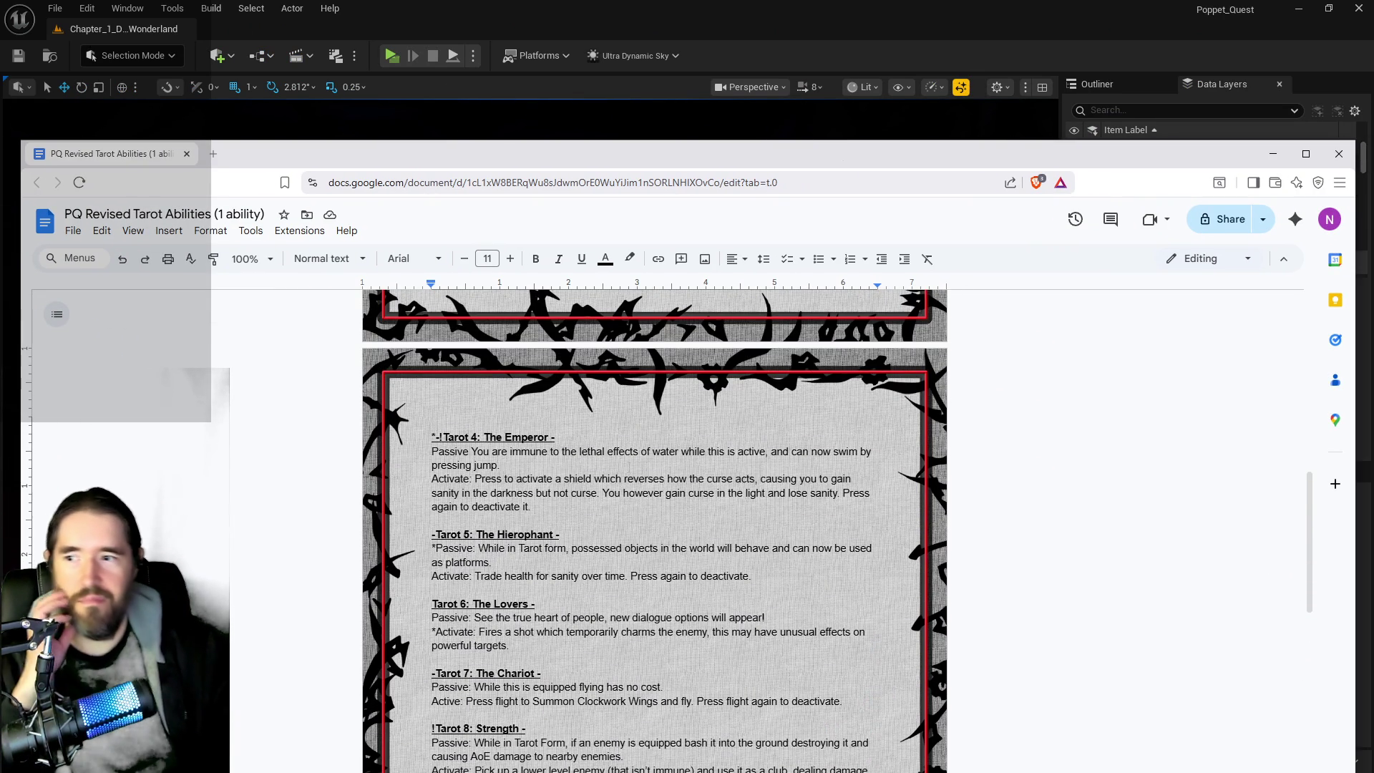
pyautogui.scroll(7, 629, 467)
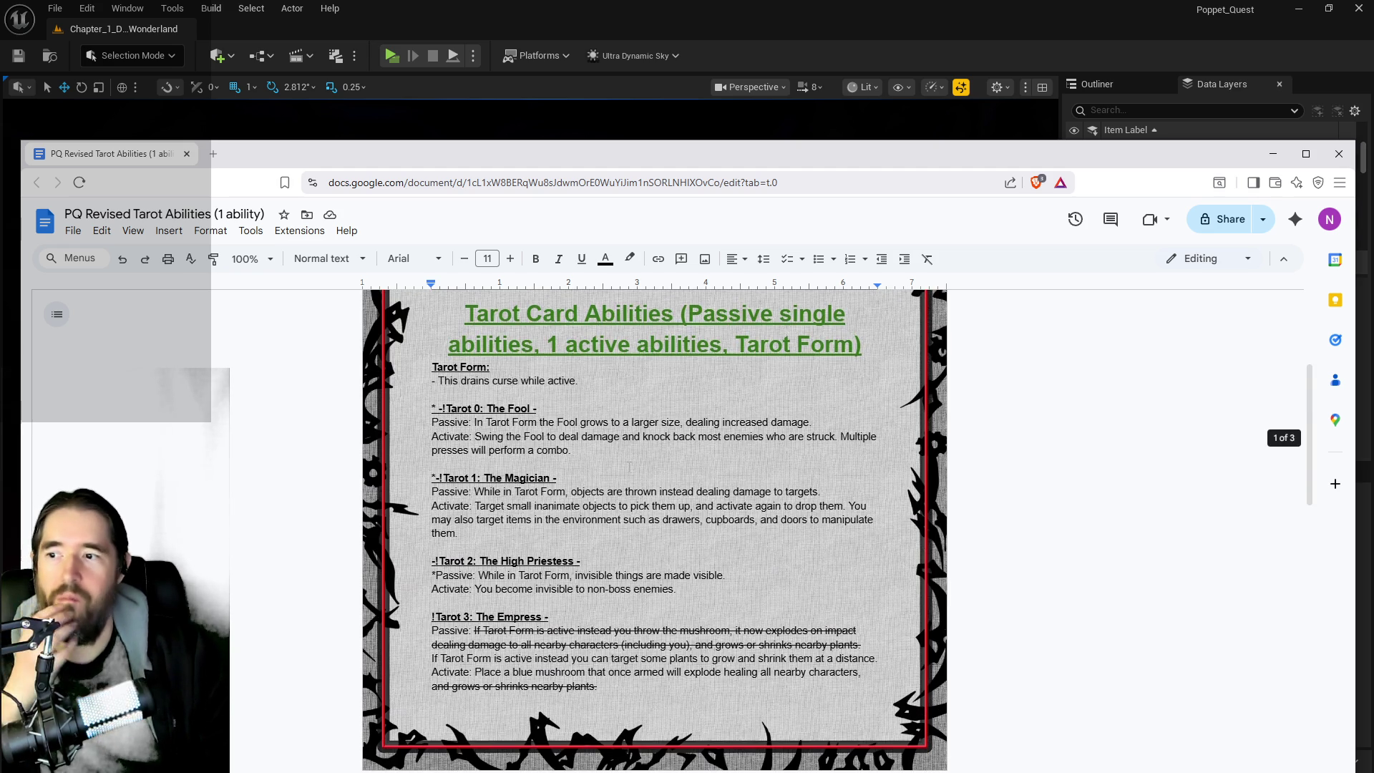
pyautogui.scroll(-7, 601, 369)
pyautogui.press('super+Down')
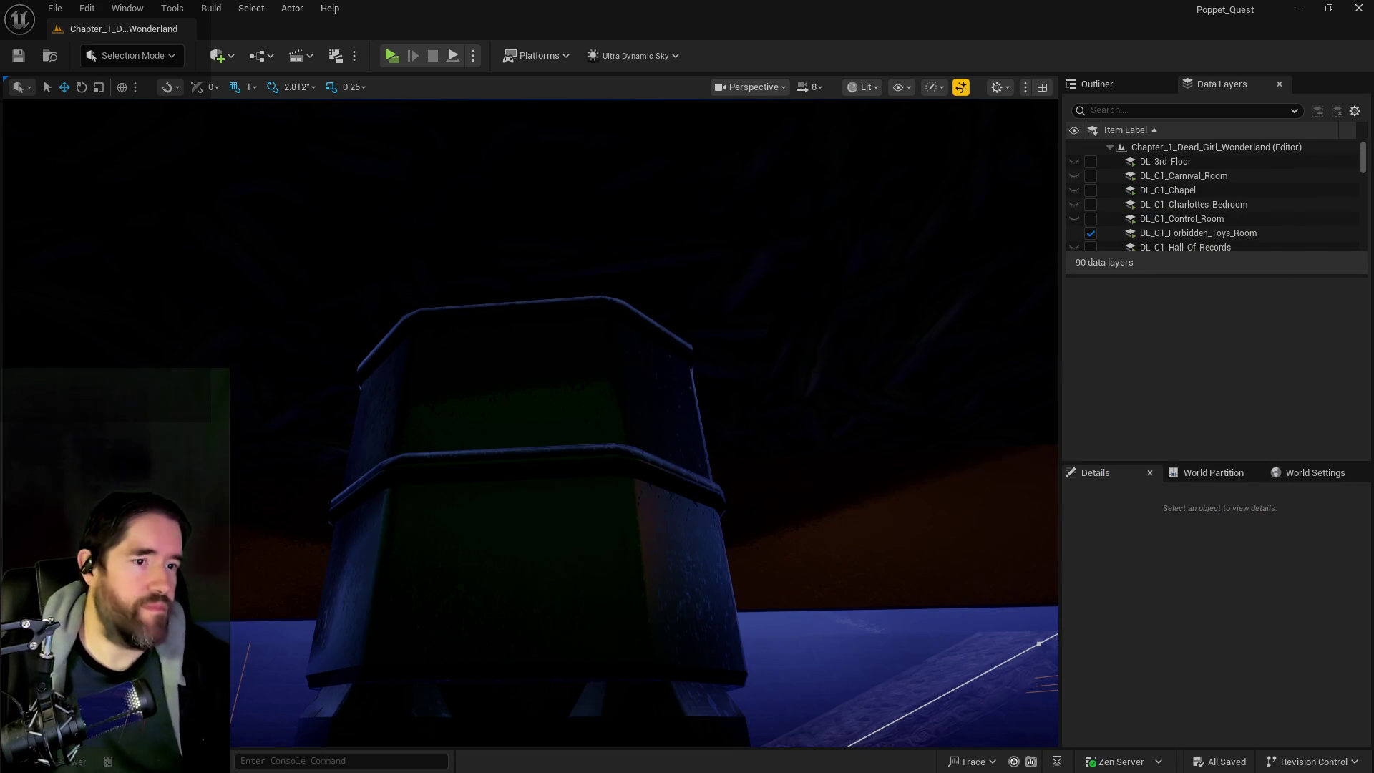
# Step: Fly the level viewport camera through the Secret Garden level
pyautogui.moveTo(518, 476)
pyautogui.mouseDown()
pyautogui.moveTo(573, 437)
pyautogui.moveTo(544, 444)
pyautogui.moveTo(450, 225)
pyautogui.mouseUp()
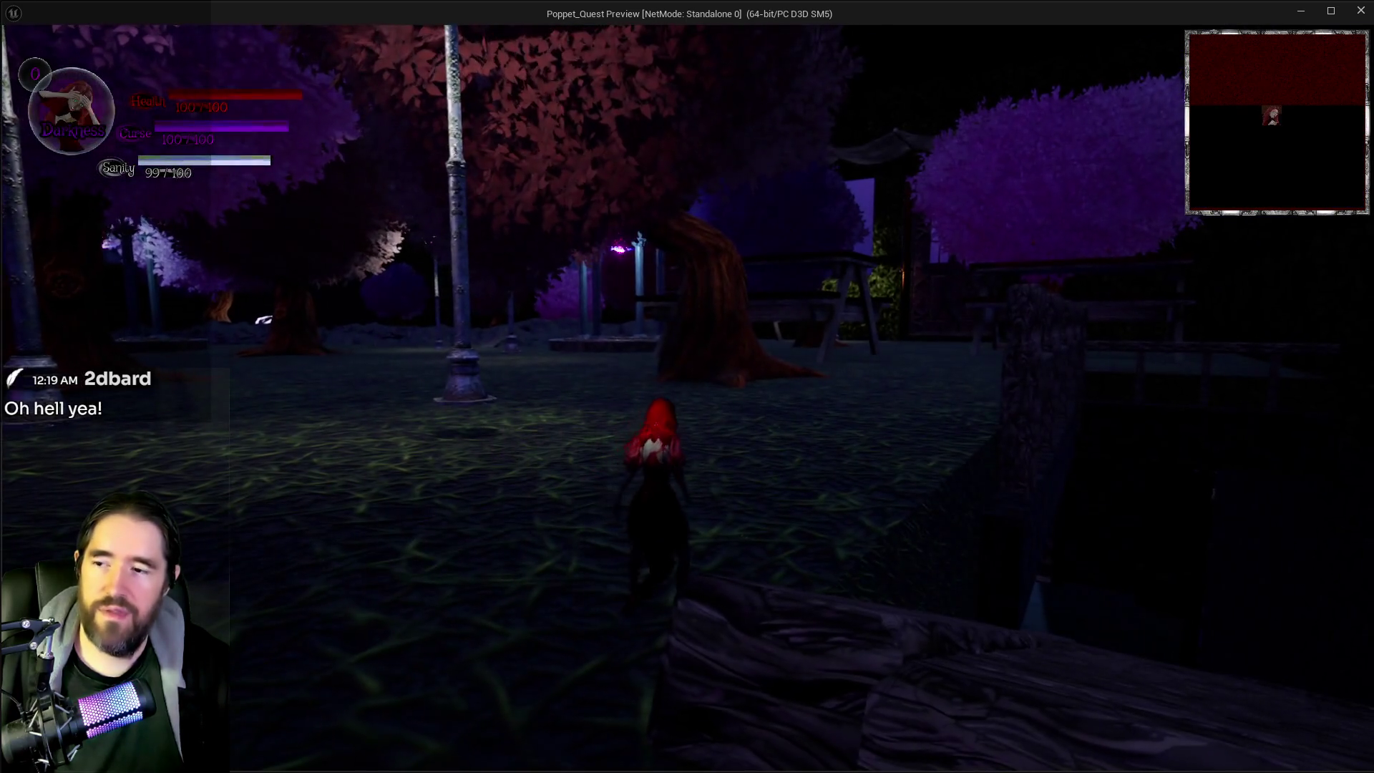
# Step: Run across the garden, switch to Light form, equip The World tarot and activate its ability
pyautogui.press('w')
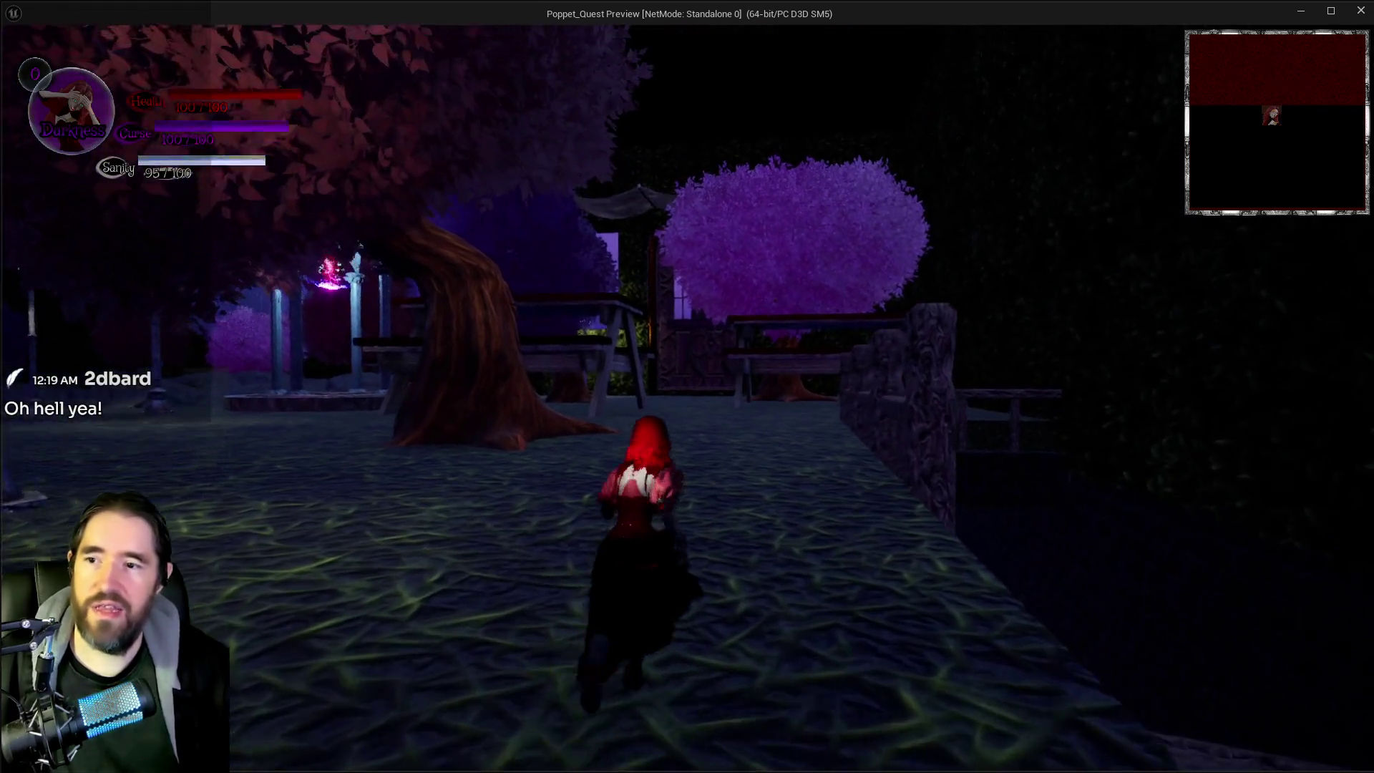
pyautogui.press('q')
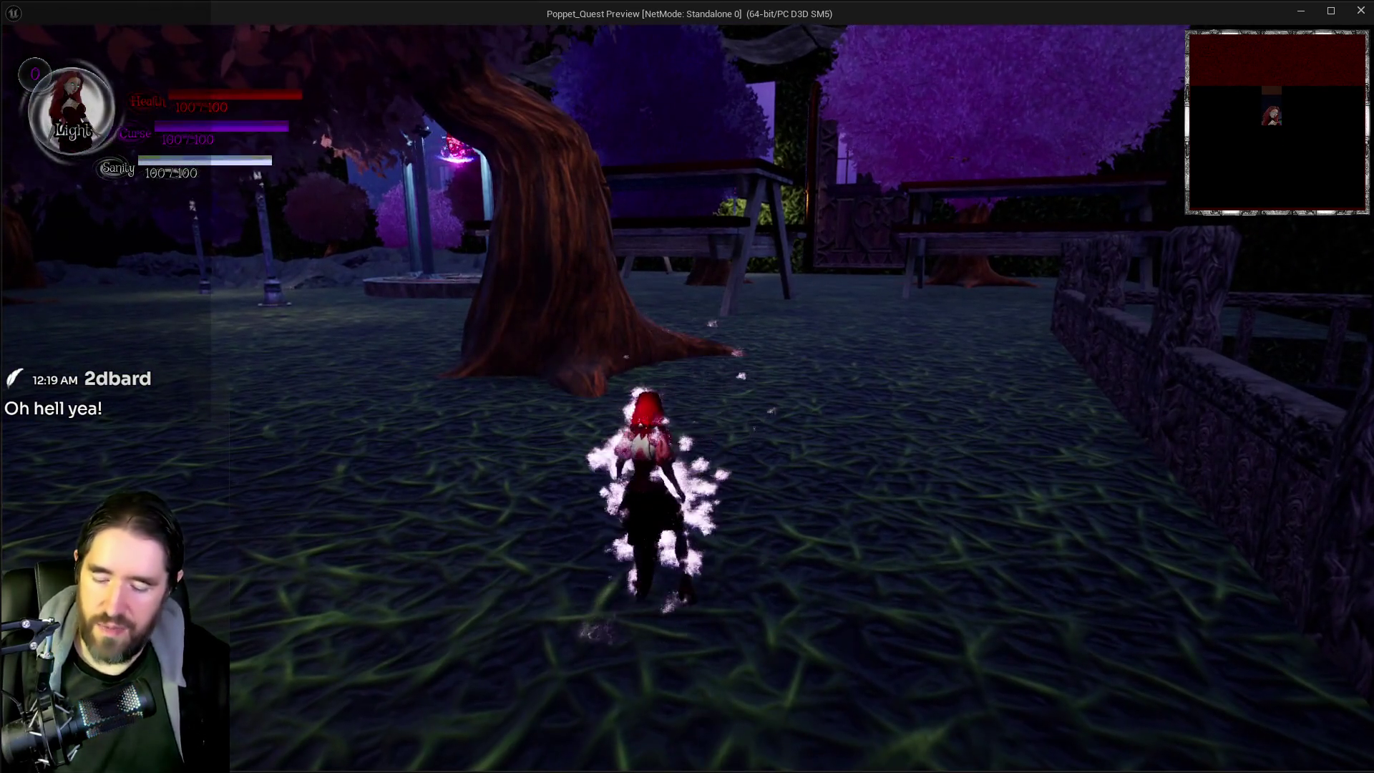
pyautogui.press('w')
pyautogui.press('w')
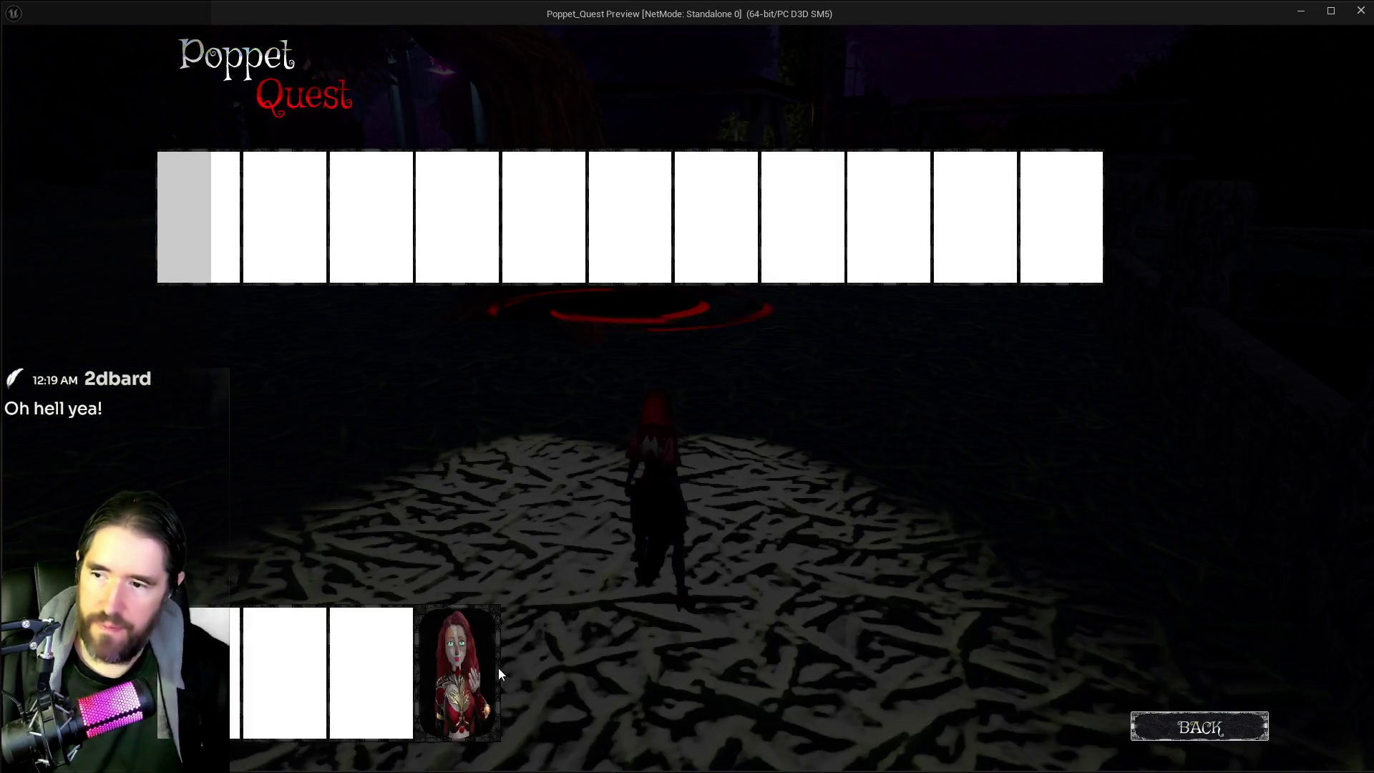
pyautogui.click(498, 668)
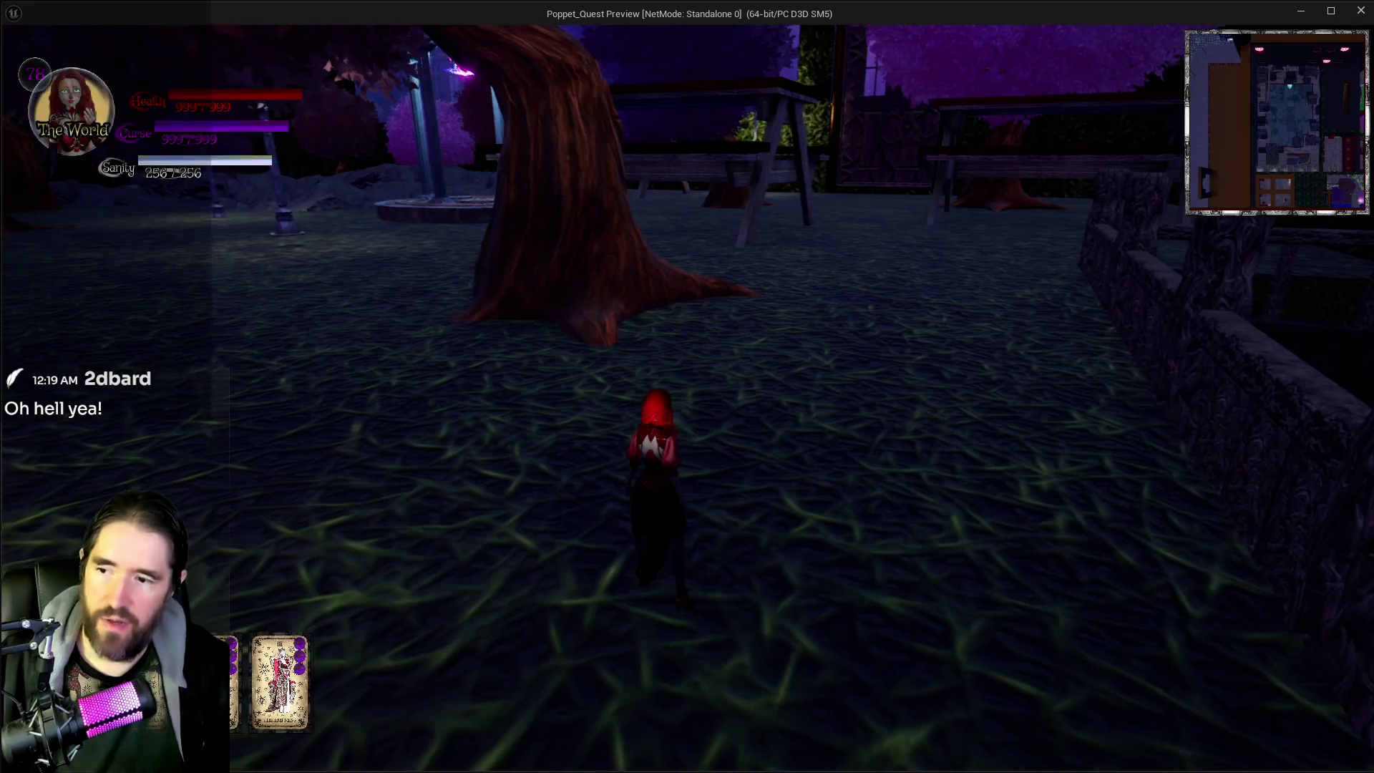
pyautogui.press('w')
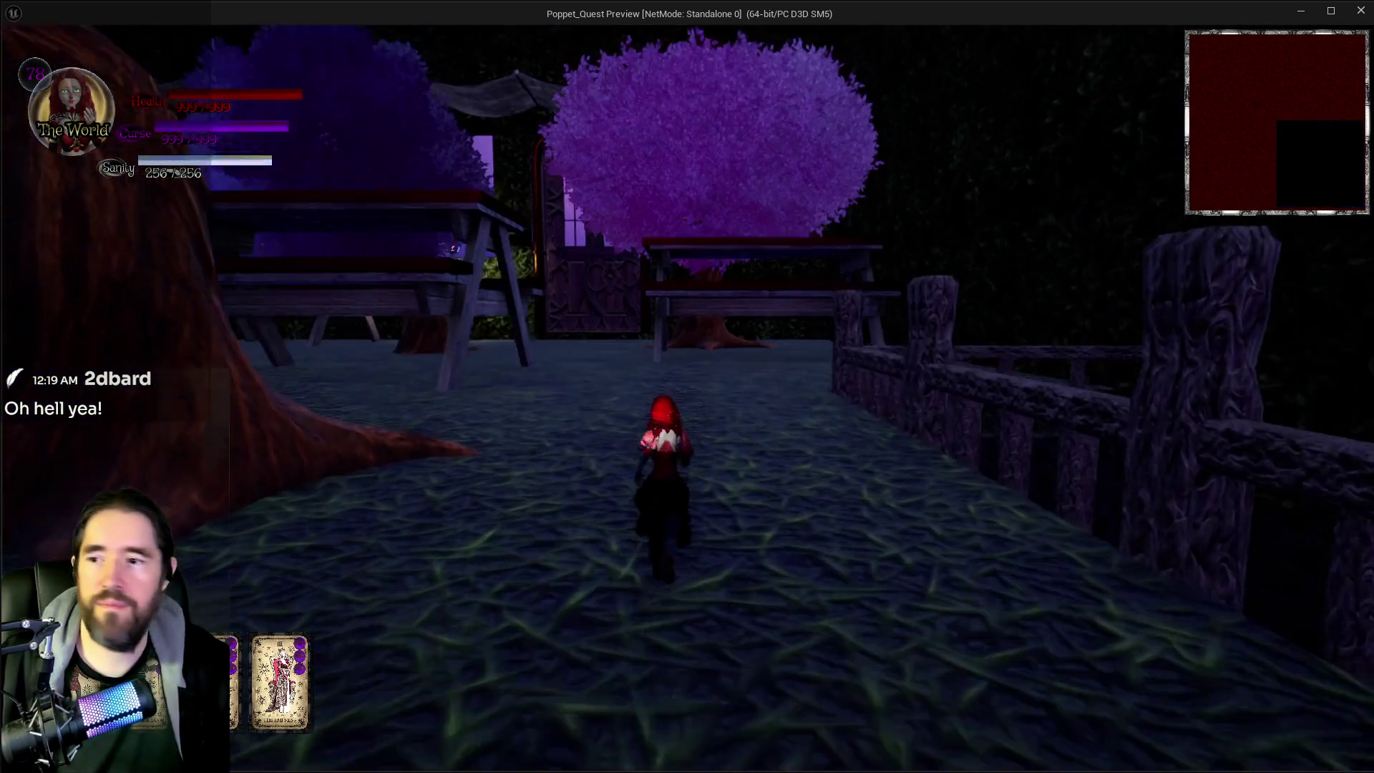
pyautogui.press('e')
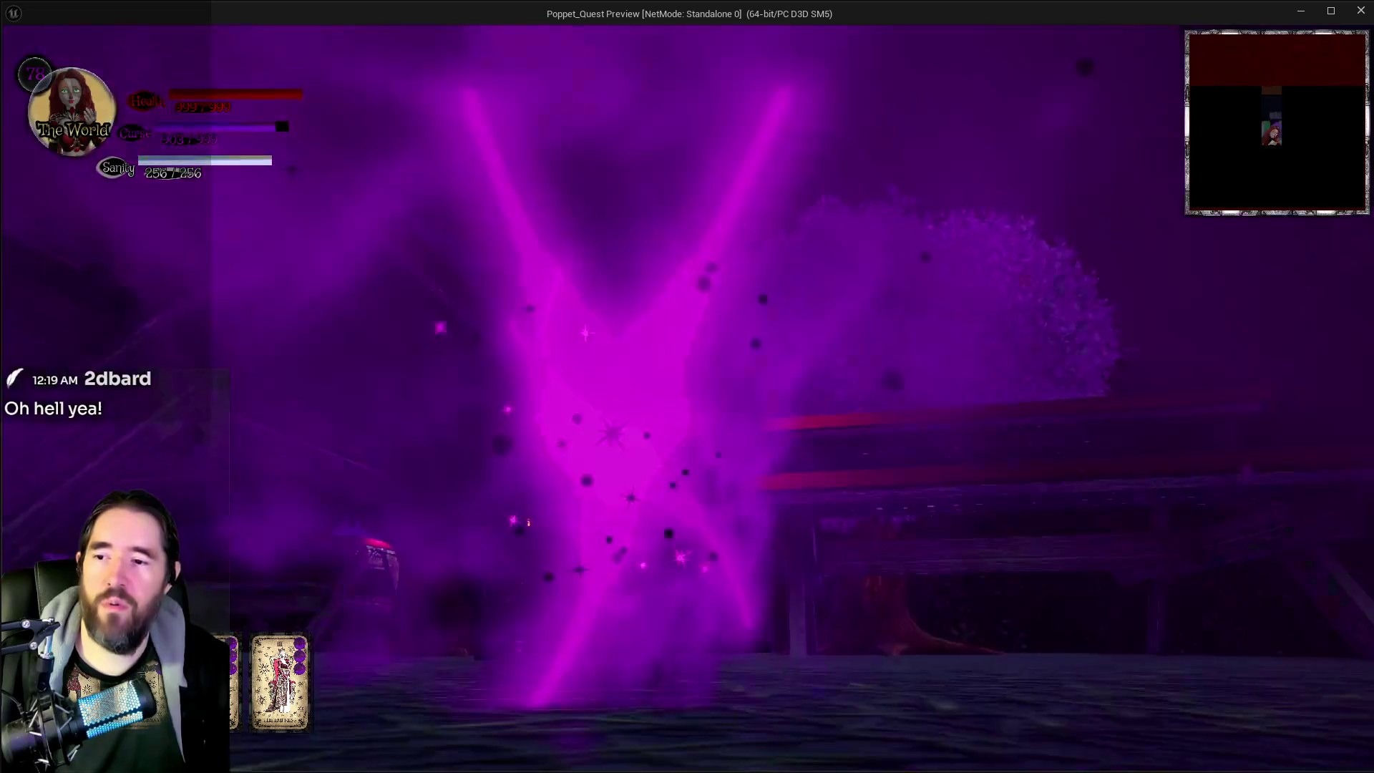
pyautogui.press('w')
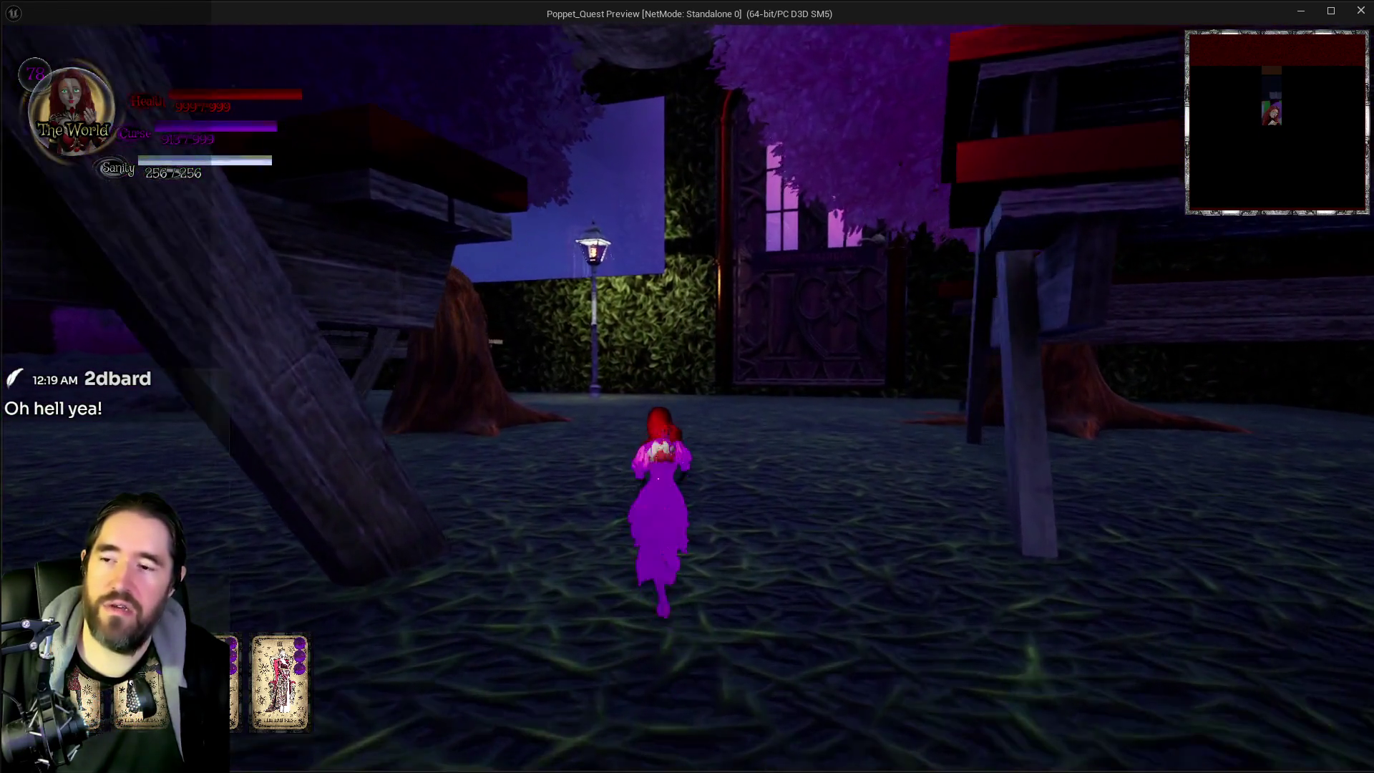
# Step: Glide across the square past the bench, land on a rock, then fly over the roof edge
pyautogui.press('space')
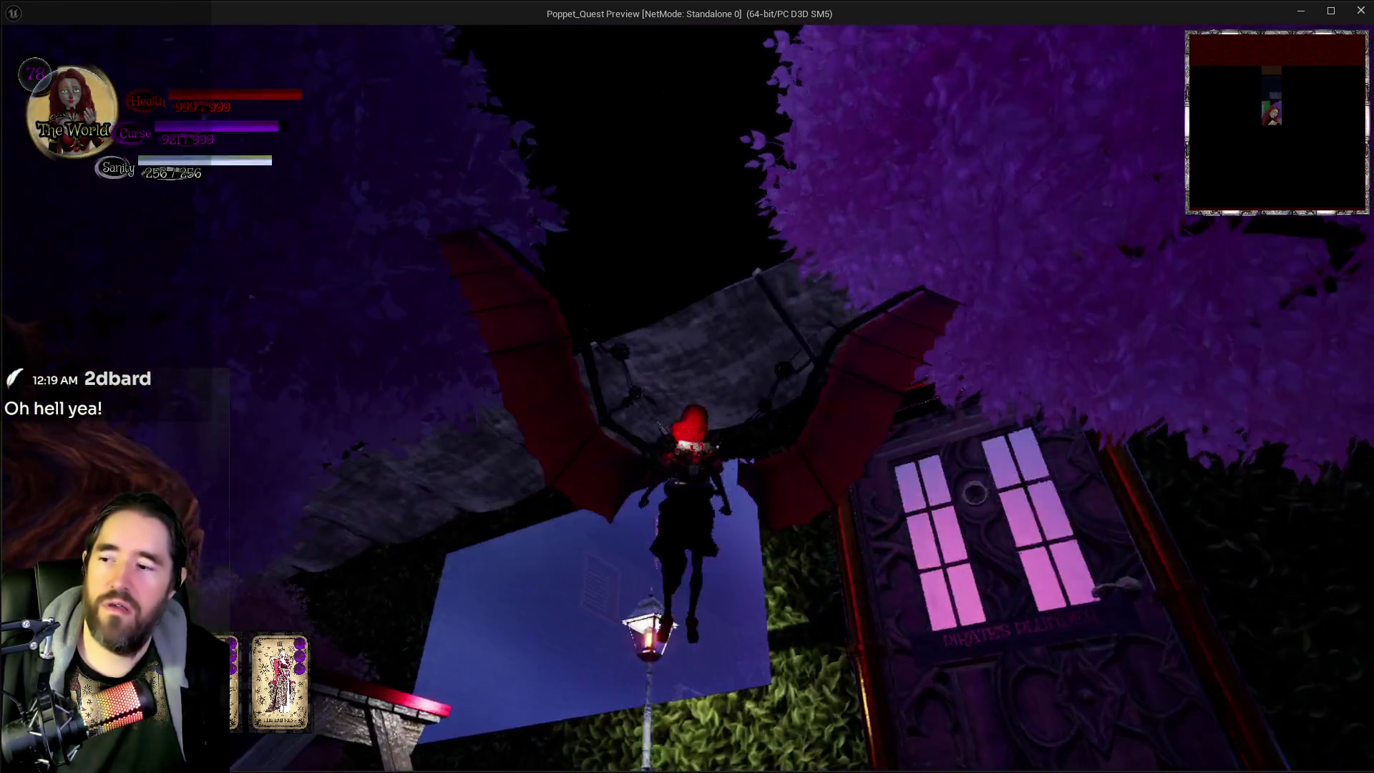
pyautogui.press('w')
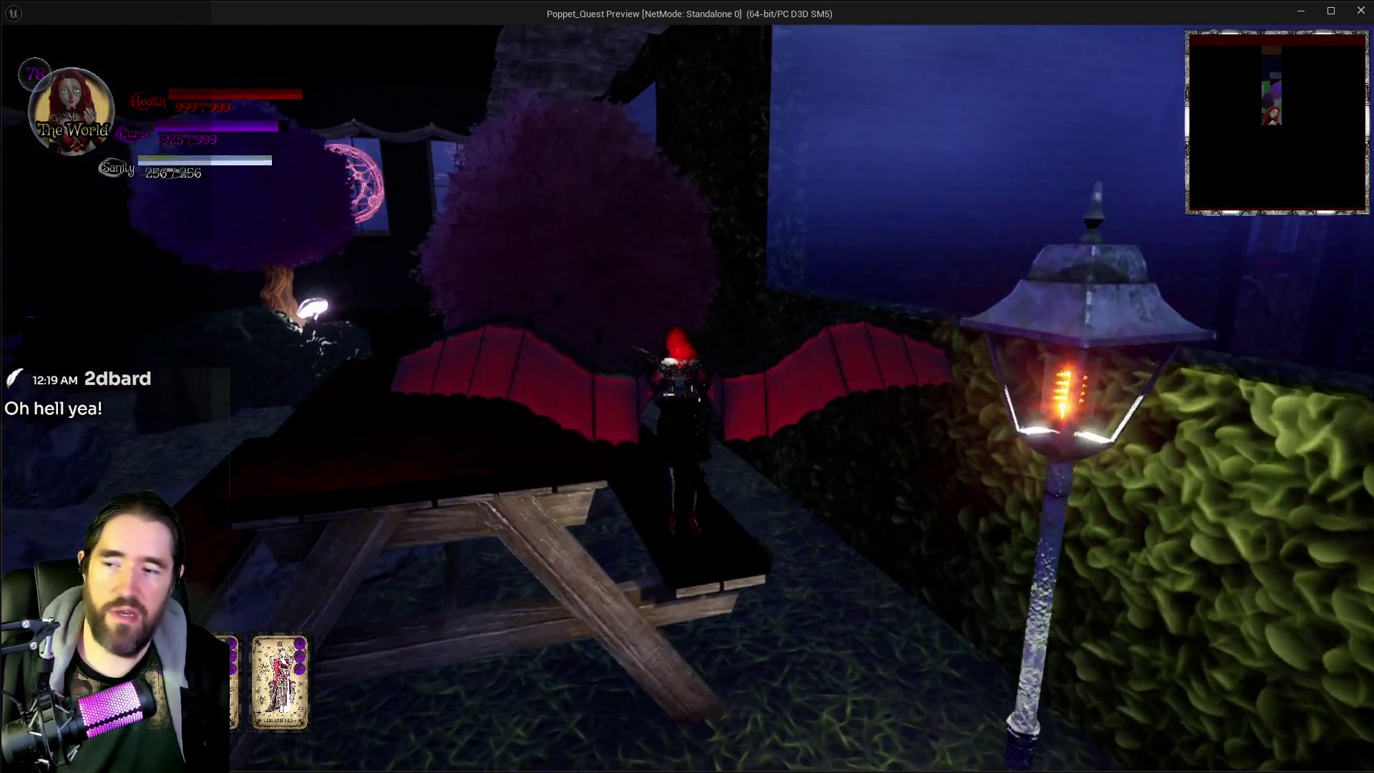
pyautogui.press('w')
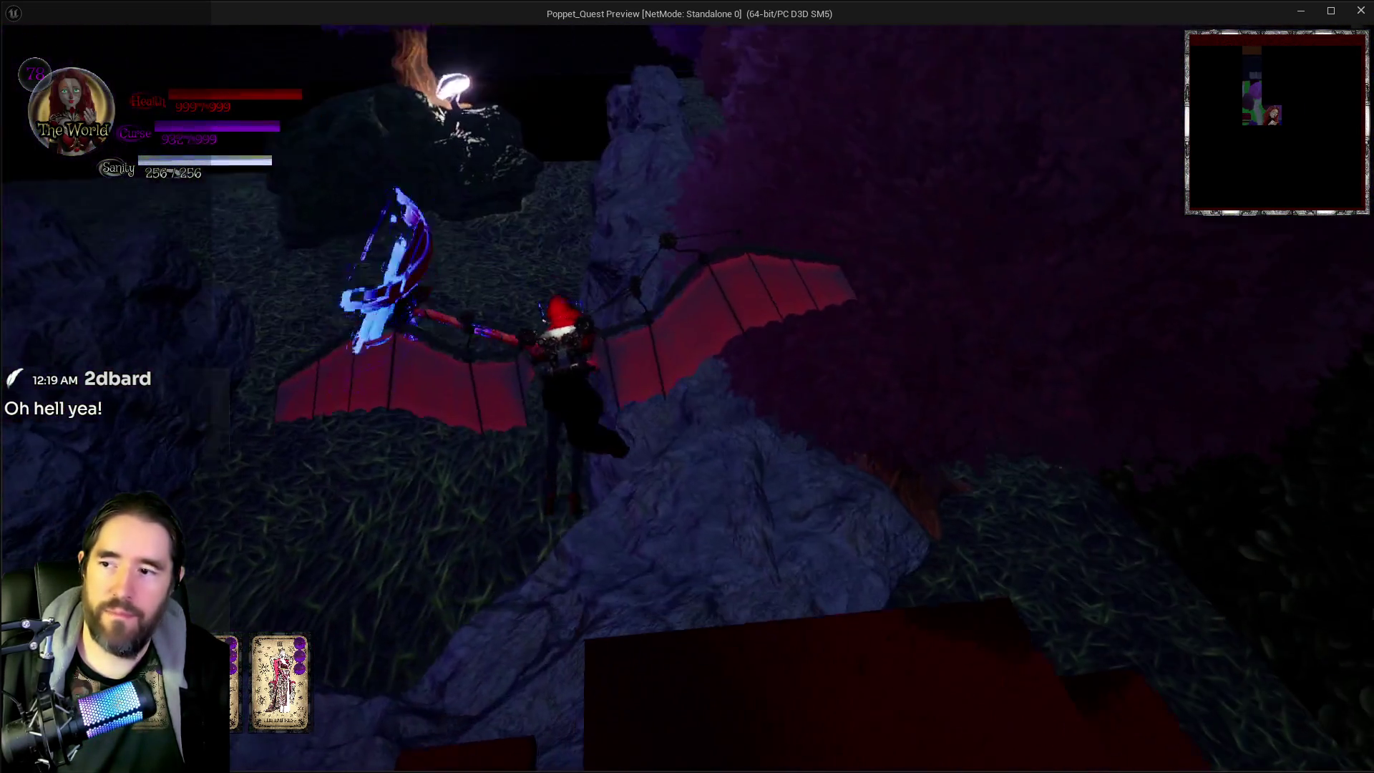
pyautogui.press('s')
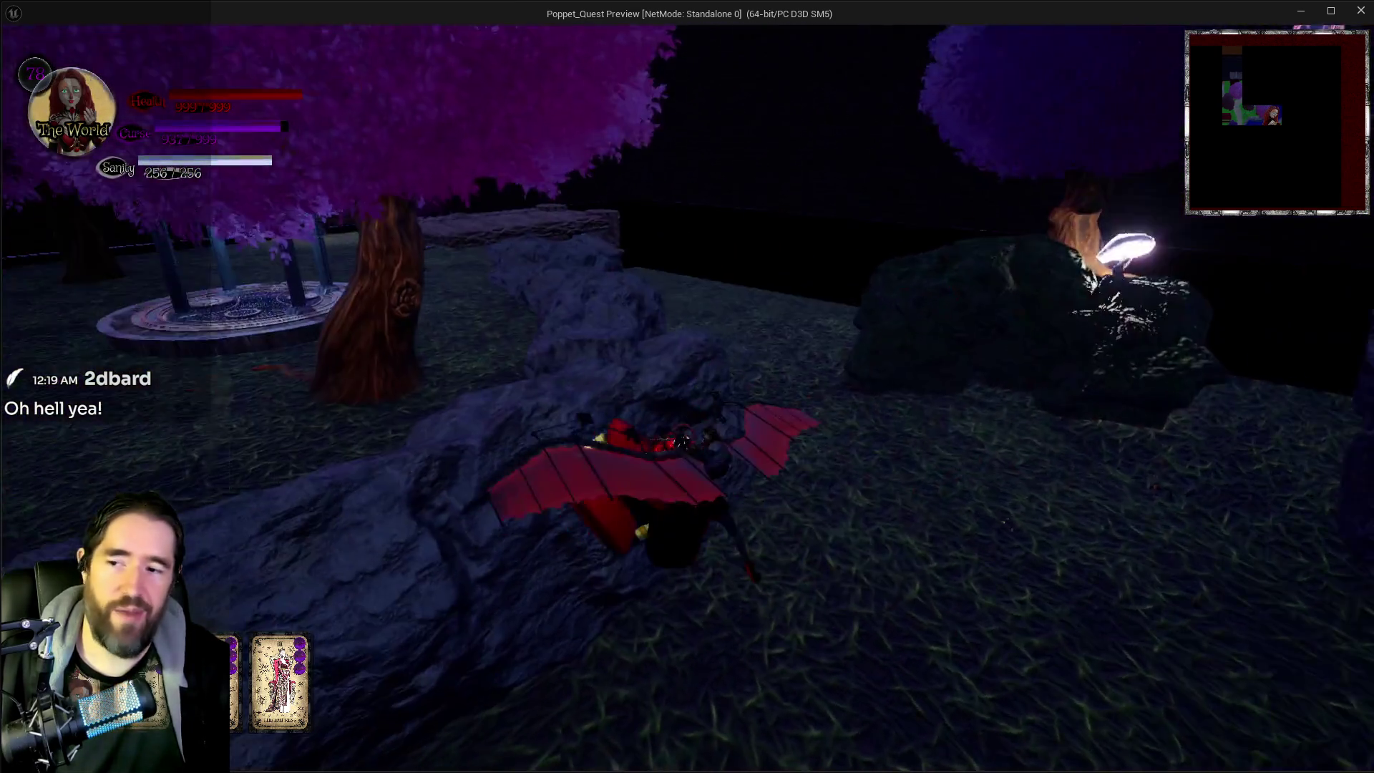
pyautogui.press('s')
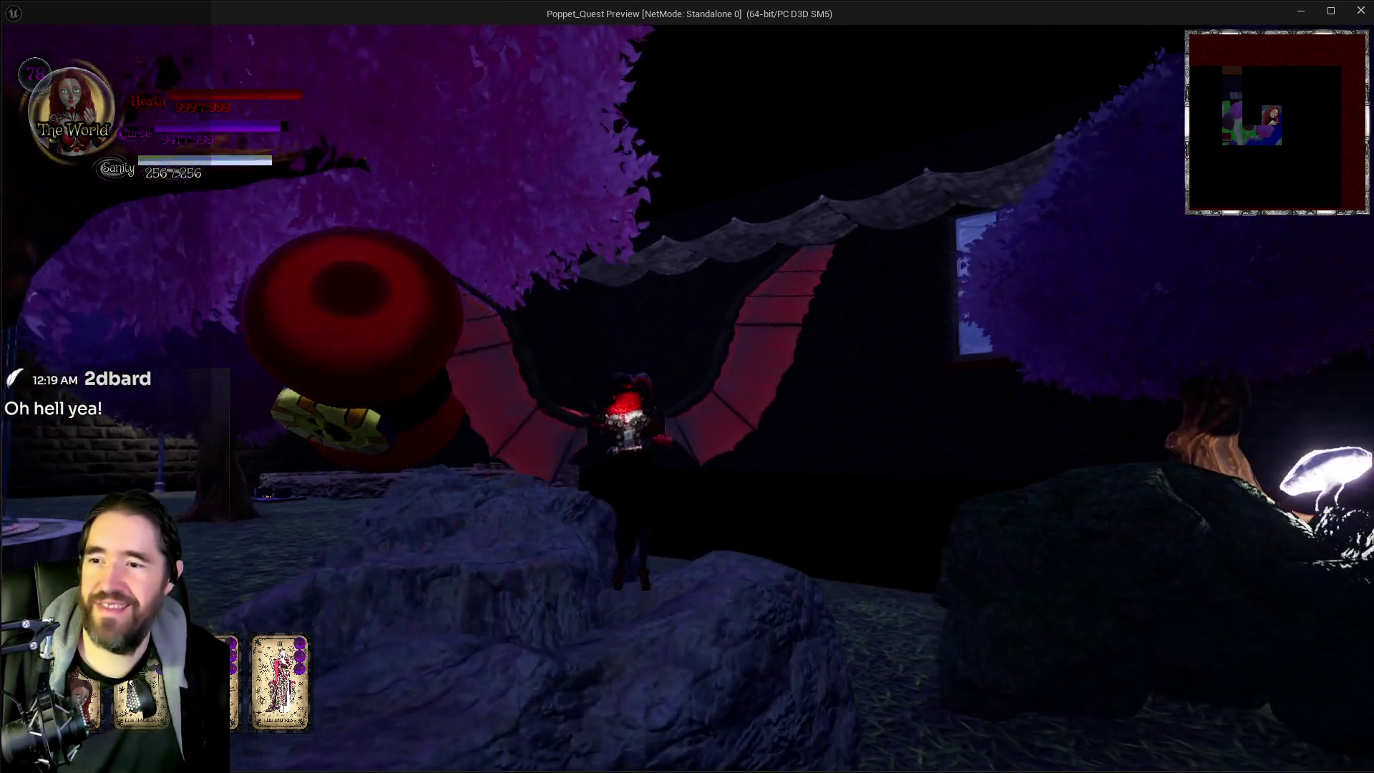
pyautogui.press('w')
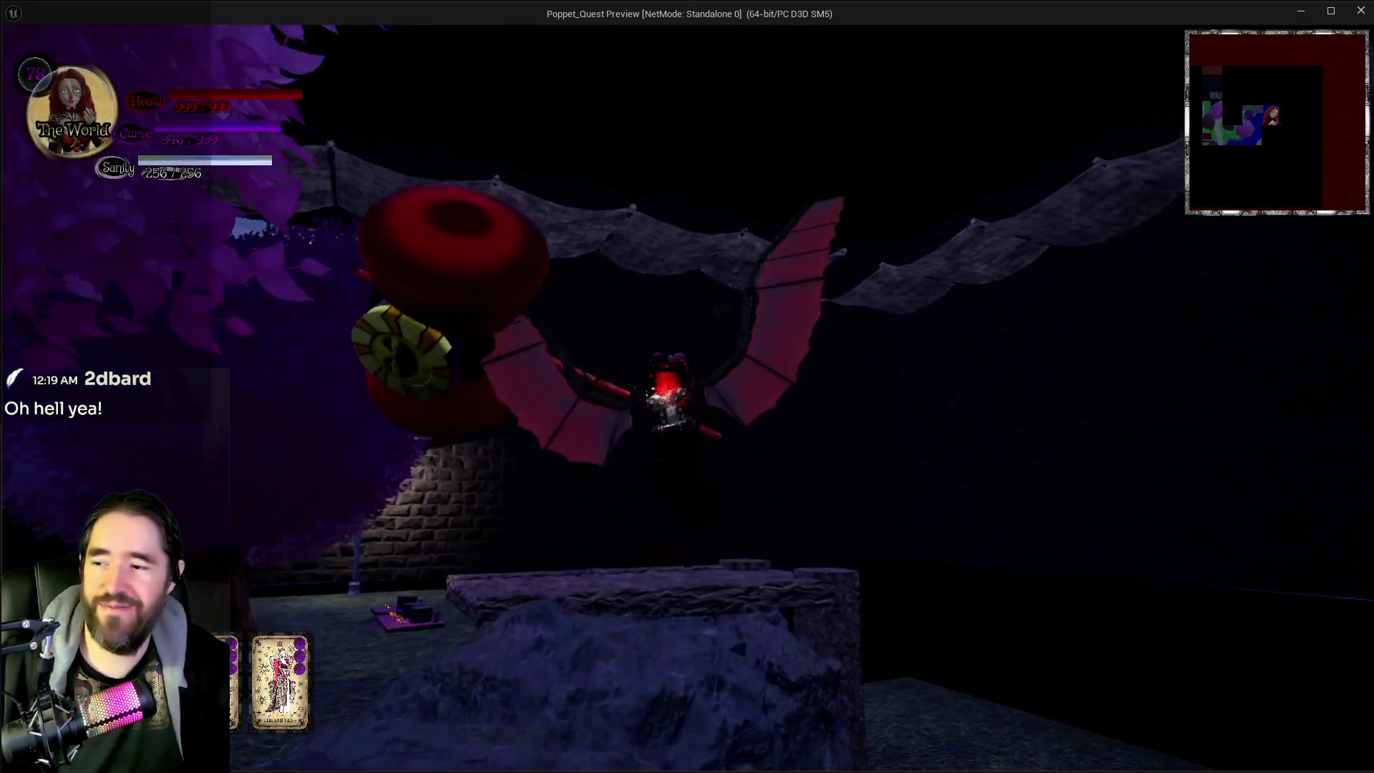
pyautogui.press('w')
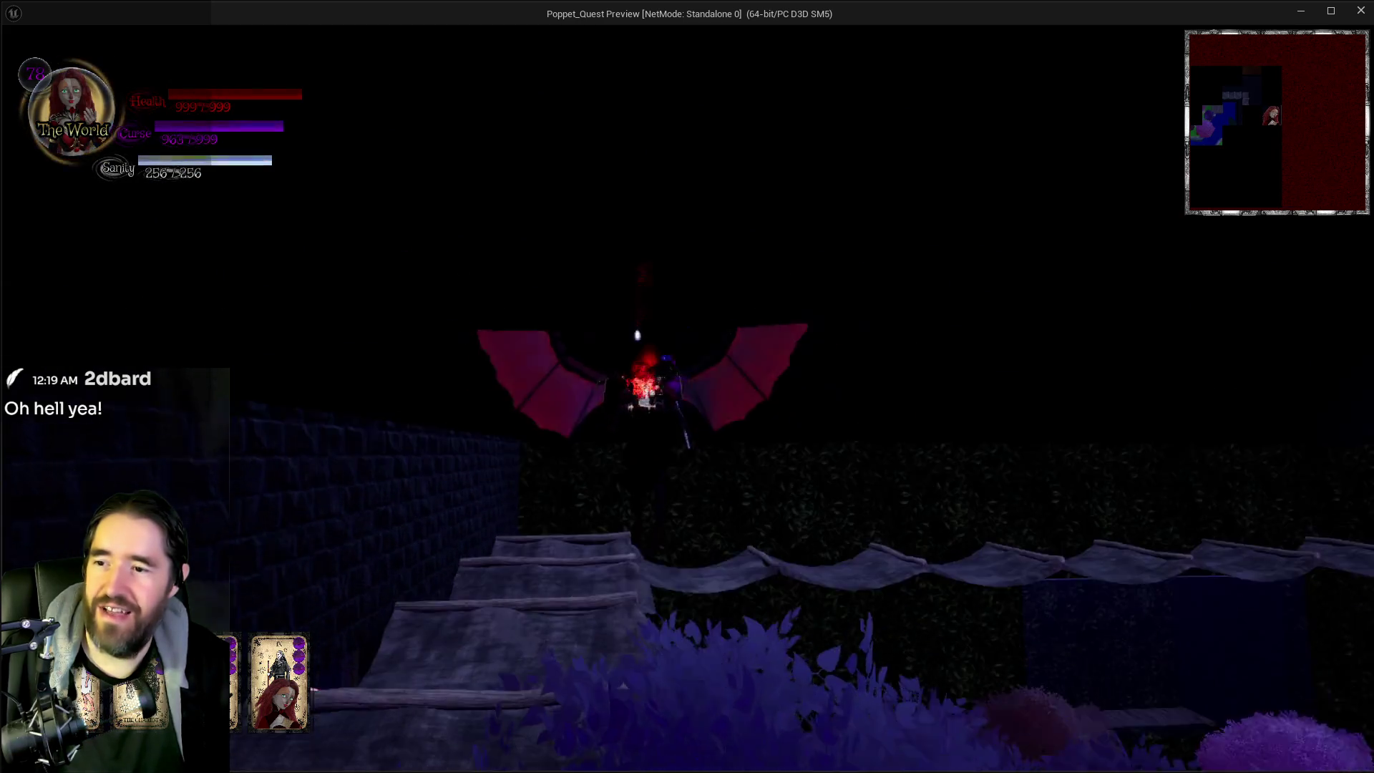
# Step: Fly over the roof and circle the gazebo, then close the standalone game preview
pyautogui.press('w')
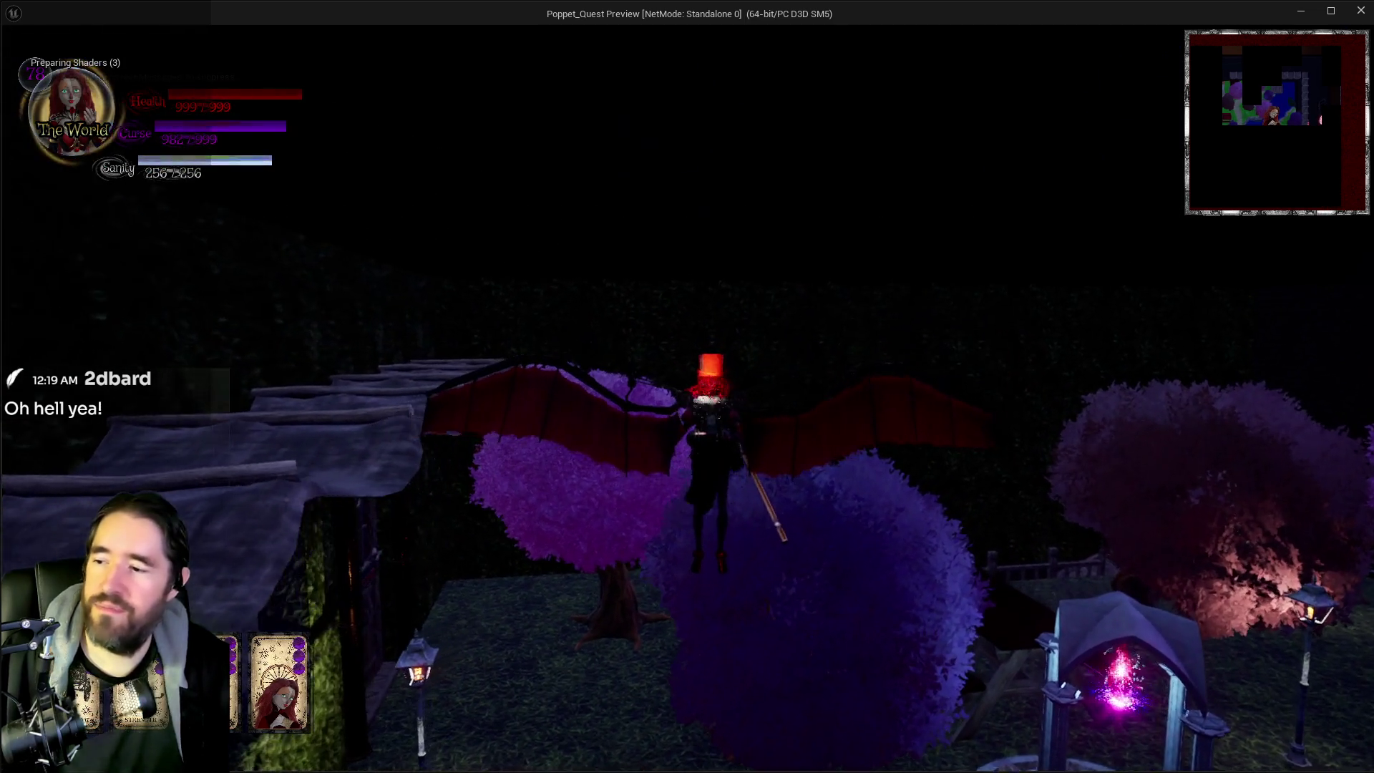
pyautogui.press('d')
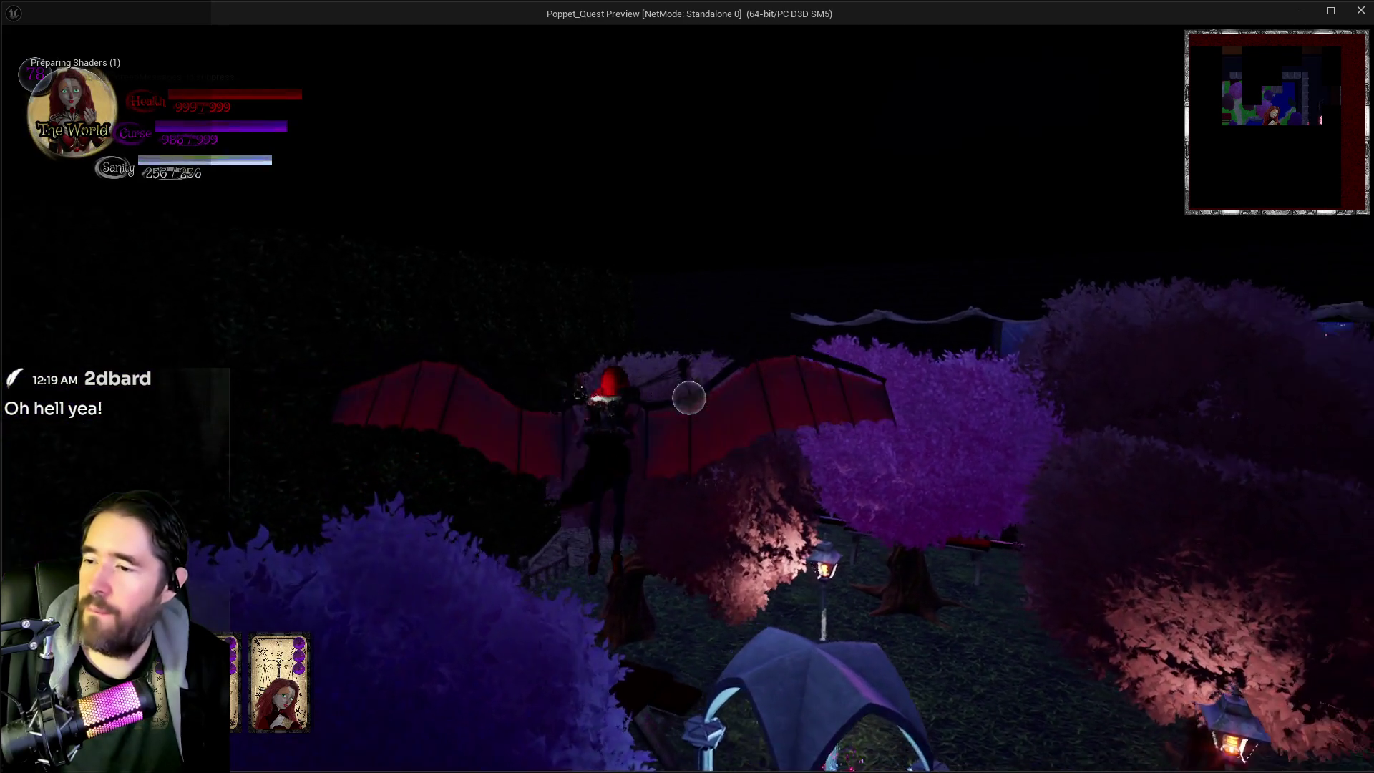
pyautogui.press('w')
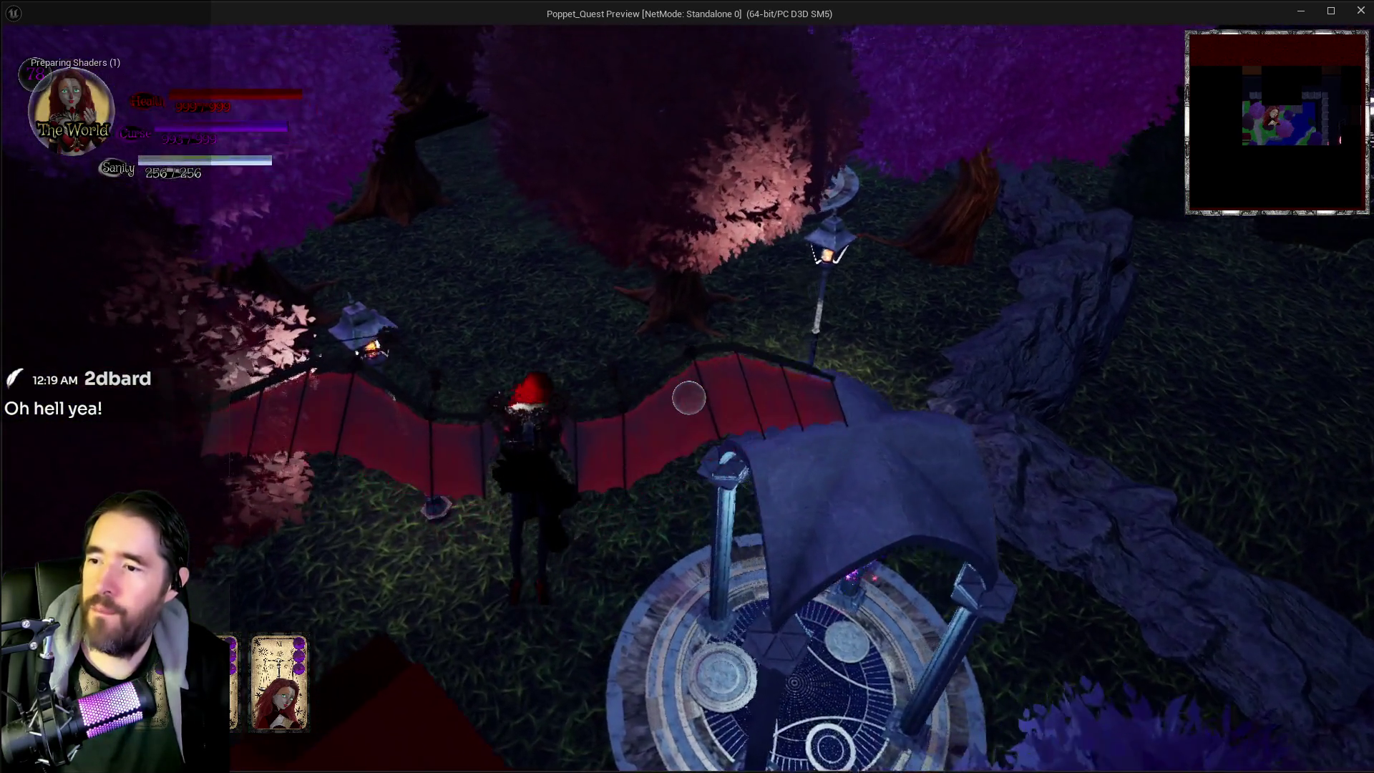
pyautogui.press('s')
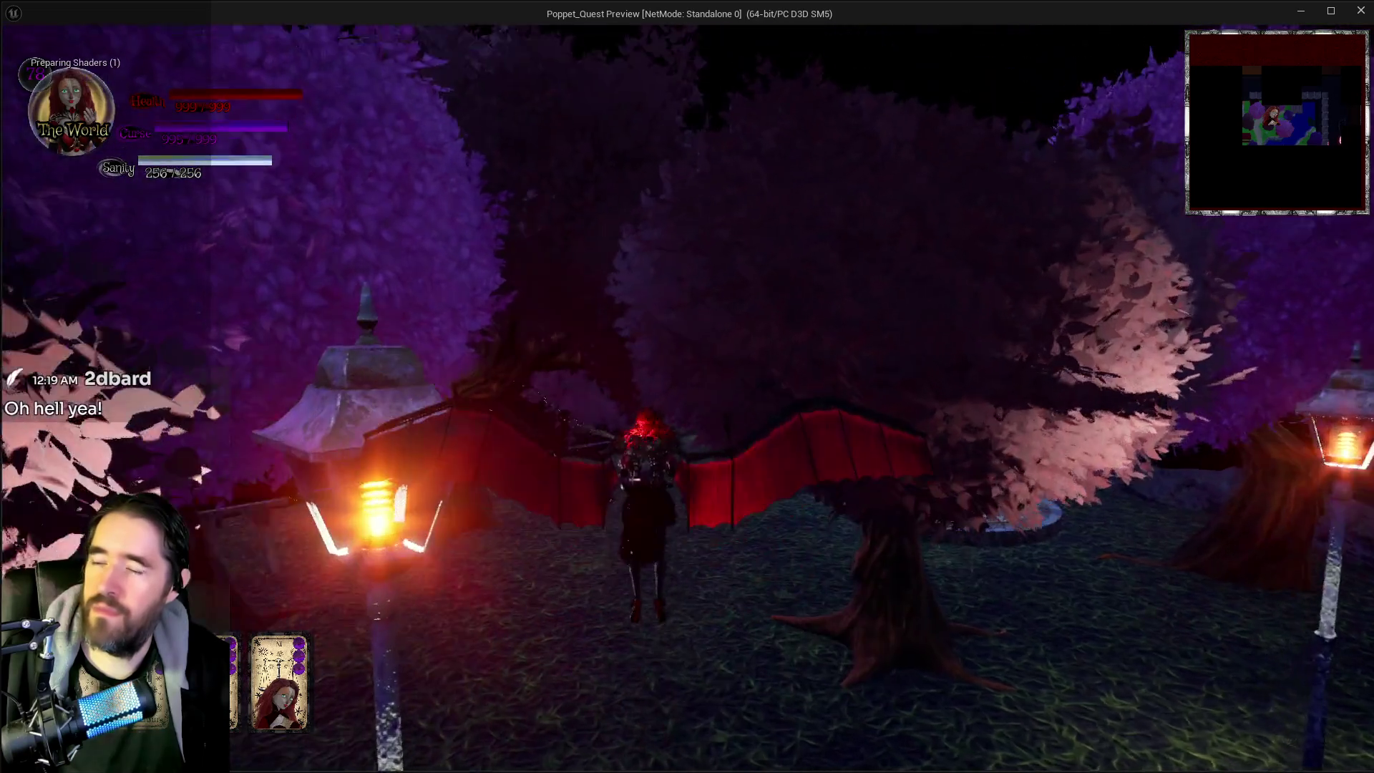
pyautogui.press('w')
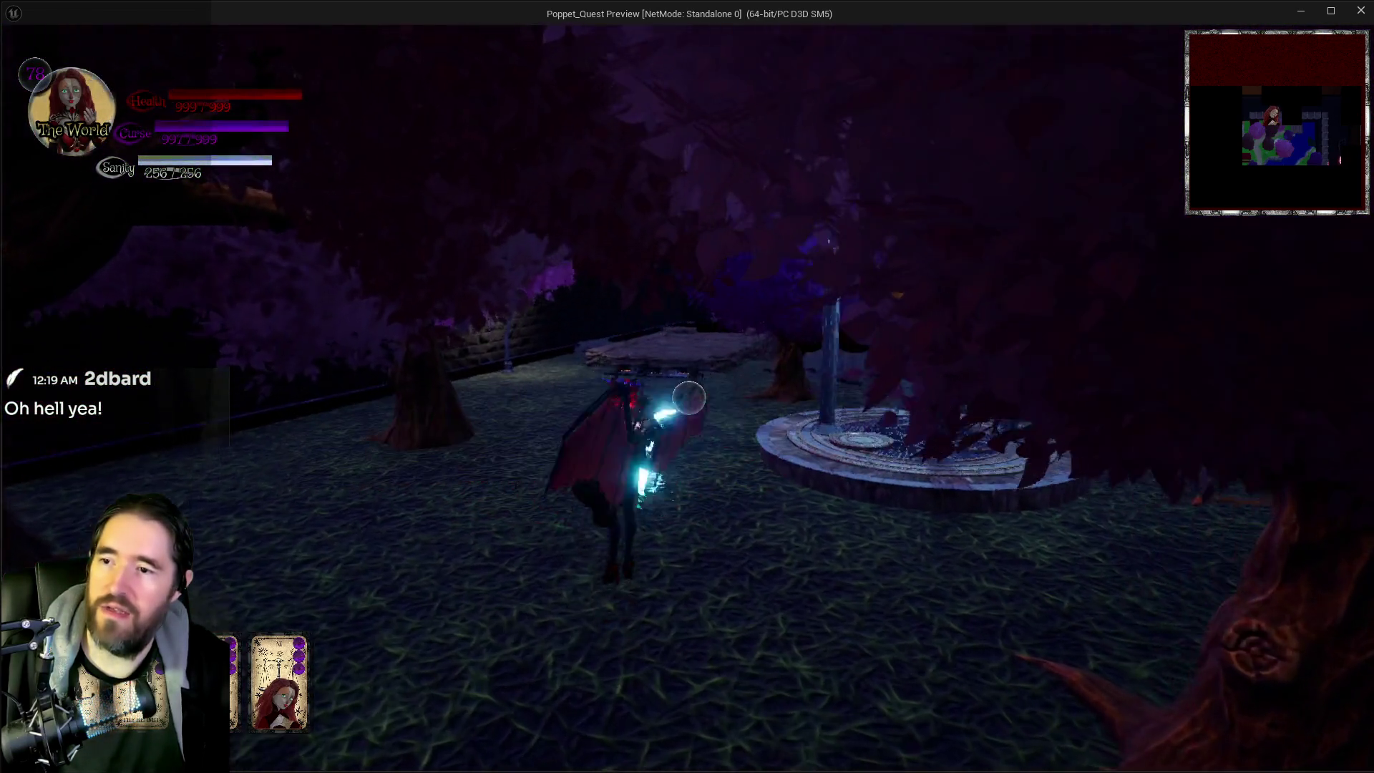
pyautogui.press('w')
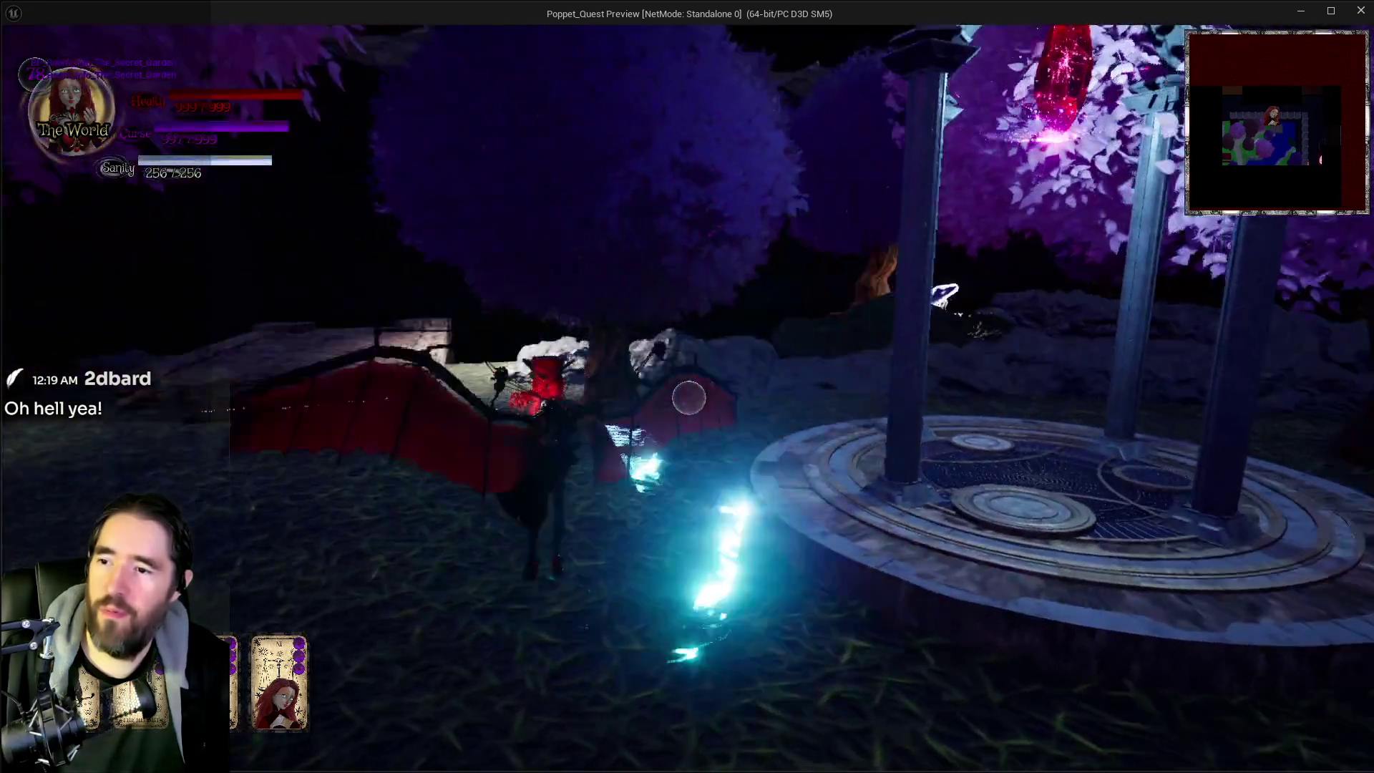
pyautogui.press('w')
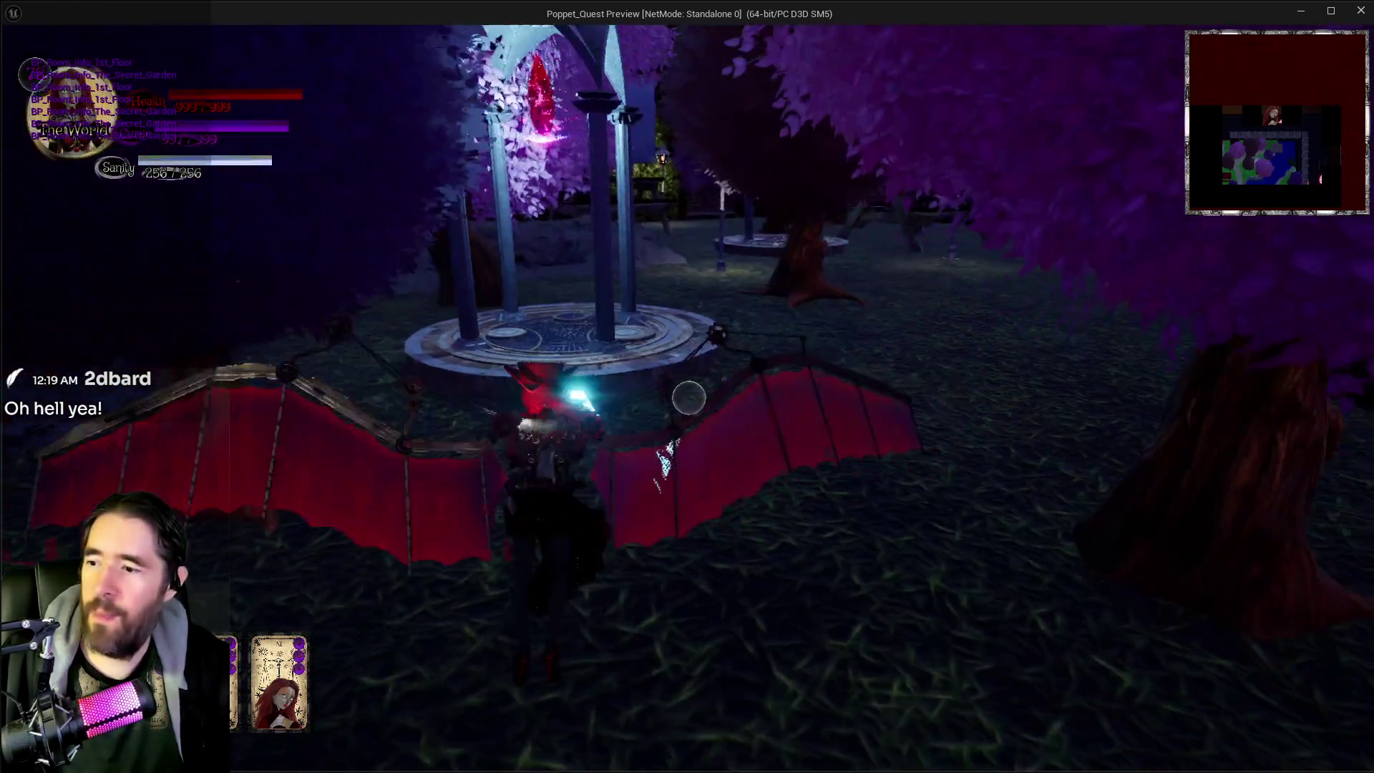
pyautogui.press('w')
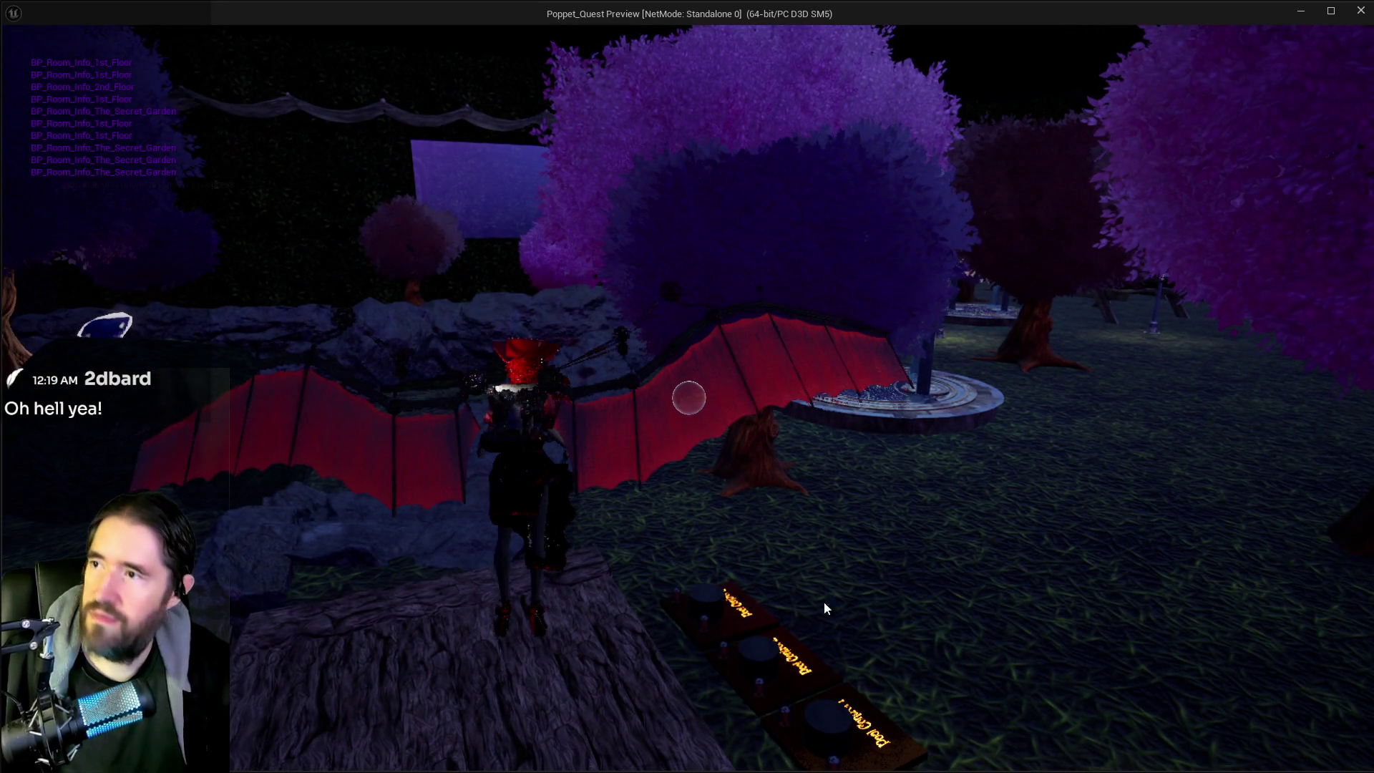
pyautogui.click(1358, 13)
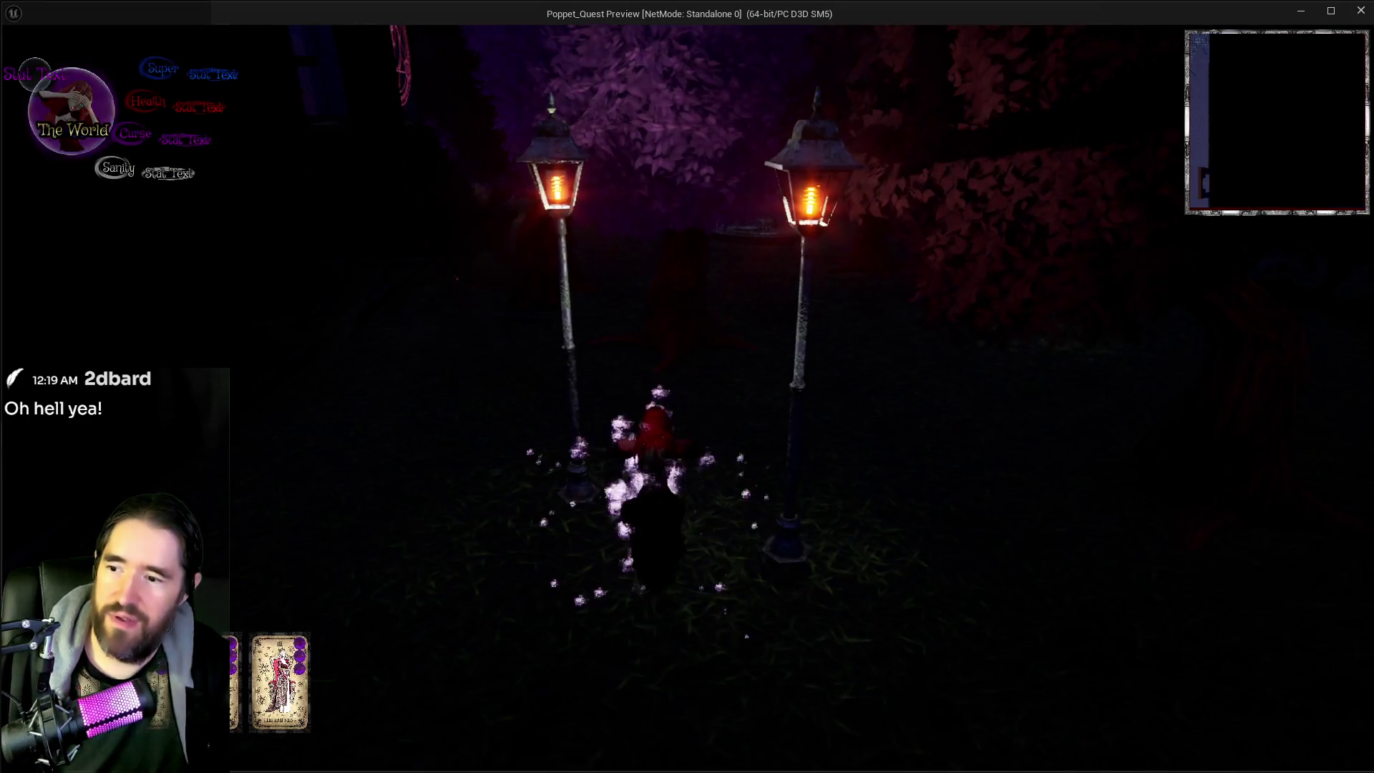
# Step: Close the tarot menu, bat-wing fly through the garden, and reopen it on Tarot 20: Judgement
pyautogui.press('Tab')
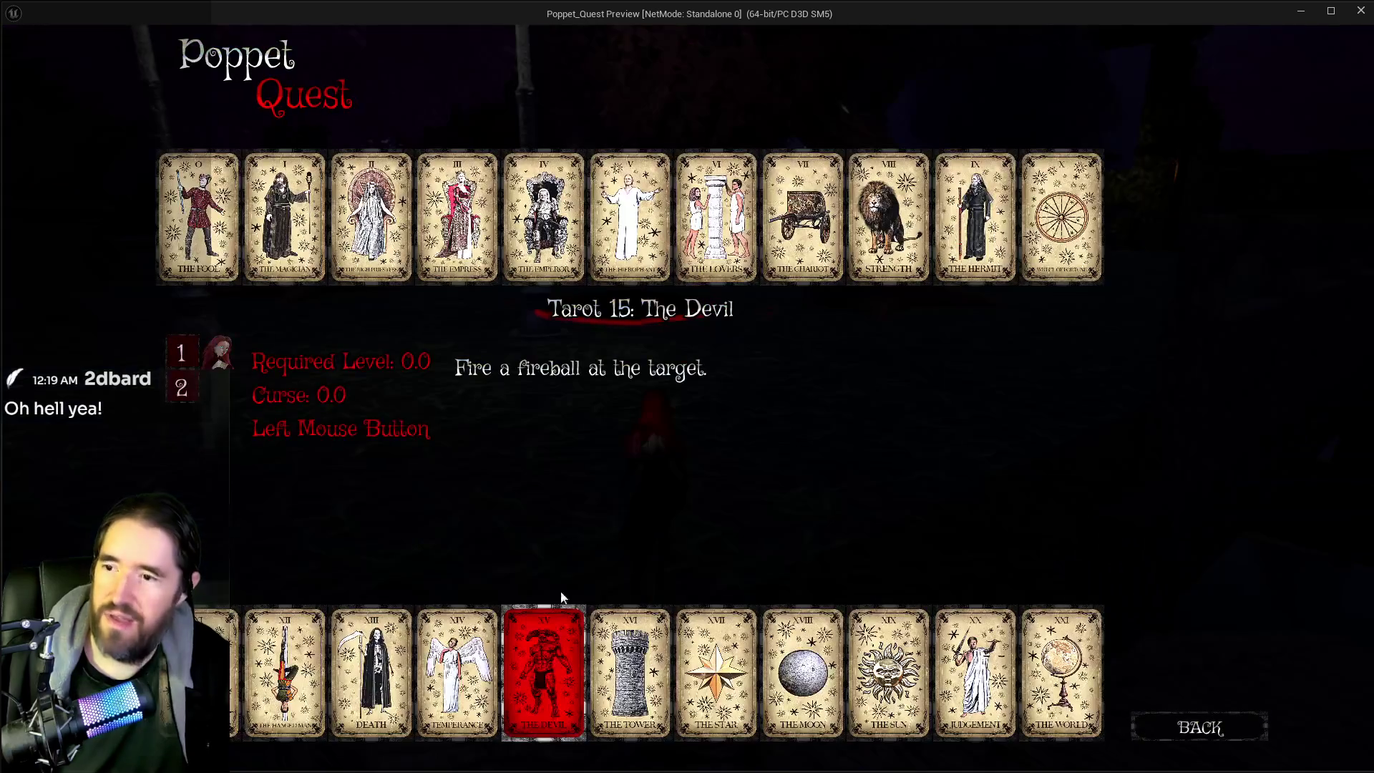
pyautogui.press('Tab')
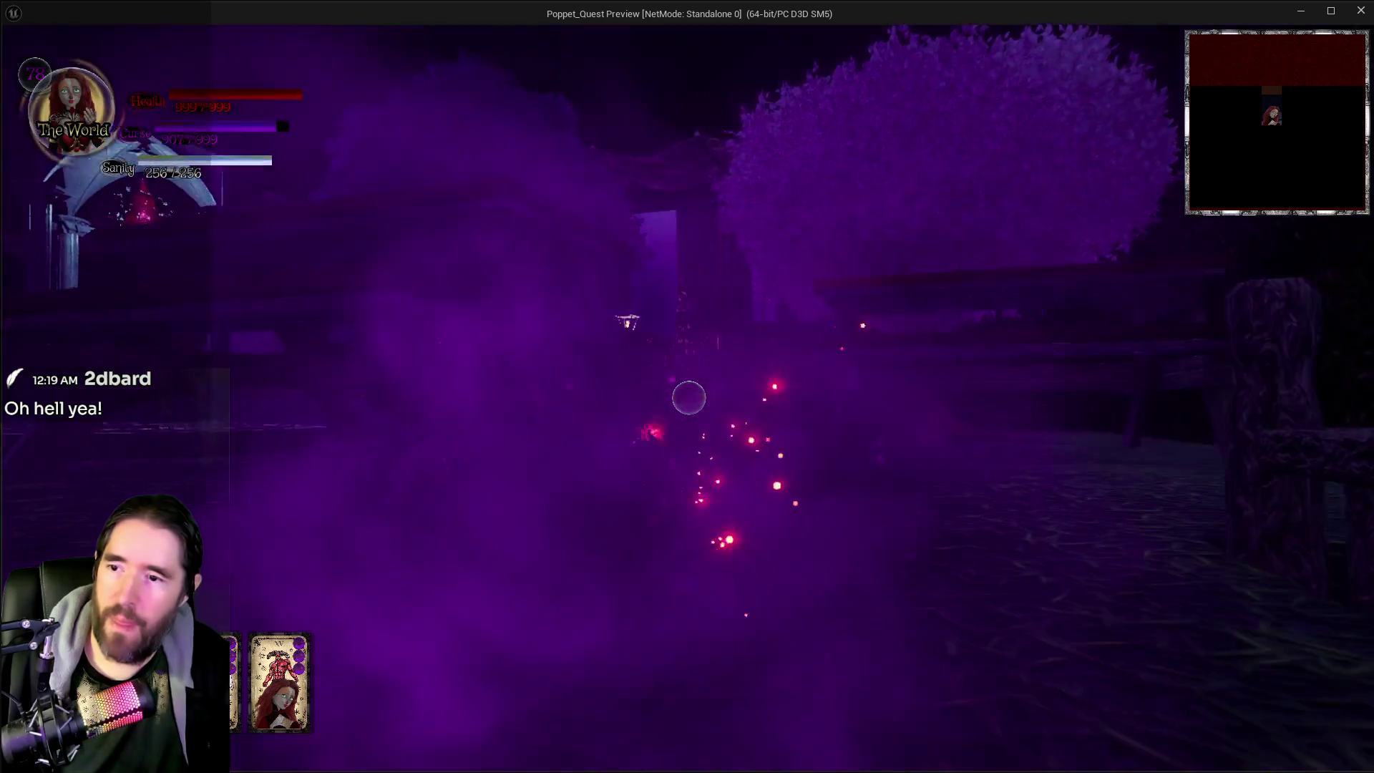
pyautogui.press('space')
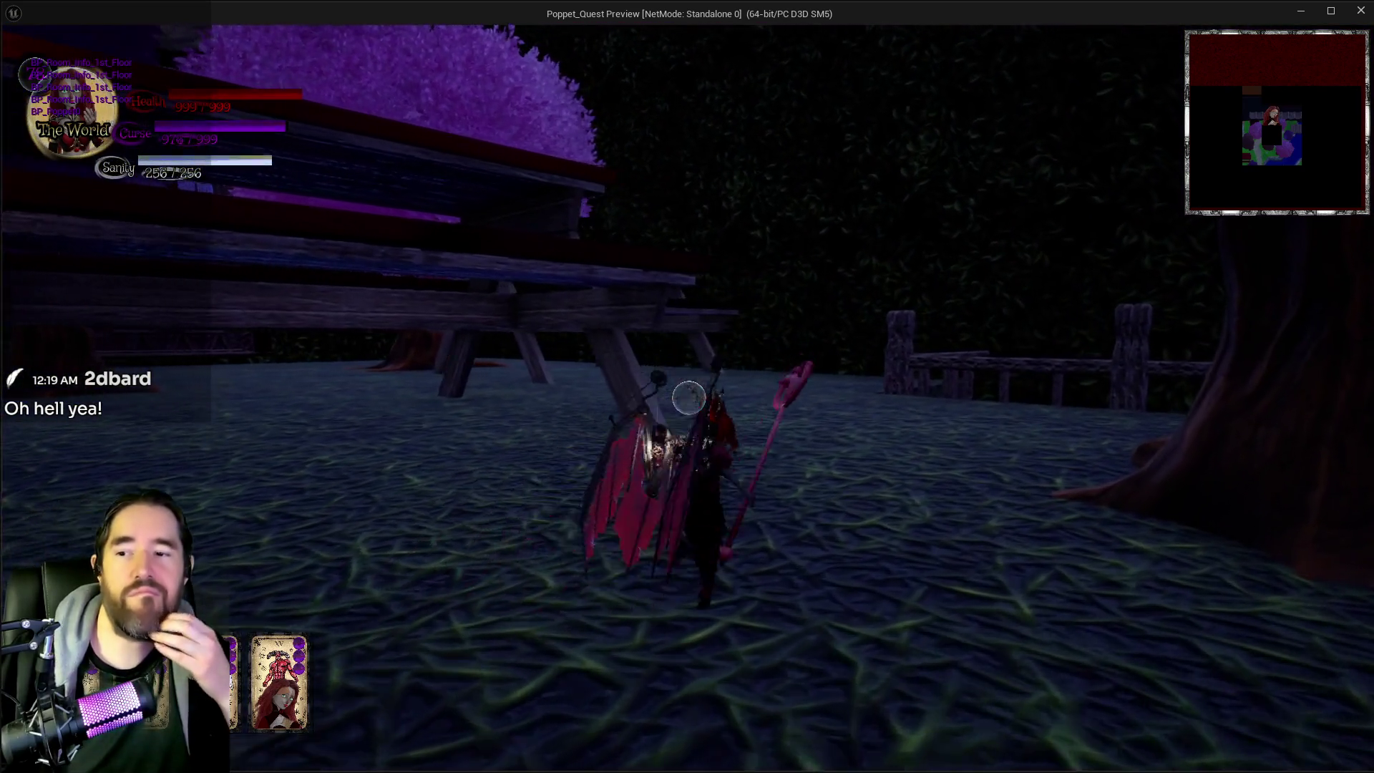
pyautogui.press('Tab')
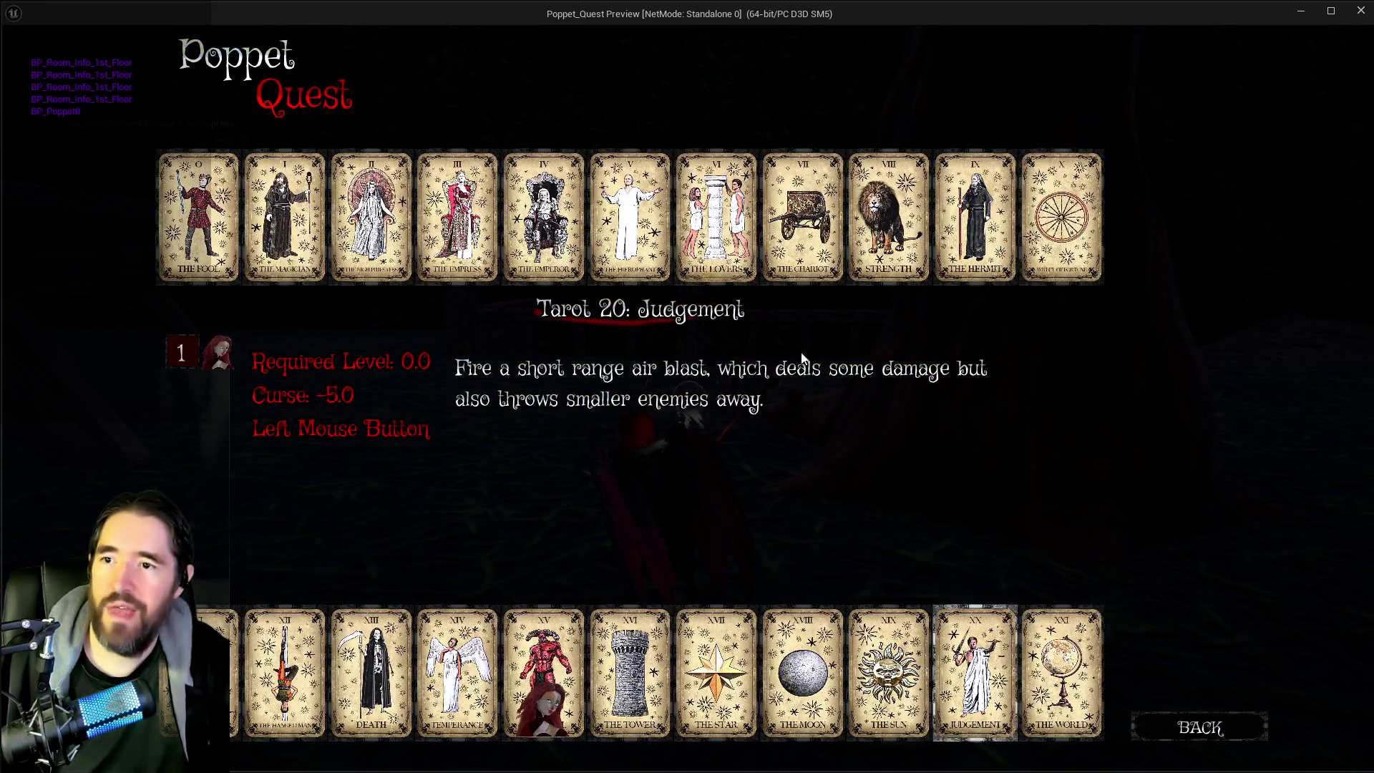
# Step: Leave the tarot menu, run the rooftop, and reopen it on Tarot 13: Death
pyautogui.click(794, 243)
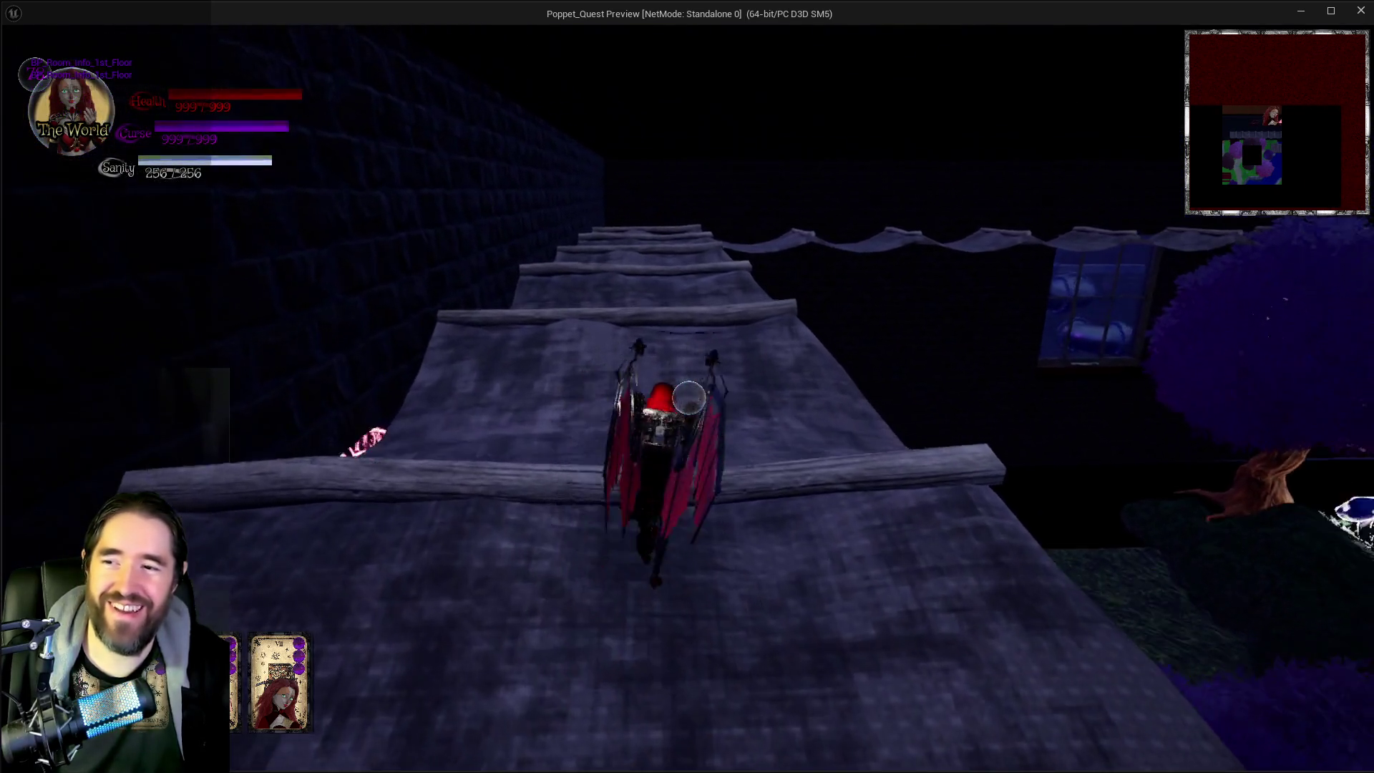
pyautogui.press('Tab')
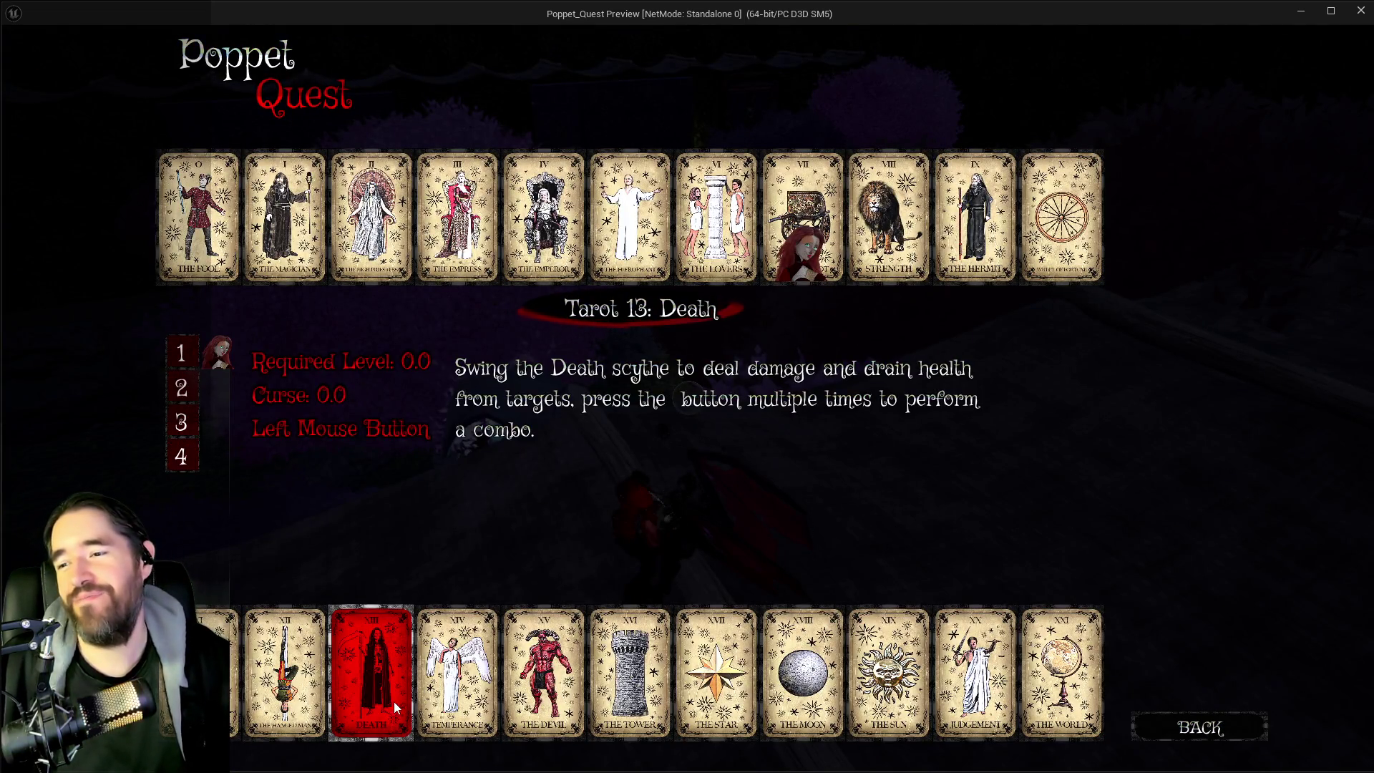
# Step: Resume play and swing the red hammer six times, leaving purple bursts near the rooftop
pyautogui.press('Tab')
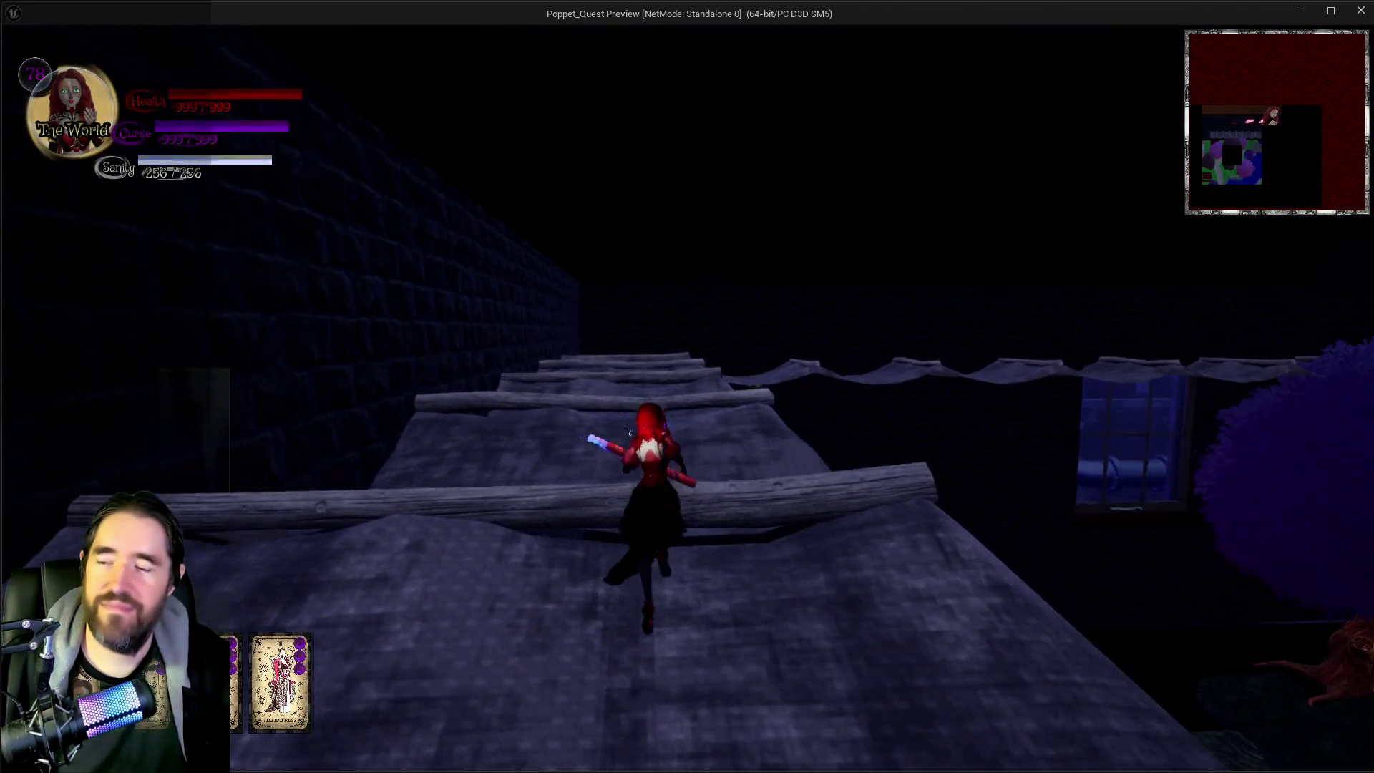
pyautogui.click(687, 386)
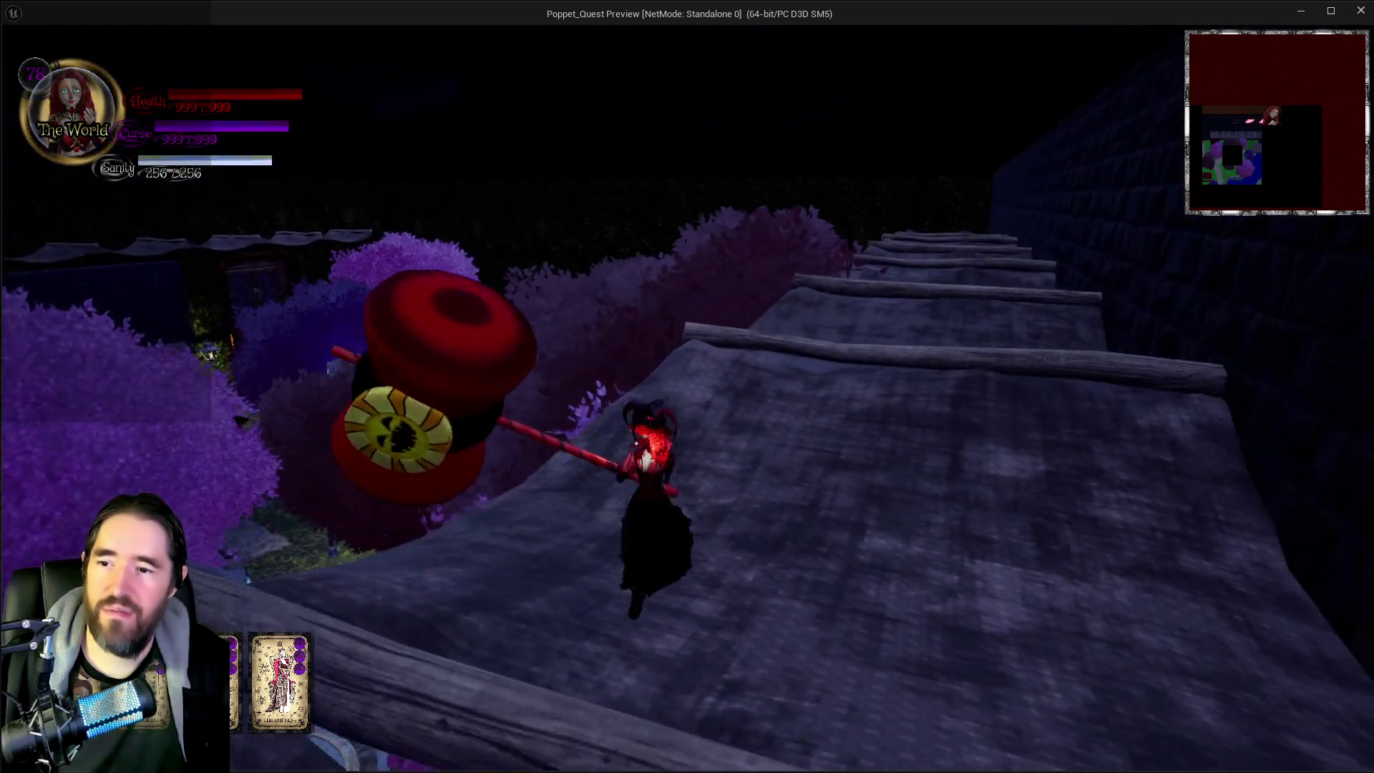
pyautogui.click(687, 386)
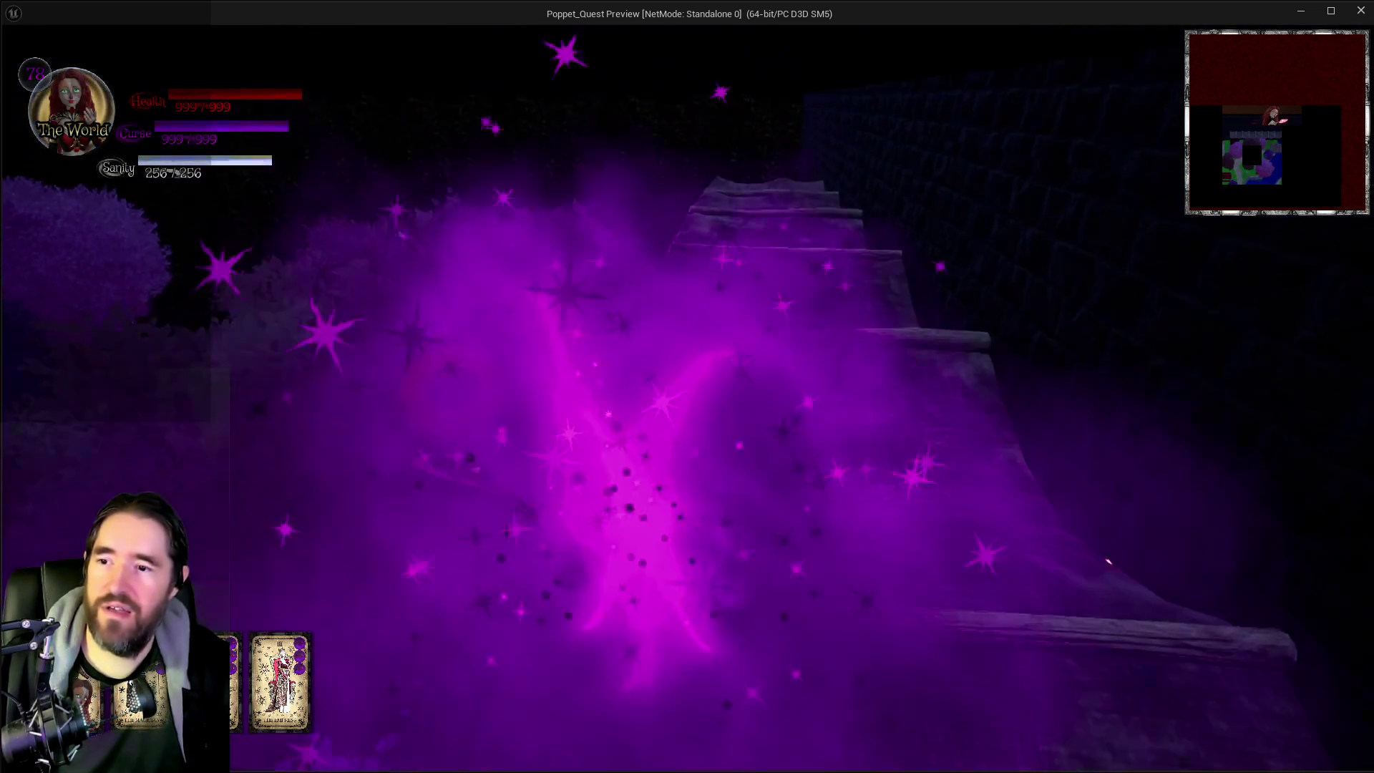
pyautogui.click(687, 387)
pyautogui.click(687, 386)
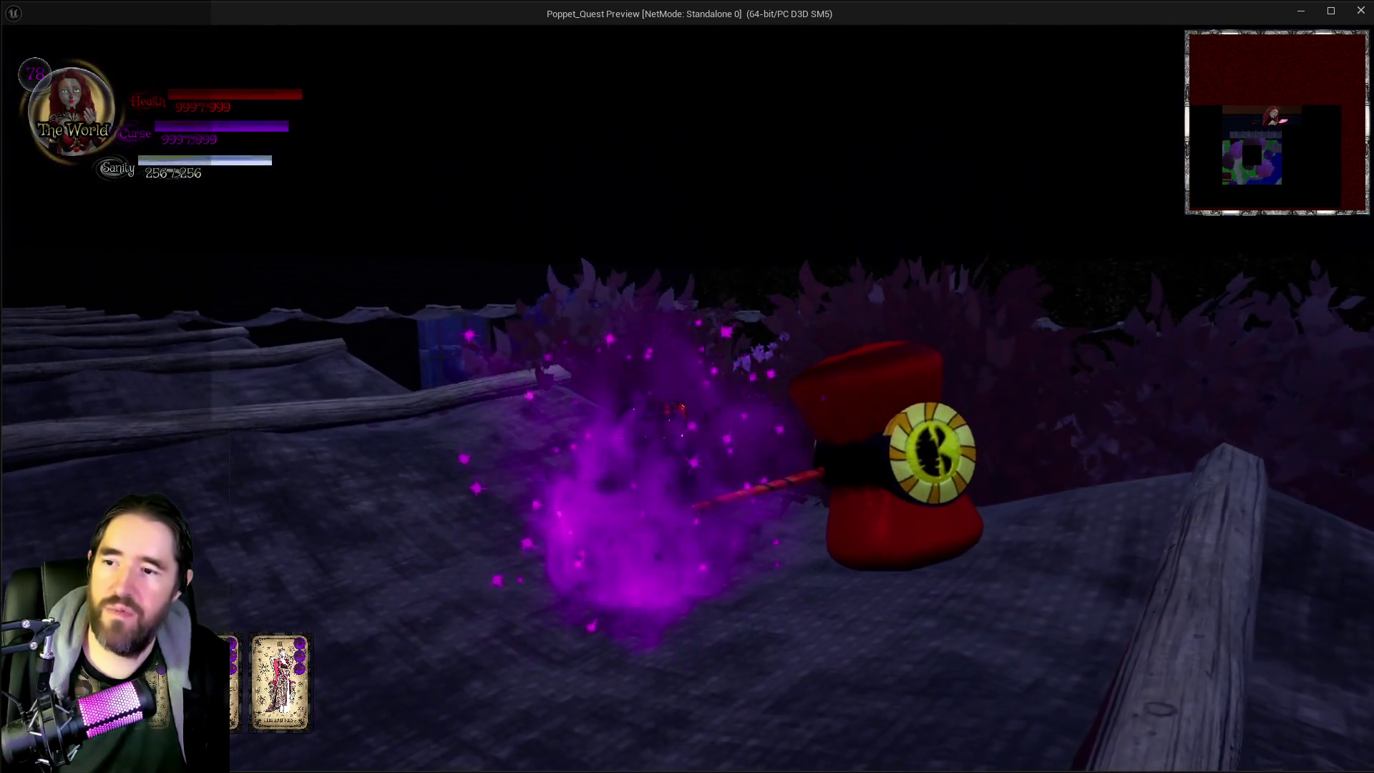
pyautogui.click(687, 386)
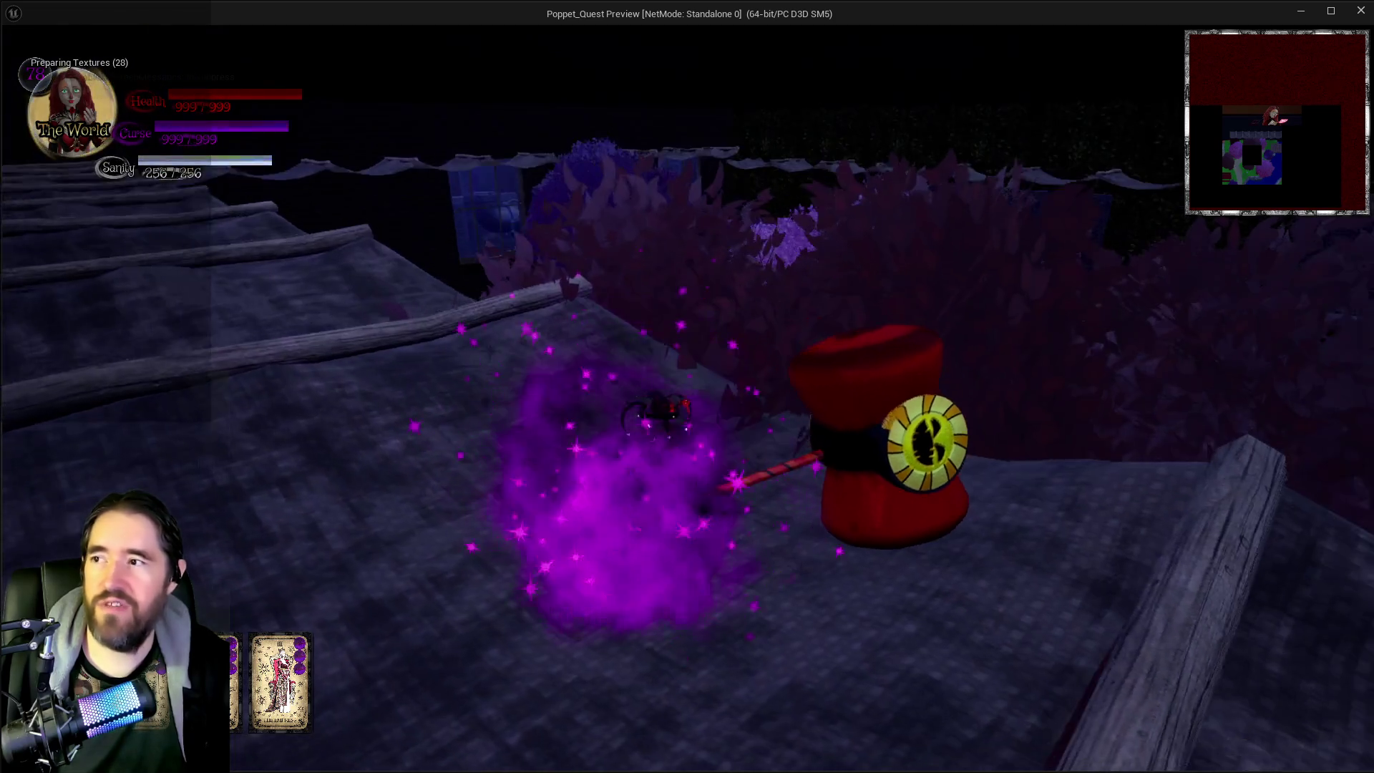
pyautogui.click(687, 386)
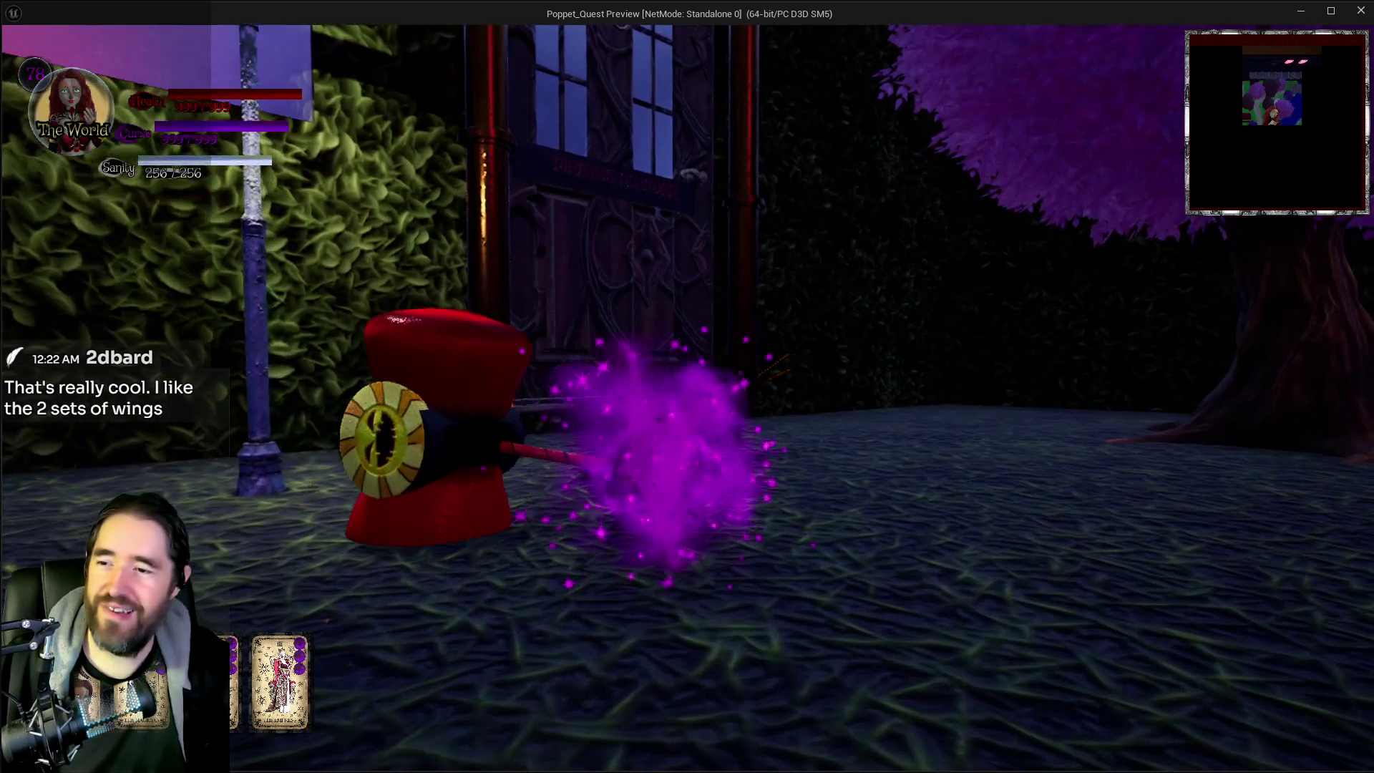
# Step: Toggle the tarot menu, run toward the building, and move the editor camera along the walkway
pyautogui.press('Tab')
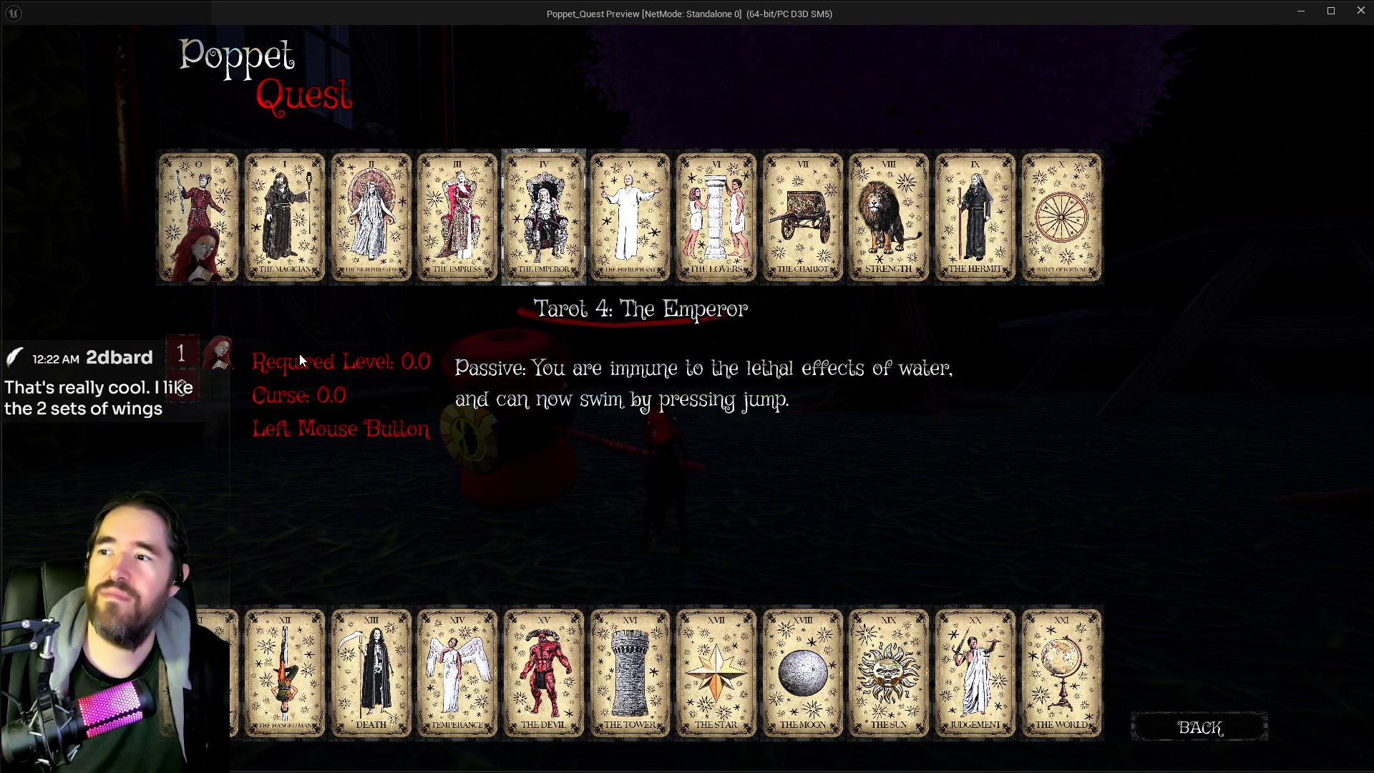
pyautogui.press('Tab')
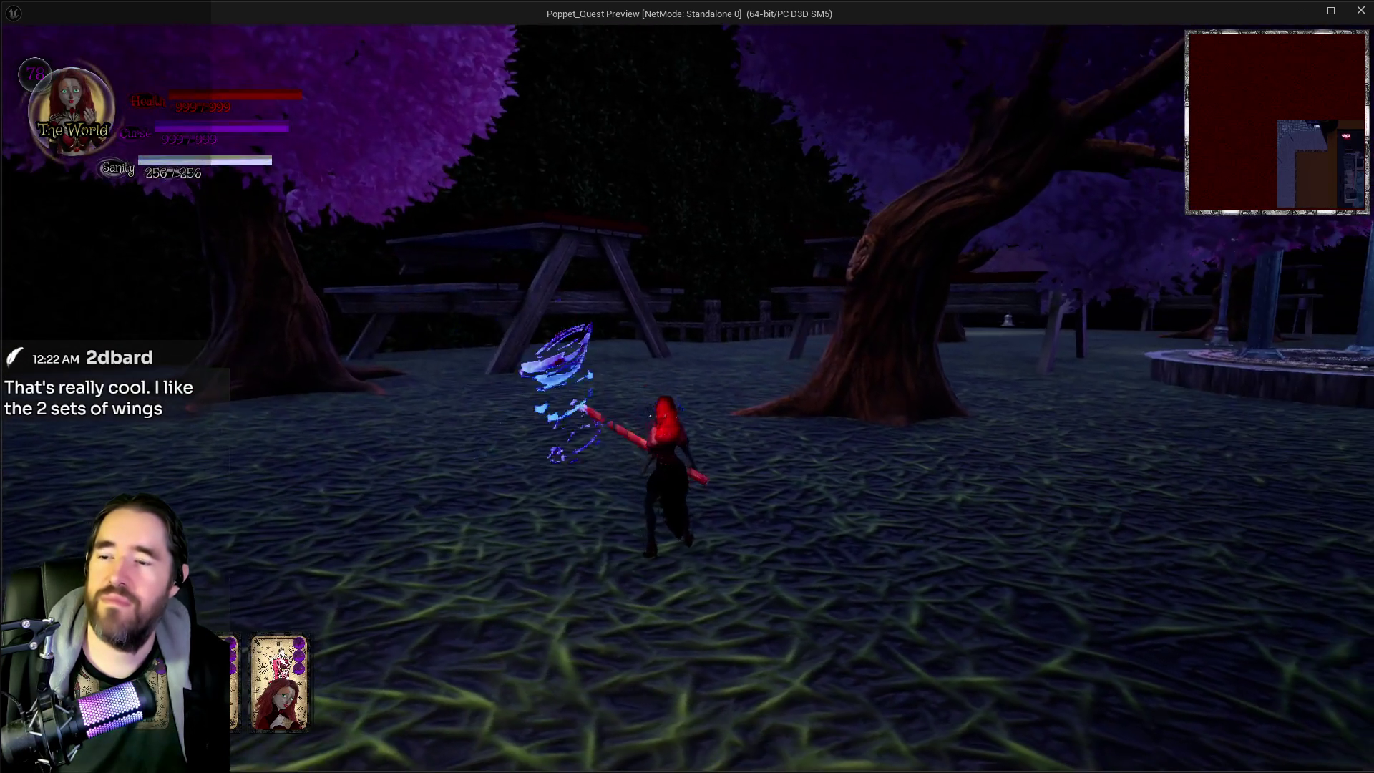
pyautogui.press('w')
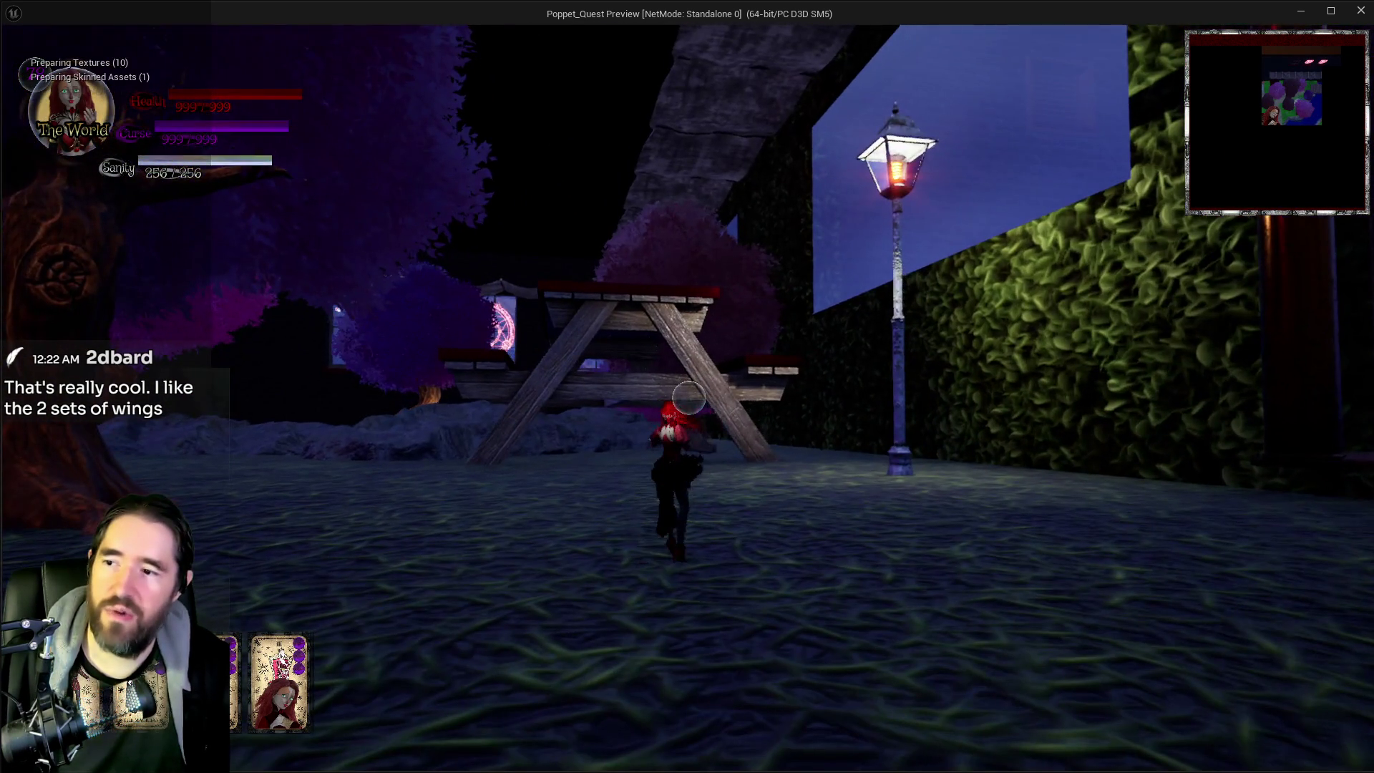
pyautogui.hotkey('alt', 'Tab')
pyautogui.moveTo(286, 590); pyautogui.dragTo(287, 591)
pyautogui.moveTo(758, 179); pyautogui.dragTo(759, 179)
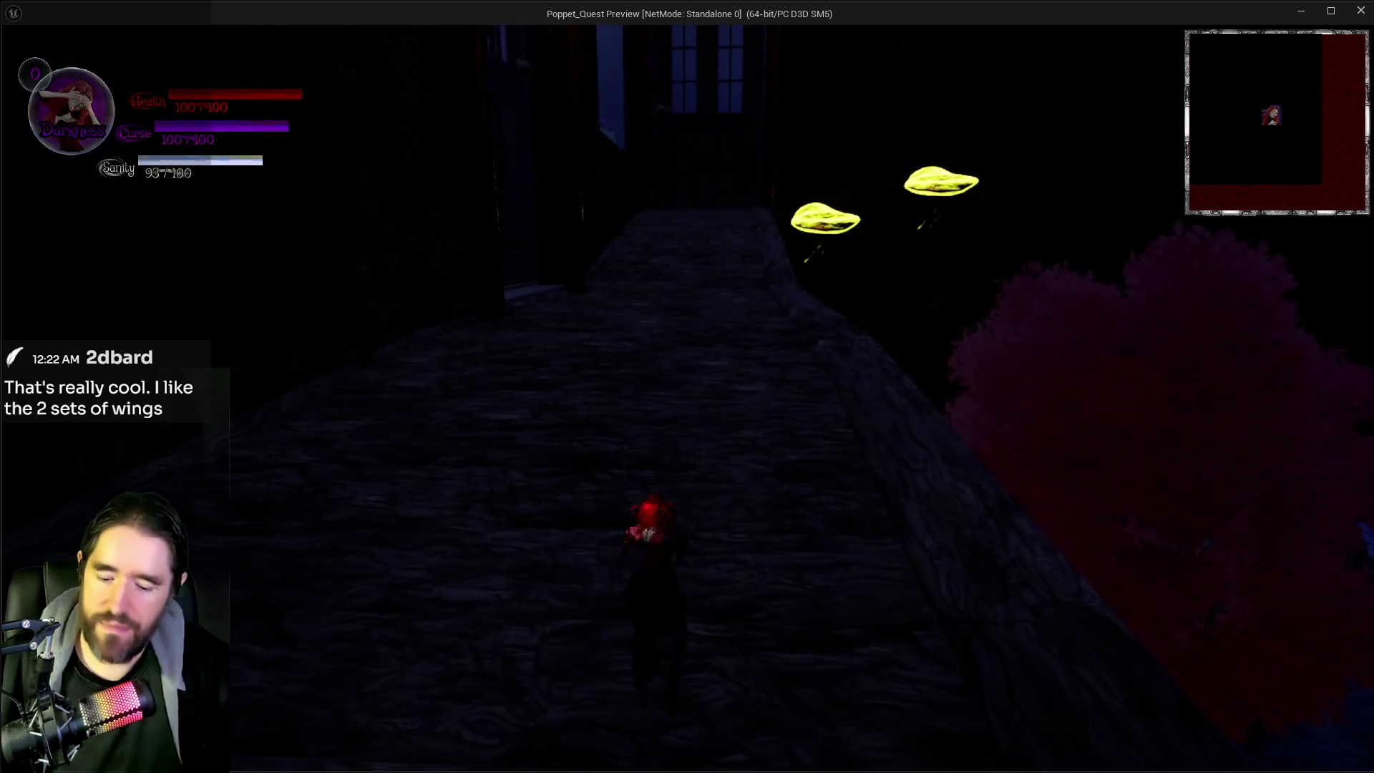
# Step: Open and close the empty card-slot menu, then run along the path toward the library door
pyautogui.press('i')
pyautogui.press('i')
pyautogui.press('w')
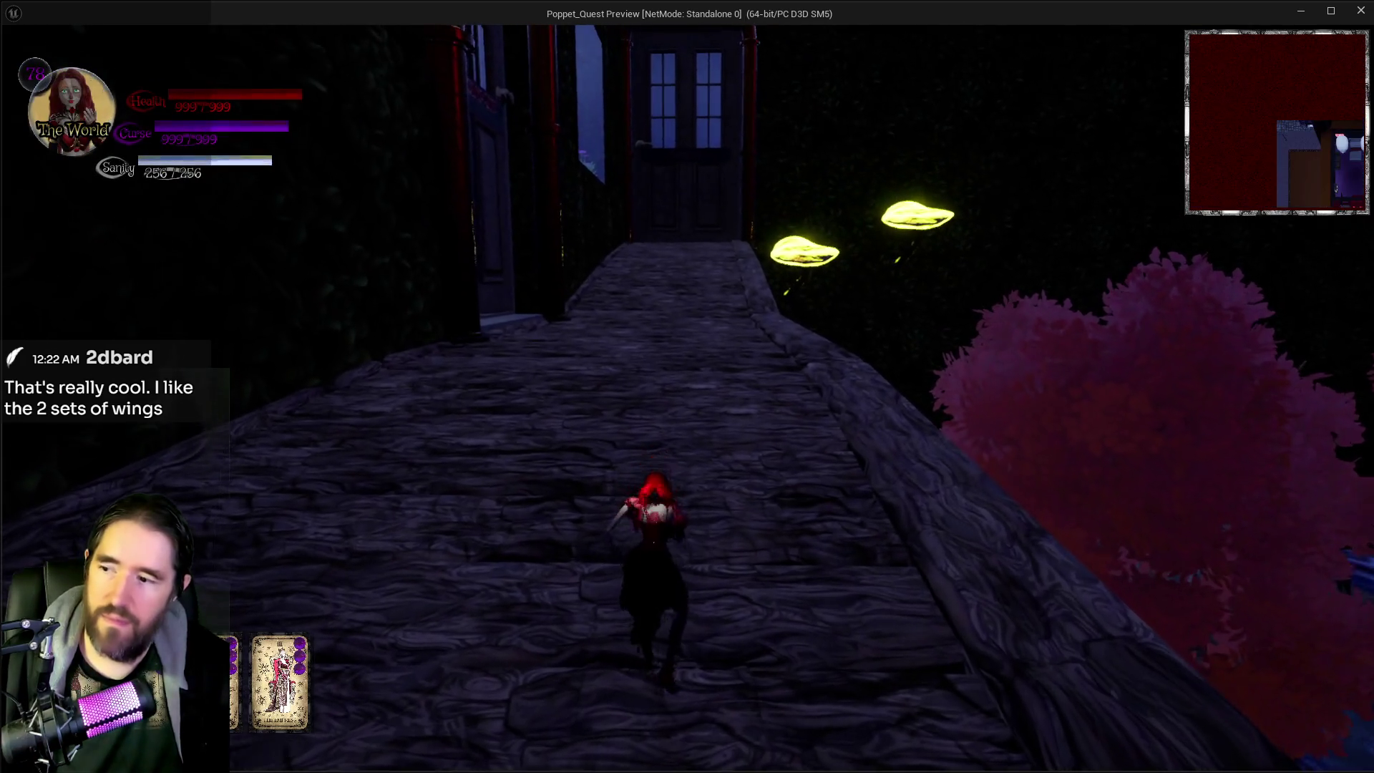
pyautogui.press('w')
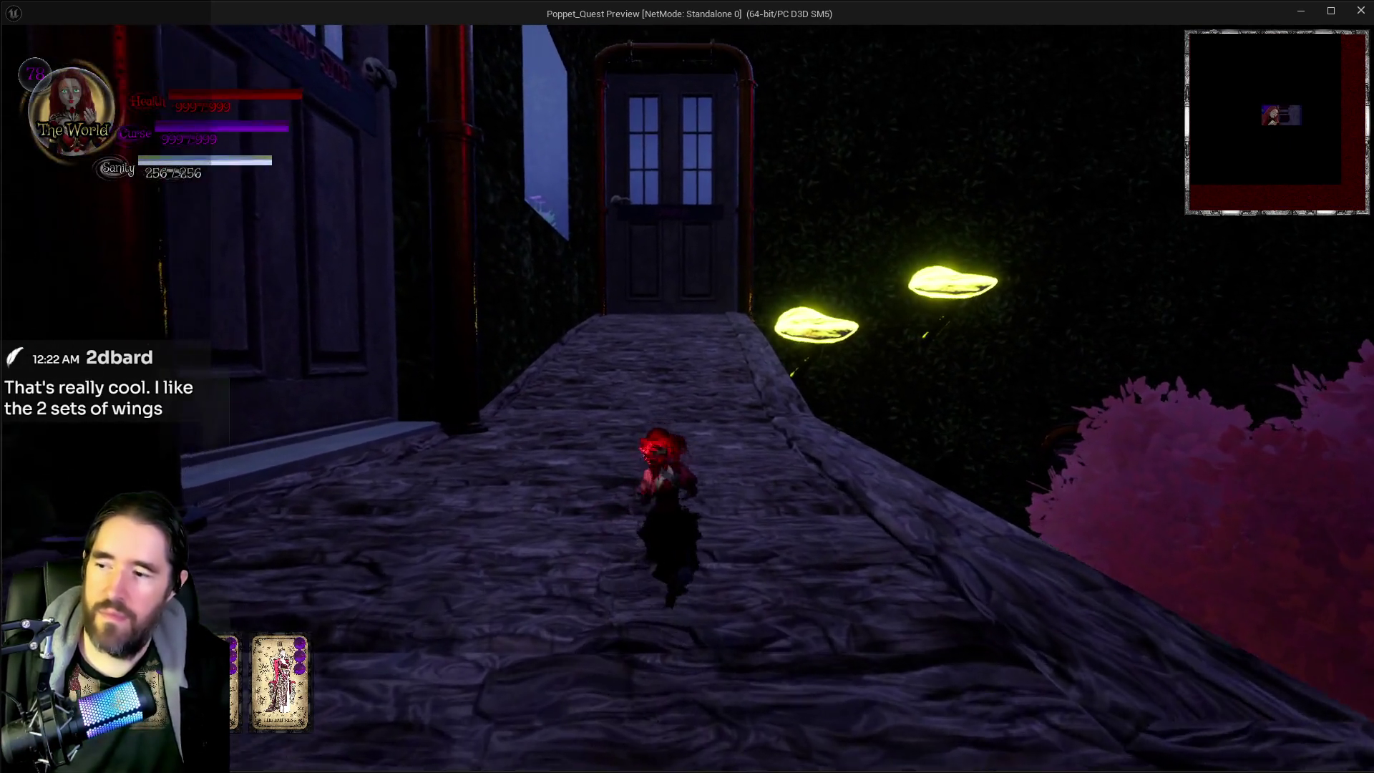
pyautogui.press('w')
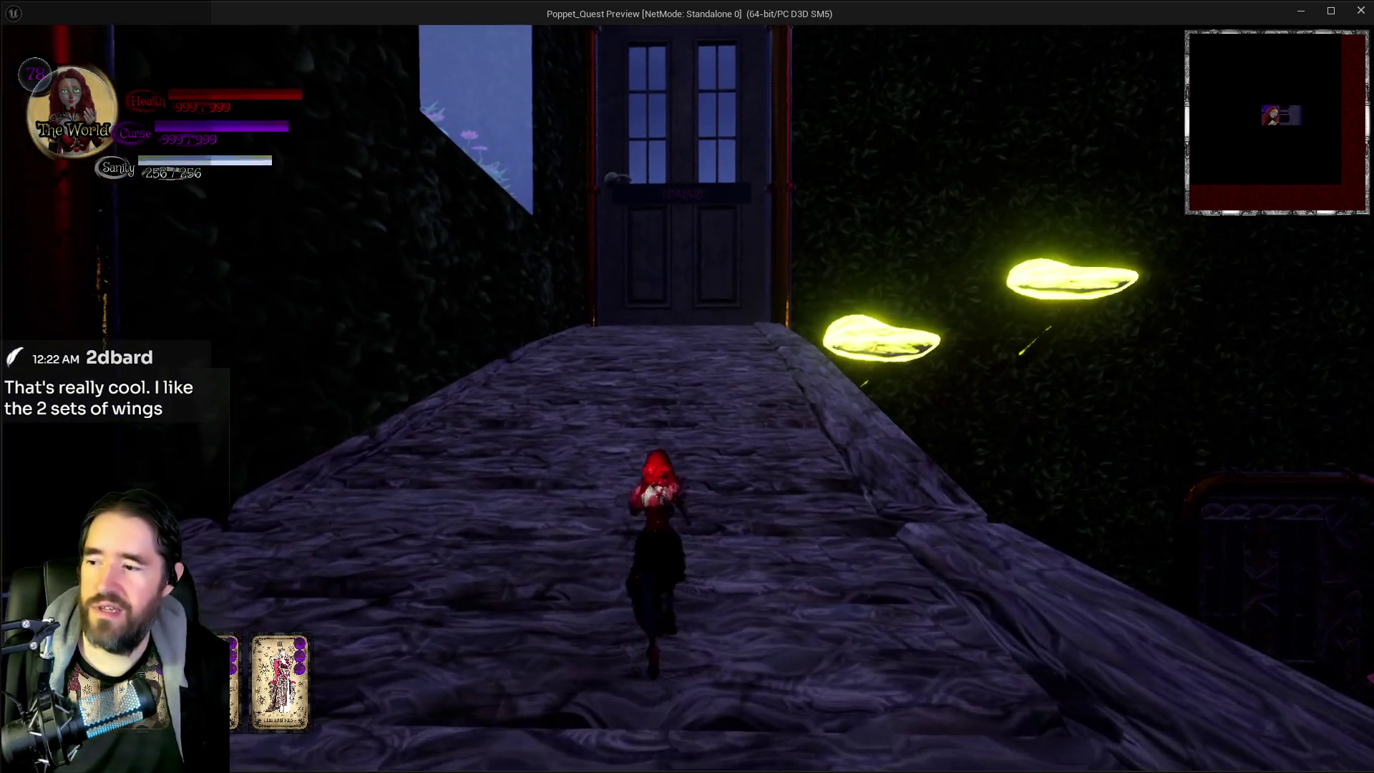
# Step: Run onto the stone walkway and past the swirling portal toward the balcony
pyautogui.press('w')
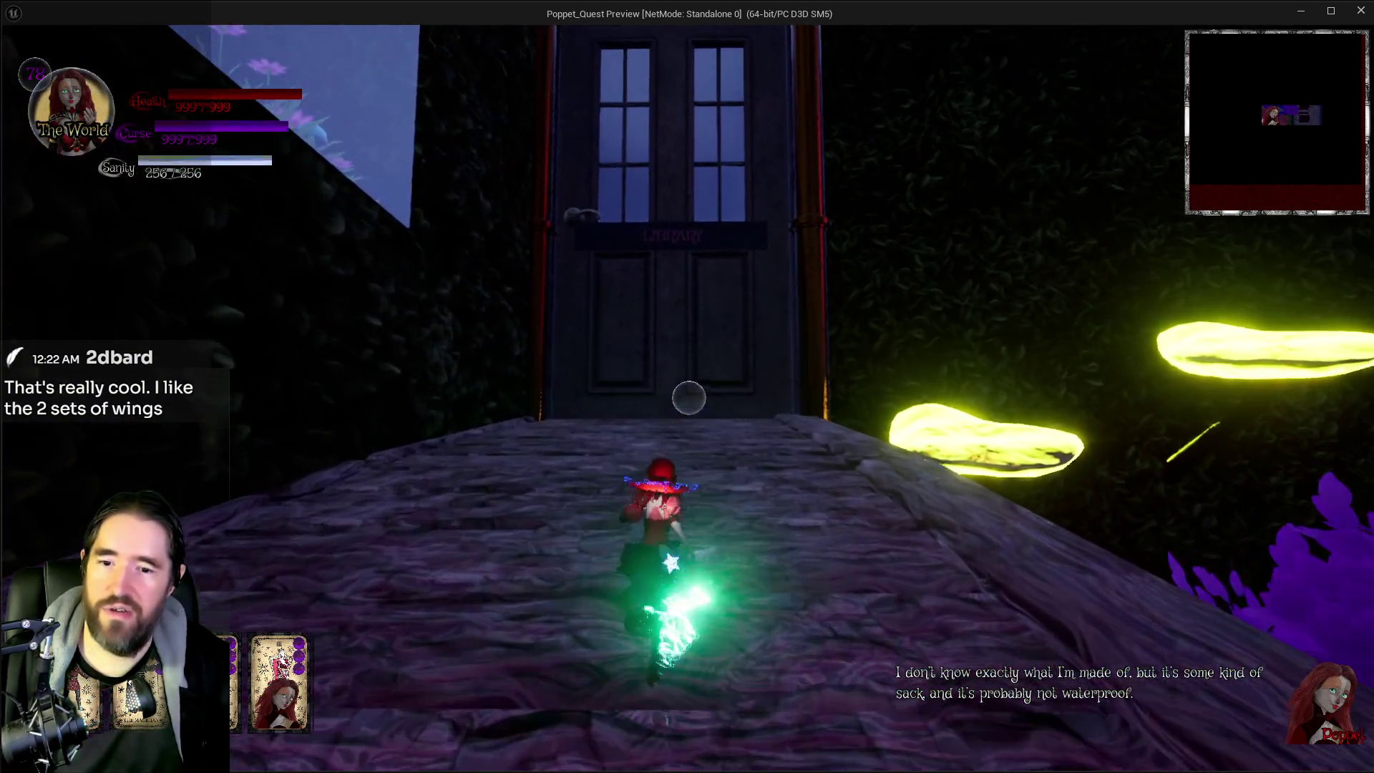
pyautogui.press('w')
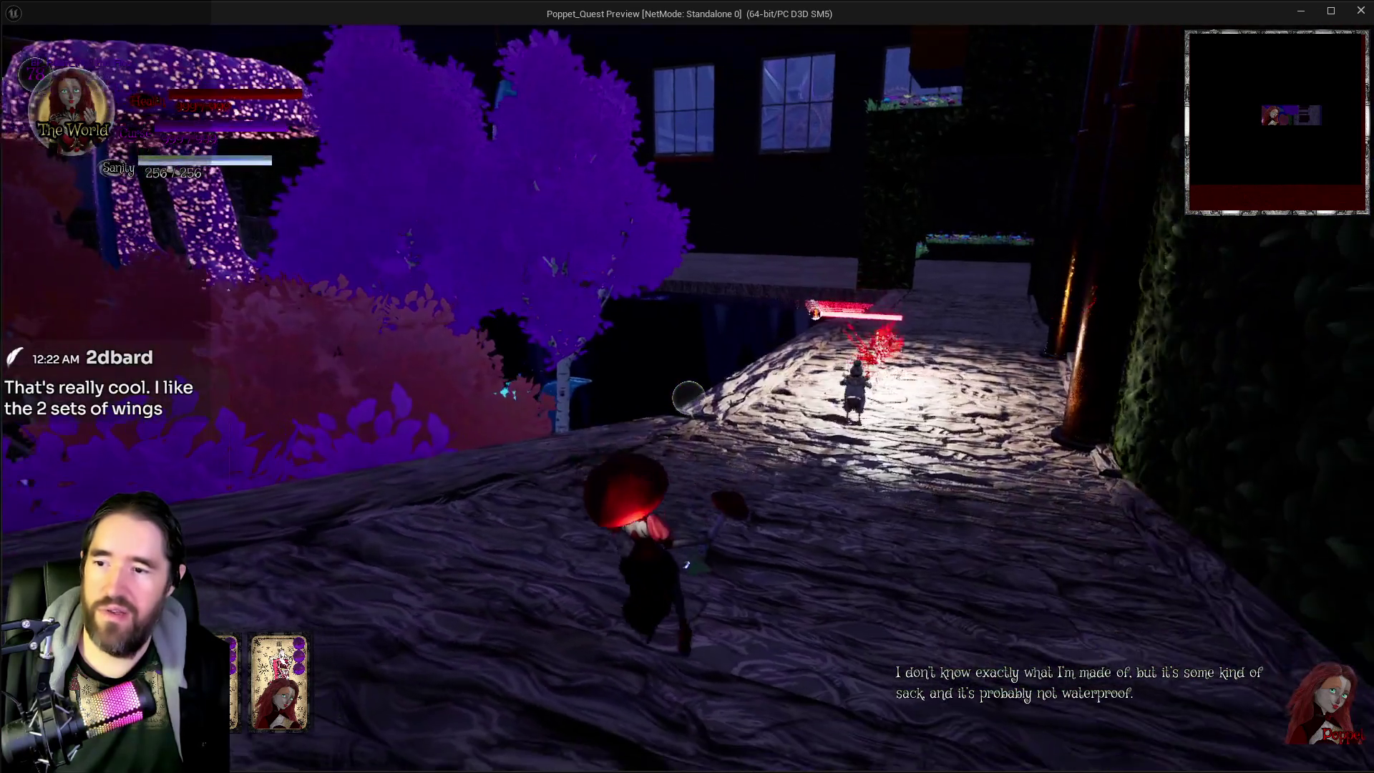
pyautogui.press('w')
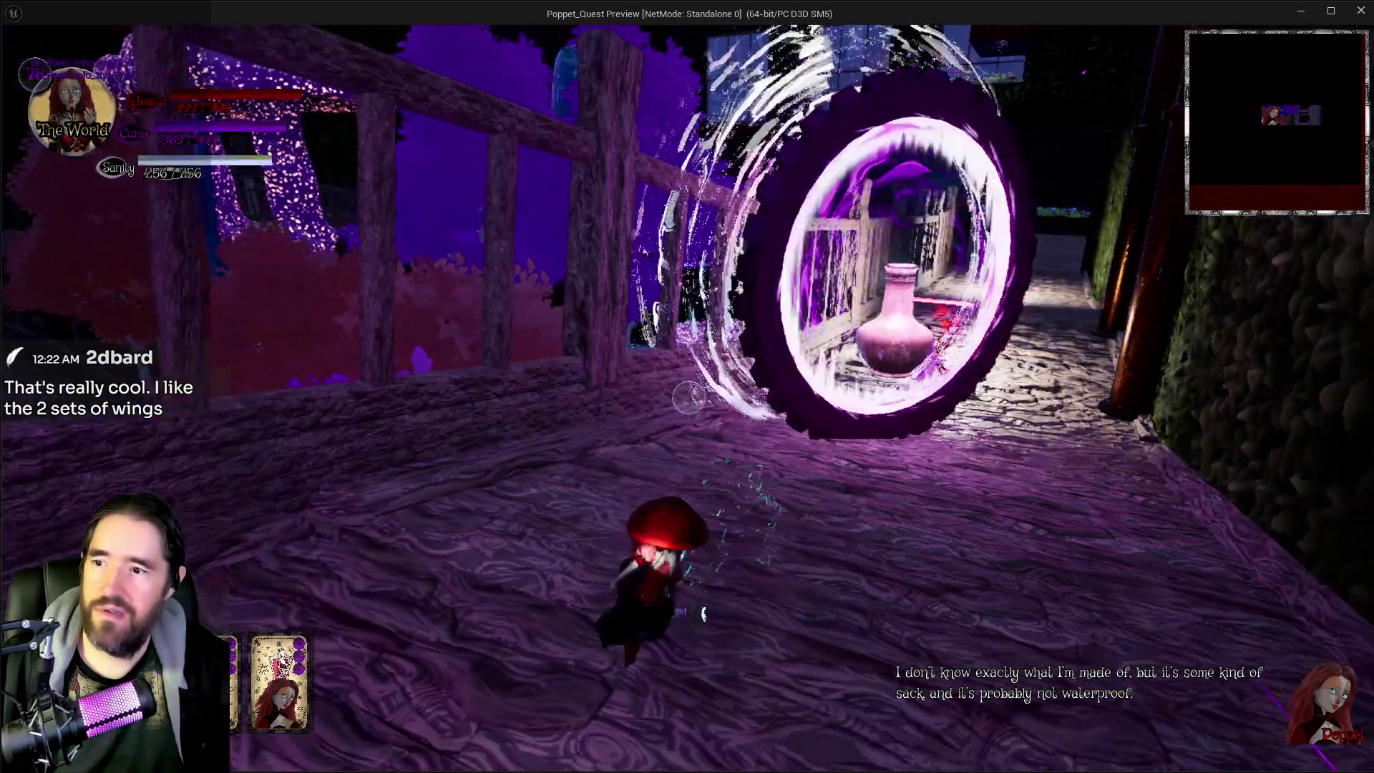
pyautogui.press('w')
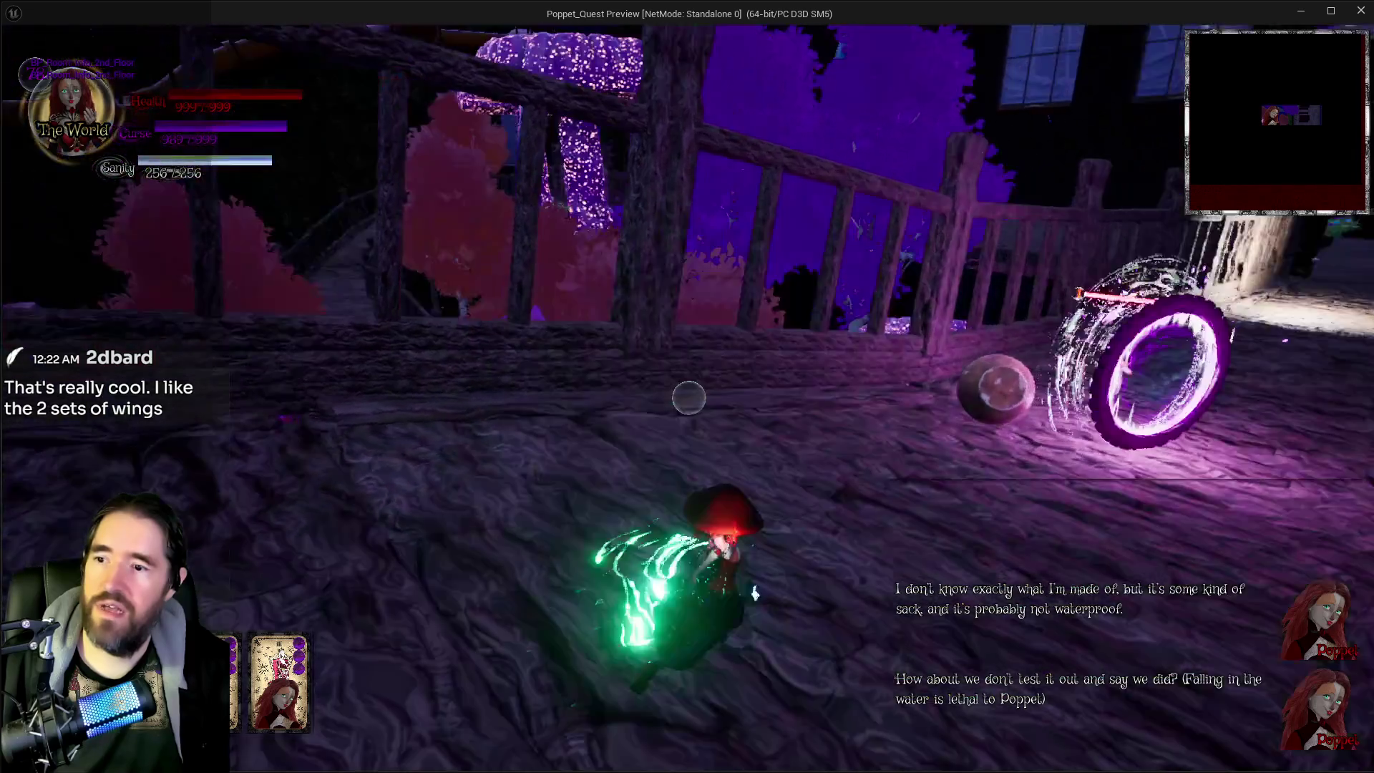
pyautogui.press('w')
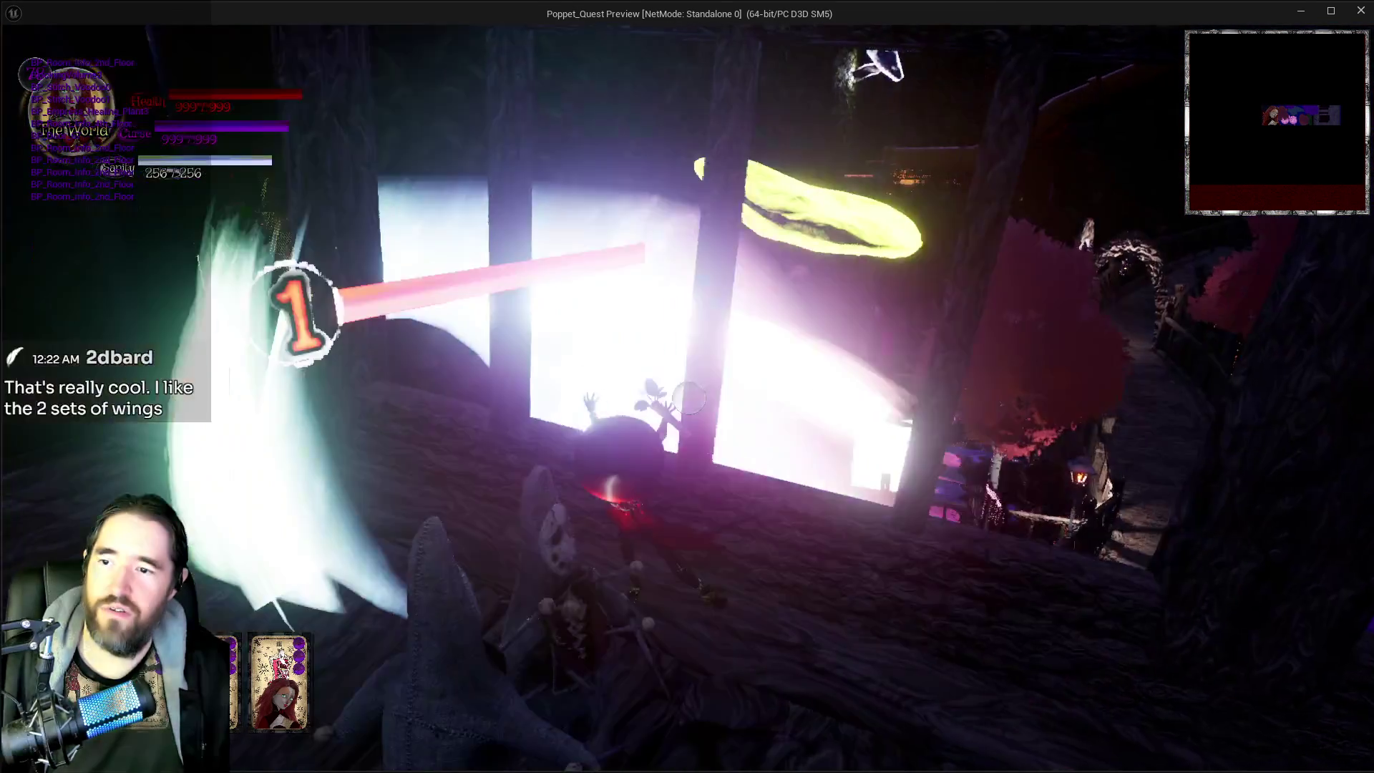
# Step: Move onto the balcony and attack the voodoo dolls with repeated fiery strikes
pyautogui.press('w')
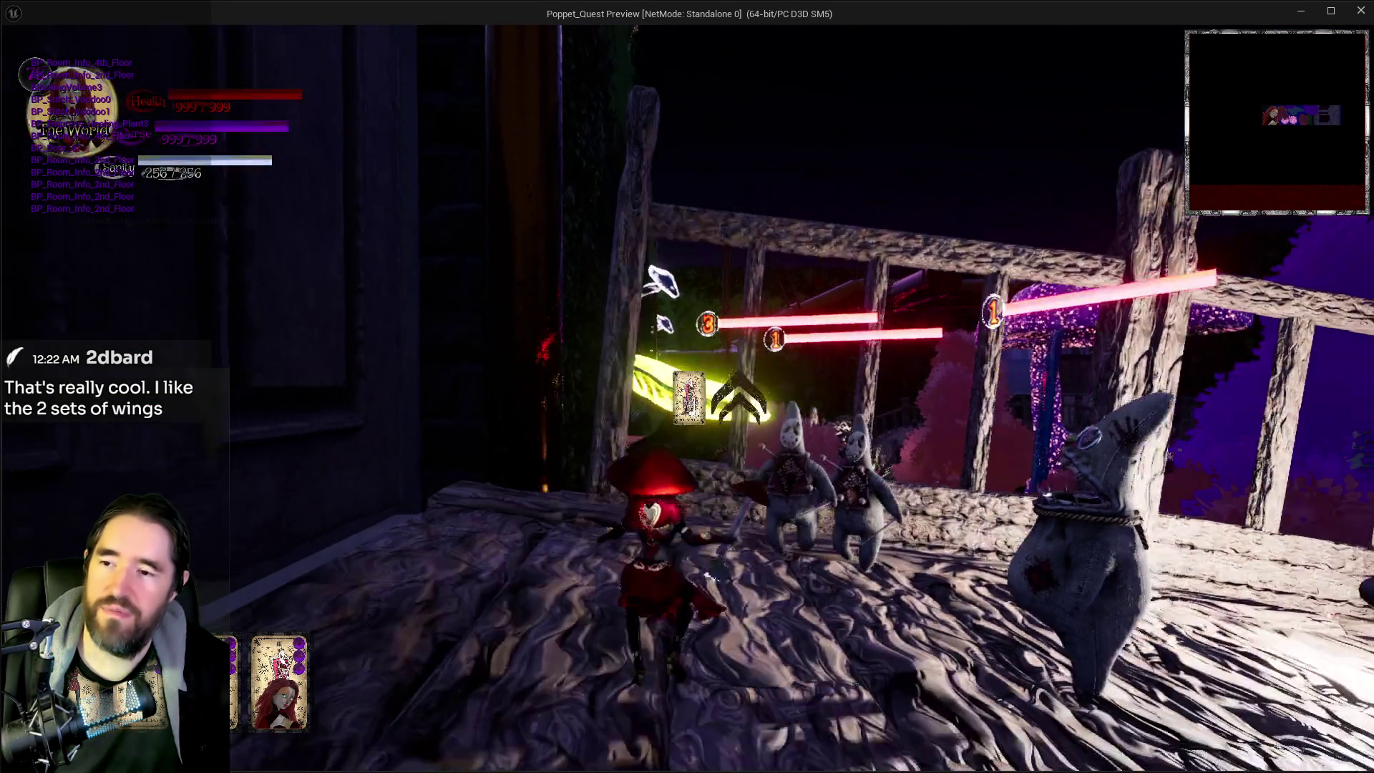
pyautogui.press('w')
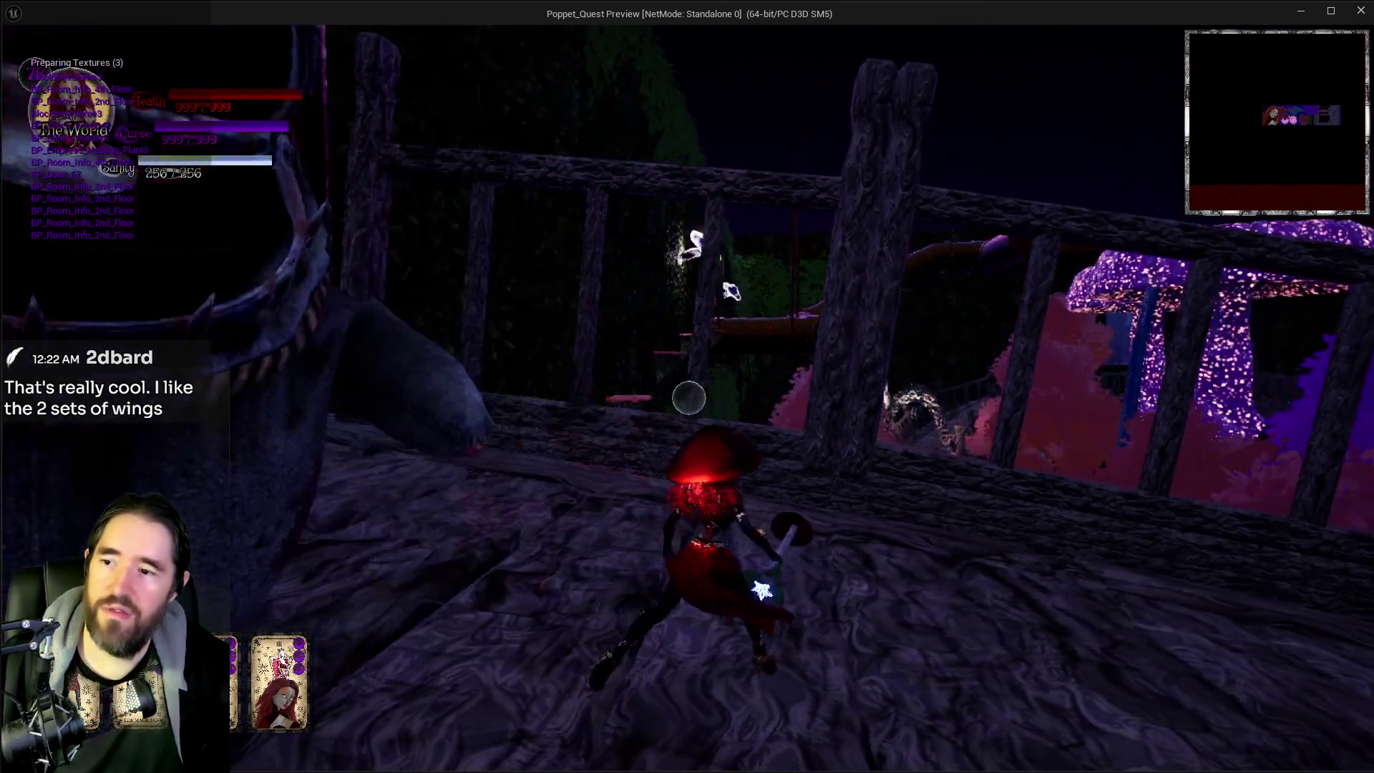
pyautogui.press('w')
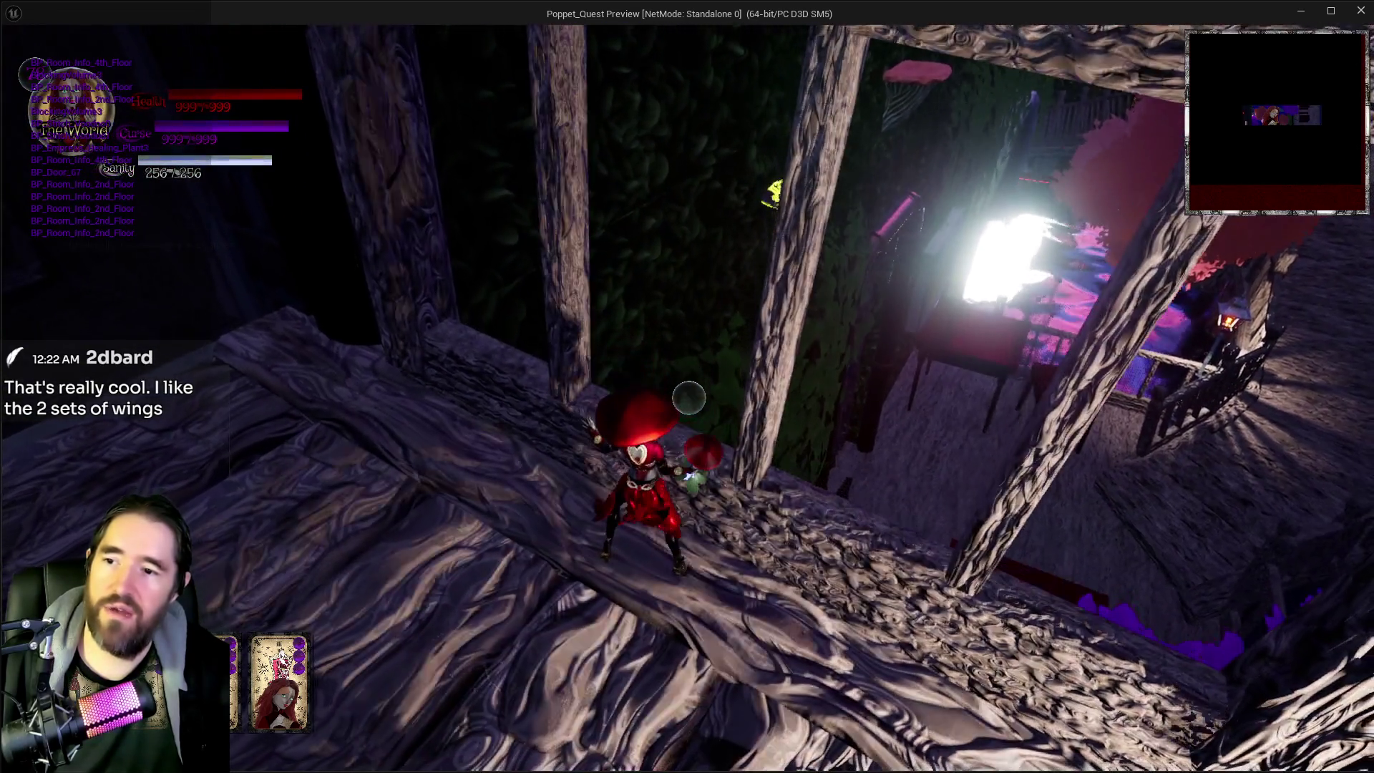
pyautogui.press('w')
pyautogui.click(688, 398)
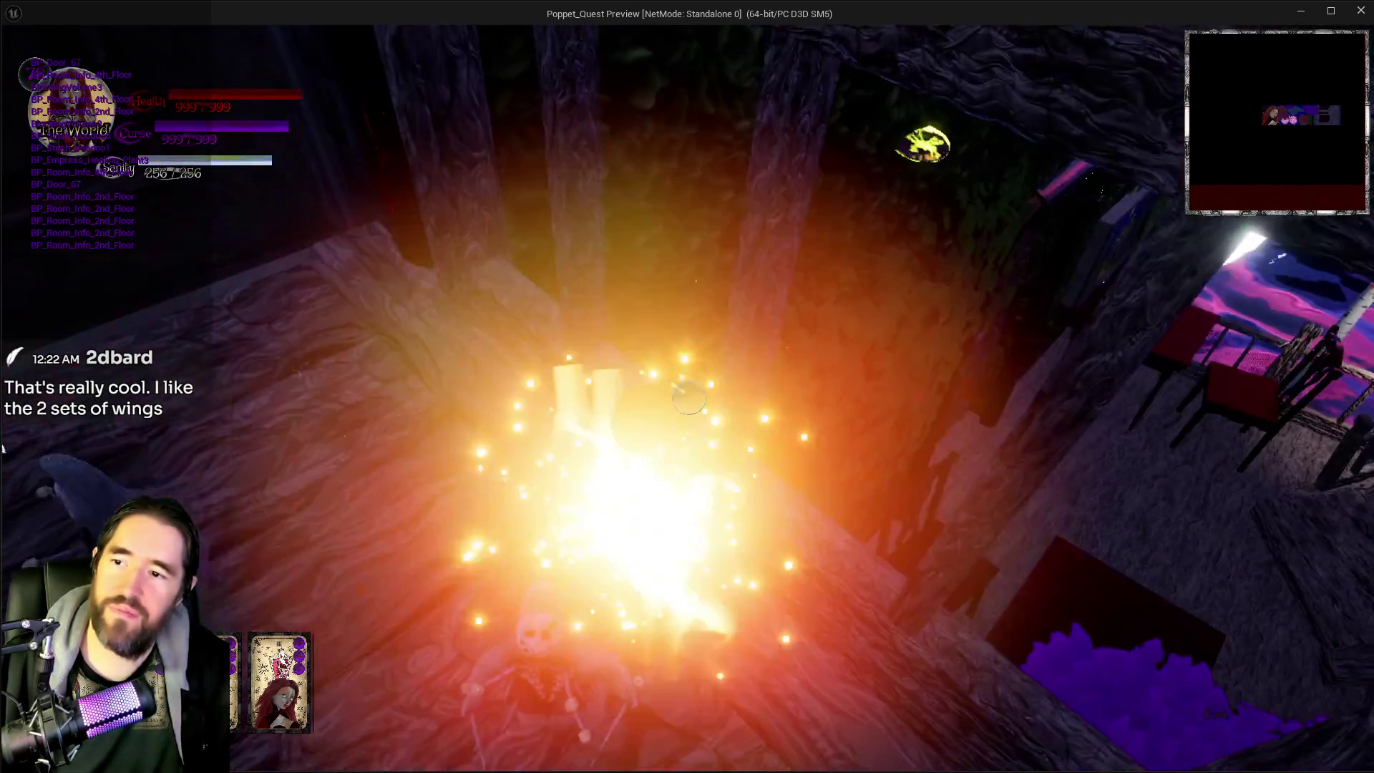
pyautogui.click(688, 398)
pyautogui.click(688, 398)
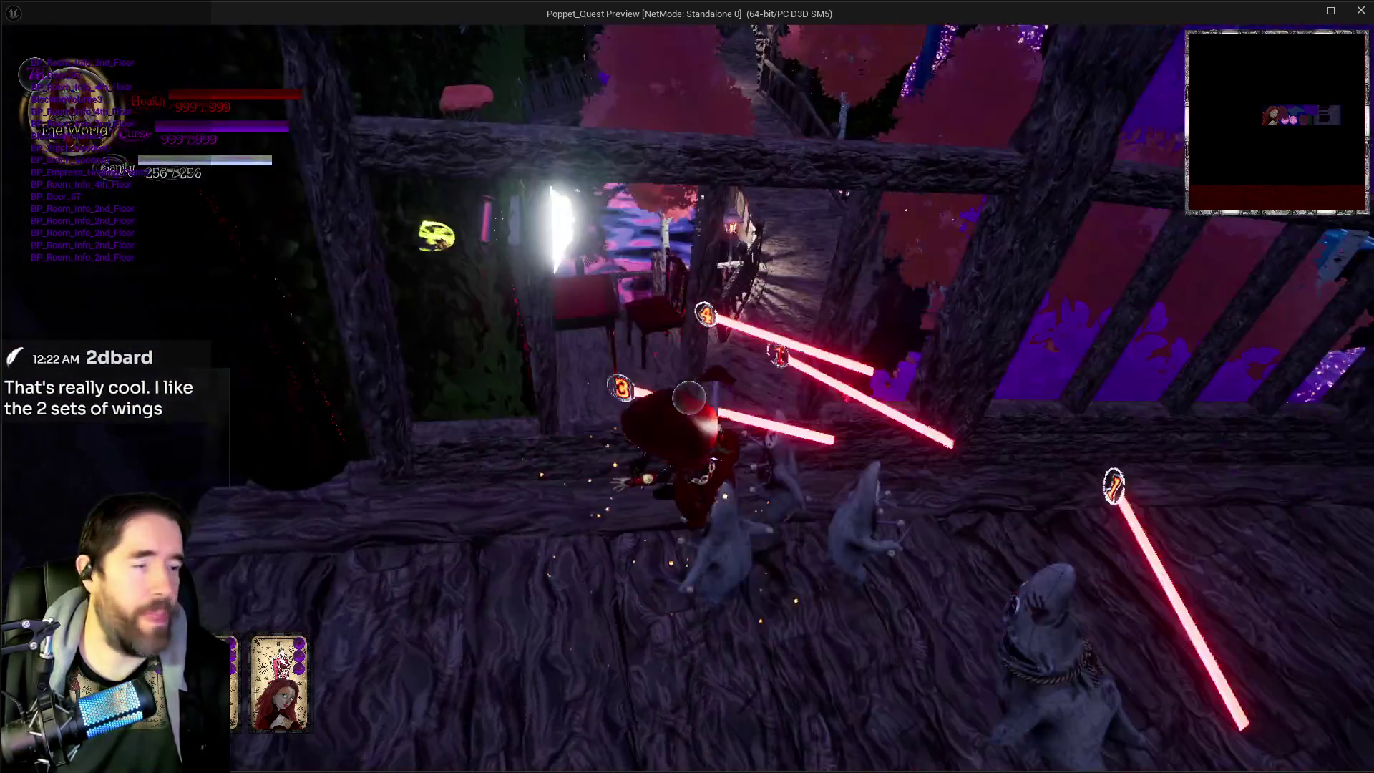
# Step: Run the stone path to the hedge wall and open the tarot collection on The Hierophant
pyautogui.press('w')
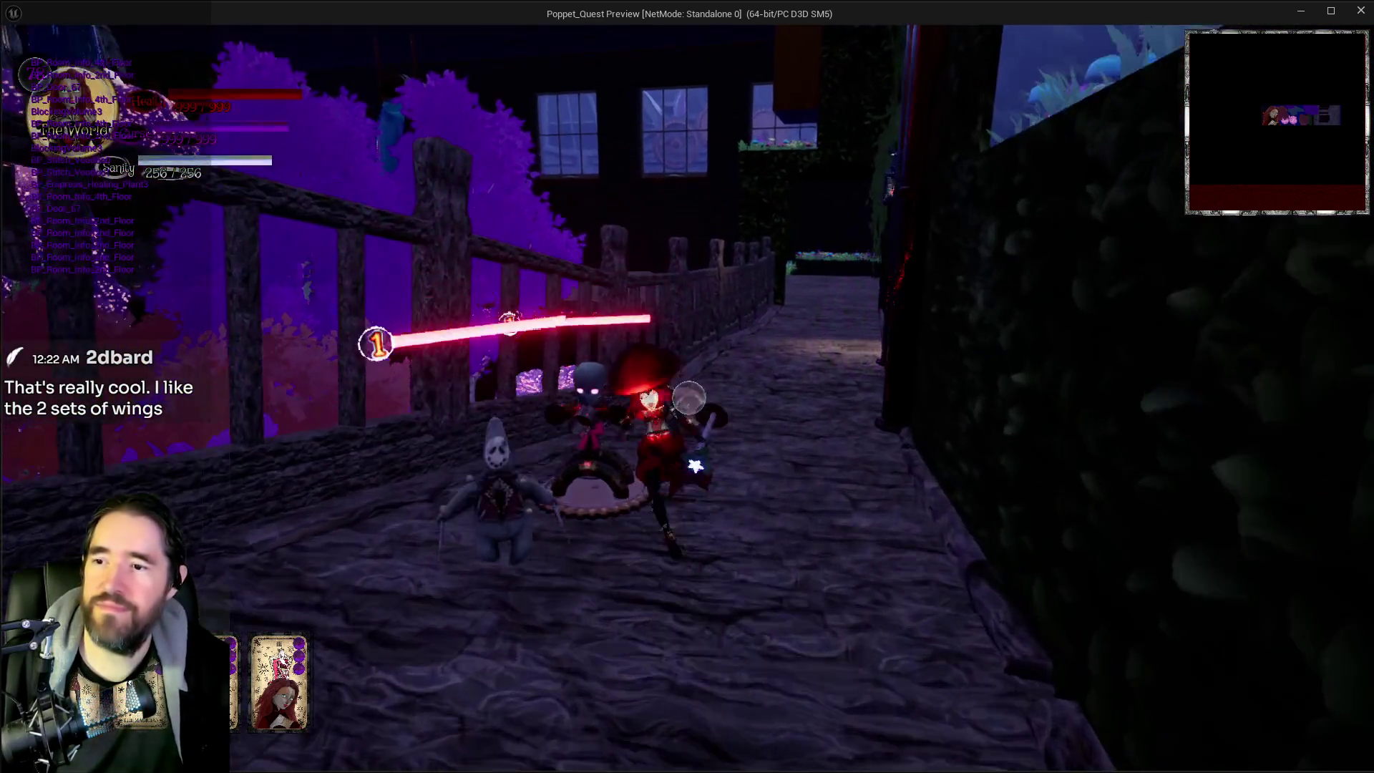
pyautogui.press('w')
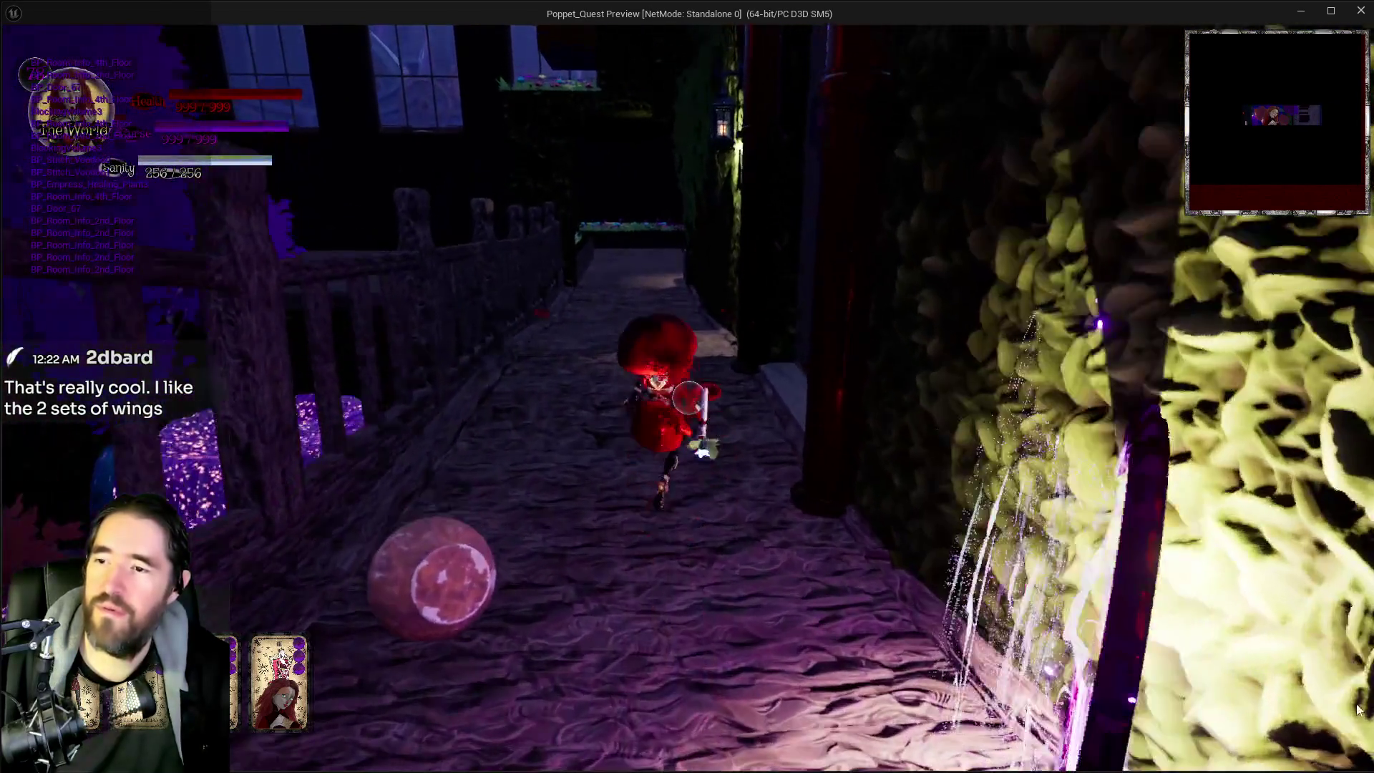
pyautogui.press('Tab')
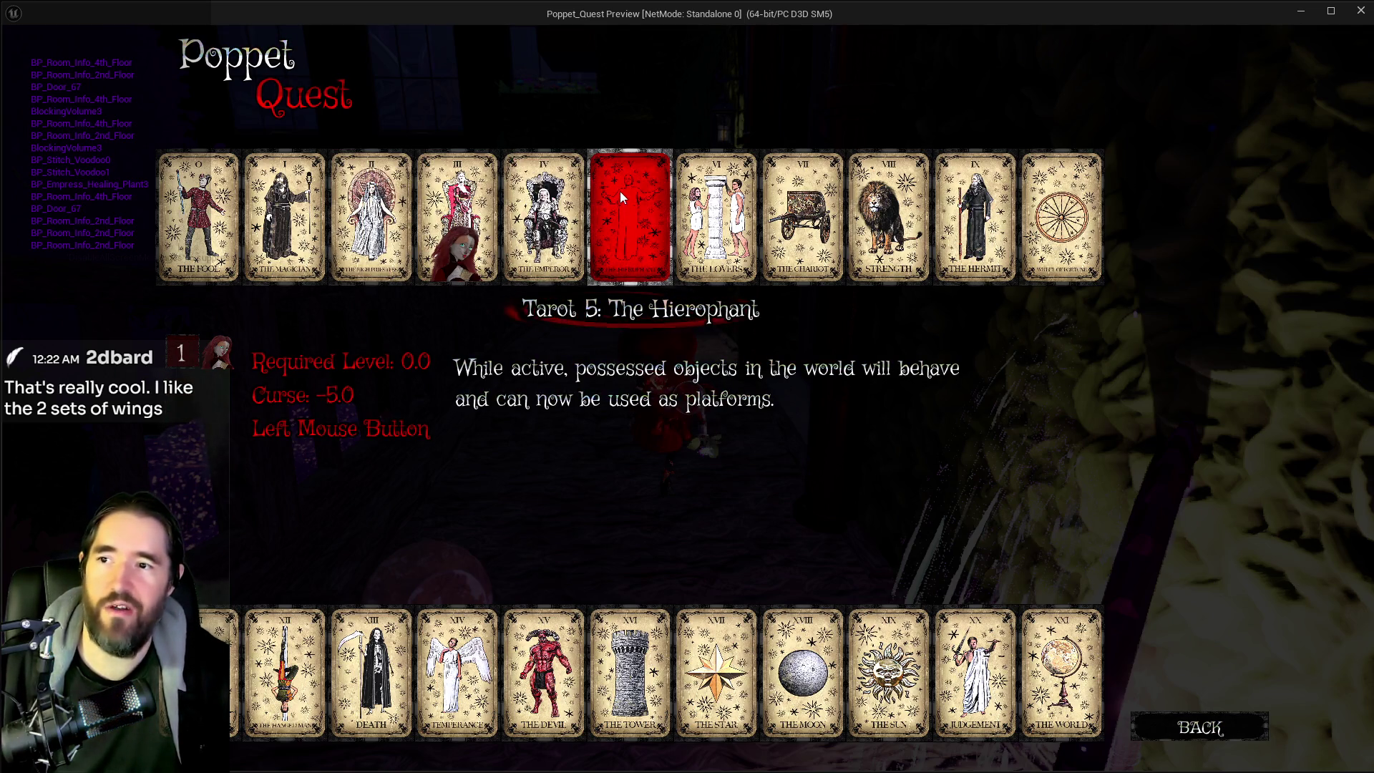
# Step: Resume play, use the purple cloud and bat wings through the alley, then reopen the tarot collection
pyautogui.press('Escape')
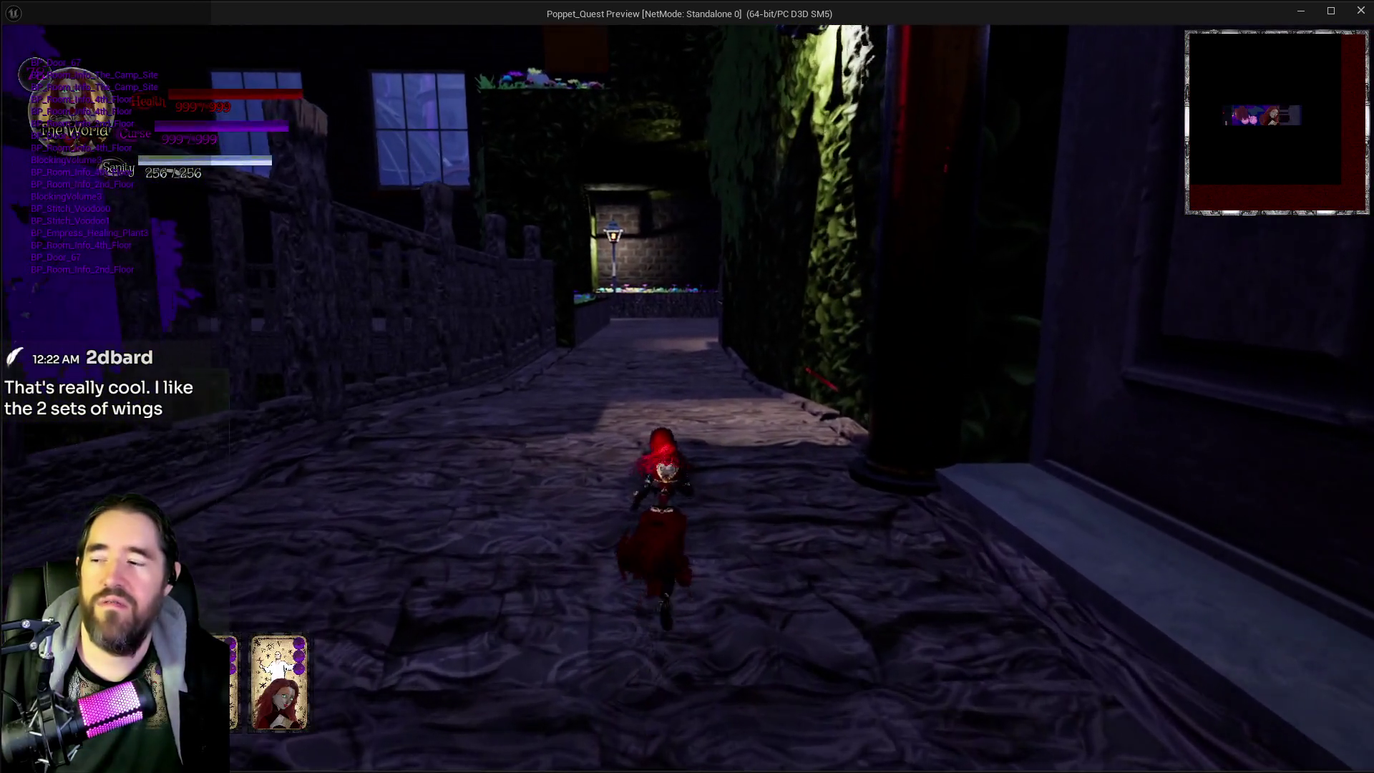
pyautogui.press('e')
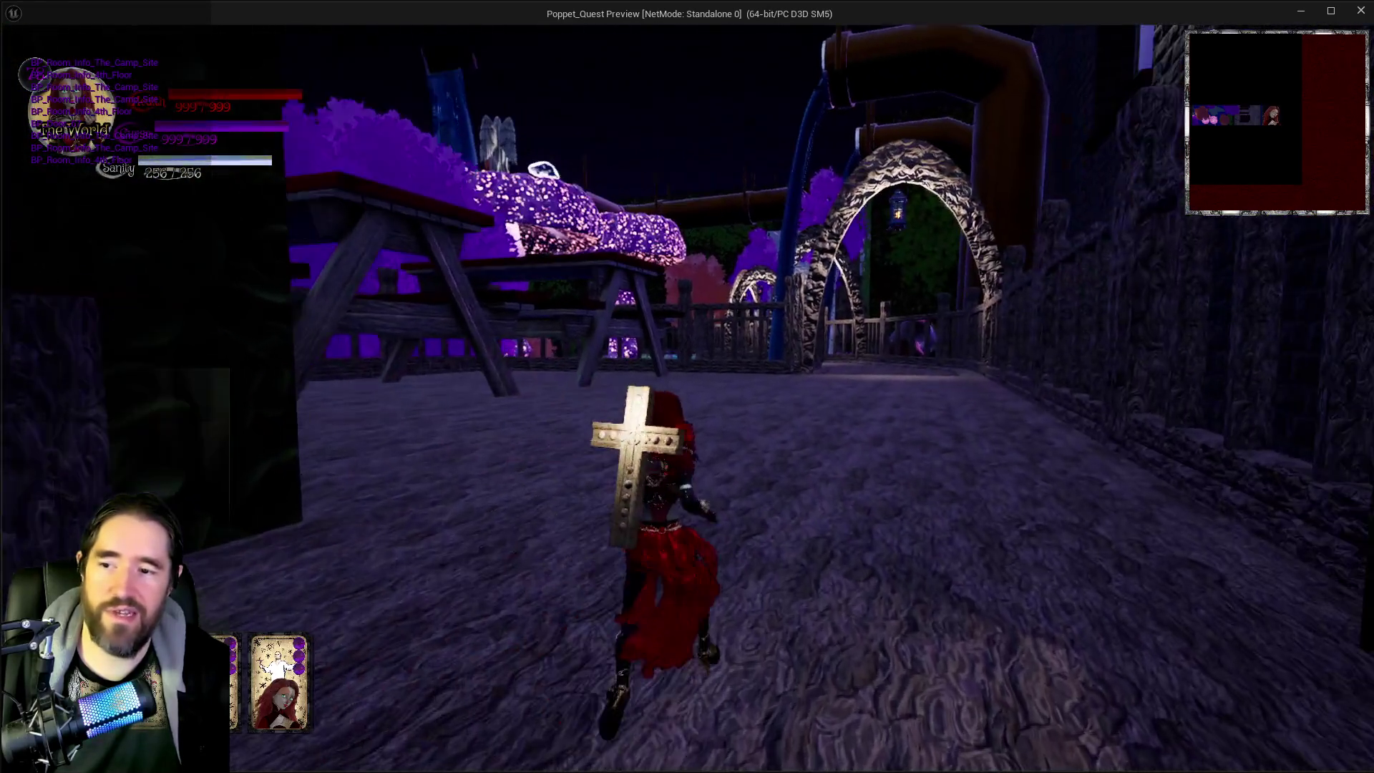
pyautogui.press('space')
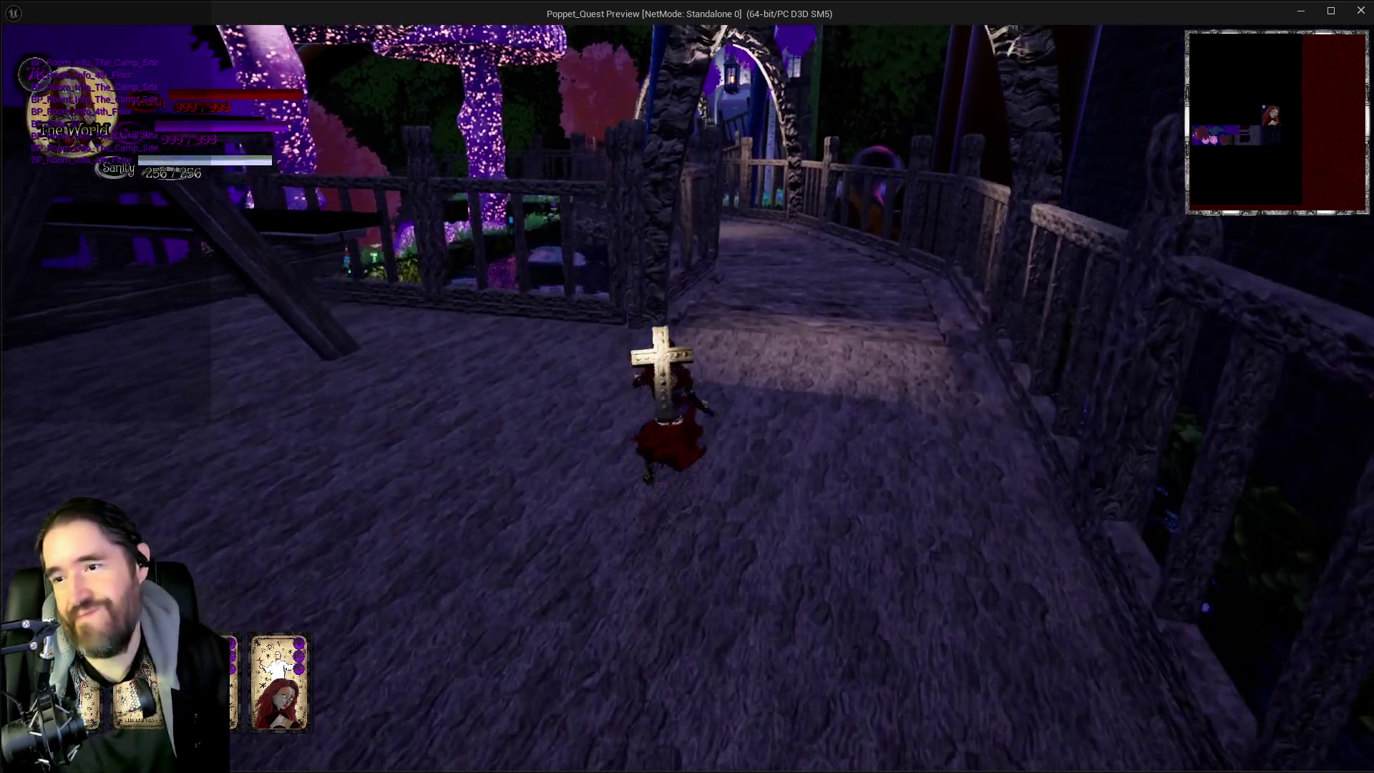
pyautogui.press('Tab')
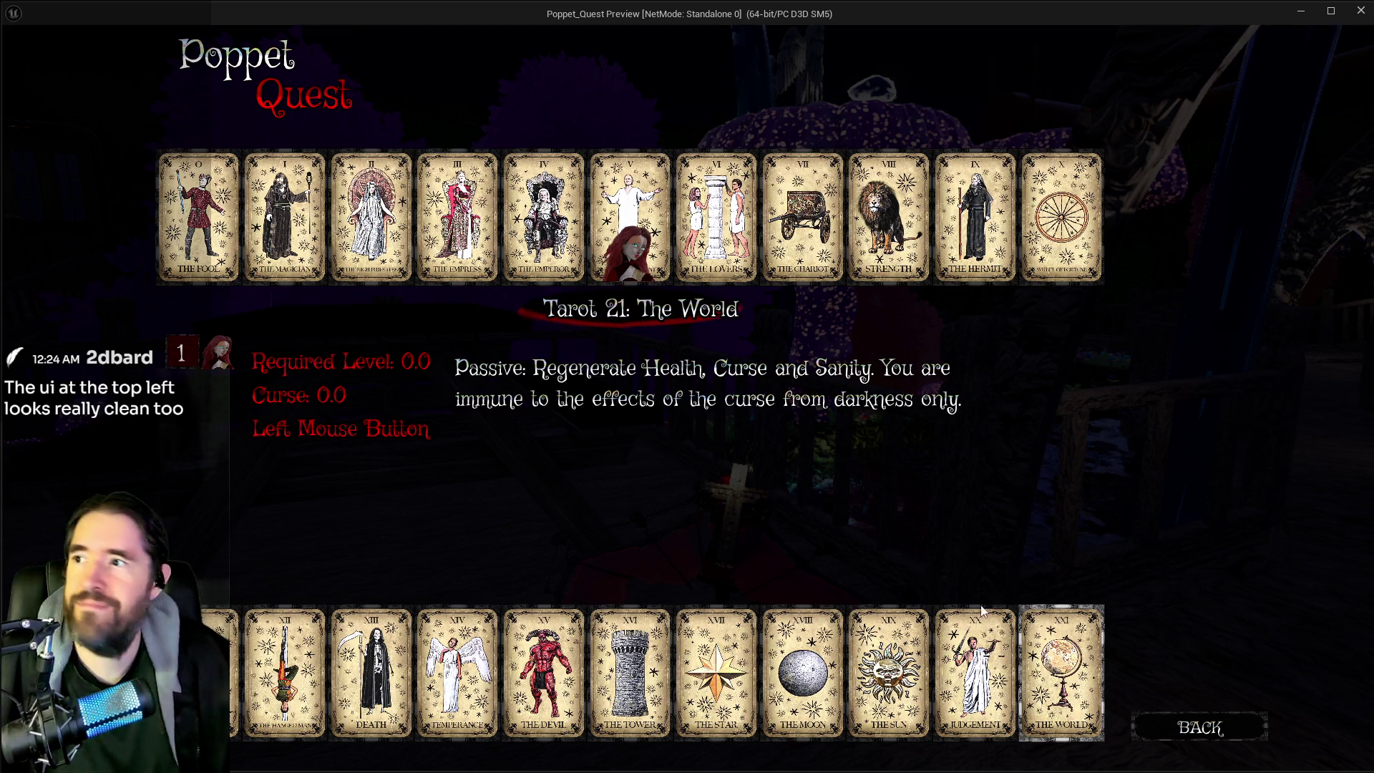
# Step: Resume play and run the wooden bridge, gliding with the wings through the stone arches
pyautogui.click(1200, 727)
pyautogui.press('w')
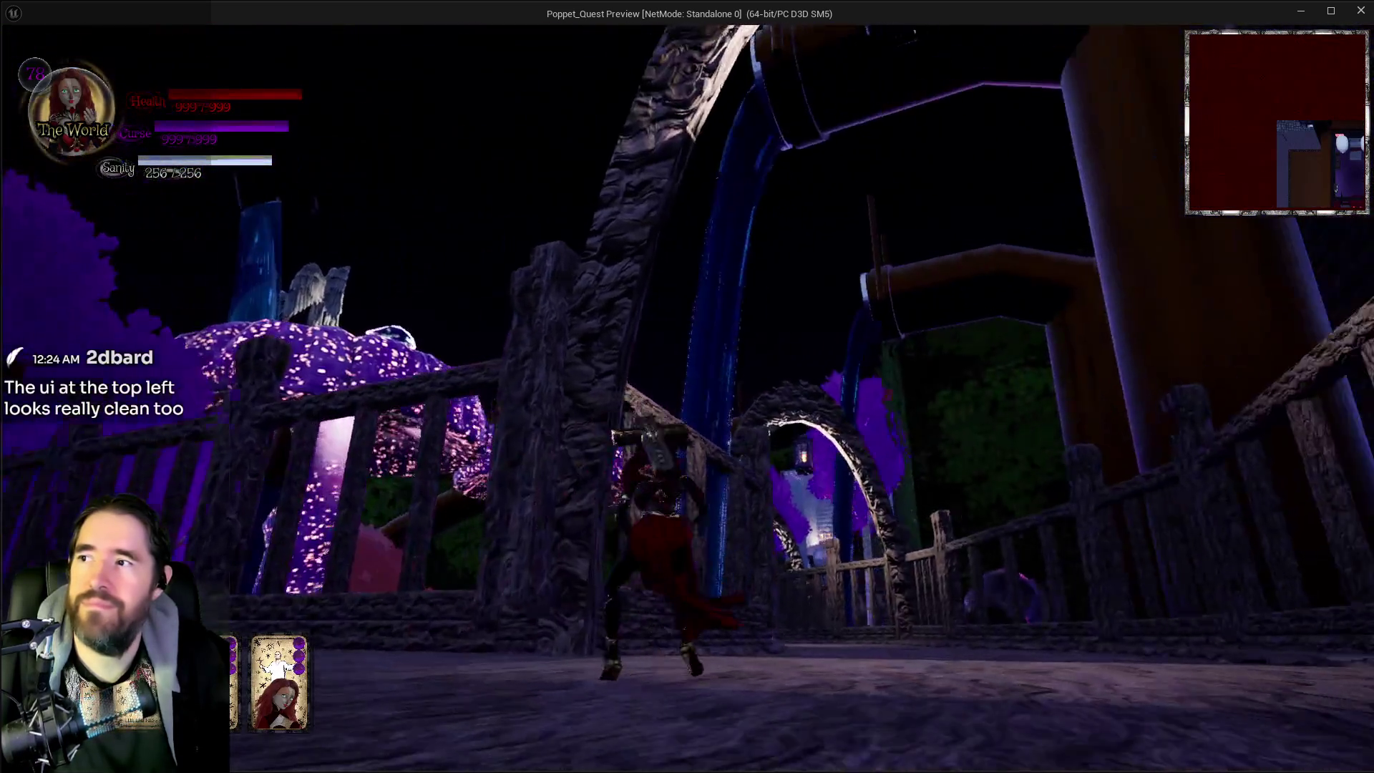
pyautogui.press('w')
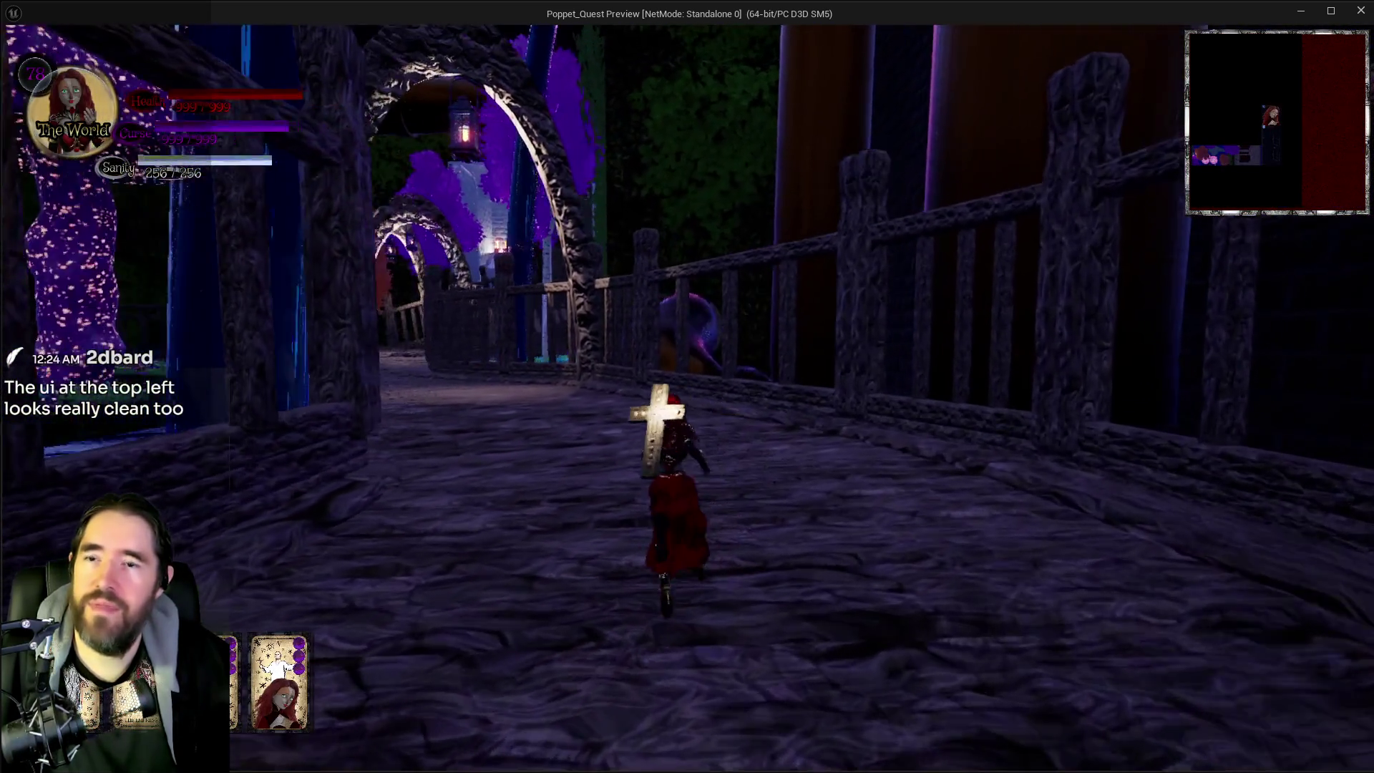
pyautogui.press('w')
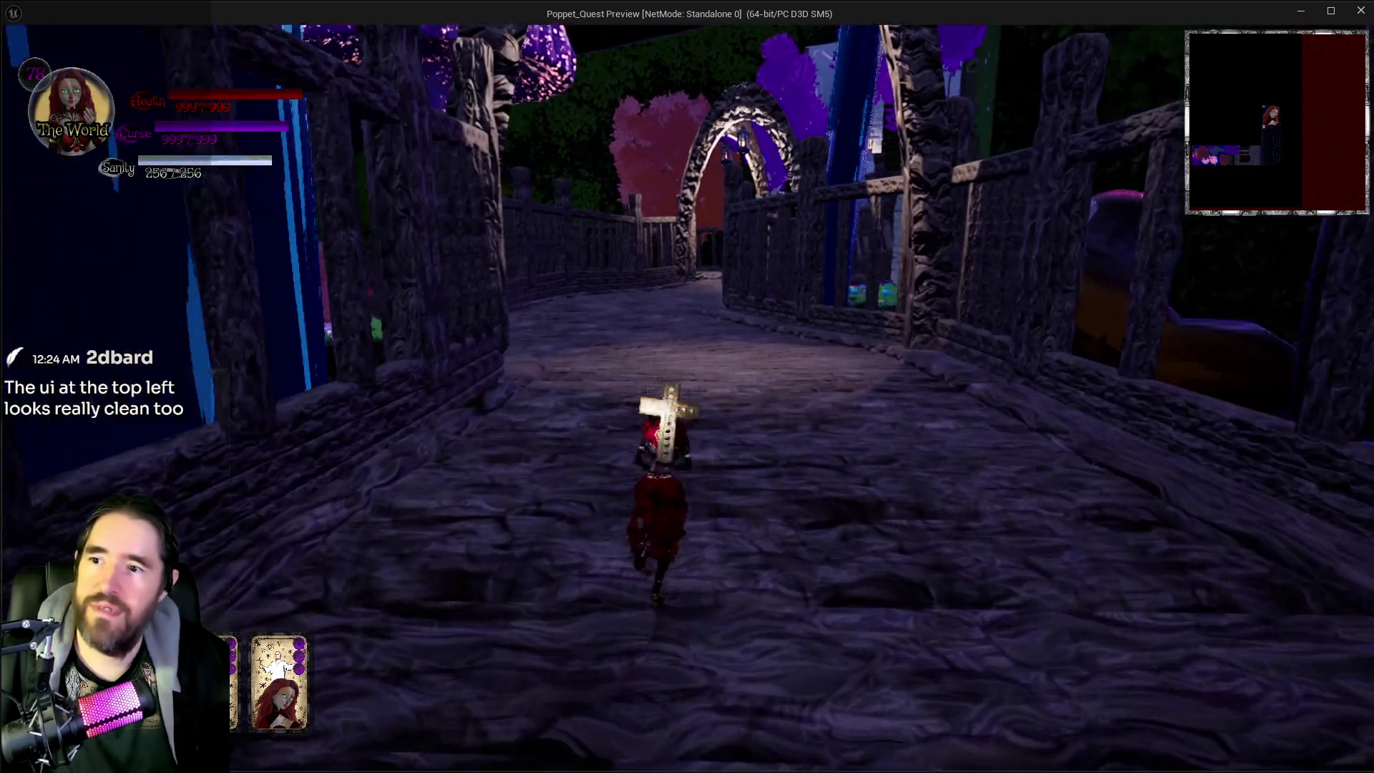
pyautogui.press('space')
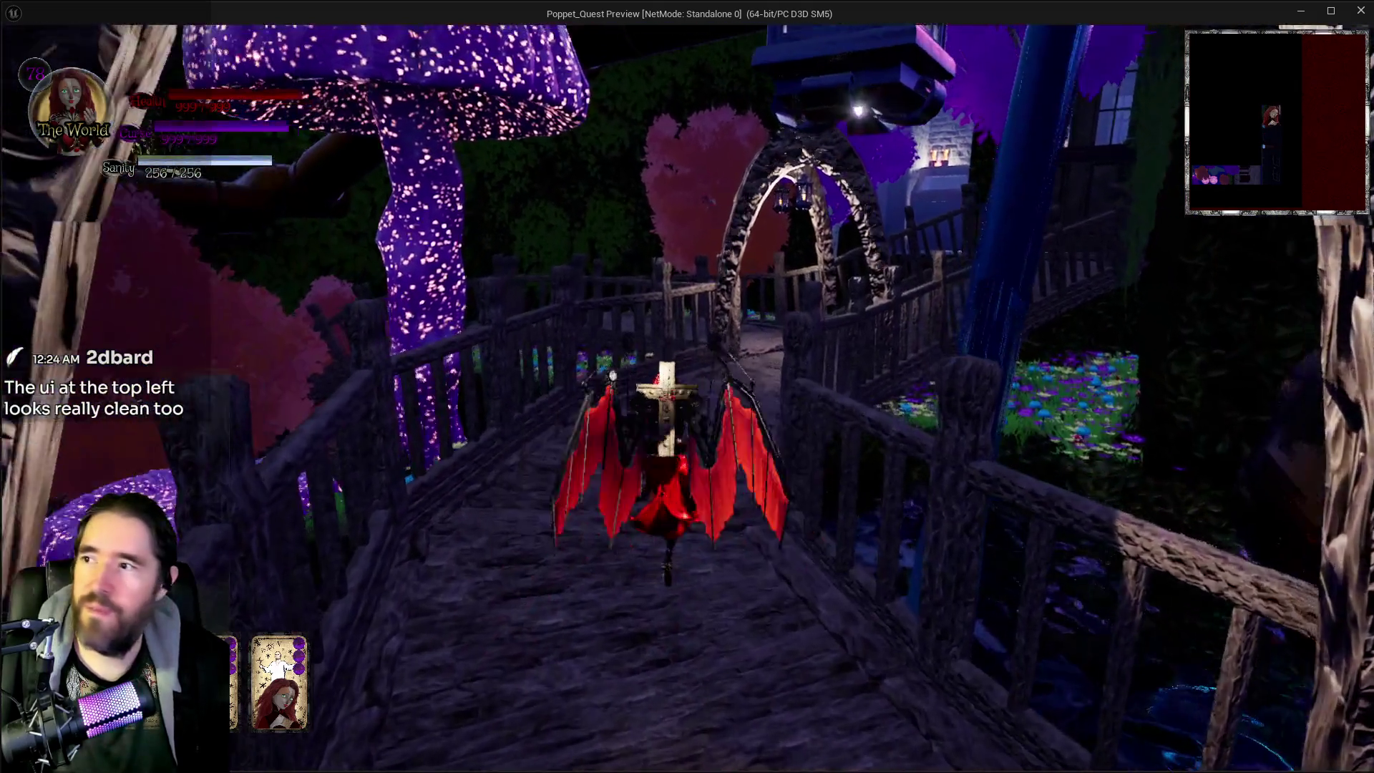
pyautogui.press('w')
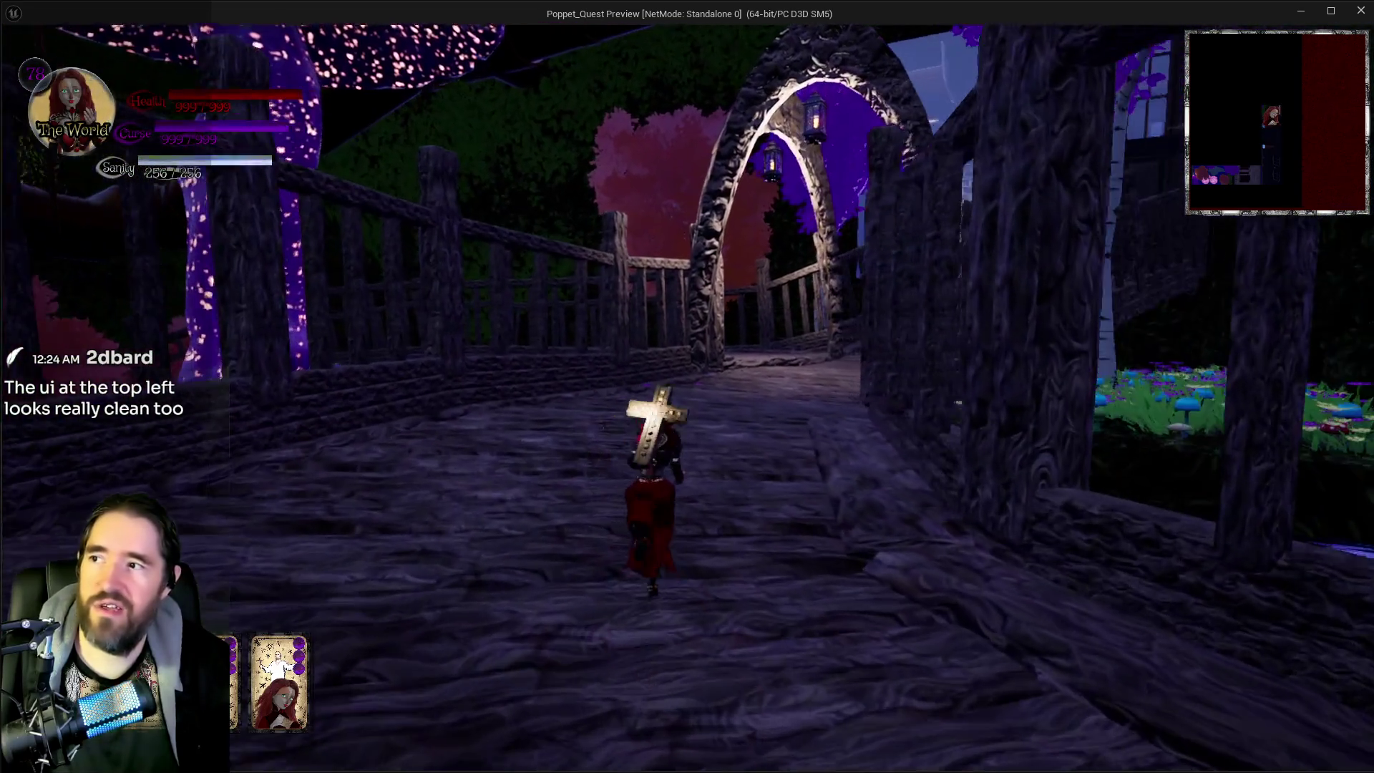
pyautogui.press('space')
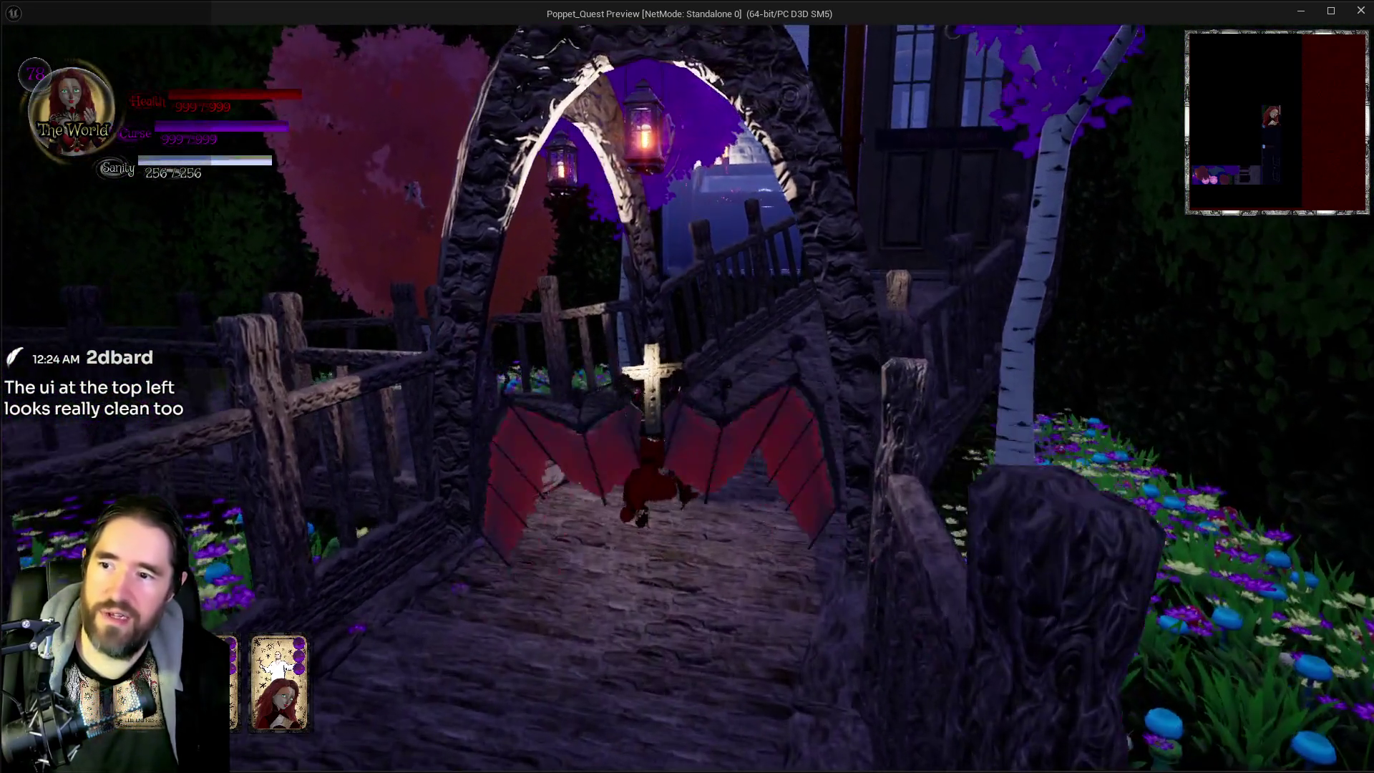
pyautogui.press('w')
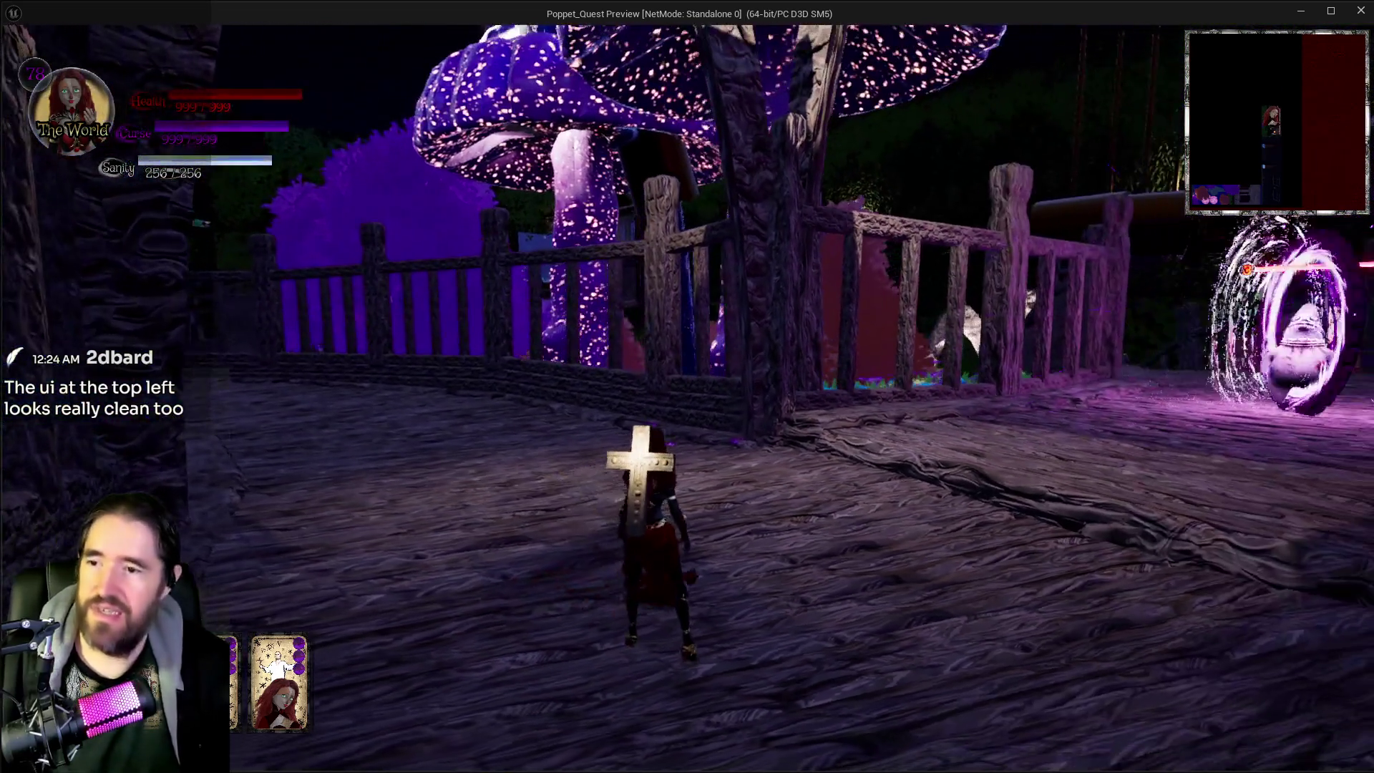
# Step: Check the floor map, dash along the bridge in purple bursts, then reopen the Floor Select map
pyautogui.press('m')
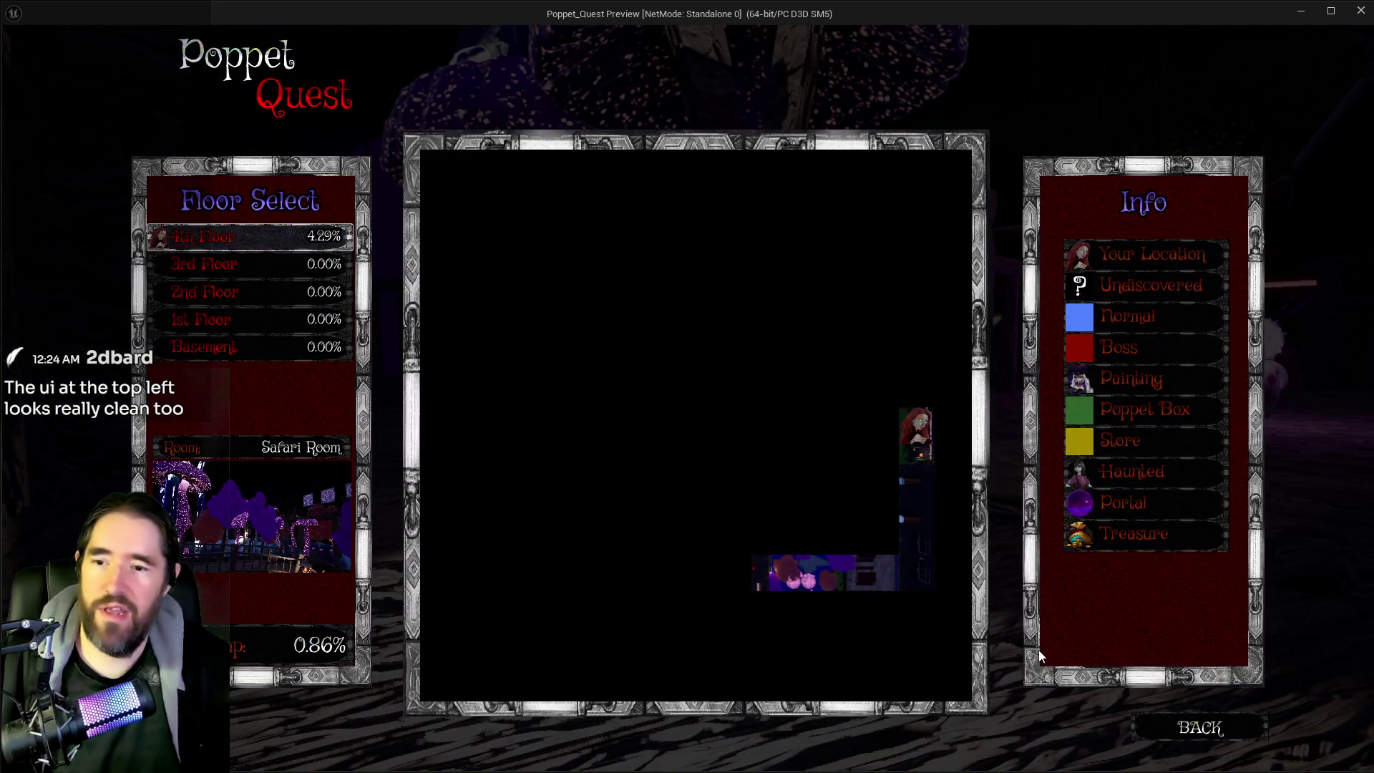
pyautogui.press('m')
pyautogui.press('w')
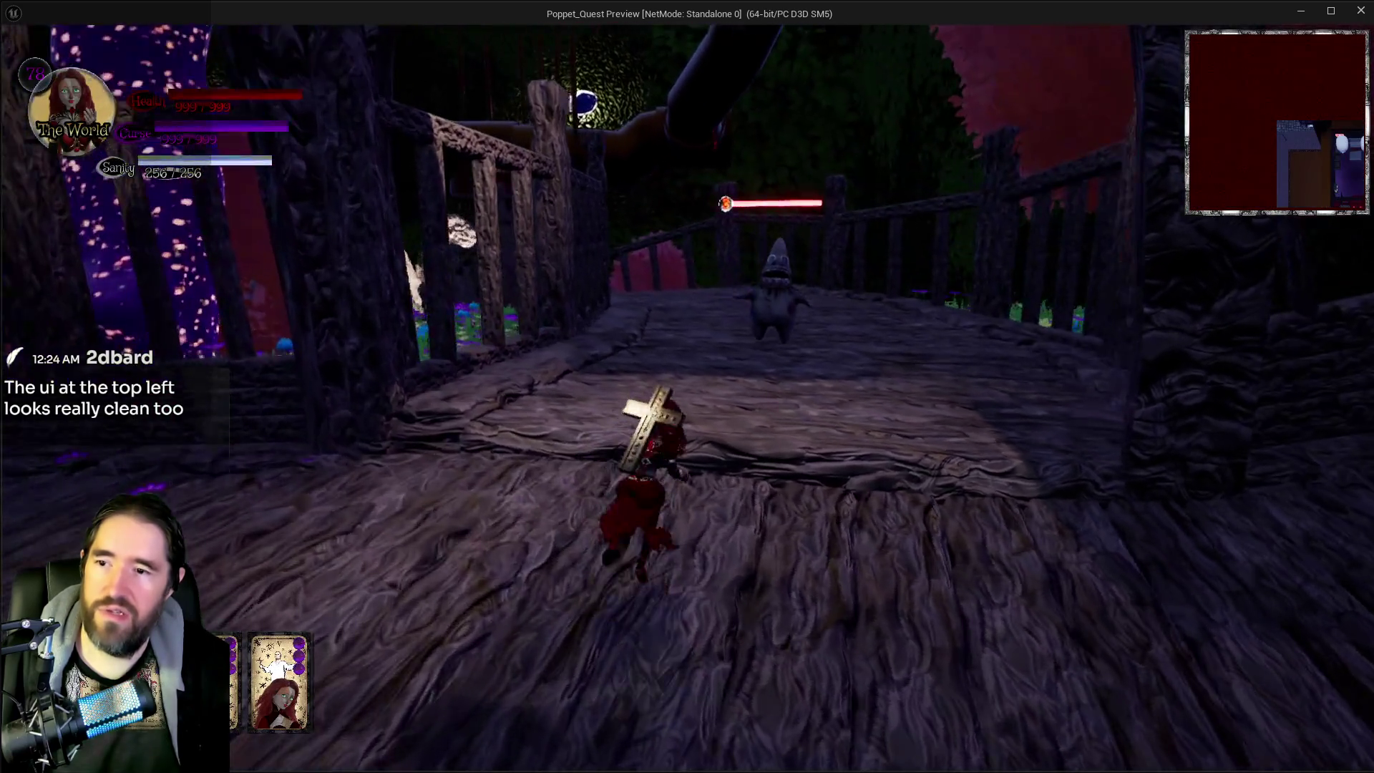
pyautogui.press('shift')
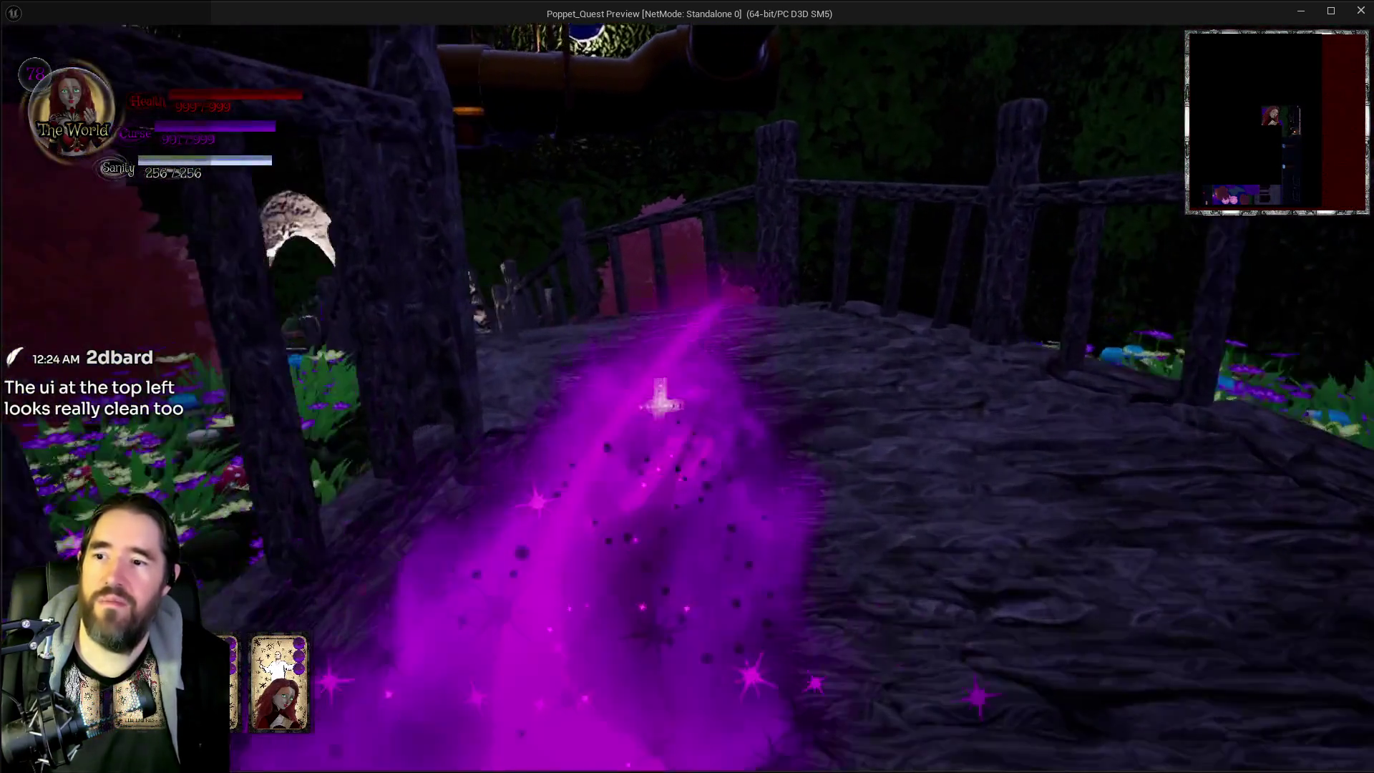
pyautogui.press('shift')
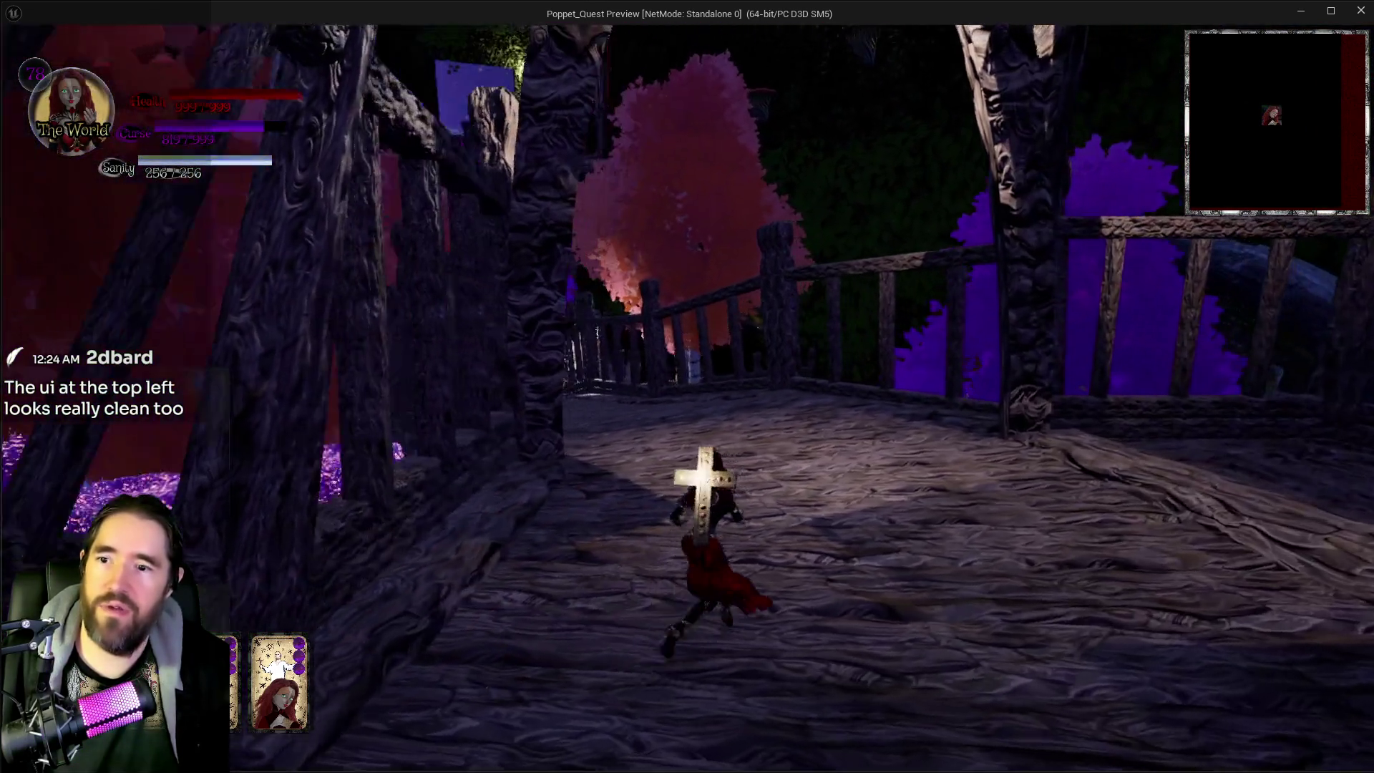
pyautogui.press('shift')
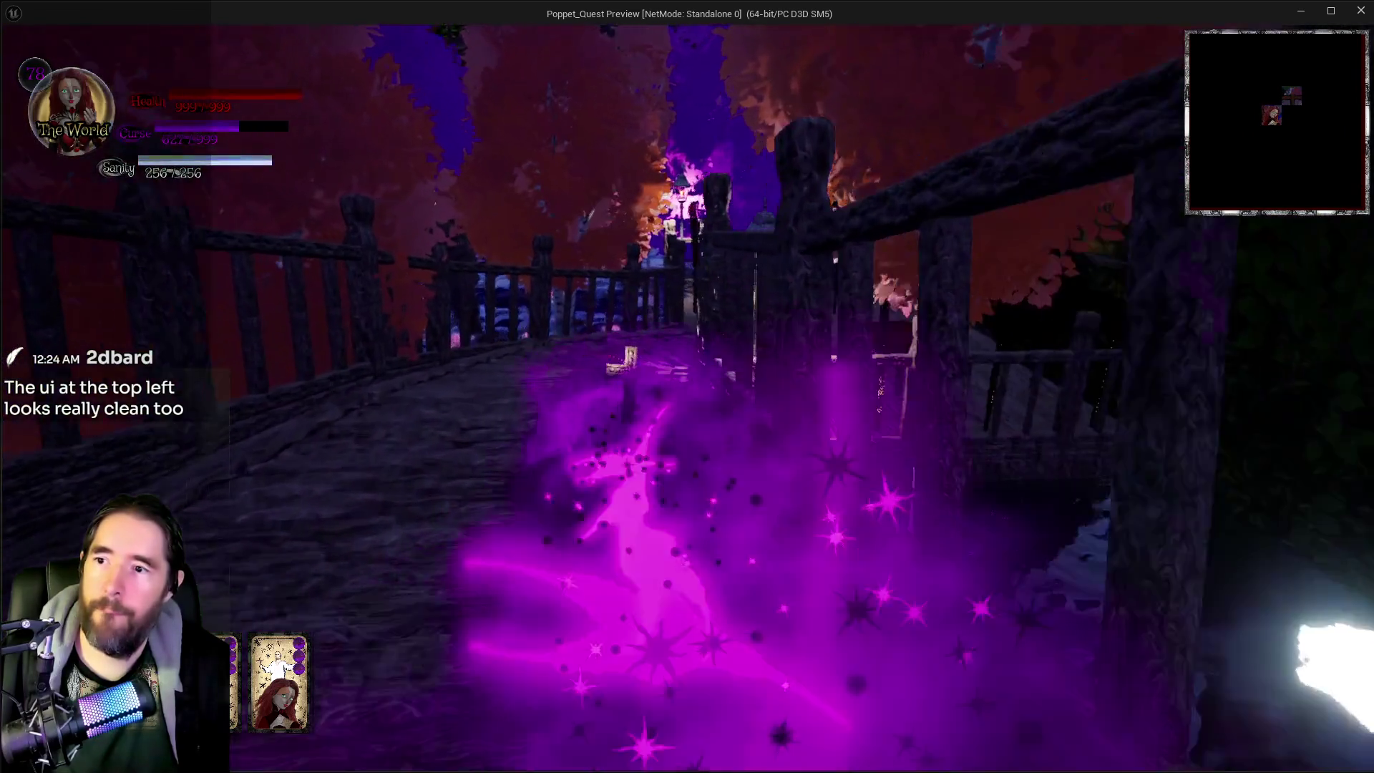
pyautogui.press('shift')
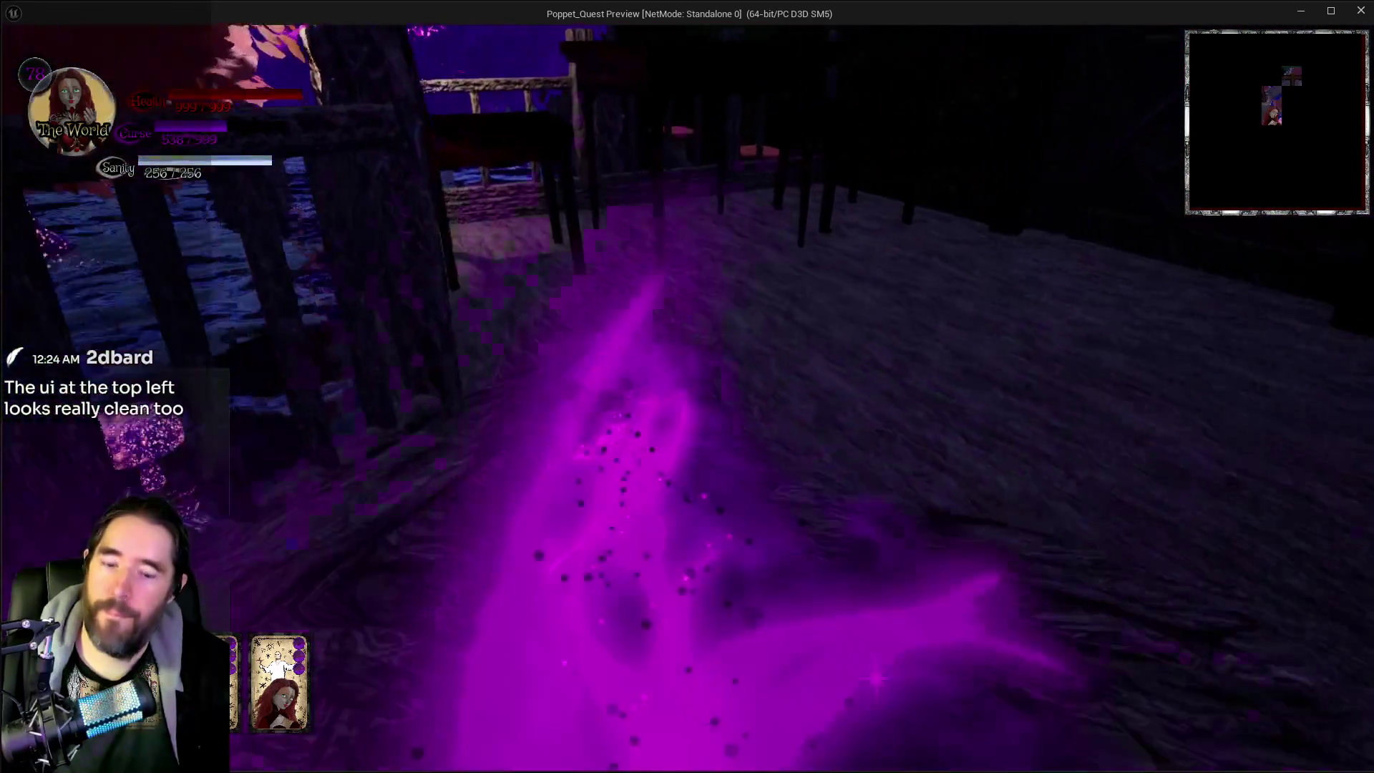
pyautogui.press('m')
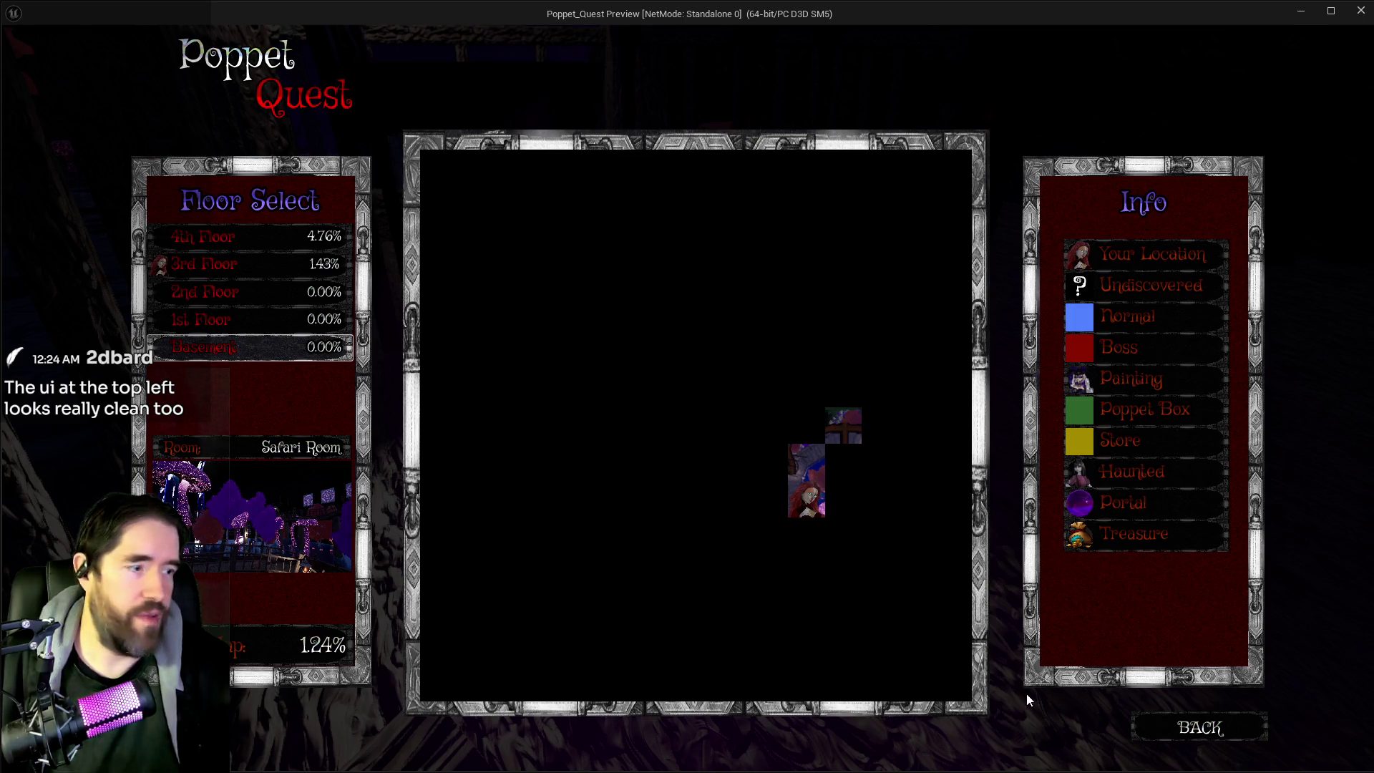
# Step: Leave the map, run through the portal and along the balcony, and enter the Safari Room painting
pyautogui.click(1154, 739)
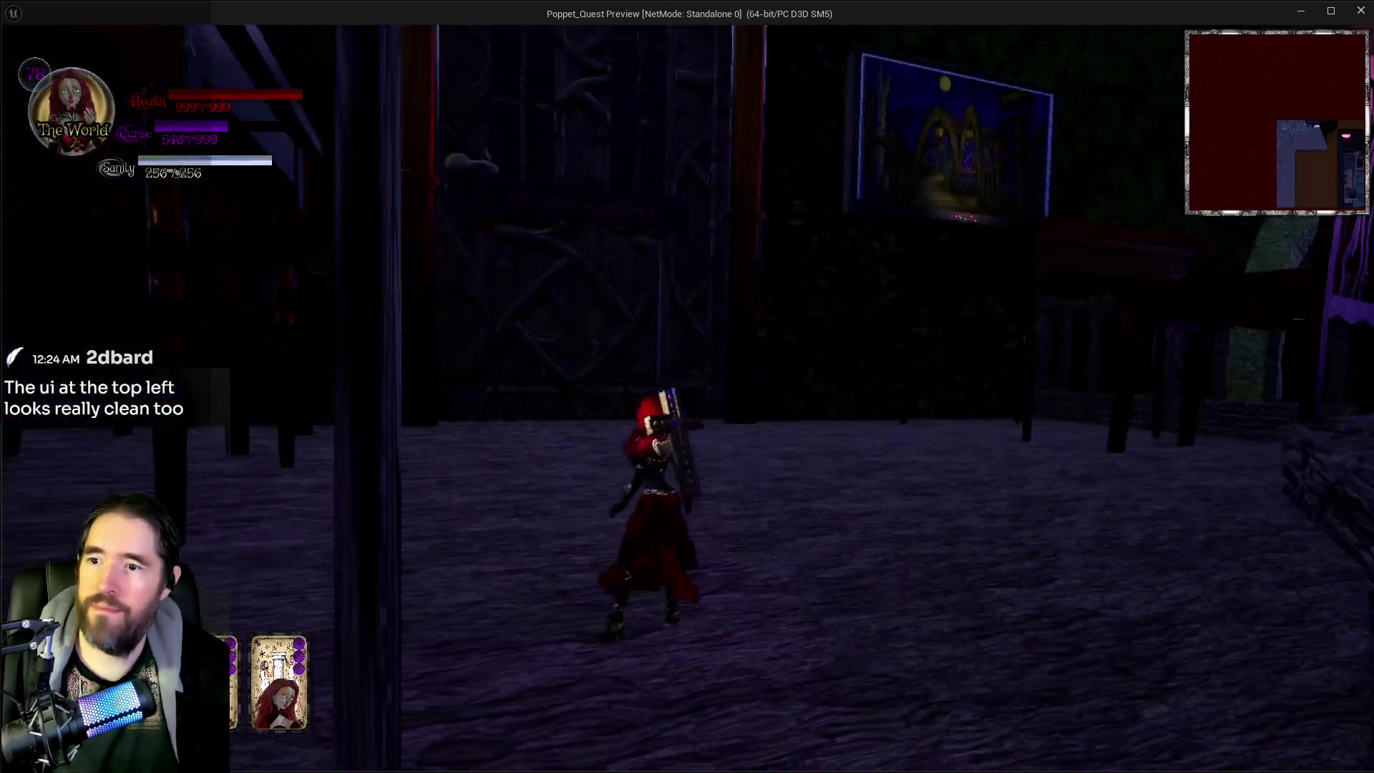
pyautogui.press('w')
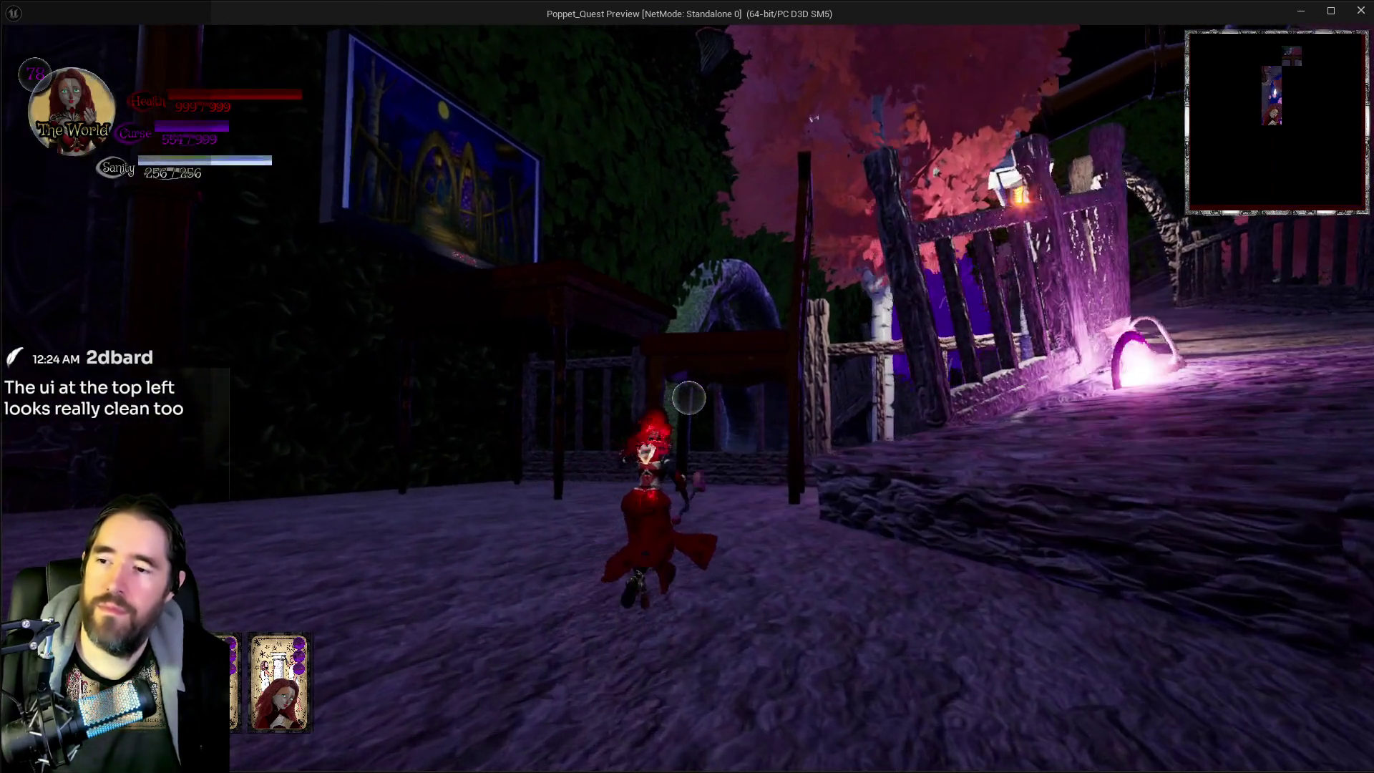
pyautogui.press('w')
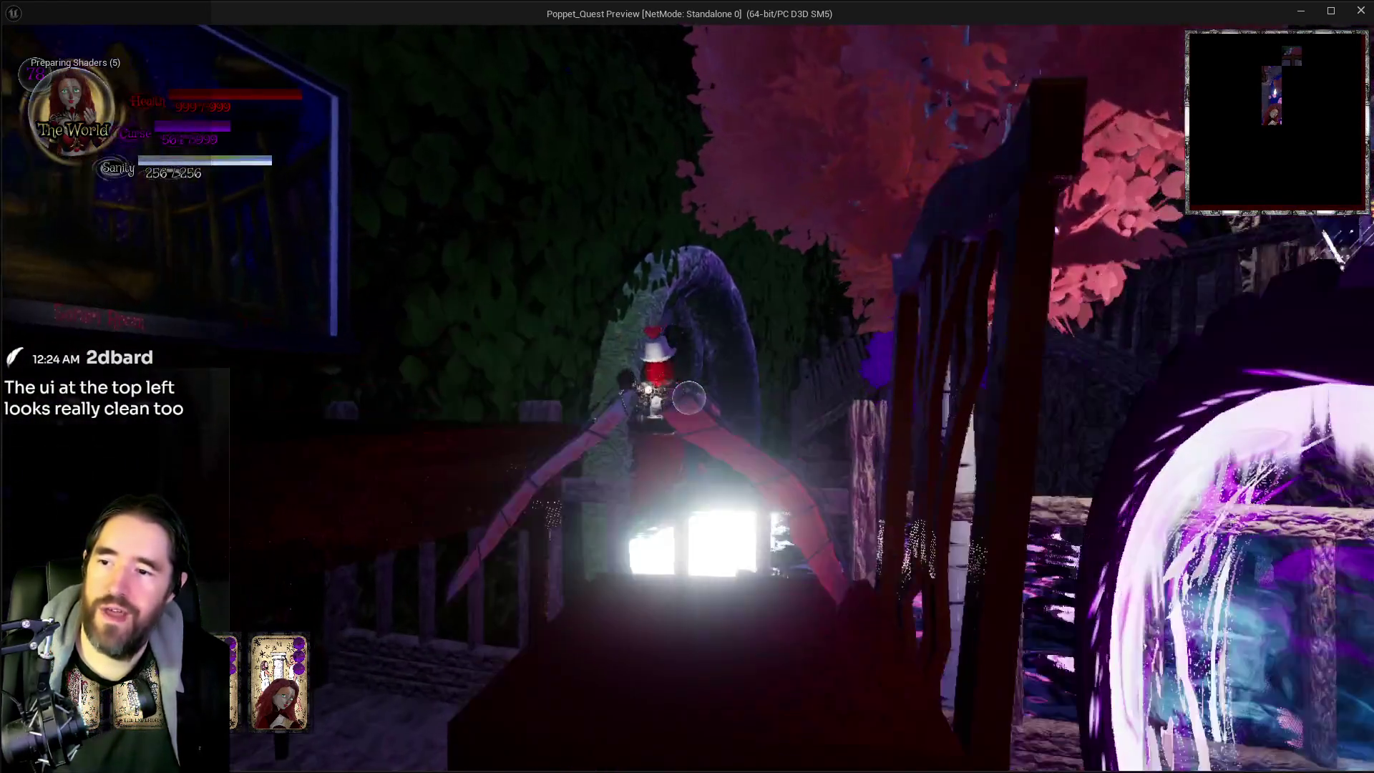
pyautogui.press('w')
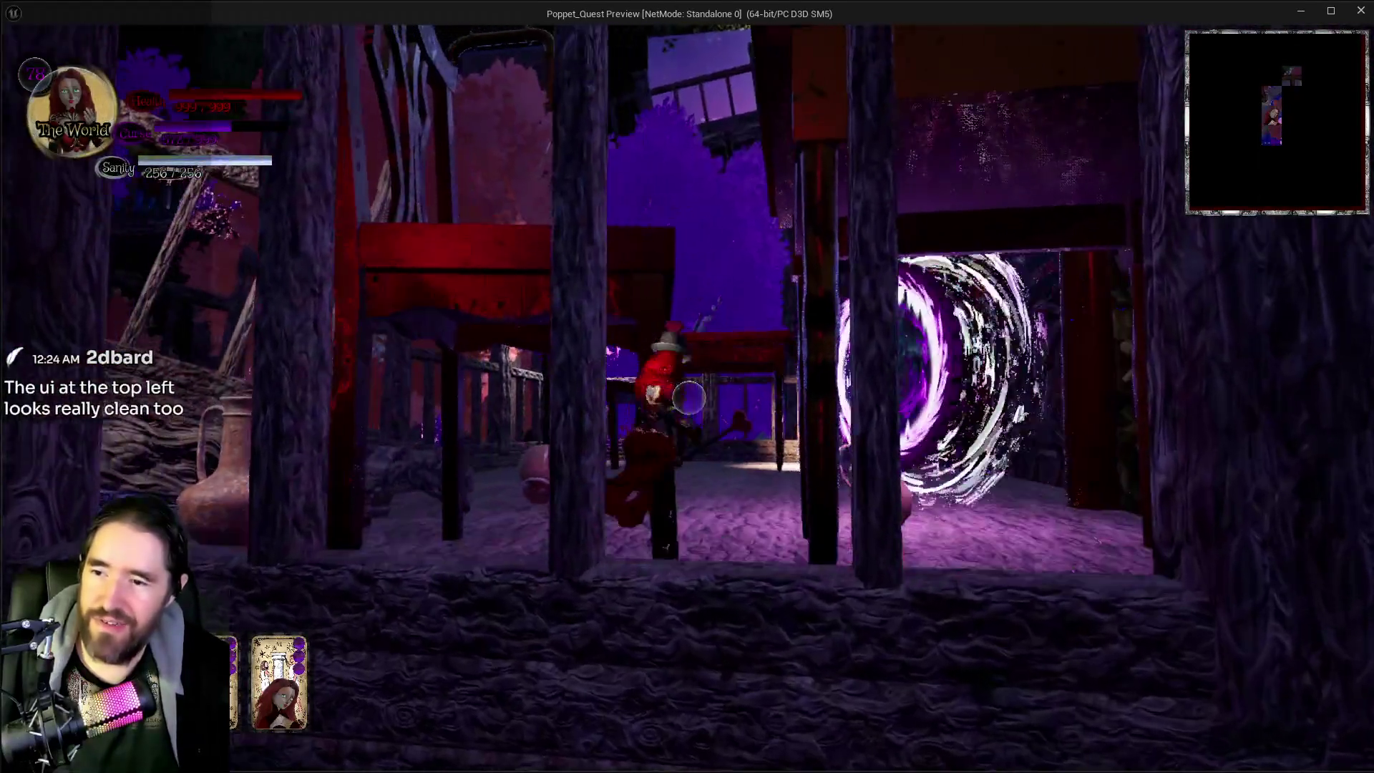
pyautogui.press('w')
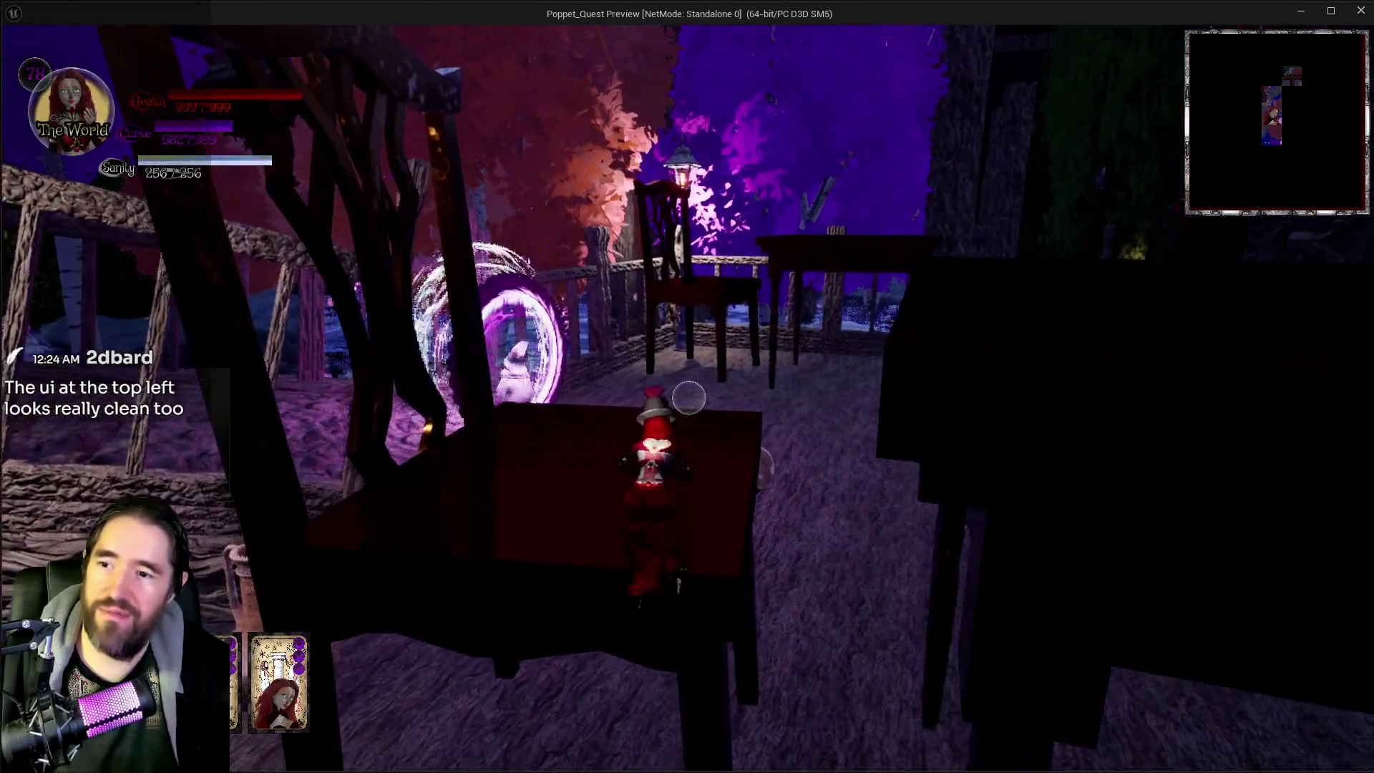
pyautogui.press('w')
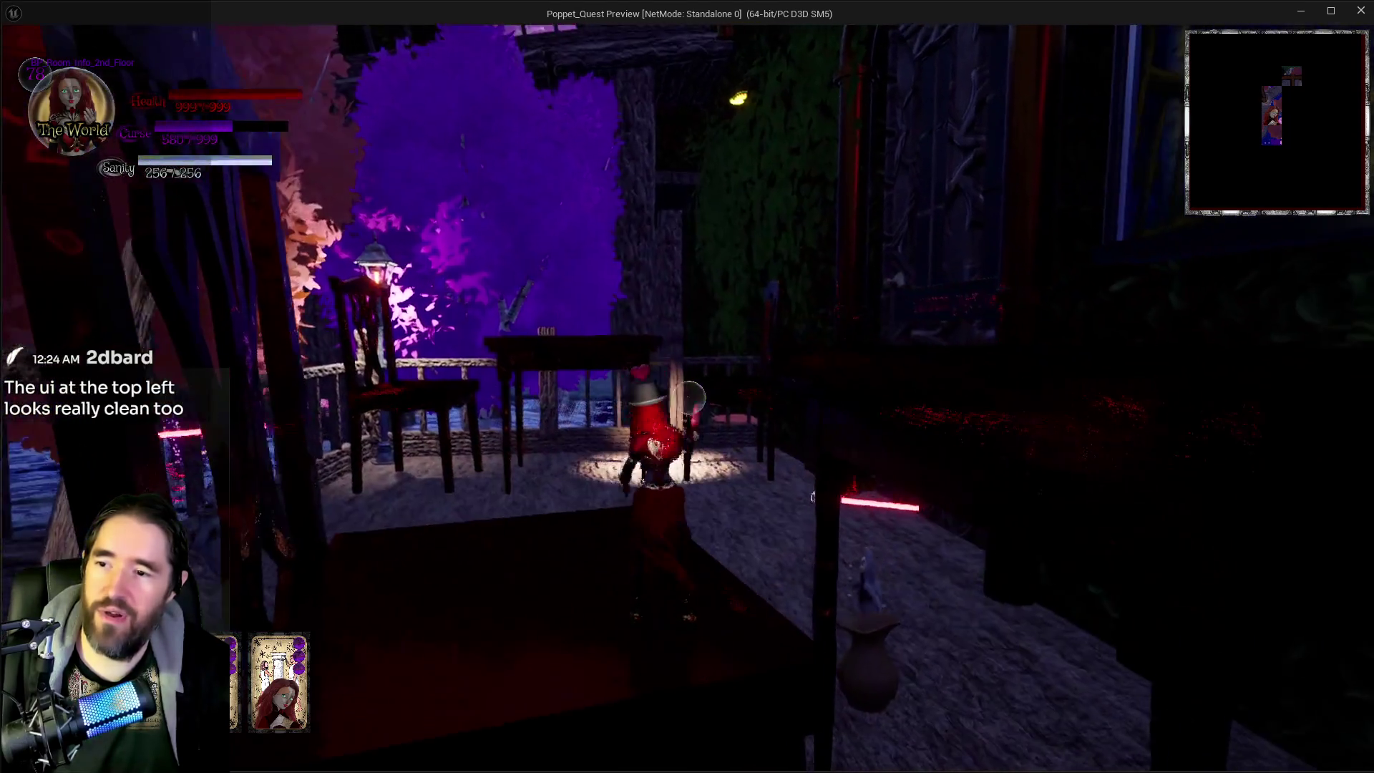
pyautogui.press('w')
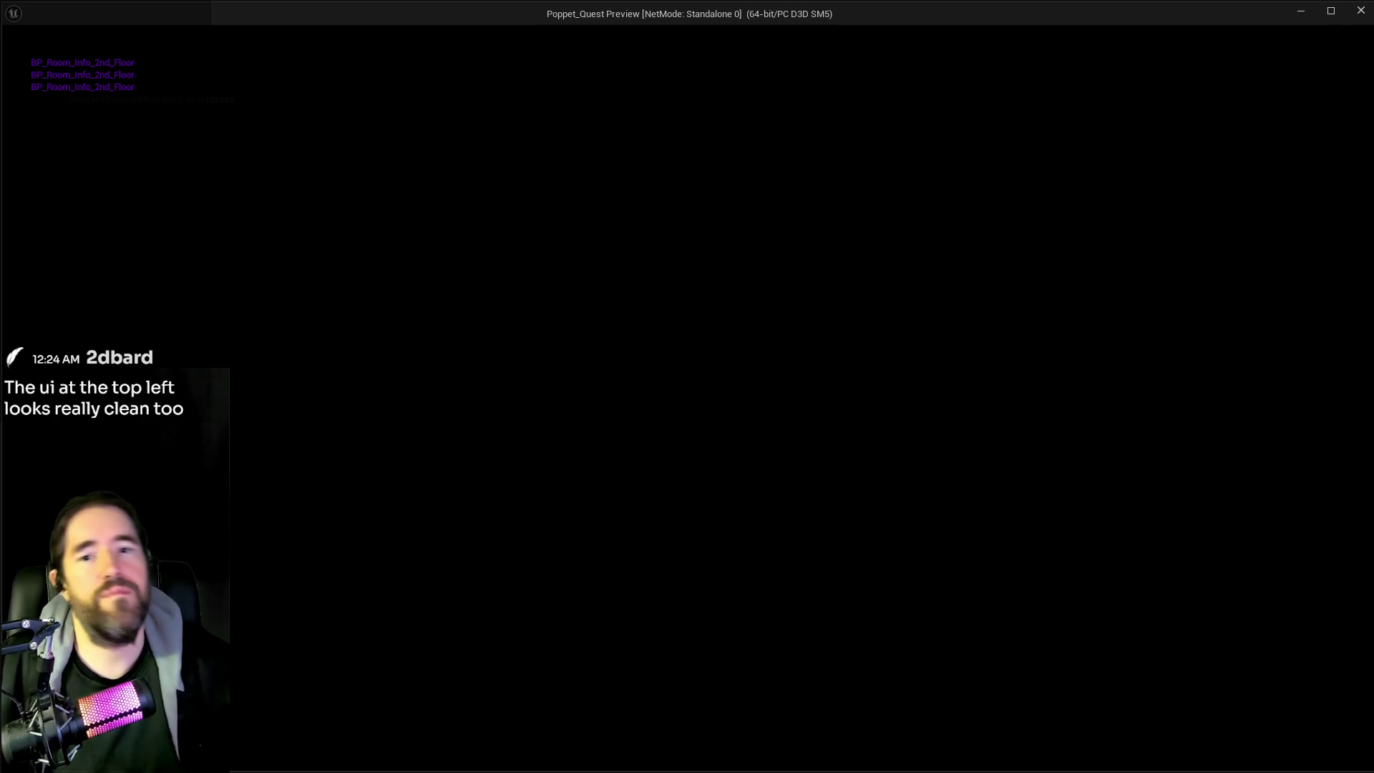
# Step: Switch to the editor and back, then run past the 4 sigil into the sigil corridor
pyautogui.hotkey('alt', 'Tab')
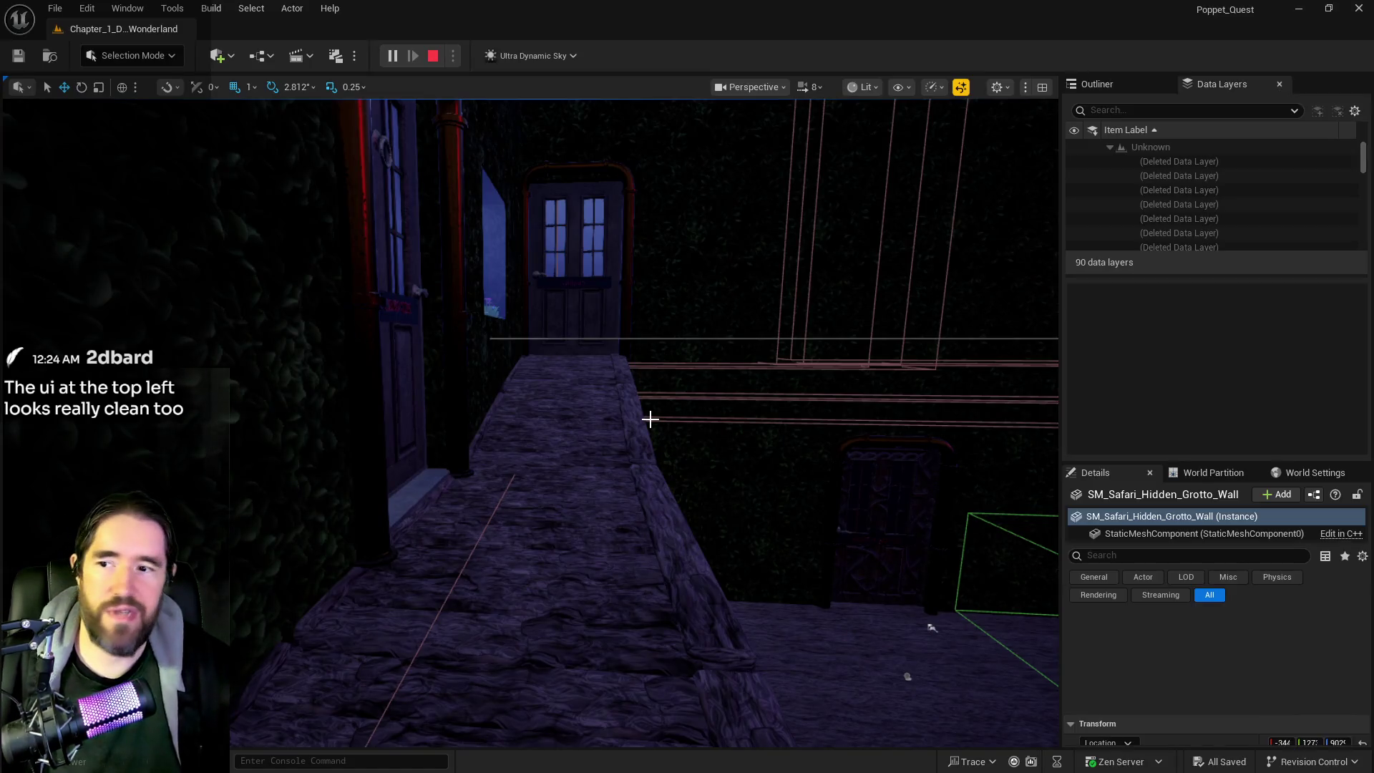
pyautogui.hotkey('alt', 'Tab')
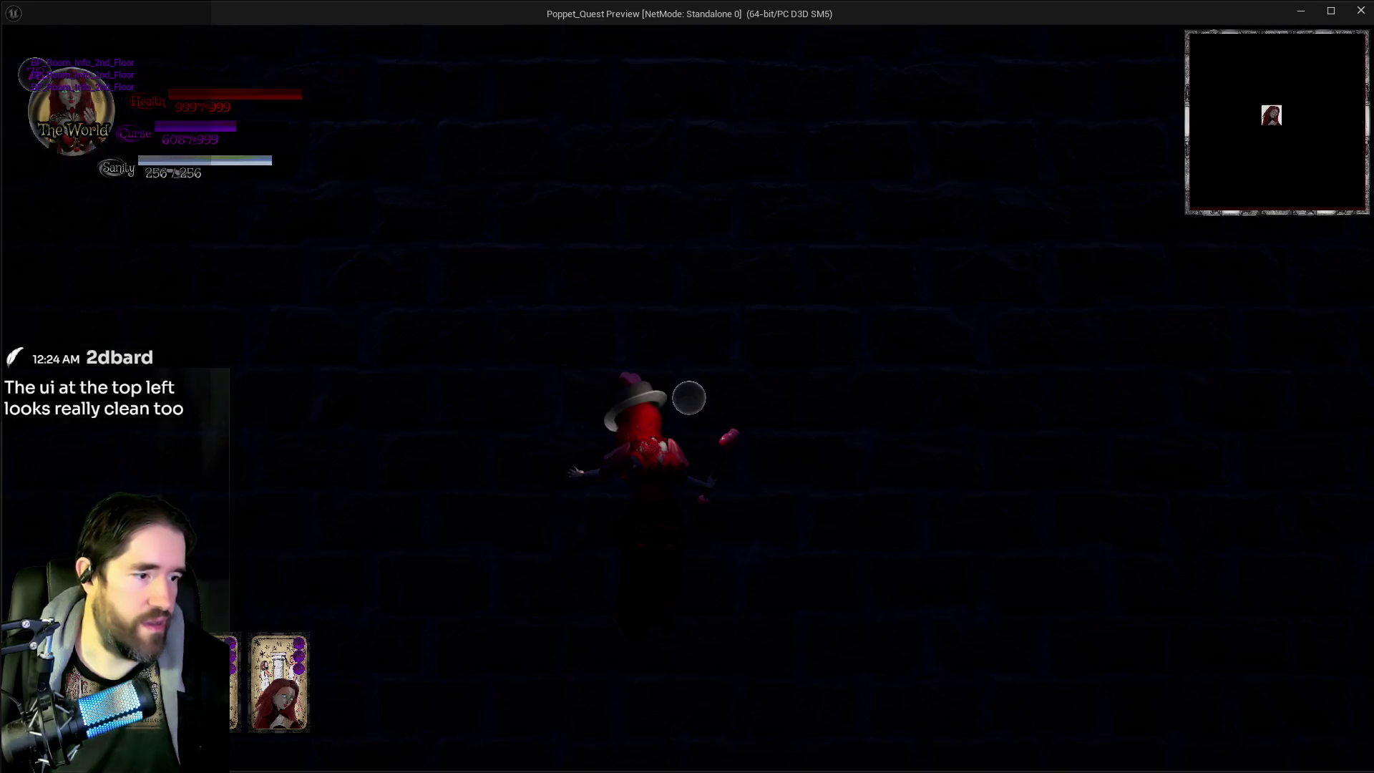
pyautogui.press('w')
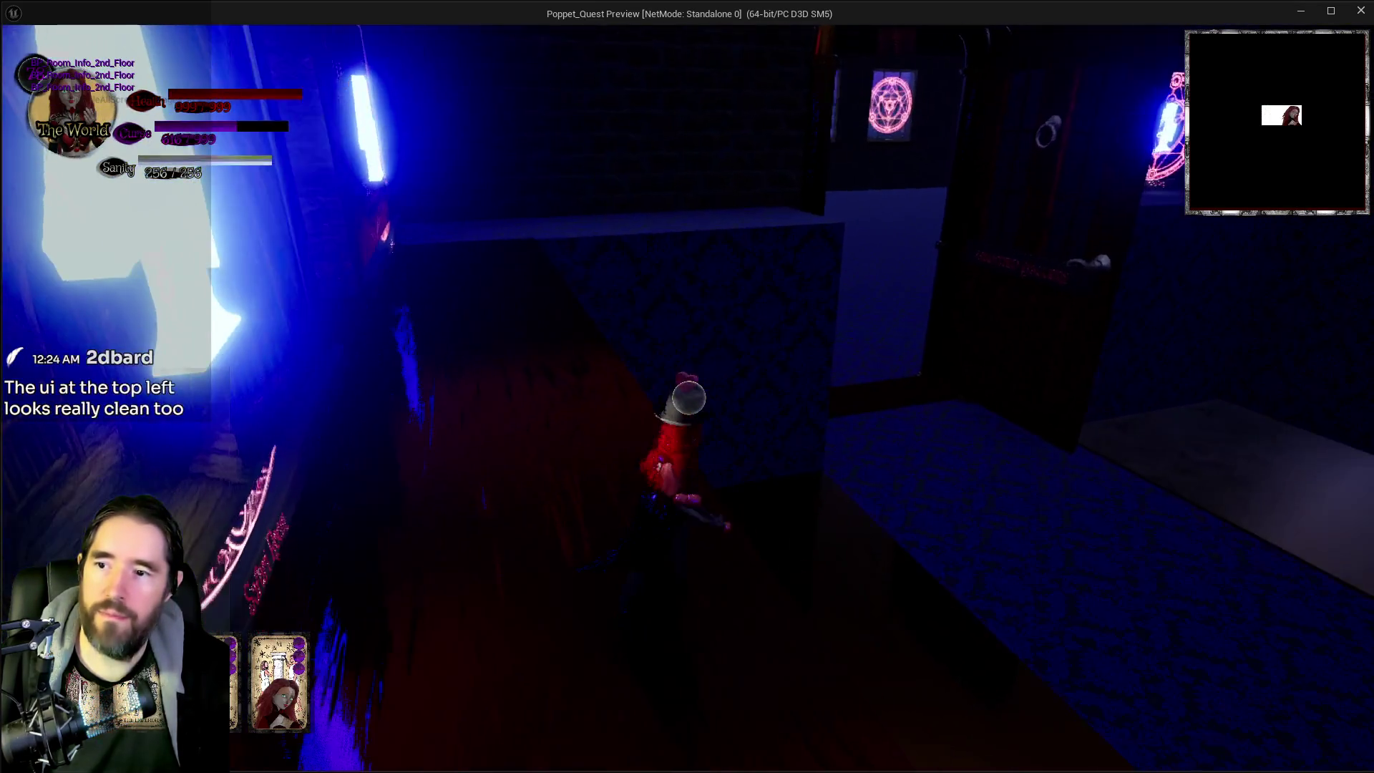
pyautogui.press('w')
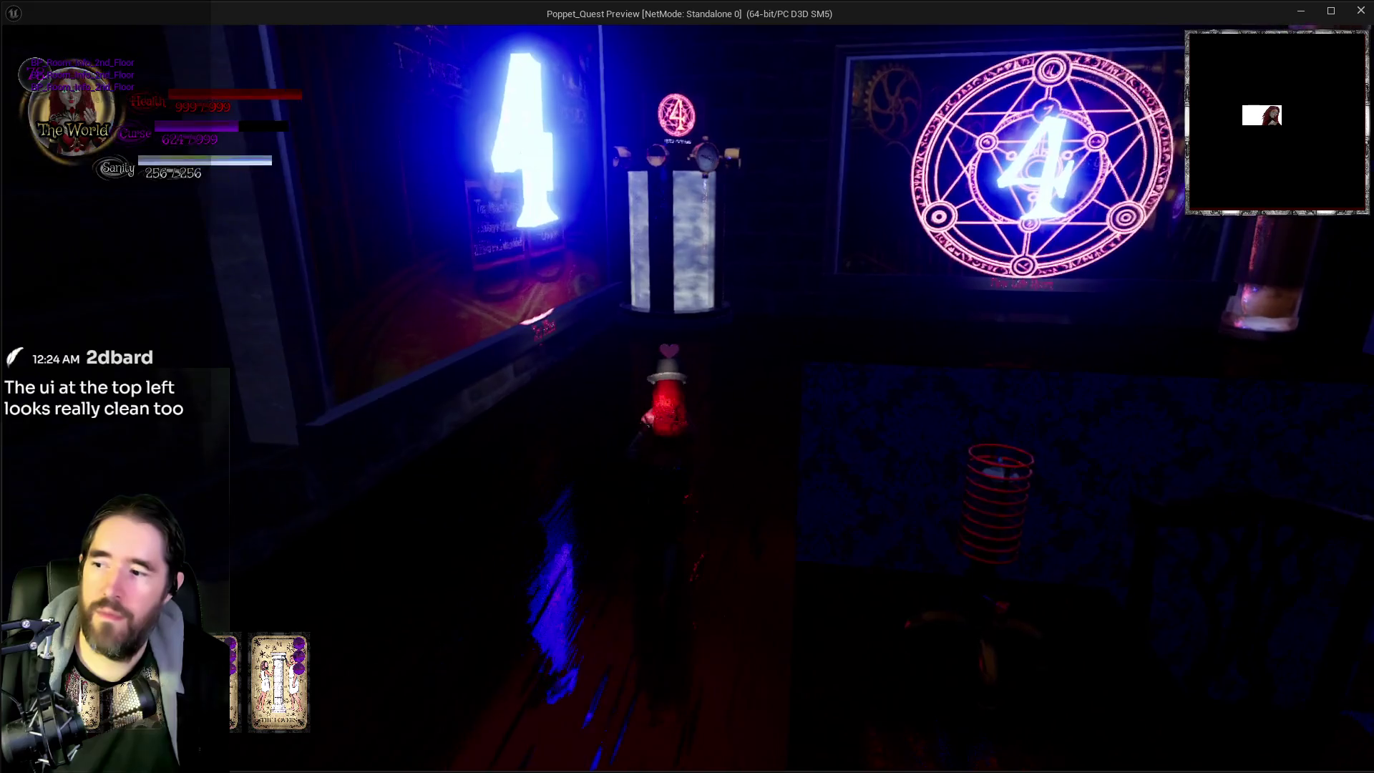
pyautogui.press('w')
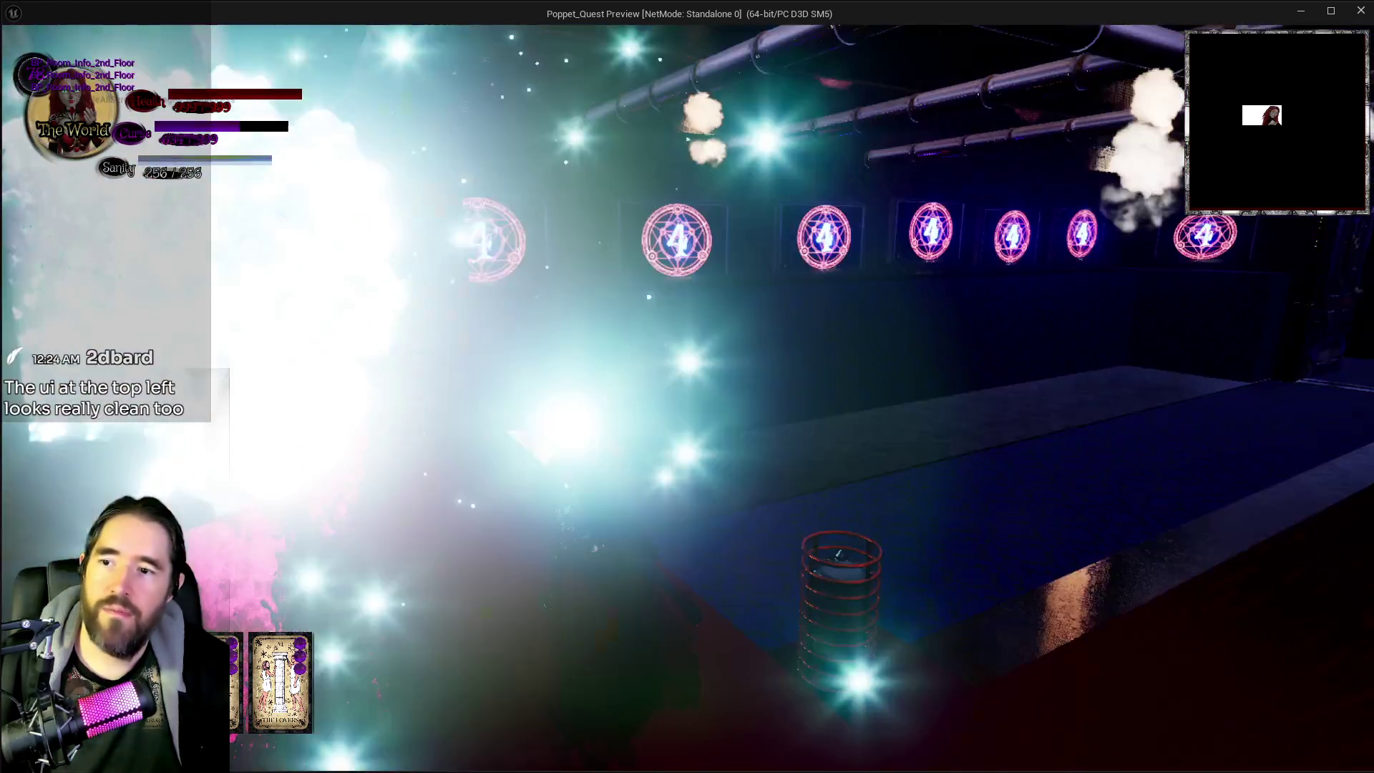
pyautogui.press('w')
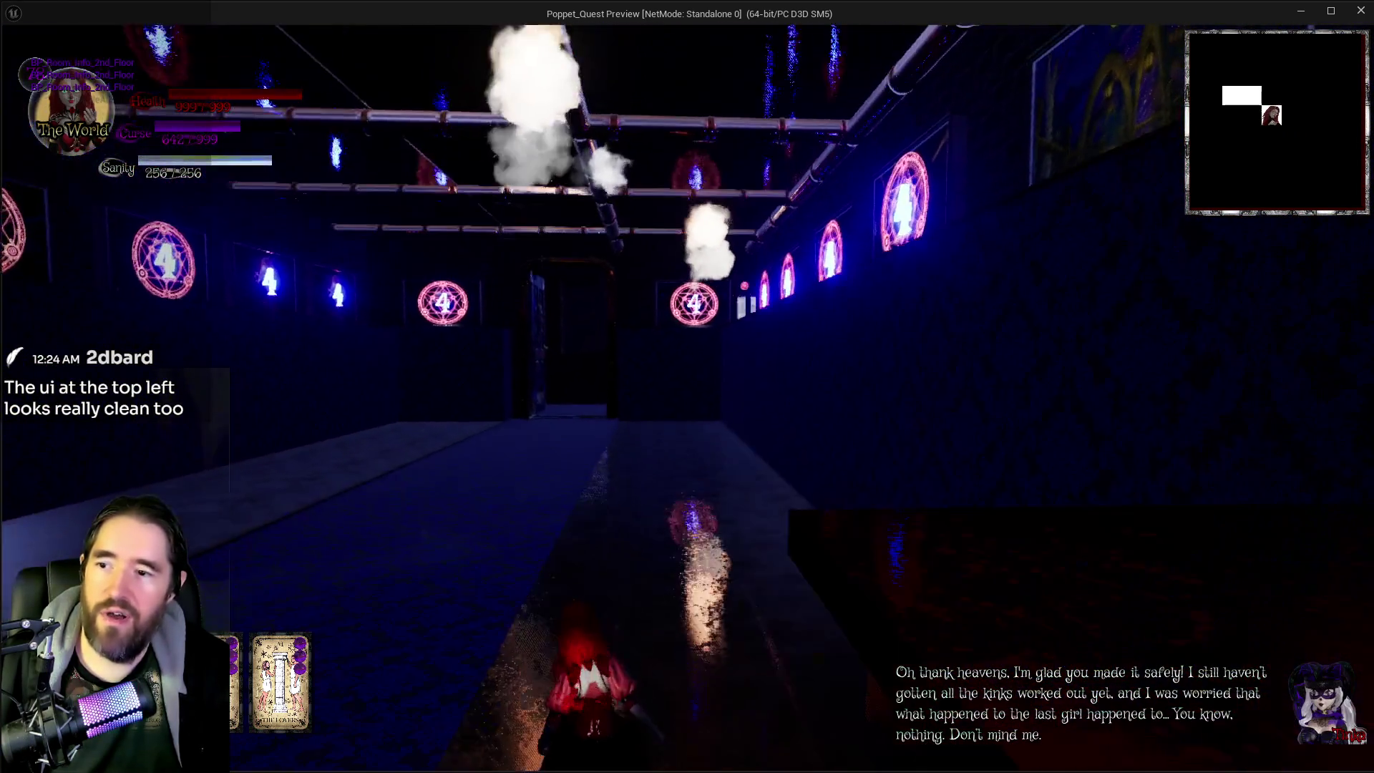
# Step: Run through the glowing sigil rooms and corridors toward the room with the POPPET chest
pyautogui.press('w')
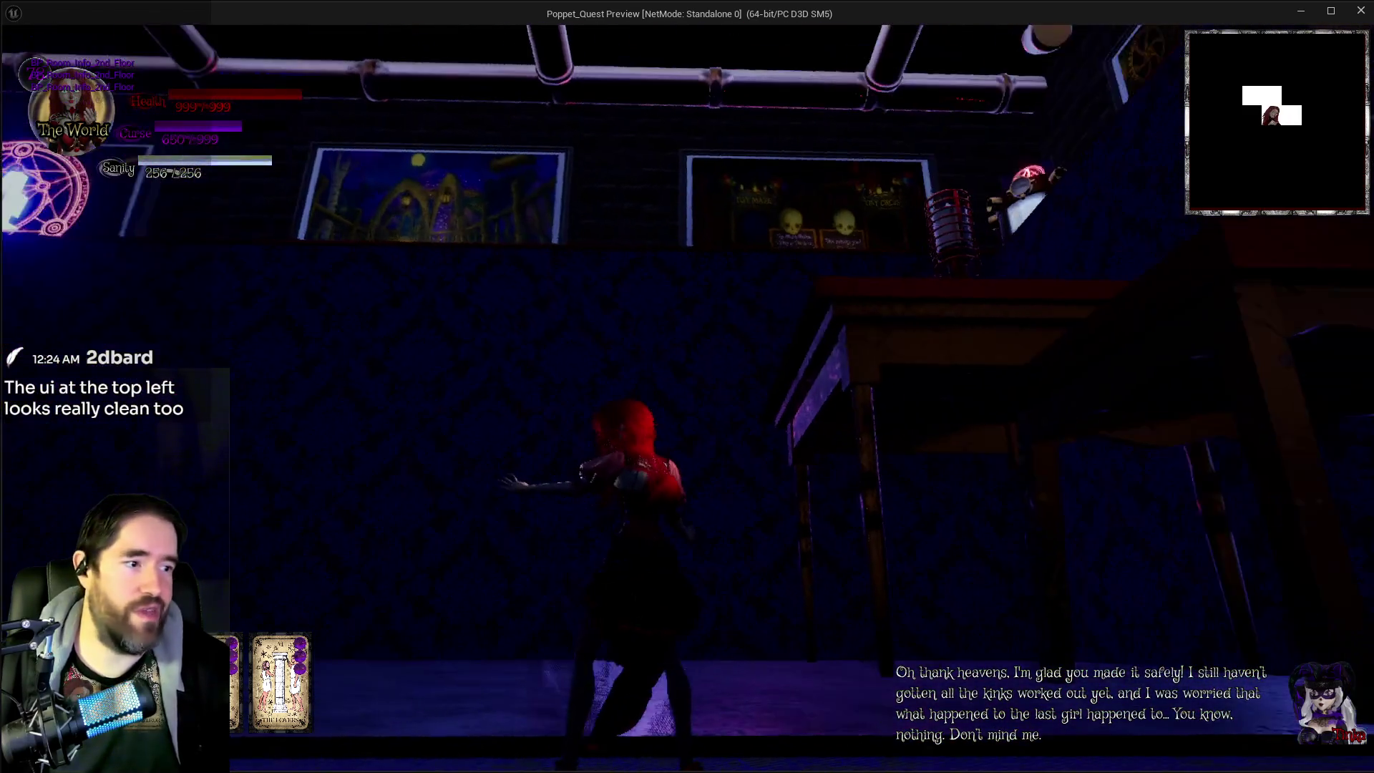
pyautogui.press('w')
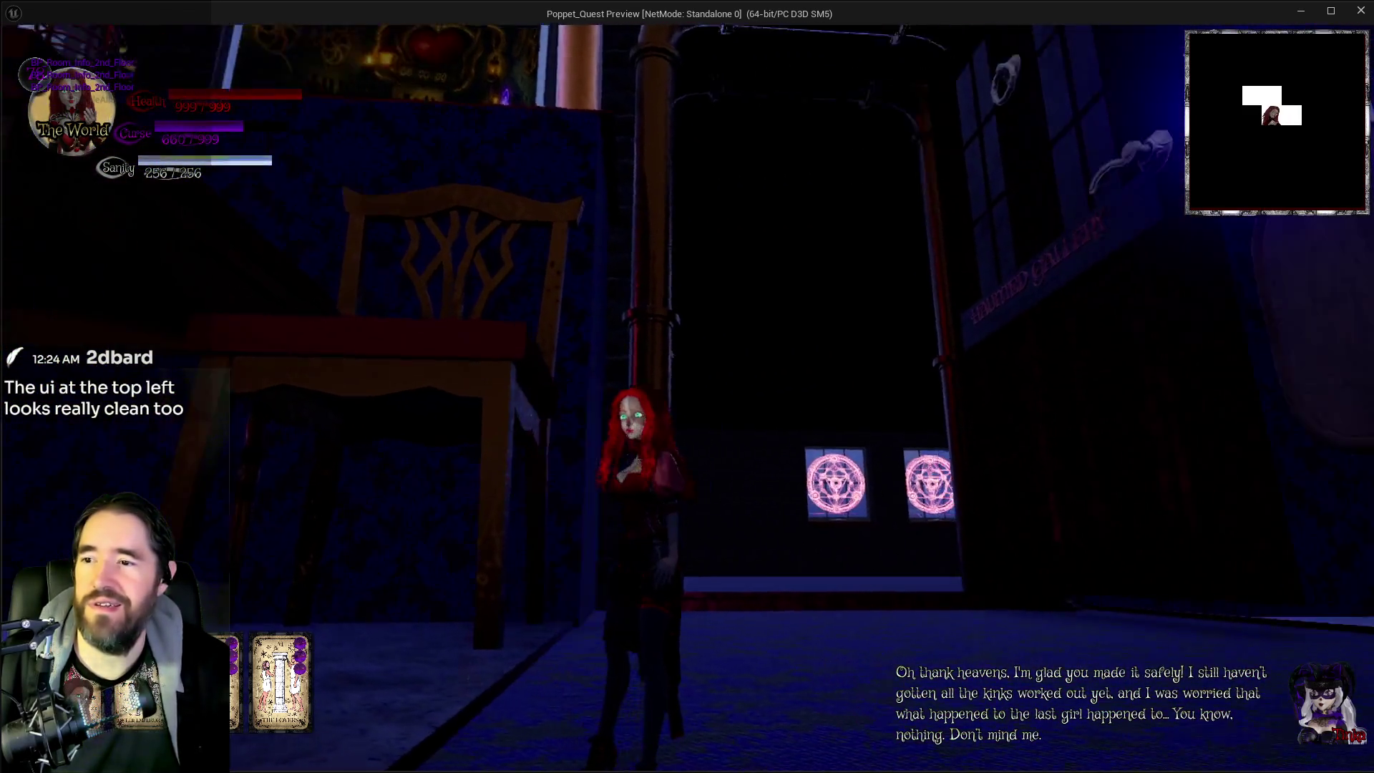
pyautogui.press('w')
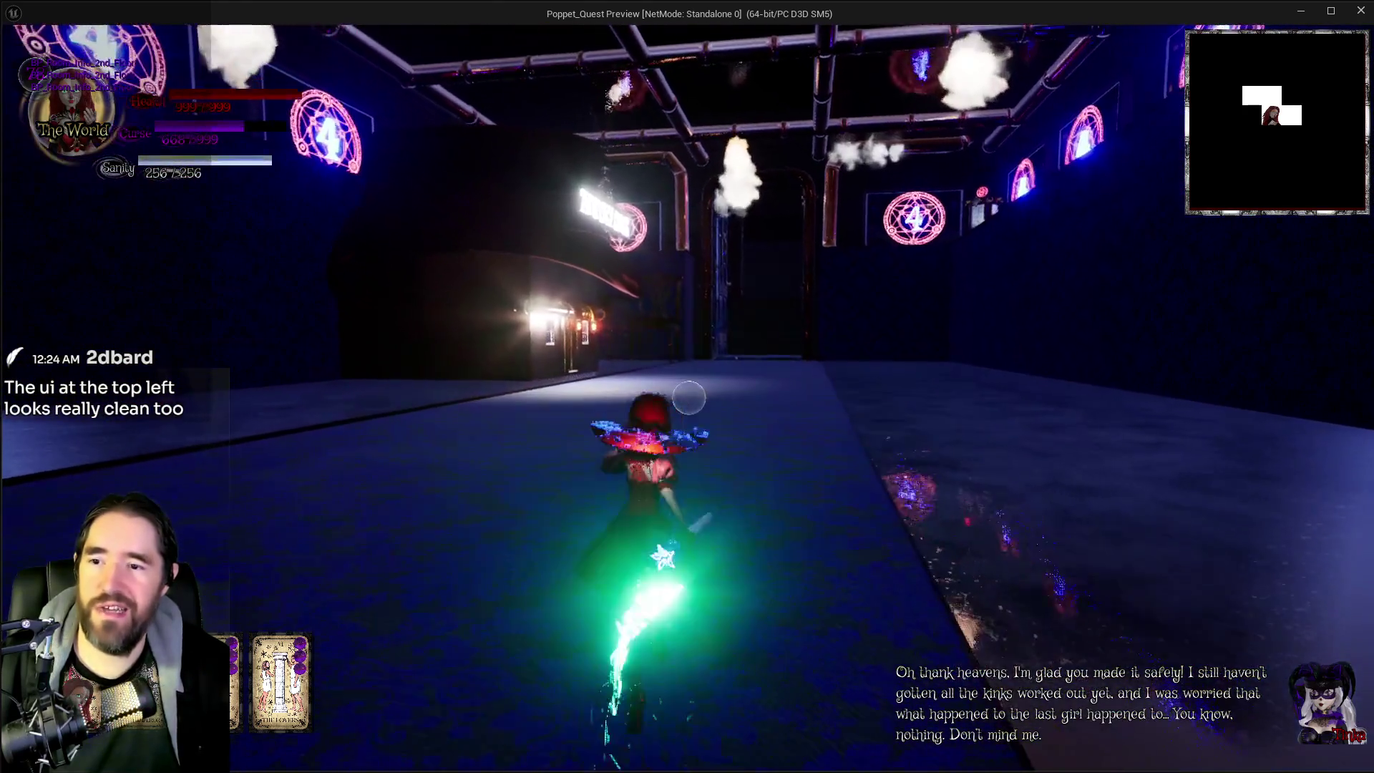
pyautogui.press('w')
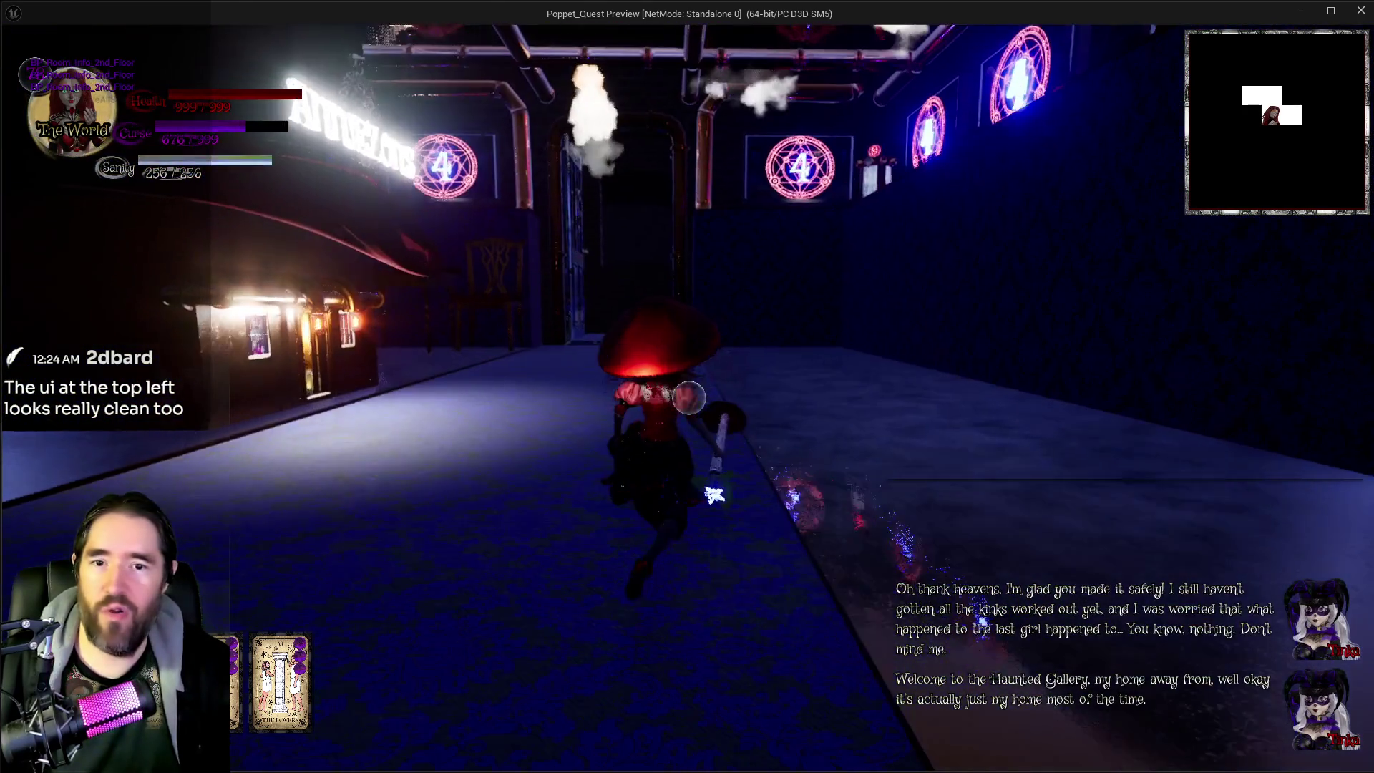
pyautogui.press('w')
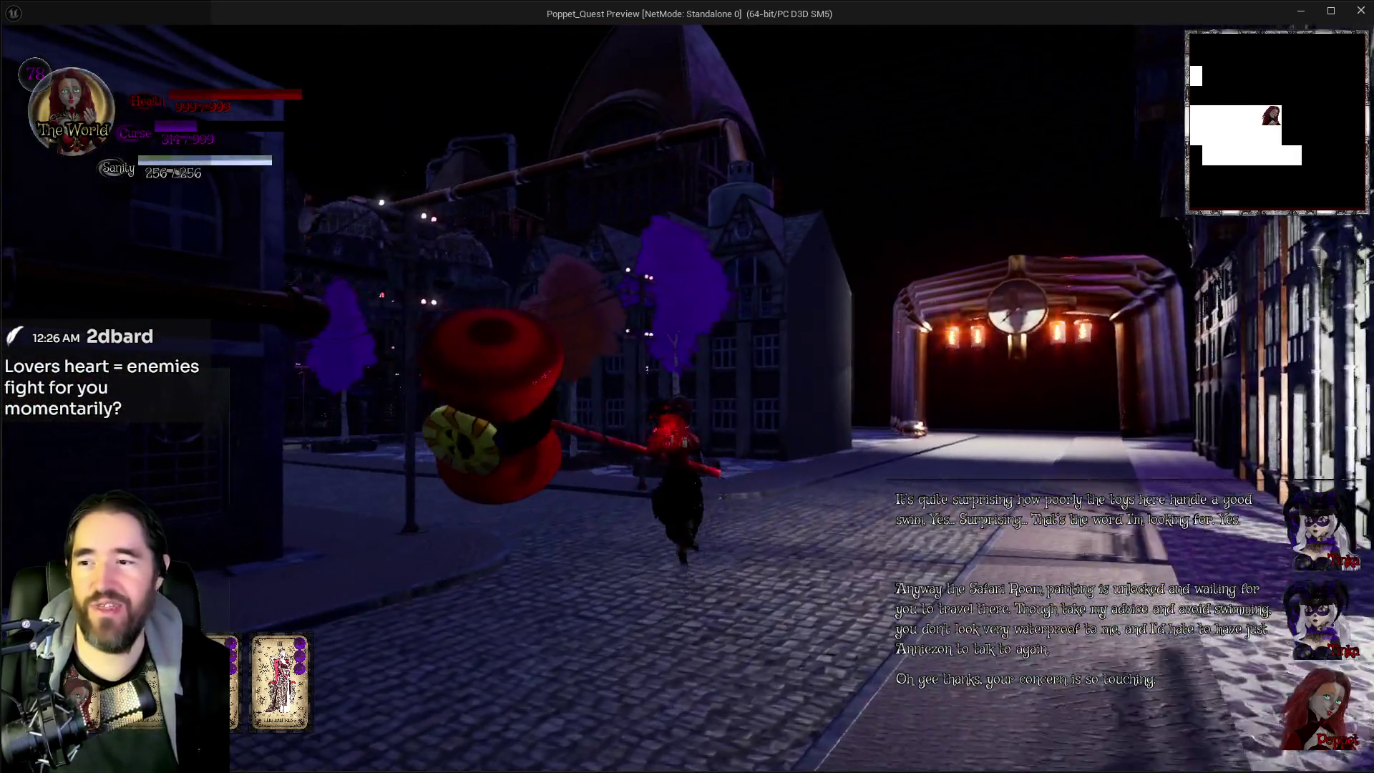
# Step: Run down the street through purple Curse smoke and trigger a Not Enough Curse! warning
pyautogui.press('w')
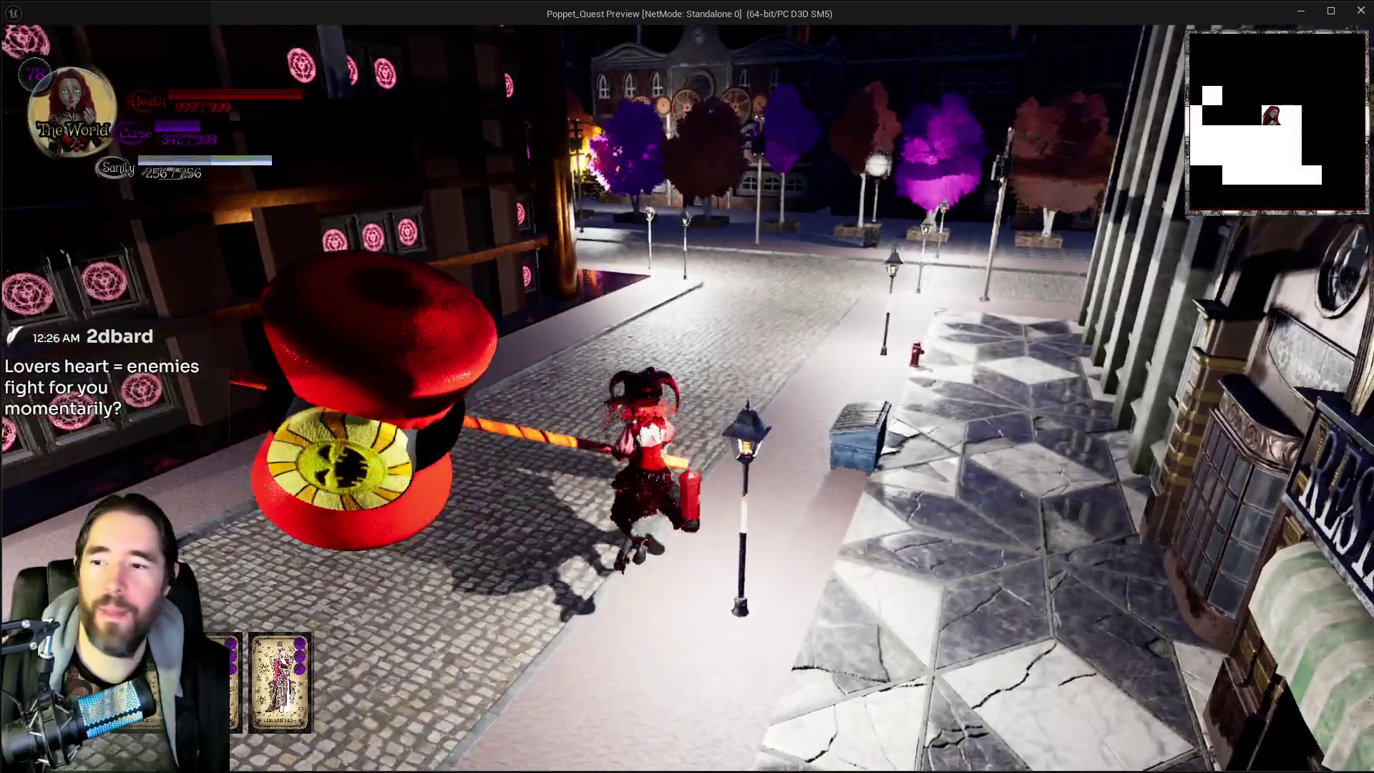
pyautogui.press('w')
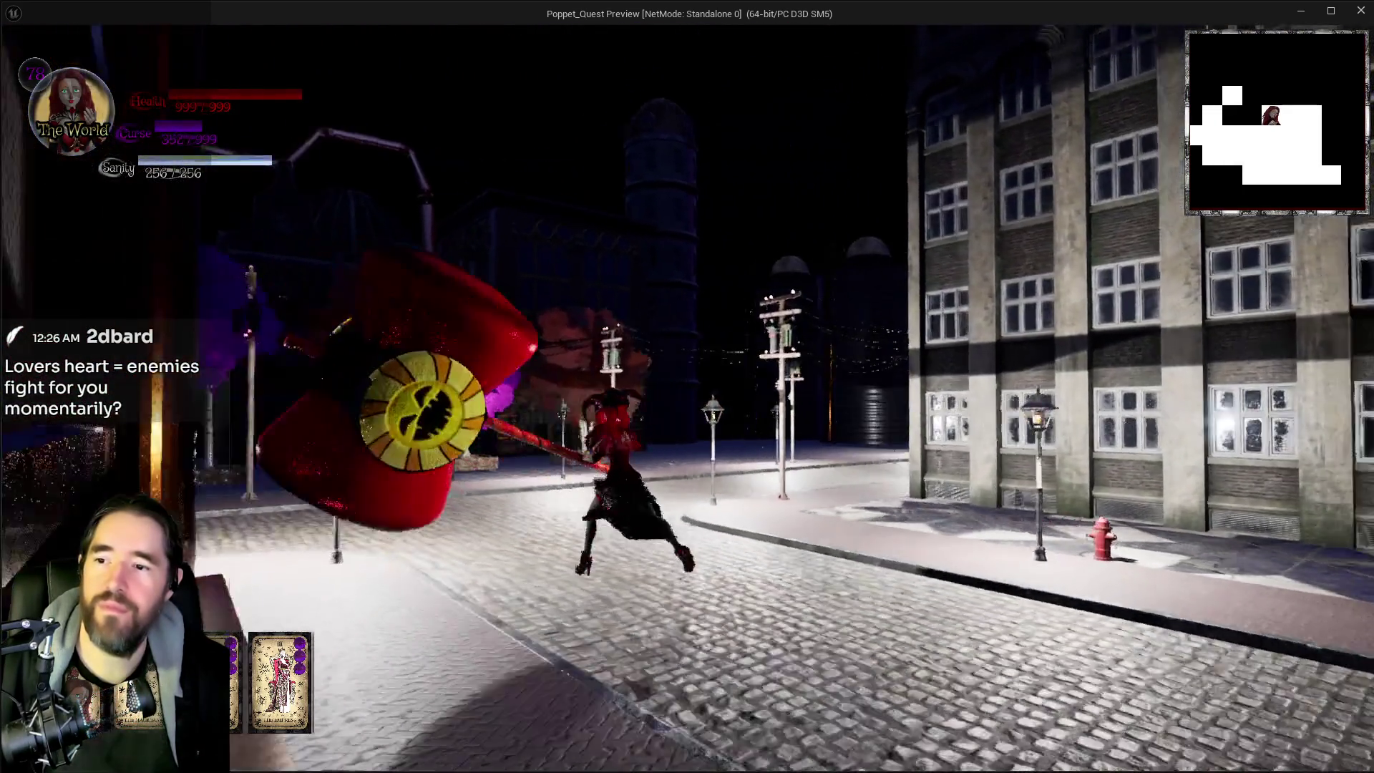
pyautogui.press('w')
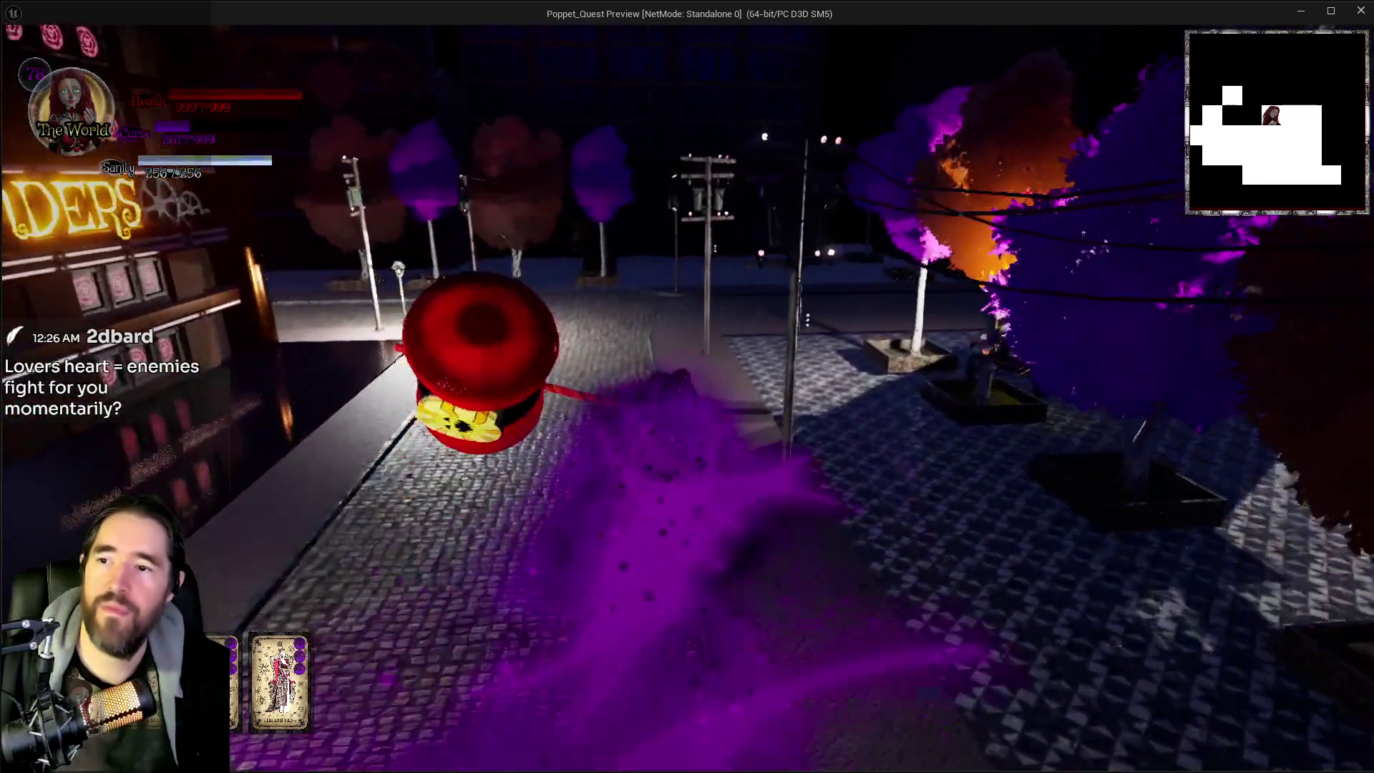
pyautogui.press('w')
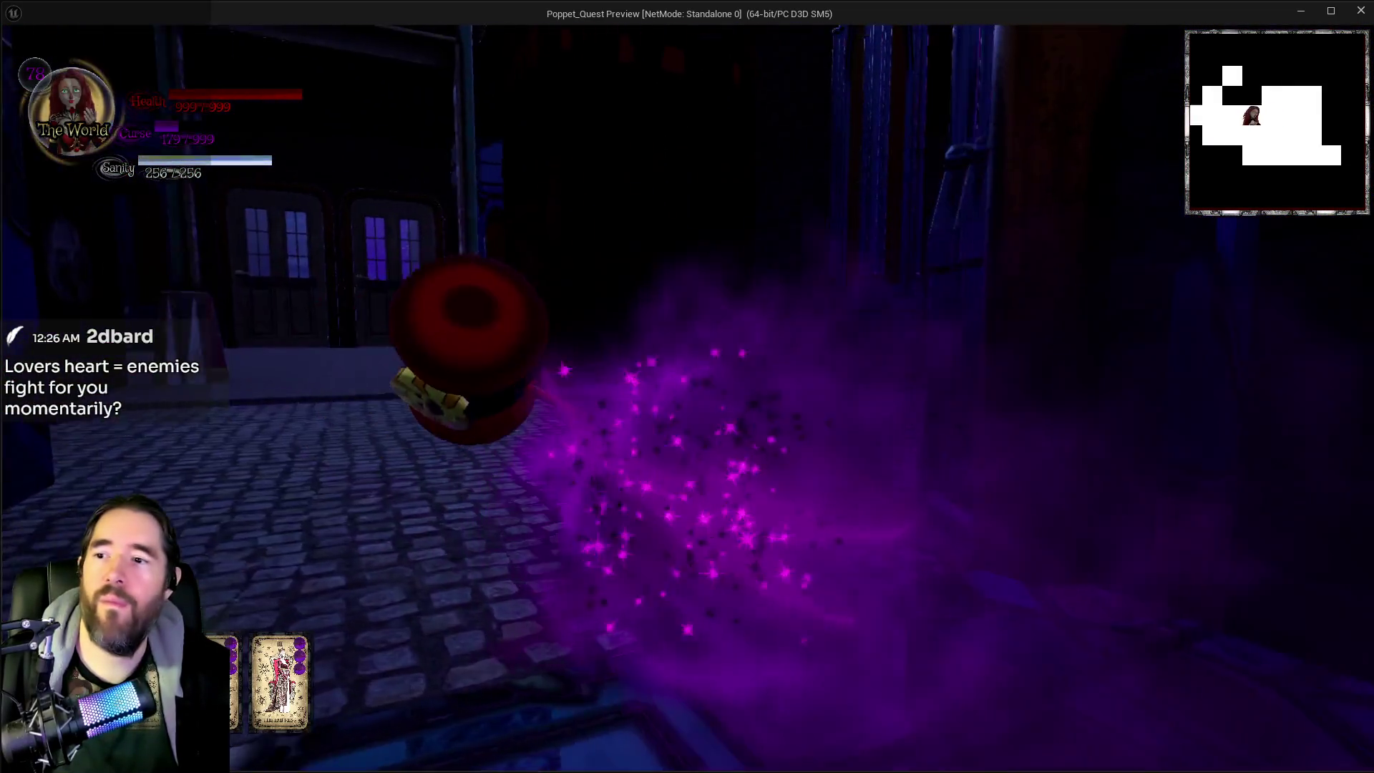
pyautogui.press('w')
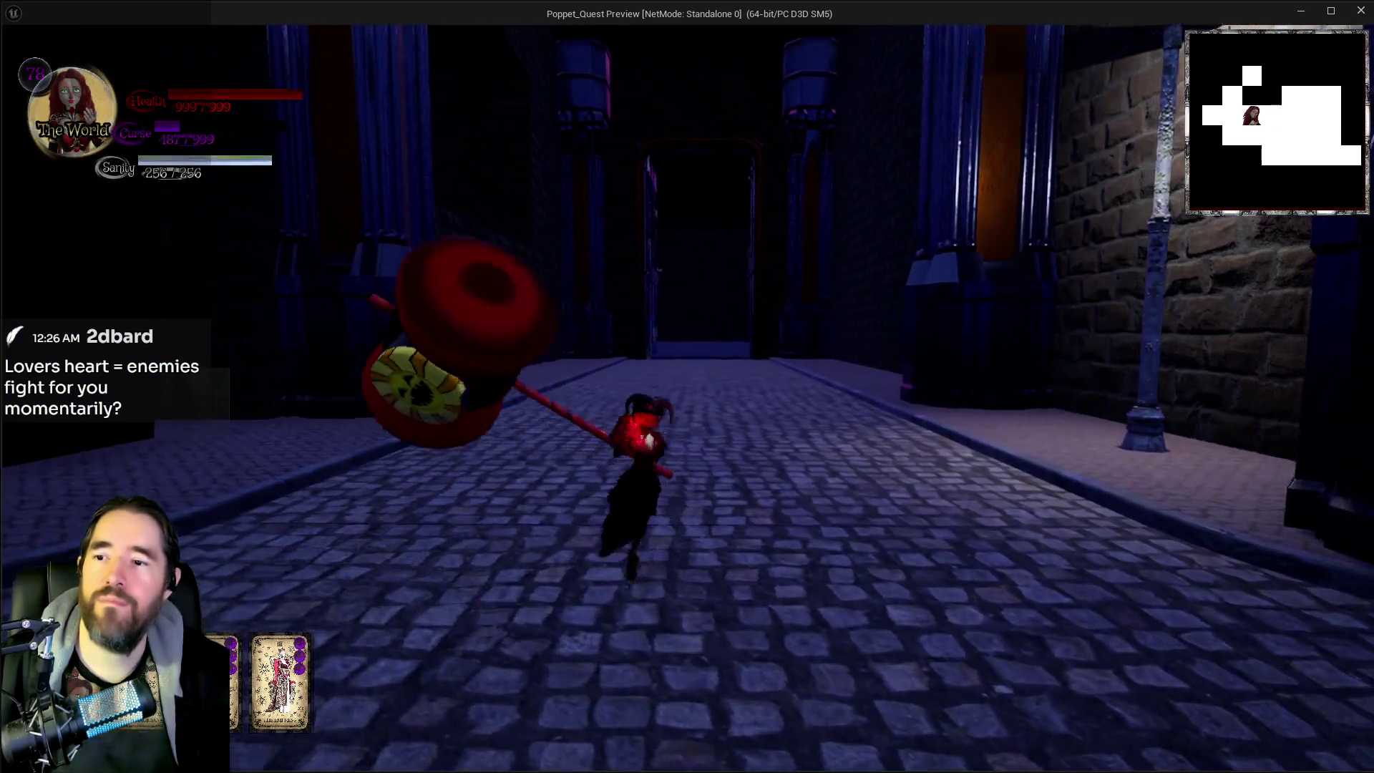
pyautogui.press('e')
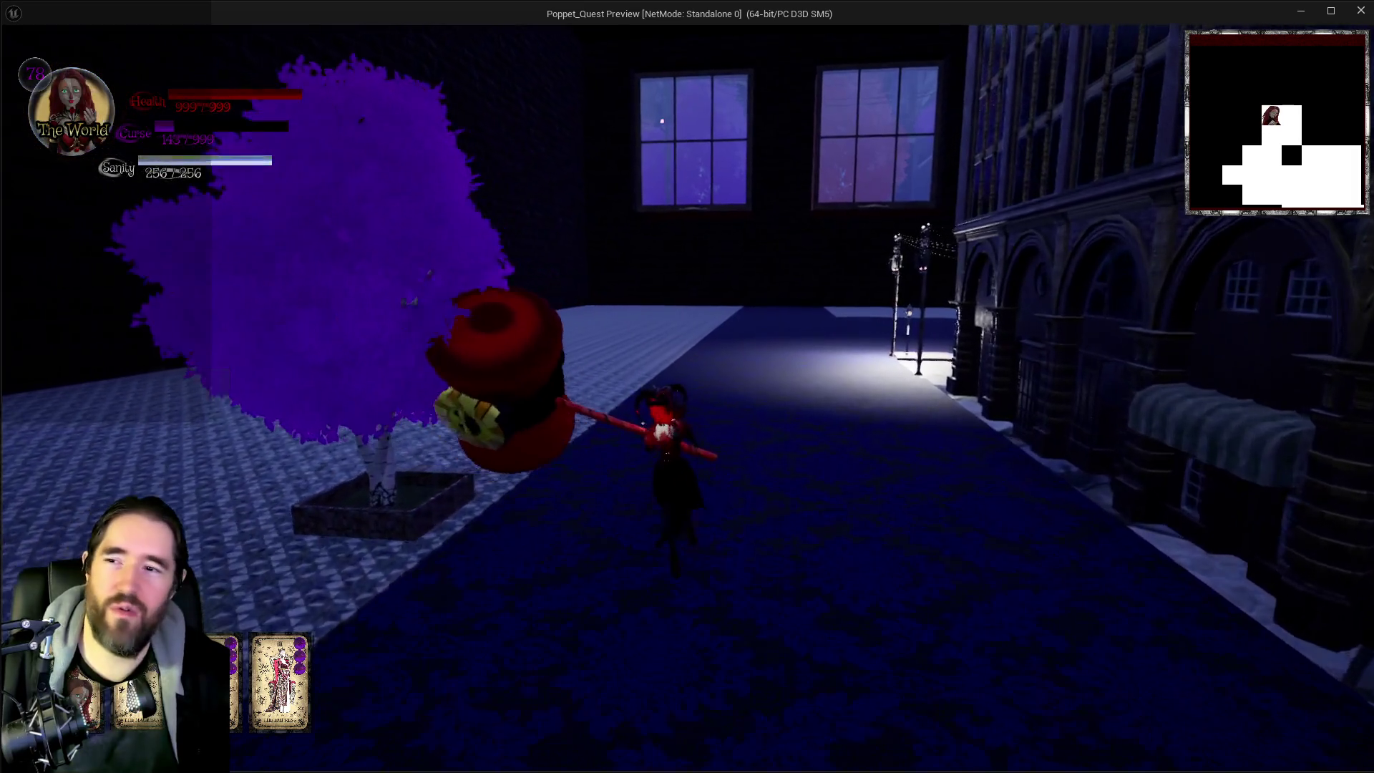
# Step: Fly over the gap, run past the trees and train tracks, and dash onto the cobbled street
pyautogui.press('space')
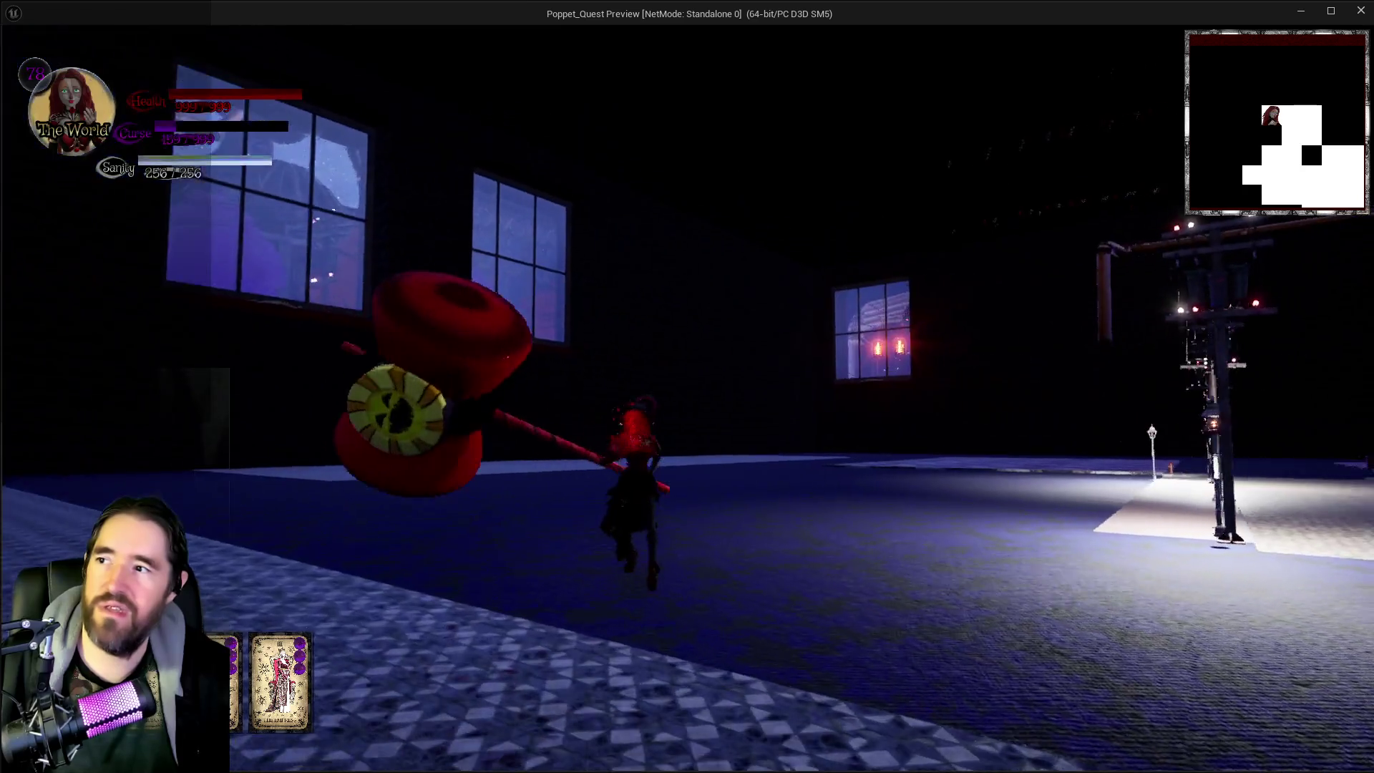
pyautogui.press('w')
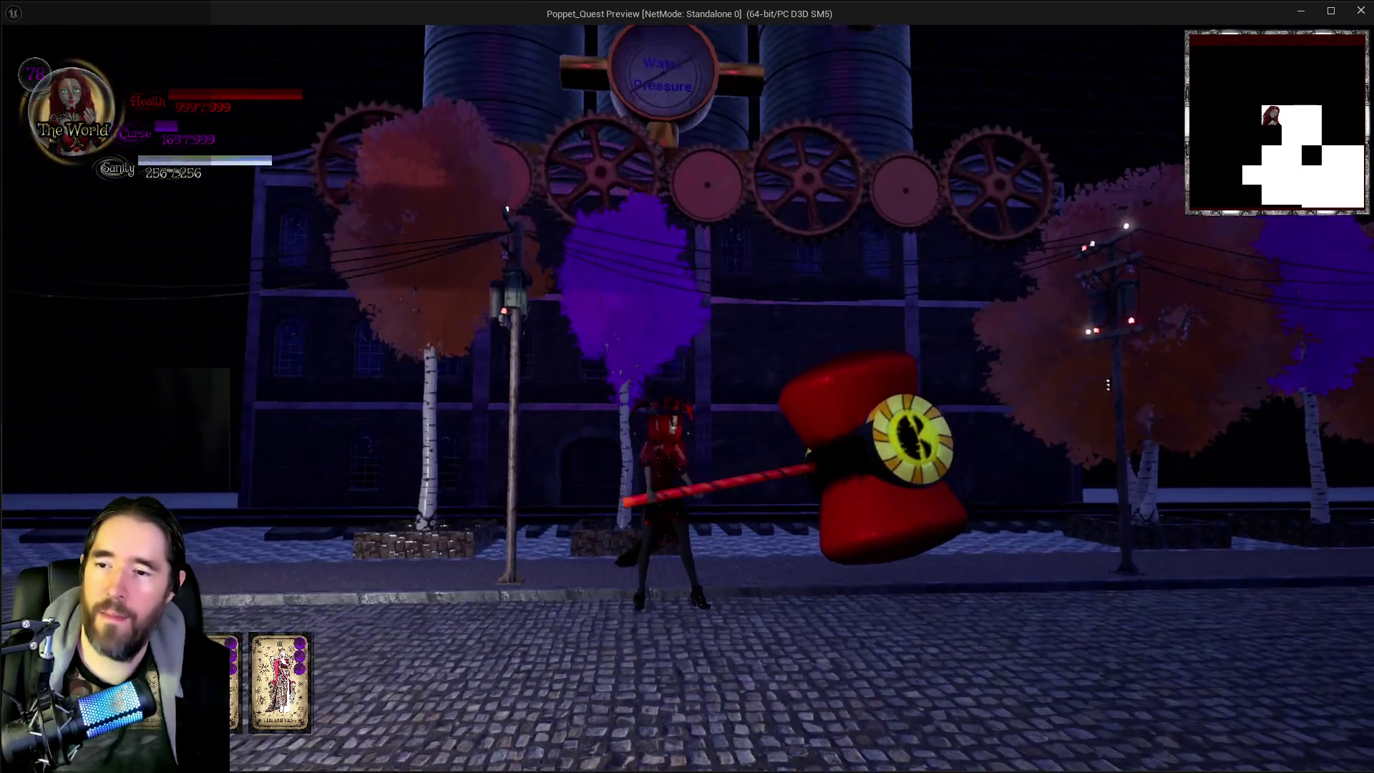
pyautogui.press('a')
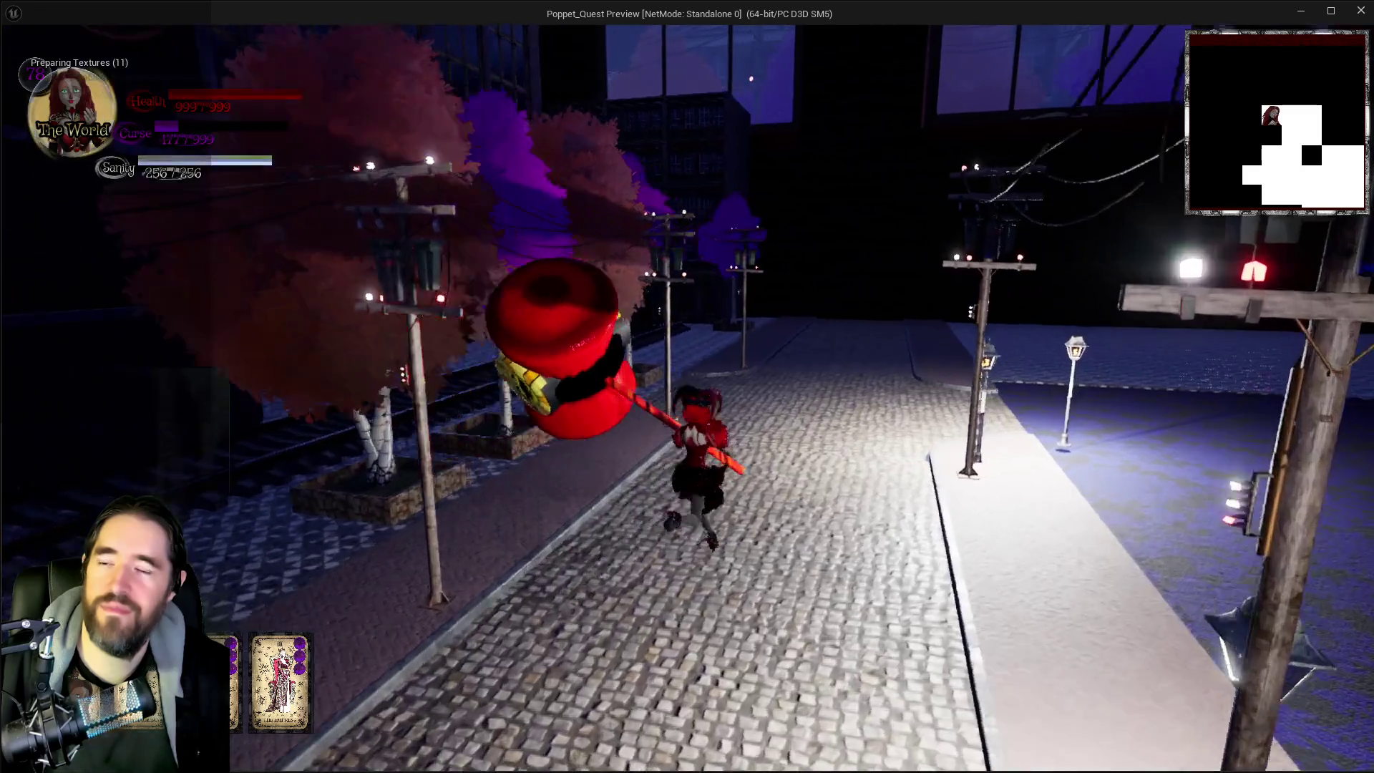
pyautogui.press('w')
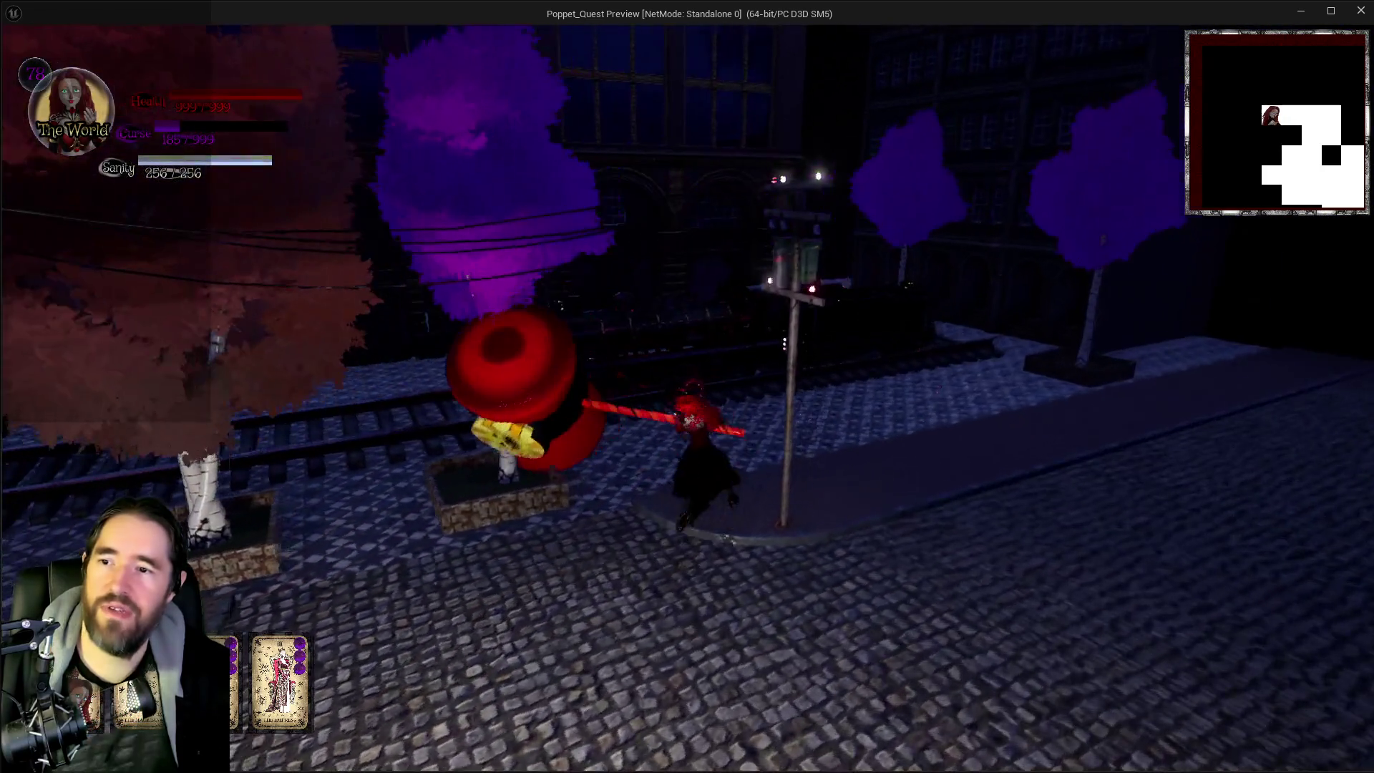
pyautogui.press('w')
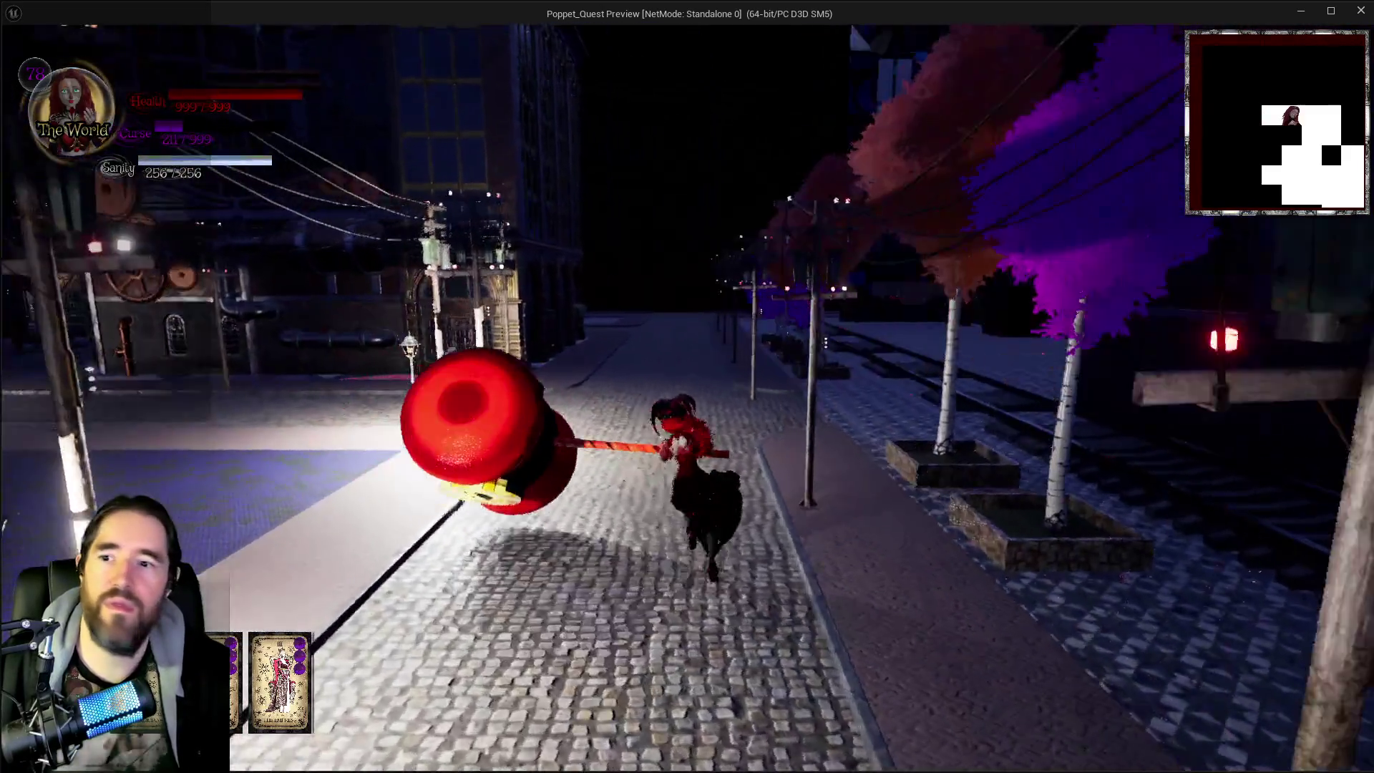
pyautogui.press('shift')
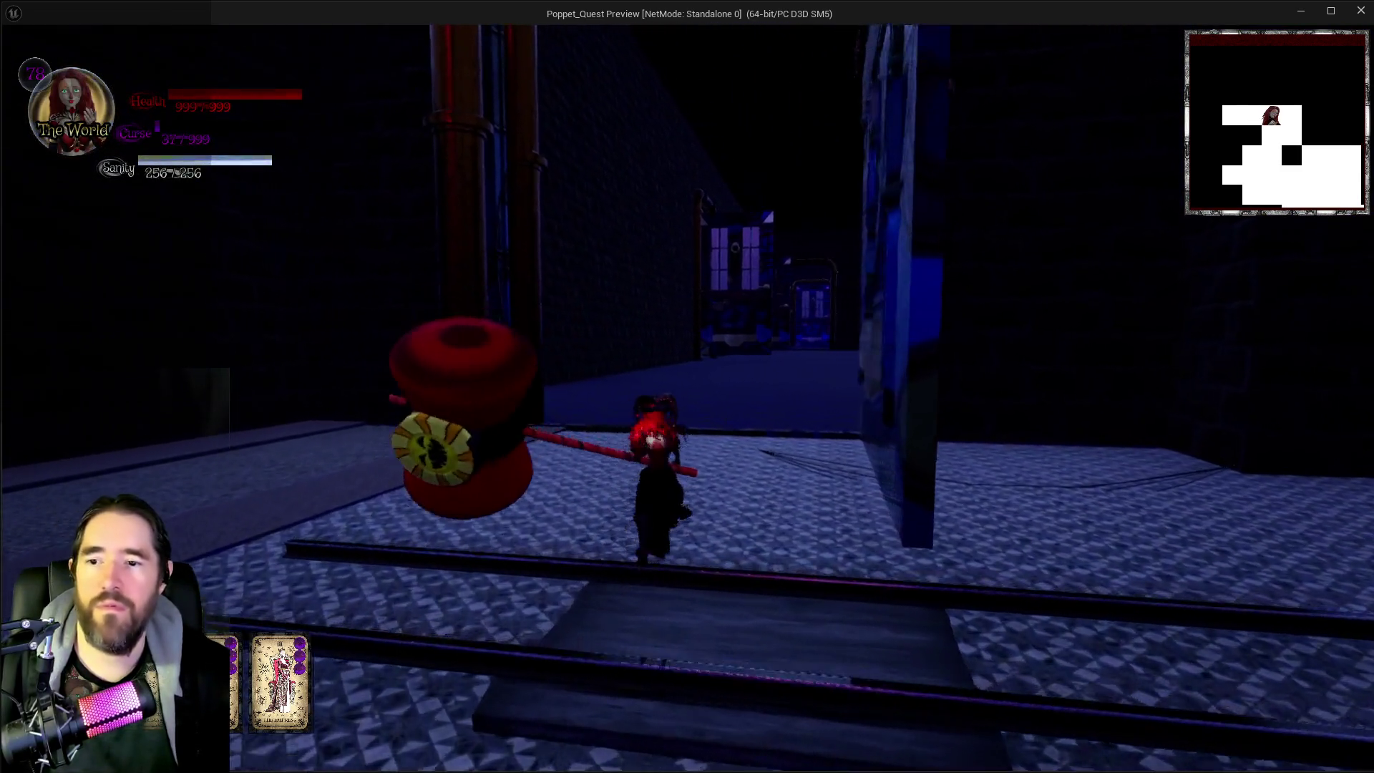
pyautogui.press('w')
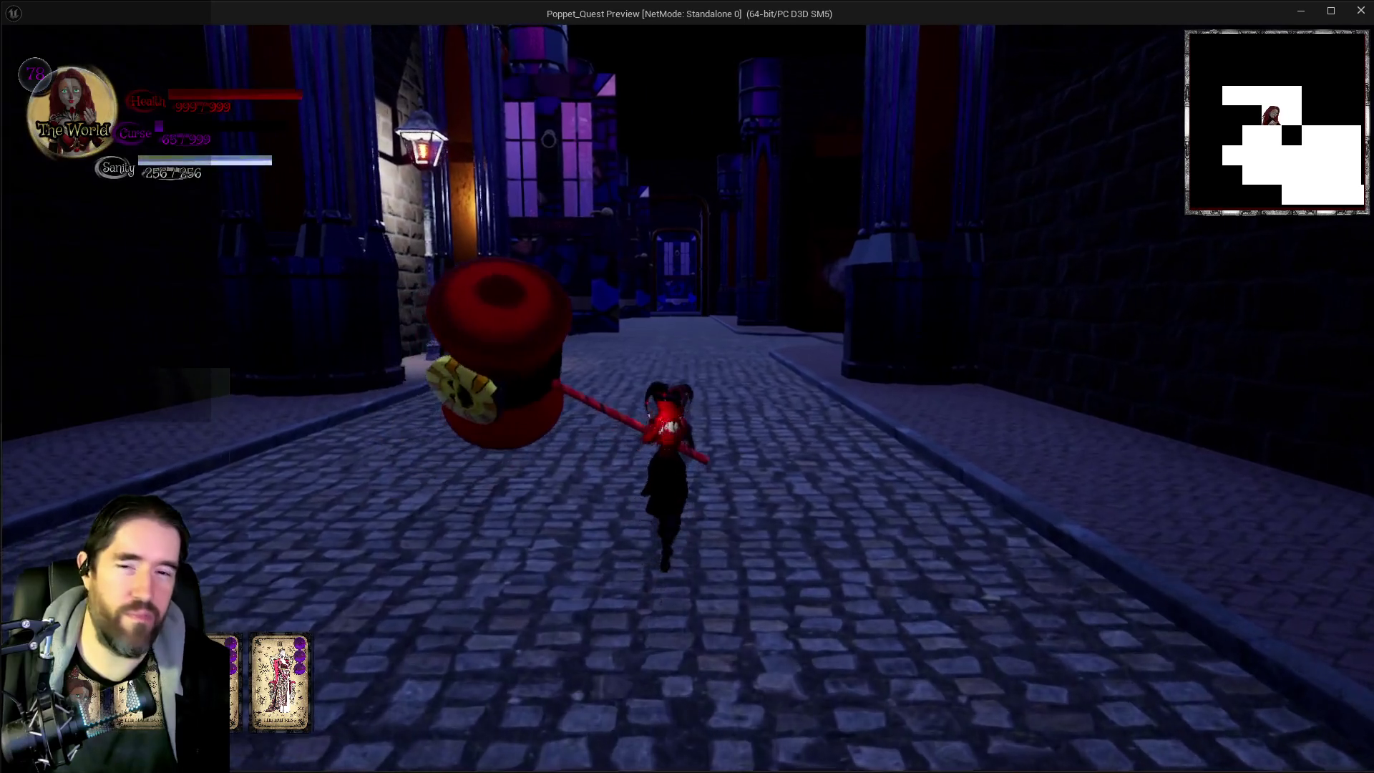
# Step: Run down the cobbled street, dash through the narrow alley and out into the courtyard
pyautogui.press('w')
pyautogui.press('w')
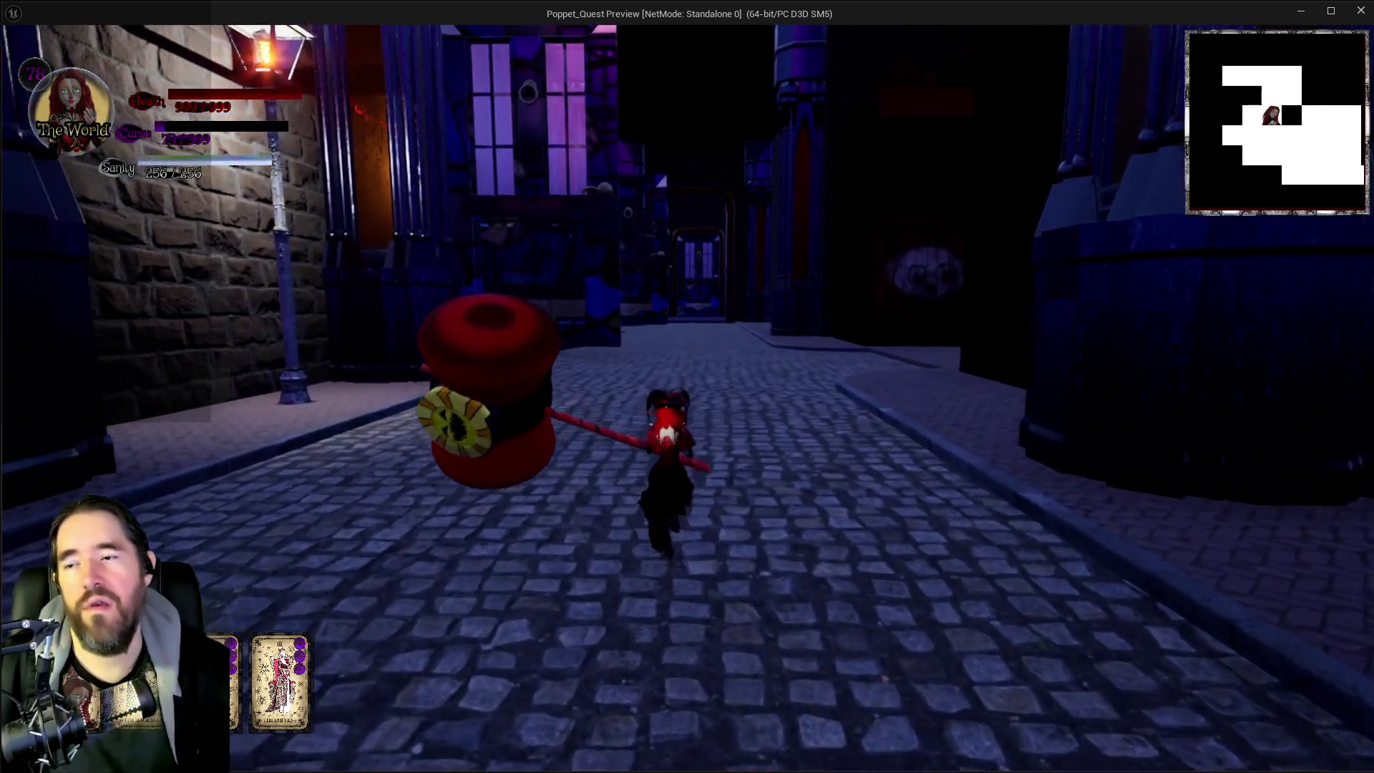
pyautogui.press('w')
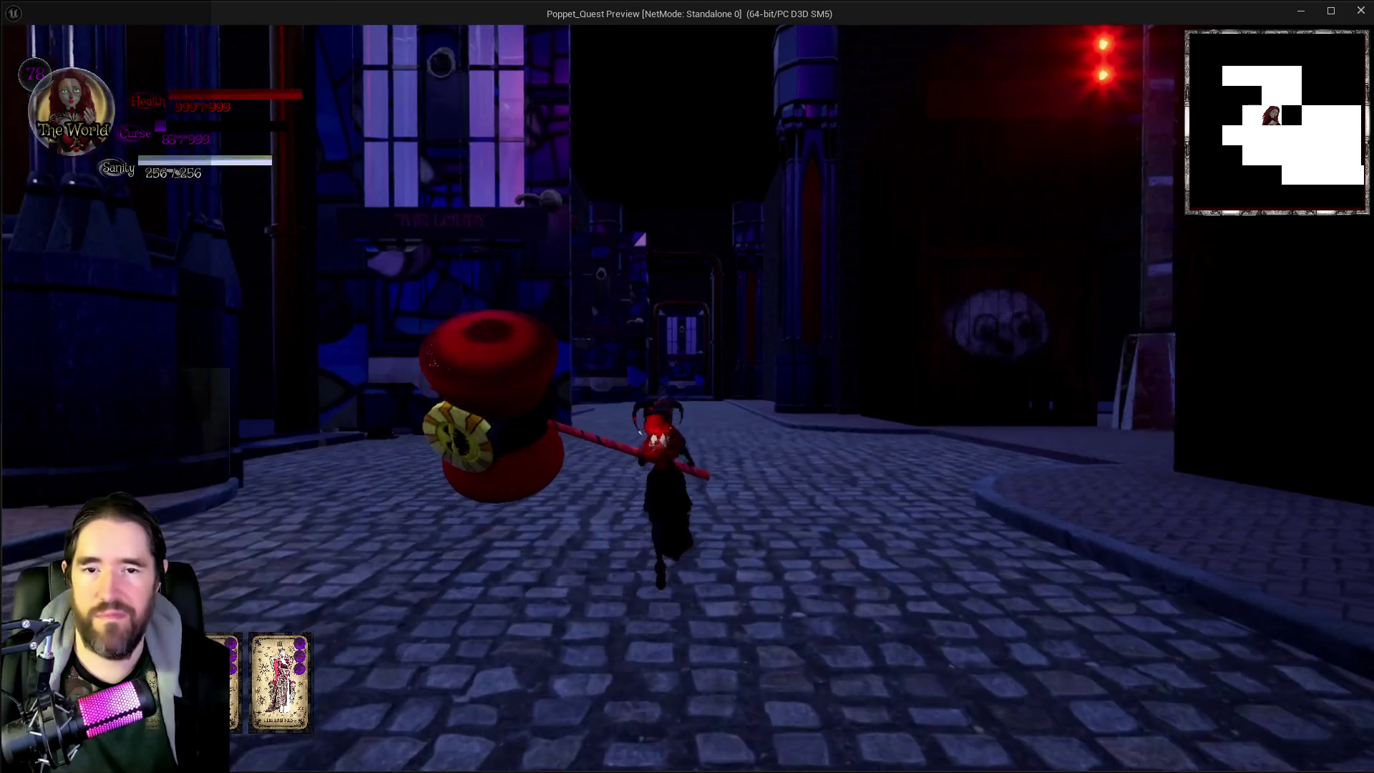
pyautogui.press('w')
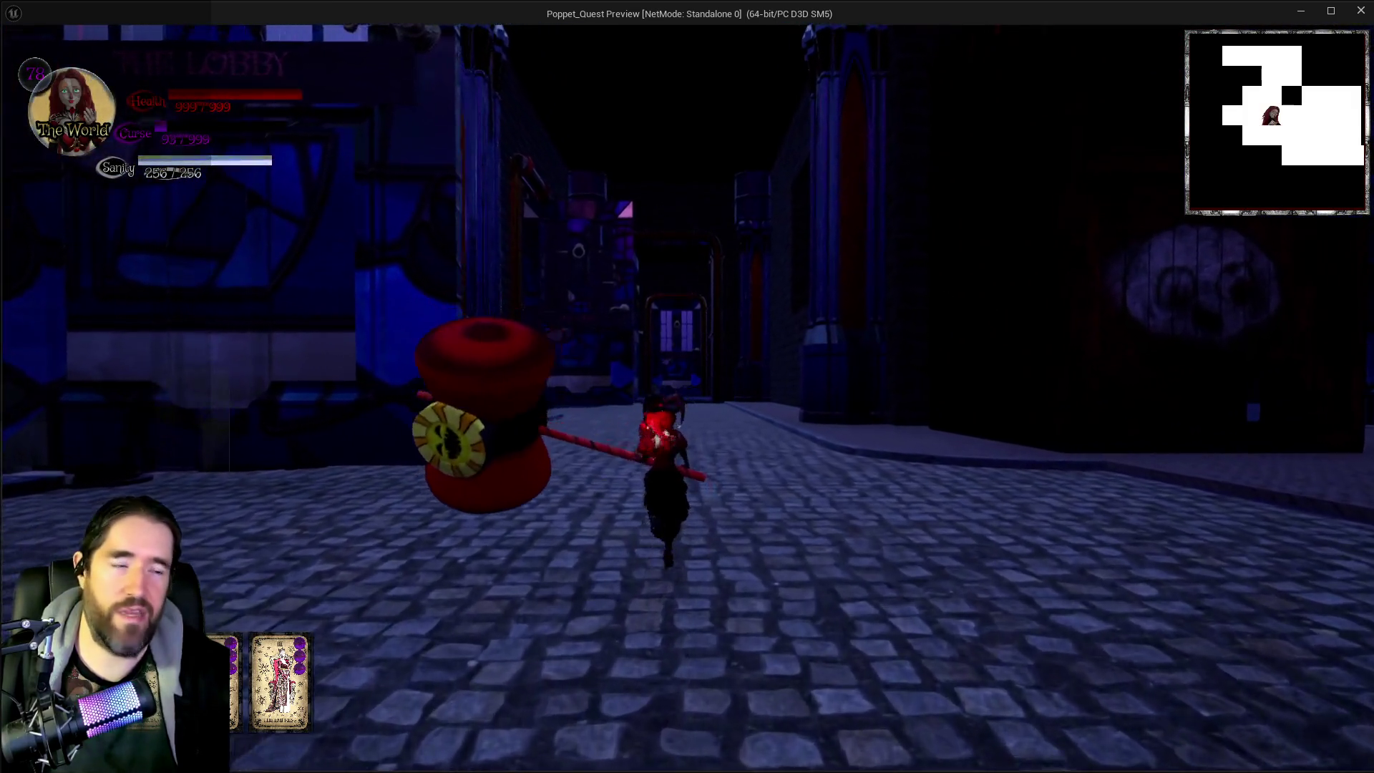
pyautogui.press('space')
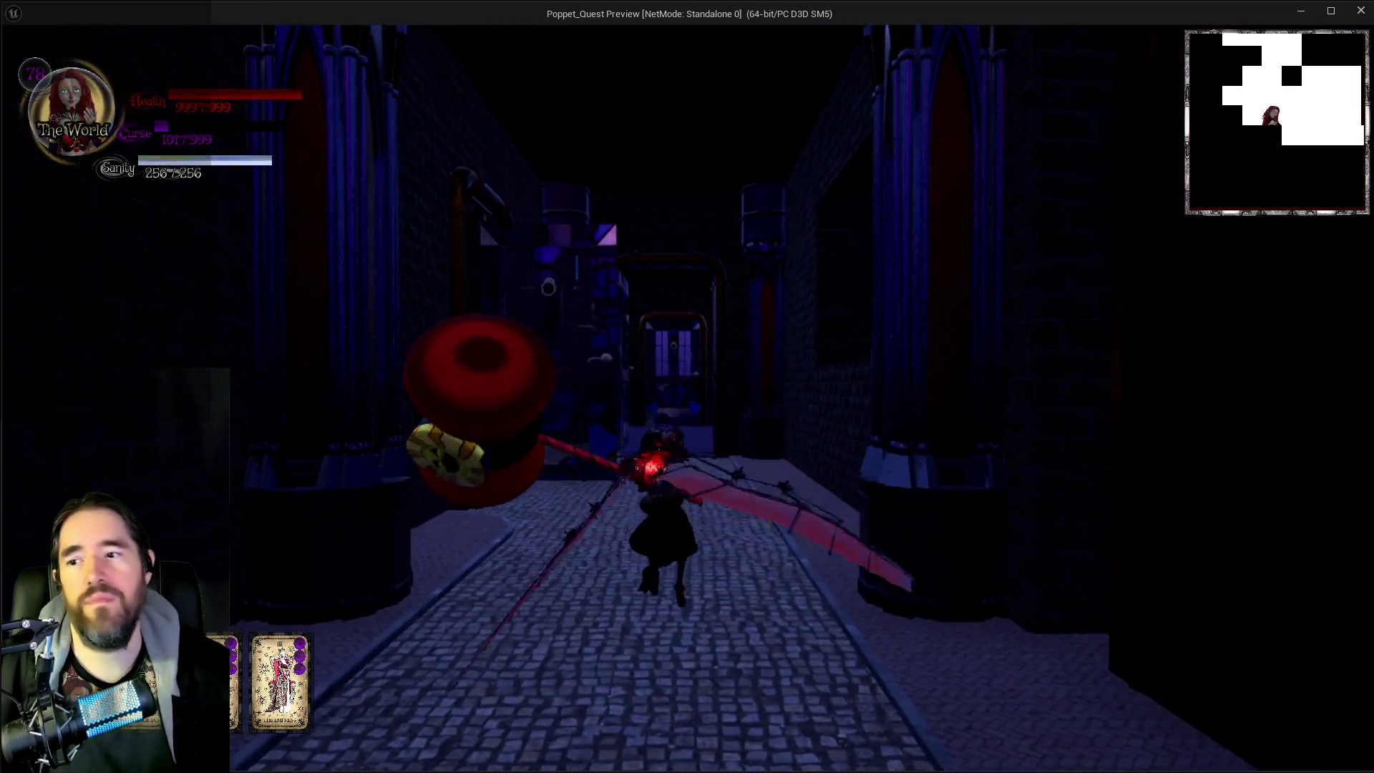
pyautogui.press('w')
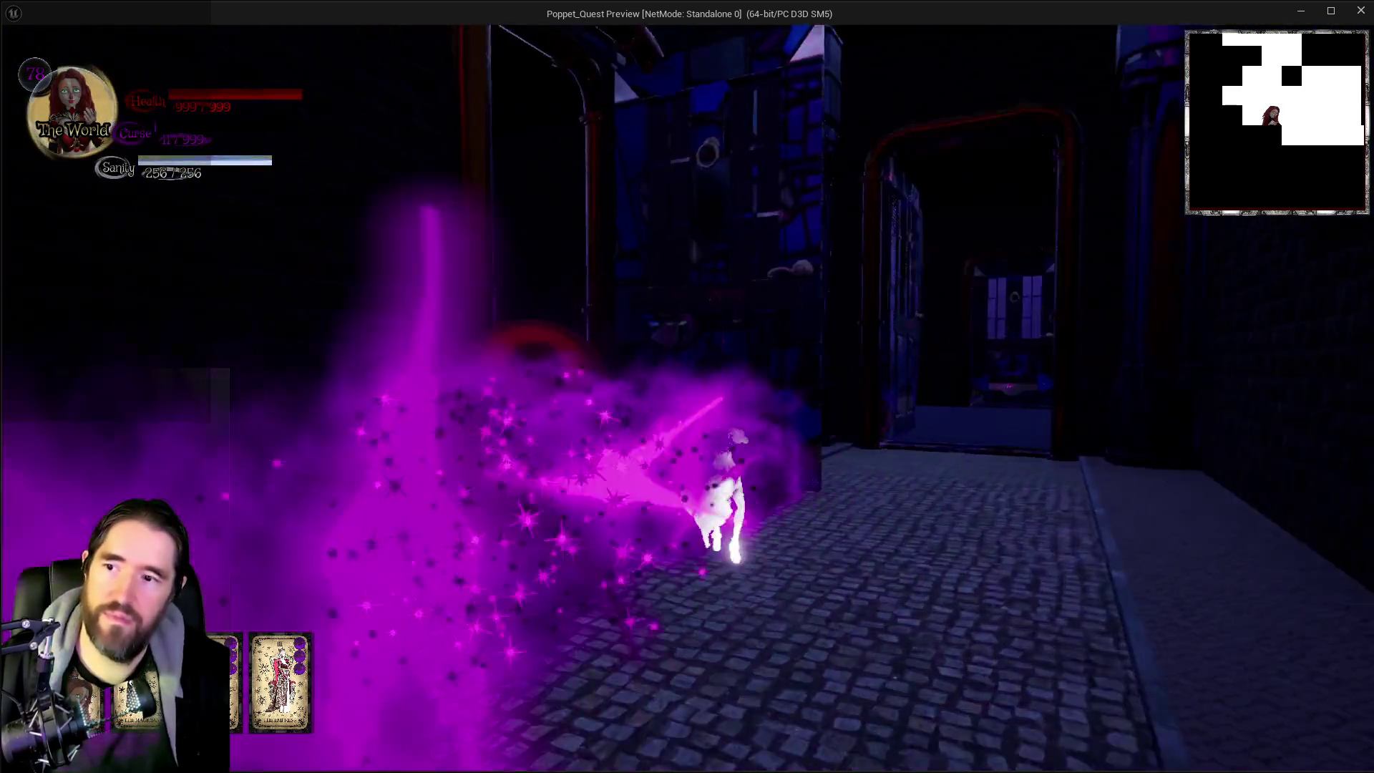
pyautogui.press('w')
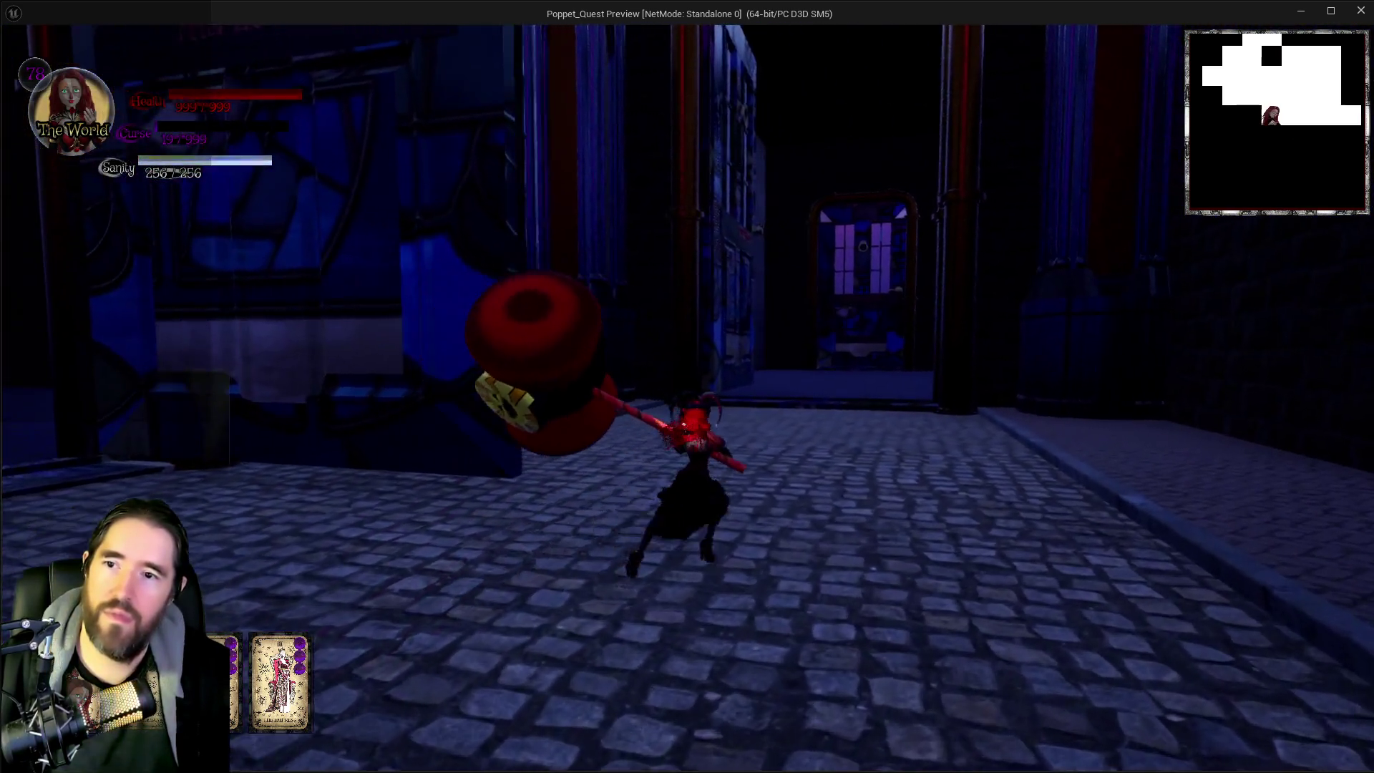
pyautogui.press('w')
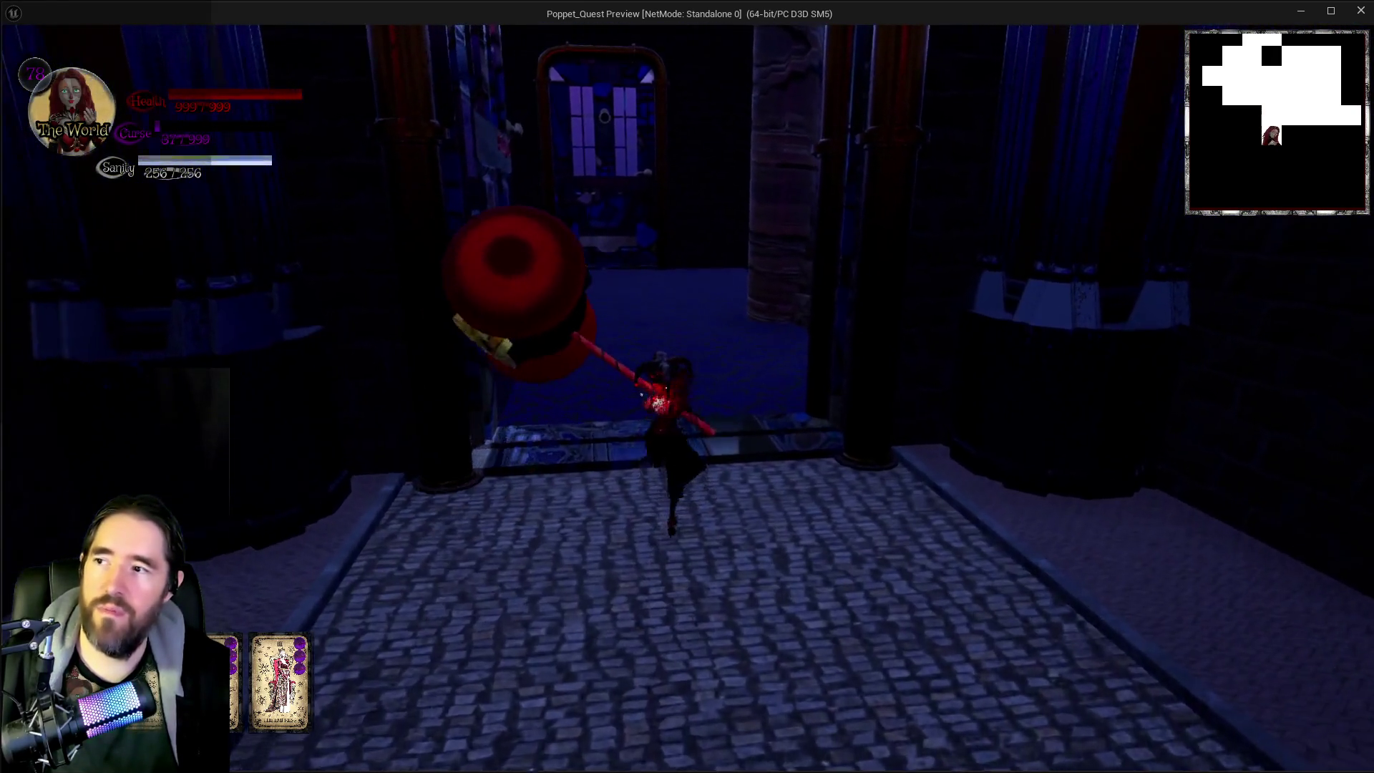
# Step: Walk through the building and the stained-glass doorway into the Fortune Teller's Room toward the chair
pyautogui.press('w')
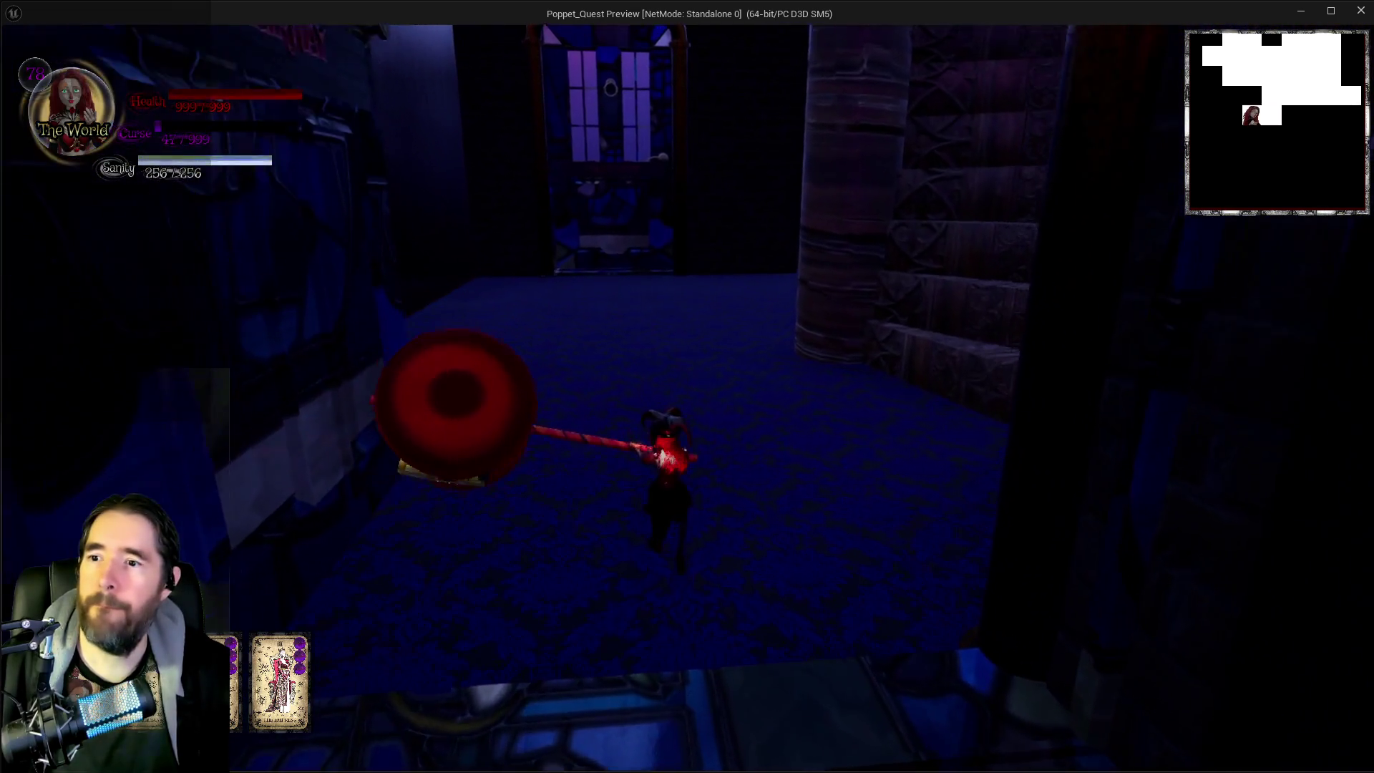
pyautogui.press('w')
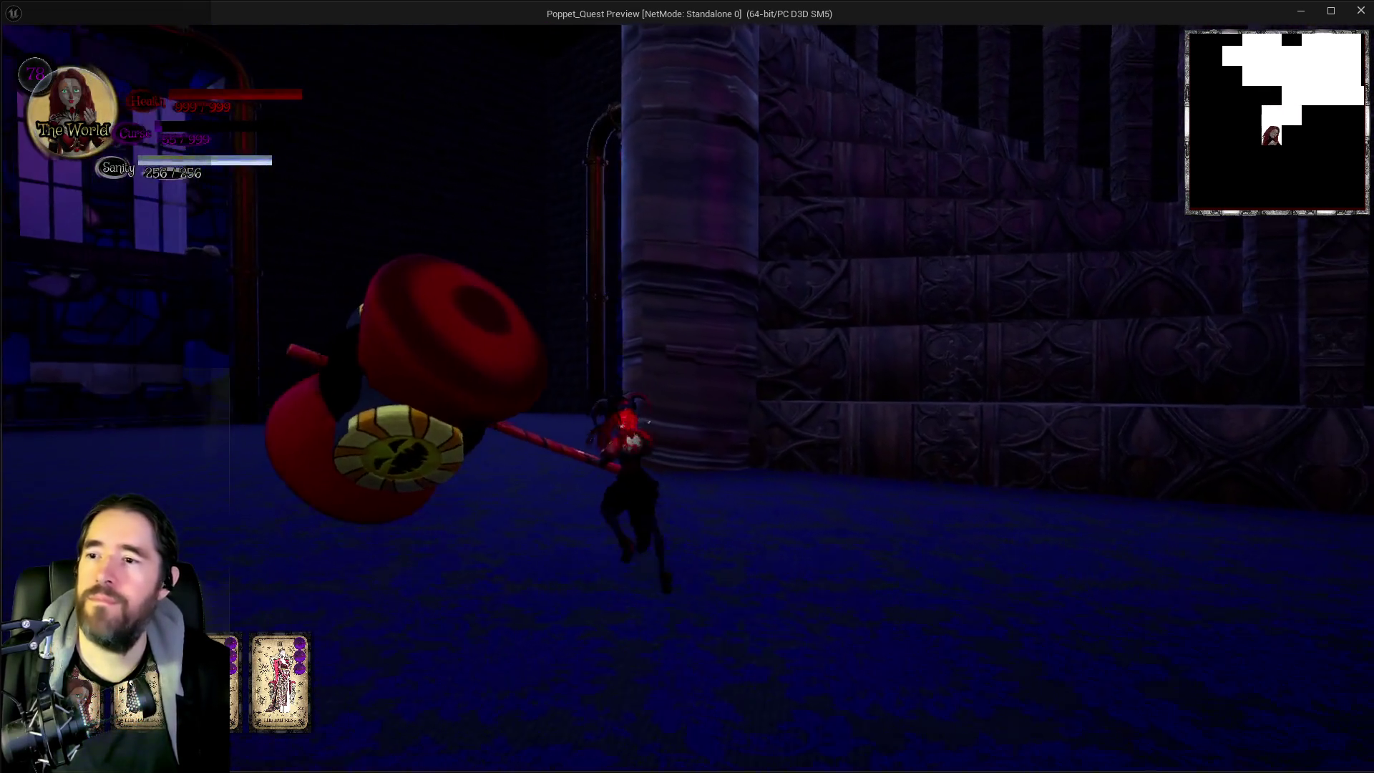
pyautogui.press('w')
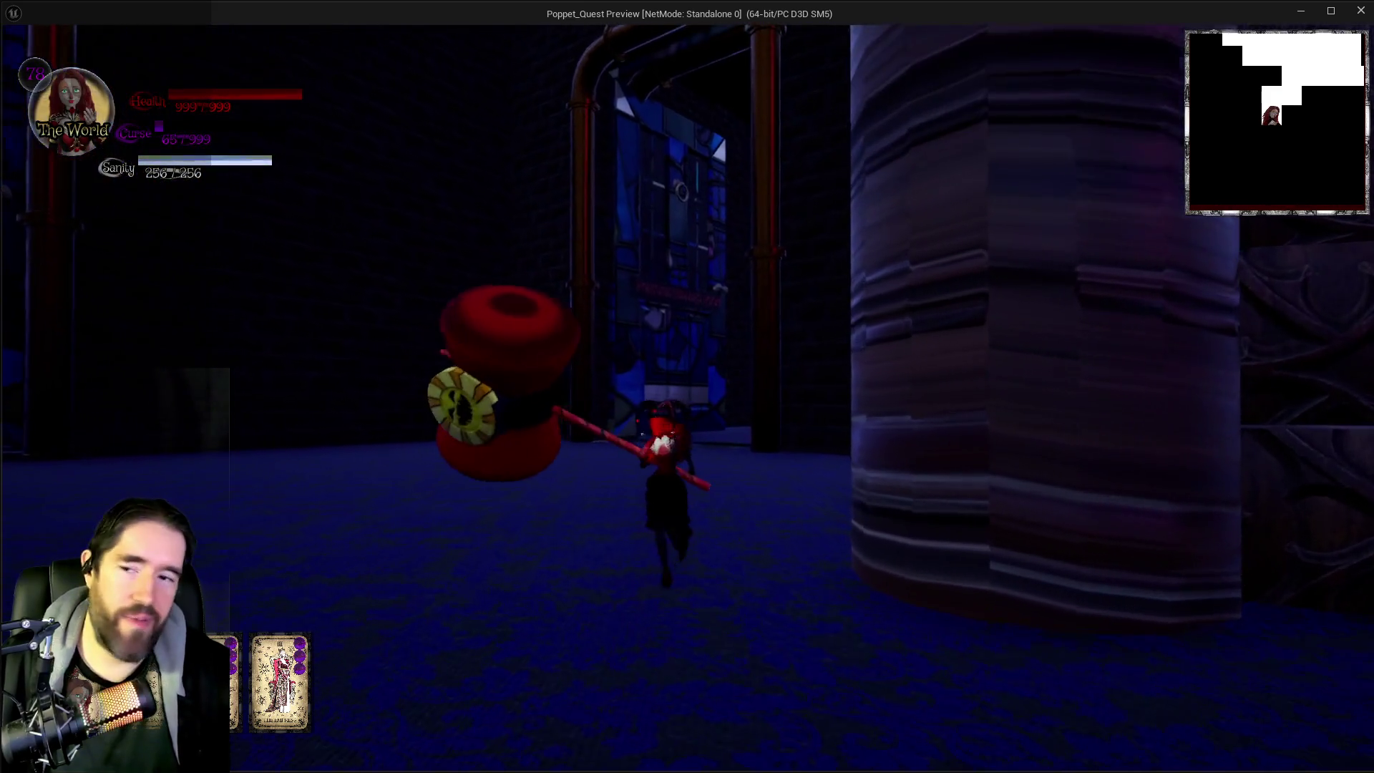
pyautogui.press('w')
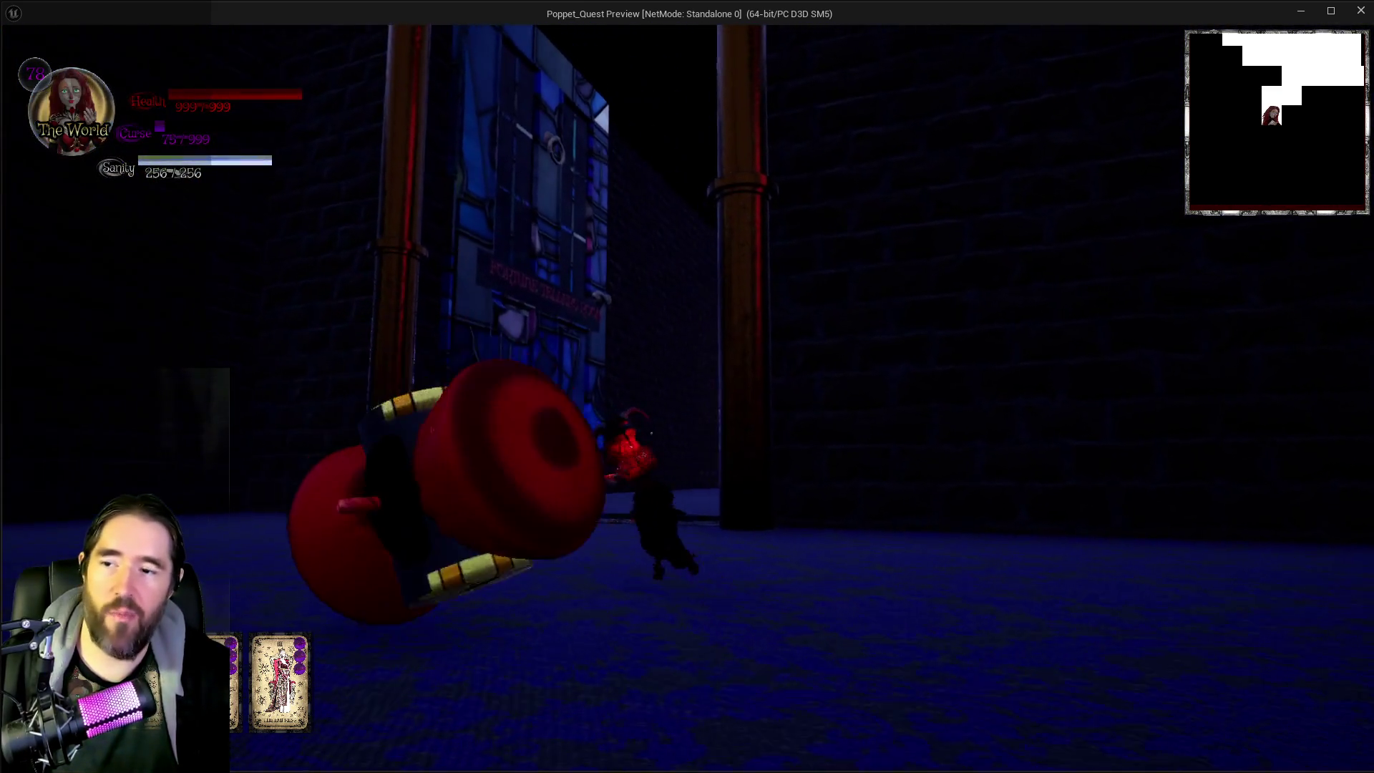
pyautogui.press('w')
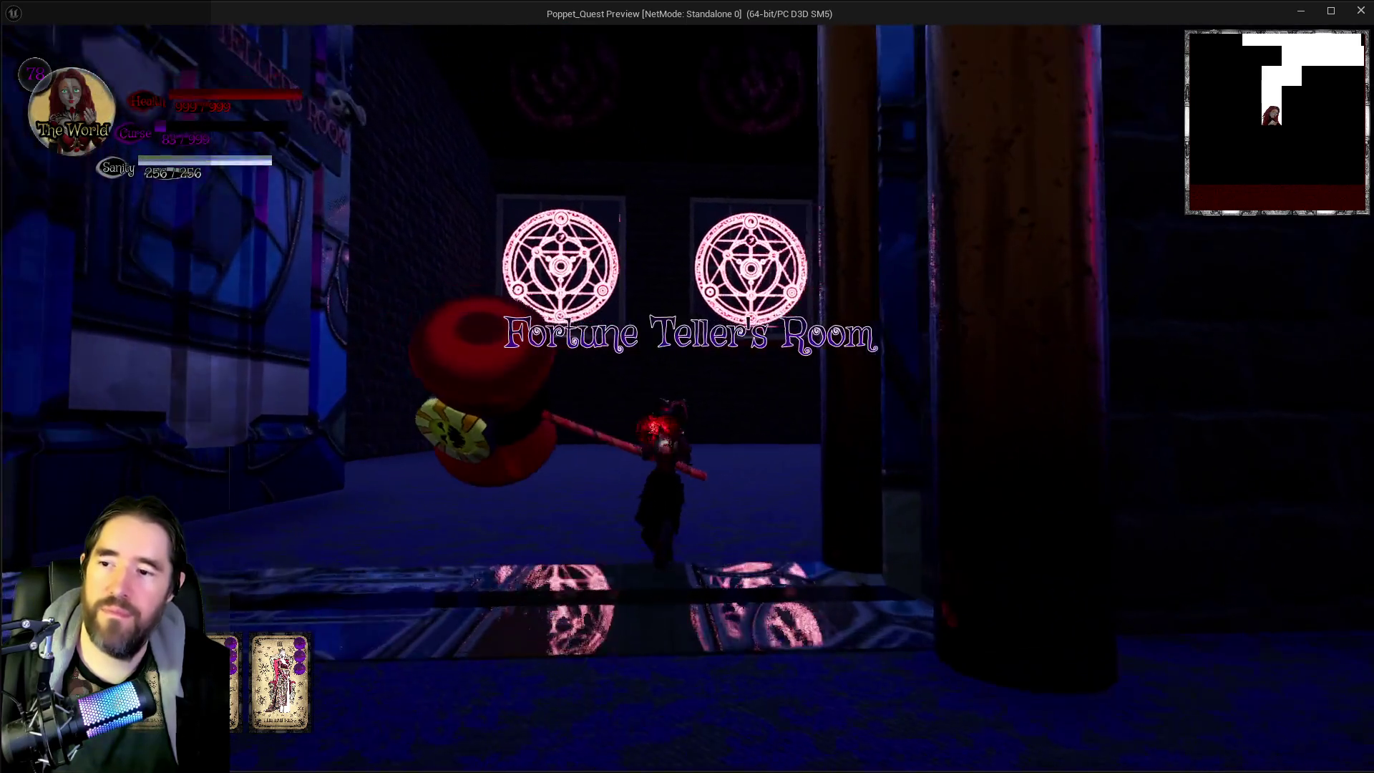
pyautogui.press('w')
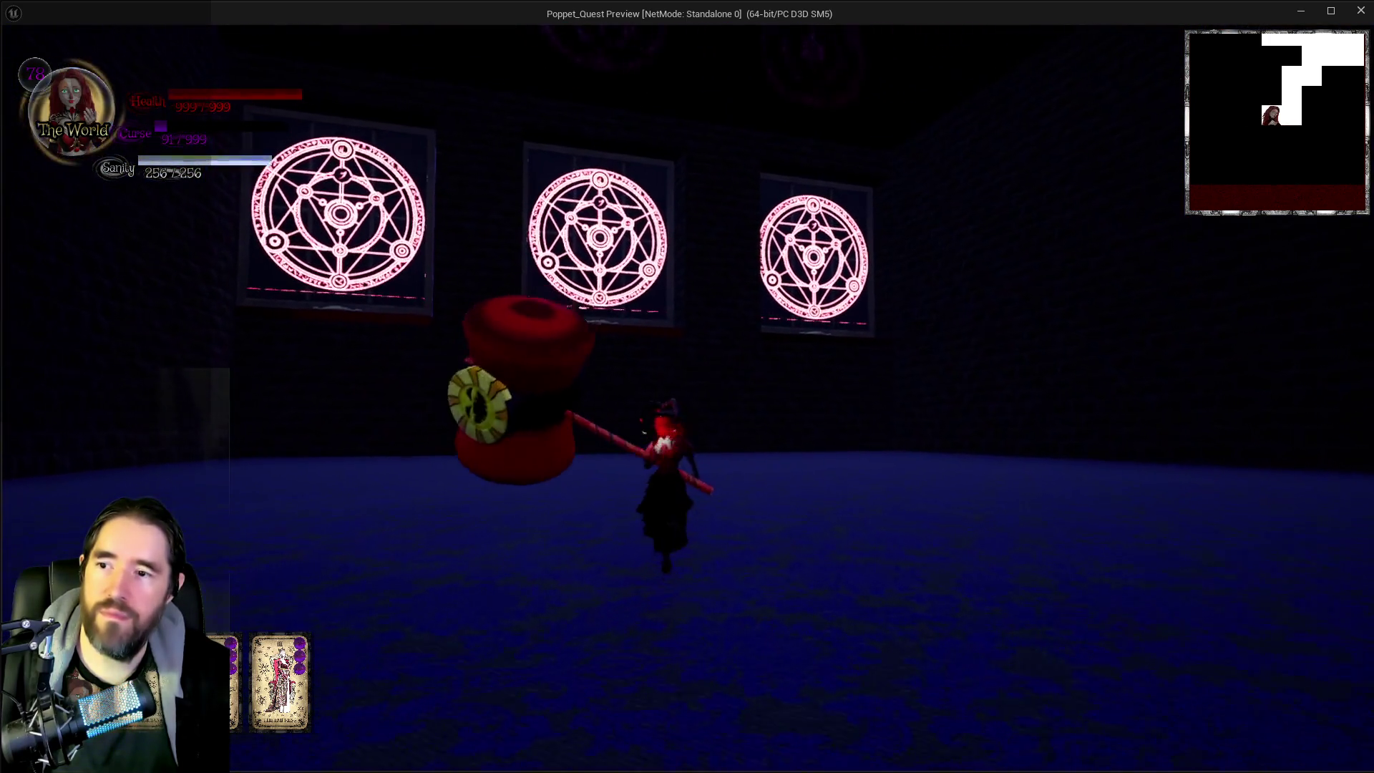
pyautogui.press('w')
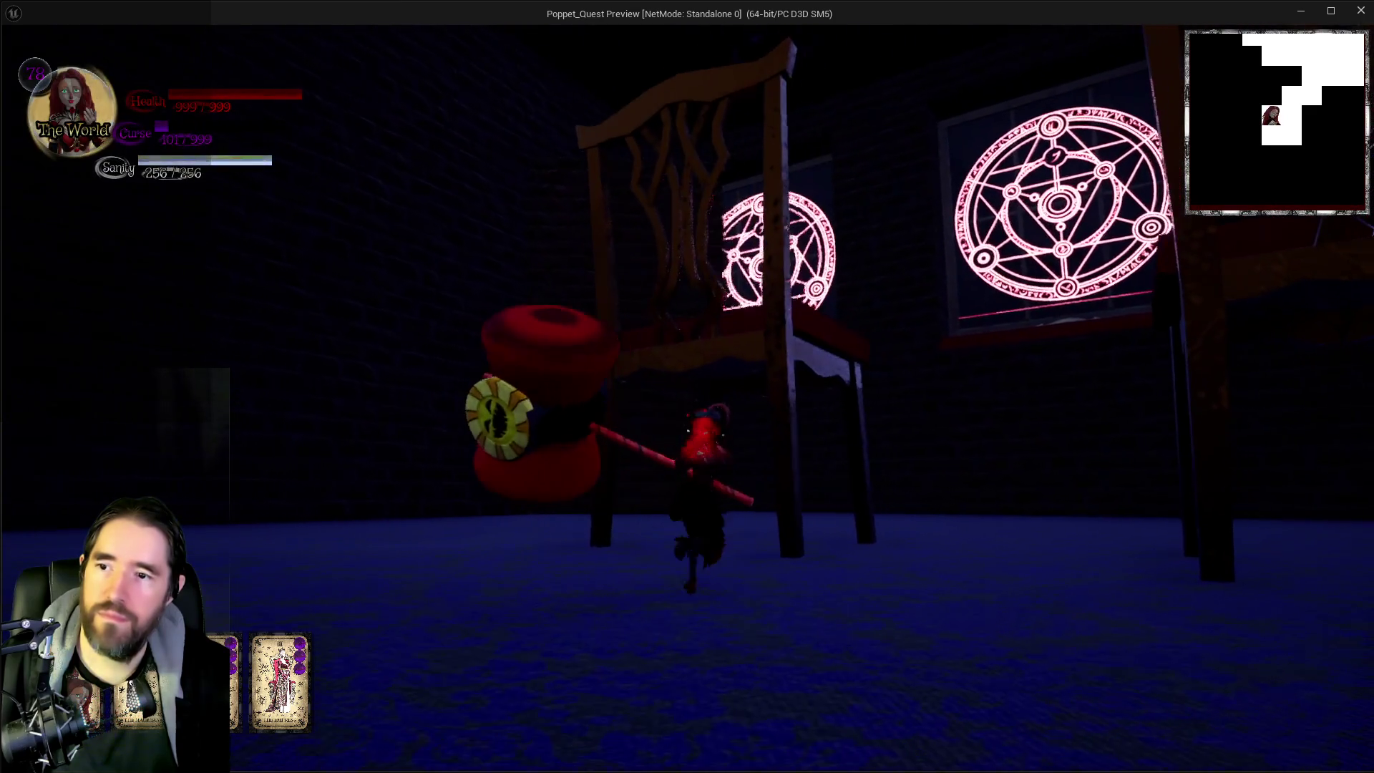
# Step: Move around the large chair and along the railing facing the magic circles
pyautogui.press('w')
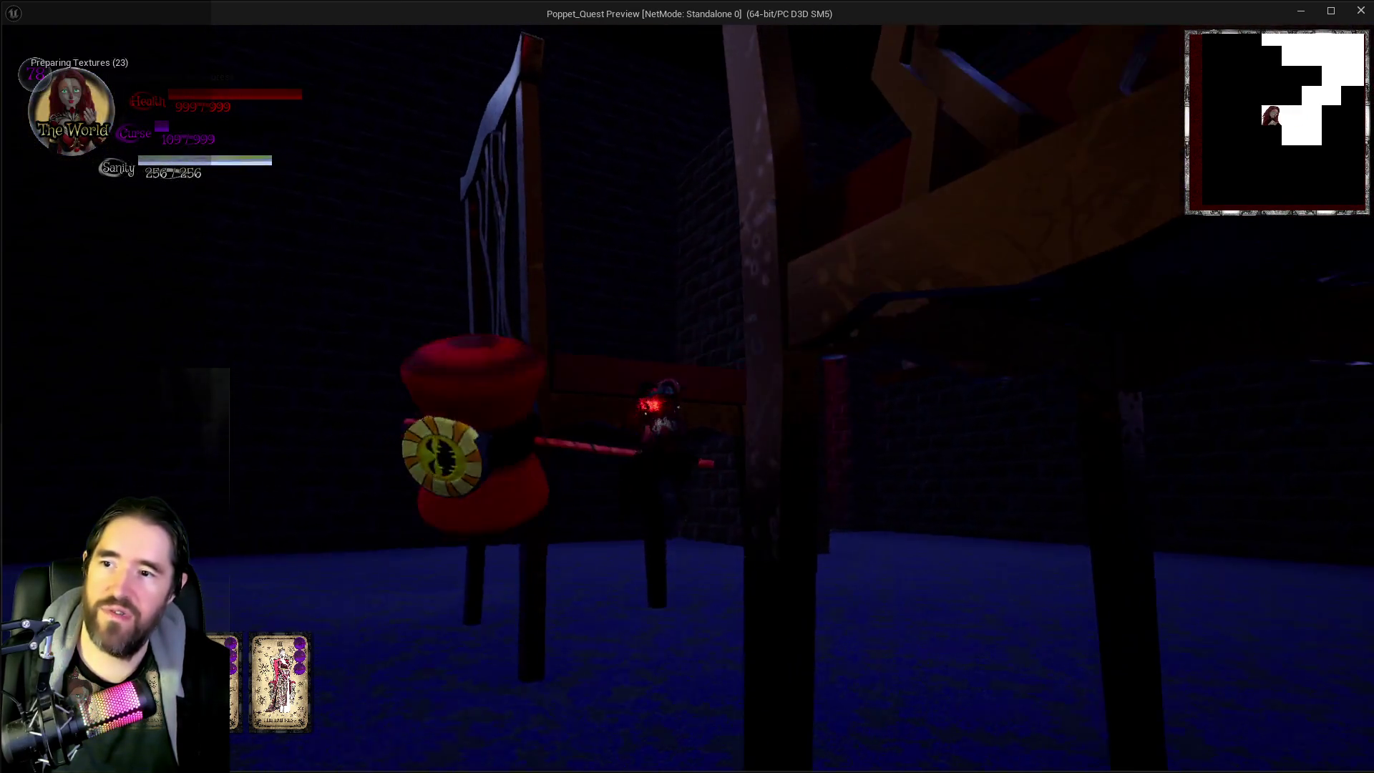
pyautogui.press('w')
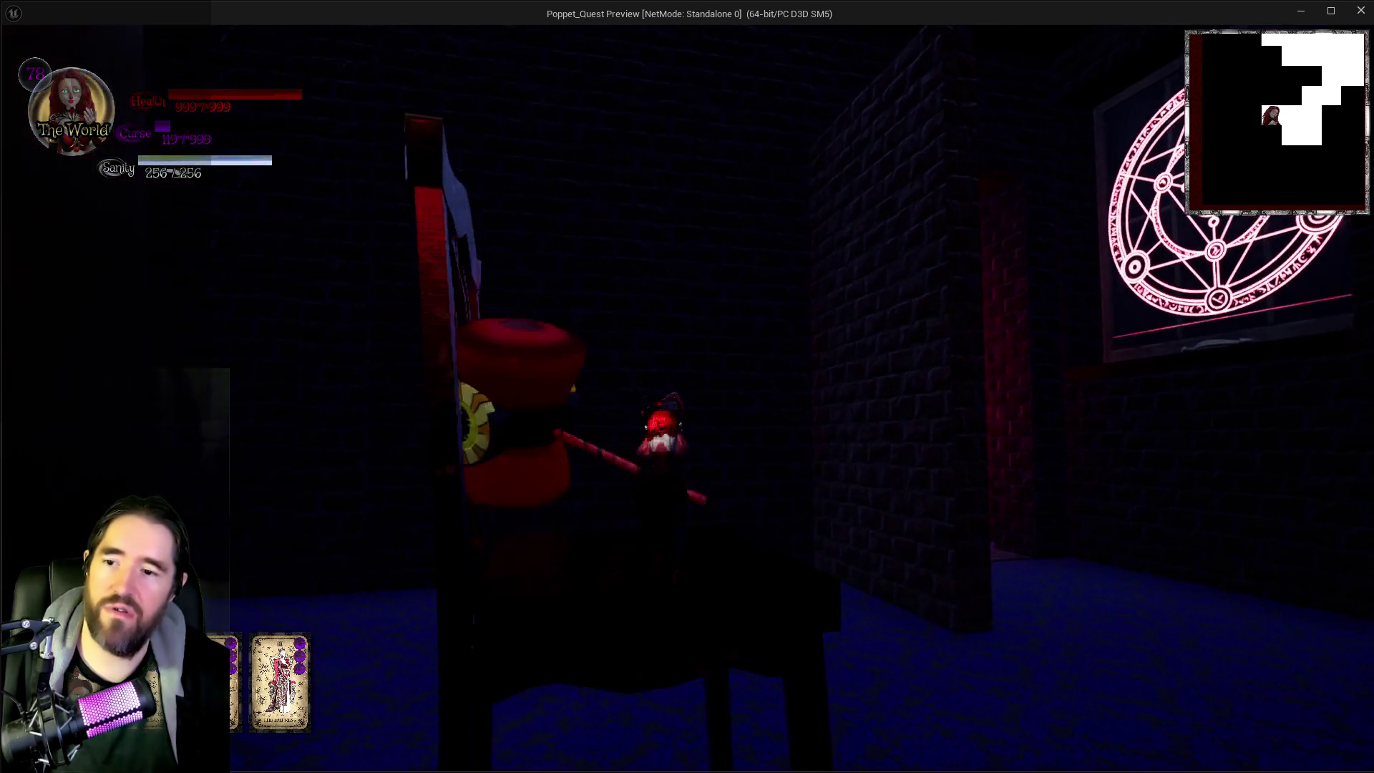
pyautogui.press('w')
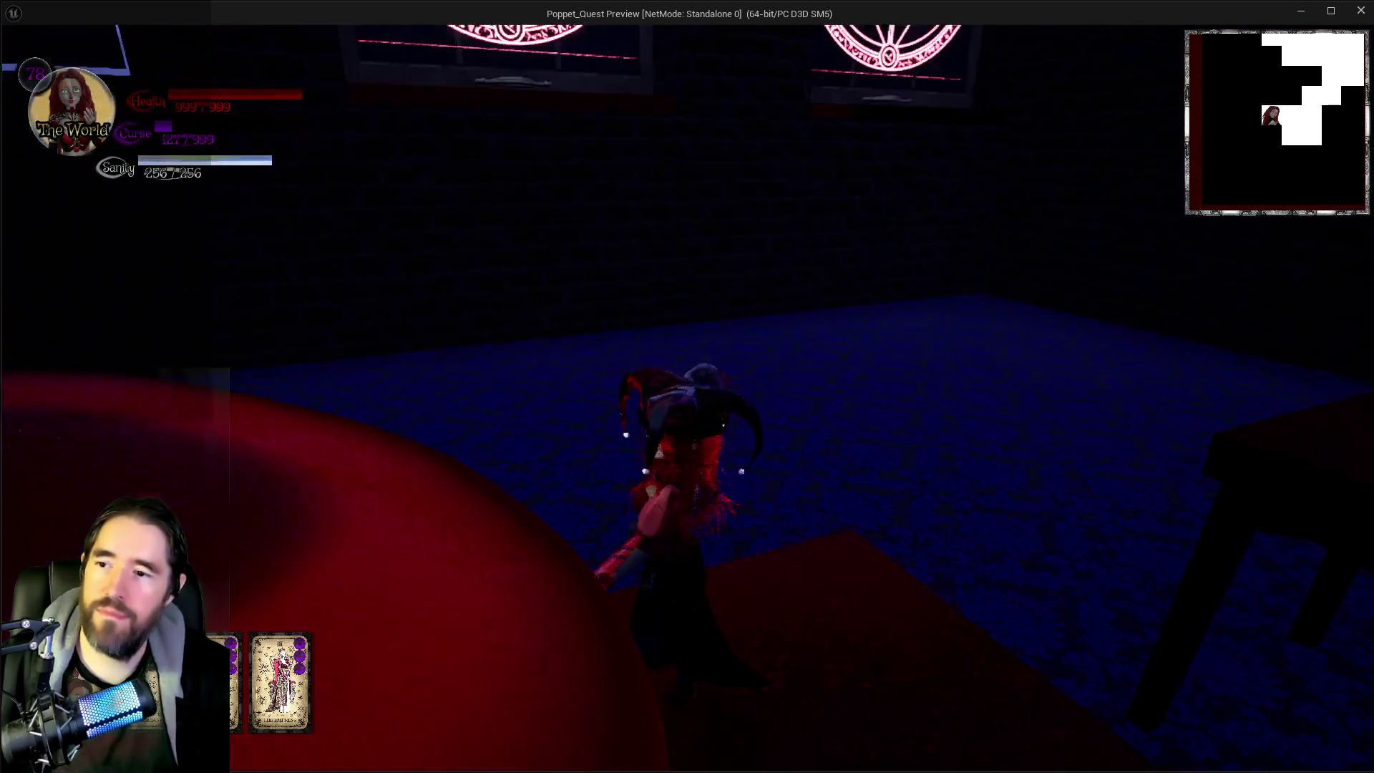
pyautogui.press('w')
pyautogui.press('w')
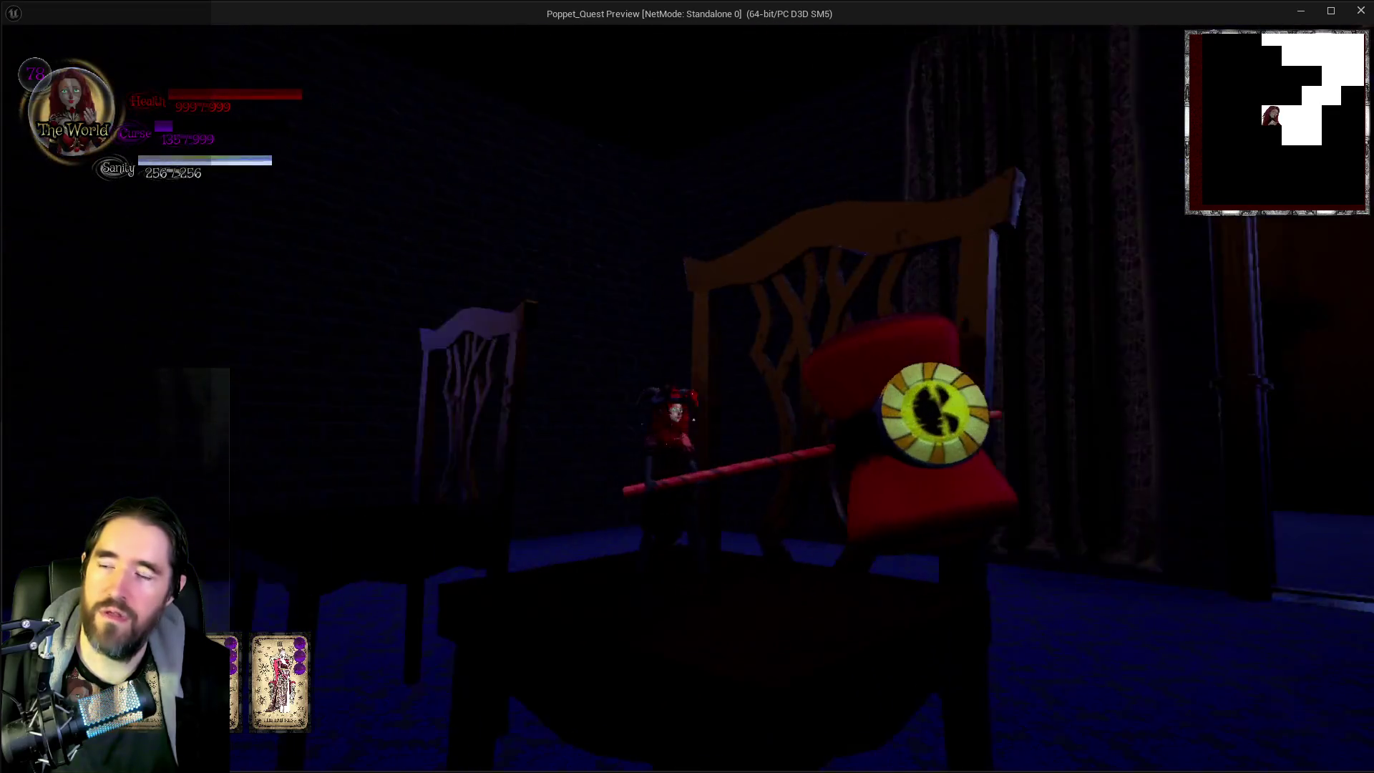
pyautogui.press('w')
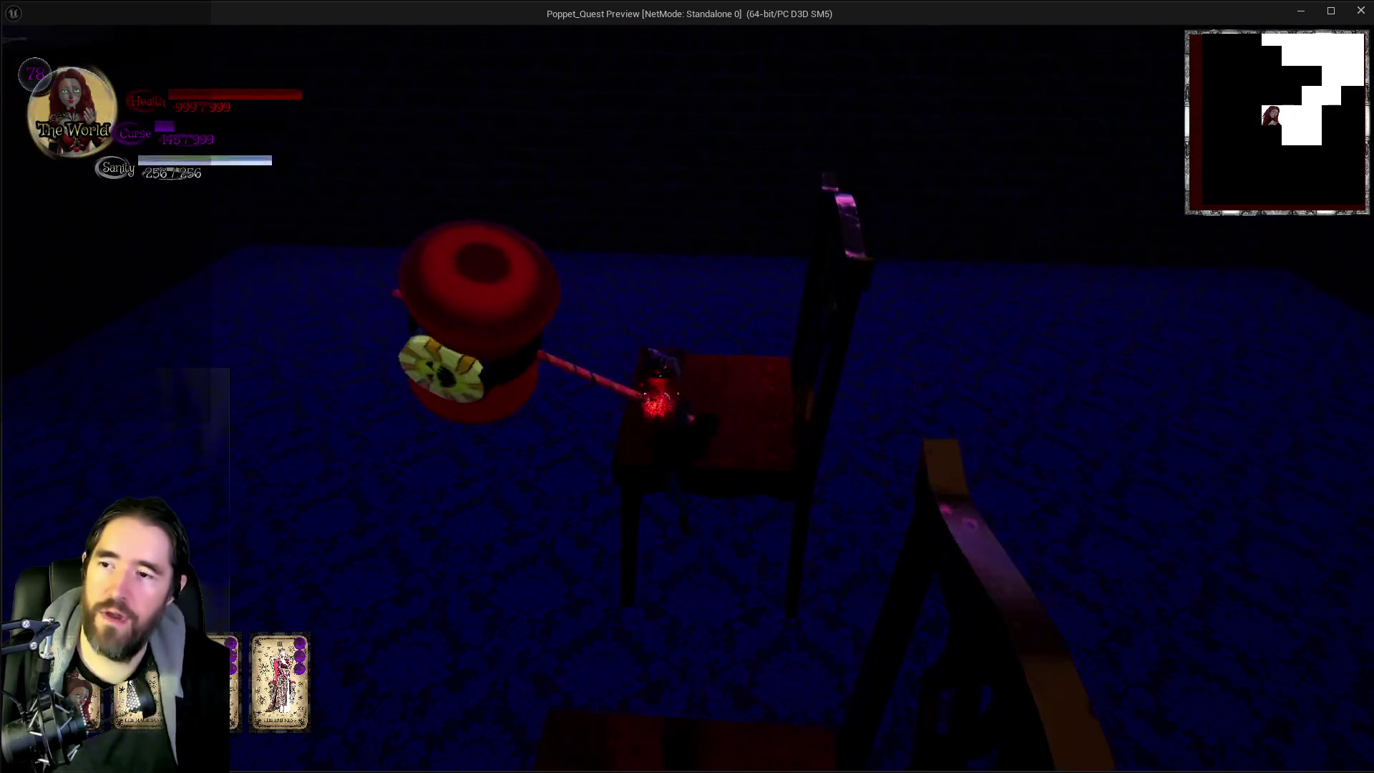
pyautogui.press('w')
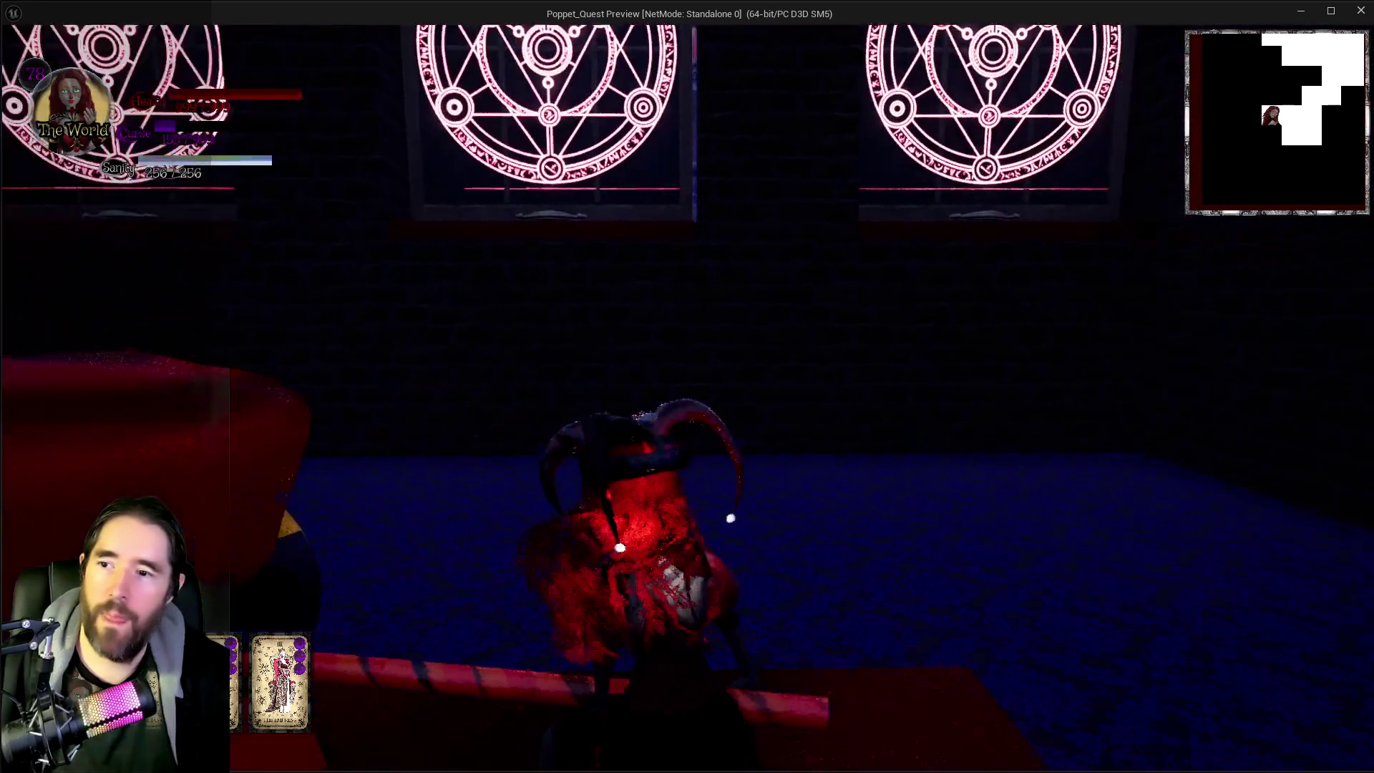
# Step: Pass the heart pedestal, card table and crystal ball into the portal corridor, then end the play session
pyautogui.press('w')
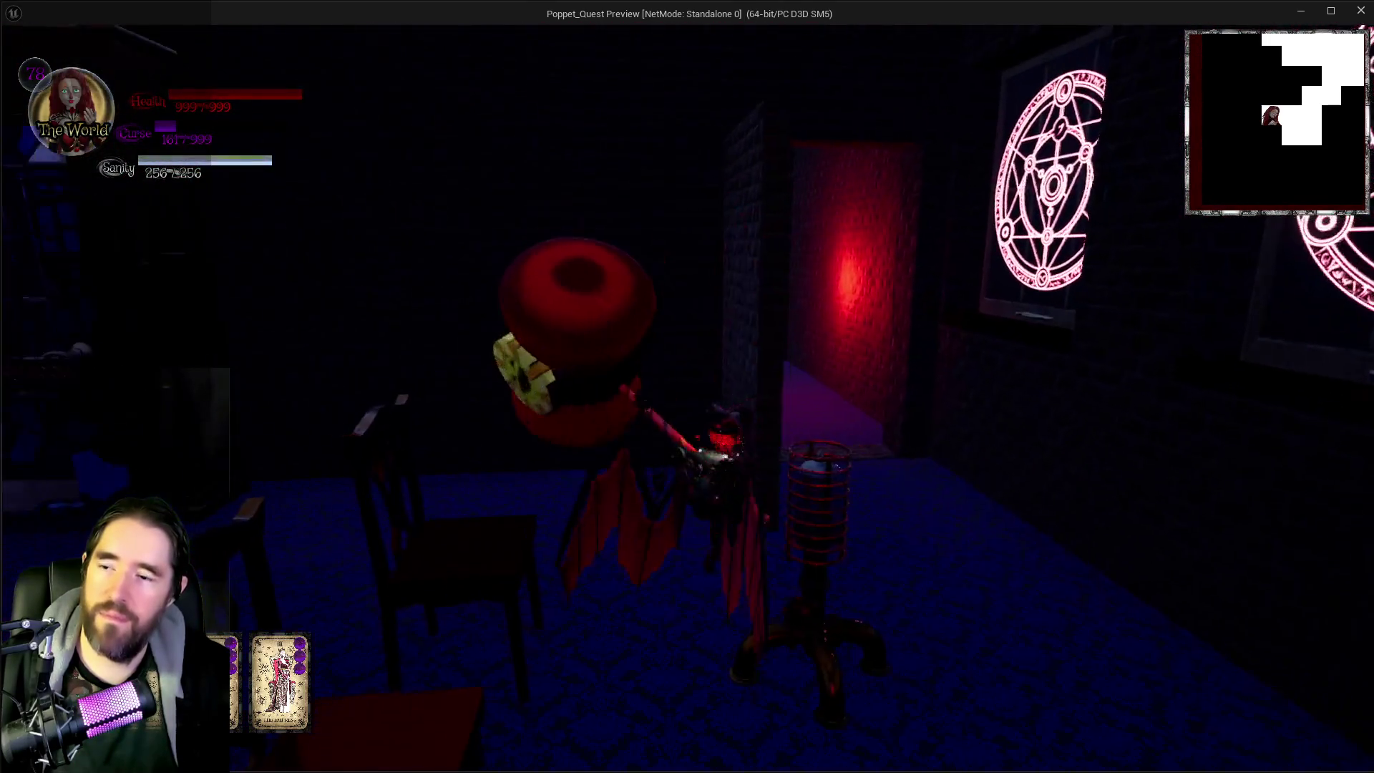
pyautogui.press('w')
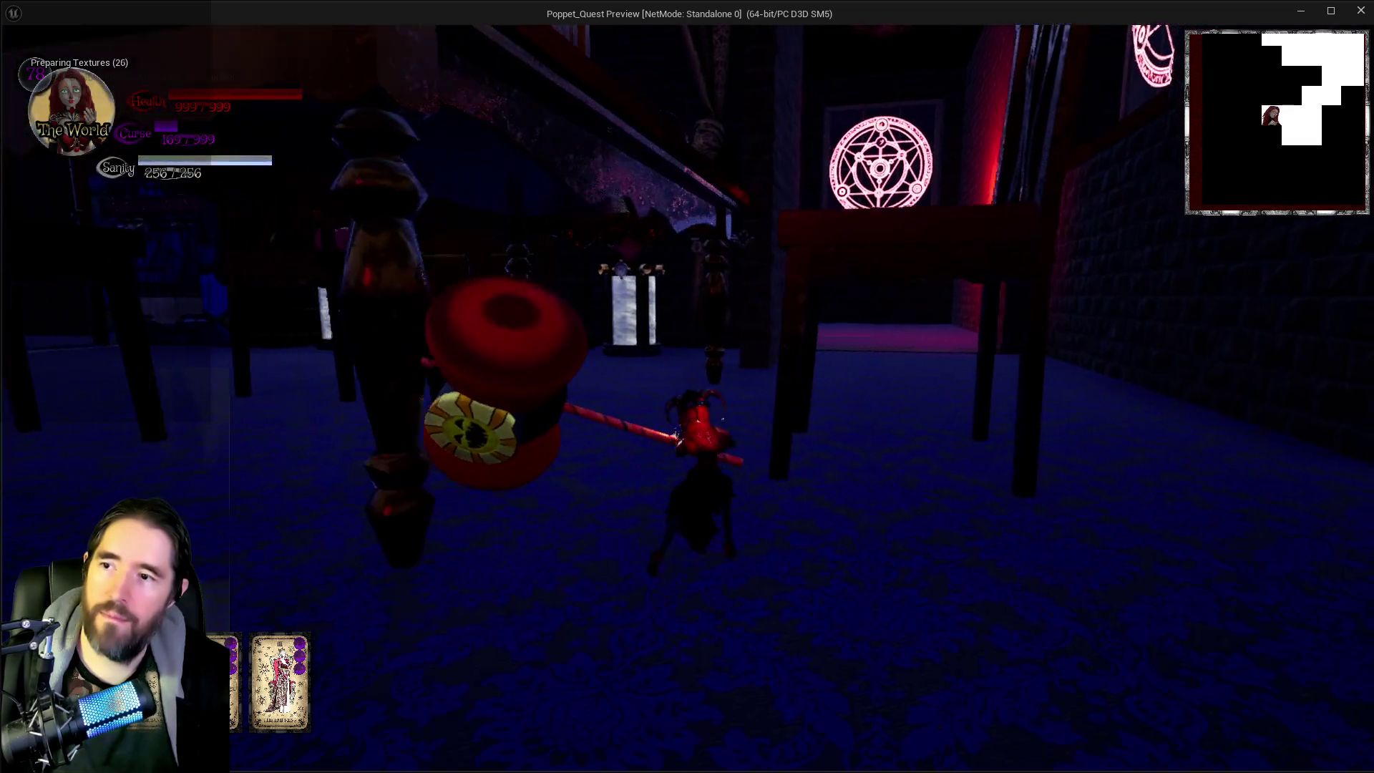
pyautogui.press('w')
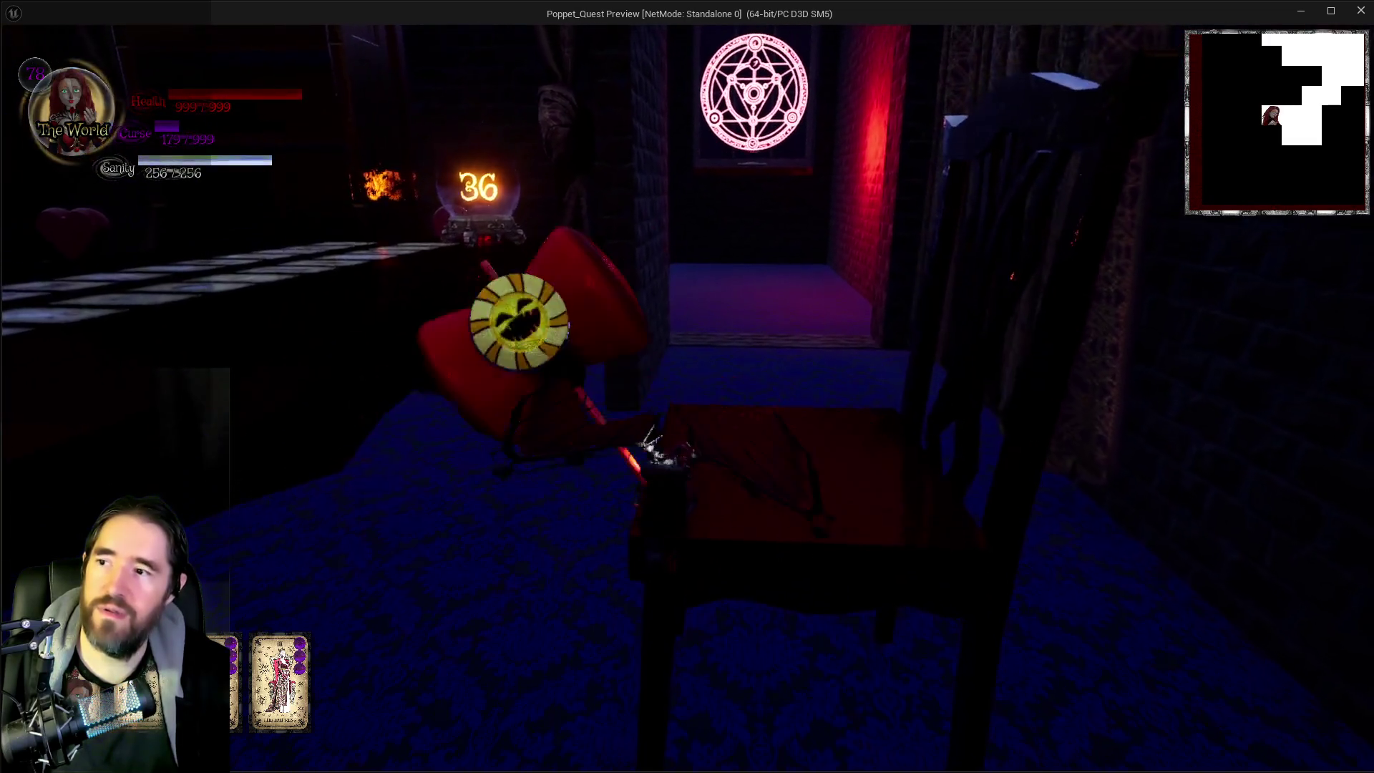
pyautogui.press('w')
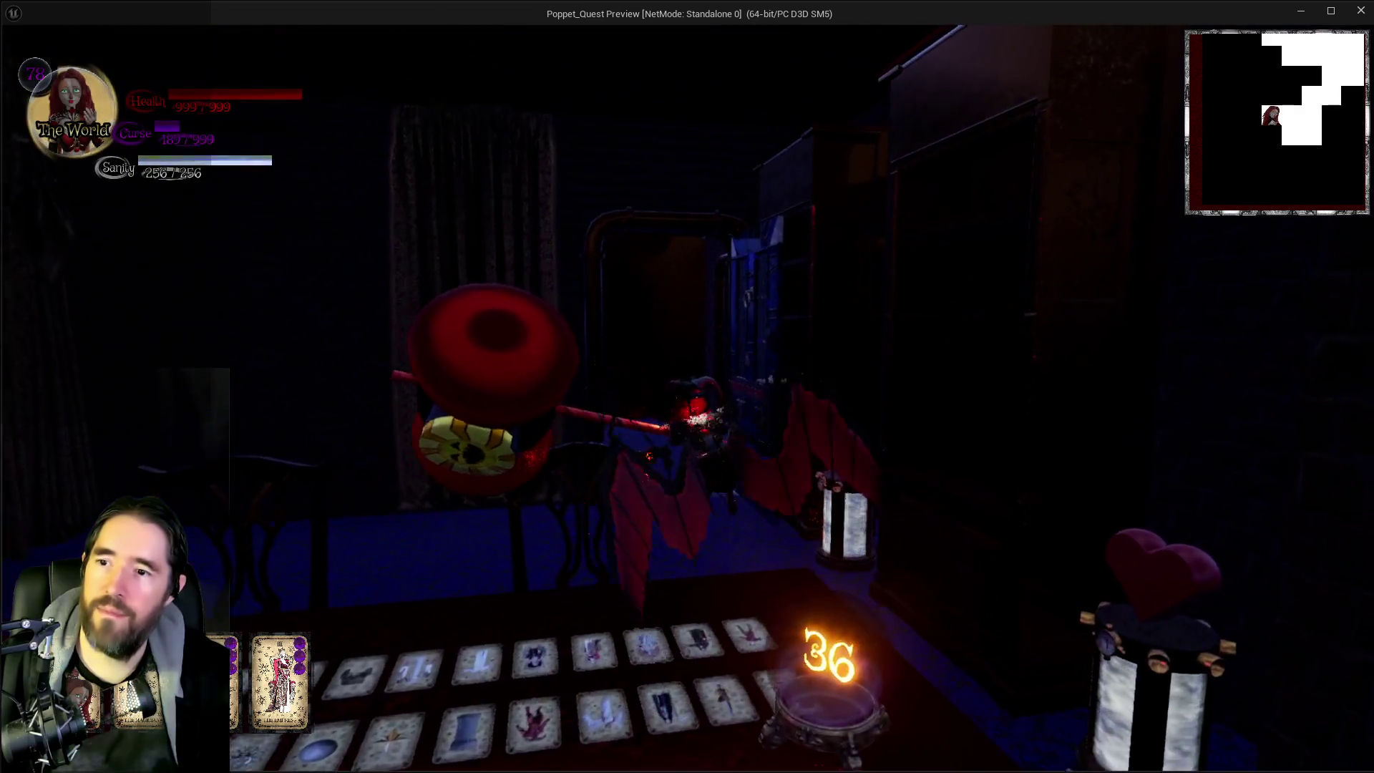
pyautogui.press('w')
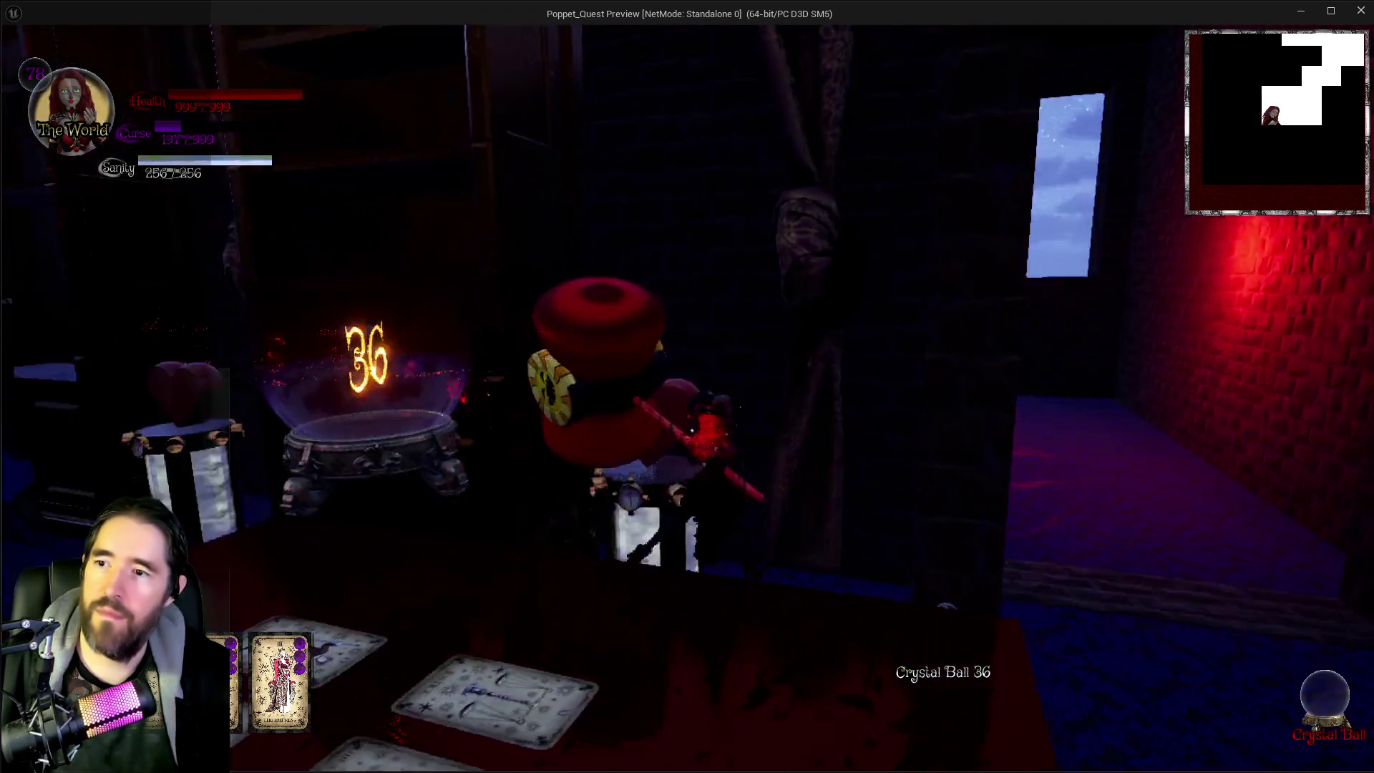
pyautogui.press('w')
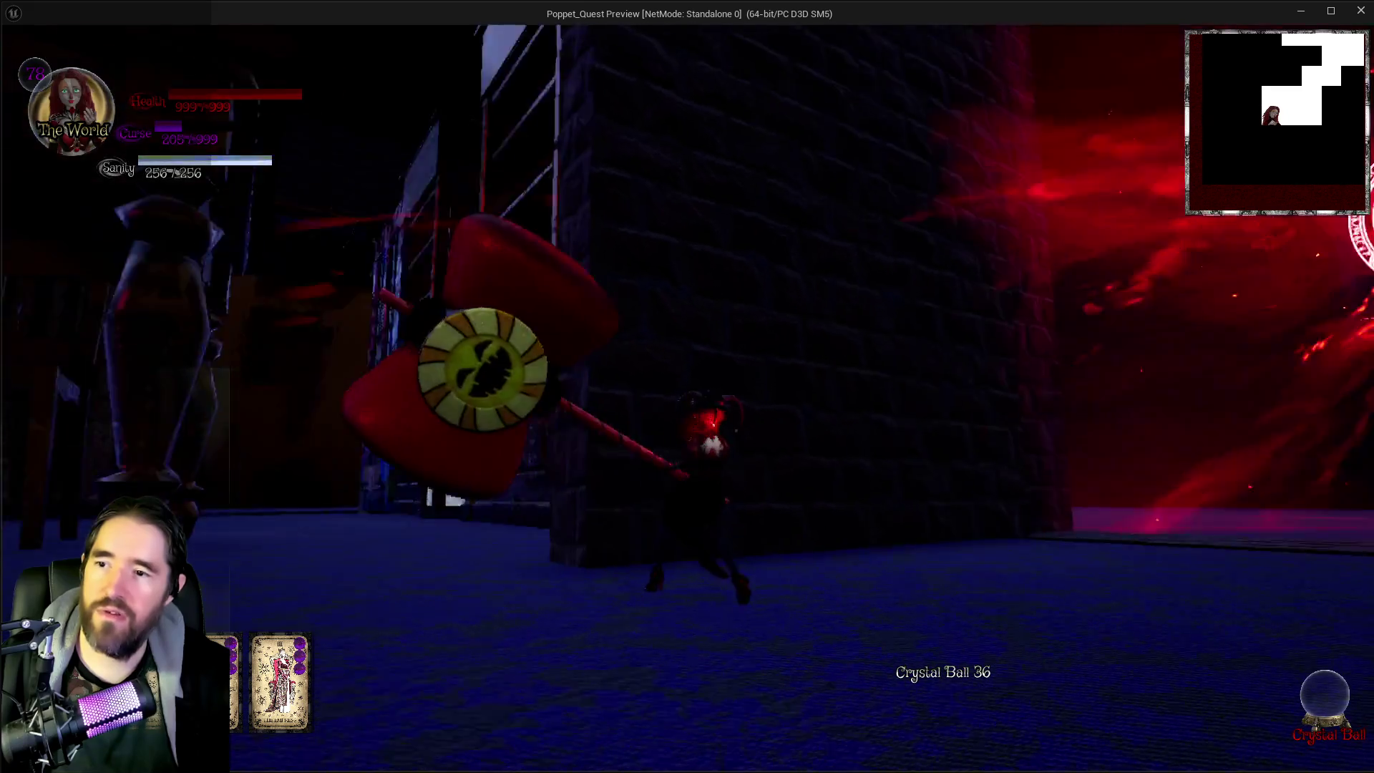
pyautogui.press('w')
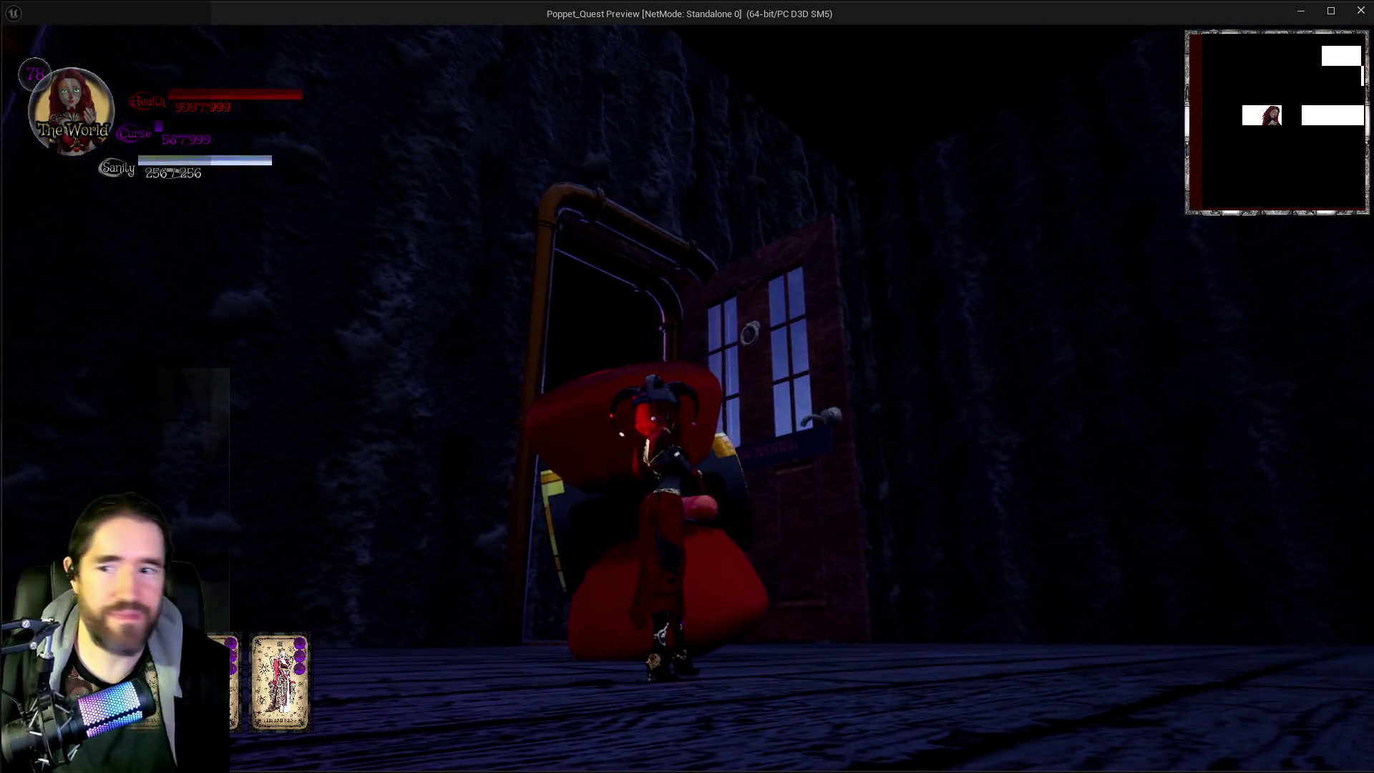
pyautogui.hotkey('alt', 'Tab')
pyautogui.press('Escape')
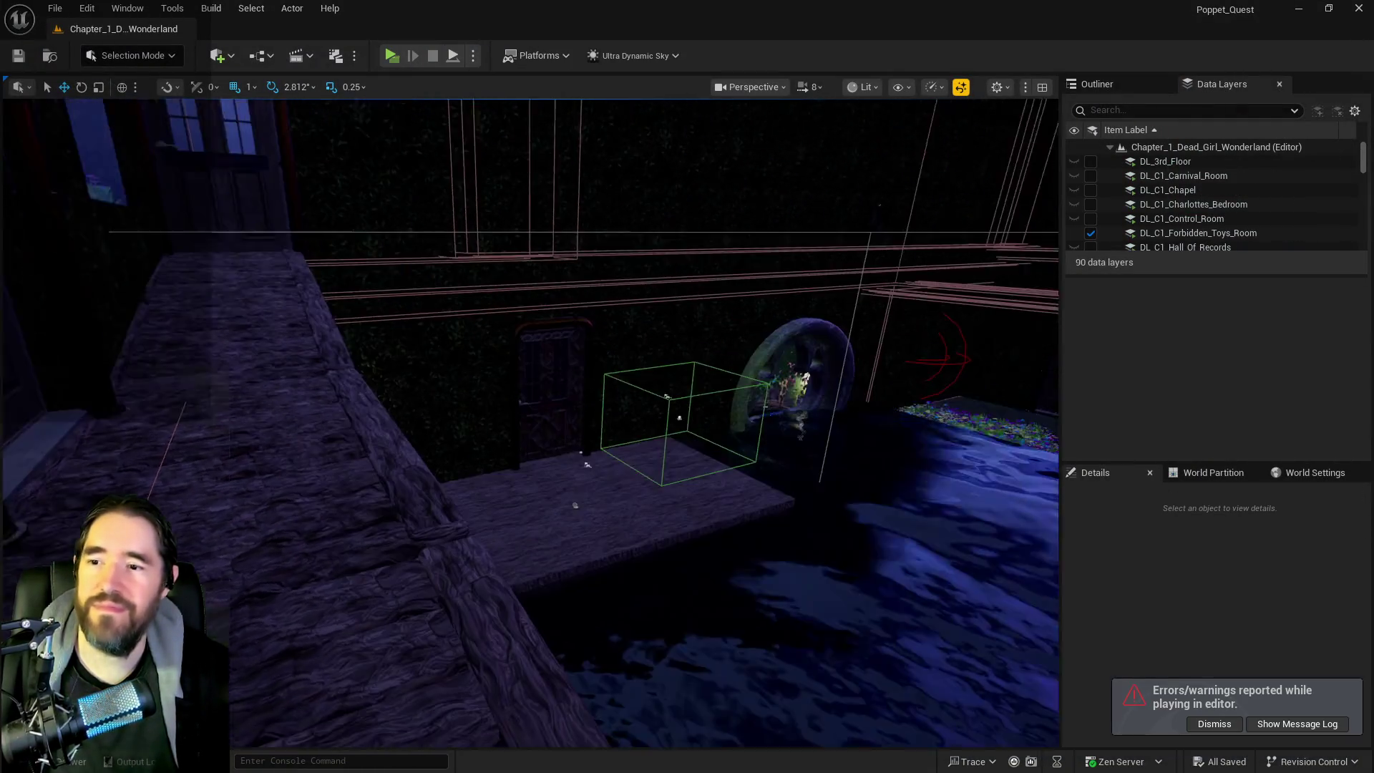
# Step: Load DL_C1_Forbidden_Toys_Room, unload DL_C2_The_Underworld and DL_C2_The_Secret_Garden, and move the view toward the portal
pyautogui.click(1090, 233)
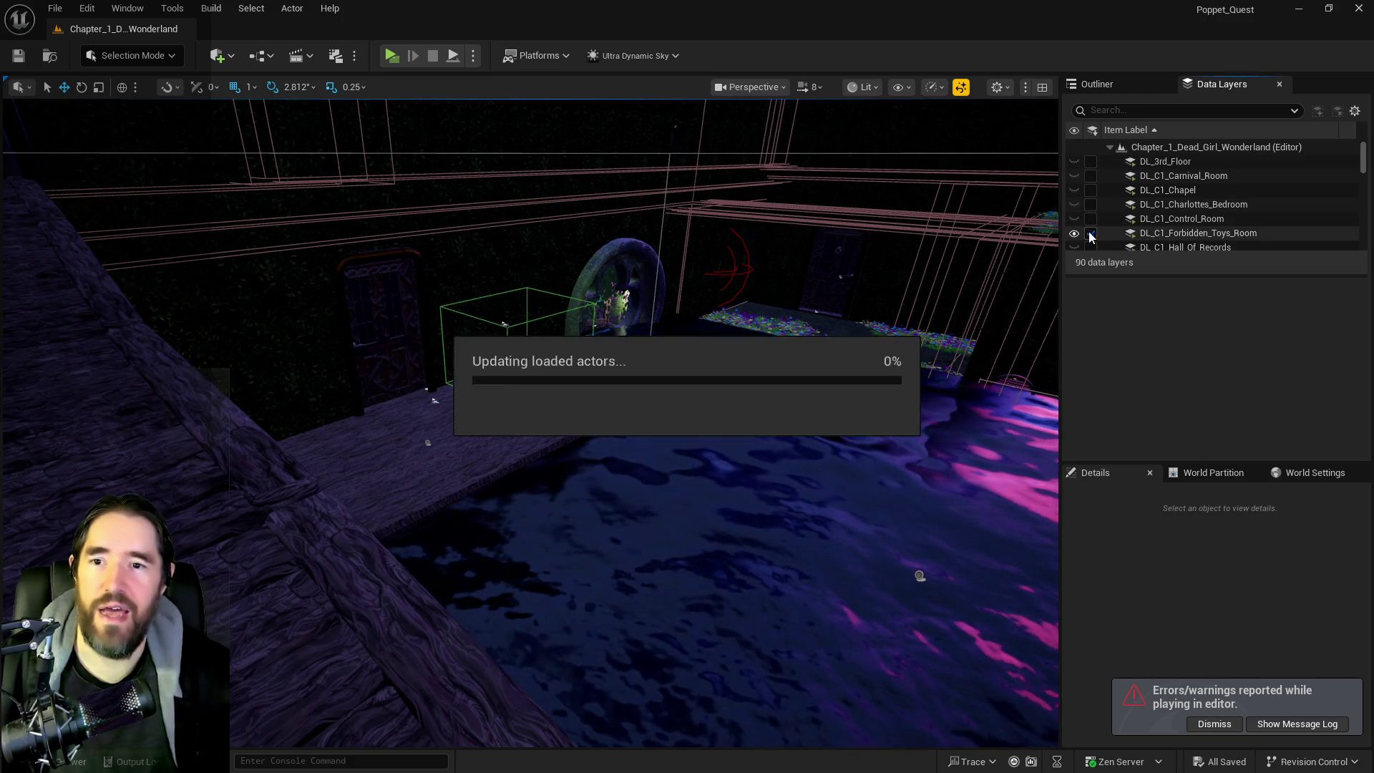
pyautogui.scroll(-2, 1176, 238)
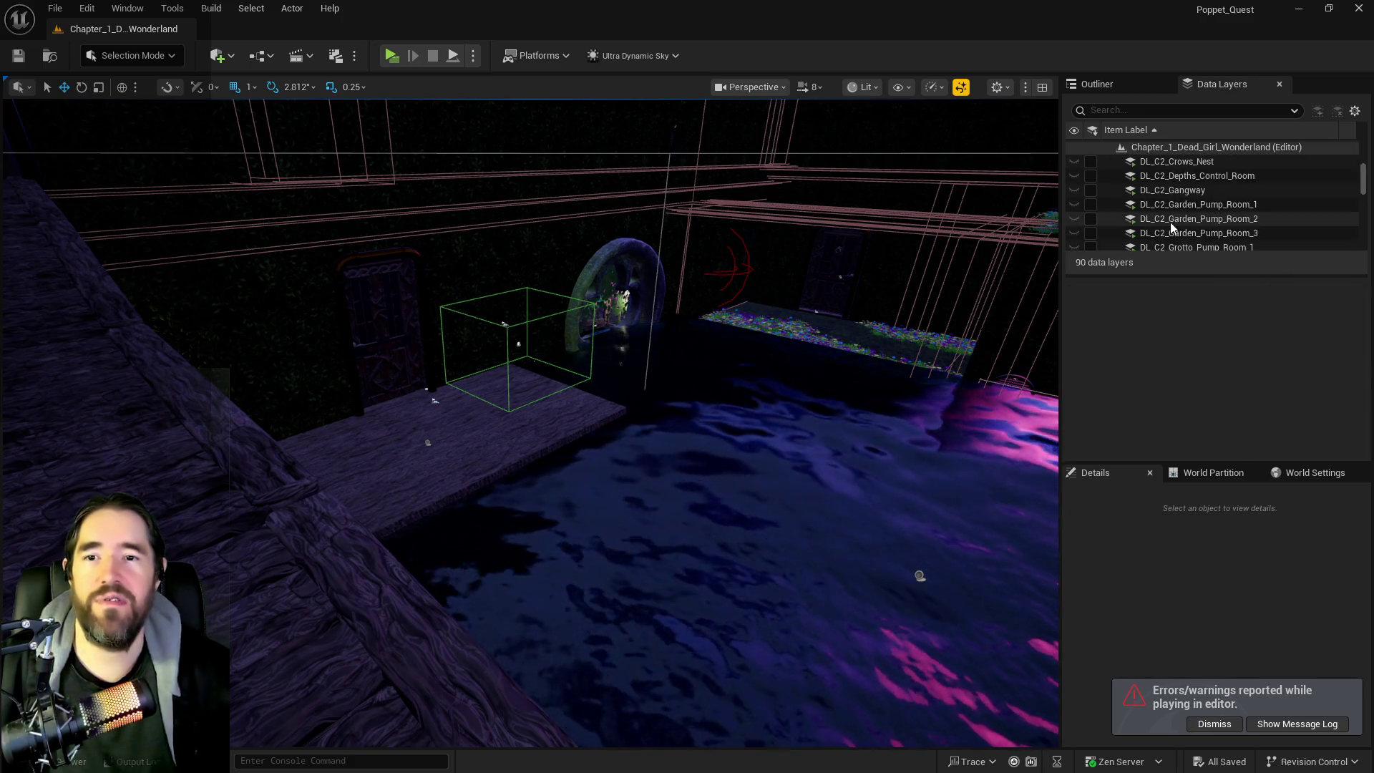
pyautogui.scroll(-5, 1171, 220)
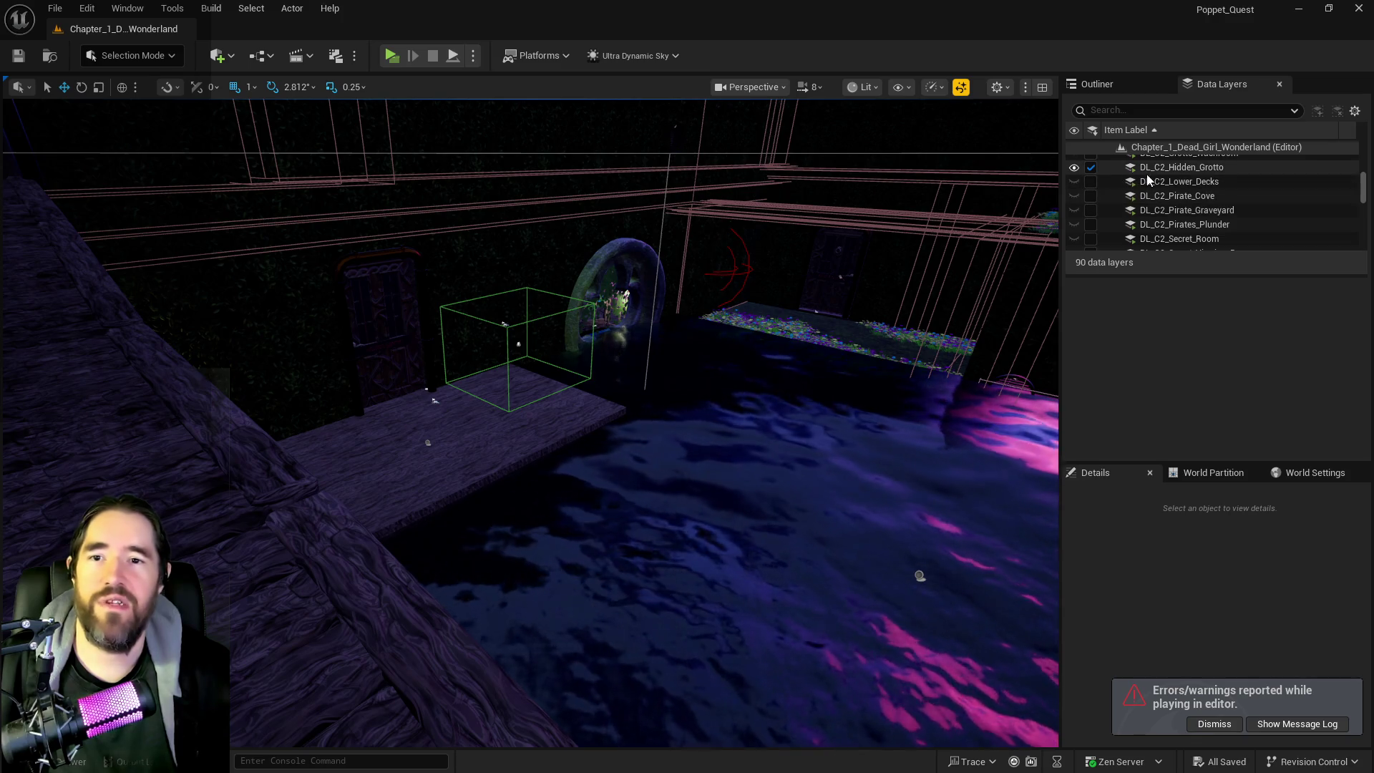
pyautogui.scroll(-5, 1147, 179)
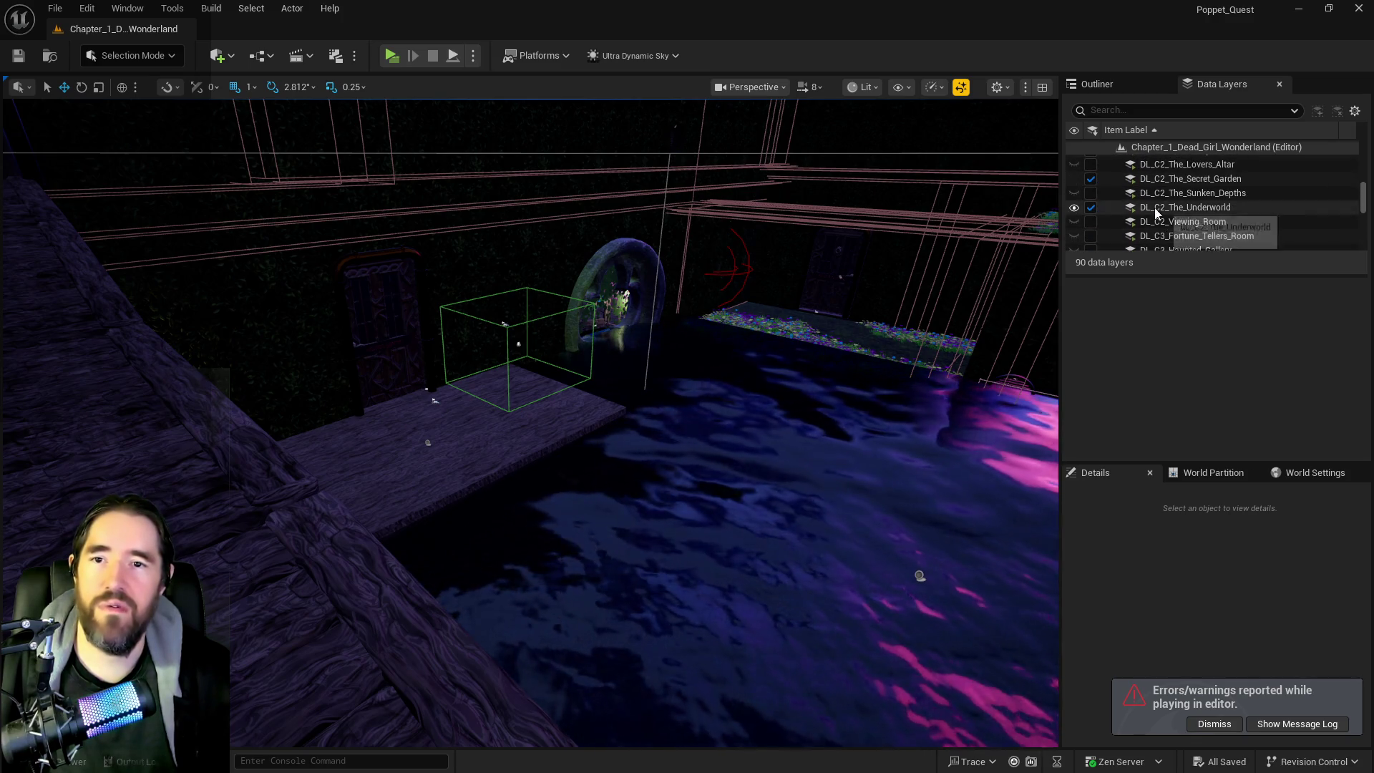
pyautogui.click(1092, 207)
pyautogui.click(1092, 178)
pyautogui.scroll(-10, 1157, 210)
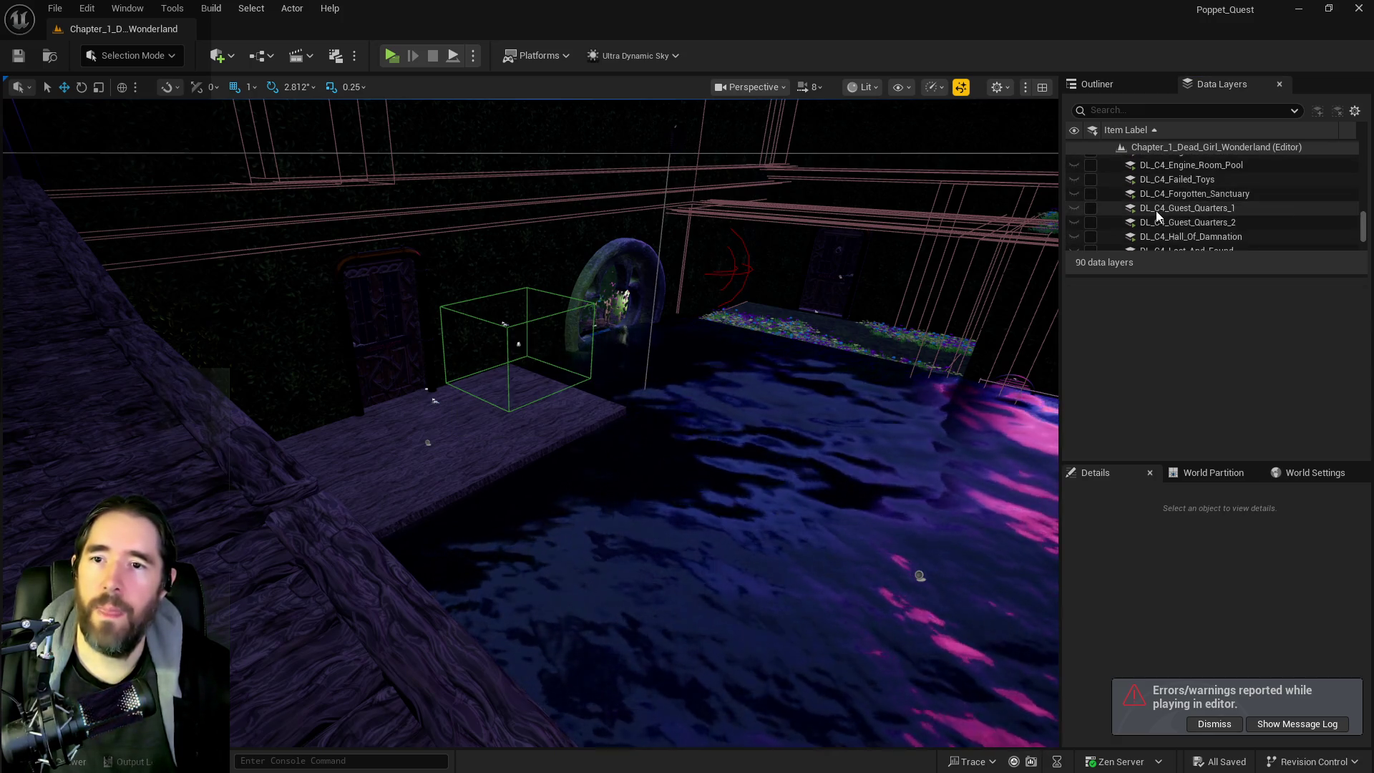
pyautogui.moveTo(877, 374)
pyautogui.mouseDown()
pyautogui.moveTo(859, 315)
pyautogui.moveTo(773, 229)
pyautogui.moveTo(594, 93)
pyautogui.mouseUp()
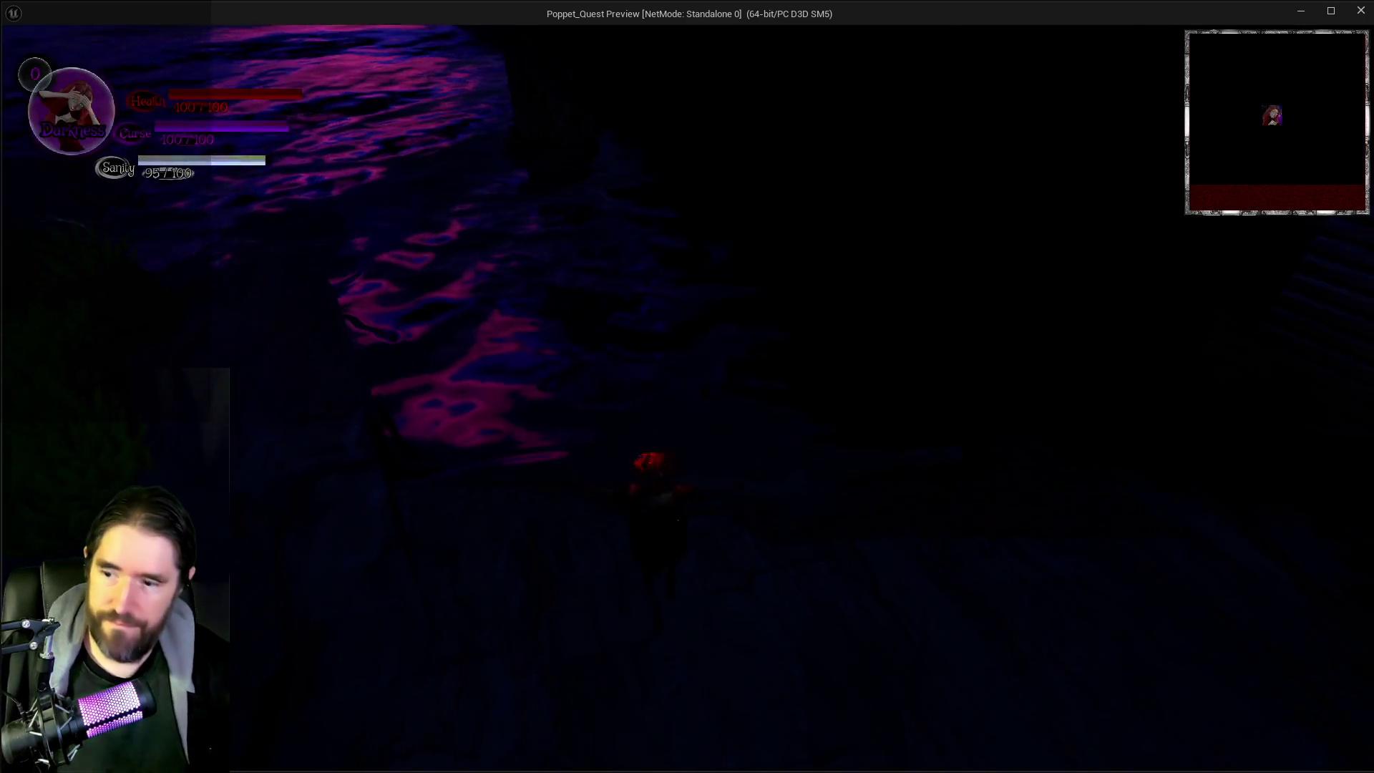
# Step: Open and close the inventory, then glide off the rocky ledge
pyautogui.press('i')
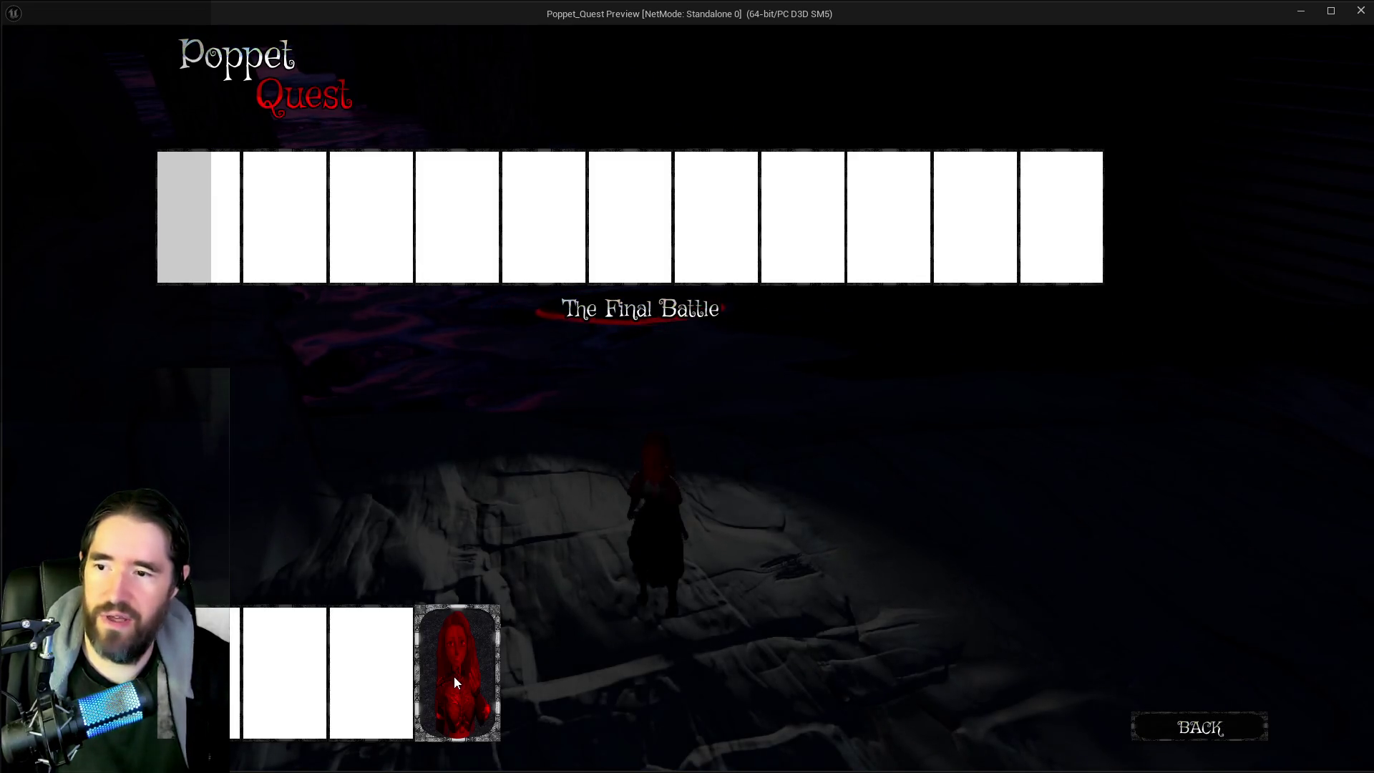
pyautogui.press('i')
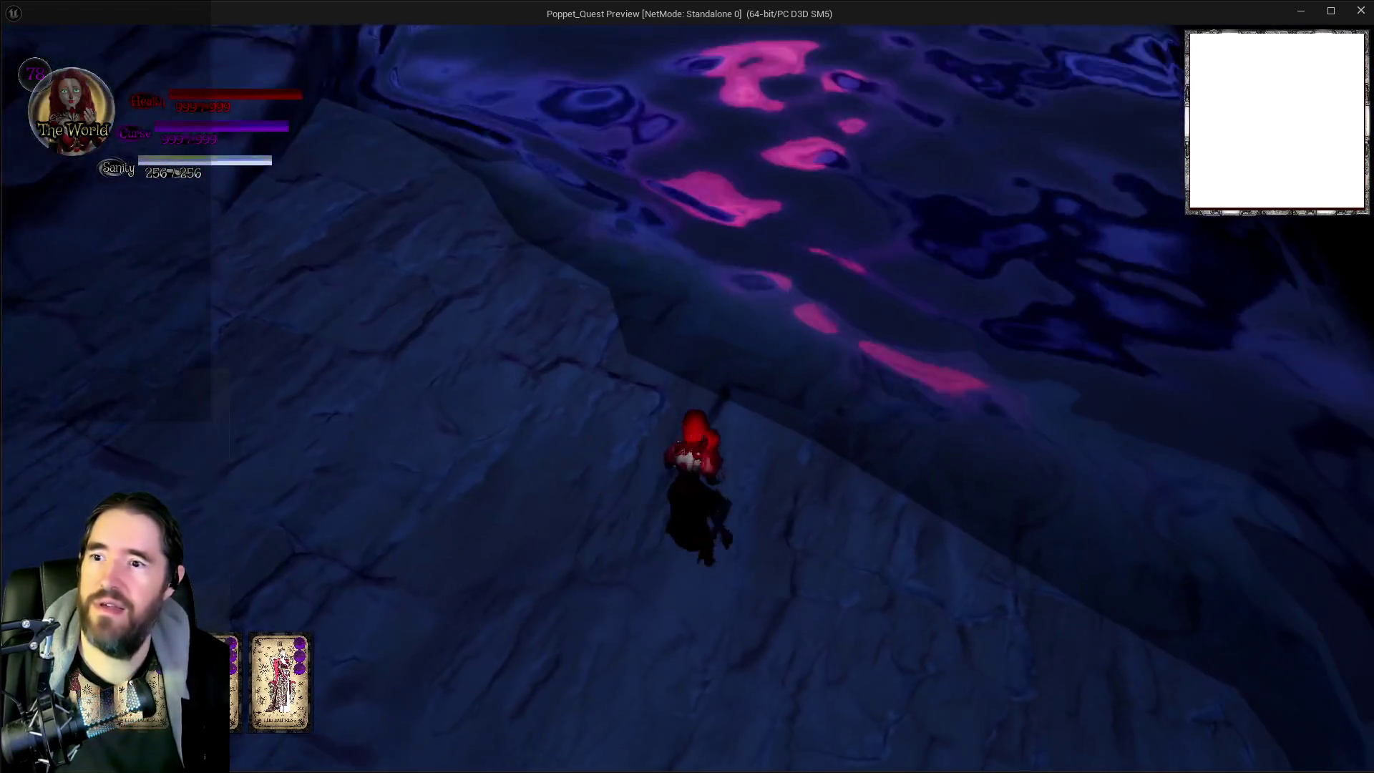
pyautogui.press('space')
# Step: Run through the flooded forest and along the grated walkway, casting spells that spend Curse
pyautogui.press('w')
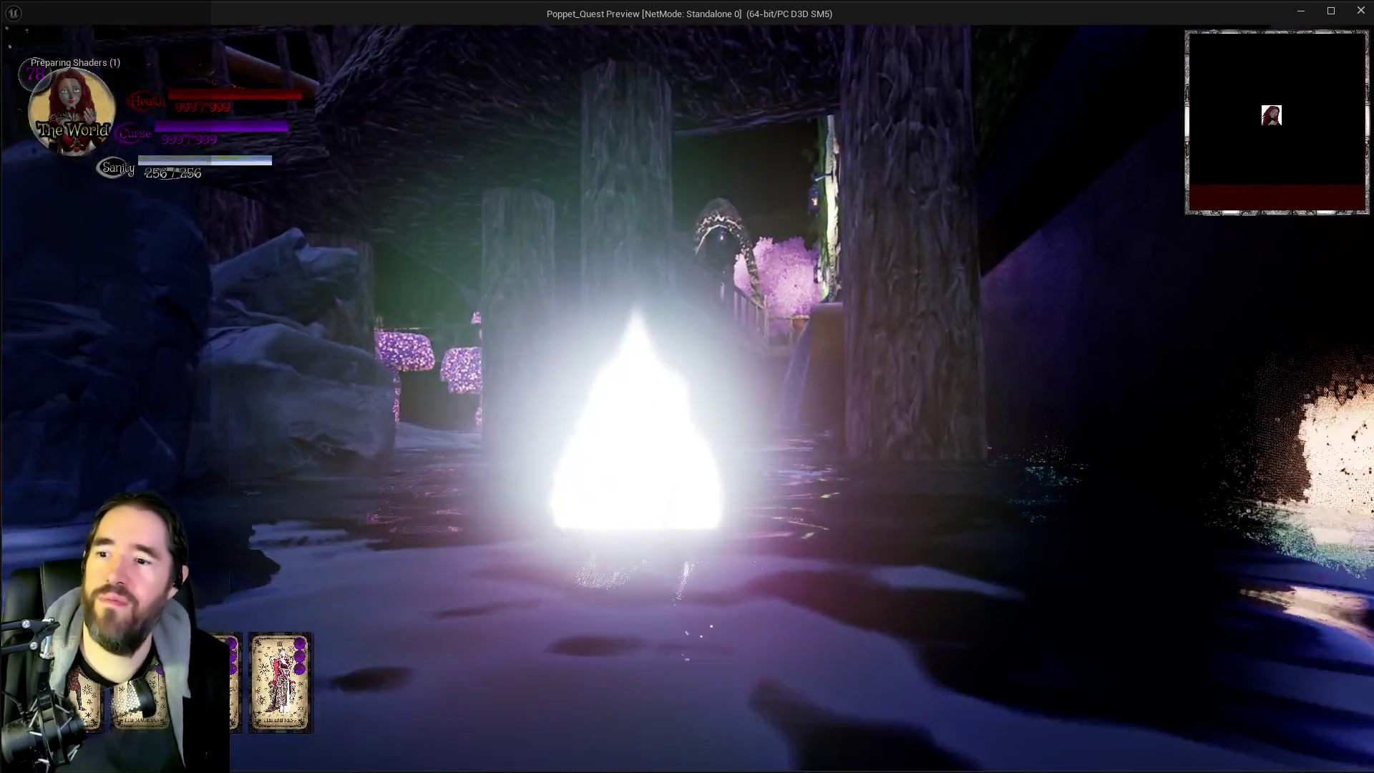
pyautogui.press('w')
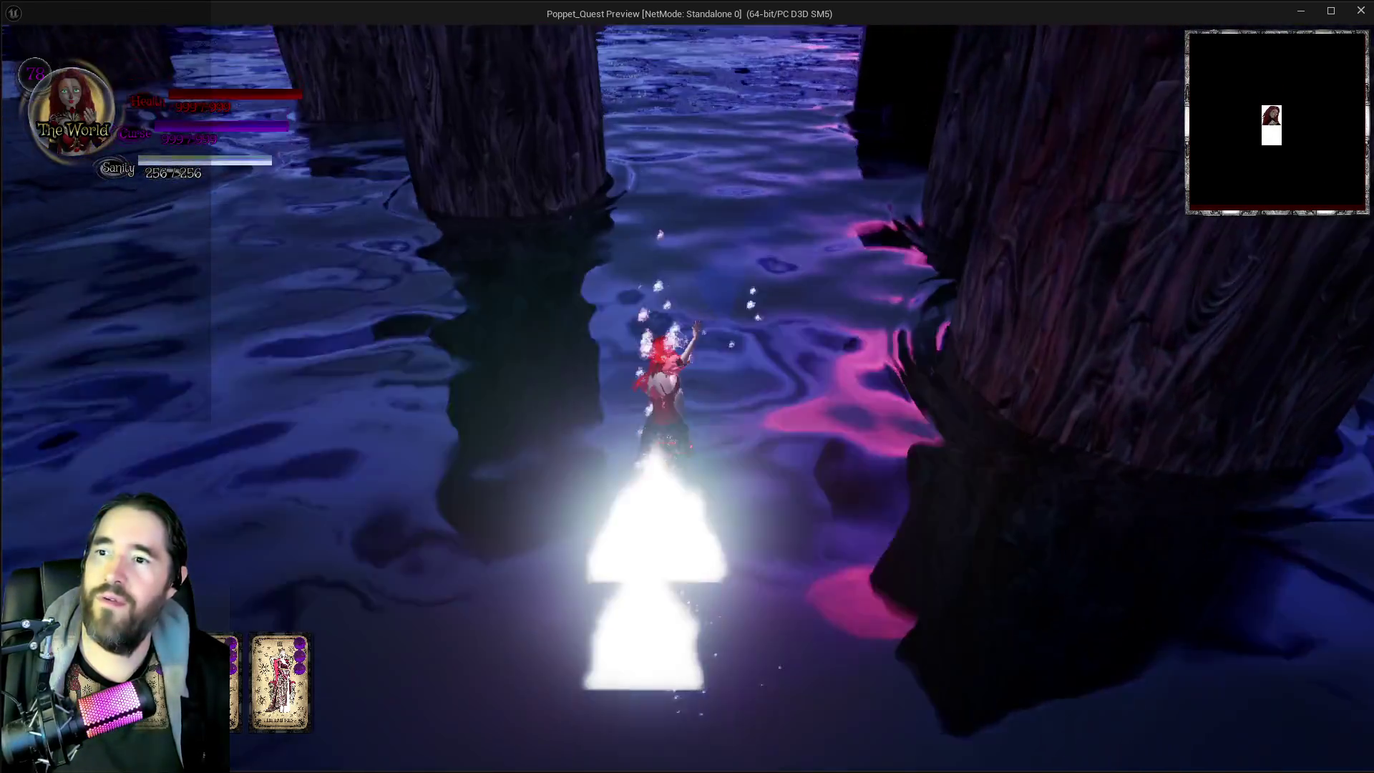
pyautogui.press('w')
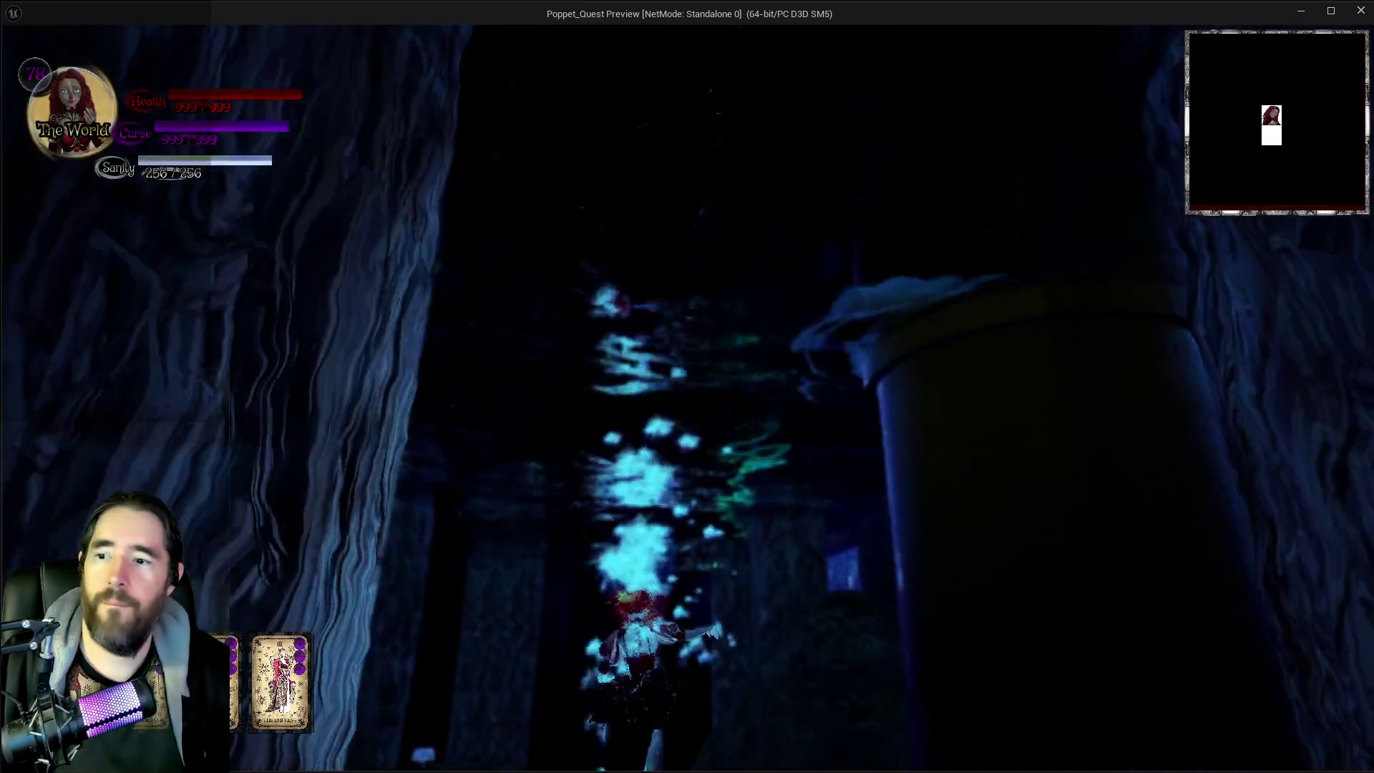
pyautogui.press('w')
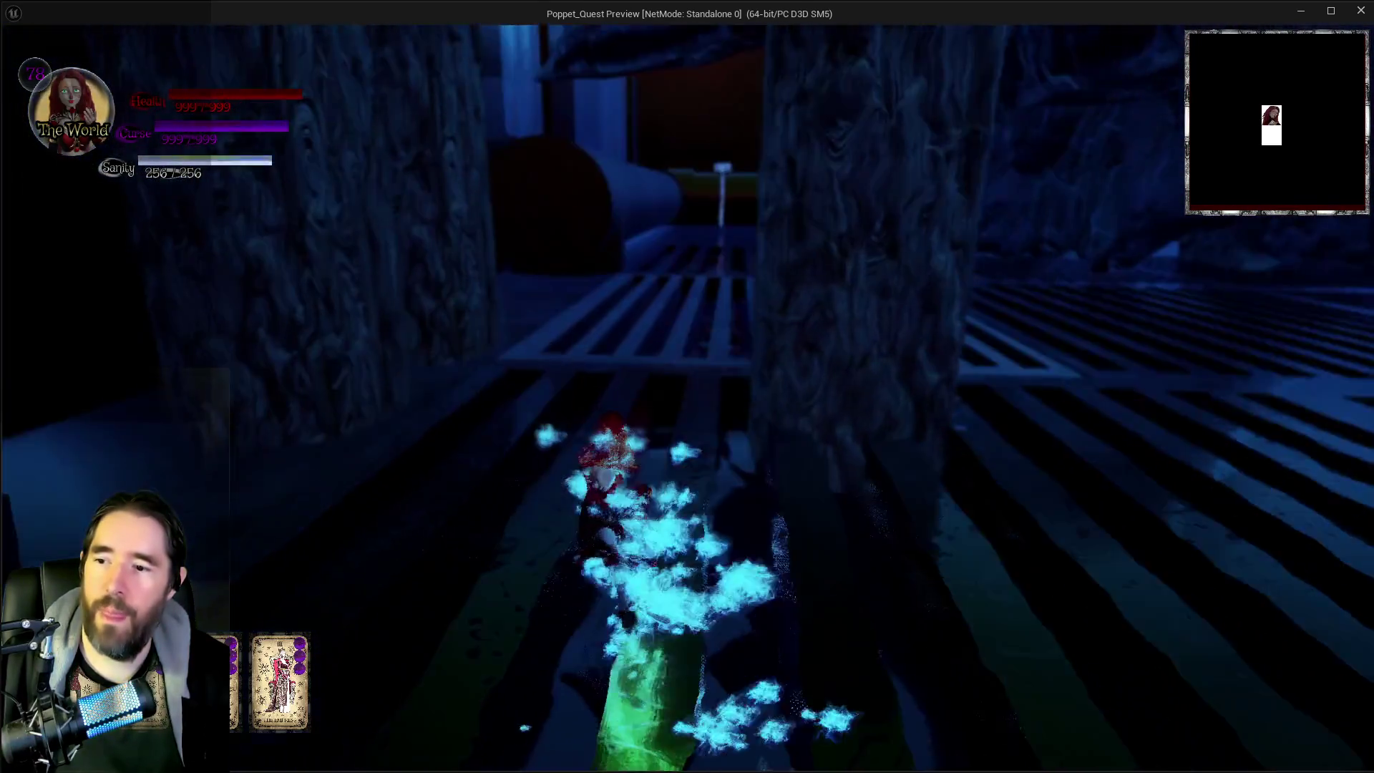
pyautogui.press('w')
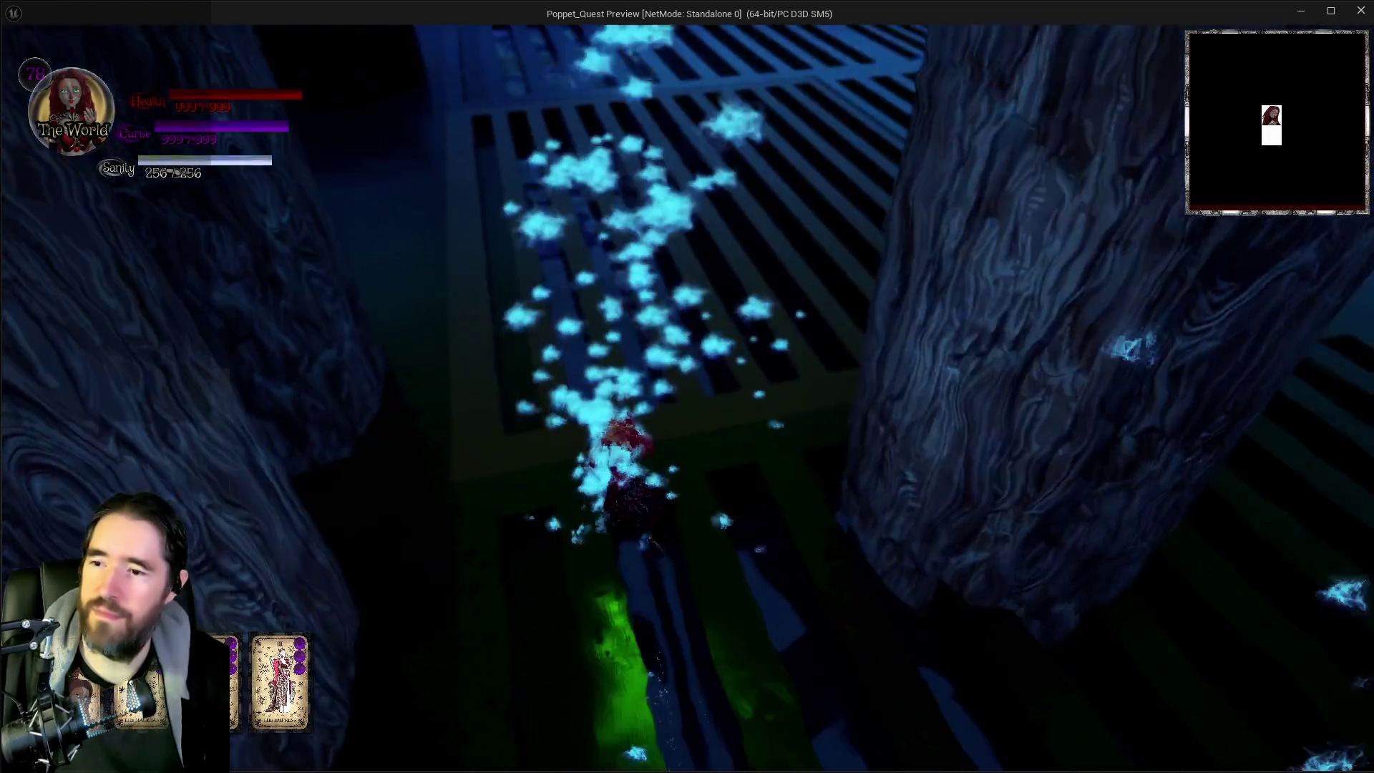
pyautogui.press('w')
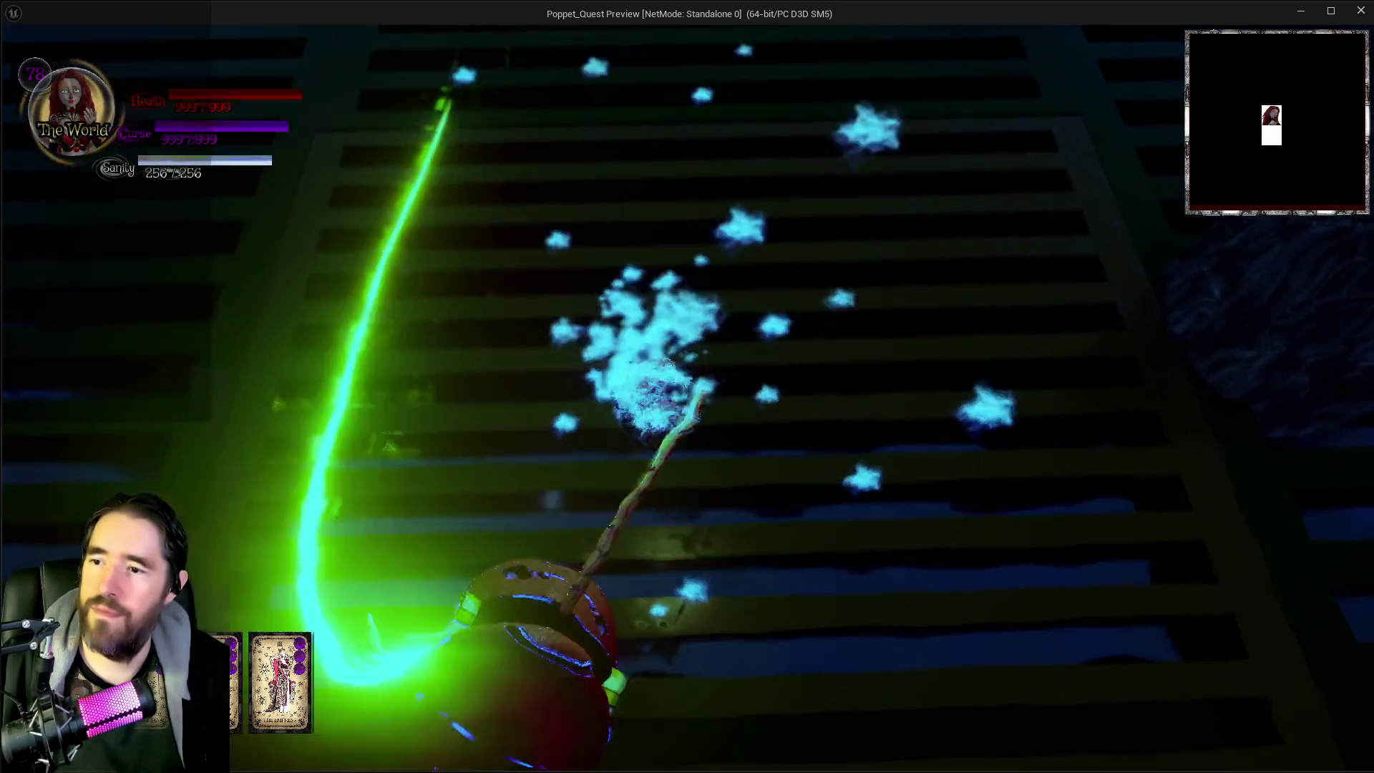
pyautogui.press('w')
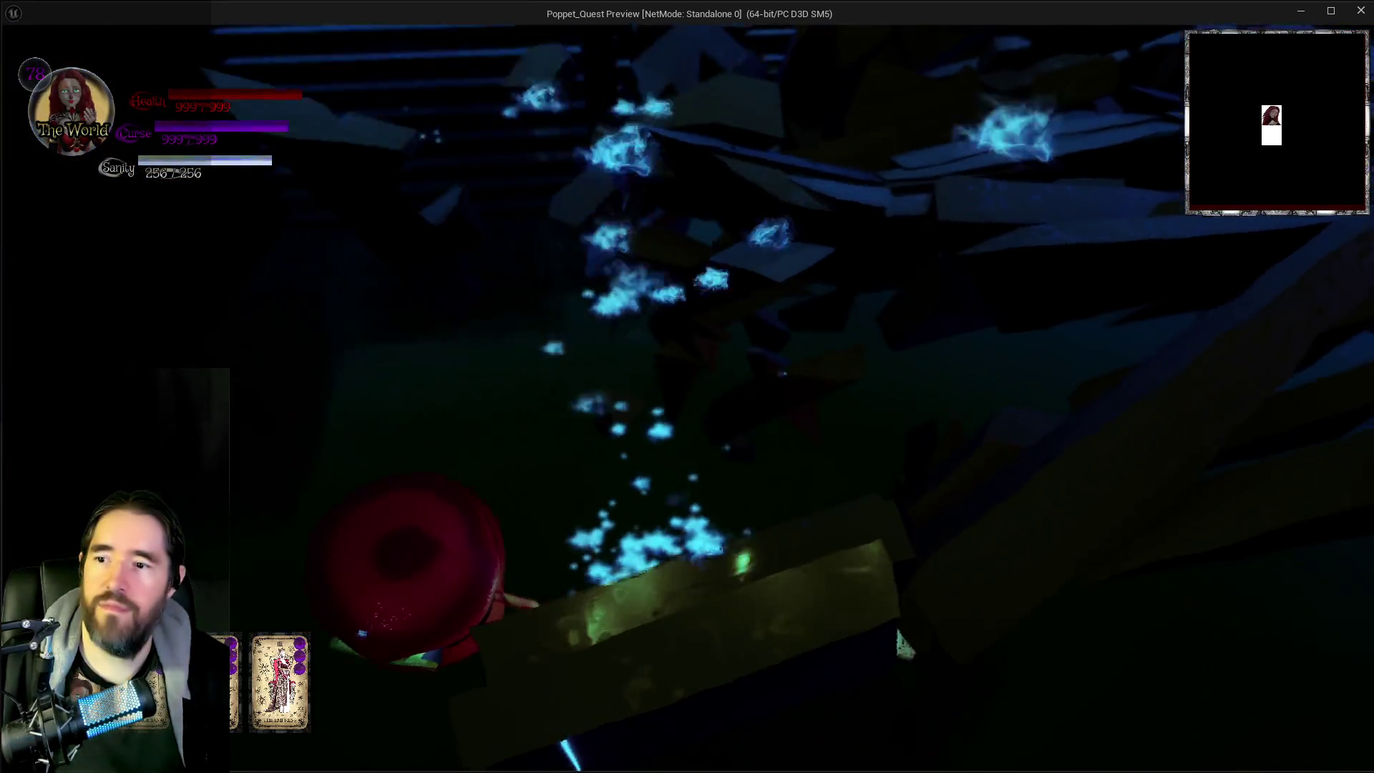
pyautogui.press('w')
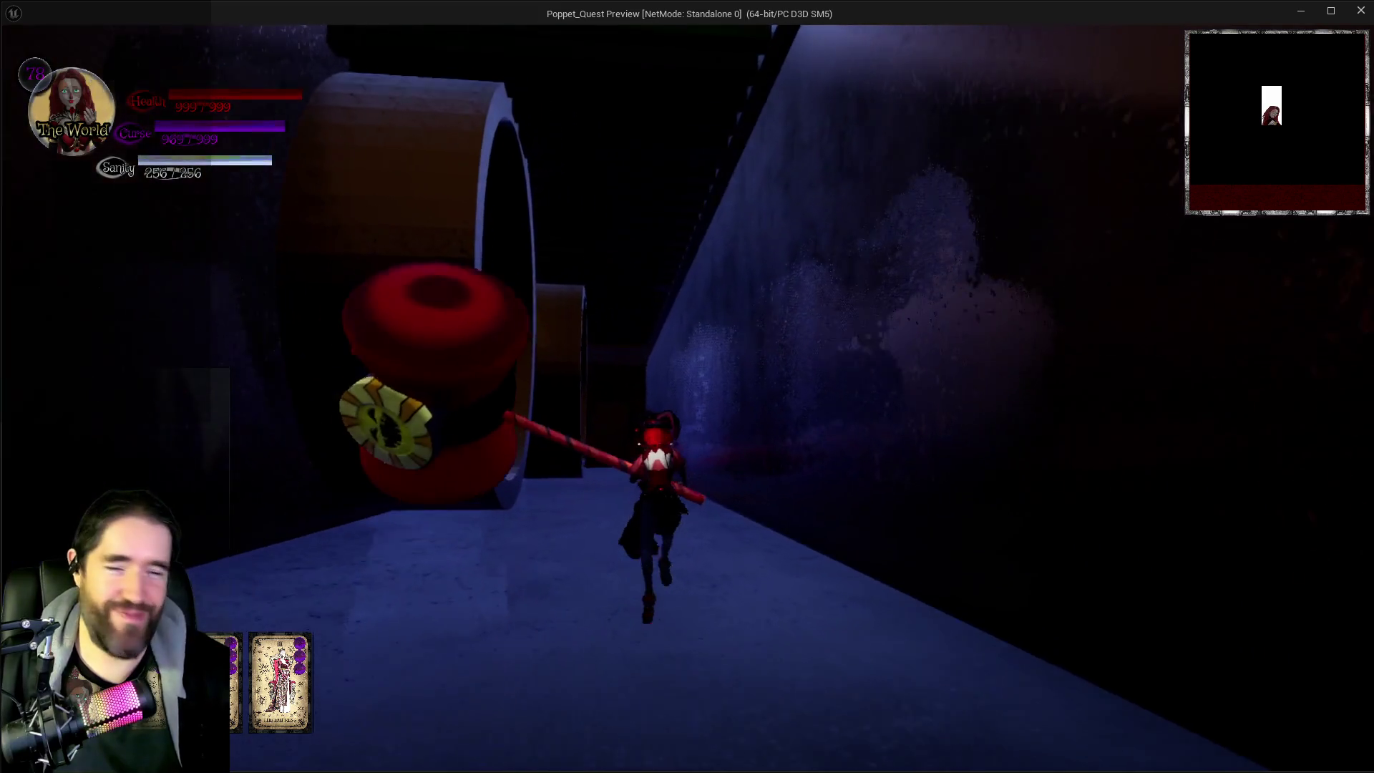
pyautogui.press('q')
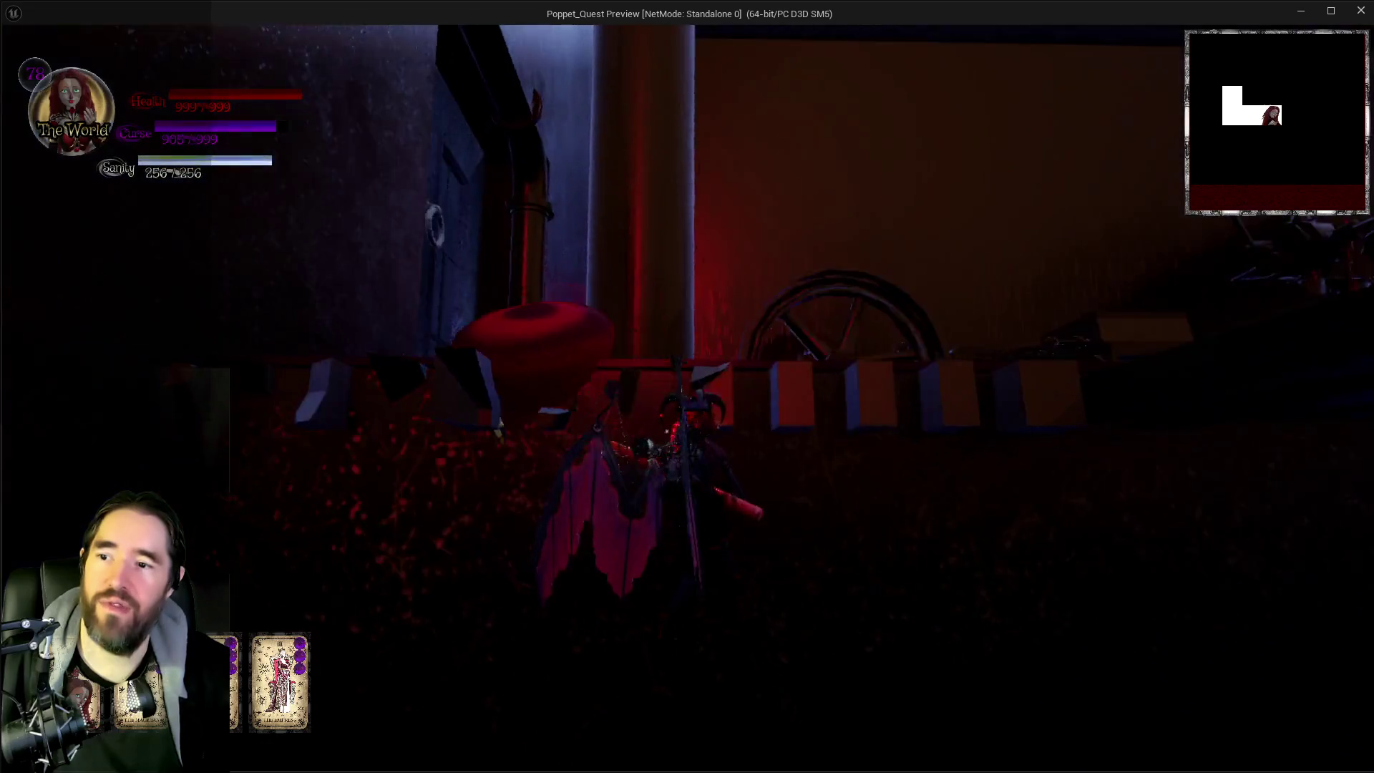
# Step: Equip The Chariot, then the Death card from the tarot menu, and return to the editor
pyautogui.press('Tab')
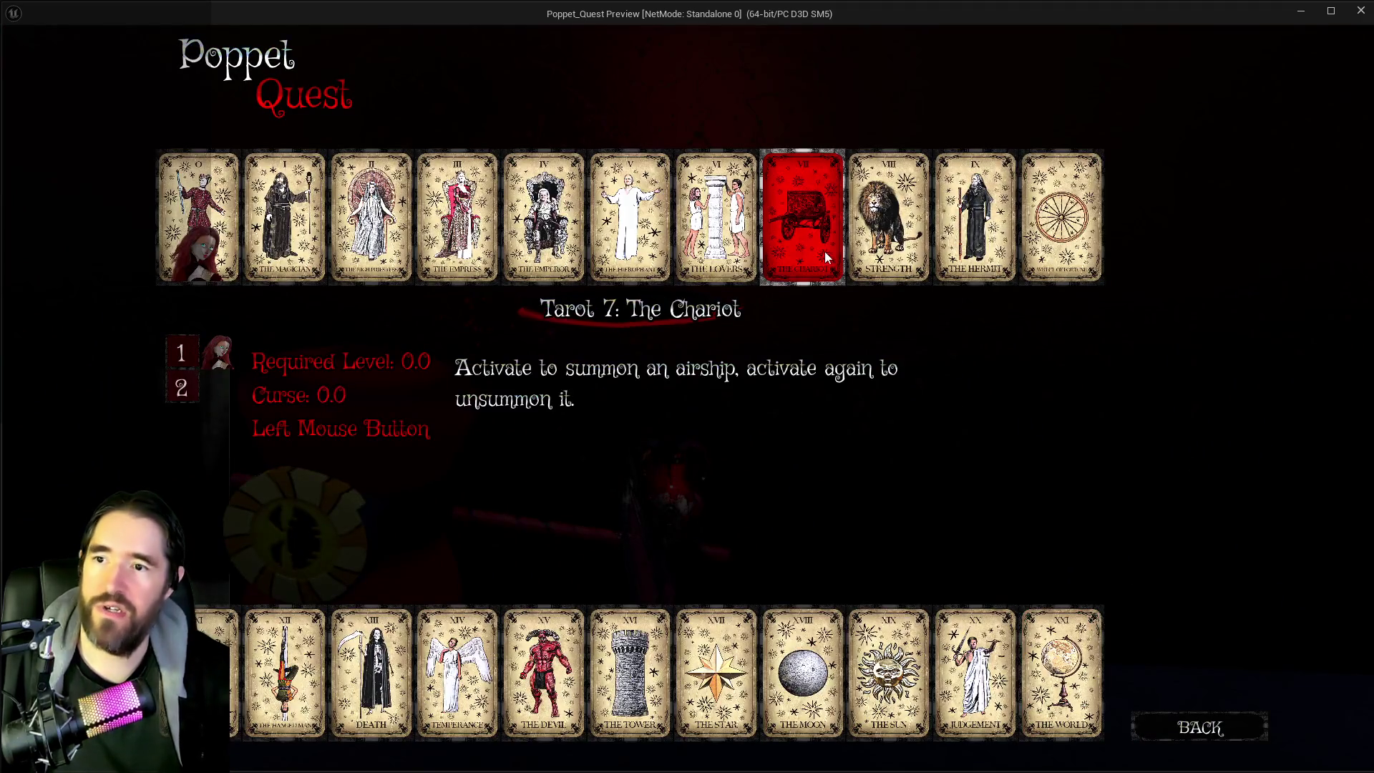
pyautogui.click(825, 257)
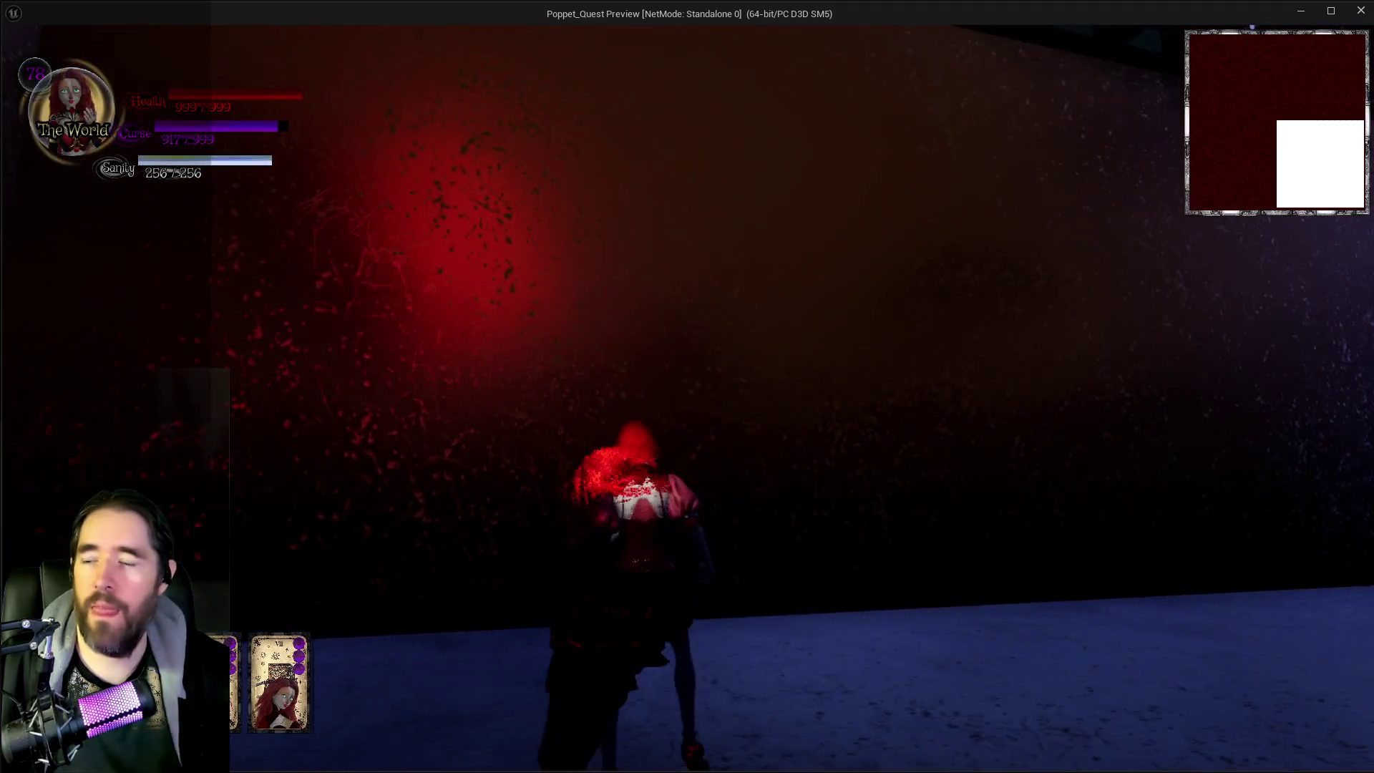
pyautogui.press('Tab')
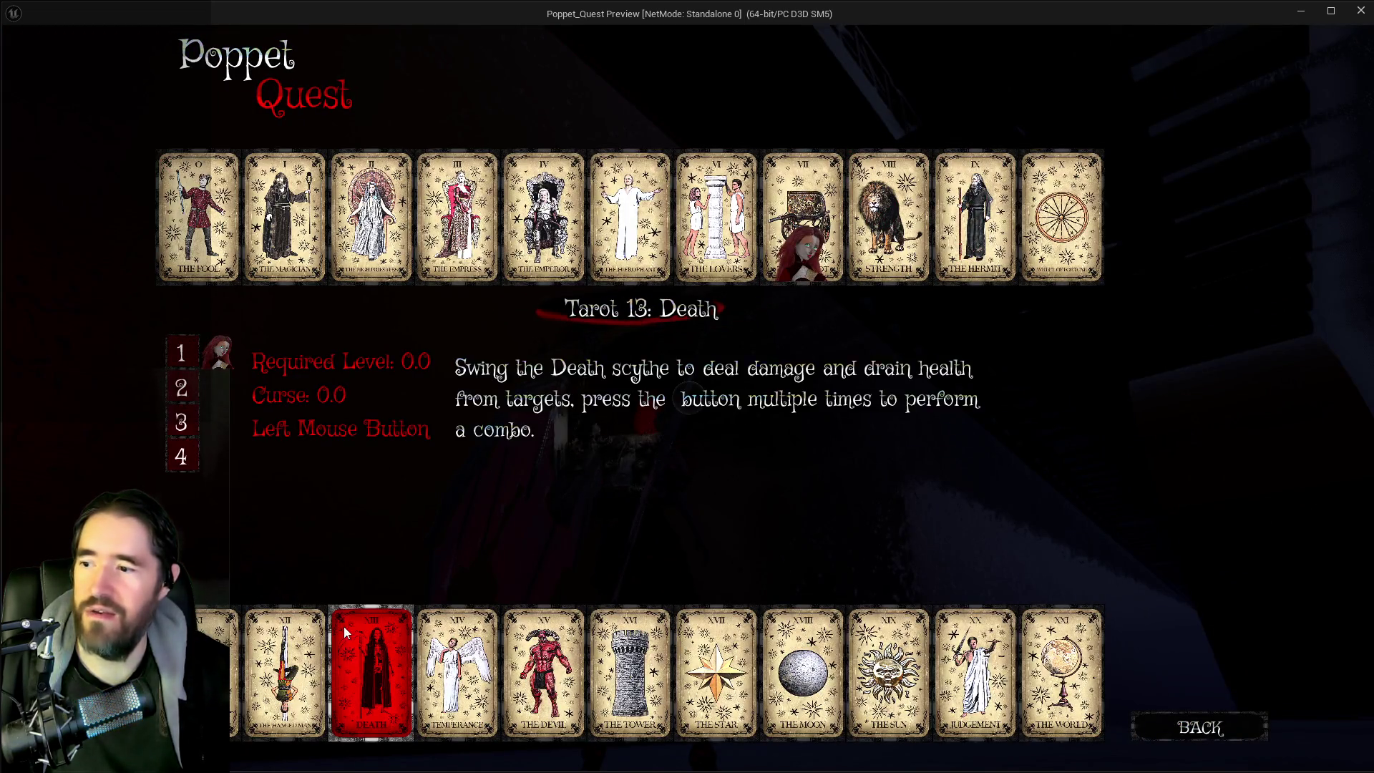
pyautogui.click(350, 659)
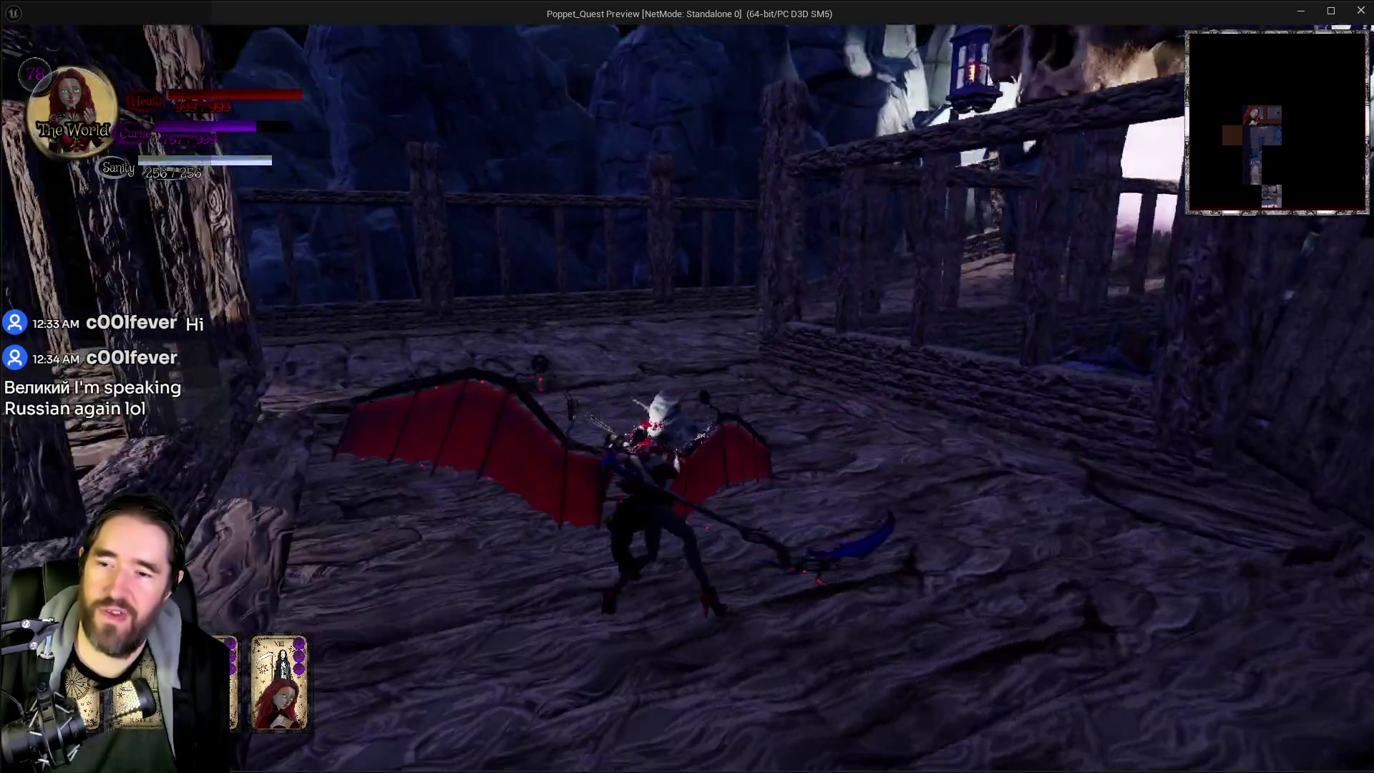
pyautogui.hotkey('alt', 'Tab')
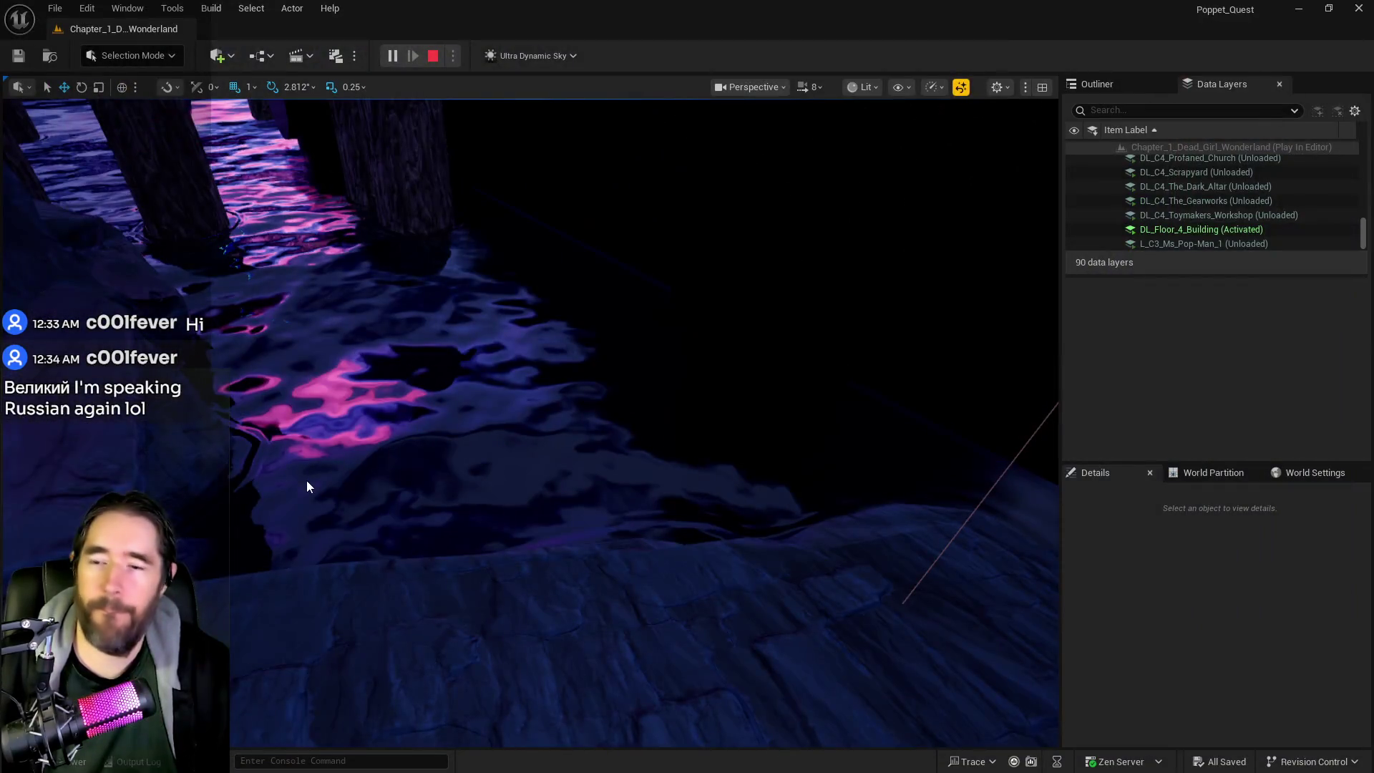
# Step: Stop the play session and fly the viewport over the wooden bridge into the building
pyautogui.press('Escape')
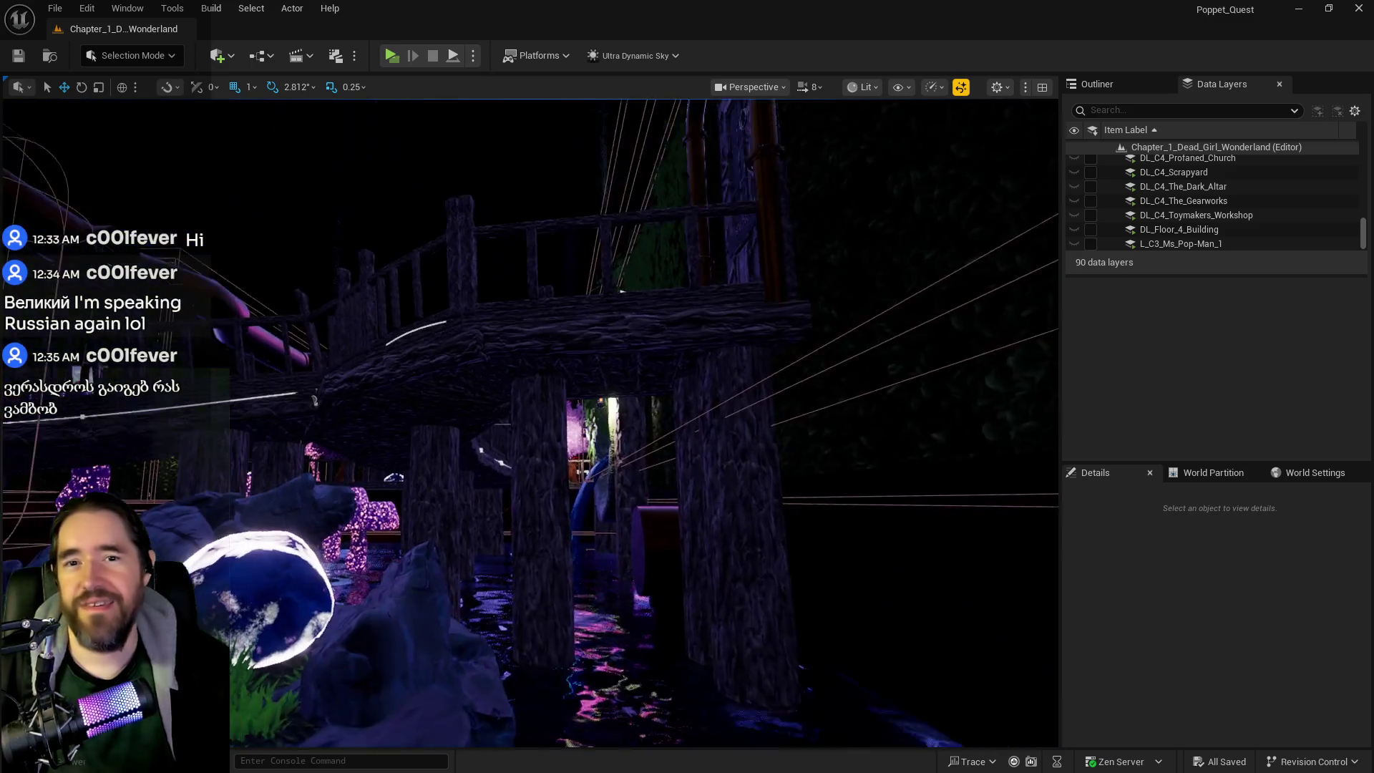
pyautogui.moveTo(576, 496); pyautogui.dragTo(576, 495)
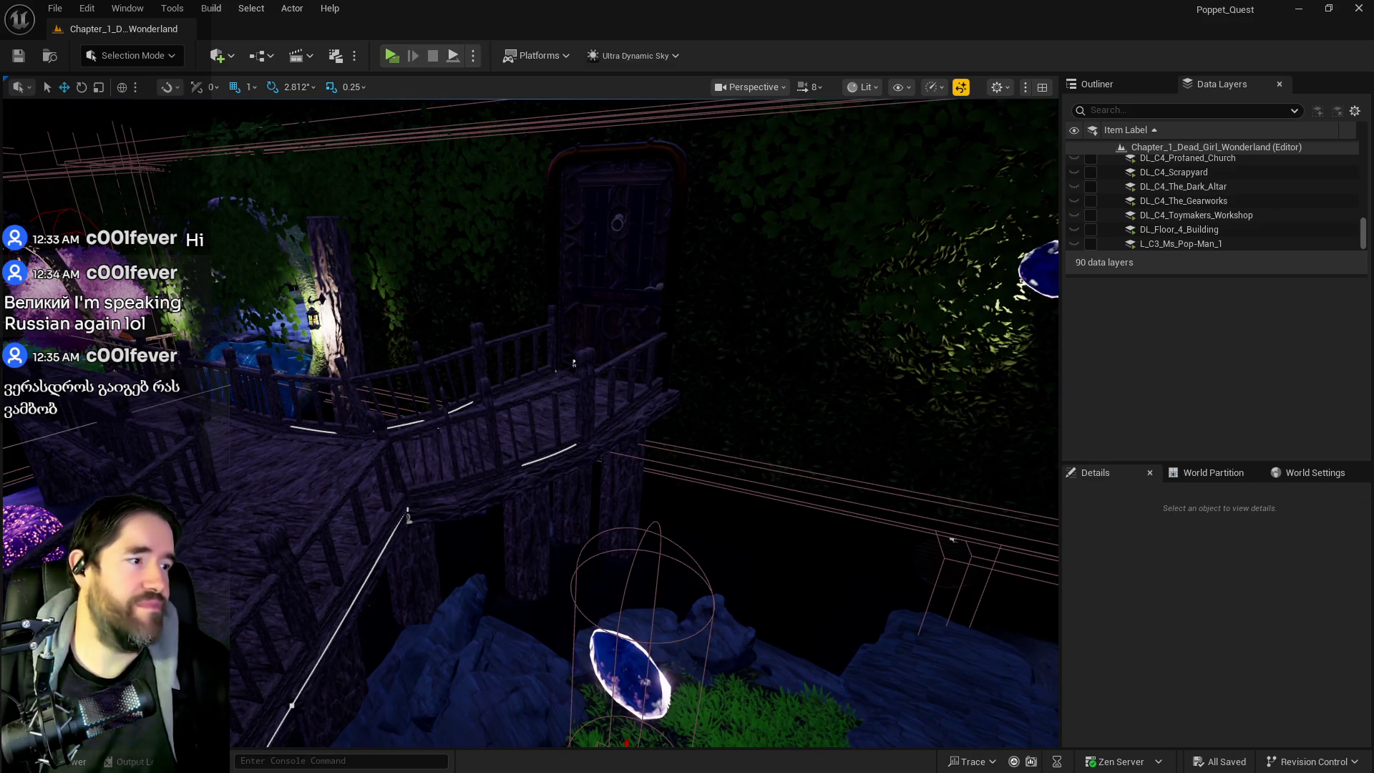
pyautogui.moveTo(844, 468); pyautogui.dragTo(844, 468)
pyautogui.moveTo(730, 454); pyautogui.dragTo(731, 454)
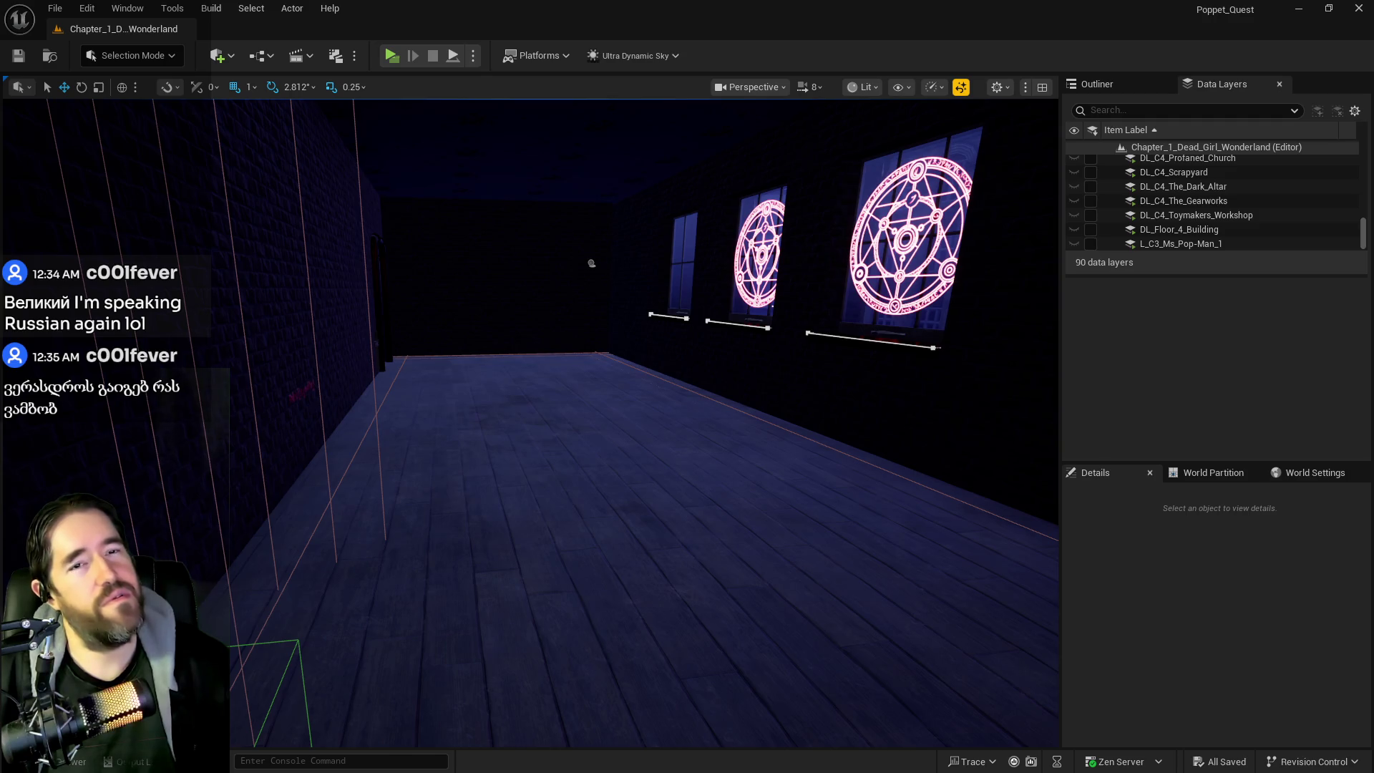
# Step: Bring the BP_Poppet Blueprint editor over the level view and maximize it
pyautogui.moveTo(1373, 211)
pyautogui.mouseDown()
pyautogui.moveTo(907, 207)
pyautogui.moveTo(1108, 243)
pyautogui.moveTo(1373, 251)
pyautogui.mouseUp()
pyautogui.moveTo(1373, 197); pyautogui.dragTo(810, 196)
pyautogui.doubleClick(810, 196)
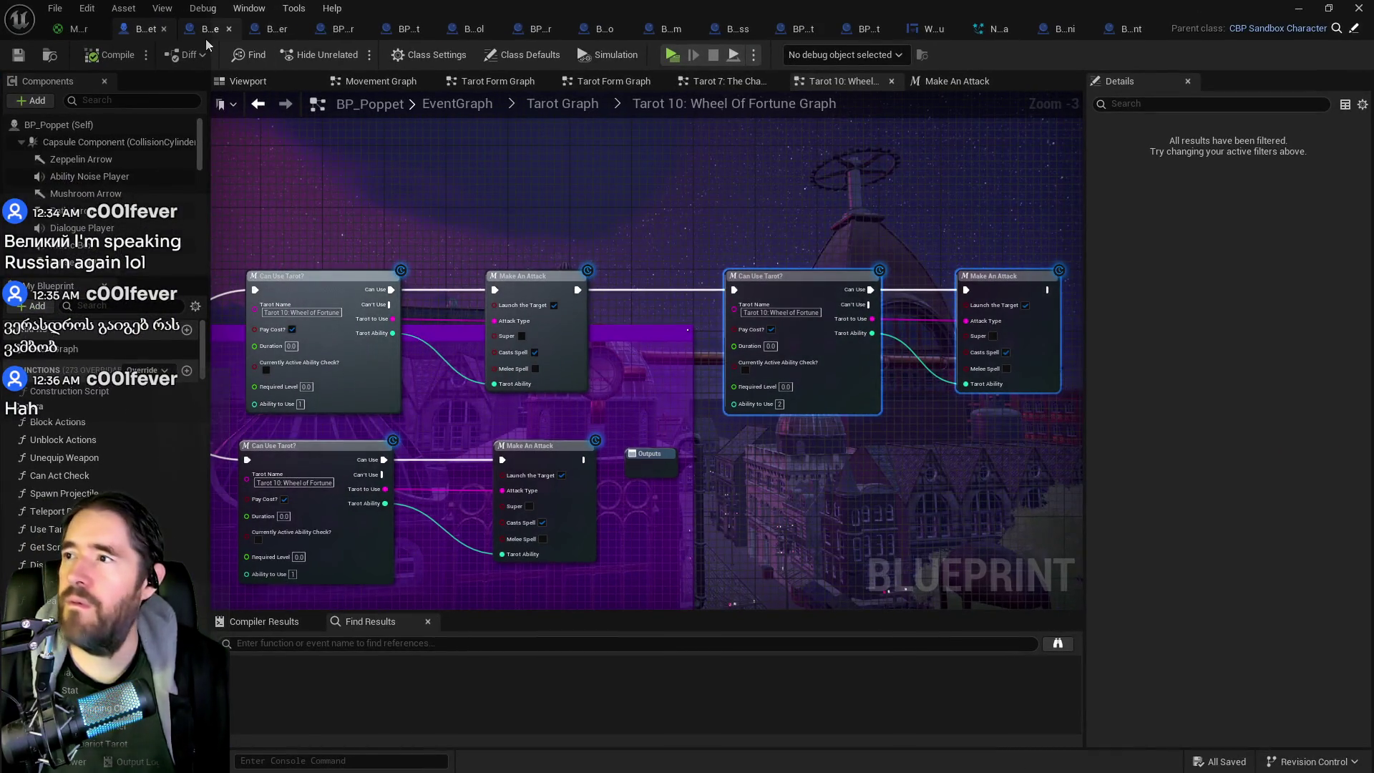
# Step: Zoom out the Wheel Of Fortune graph and switch from the Blueprint editor back to the level
pyautogui.scroll(-2, 484, 228)
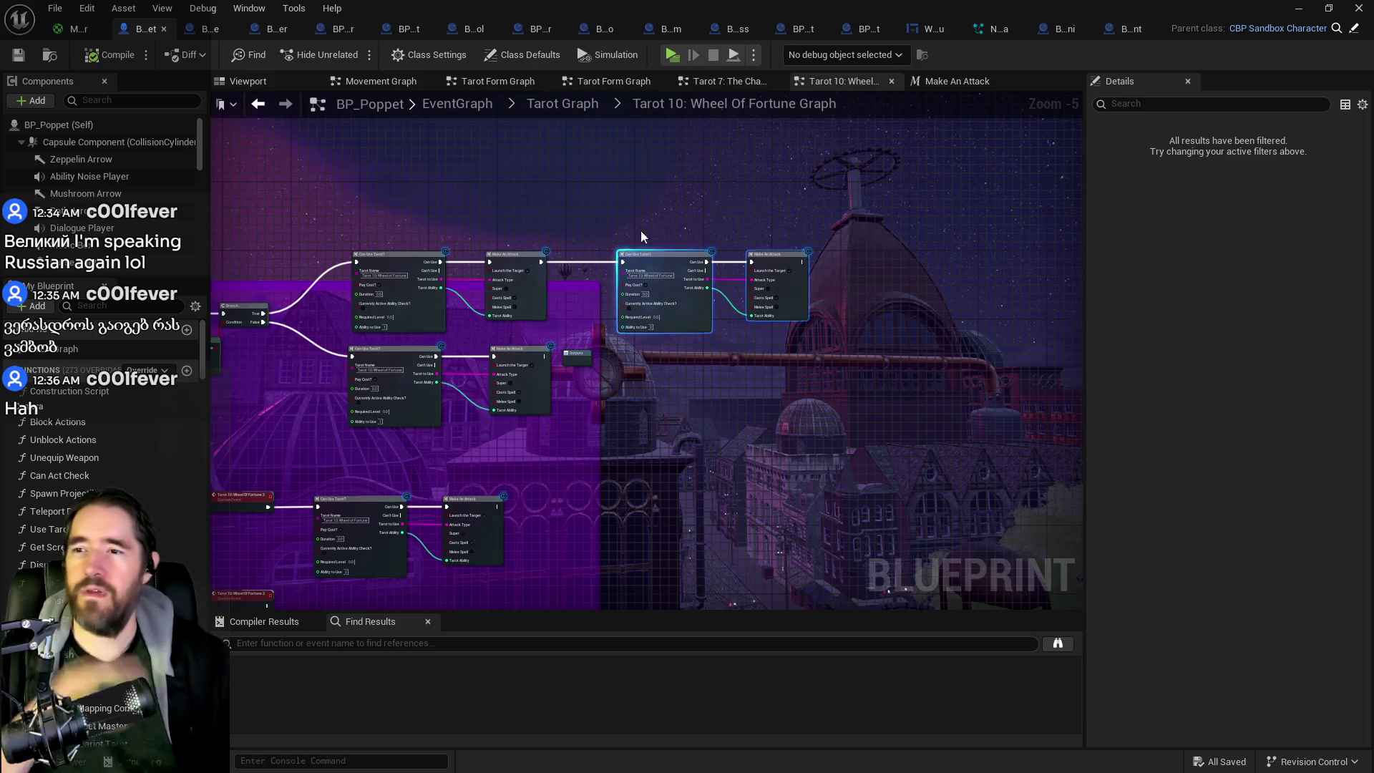
pyautogui.hotkey('alt', 'Tab')
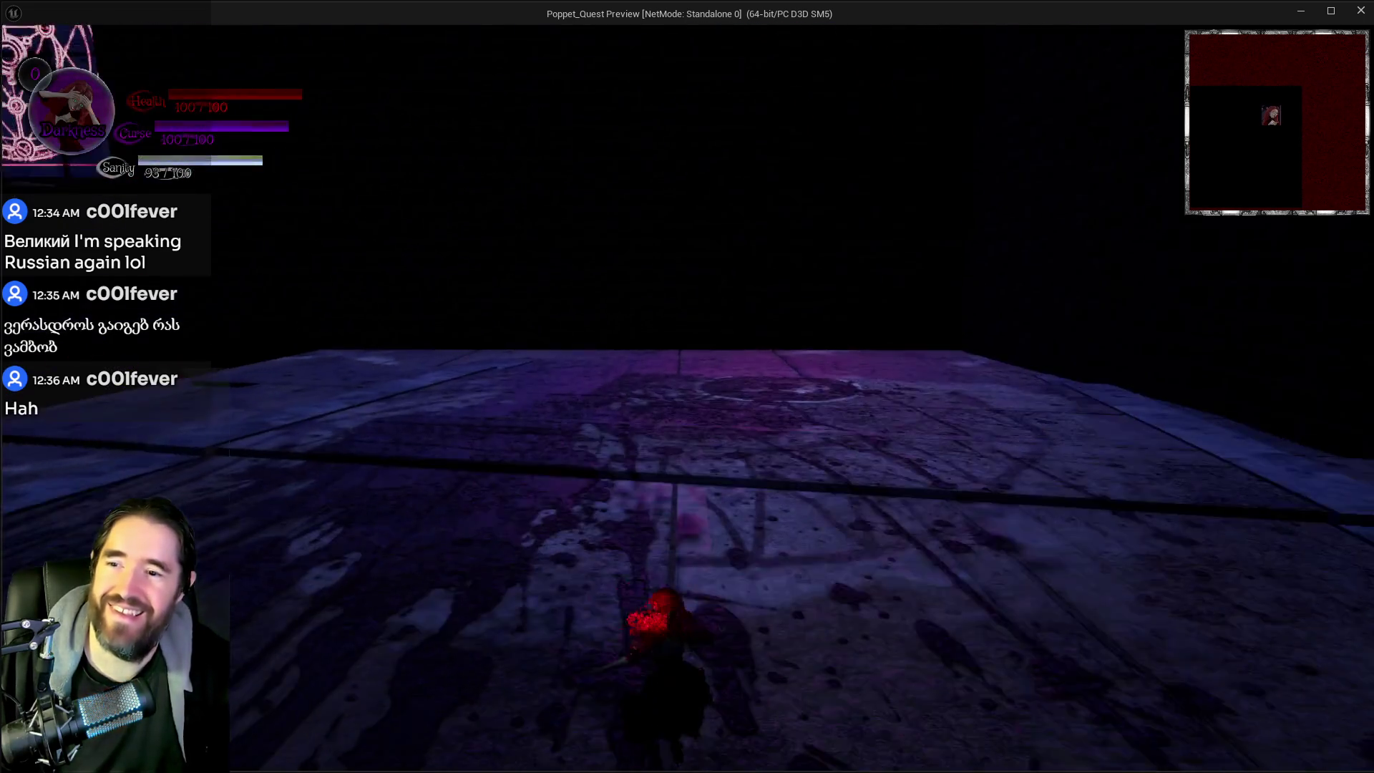
# Step: Equip the Wheel of Fortune card from the tarot menu while running through the circus courtyard
pyautogui.press('Tab')
pyautogui.press('Tab')
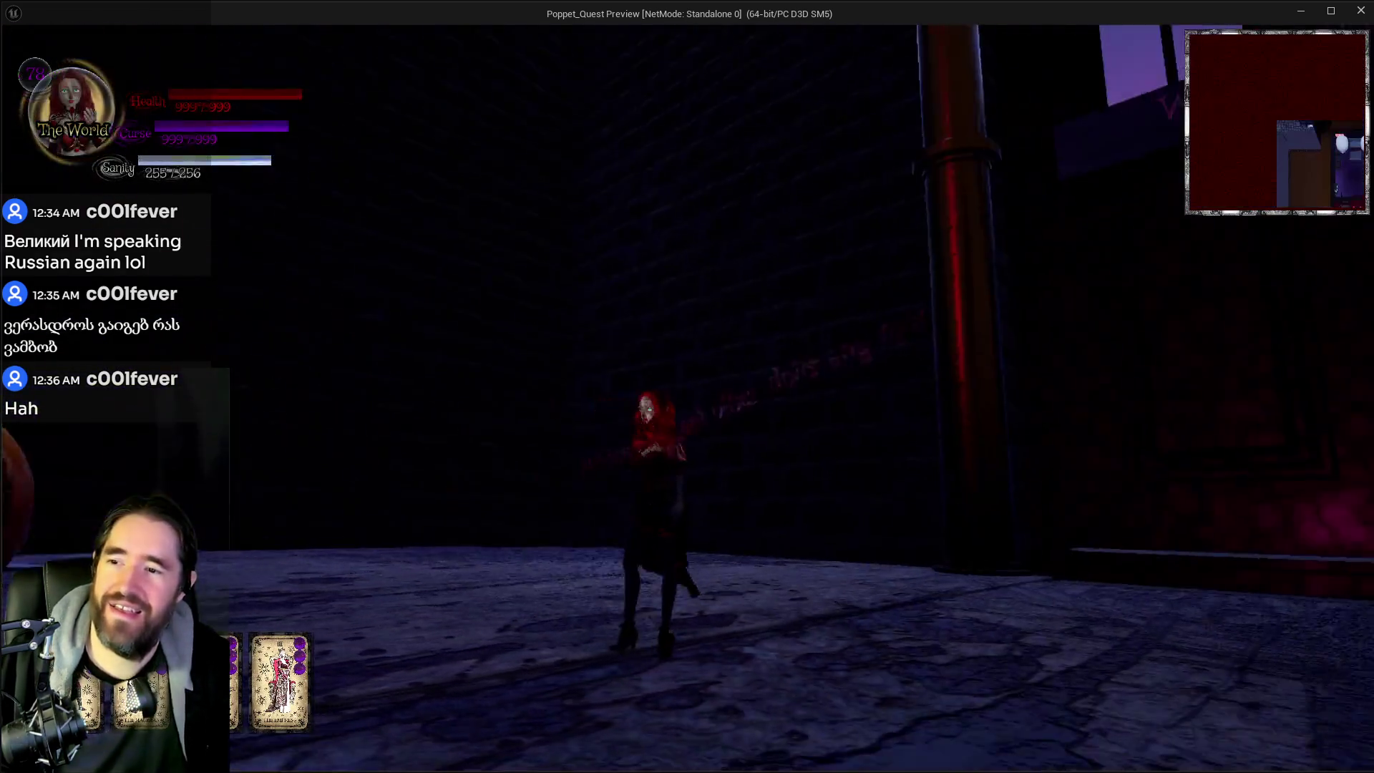
pyautogui.press('w')
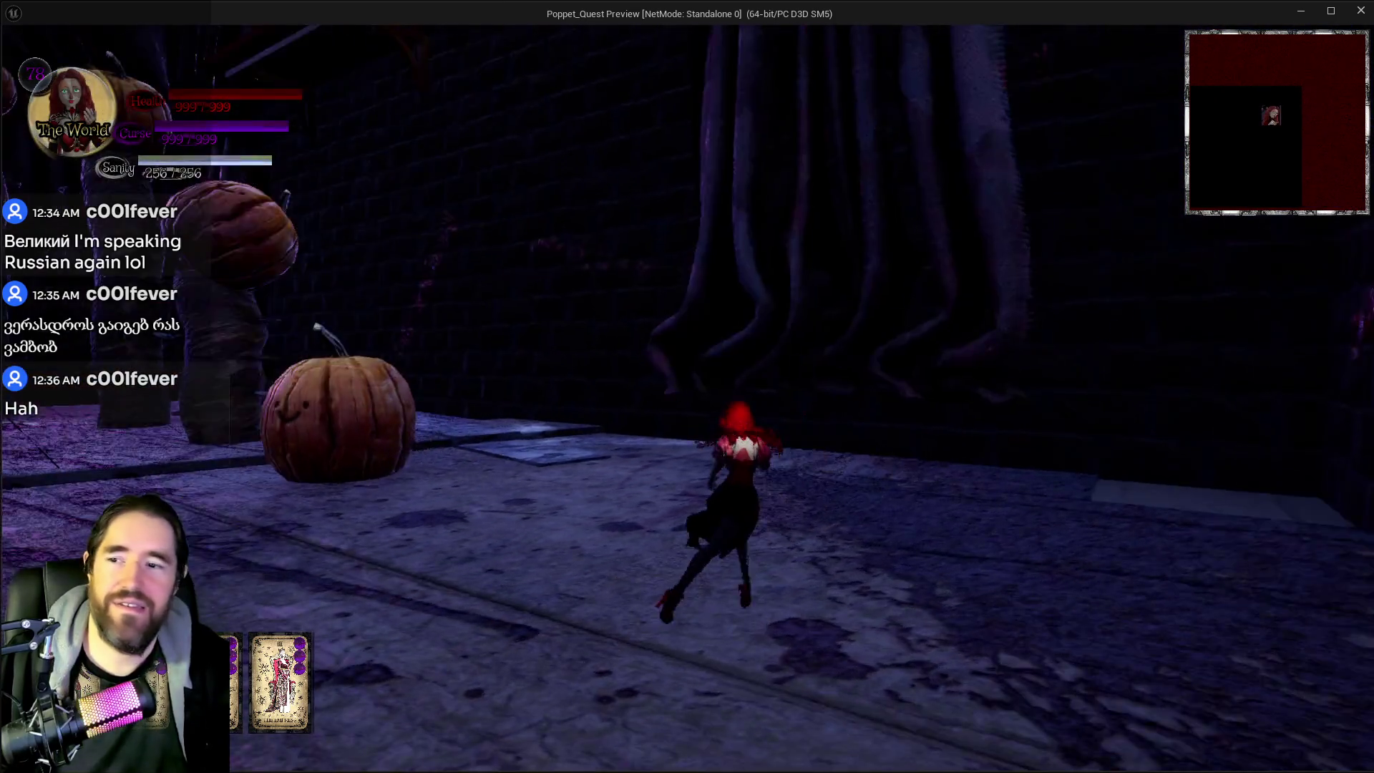
pyautogui.press('w')
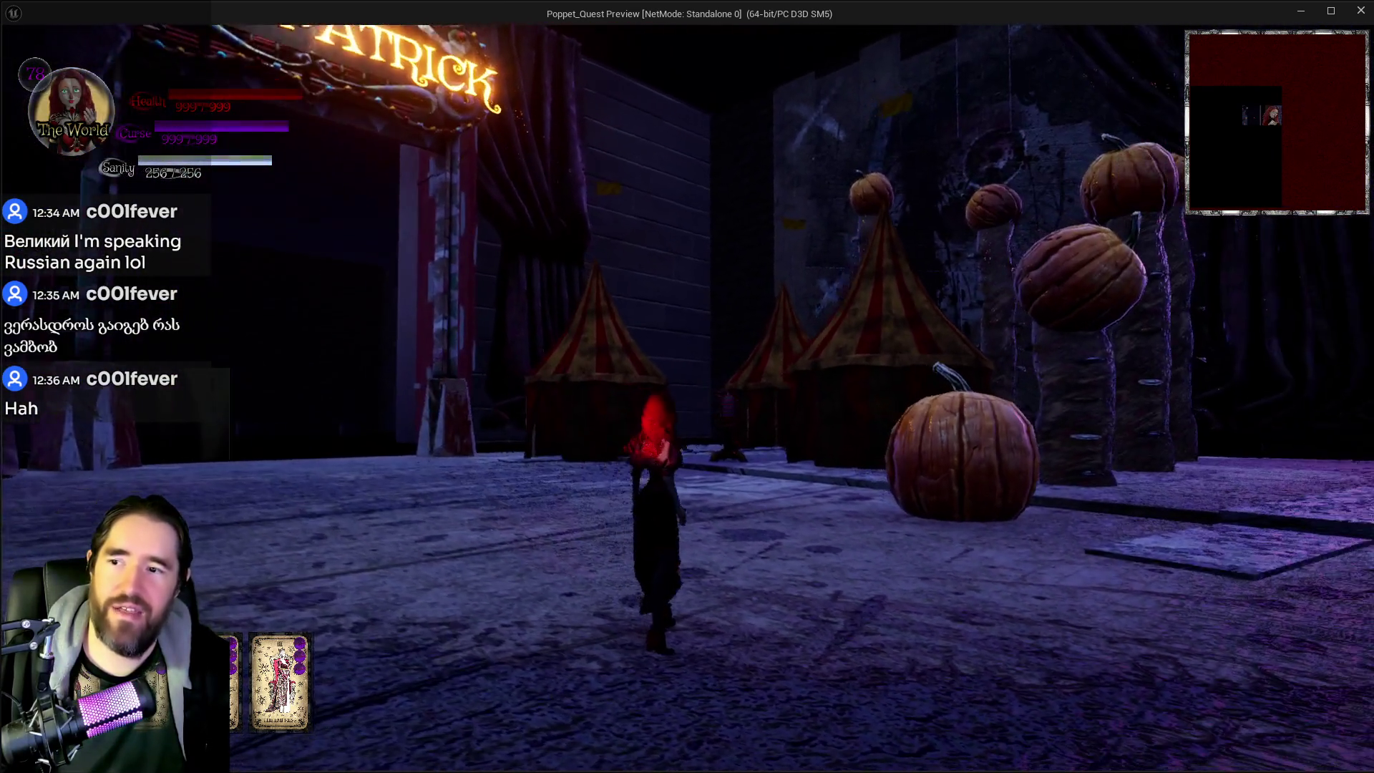
pyautogui.press('Tab')
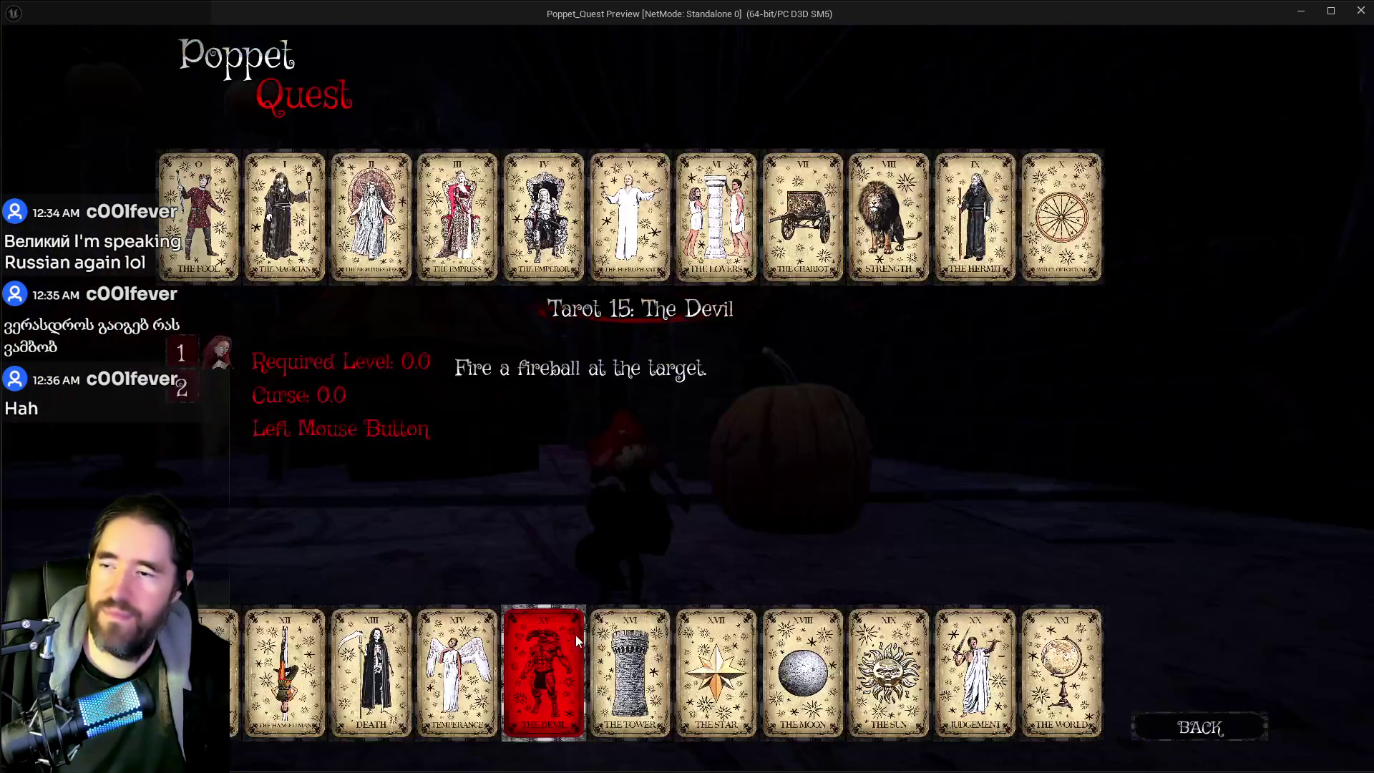
pyautogui.click(1106, 249)
pyautogui.press('Tab')
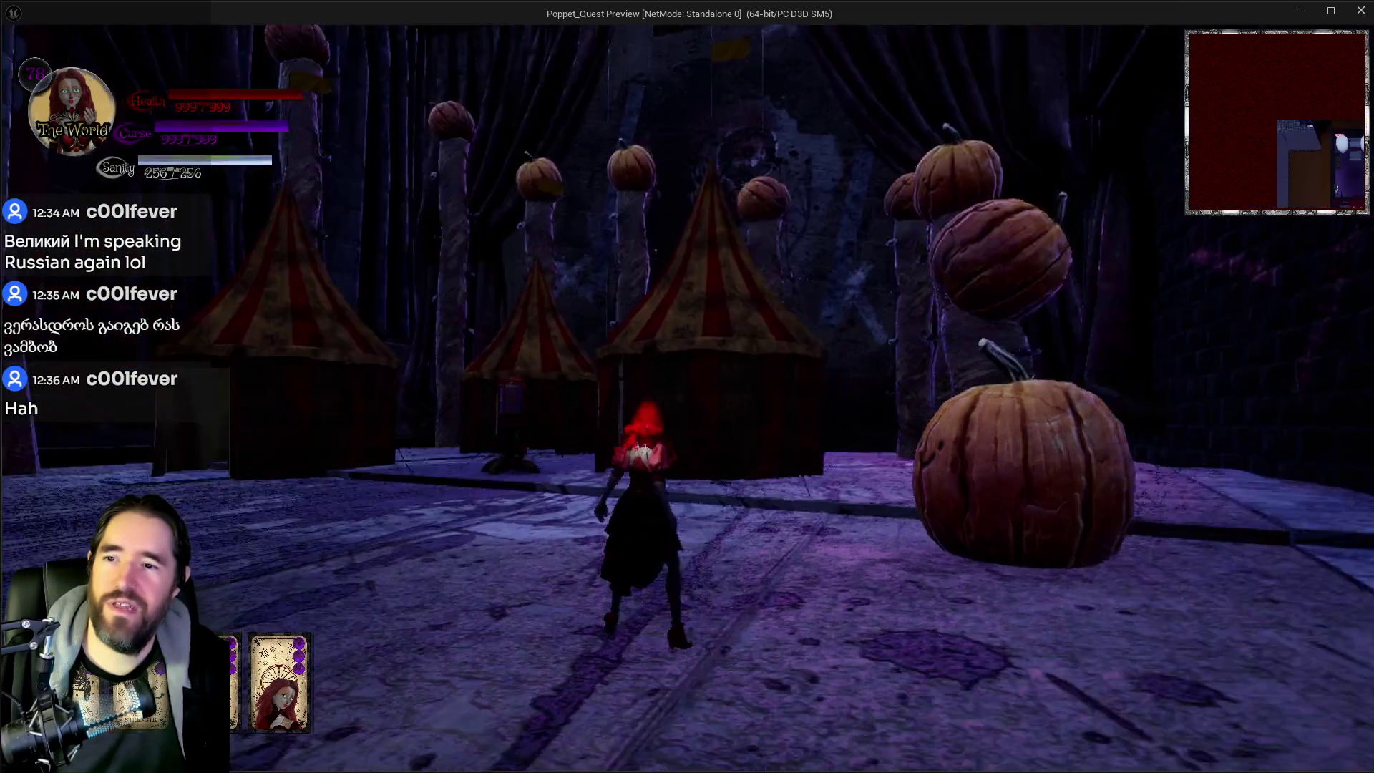
pyautogui.press('w')
pyautogui.press('w')
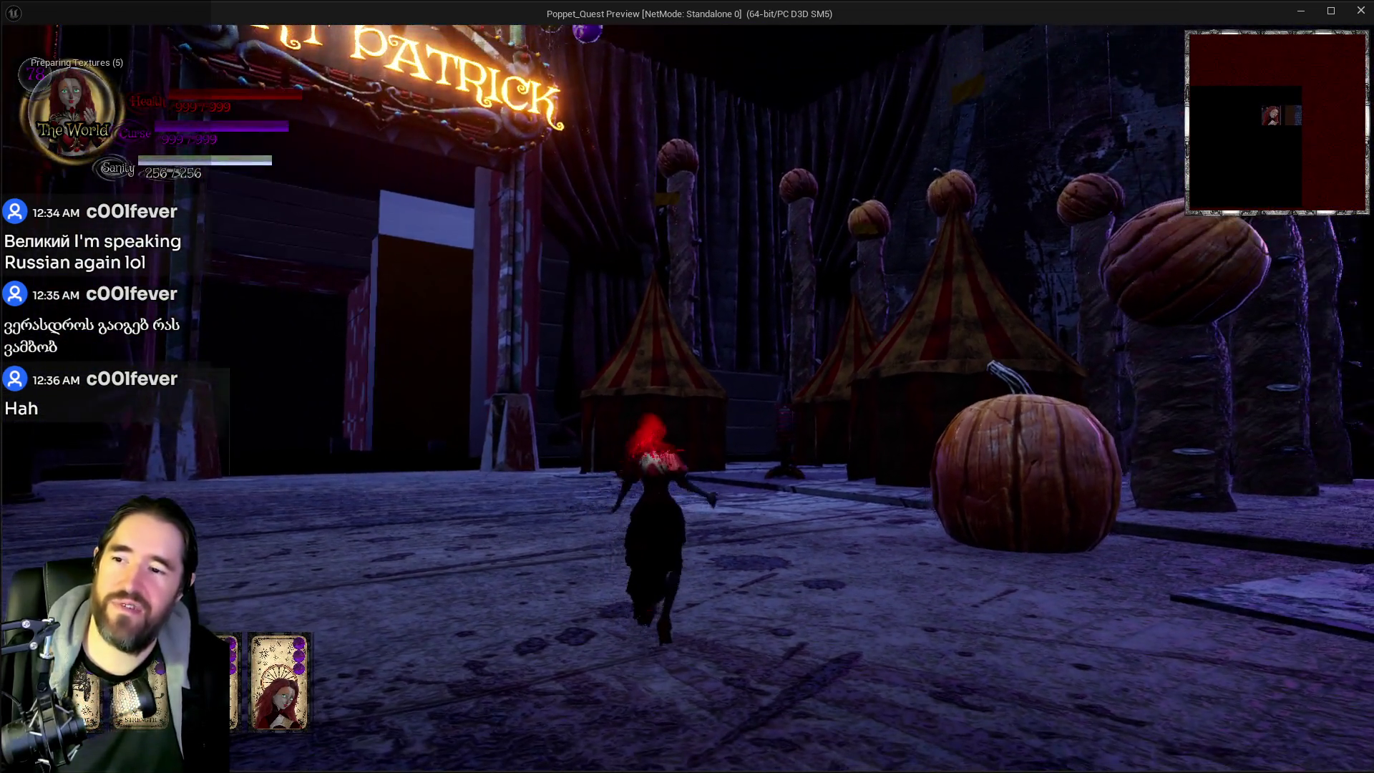
pyautogui.press('w')
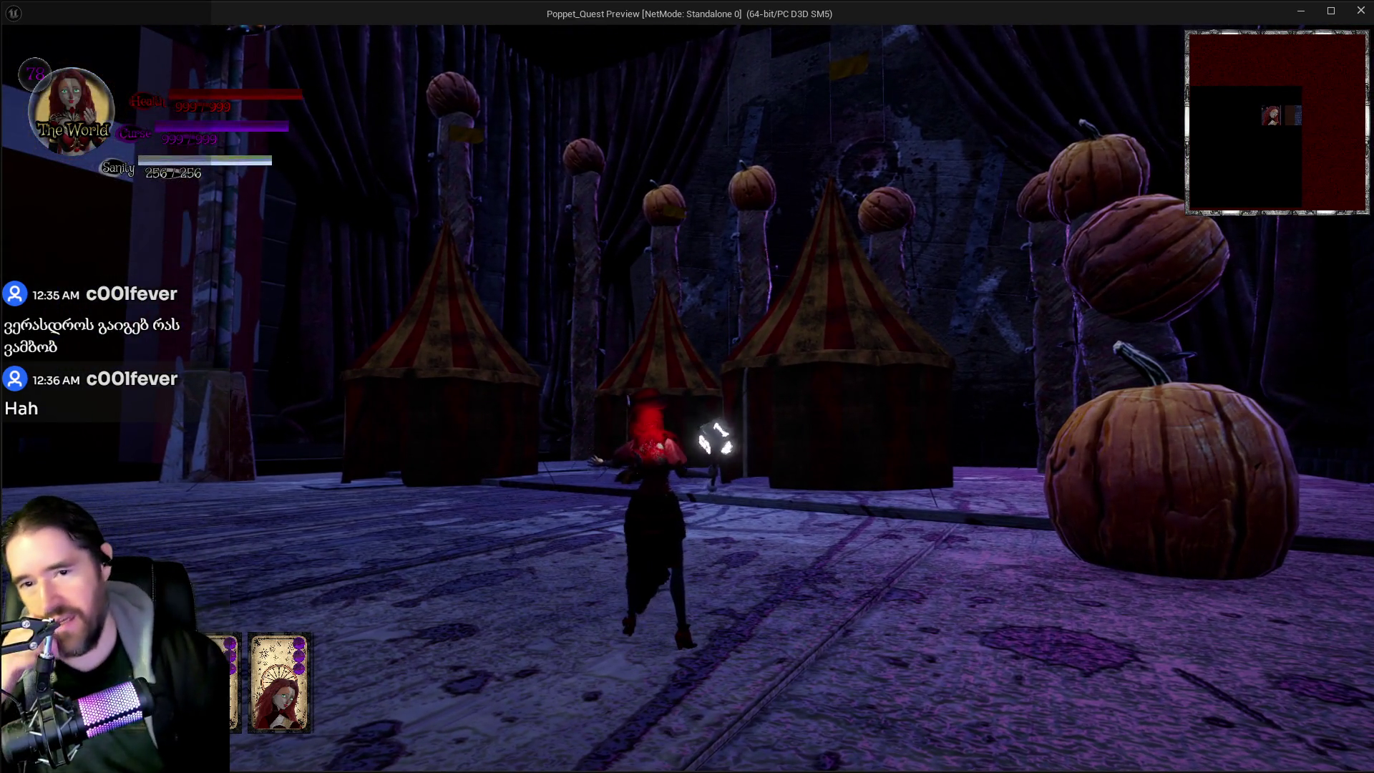
# Step: Cast Wheel of Fortune effects among the tents: smoke burst, dice orbs, flashes and particle bursts
pyautogui.press('w')
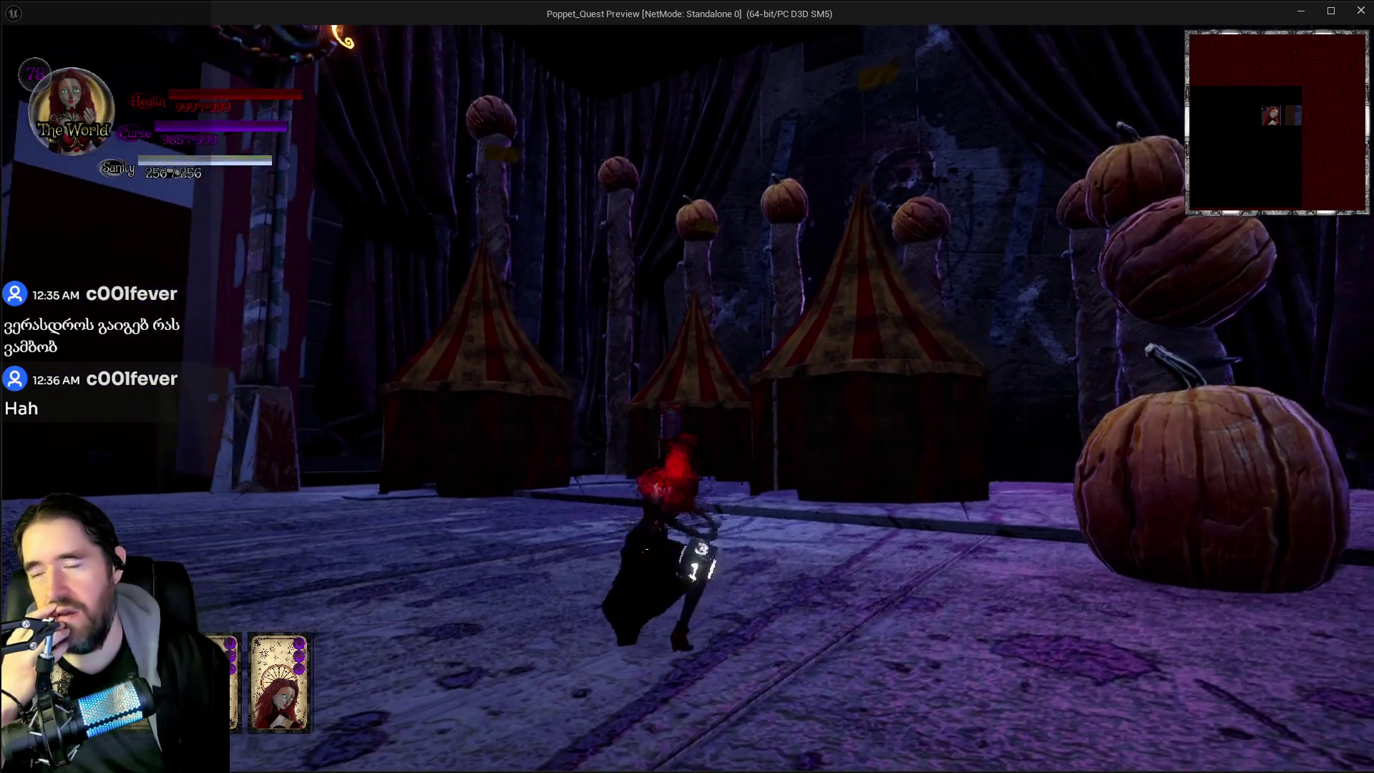
pyautogui.press('w')
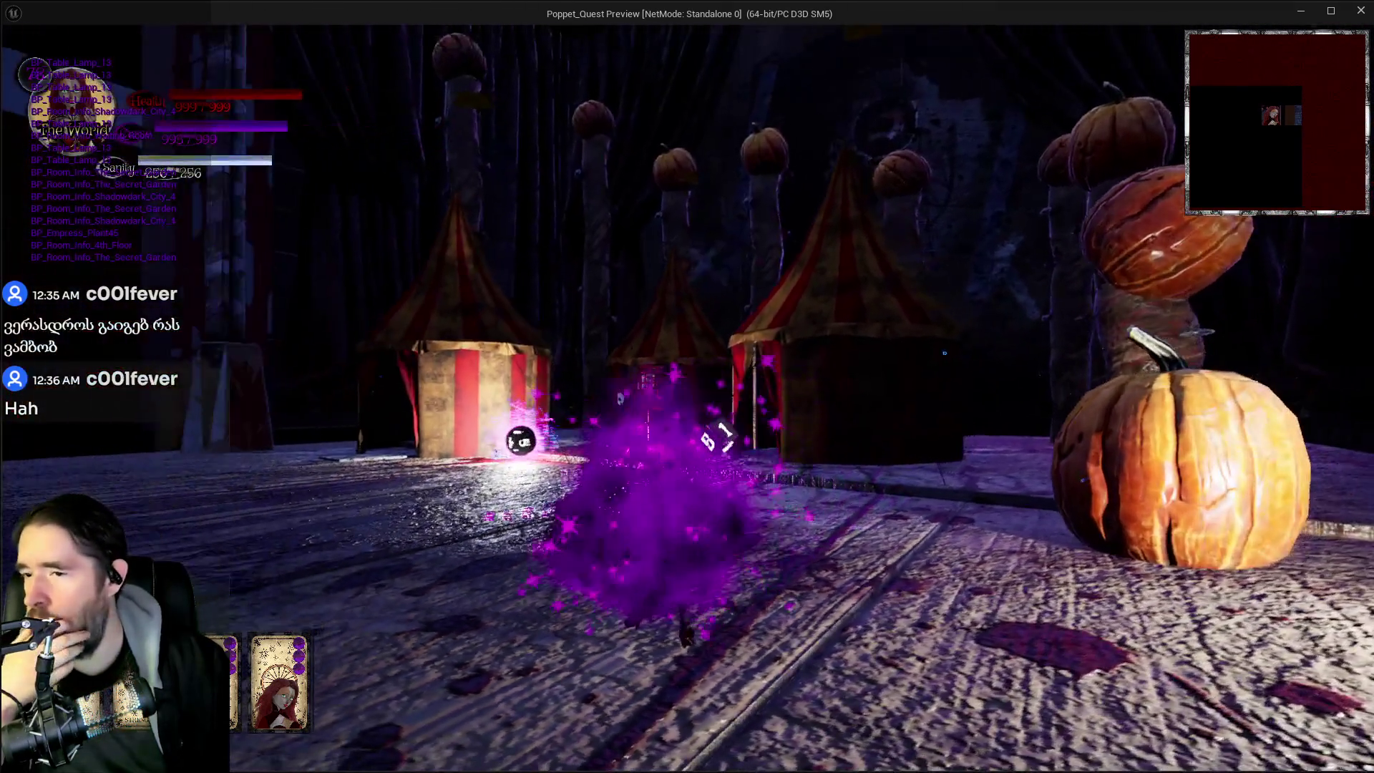
pyautogui.press('w')
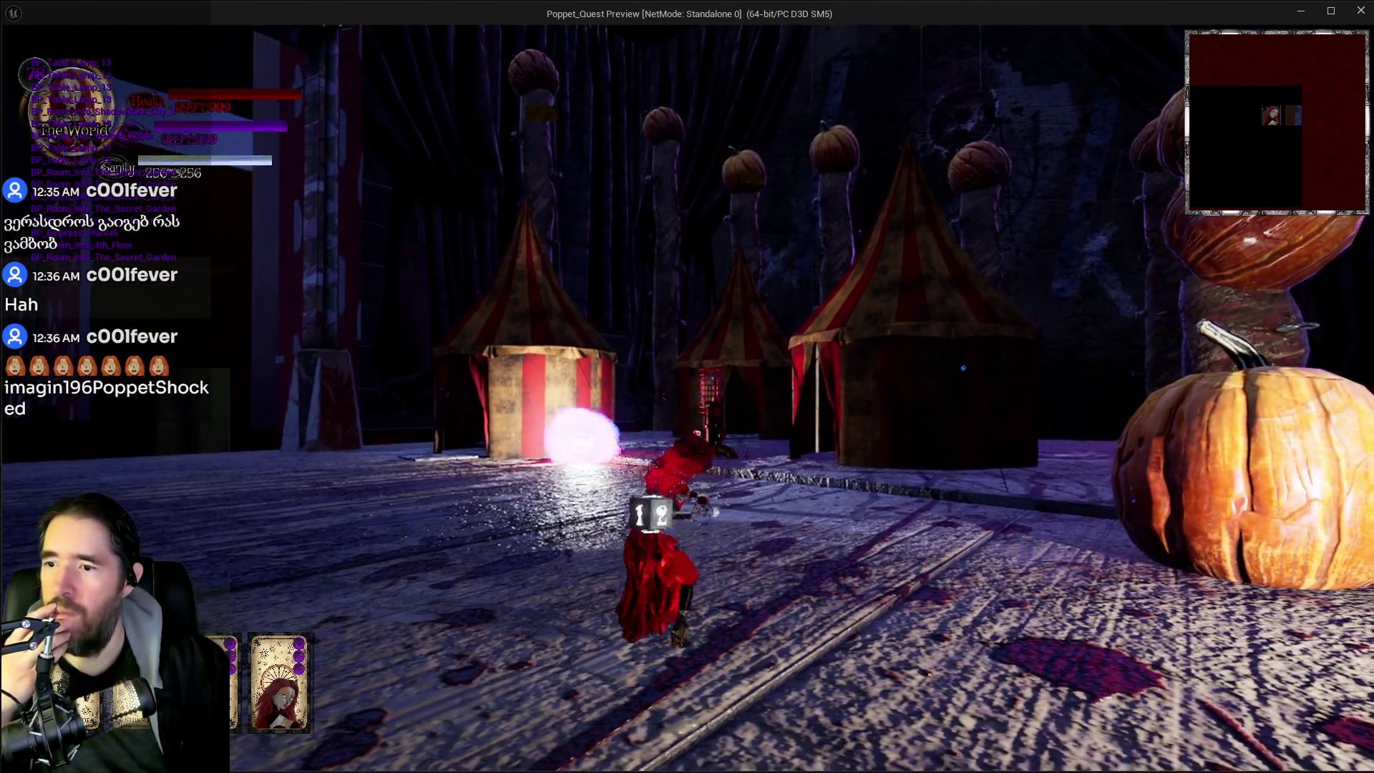
pyautogui.press('w')
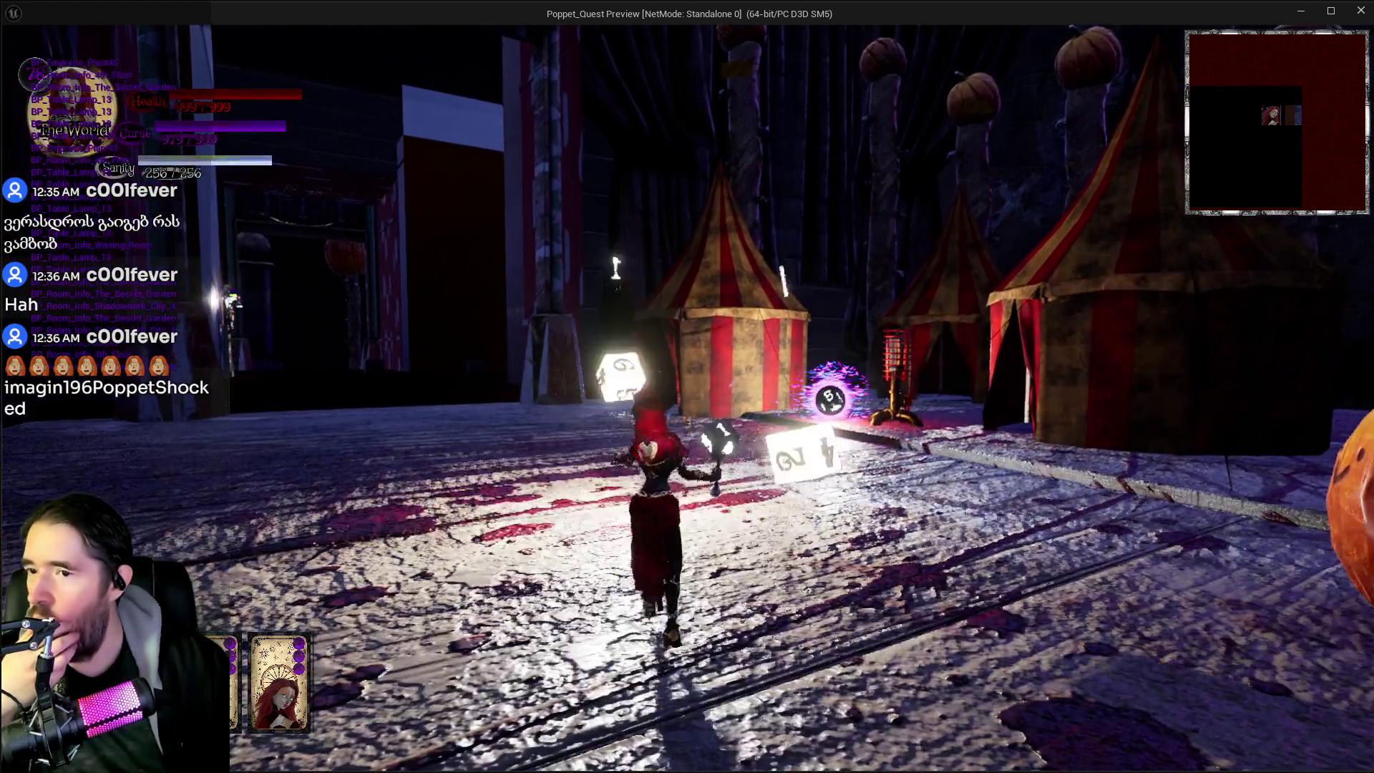
pyautogui.press('w')
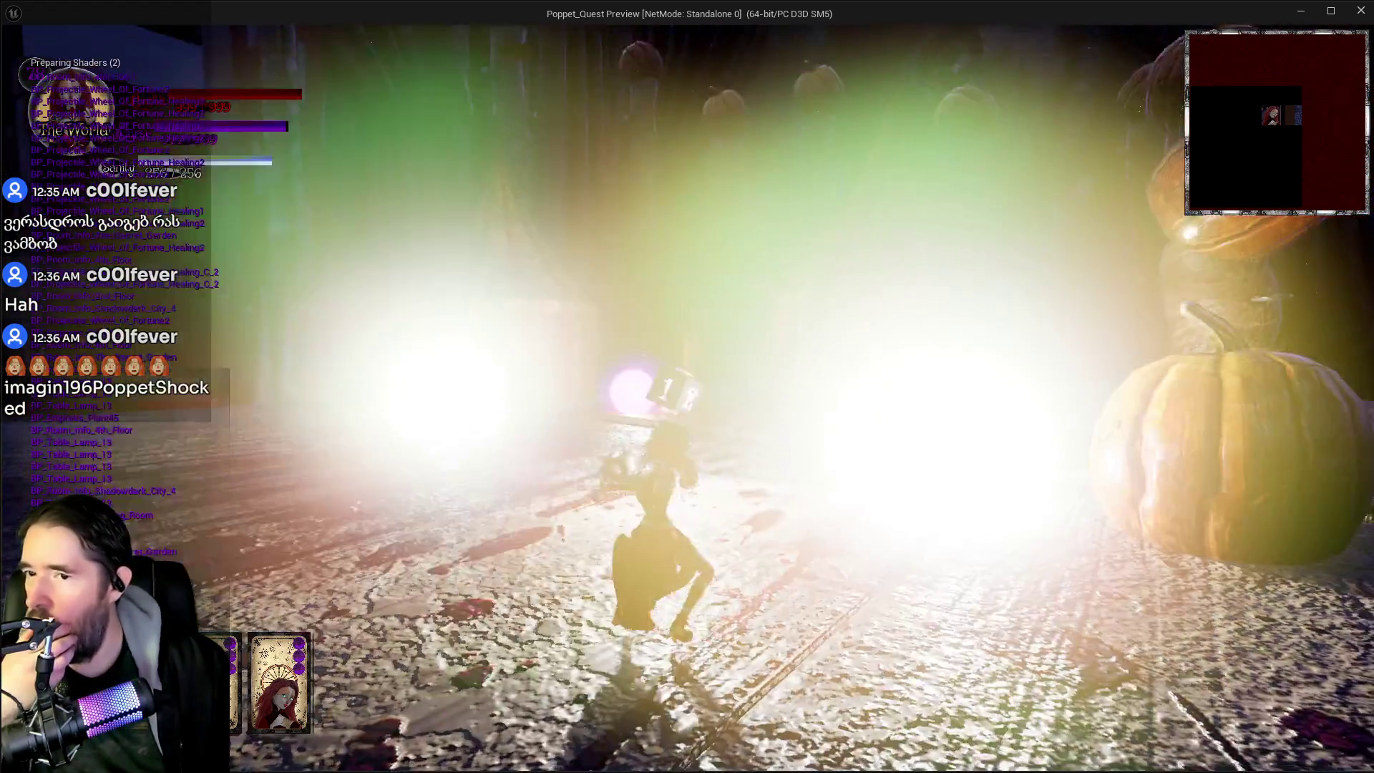
pyautogui.press('w')
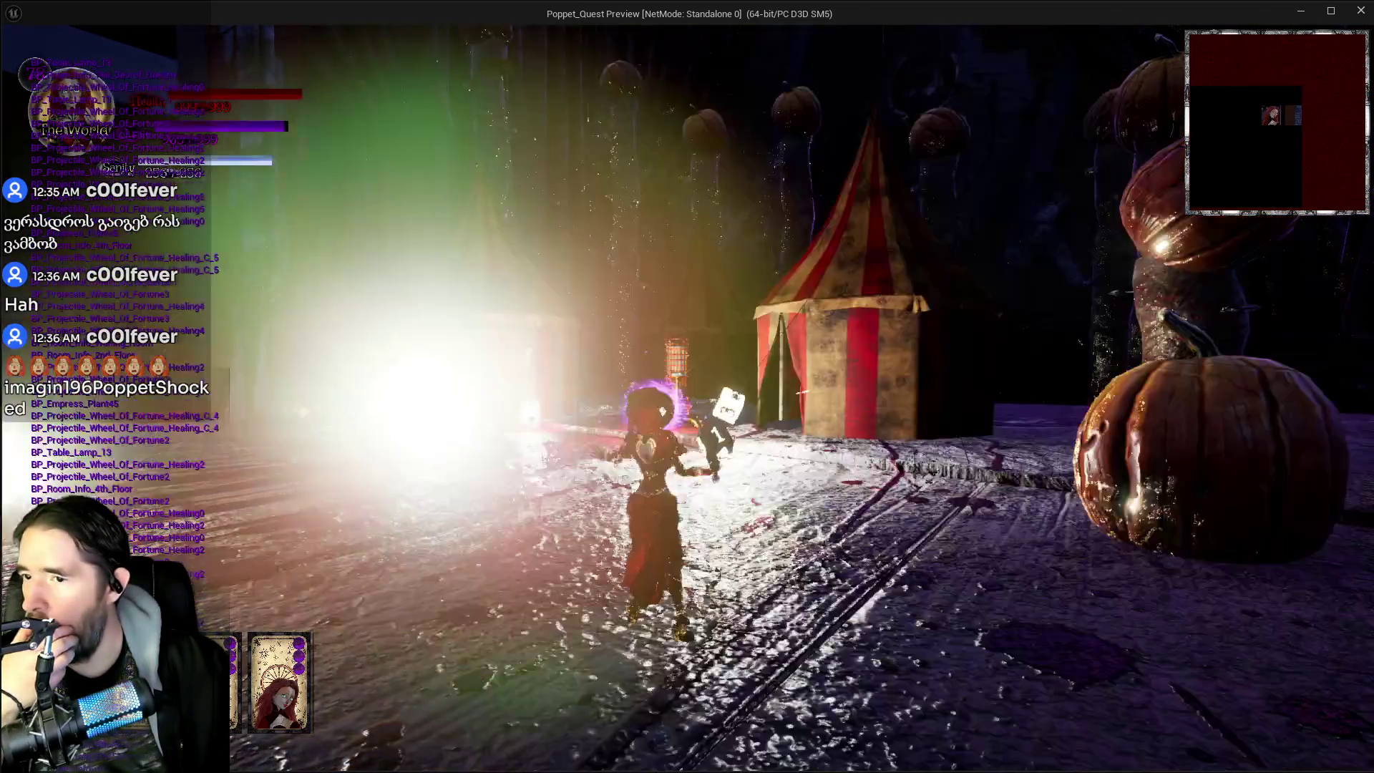
pyautogui.press('w')
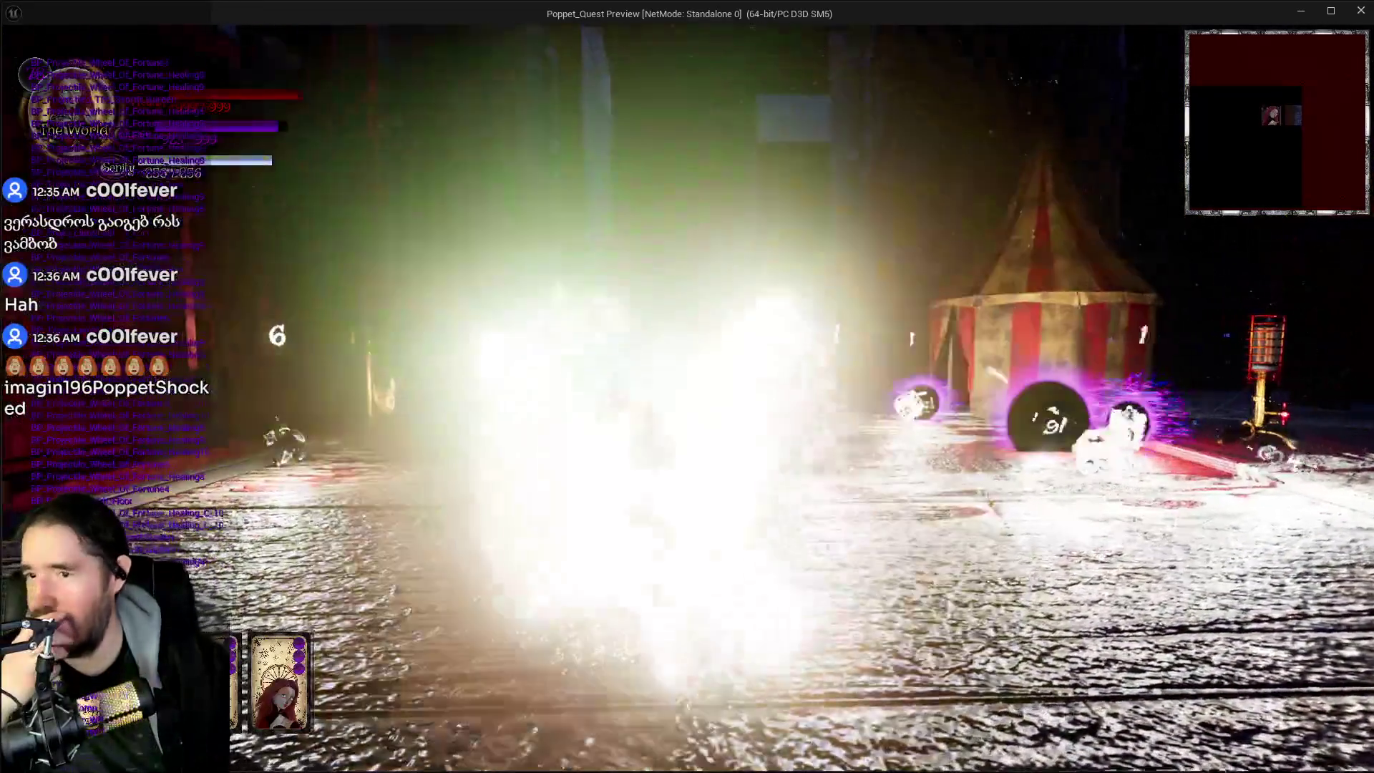
# Step: Run forward into the pillared hall and bring up the tarot card menu
pyautogui.press('w')
pyautogui.press('w')
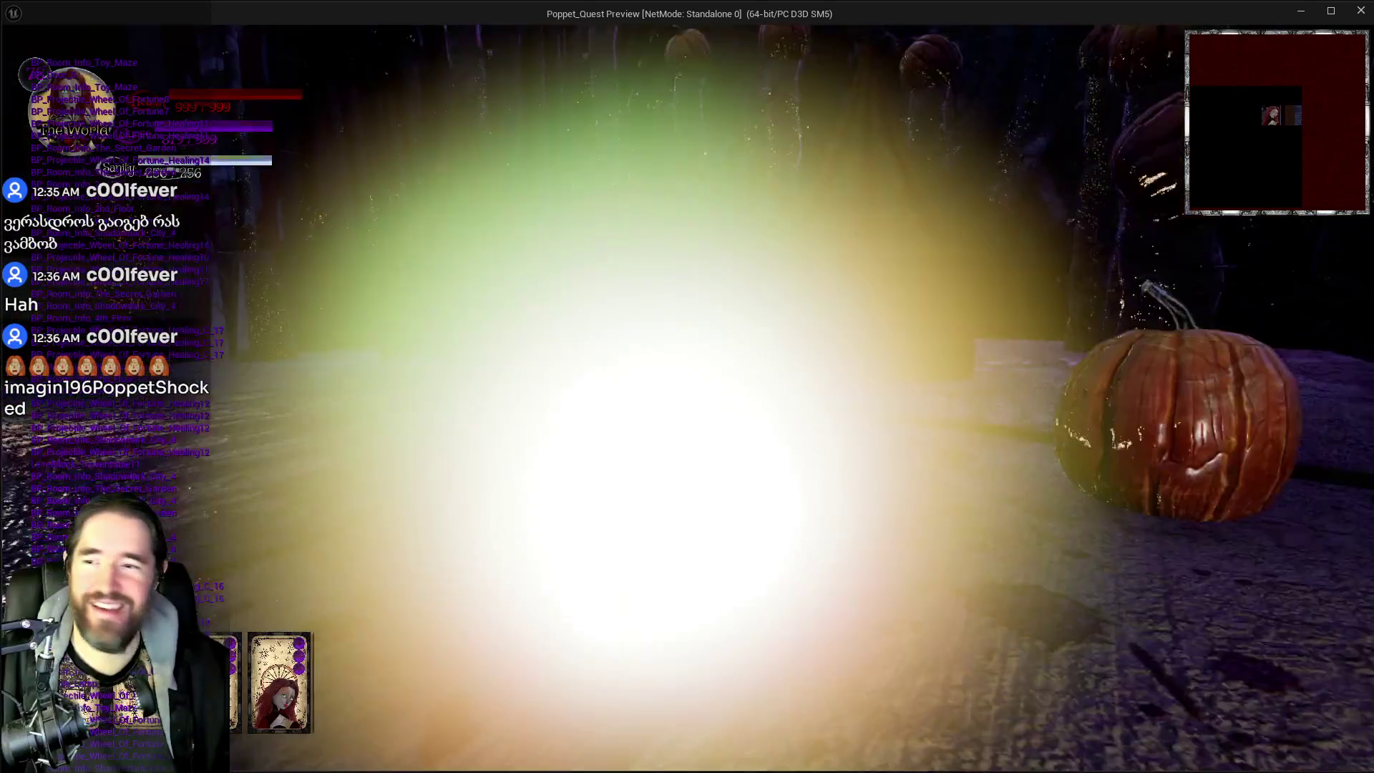
pyautogui.press('w')
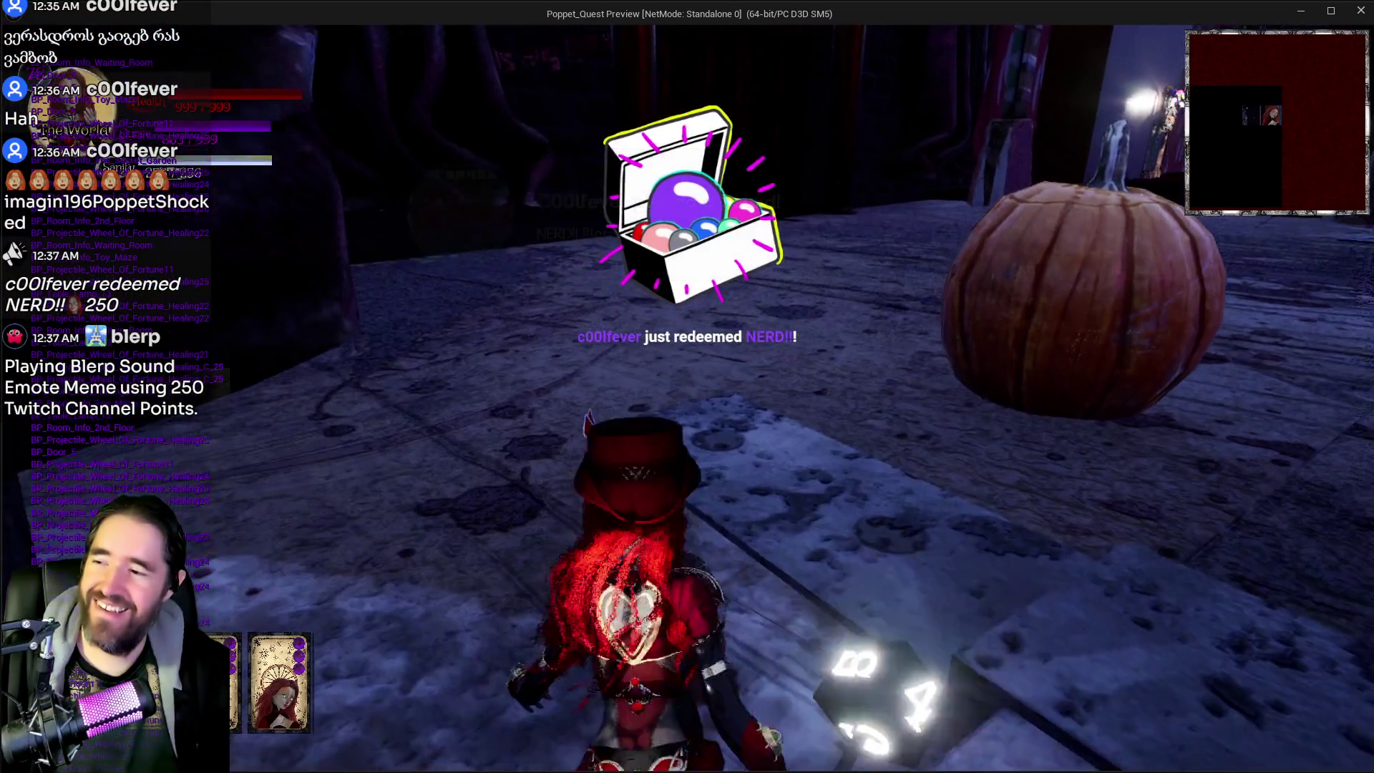
pyautogui.press('Tab')
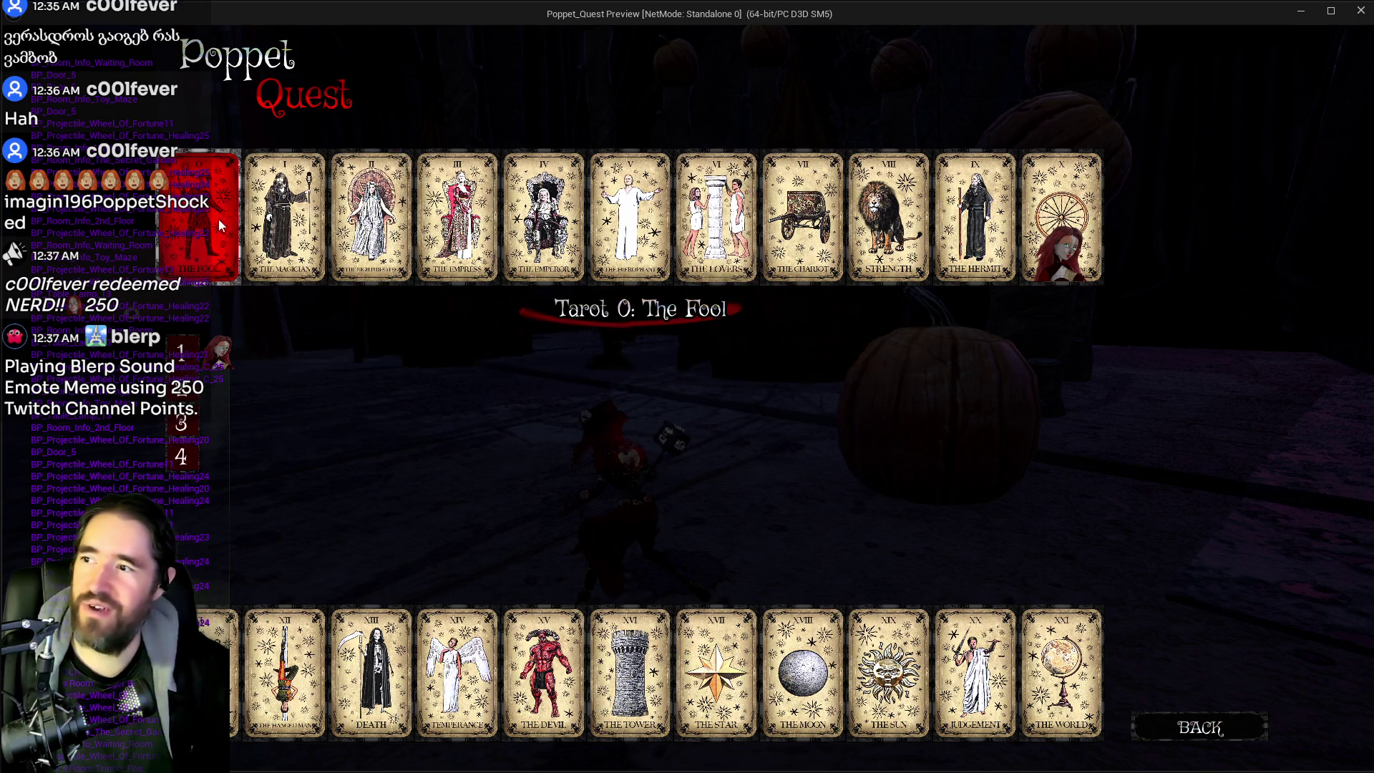
# Step: Equip The Empress card and fire its magic four times toward the giant pumpkin
pyautogui.click(439, 228)
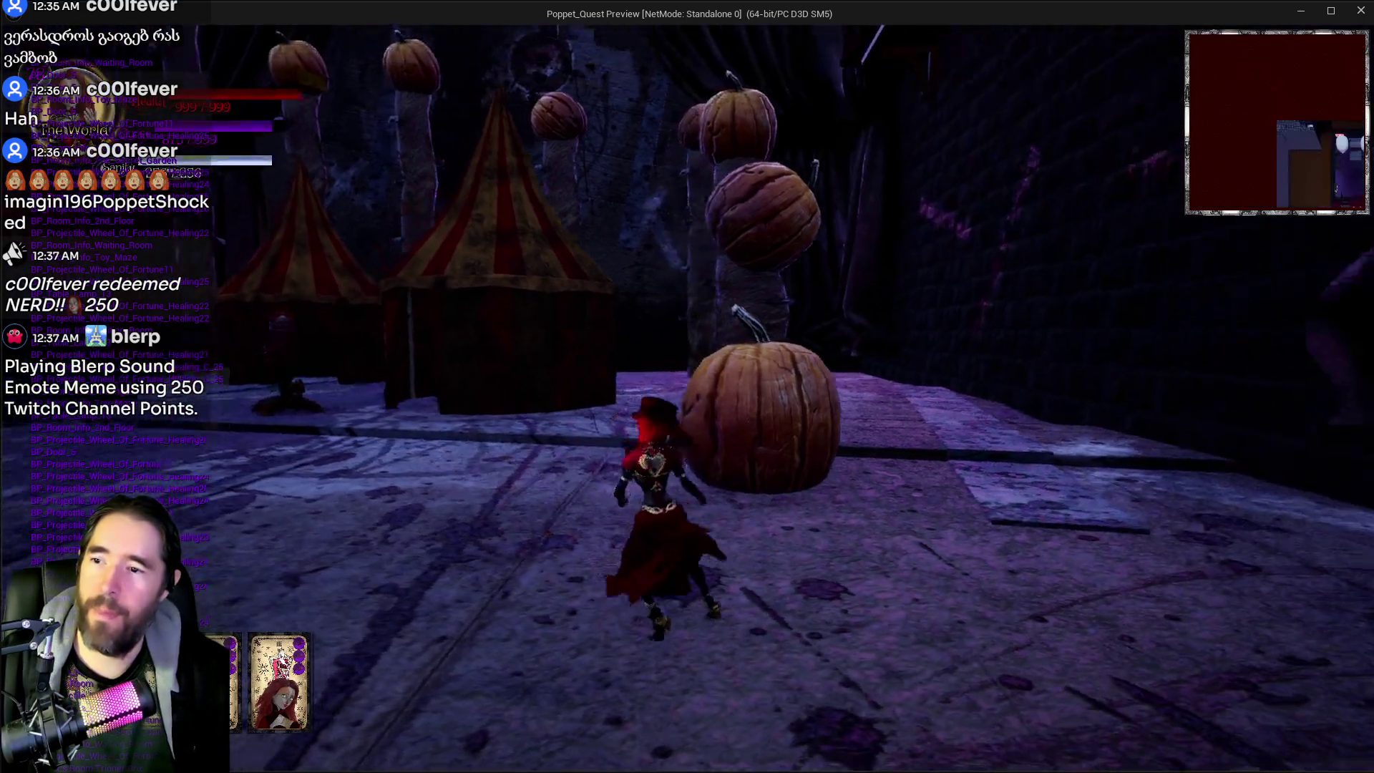
pyautogui.click(688, 397)
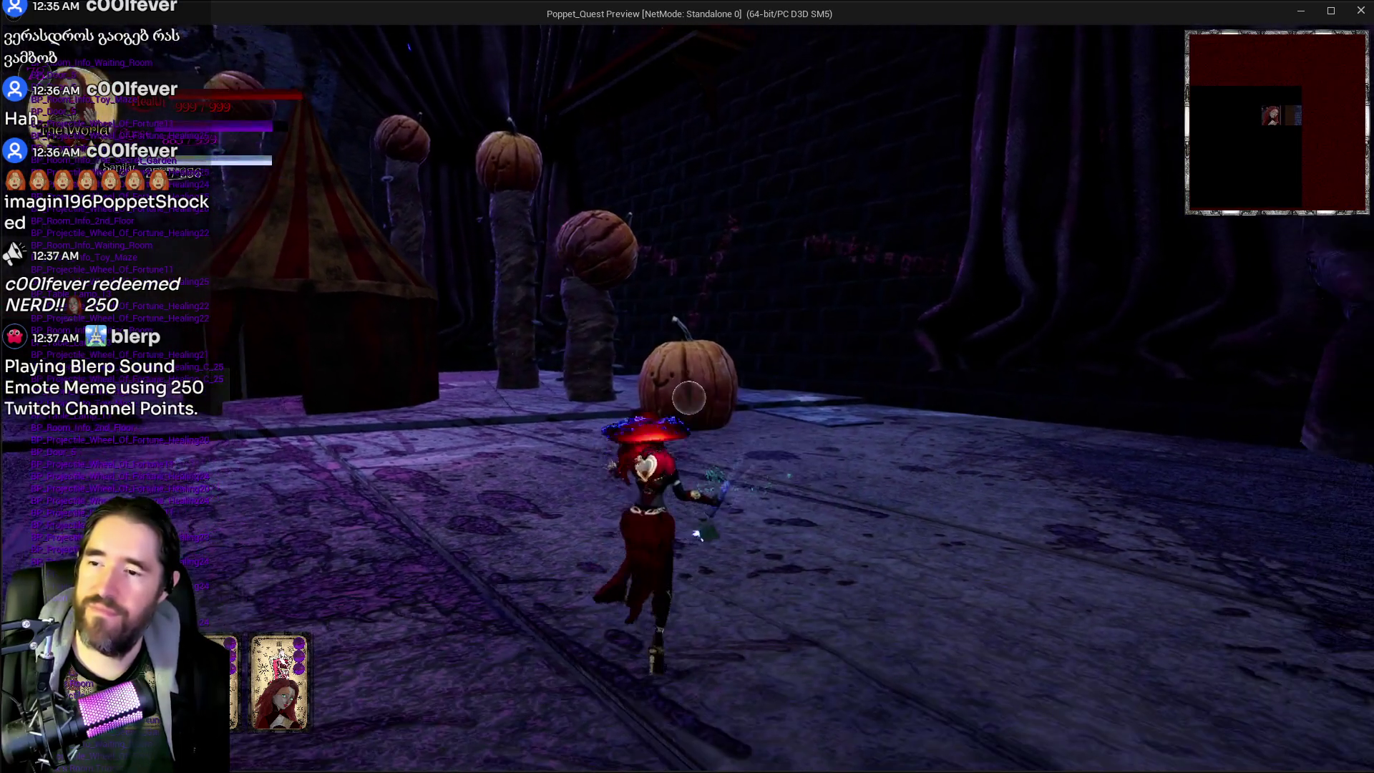
pyautogui.click(688, 397)
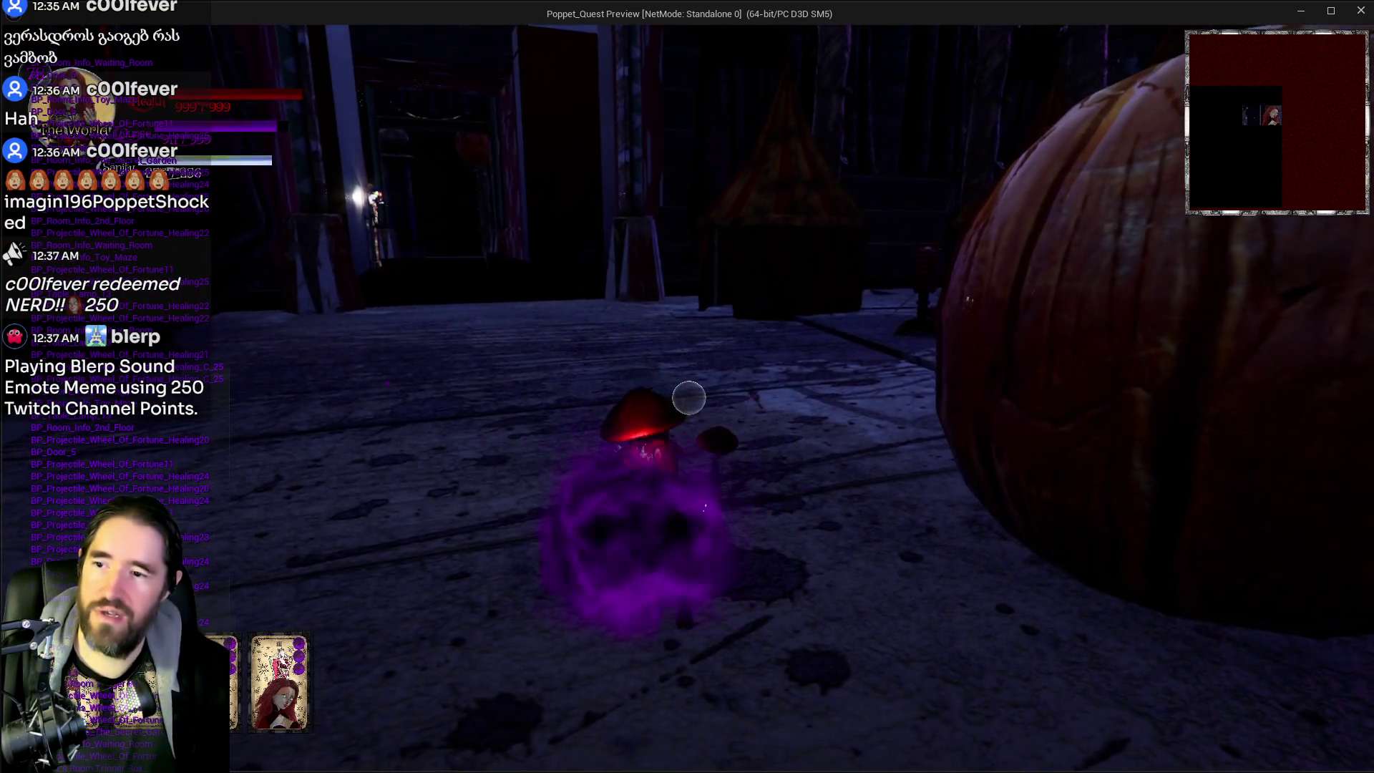
pyautogui.click(688, 397)
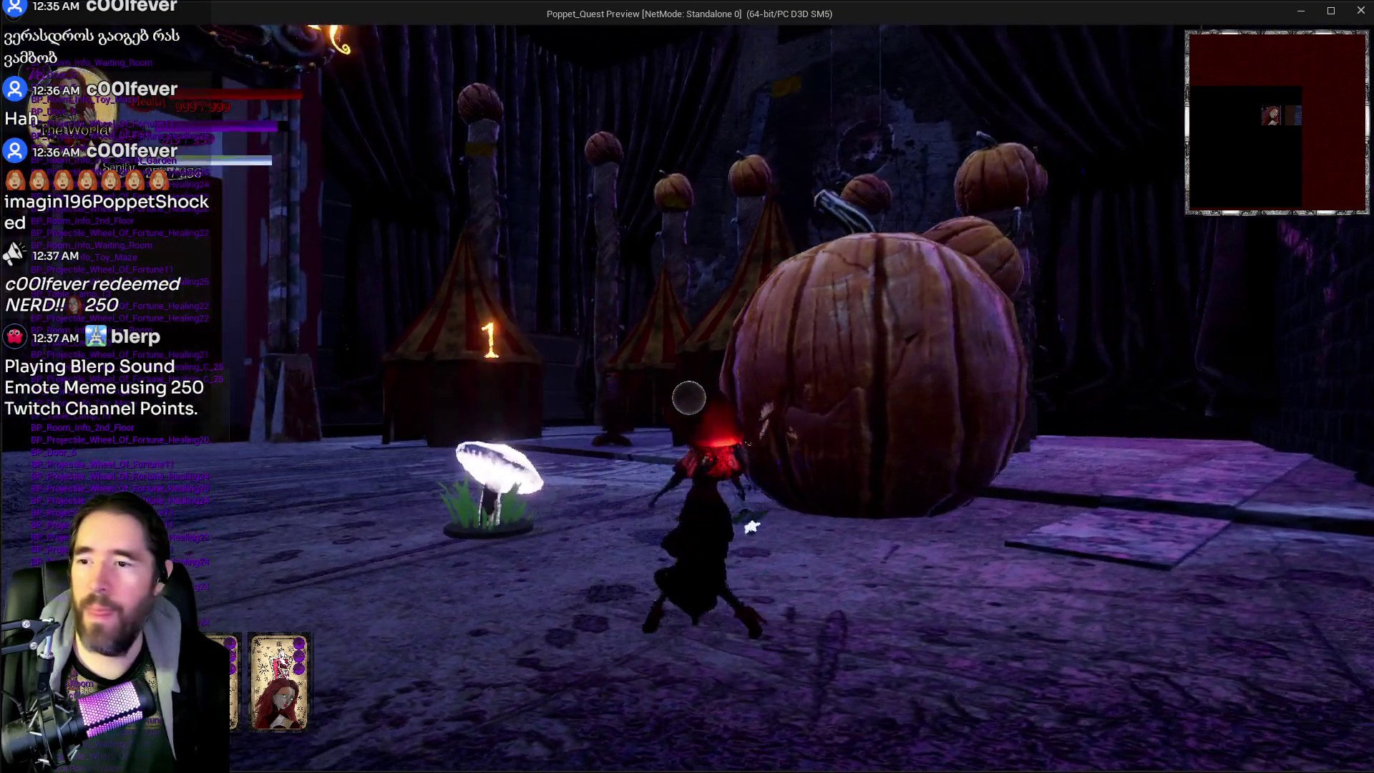
pyautogui.click(688, 397)
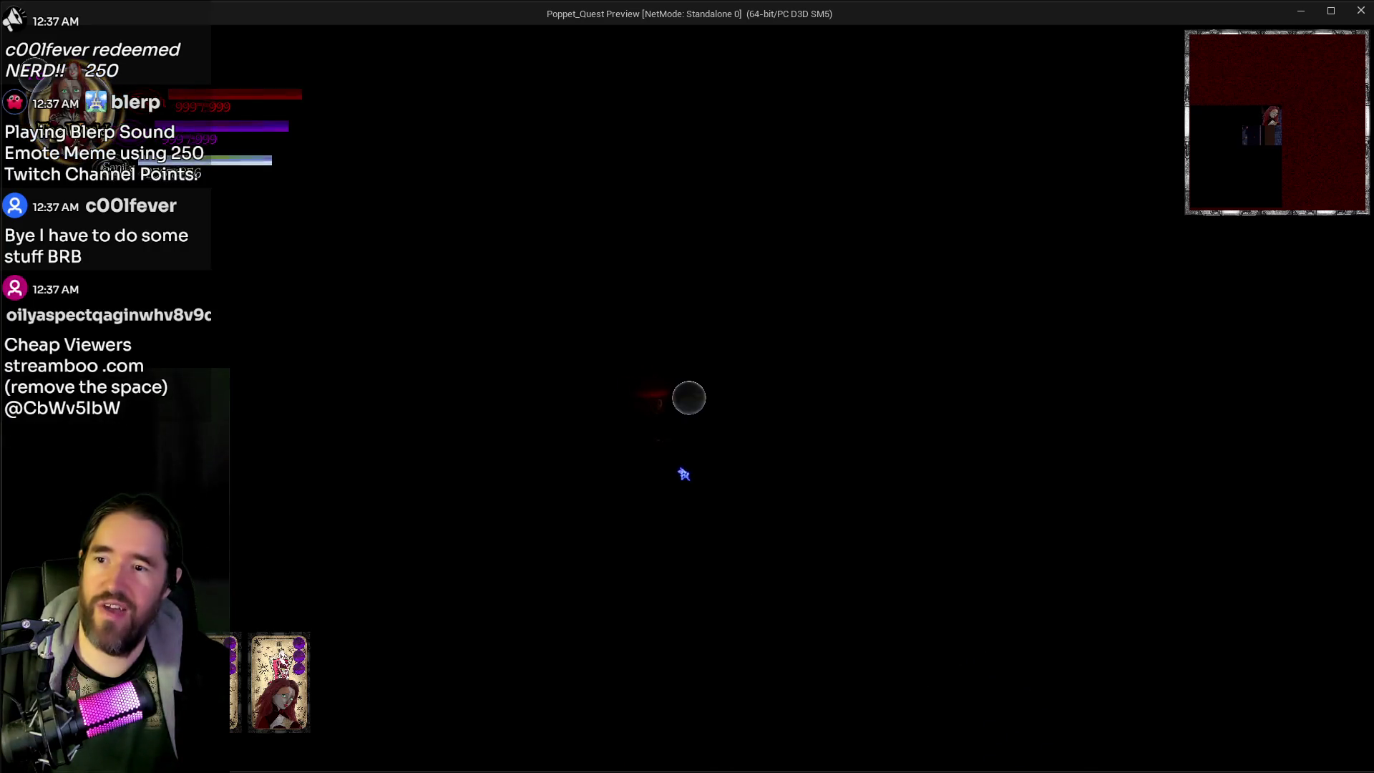
# Step: Equip The Magician tarot card, cast a magic circle near the pumpkin, and jump
pyautogui.press('Tab')
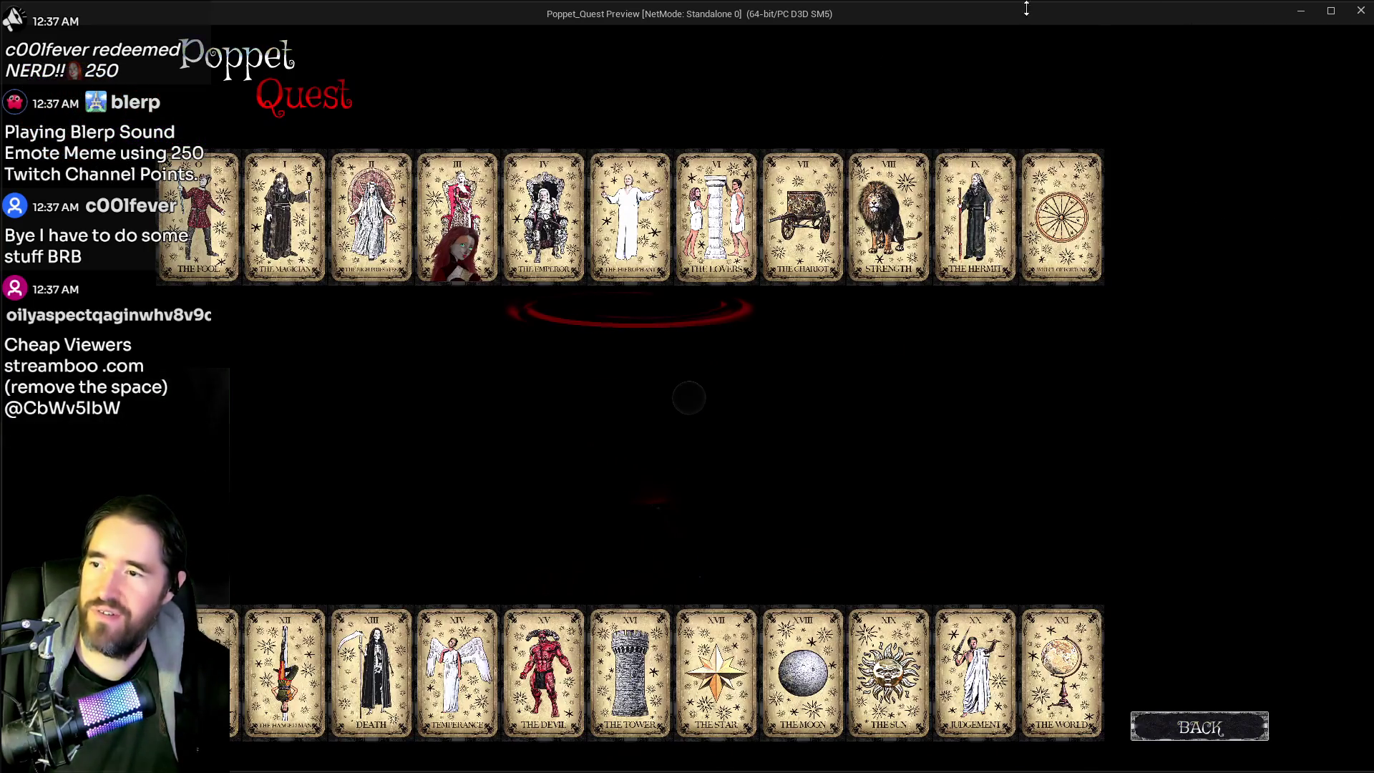
pyautogui.click(285, 215)
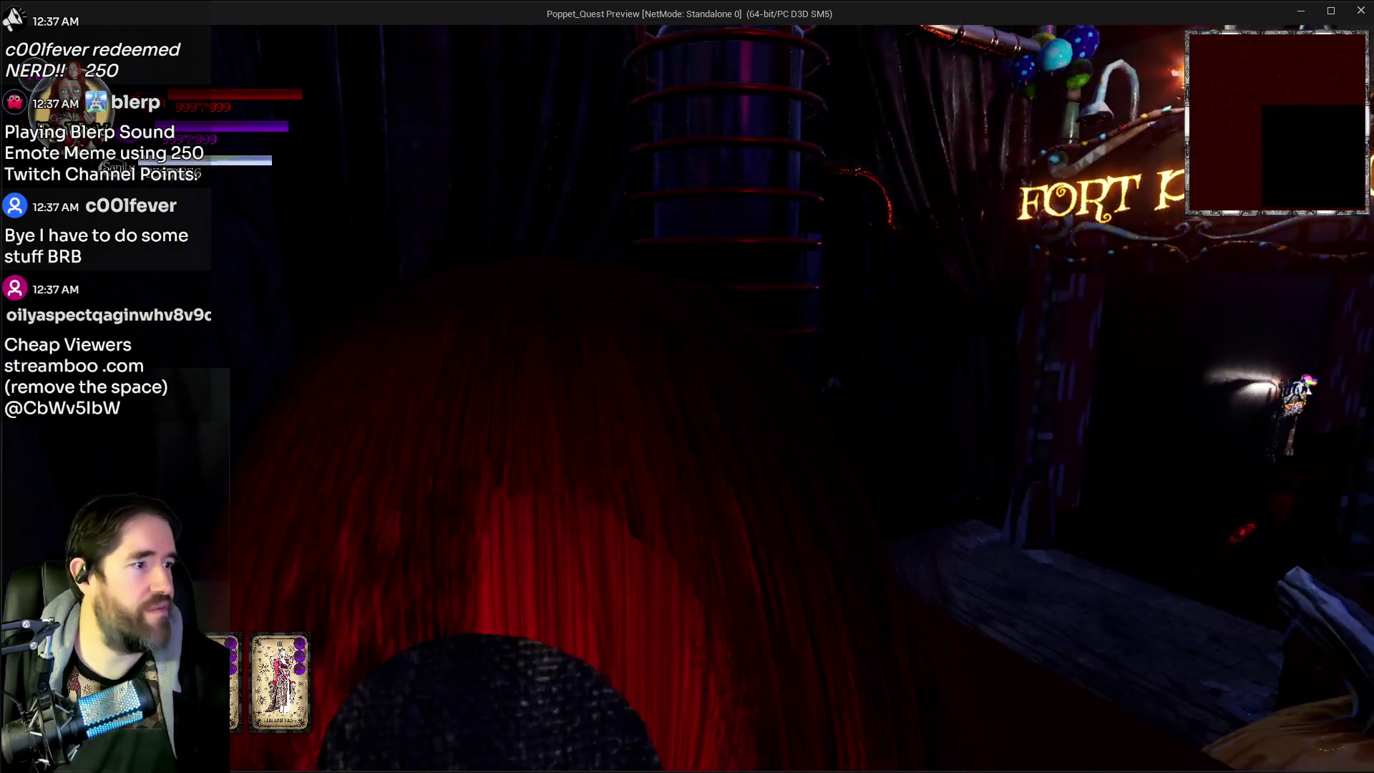
pyautogui.click(688, 397)
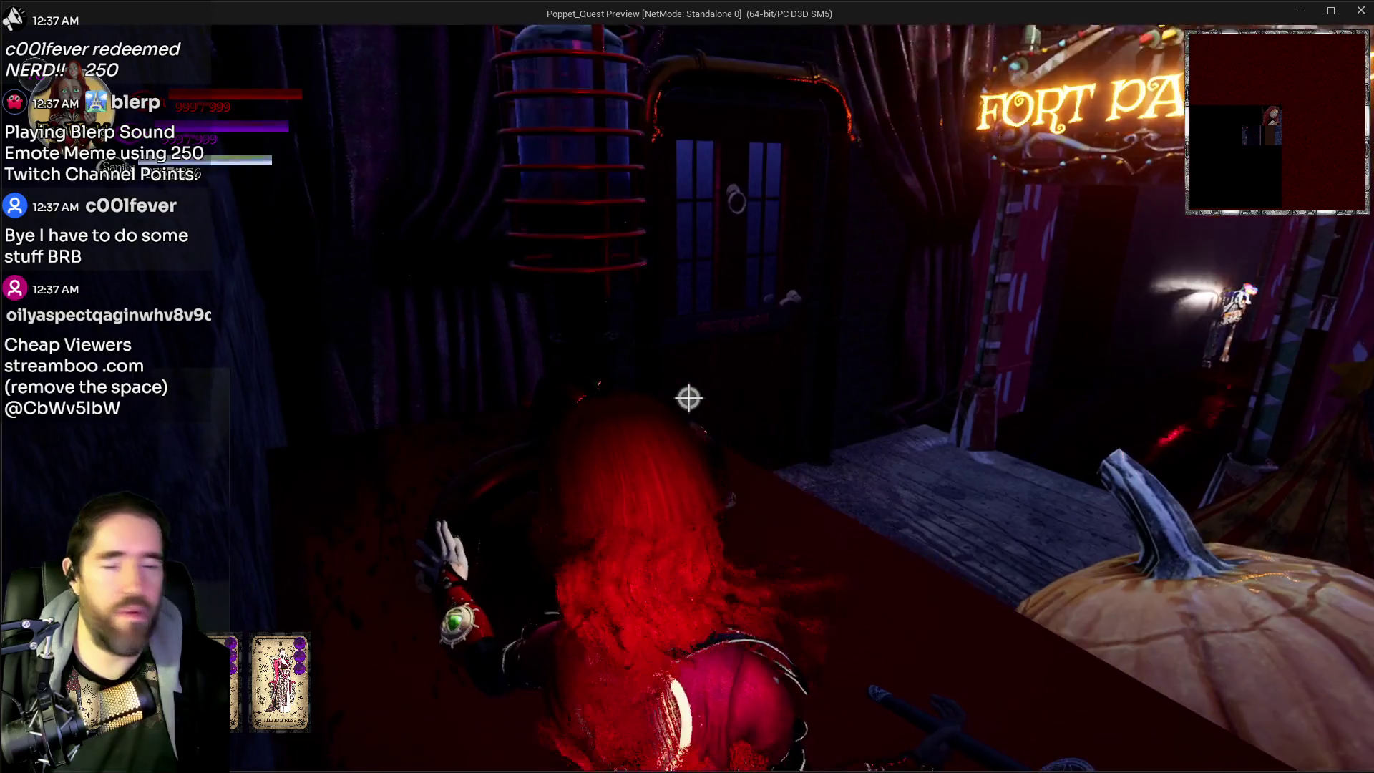
pyautogui.press('space')
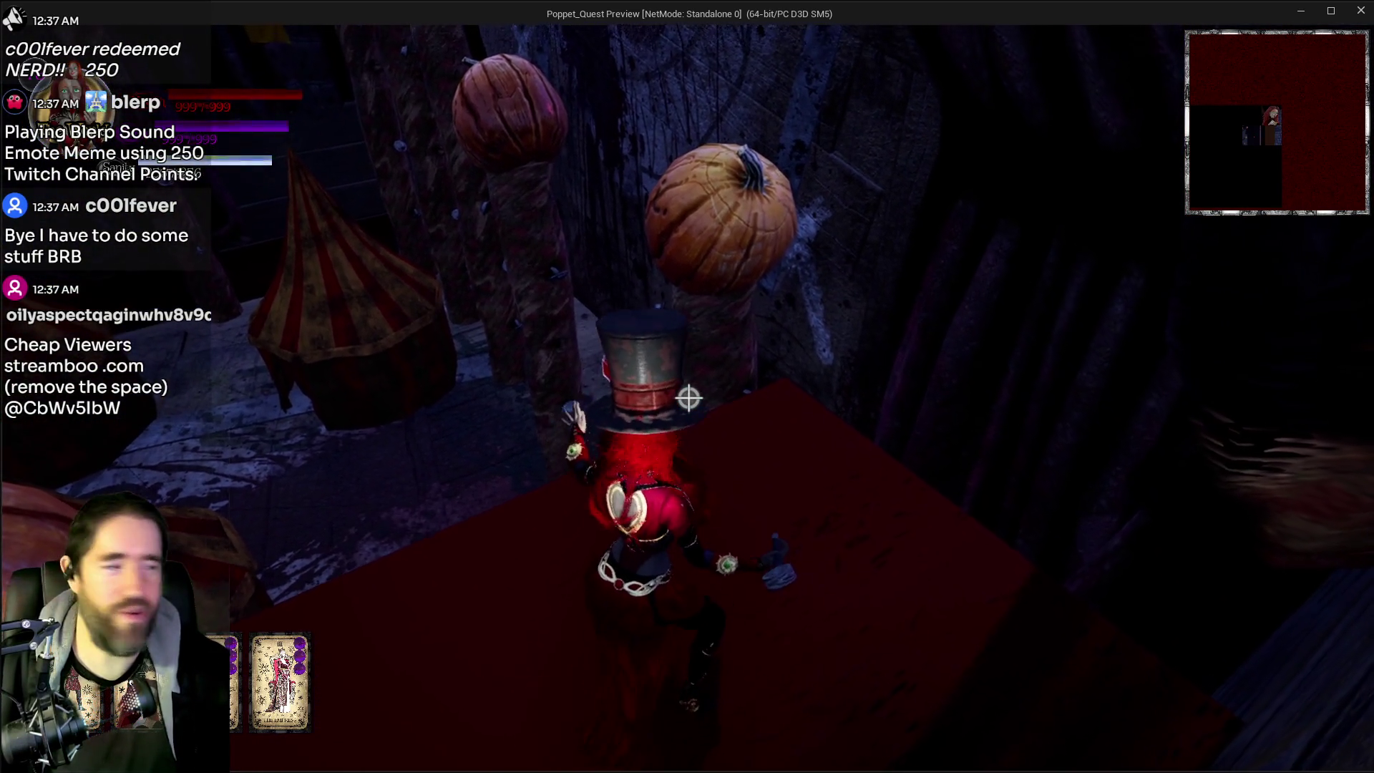
# Step: Pause and resume the game, walk Poppet onto the pumpkins, then end the preview
pyautogui.press('Escape')
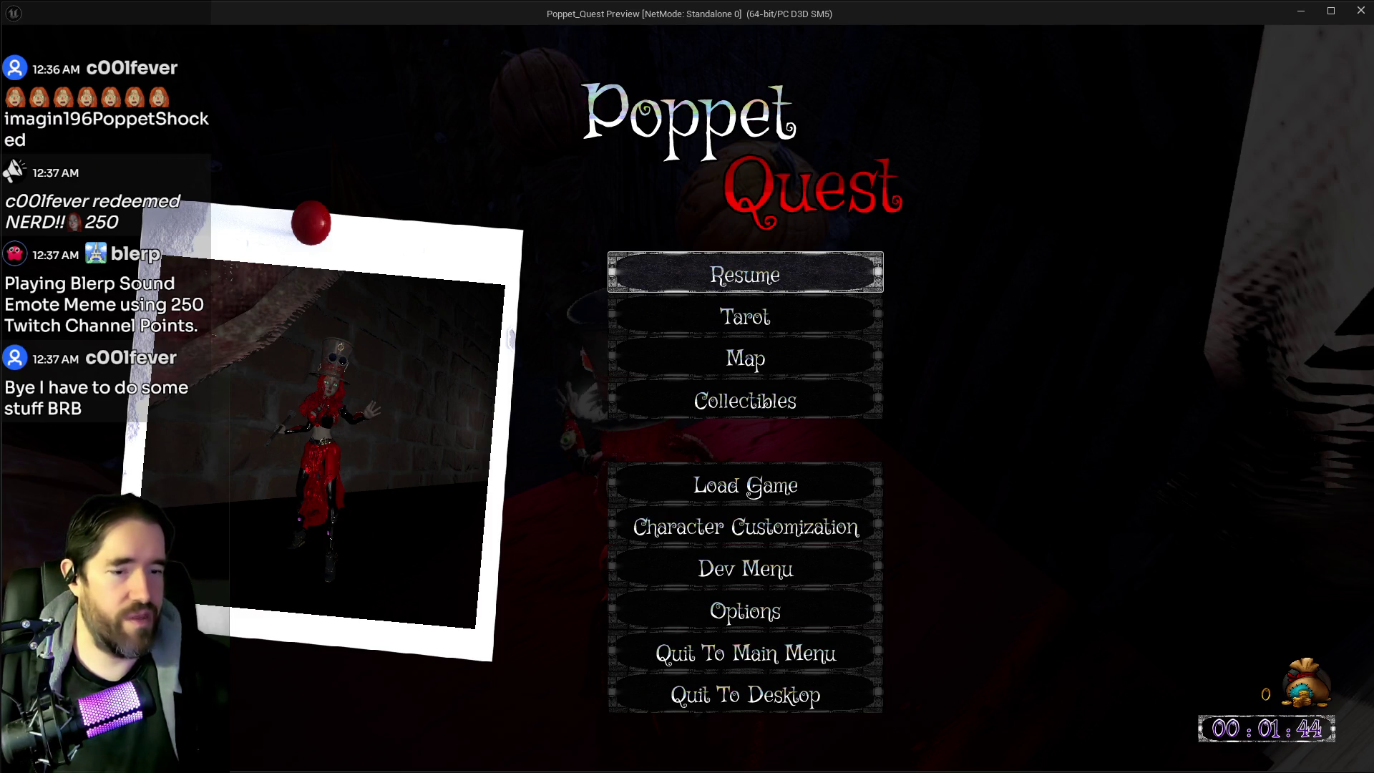
pyautogui.click(742, 276)
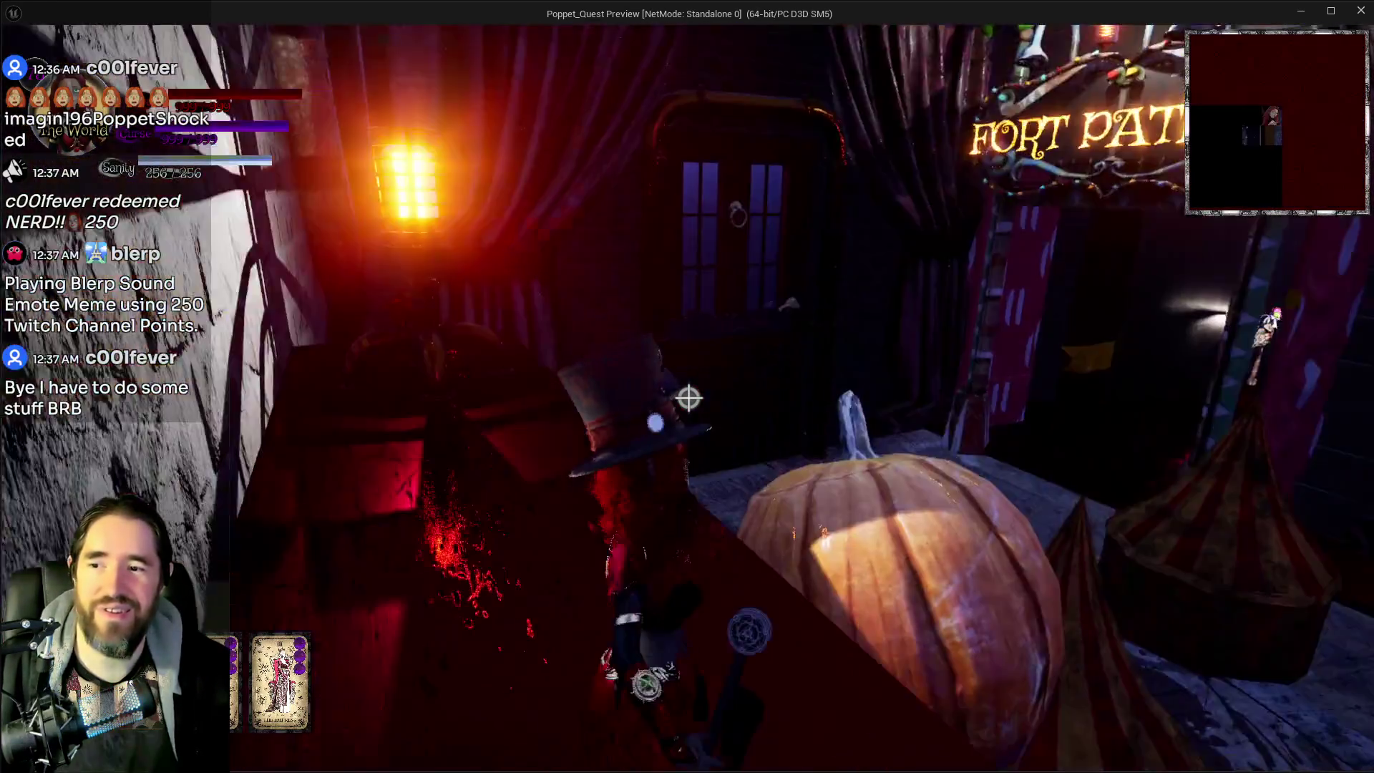
pyautogui.press('w')
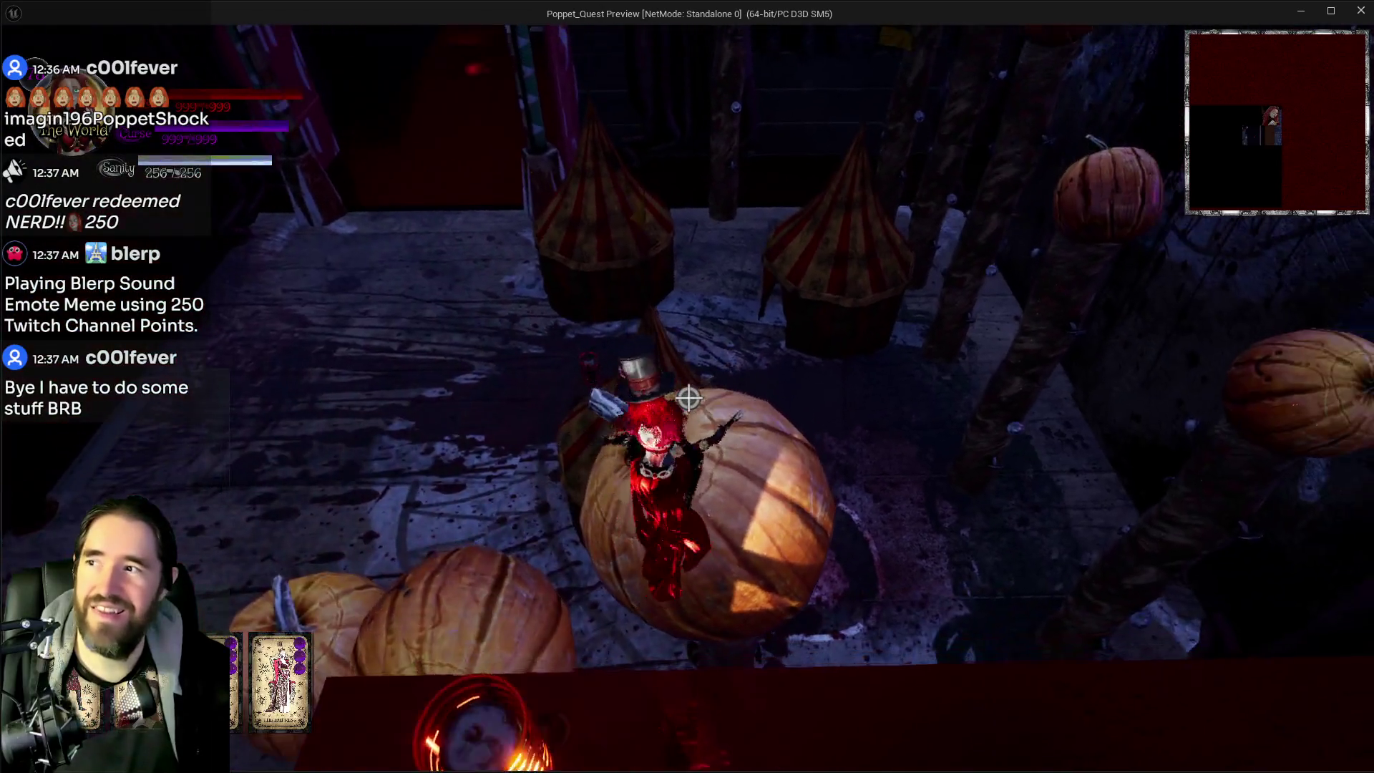
pyautogui.press('w')
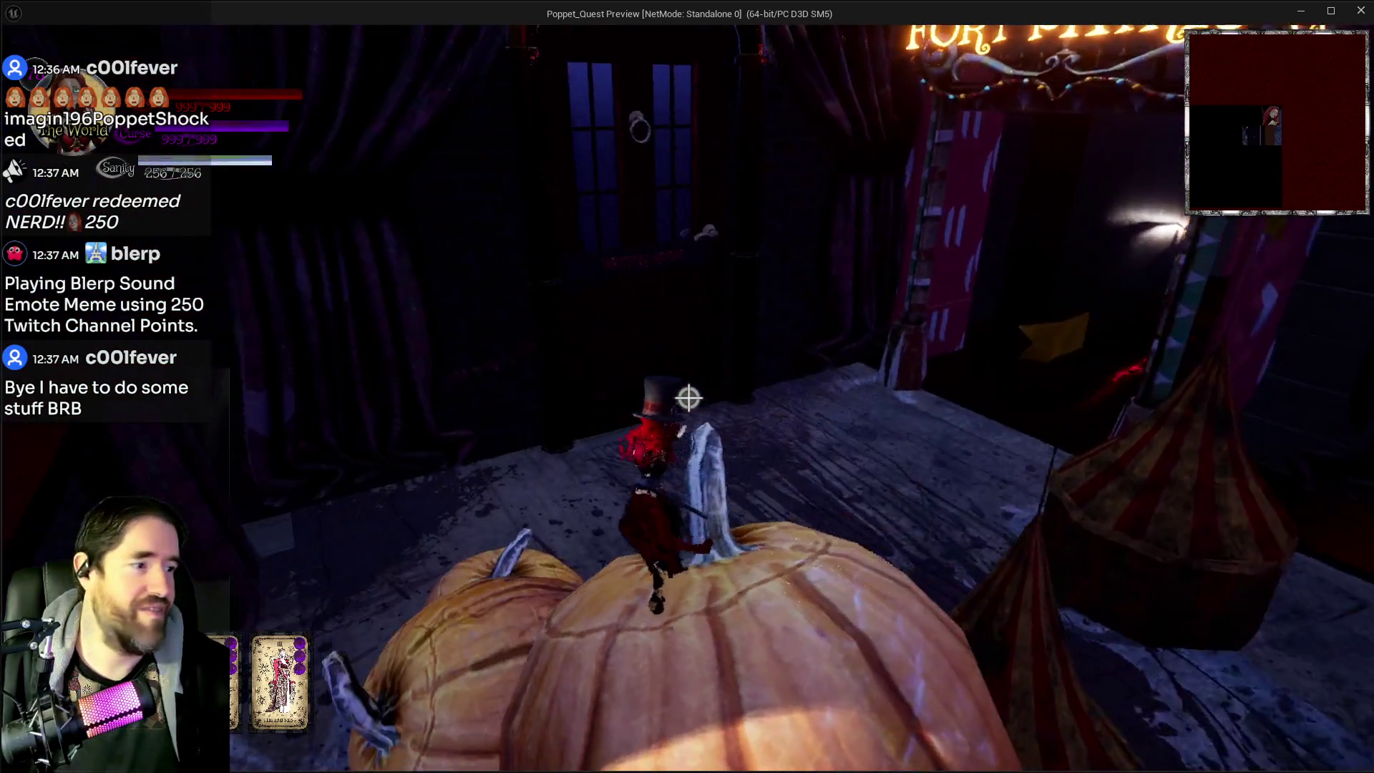
pyautogui.press('Escape')
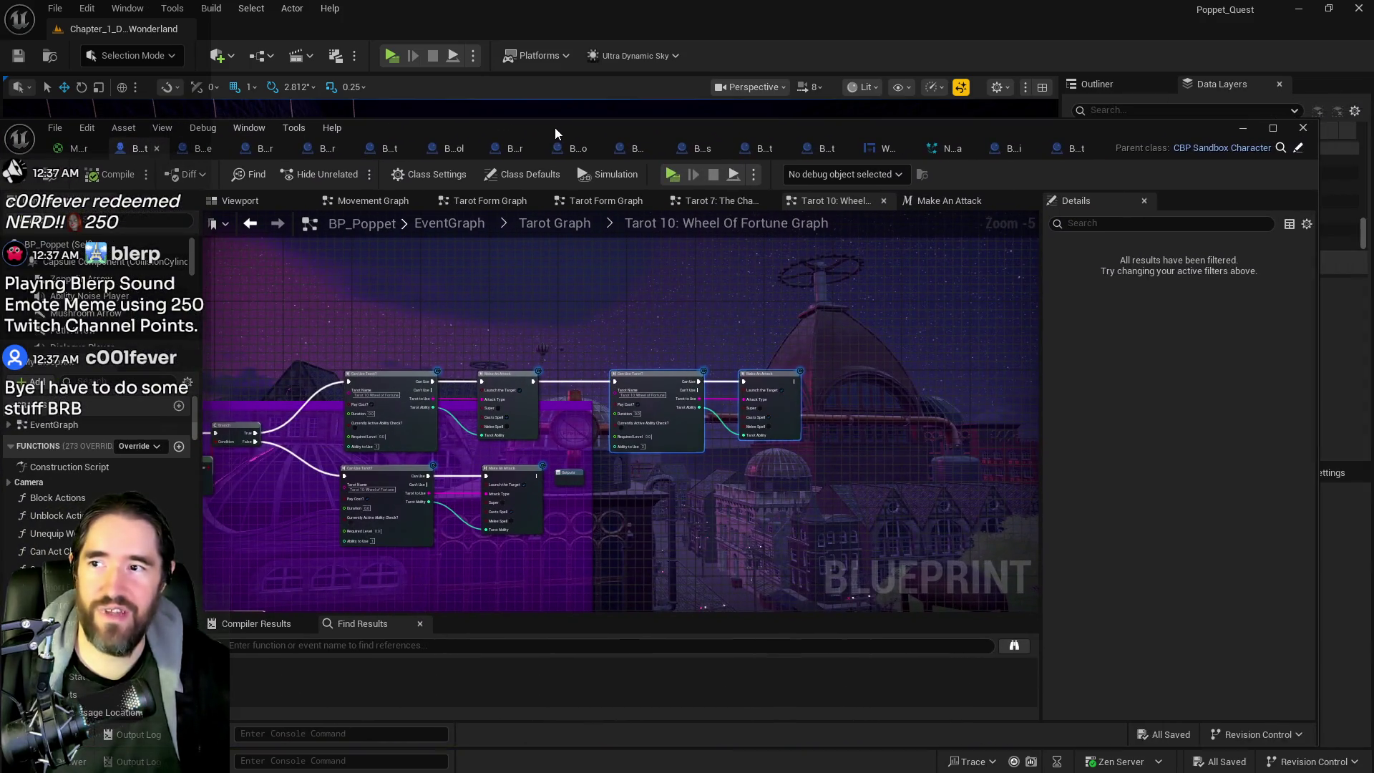
pyautogui.doubleClick(556, 127)
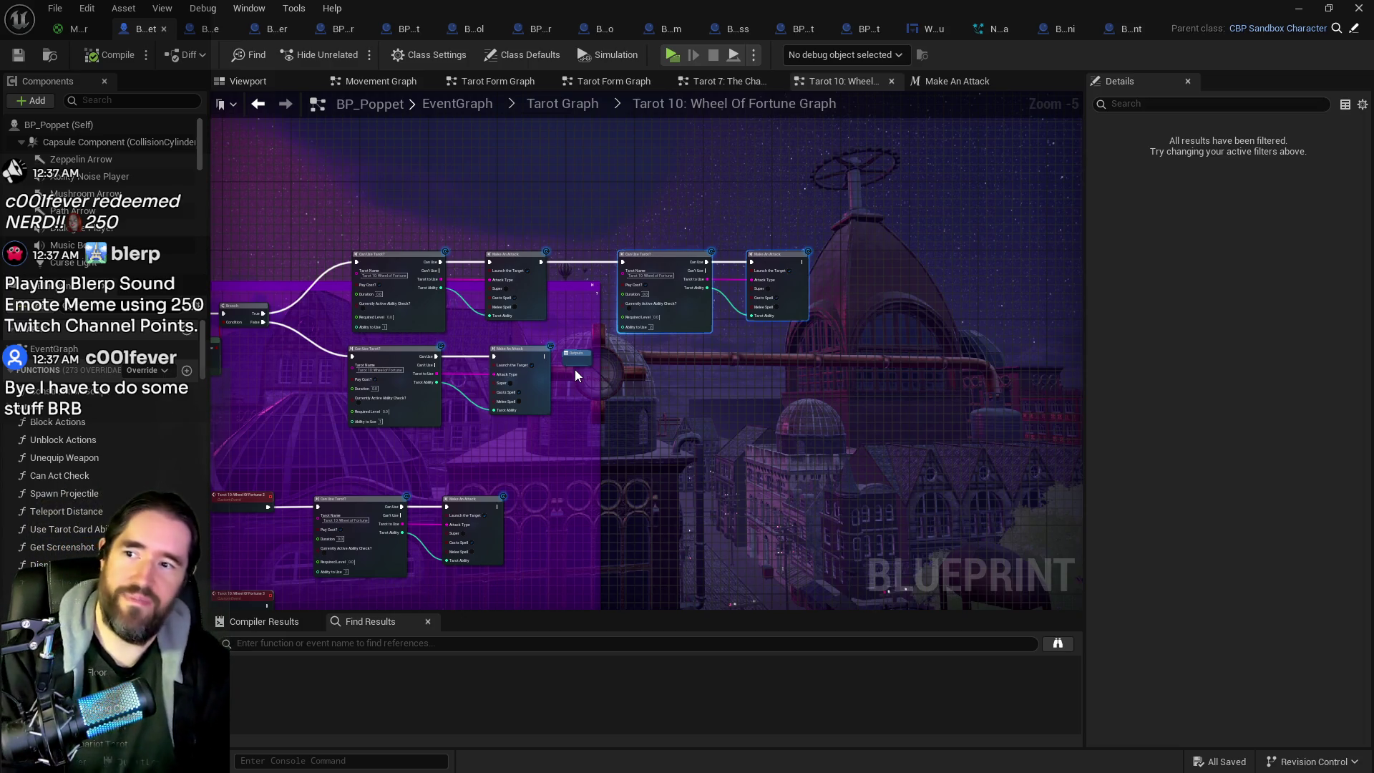
pyautogui.moveTo(576, 375)
pyautogui.mouseDown()
pyautogui.moveTo(717, 319)
pyautogui.moveTo(743, 323)
pyautogui.mouseUp()
pyautogui.scroll(3, 742, 316)
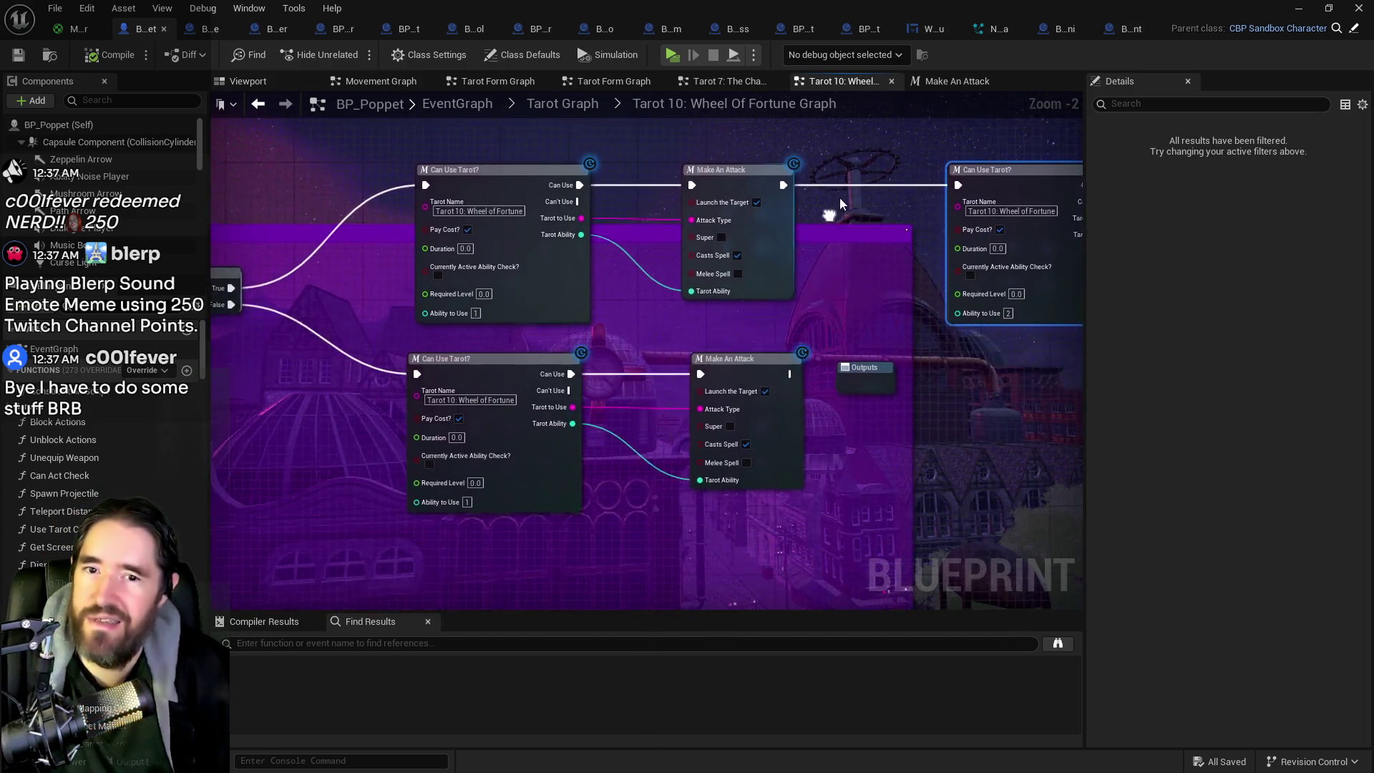
pyautogui.moveTo(839, 197); pyautogui.dragTo(828, 240)
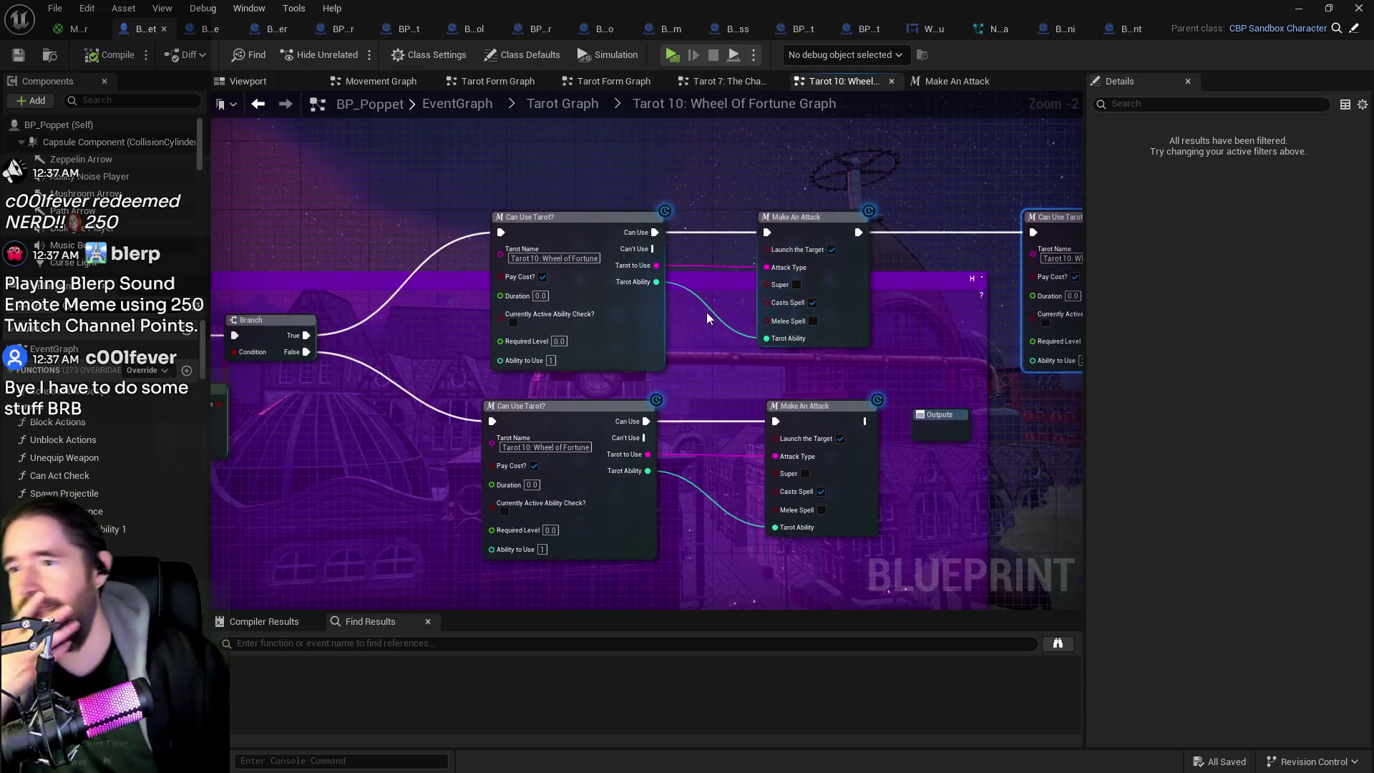
pyautogui.moveTo(612, 302)
pyautogui.mouseDown()
pyautogui.moveTo(549, 301)
pyautogui.moveTo(549, 237)
pyautogui.mouseUp()
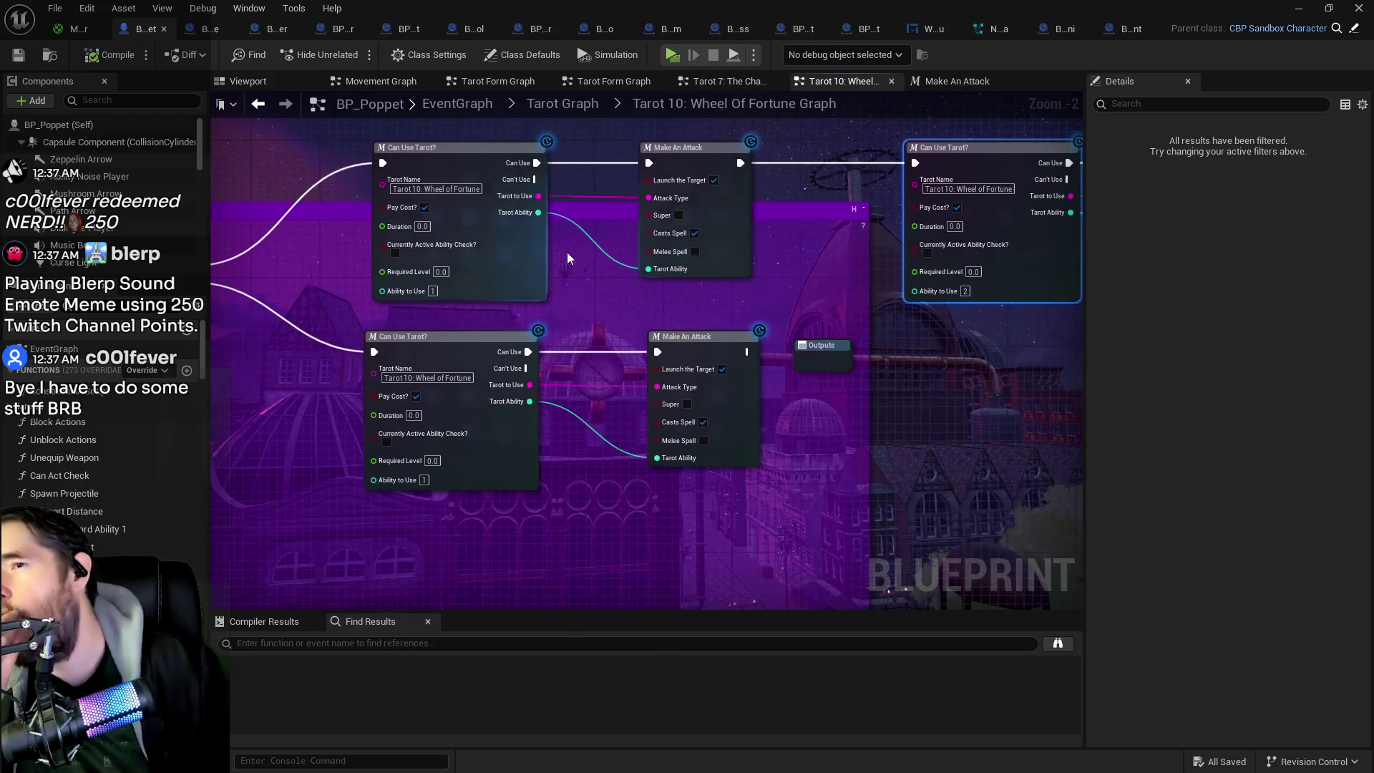
pyautogui.moveTo(617, 365)
pyautogui.mouseDown()
pyautogui.moveTo(618, 429)
pyautogui.moveTo(496, 350)
pyautogui.moveTo(611, 312)
pyautogui.moveTo(820, 307)
pyautogui.moveTo(868, 250)
pyautogui.mouseUp()
pyautogui.moveTo(593, 269)
pyautogui.mouseDown()
pyautogui.moveTo(766, 383)
pyautogui.moveTo(730, 432)
pyautogui.moveTo(560, 422)
pyautogui.mouseUp()
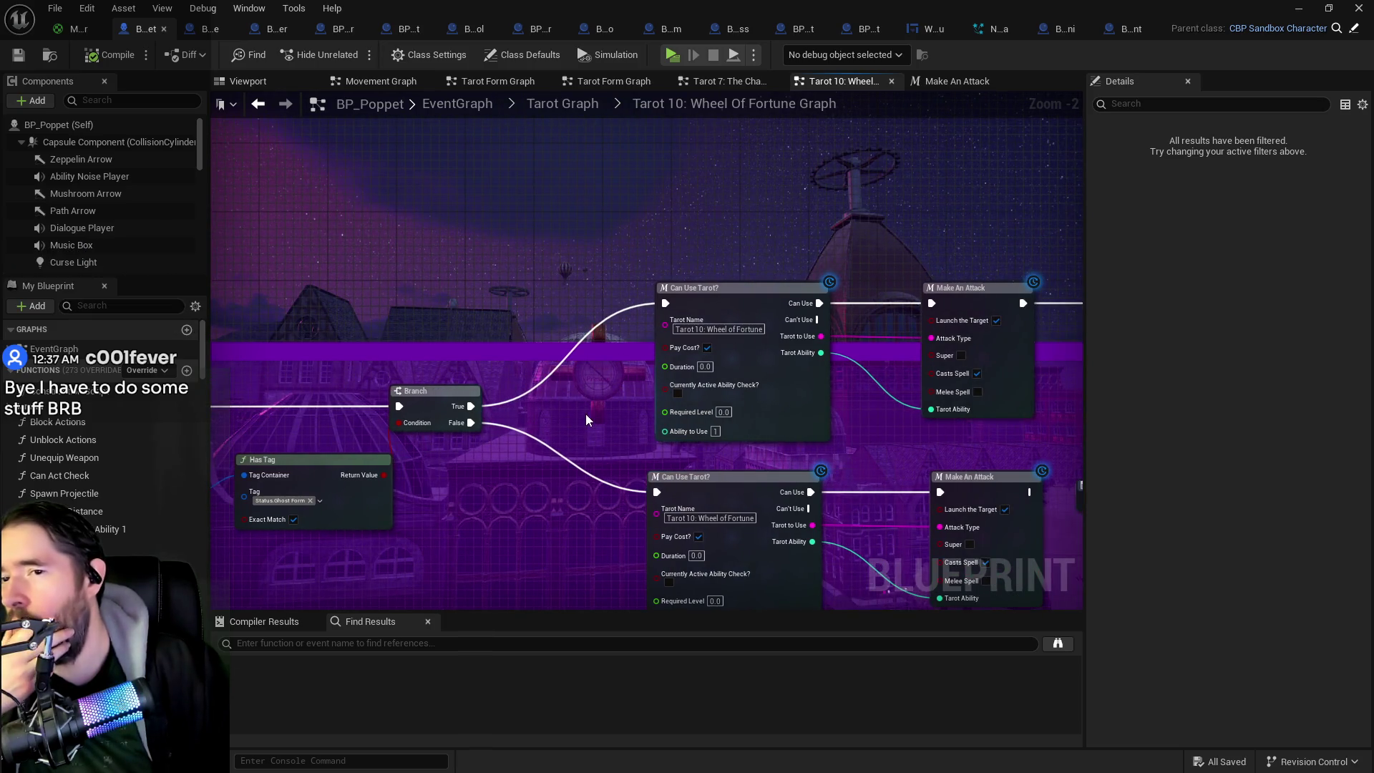
# Step: Add a Do Once node between Branch's True output and the first Can Use Tarot node
pyautogui.rightClick(512, 273)
pyautogui.write('do')
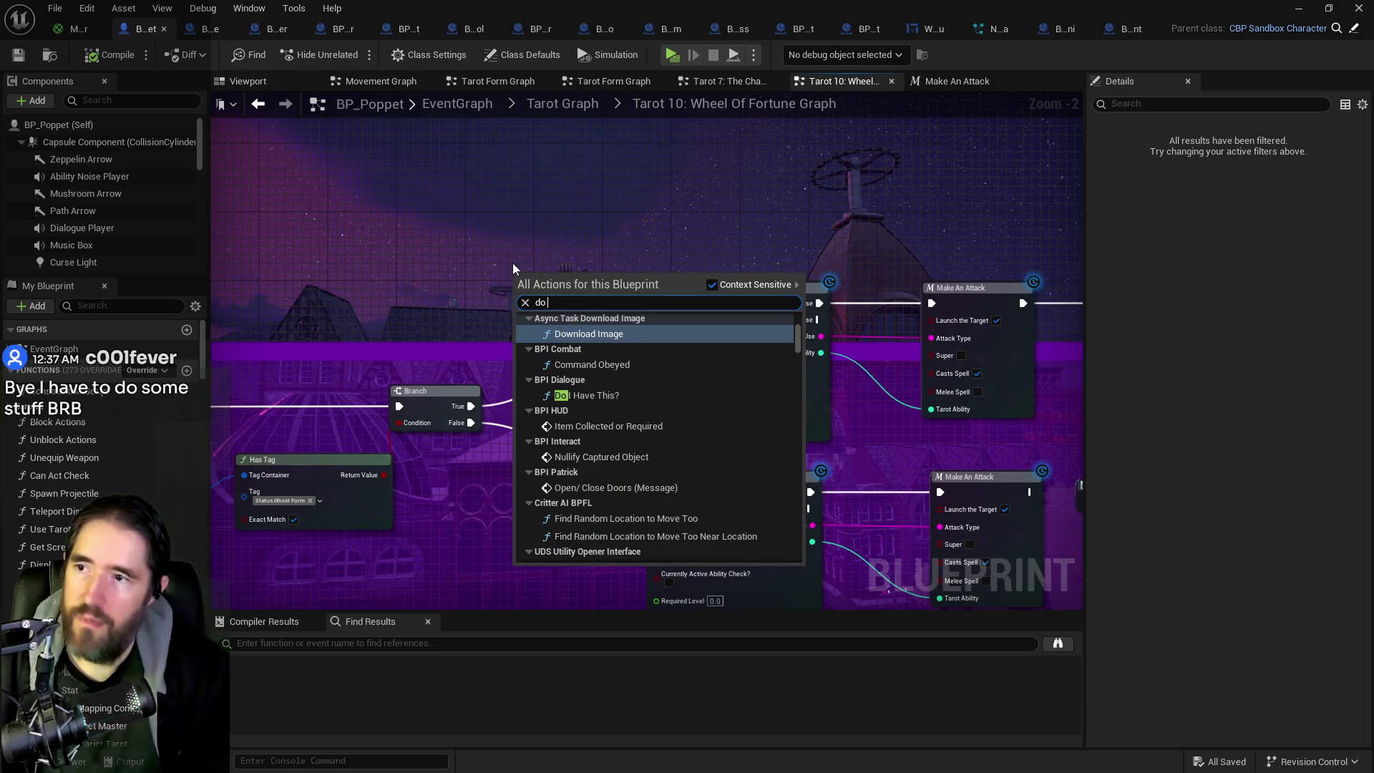
pyautogui.write(' once')
pyautogui.click(572, 449)
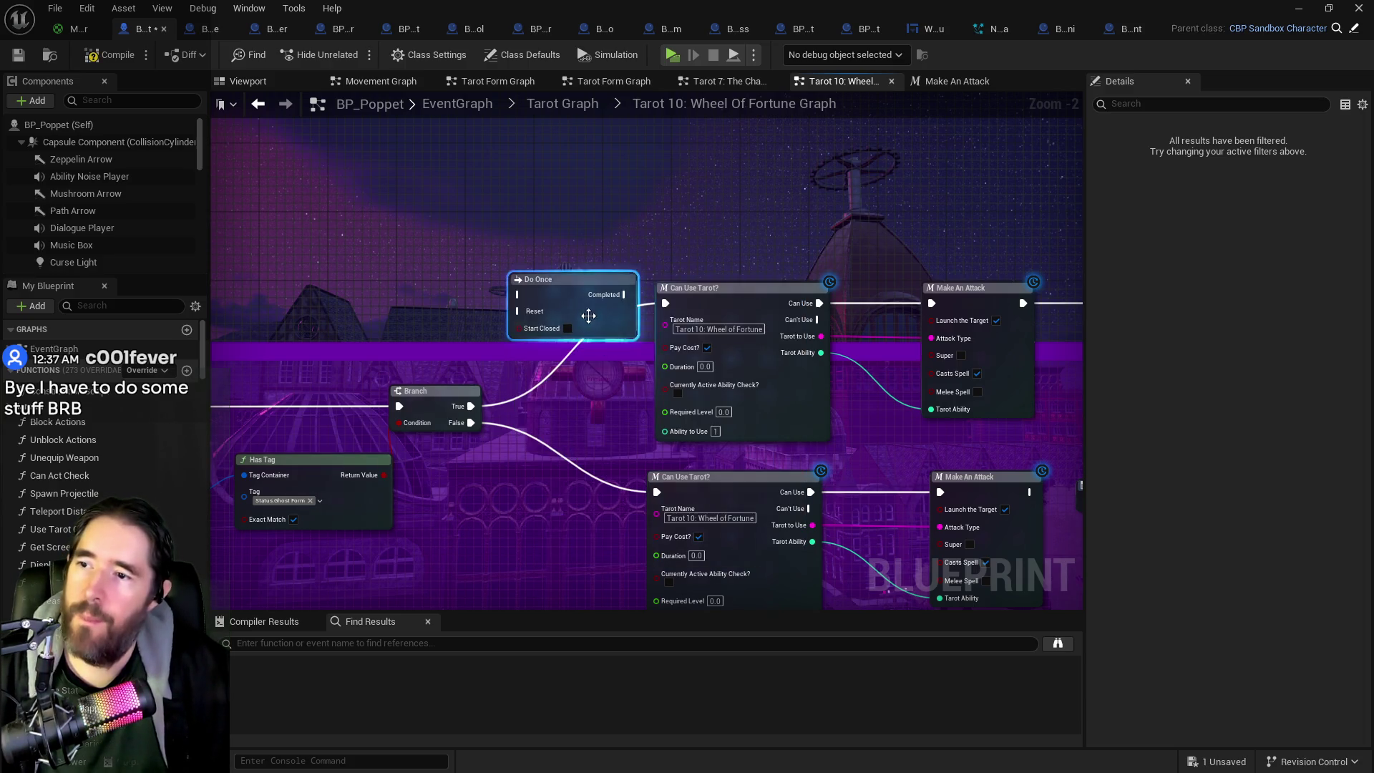
pyautogui.moveTo(471, 406); pyautogui.dragTo(519, 294)
pyautogui.moveTo(624, 294); pyautogui.dragTo(664, 302)
pyautogui.moveTo(704, 233)
pyautogui.mouseDown()
pyautogui.moveTo(1073, 379)
pyautogui.moveTo(1011, 383)
pyautogui.moveTo(1088, 390)
pyautogui.moveTo(1033, 384)
pyautogui.moveTo(1073, 383)
pyautogui.moveTo(1038, 372)
pyautogui.moveTo(1073, 358)
pyautogui.moveTo(968, 295)
pyautogui.moveTo(644, 290)
pyautogui.moveTo(723, 349)
pyautogui.mouseUp()
pyautogui.click(598, 276)
# Step: Route Make An Attack's long output wire through a reroute point and tidy the graph view
pyautogui.moveTo(822, 324)
pyautogui.mouseDown()
pyautogui.moveTo(923, 276)
pyautogui.moveTo(294, 165)
pyautogui.moveTo(566, 281)
pyautogui.moveTo(600, 354)
pyautogui.moveTo(751, 389)
pyautogui.moveTo(667, 362)
pyautogui.moveTo(506, 217)
pyautogui.moveTo(347, 269)
pyautogui.mouseUp()
pyautogui.doubleClick(720, 312)
pyautogui.moveTo(720, 313)
pyautogui.mouseDown()
pyautogui.moveTo(1117, 303)
pyautogui.moveTo(794, 293)
pyautogui.moveTo(825, 296)
pyautogui.moveTo(809, 285)
pyautogui.mouseUp()
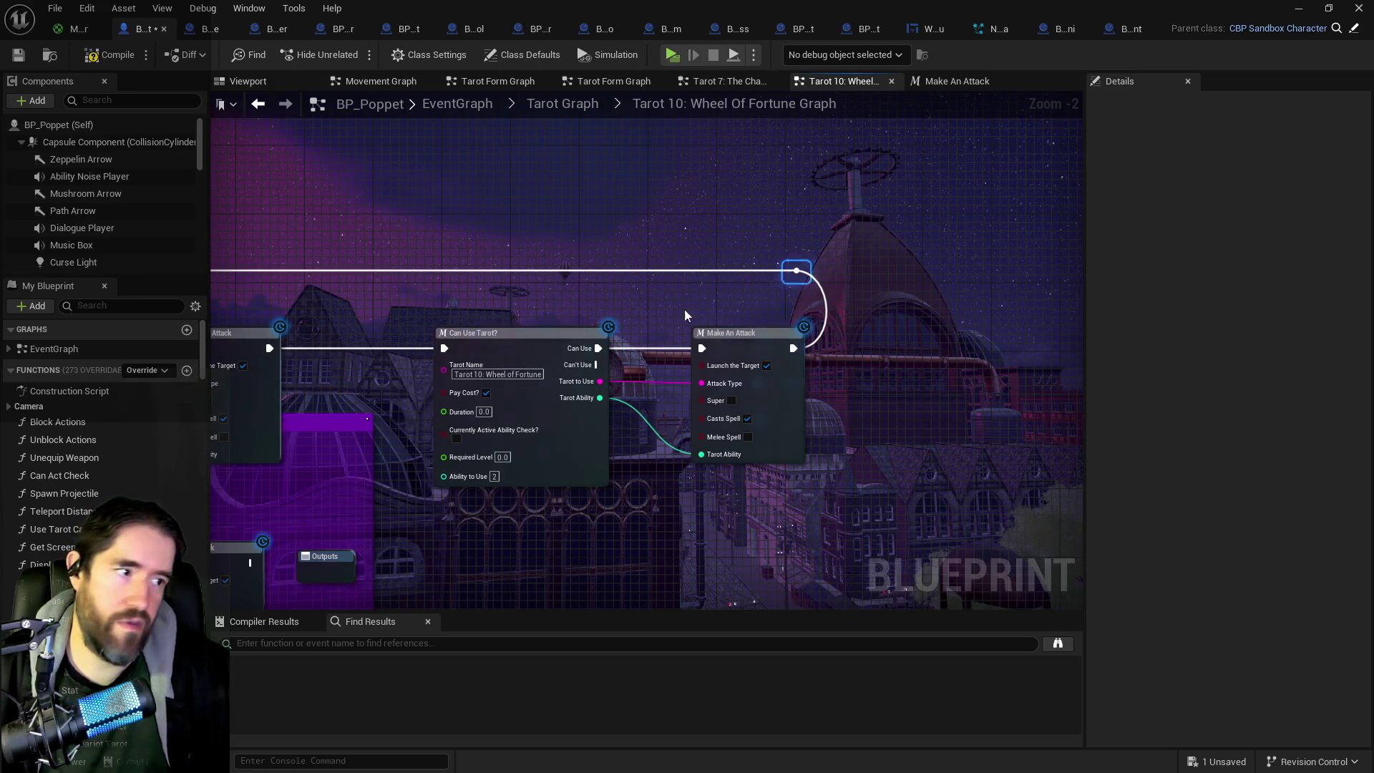
pyautogui.moveTo(402, 233)
pyautogui.mouseDown()
pyautogui.moveTo(498, 345)
pyautogui.moveTo(661, 326)
pyautogui.mouseUp()
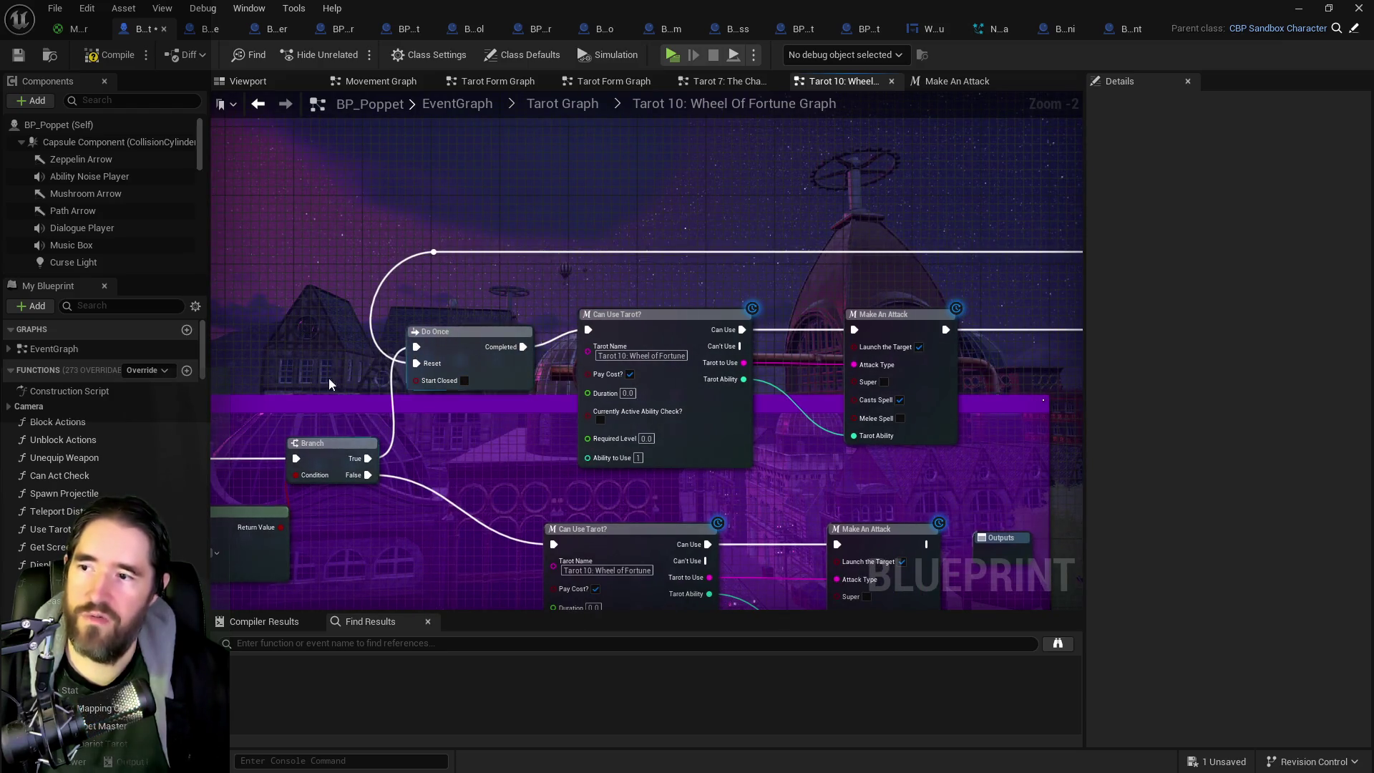
pyautogui.moveTo(331, 384); pyautogui.dragTo(325, 384)
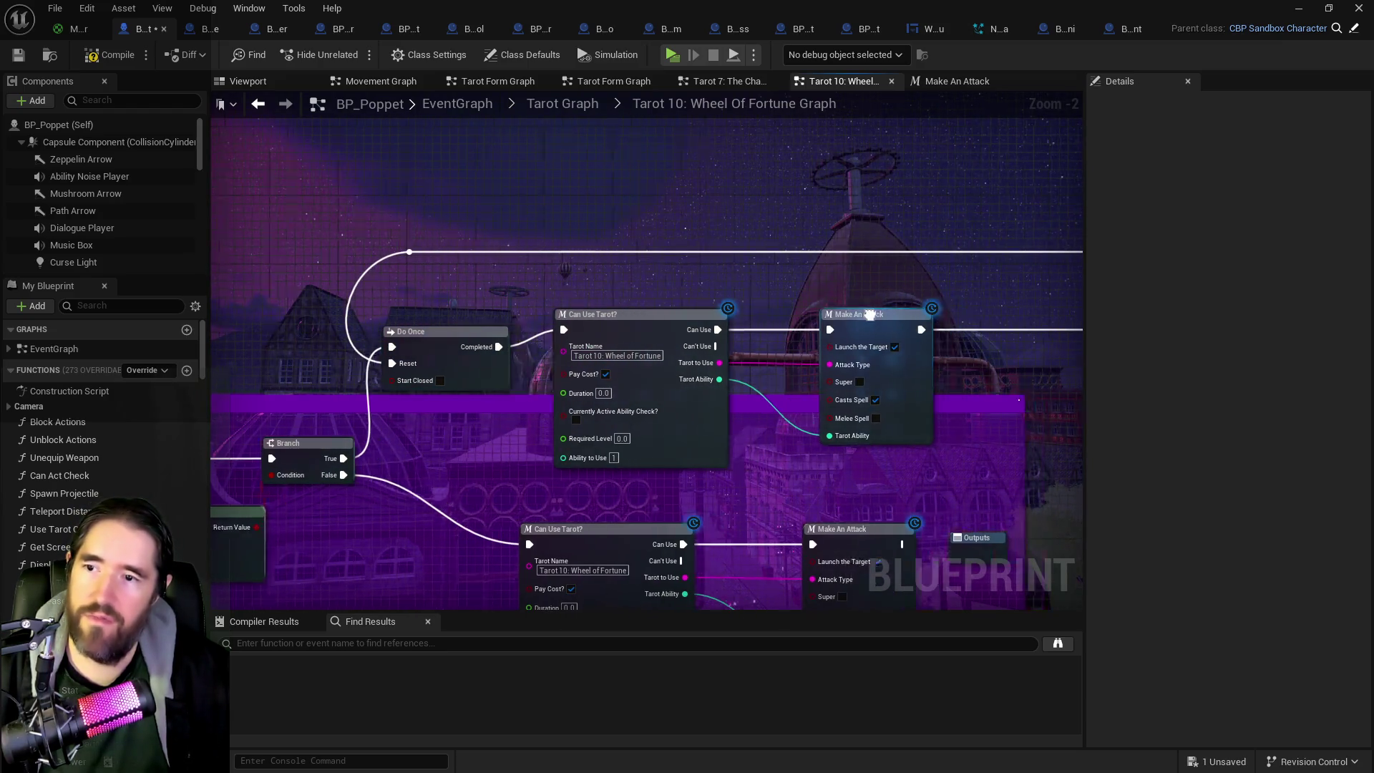
pyautogui.moveTo(888, 316); pyautogui.dragTo(527, 316)
pyautogui.moveTo(608, 337)
pyautogui.mouseDown()
pyautogui.moveTo(551, 335)
pyautogui.moveTo(470, 304)
pyautogui.moveTo(395, 309)
pyautogui.moveTo(859, 306)
pyautogui.moveTo(1048, 360)
pyautogui.moveTo(859, 362)
pyautogui.mouseUp()
# Step: Create a 'Reset Wheel Of Fortune' custom event beside Do Once and wire it into Reset
pyautogui.rightClick(747, 345)
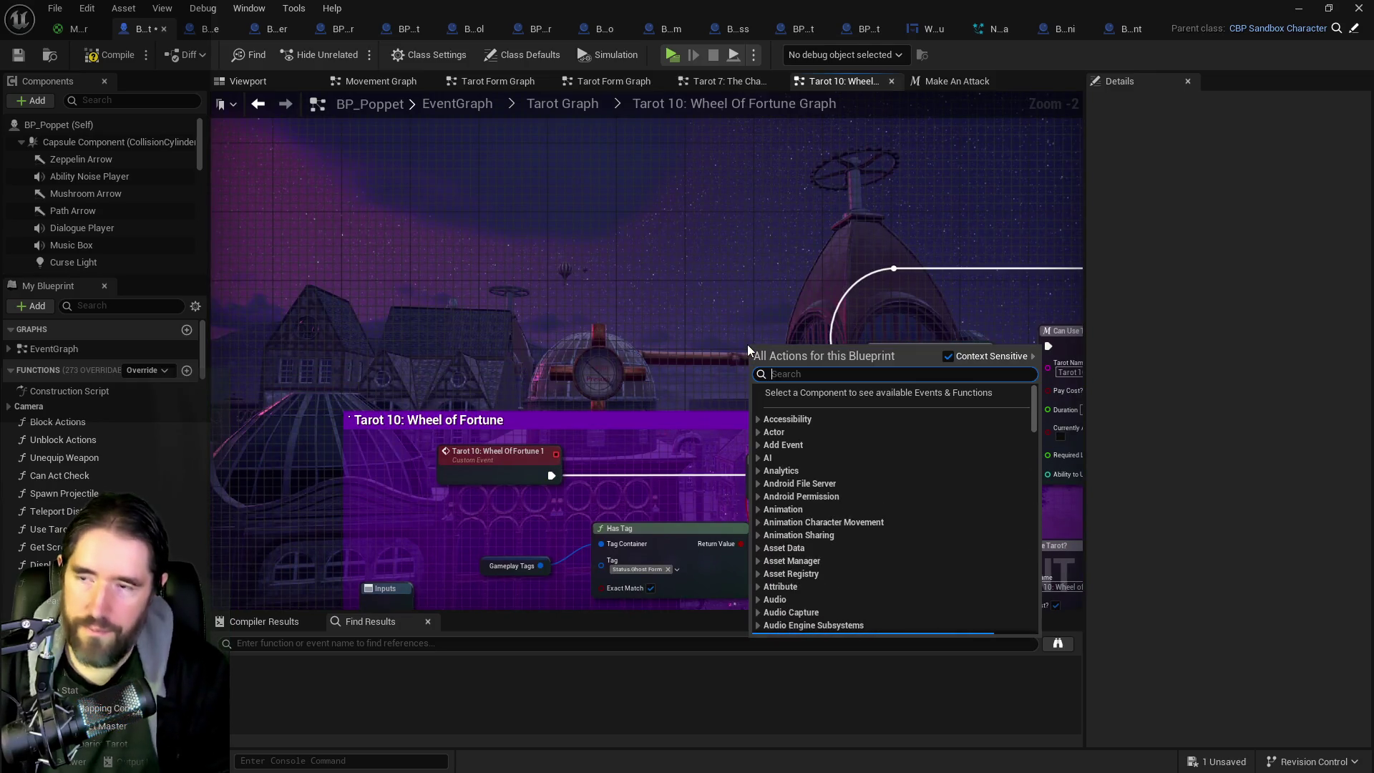
pyautogui.write('custom')
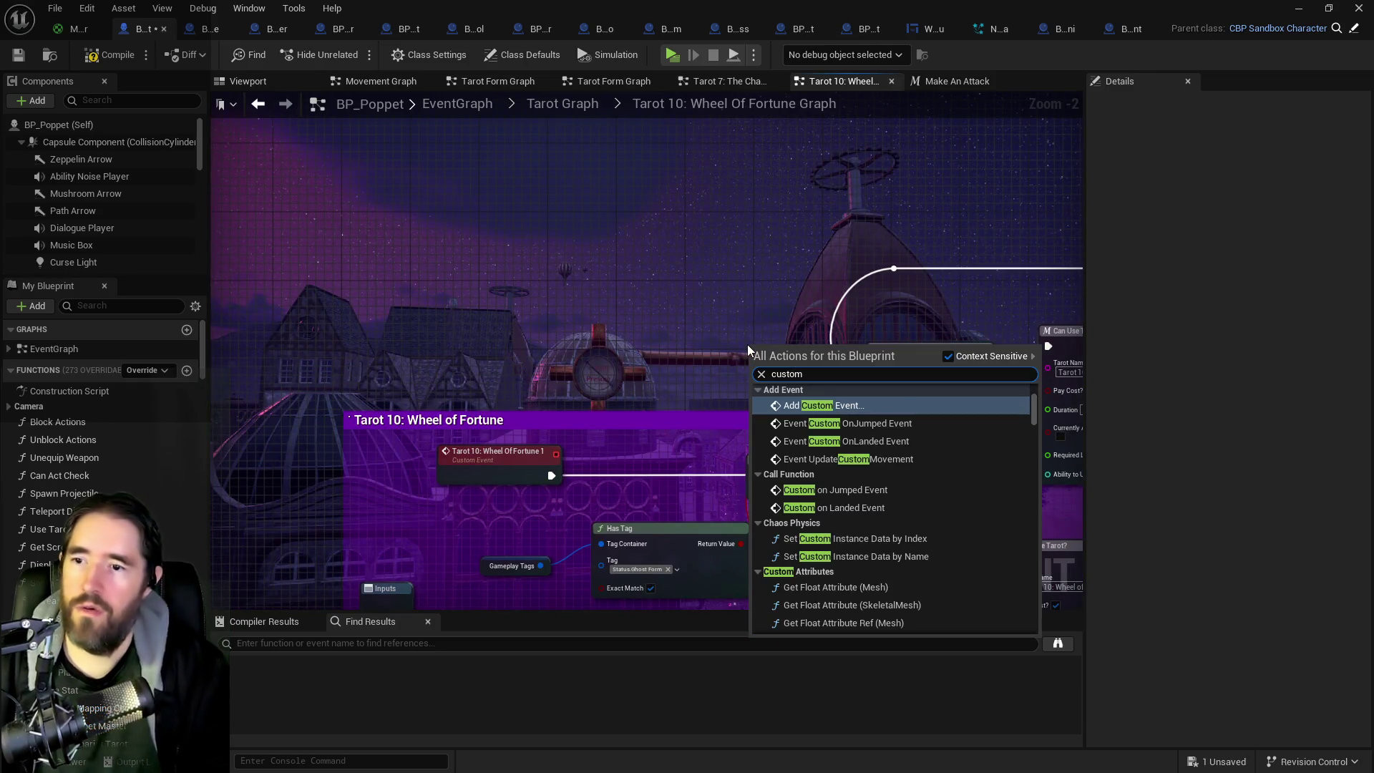
pyautogui.press('Return')
pyautogui.write('Reset Wheel Of Fortune')
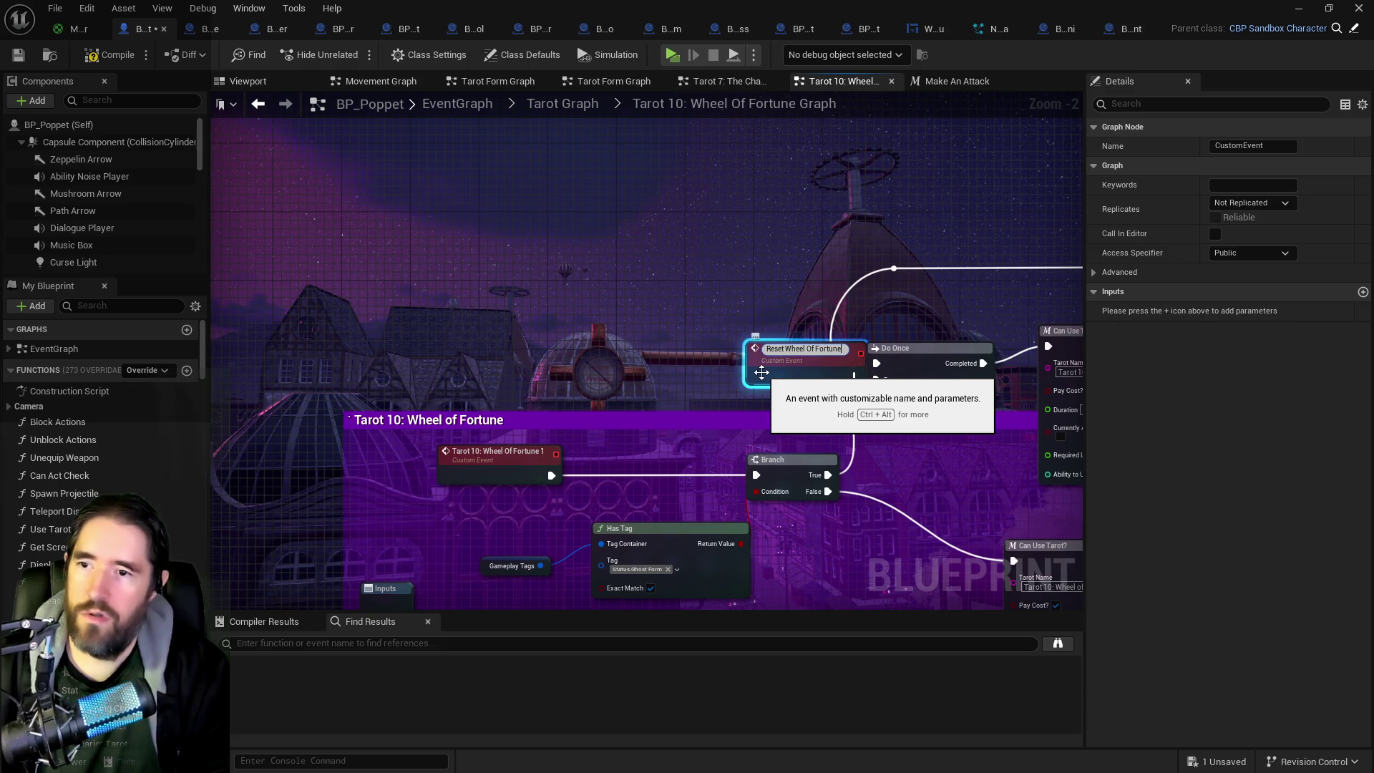
pyautogui.press('Return')
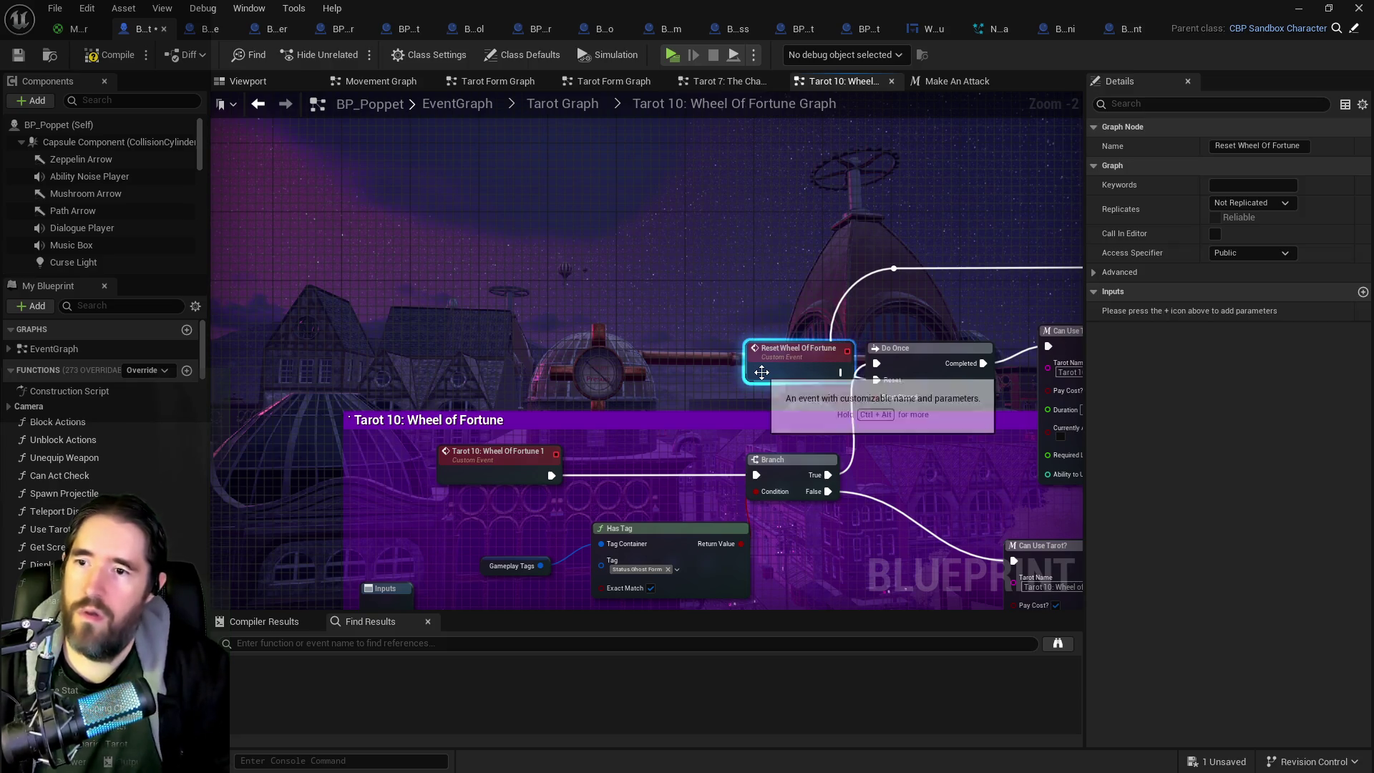
pyautogui.moveTo(761, 372)
pyautogui.mouseDown()
pyautogui.moveTo(728, 381)
pyautogui.moveTo(876, 380)
pyautogui.mouseUp()
pyautogui.moveTo(607, 304)
pyautogui.mouseDown()
pyautogui.moveTo(1019, 330)
pyautogui.moveTo(883, 345)
pyautogui.mouseUp()
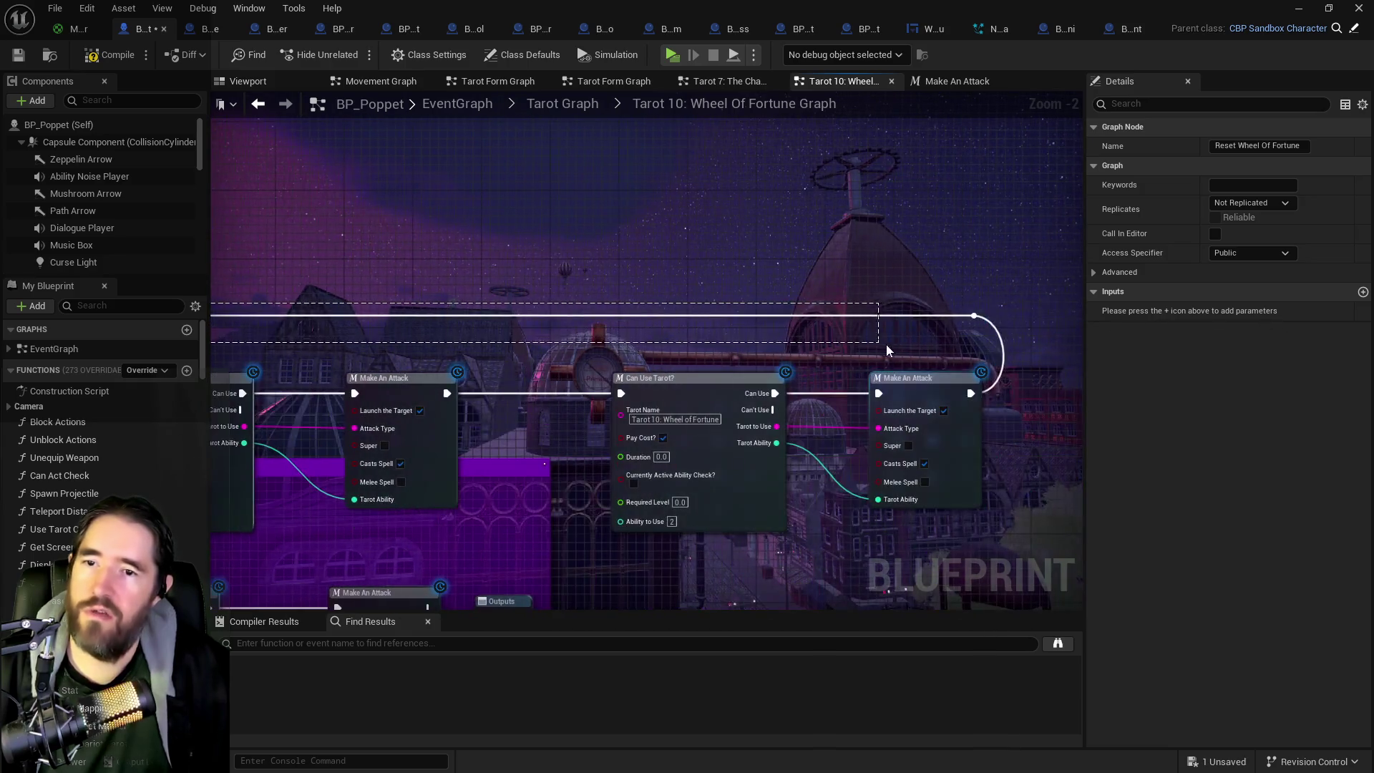
pyautogui.click(976, 344)
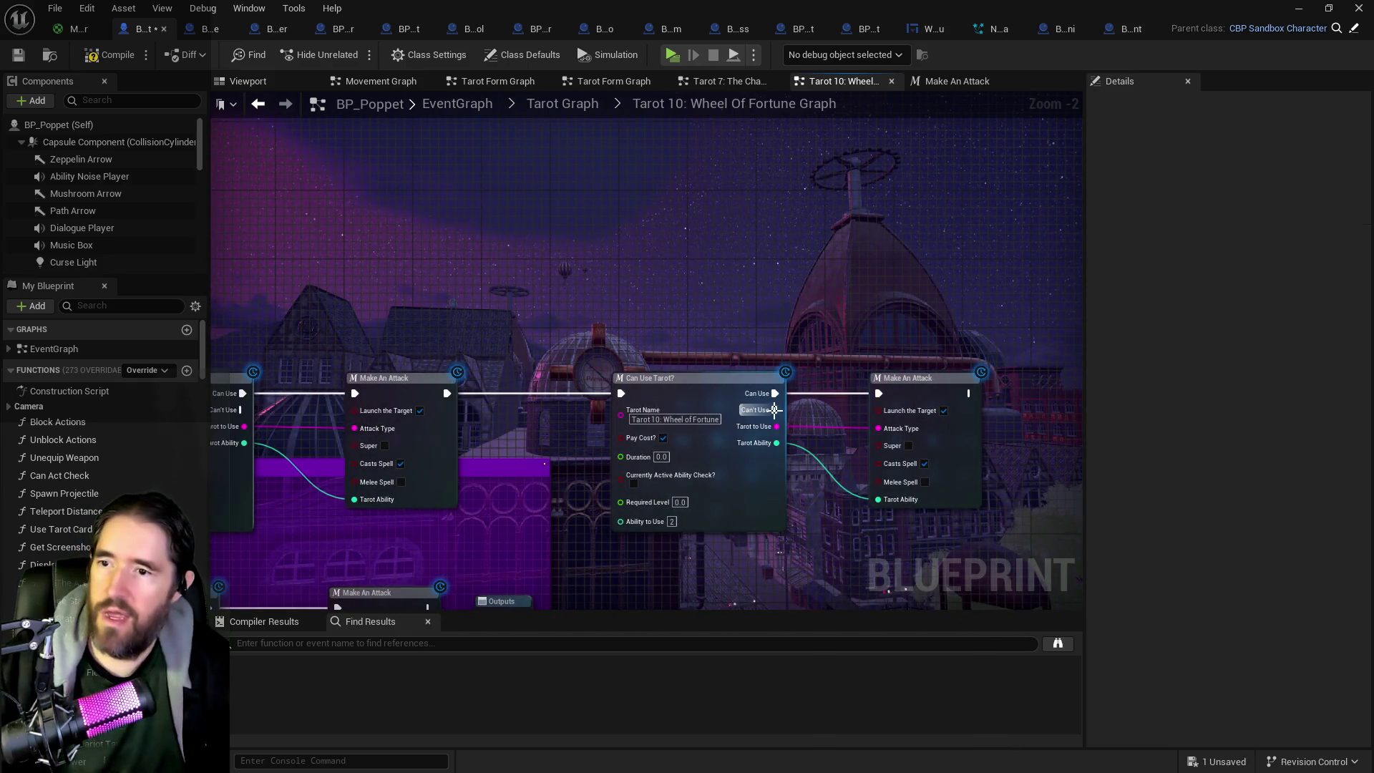
# Step: Call Reset Wheel Of Fortune from the first Can Use Tarot node's Can't Use output
pyautogui.rightClick(535, 212)
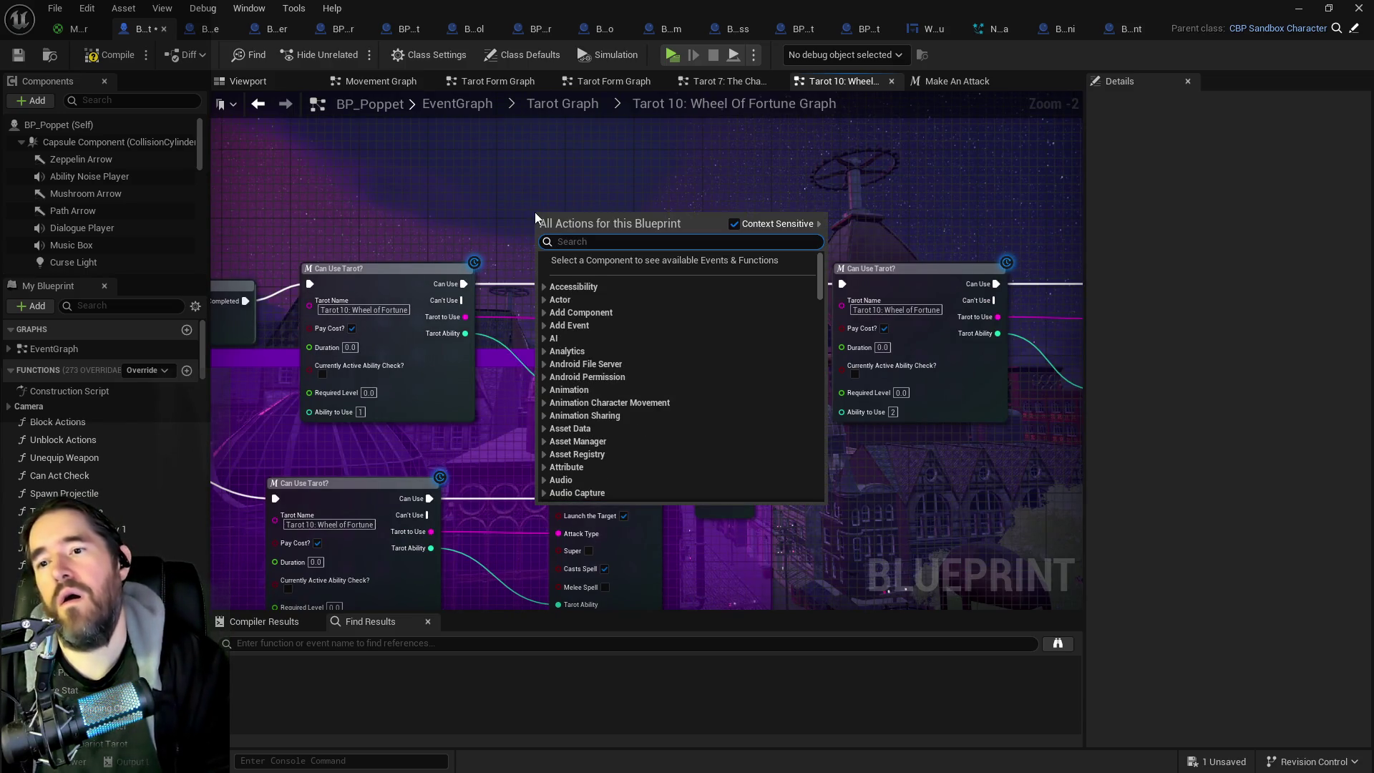
pyautogui.write('re')
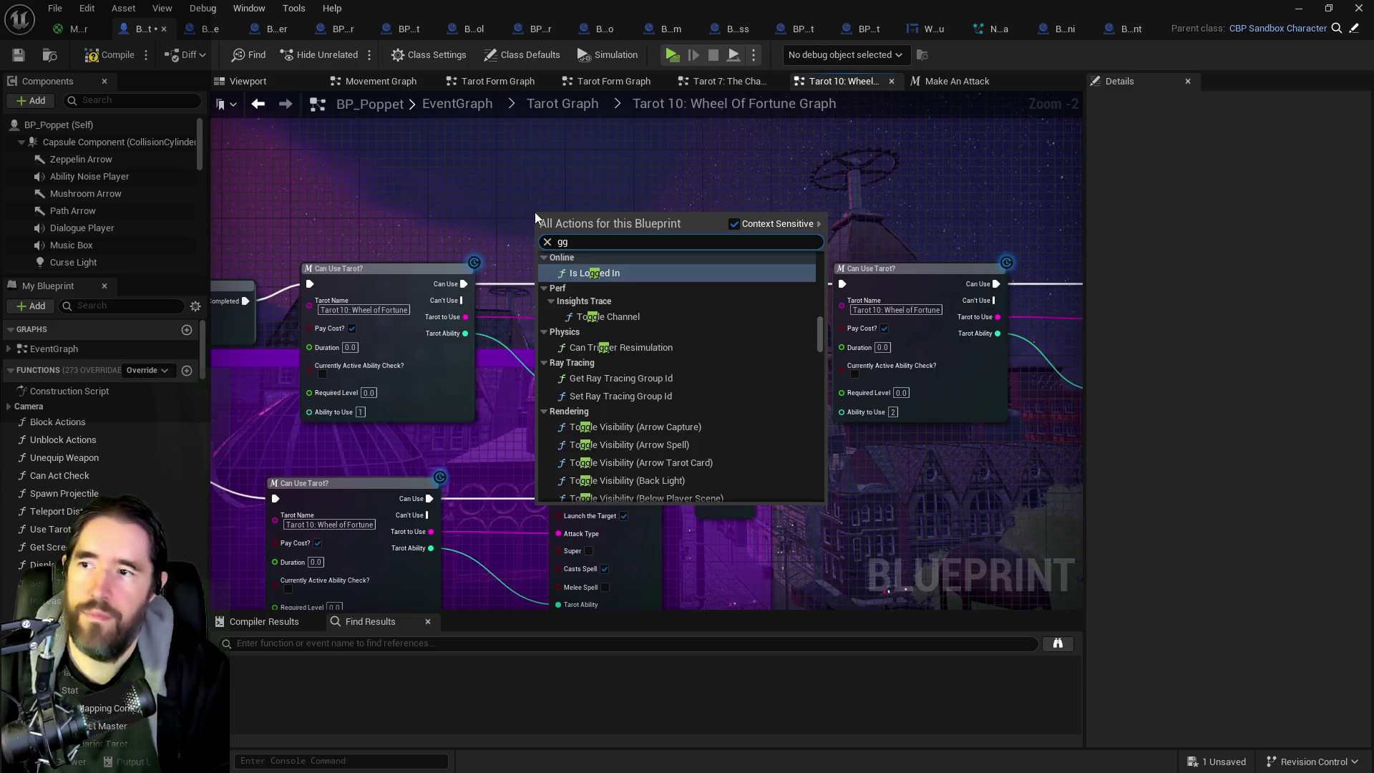
pyautogui.write('set whee')
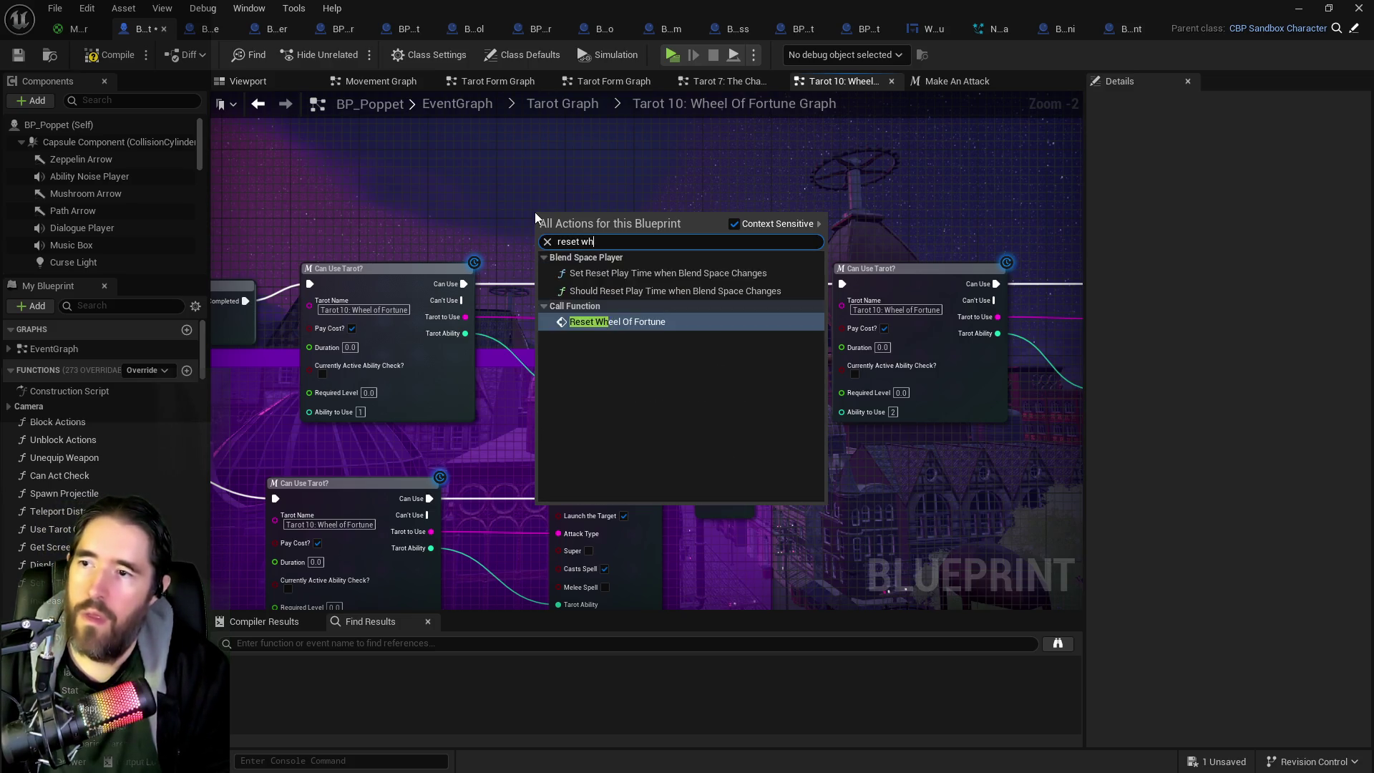
pyautogui.press('Return')
pyautogui.moveTo(461, 300); pyautogui.dragTo(542, 245)
pyautogui.moveTo(616, 279); pyautogui.dragTo(693, 280)
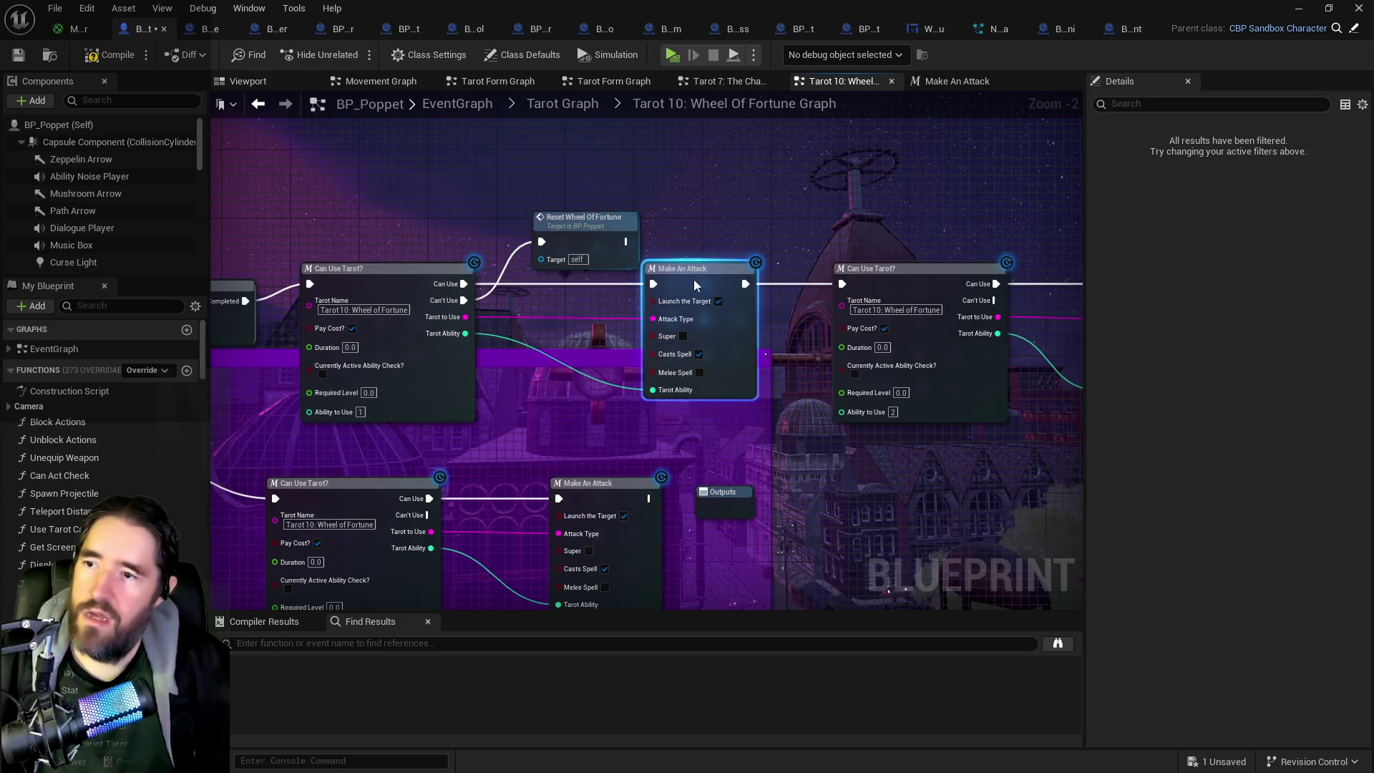
pyautogui.moveTo(596, 224)
pyautogui.mouseDown()
pyautogui.moveTo(577, 283)
pyautogui.moveTo(570, 253)
pyautogui.moveTo(654, 214)
pyautogui.mouseUp()
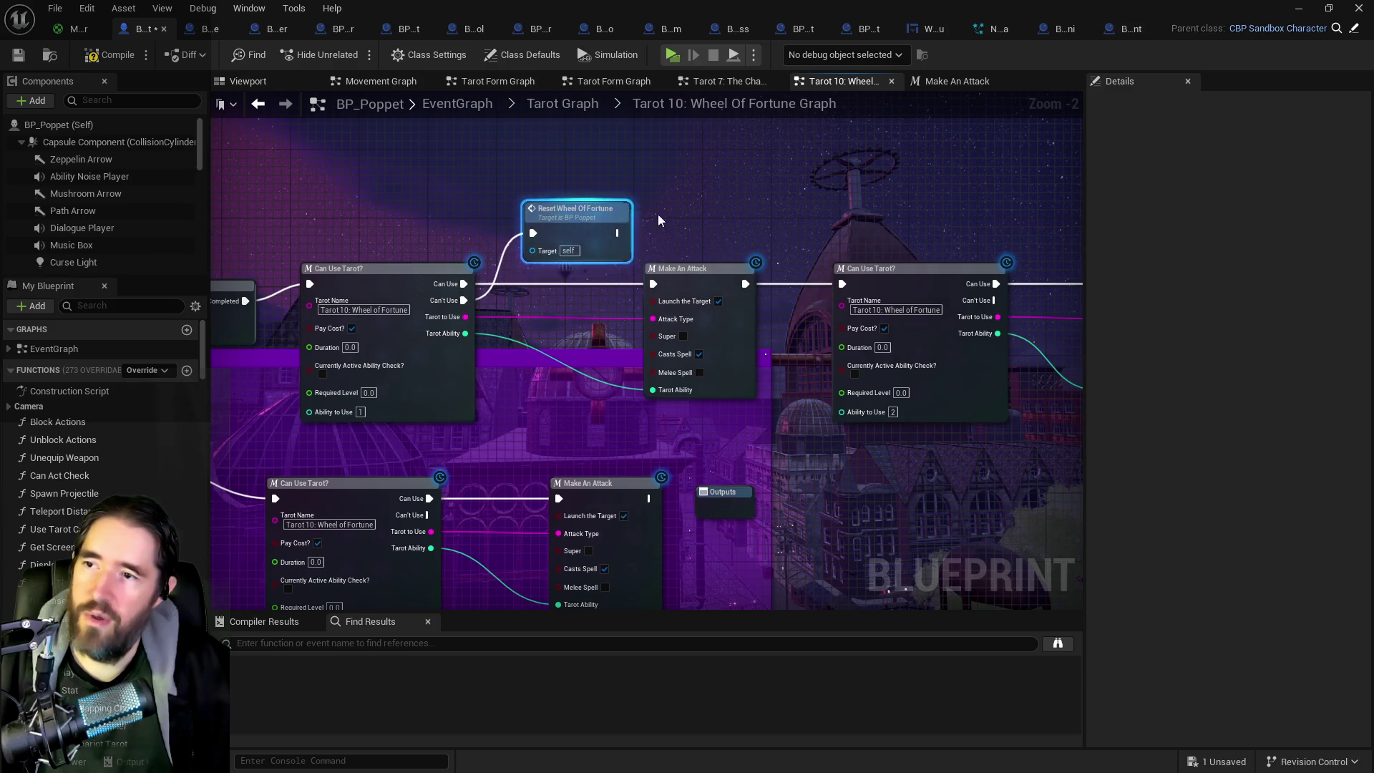
pyautogui.moveTo(802, 288); pyautogui.dragTo(927, 288)
# Step: Copy the Reset Wheel Of Fortune call to the other Can Use Tarot nodes' Can't Use outputs
pyautogui.click(262, 229)
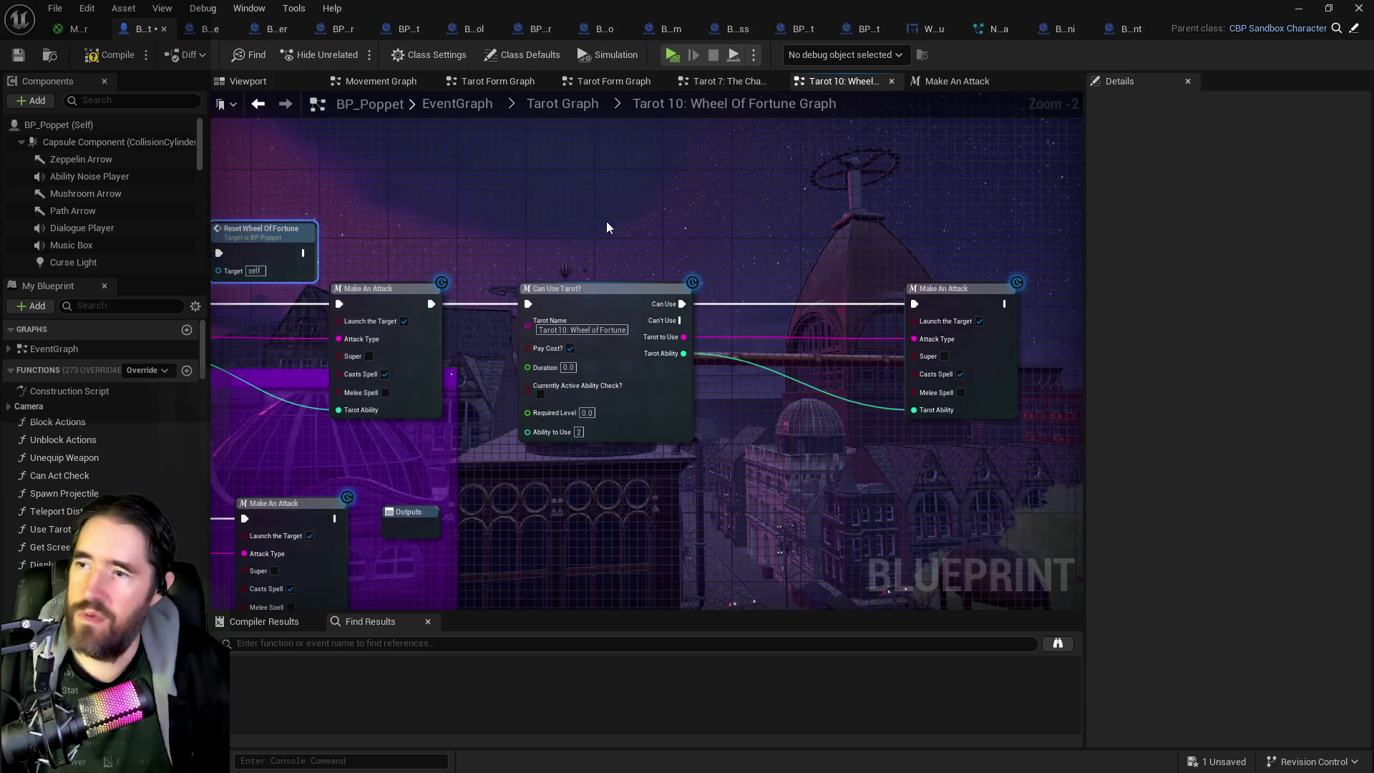
pyautogui.hotkey('ctrl', 'c')
pyautogui.hotkey('ctrl', 'v')
pyautogui.moveTo(658, 229)
pyautogui.mouseDown()
pyautogui.moveTo(775, 259)
pyautogui.moveTo(779, 245)
pyautogui.mouseUp()
pyautogui.click(681, 295)
pyautogui.moveTo(681, 320); pyautogui.dragTo(759, 261)
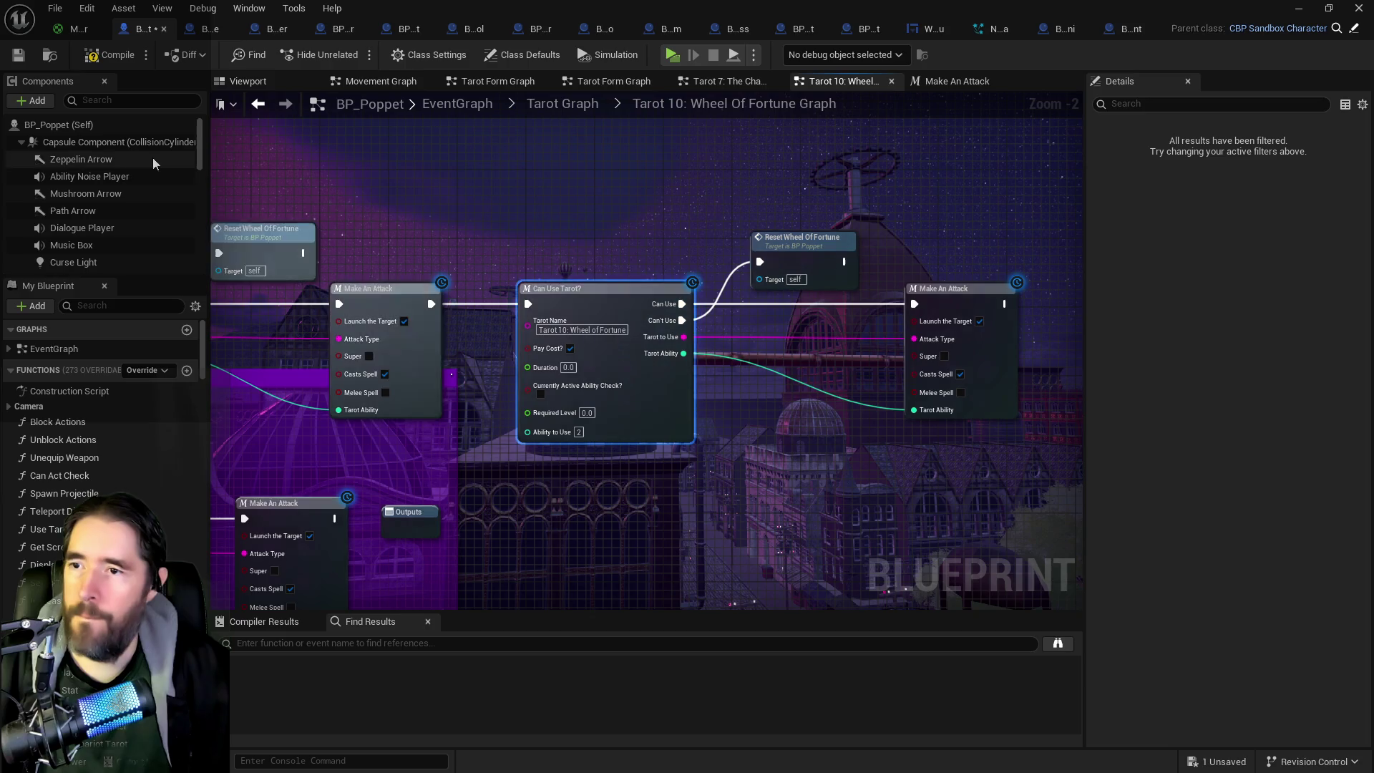
pyautogui.moveTo(651, 181)
pyautogui.mouseDown()
pyautogui.moveTo(654, 355)
pyautogui.moveTo(675, 361)
pyautogui.mouseUp()
pyautogui.moveTo(590, 165); pyautogui.dragTo(588, 322)
pyautogui.scroll(-5, 588, 322)
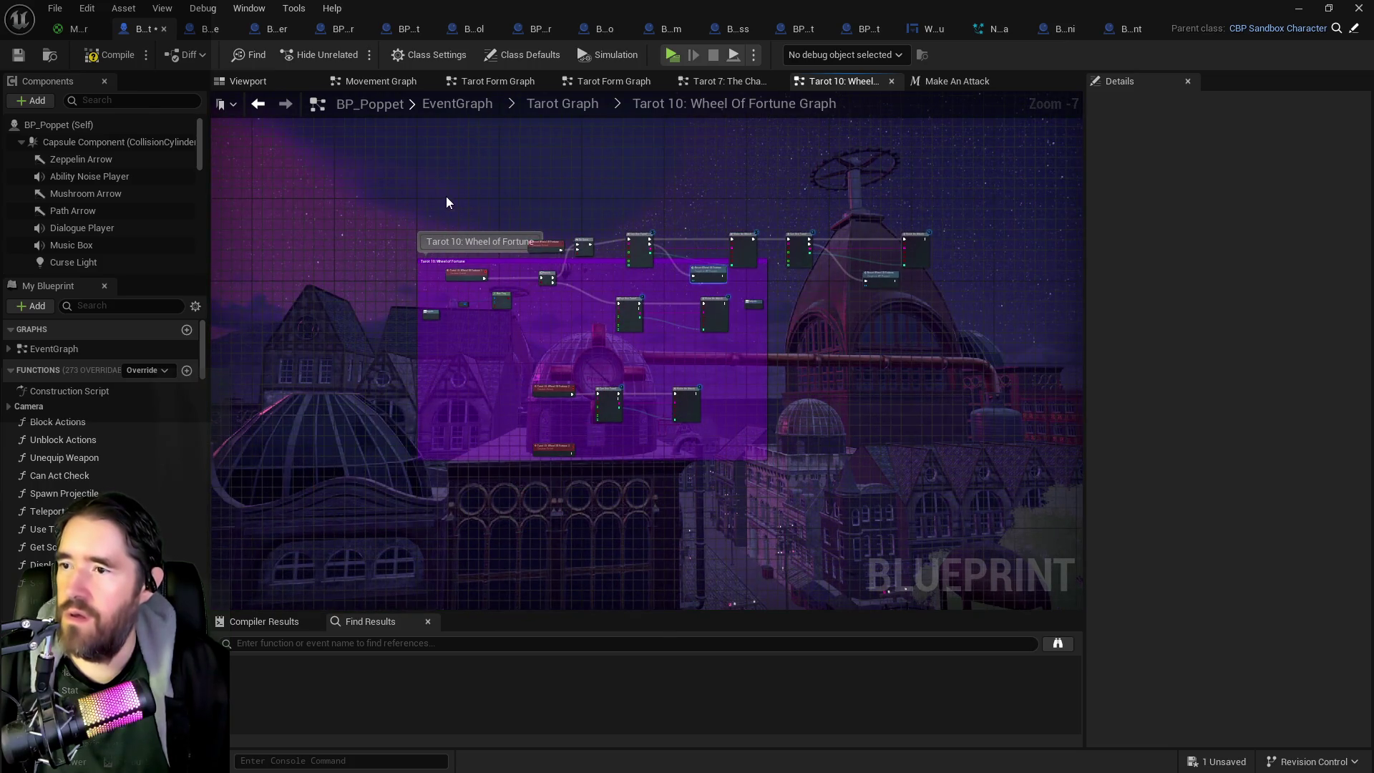
pyautogui.moveTo(423, 189); pyautogui.dragTo(966, 491)
pyautogui.scroll(4, 503, 448)
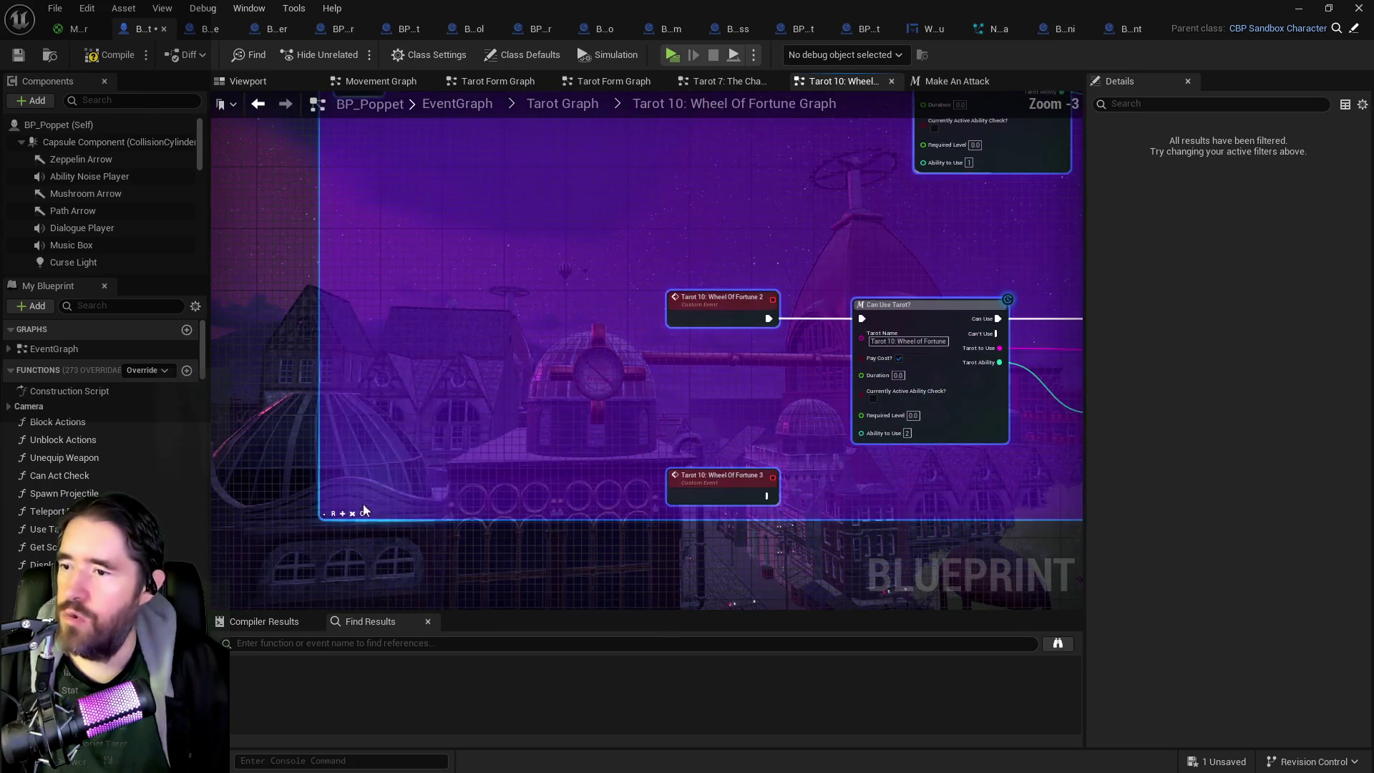
pyautogui.scroll(-2, 539, 346)
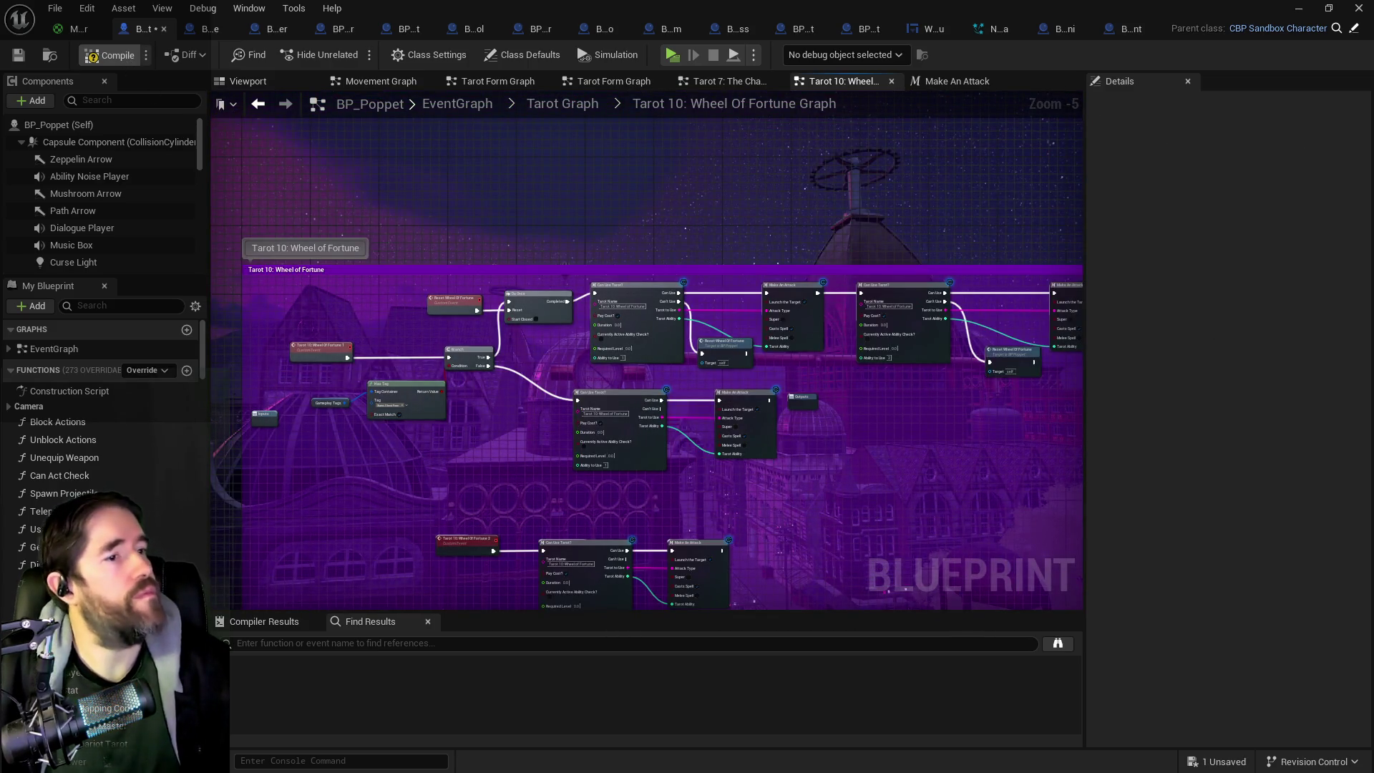
# Step: Compile BP_Poppet, move the stray Outputs node aside, and save with Ctrl+S
pyautogui.click(109, 56)
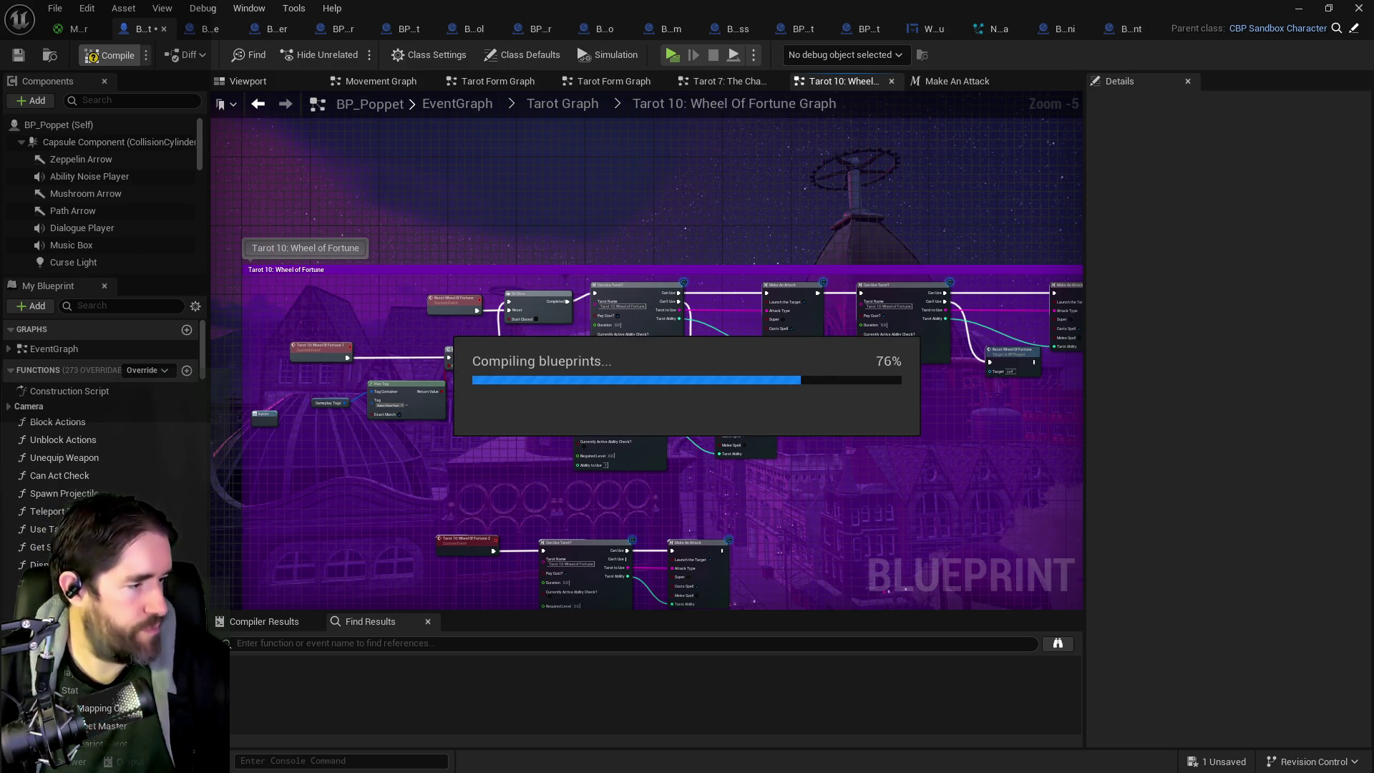
pyautogui.moveTo(816, 413)
pyautogui.mouseDown()
pyautogui.moveTo(952, 451)
pyautogui.moveTo(1048, 533)
pyautogui.mouseUp()
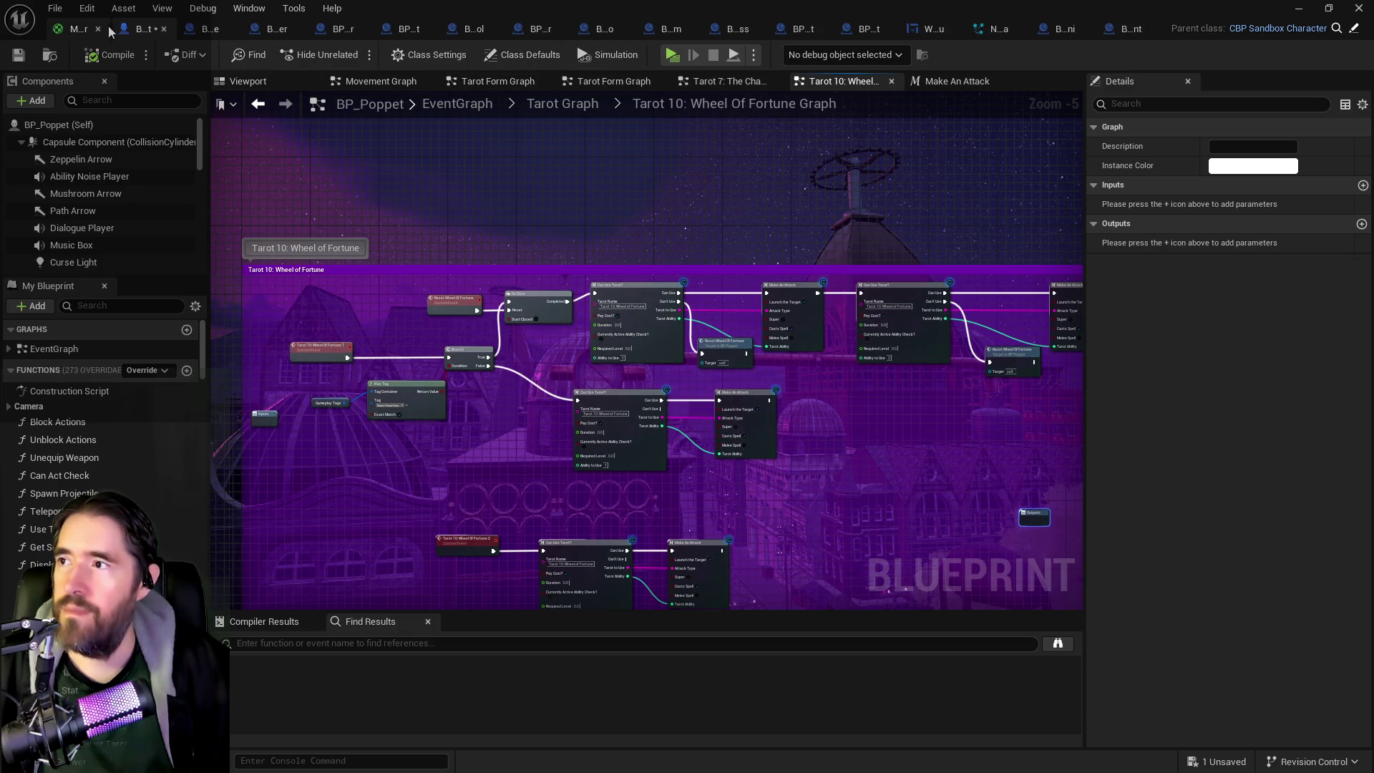
pyautogui.hotkey('ctrl', 's')
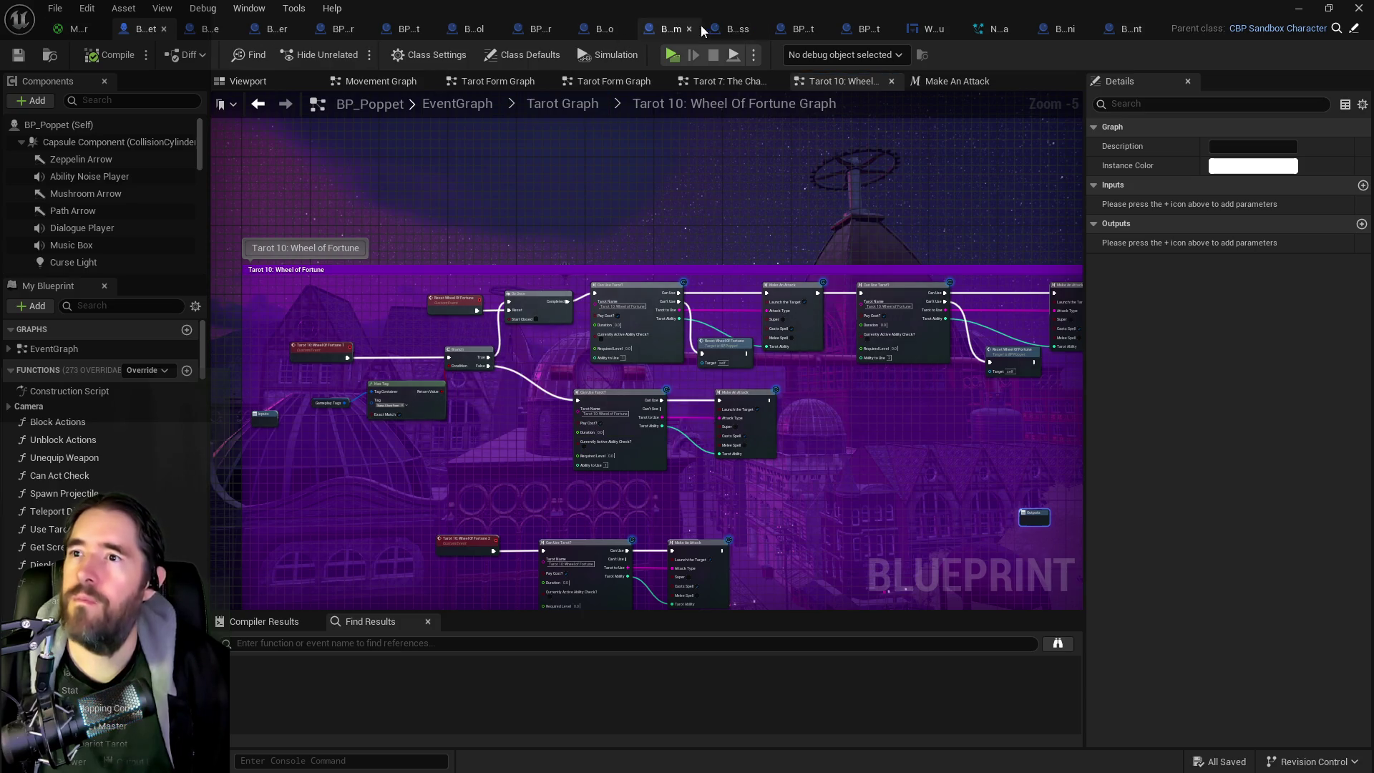
# Step: Close the five extra blueprint document tabs
pyautogui.click(612, 27)
pyautogui.click(585, 27)
pyautogui.click(585, 27)
pyautogui.click(585, 27)
pyautogui.click(585, 27)
pyautogui.click(590, 29)
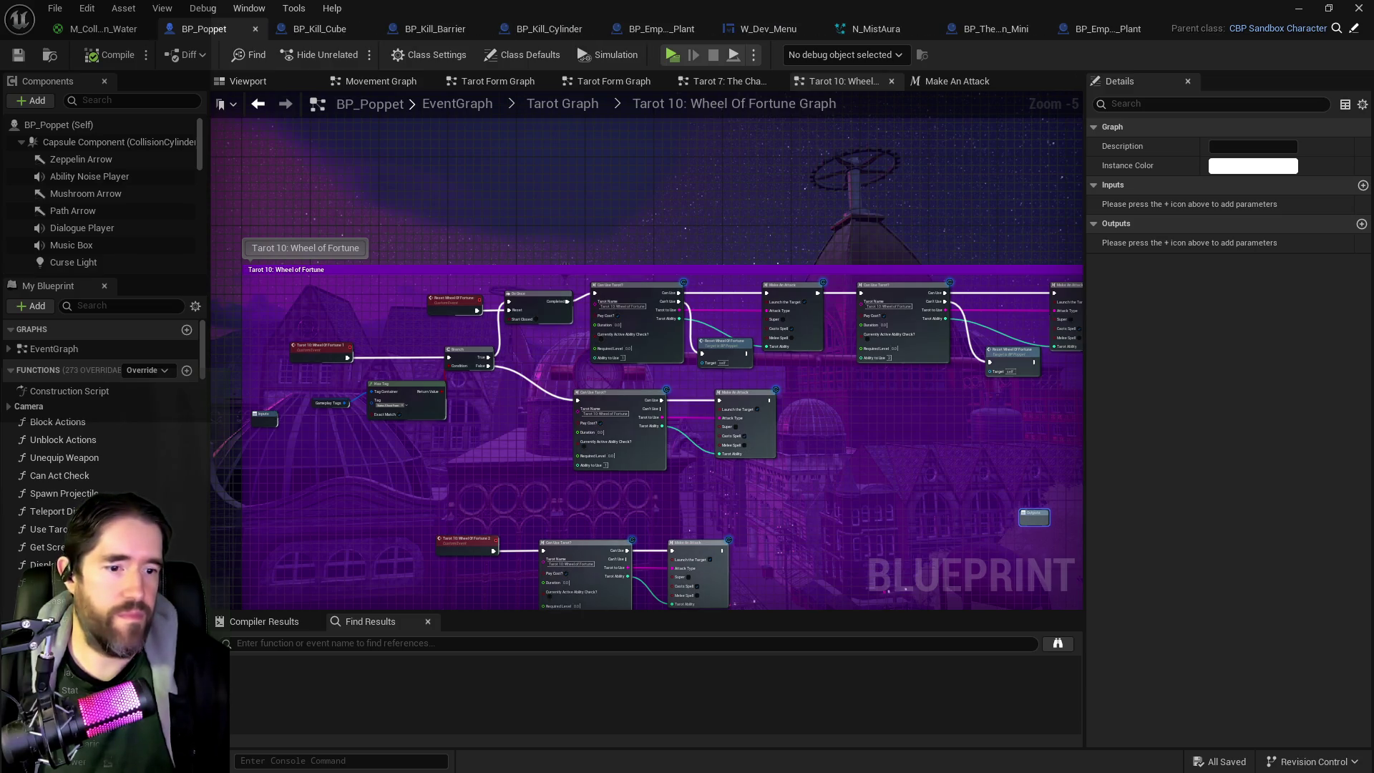
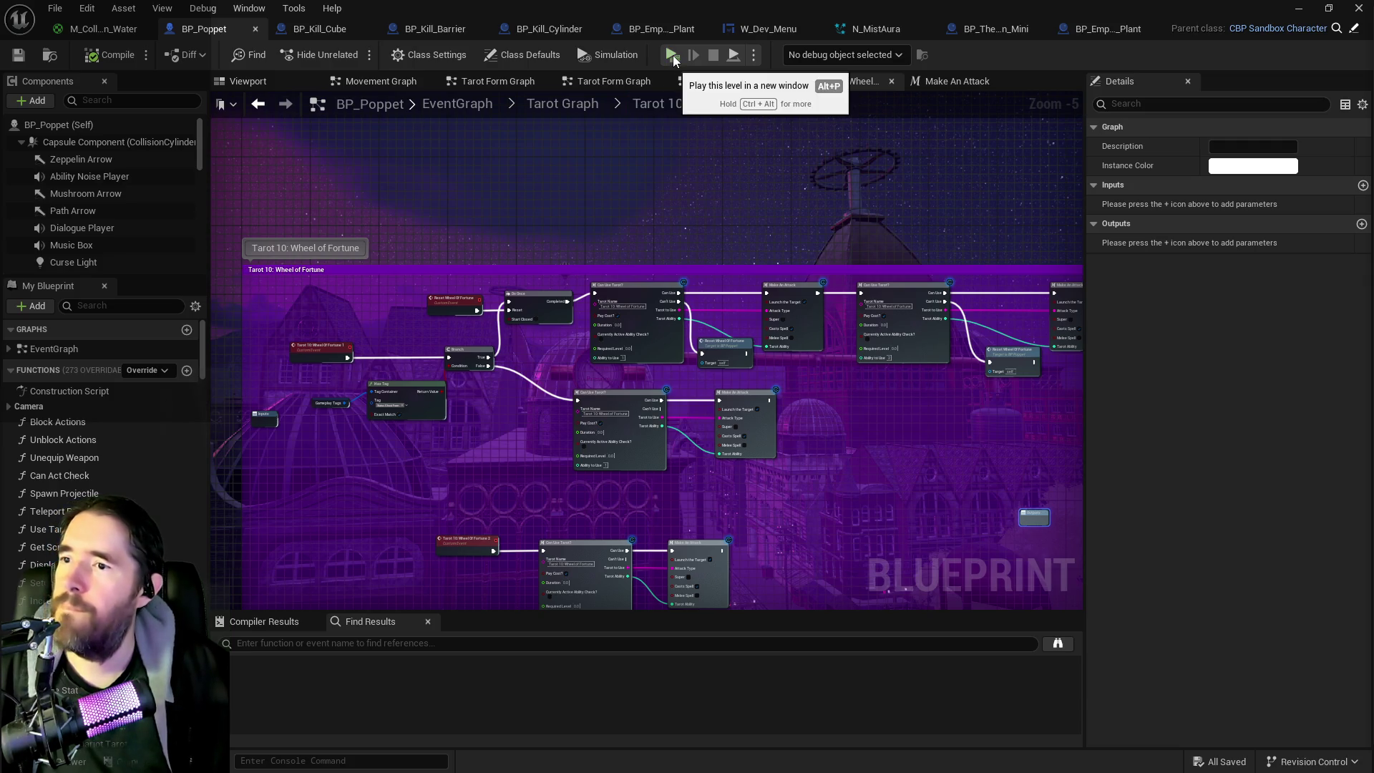
# Step: Duplicate the Reset Wheel Of Fortune node, wire the last Make An Attack into it, and save
pyautogui.moveTo(924, 368); pyautogui.dragTo(788, 367)
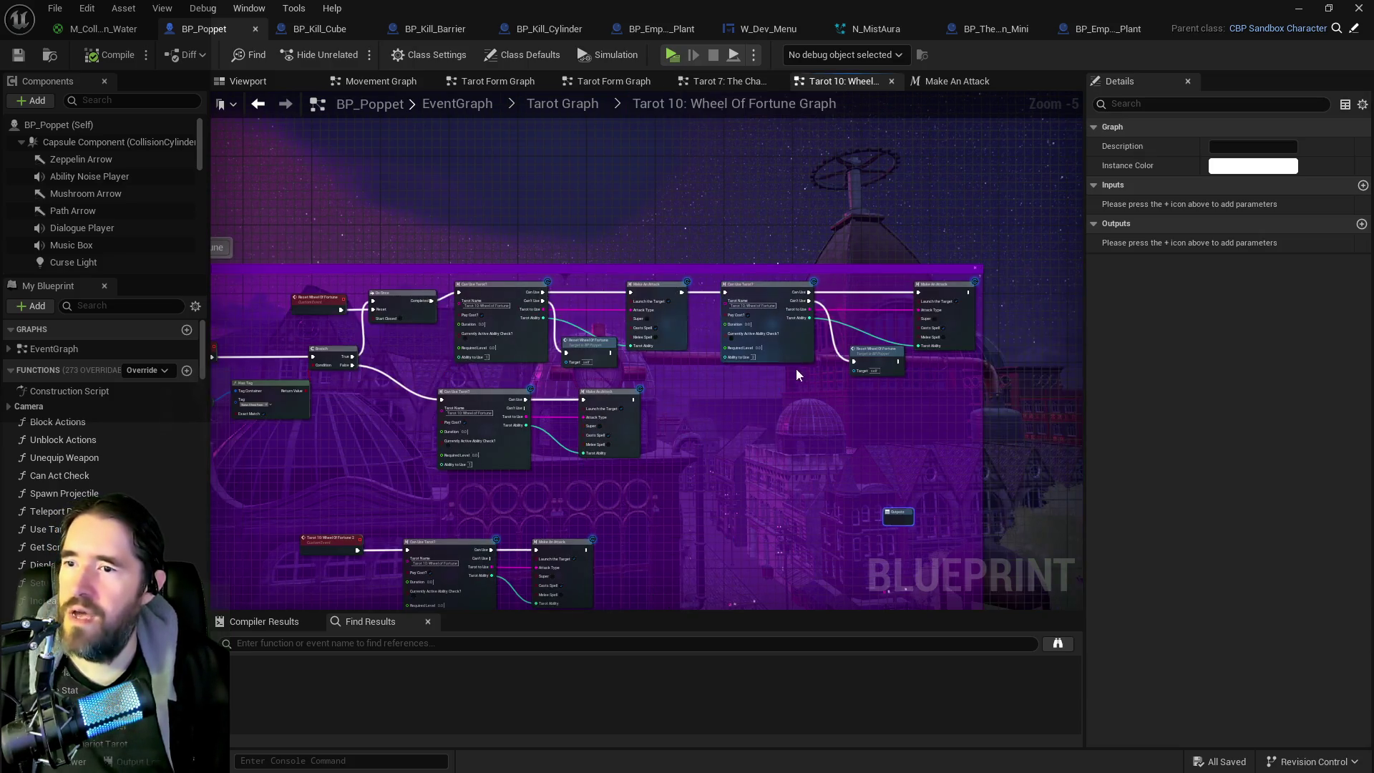
pyautogui.click(881, 350)
pyautogui.hotkey('ctrl', 'c')
pyautogui.hotkey('ctrl', 'v')
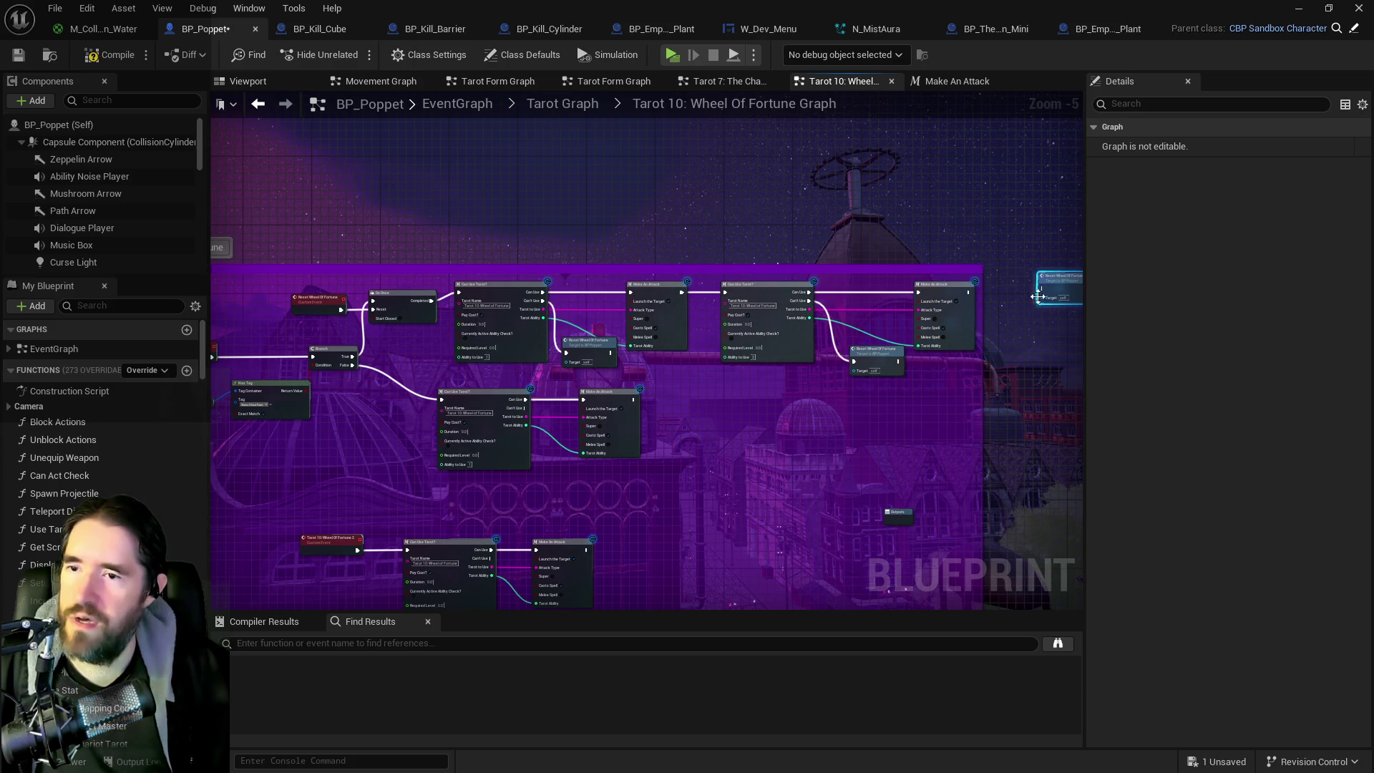
pyautogui.moveTo(970, 292)
pyautogui.mouseDown()
pyautogui.moveTo(1063, 289)
pyautogui.moveTo(1034, 296)
pyautogui.mouseUp()
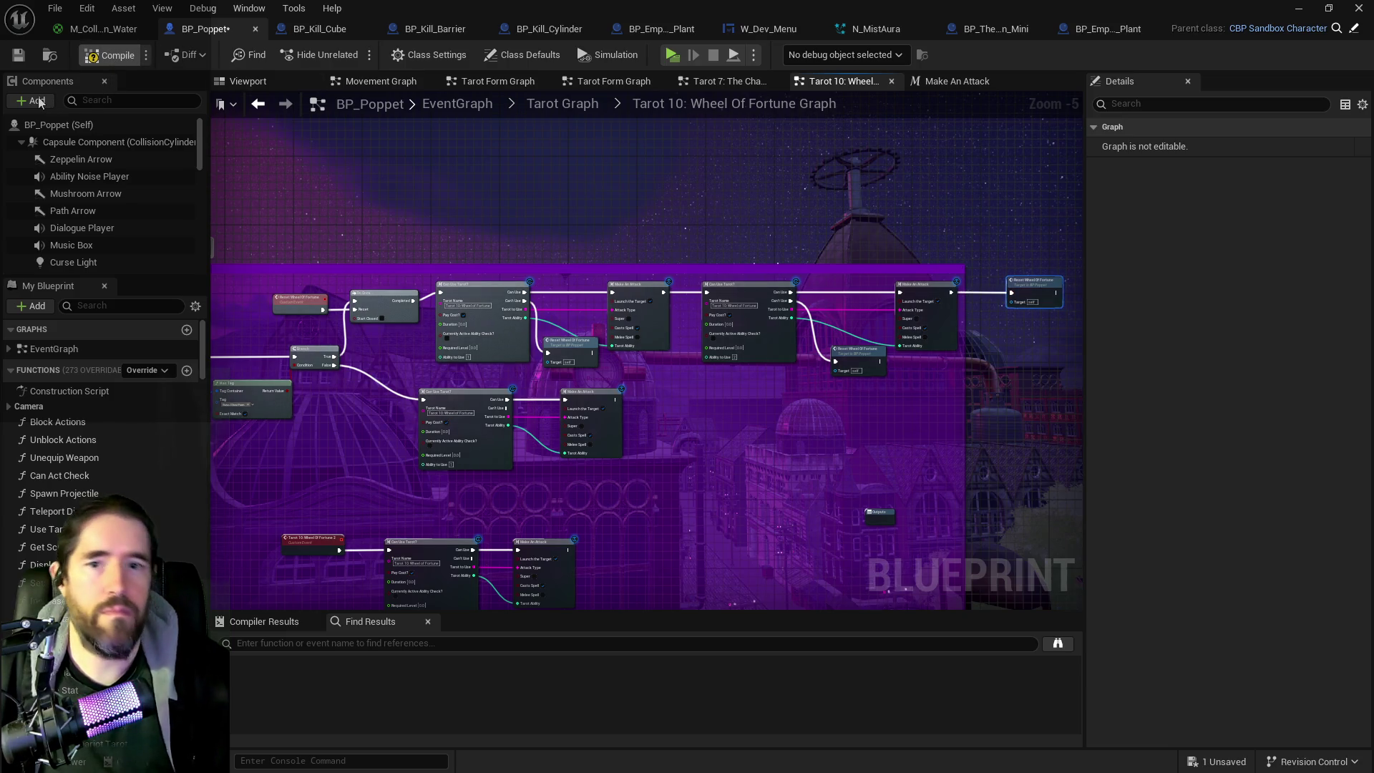
pyautogui.click(18, 56)
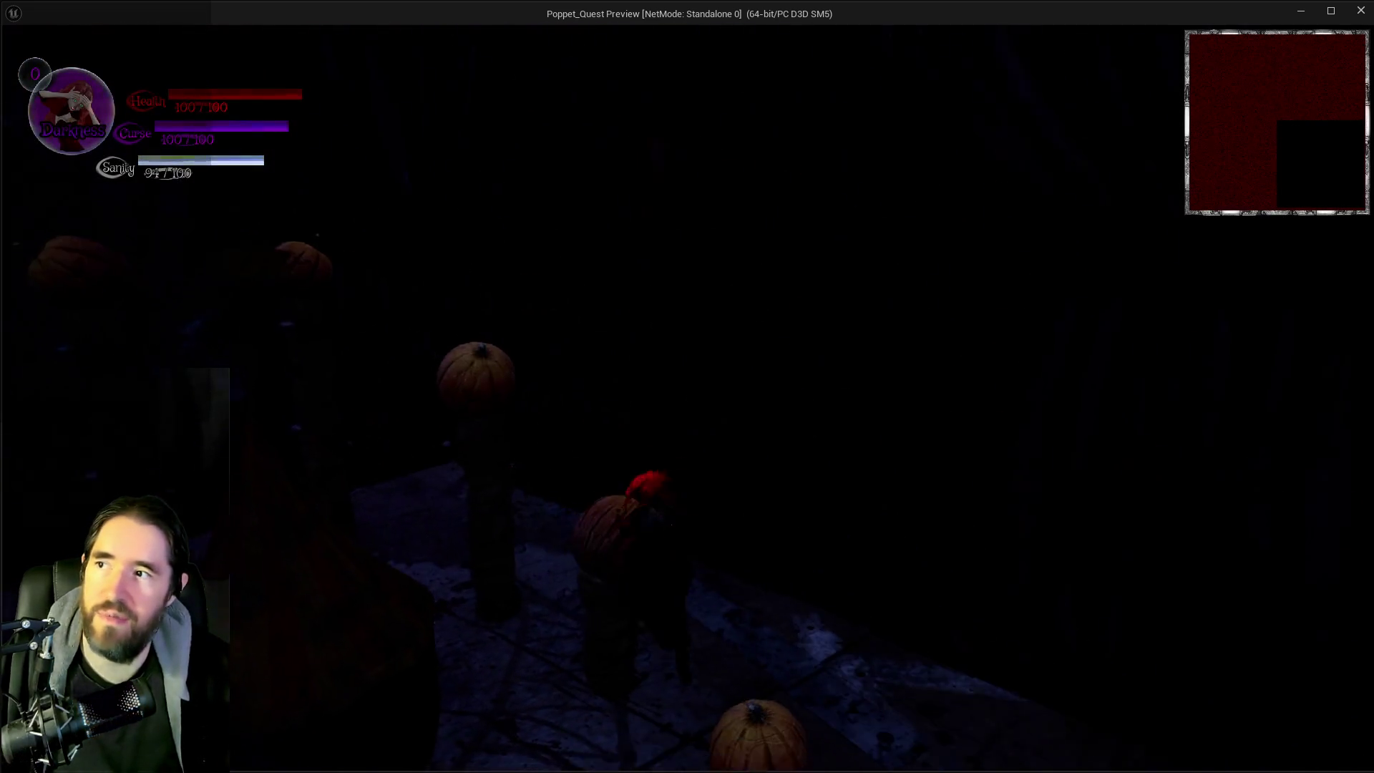
# Step: Load into the level and open and close the tarot card menu twice
pyautogui.press('w')
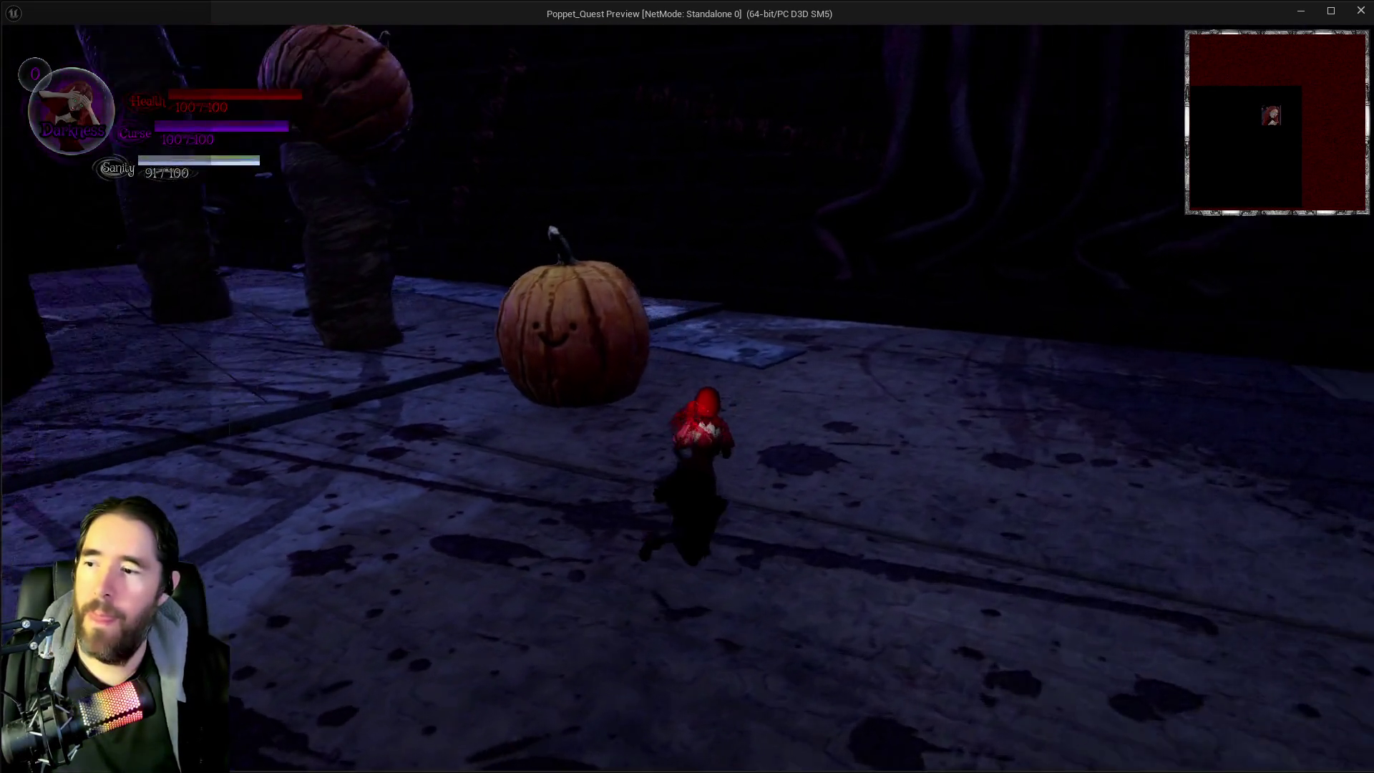
pyautogui.click(1199, 727)
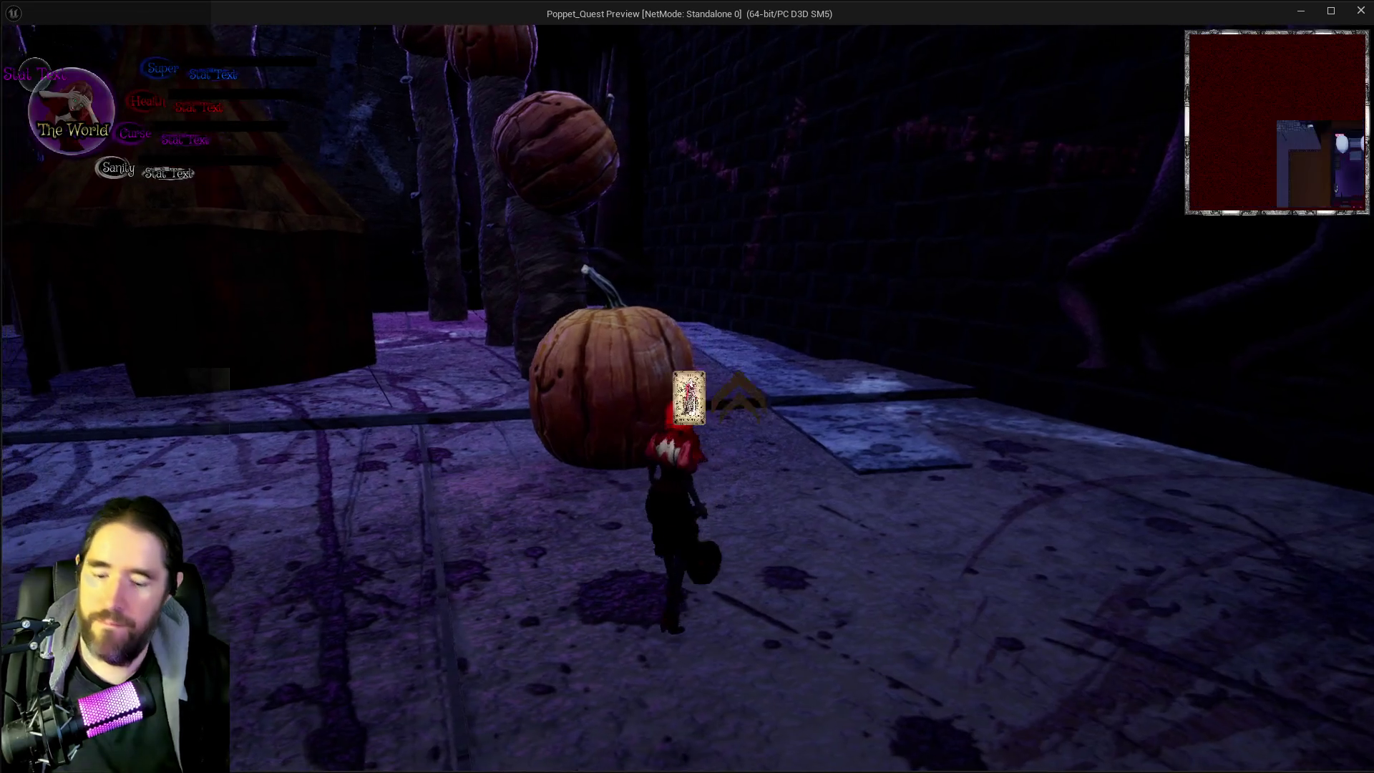
pyautogui.press('Tab')
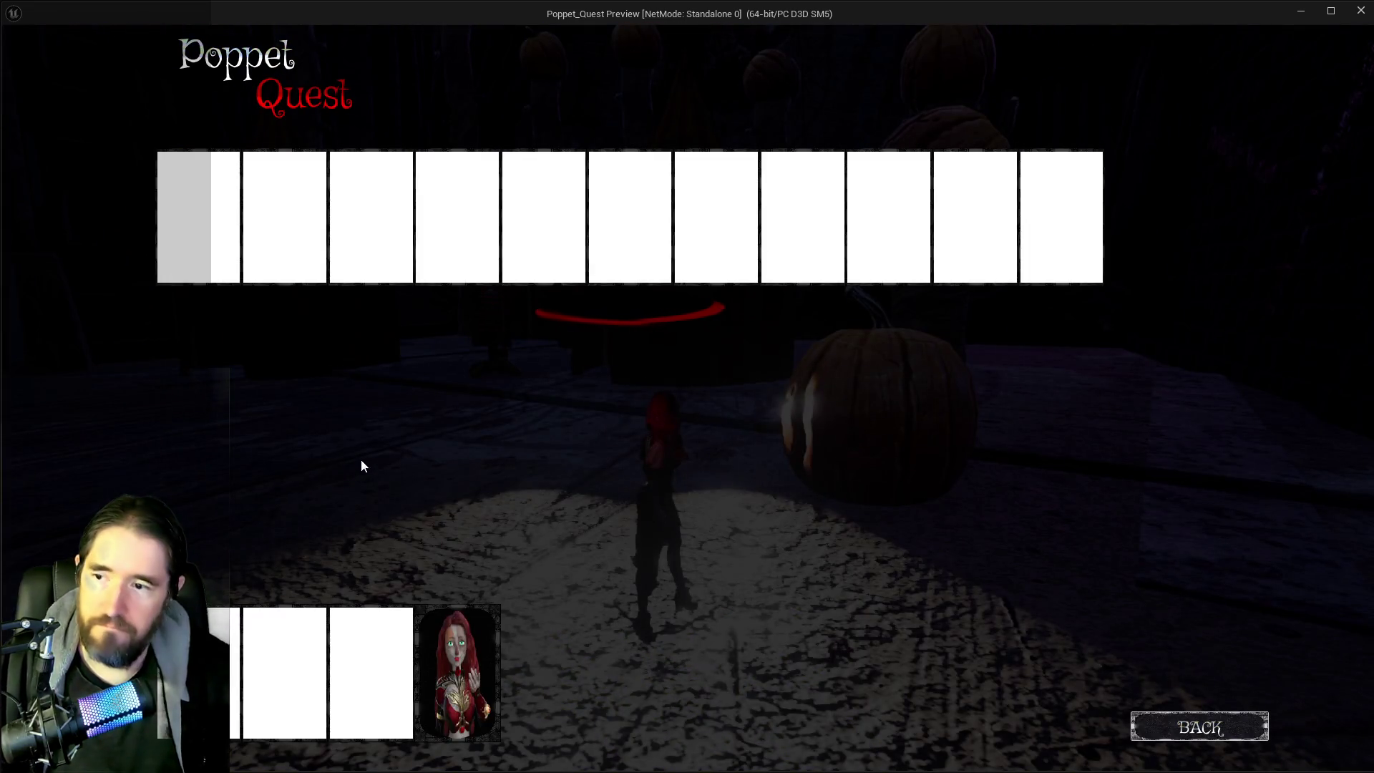
pyautogui.press('Tab')
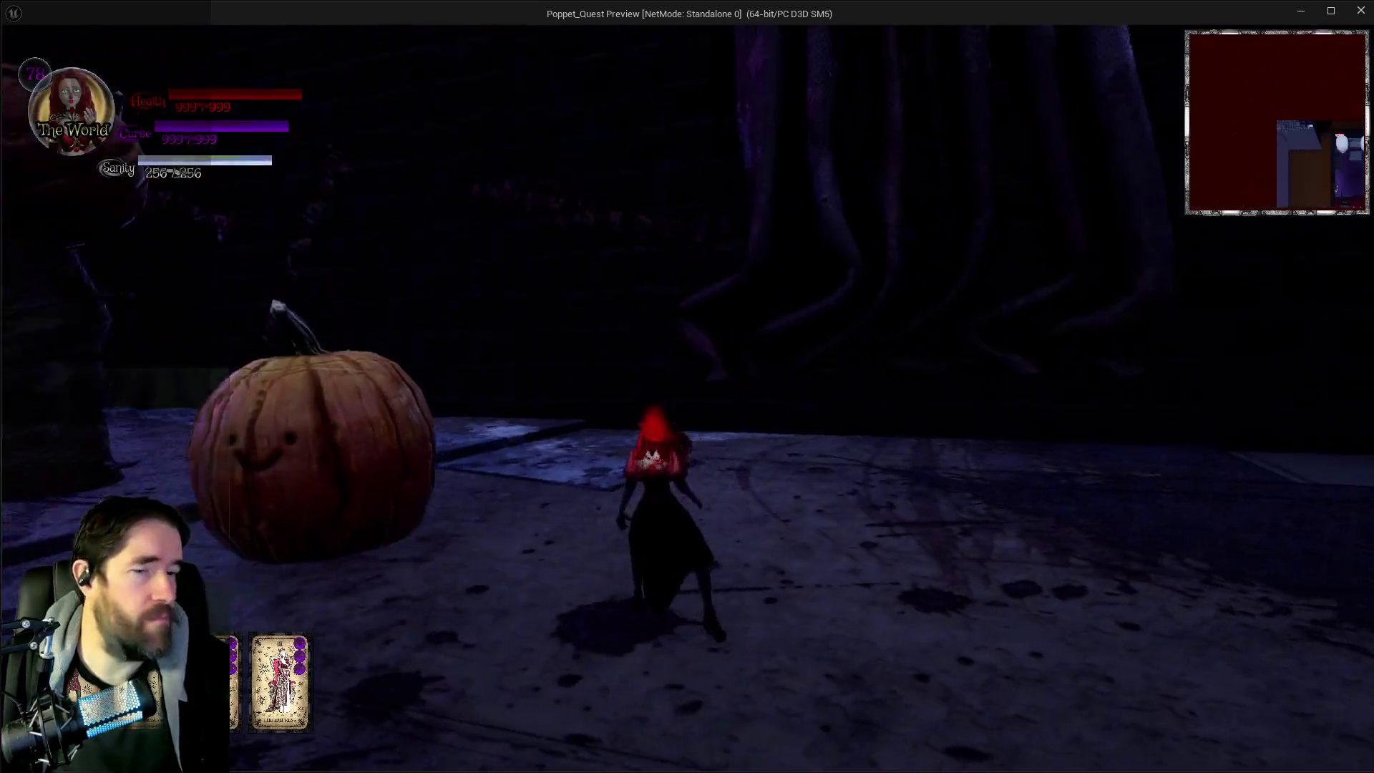
pyautogui.press('w')
pyautogui.press('Tab')
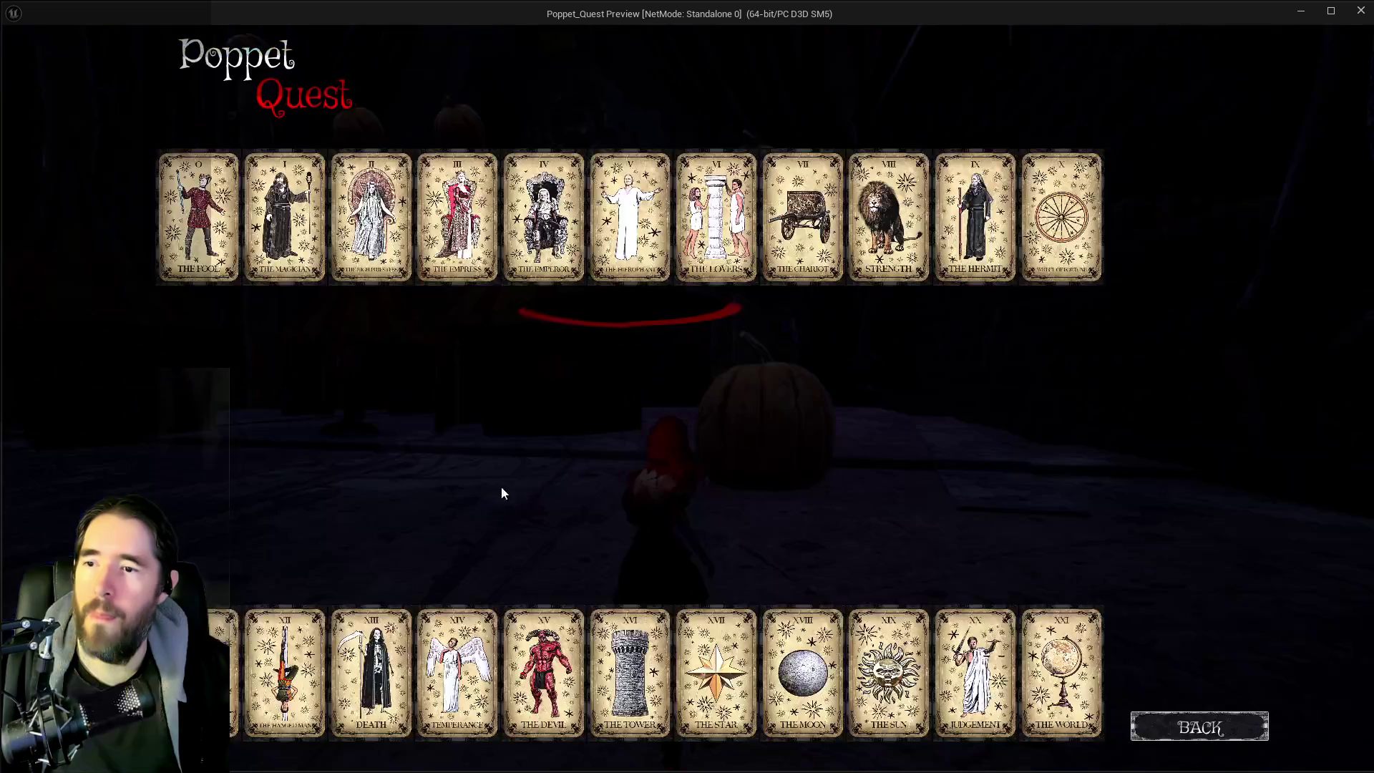
pyautogui.press('Tab')
# Step: Run past the pumpkin toward the circus tents, throwing Wheel of Fortune dice along the way
pyautogui.press('w')
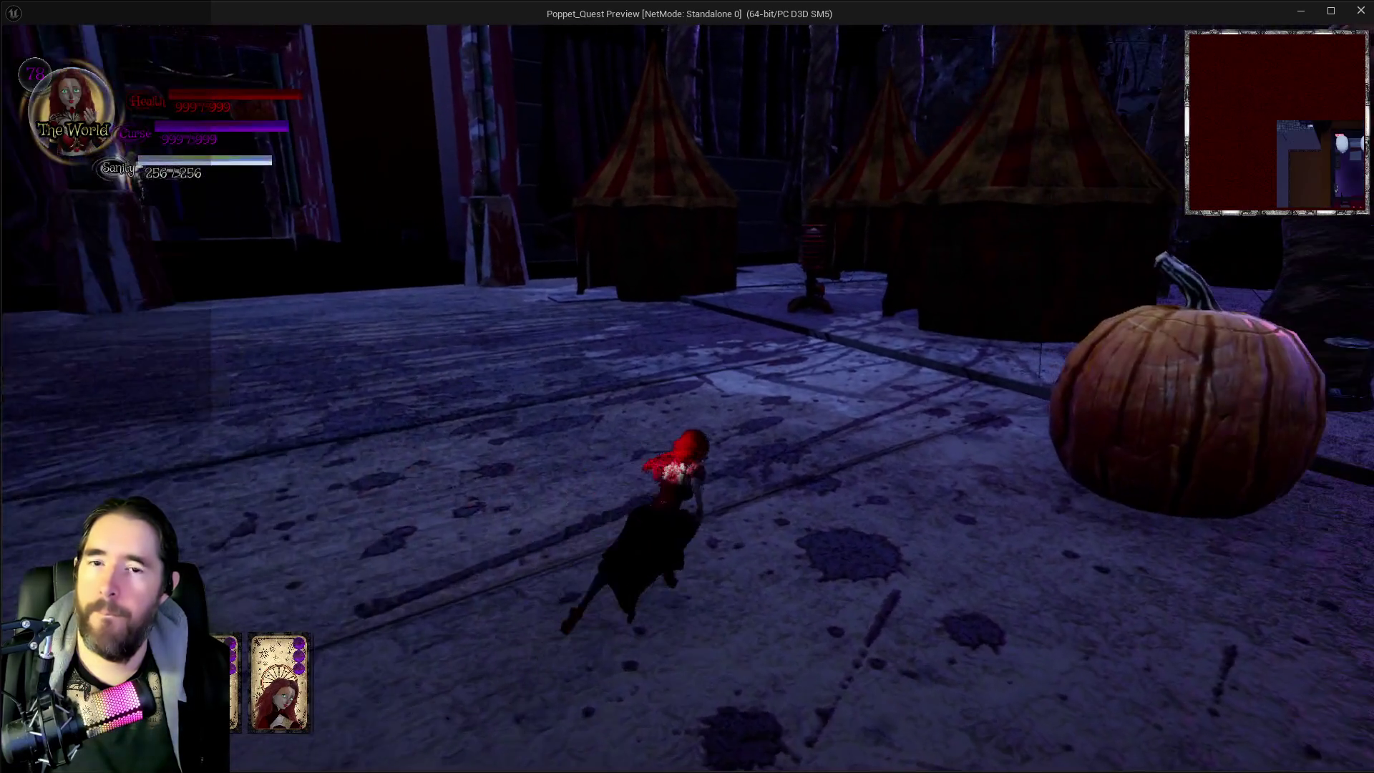
pyautogui.press('w')
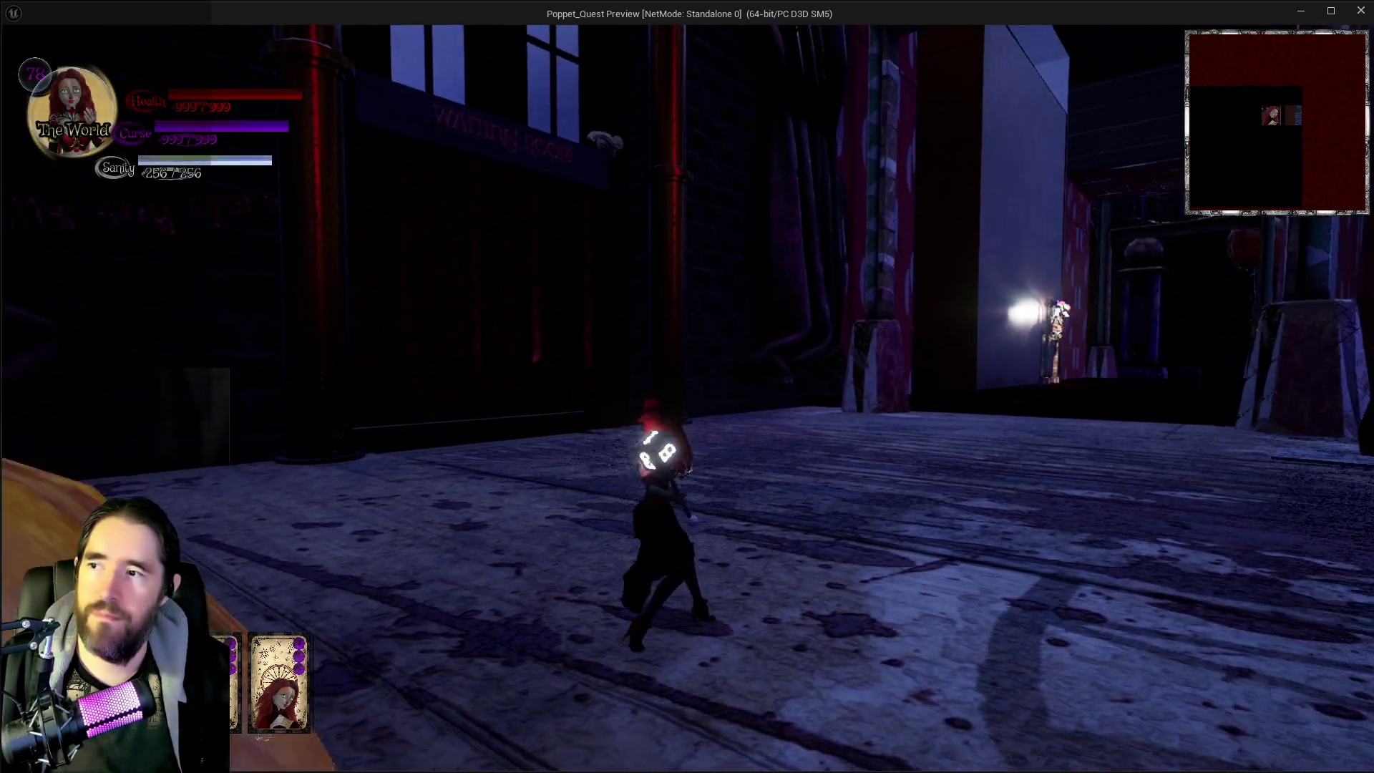
pyautogui.press('w')
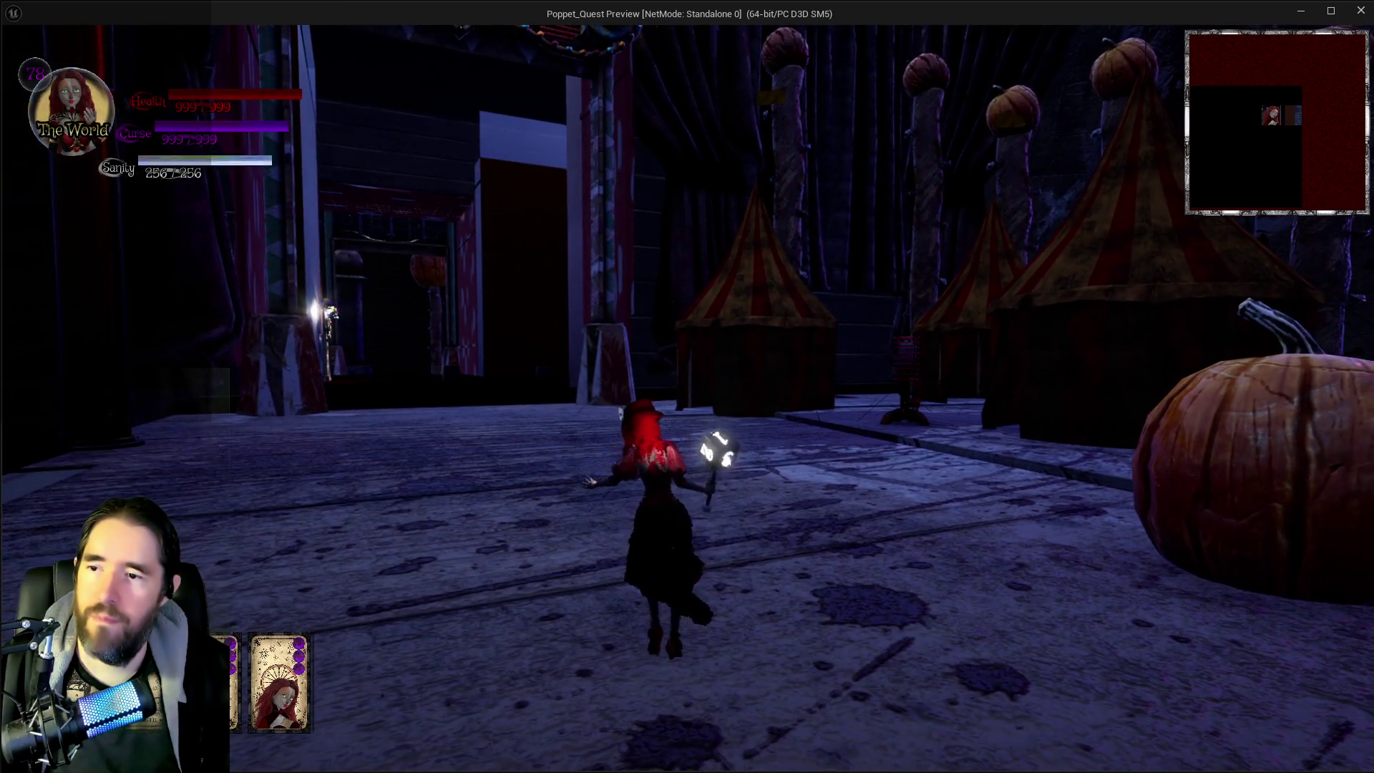
pyautogui.press('w')
pyautogui.click(687, 386)
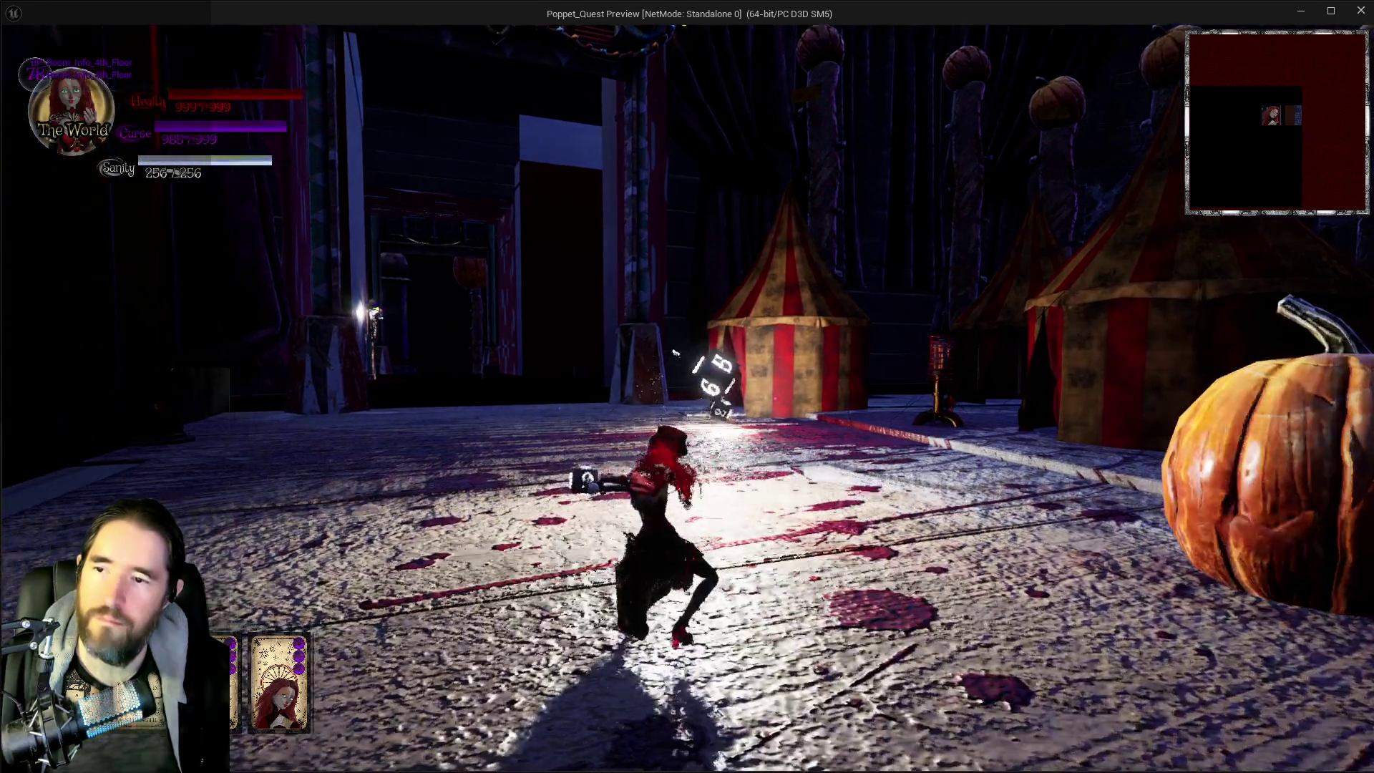
pyautogui.press('w')
pyautogui.click(687, 386)
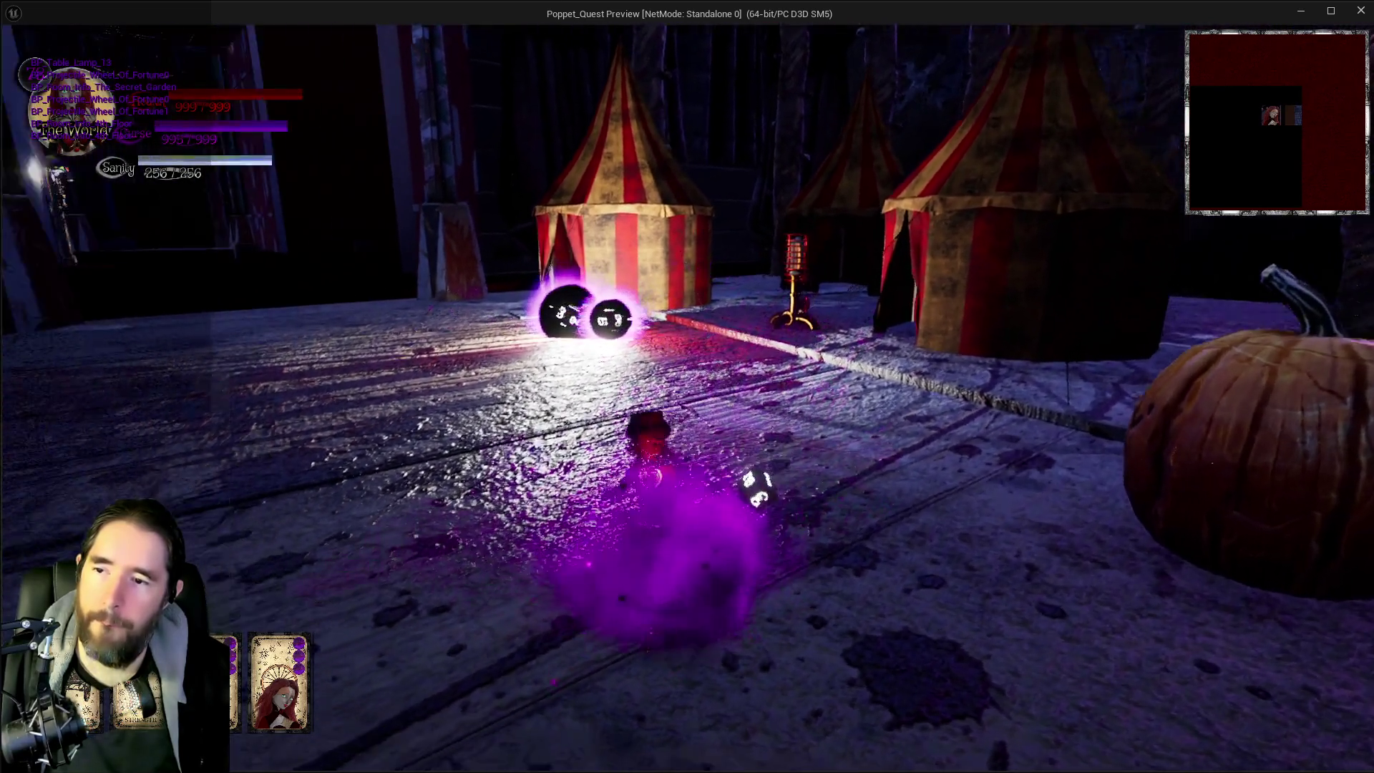
pyautogui.press('w')
pyautogui.click(687, 386)
pyautogui.press('w')
# Step: Throw several more dice, then leave the game and stop the play session
pyautogui.click(687, 387)
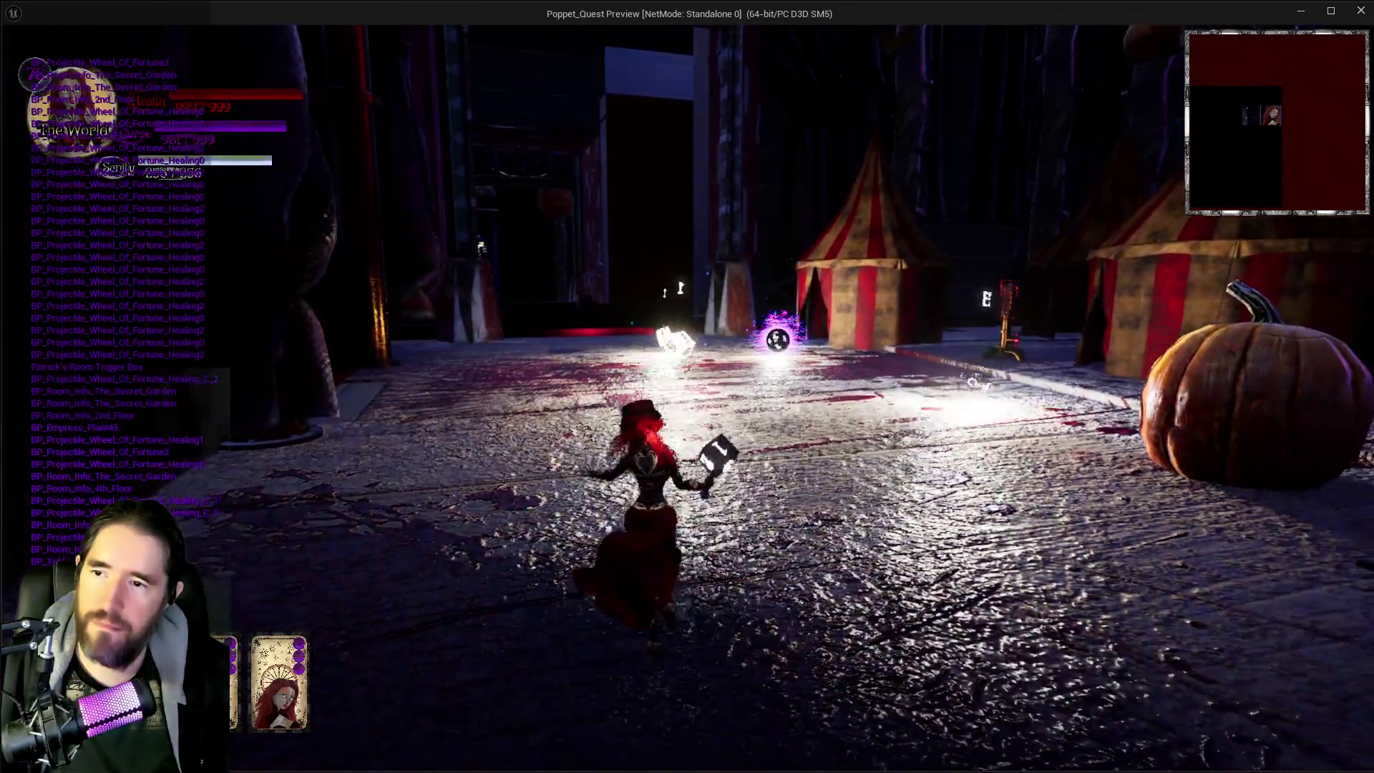
pyautogui.press('w')
pyautogui.click(687, 387)
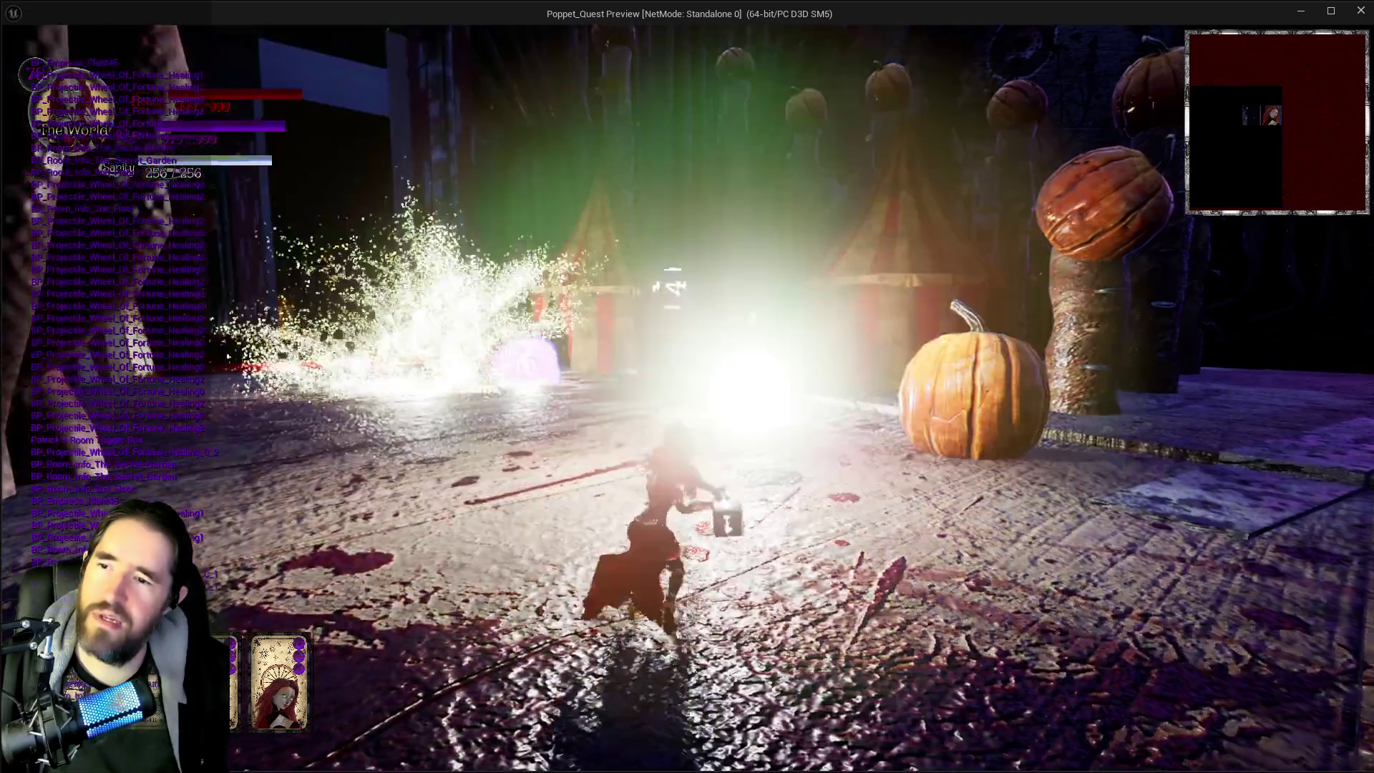
pyautogui.click(687, 387)
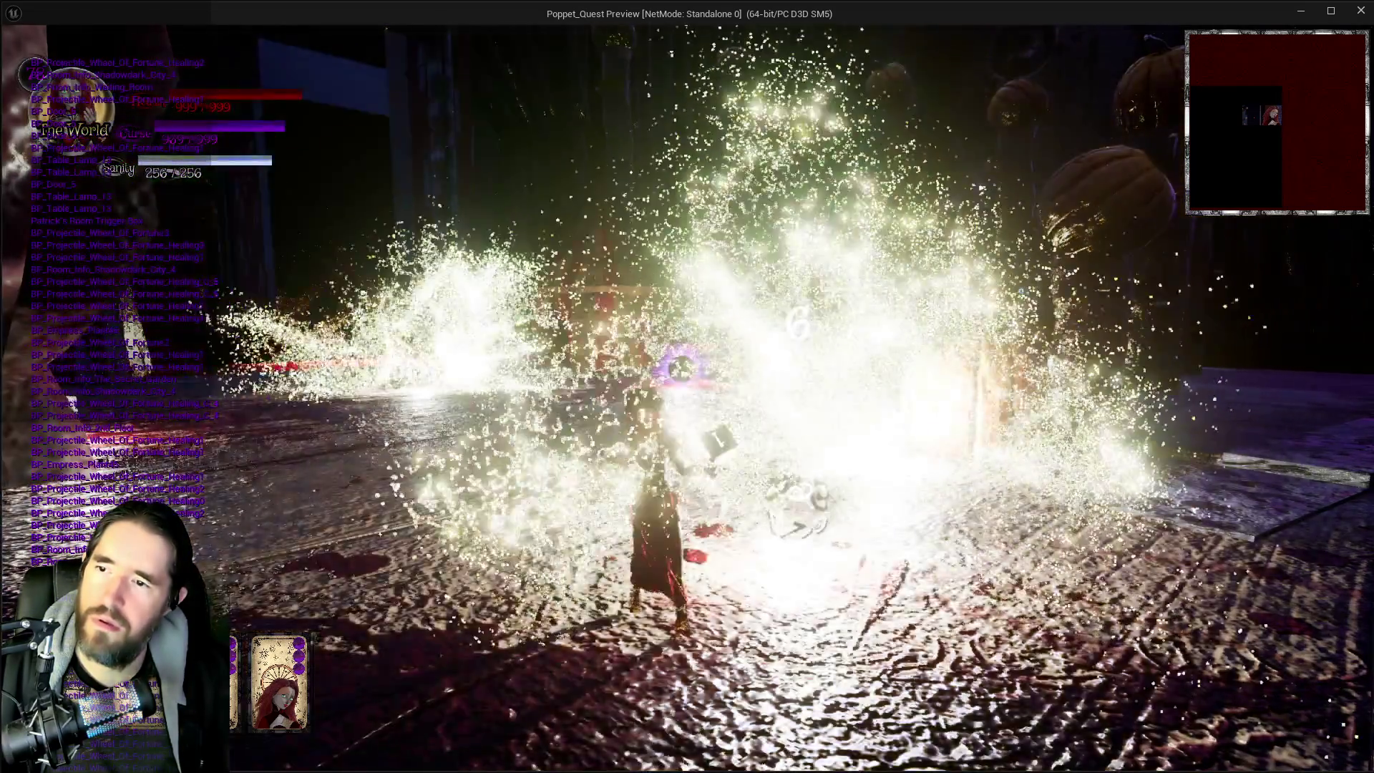
pyautogui.click(687, 387)
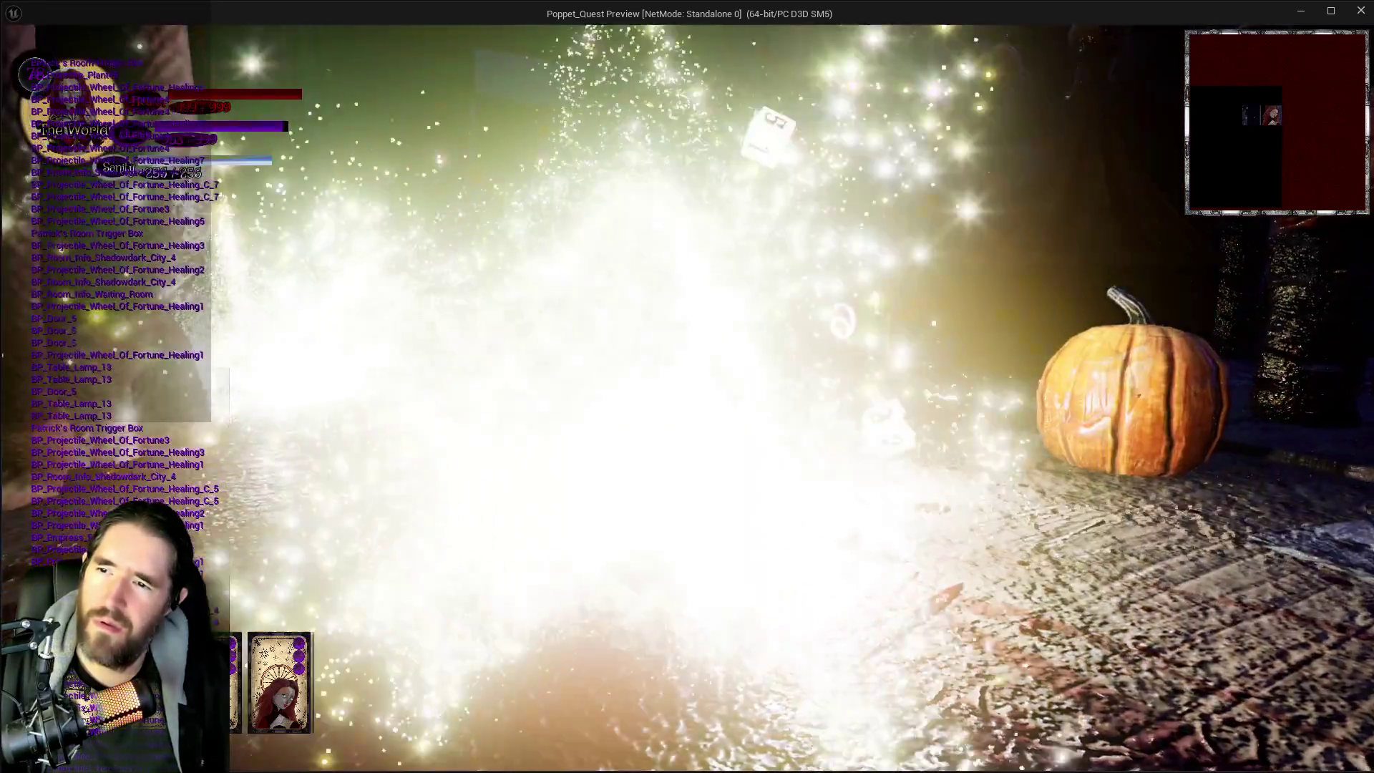
pyautogui.click(687, 387)
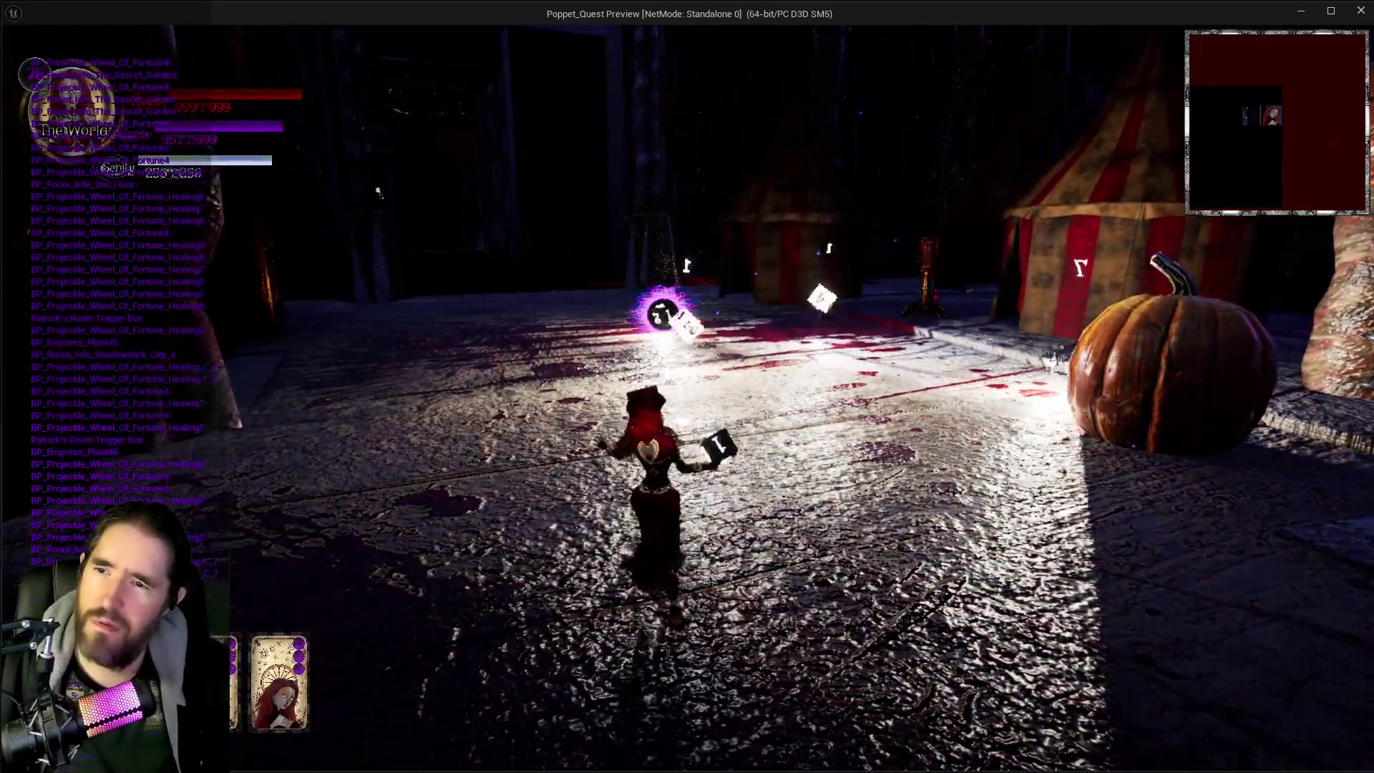
pyautogui.click(687, 387)
pyautogui.click(687, 386)
pyautogui.hotkey('alt', 'Tab')
pyautogui.press('Escape')
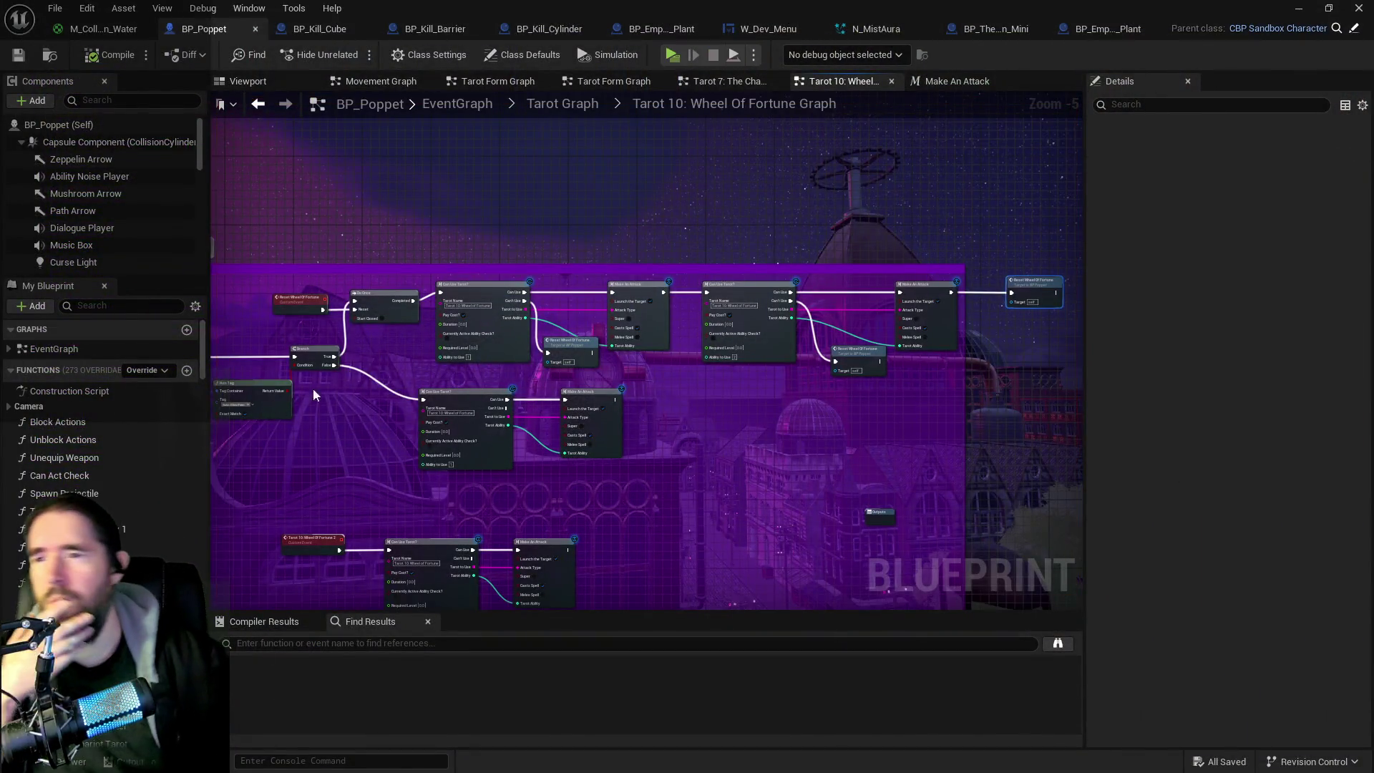
# Step: Move Reset Wheel Of Fortune down-right and shift the three following nodes right to make room
pyautogui.scroll(3, 544, 386)
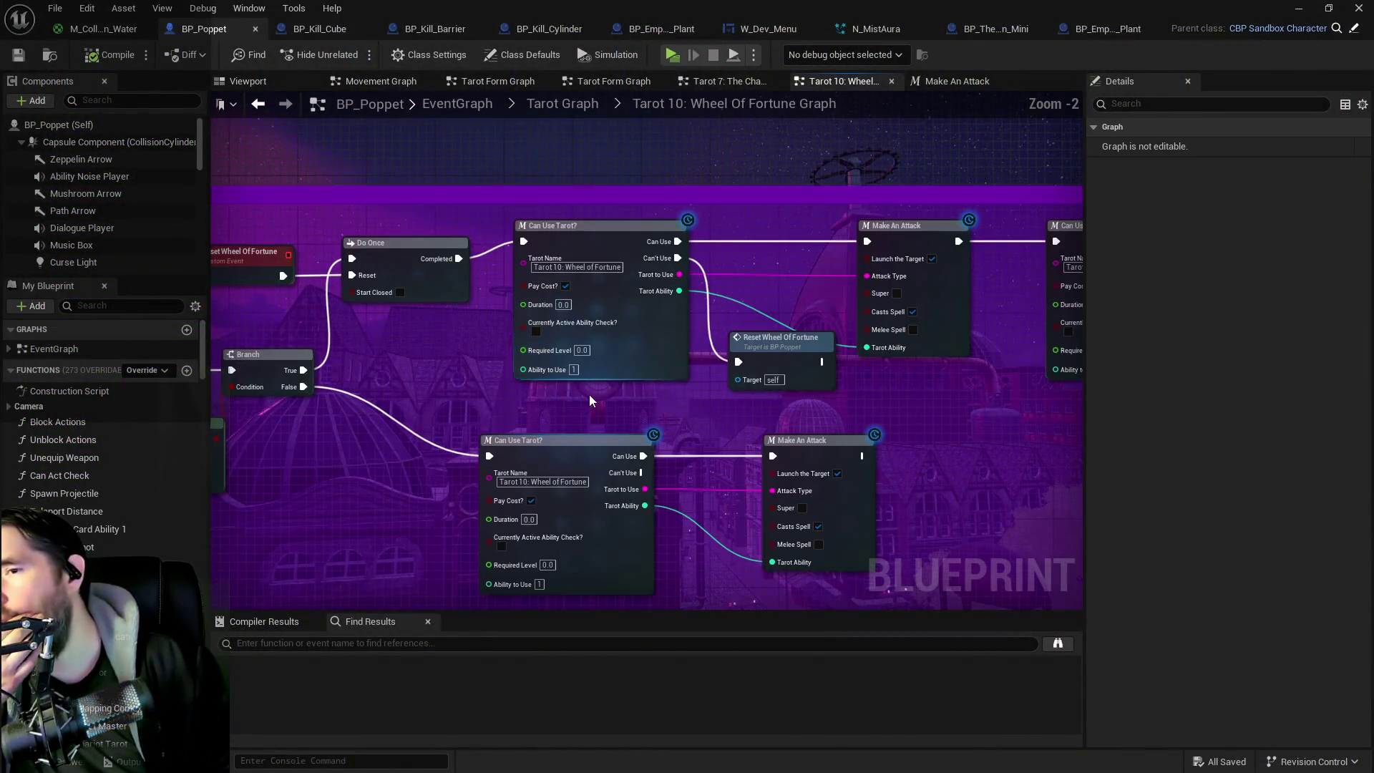
pyautogui.moveTo(590, 393); pyautogui.dragTo(415, 404)
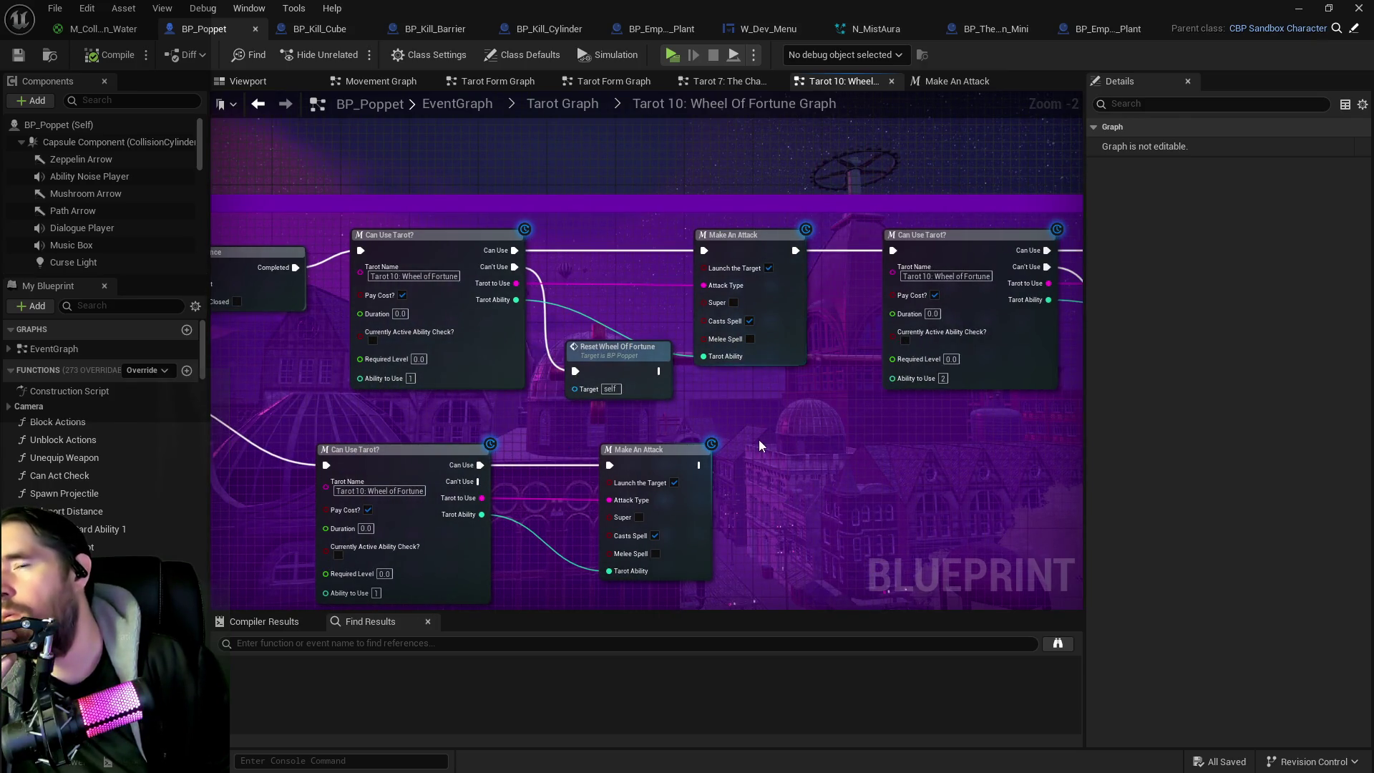
pyautogui.moveTo(758, 439); pyautogui.dragTo(539, 488)
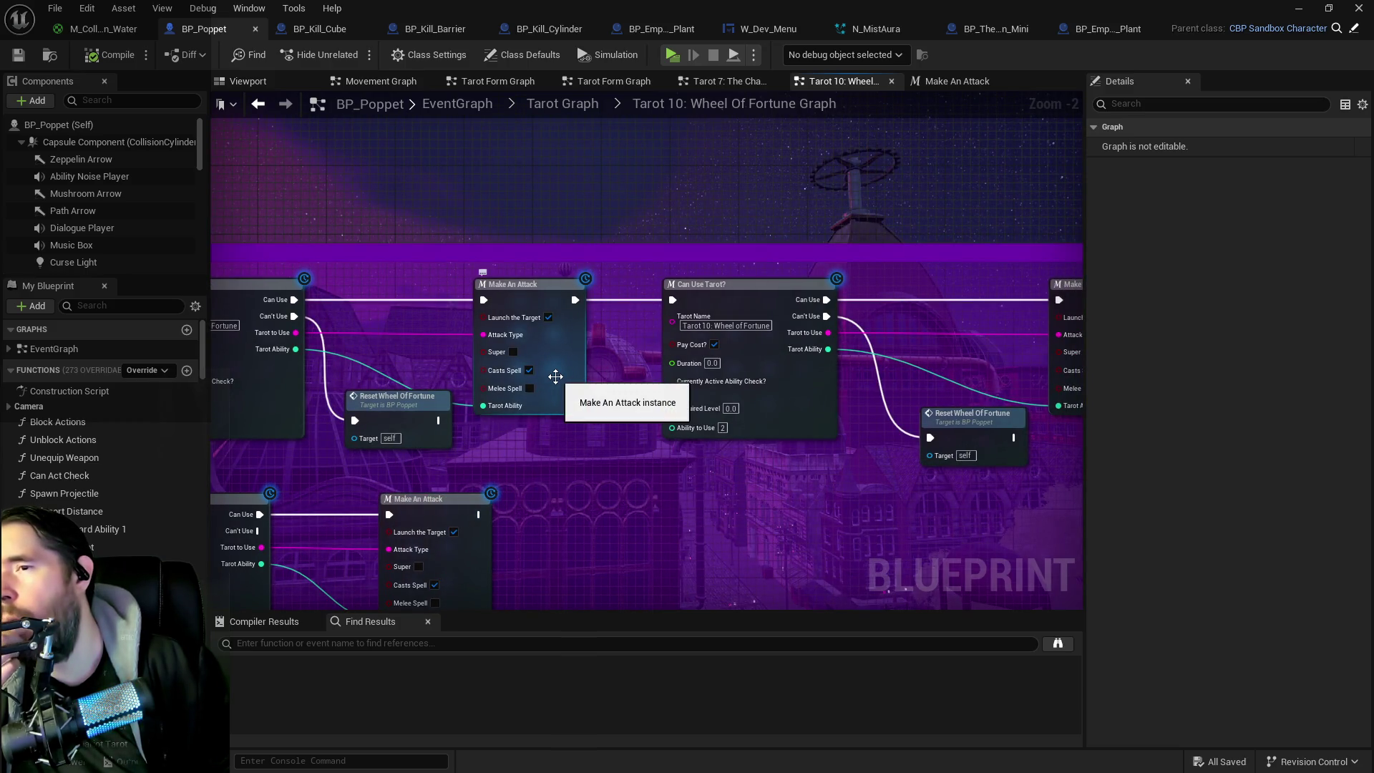
pyautogui.moveTo(556, 377); pyautogui.dragTo(754, 328)
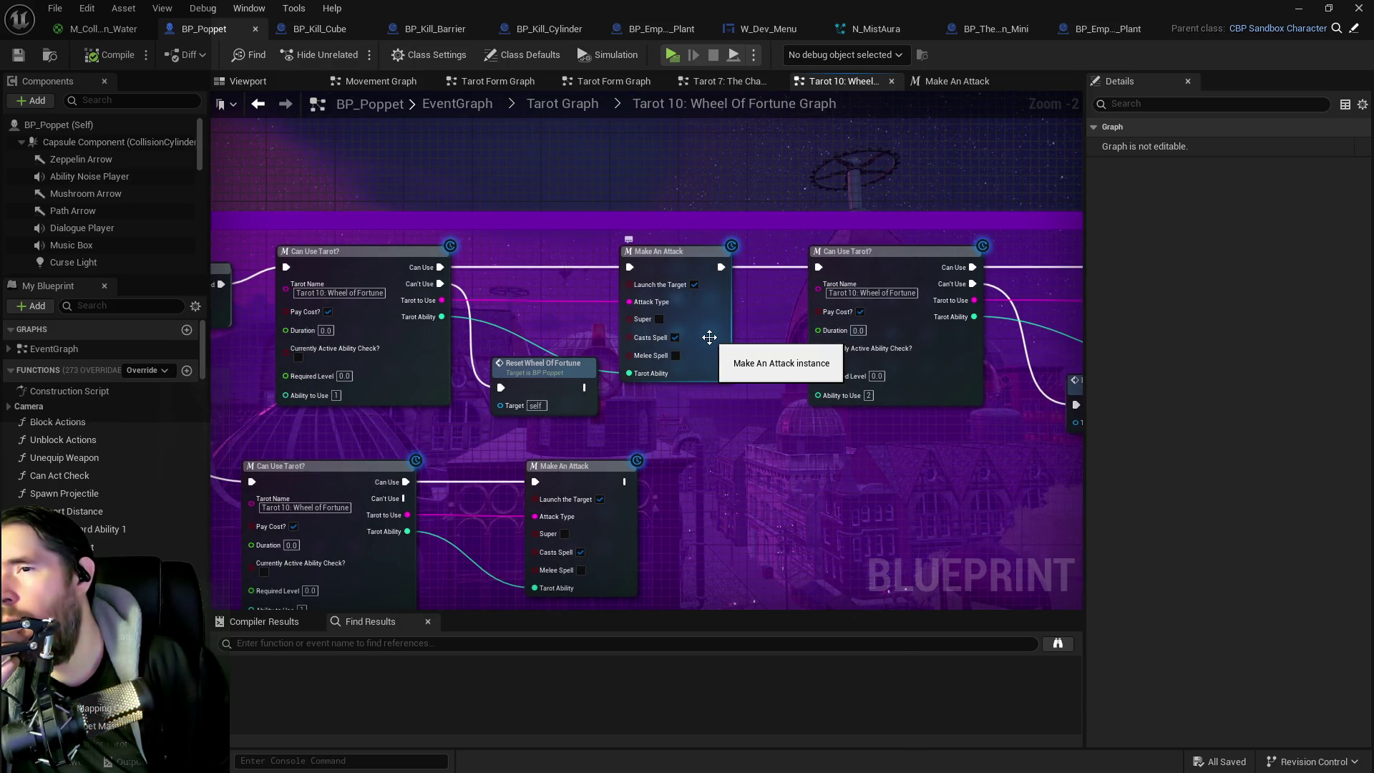
pyautogui.moveTo(710, 337); pyautogui.dragTo(789, 304)
pyautogui.moveTo(647, 352); pyautogui.dragTo(790, 380)
pyautogui.moveTo(974, 220)
pyautogui.mouseDown()
pyautogui.moveTo(556, 227)
pyautogui.moveTo(894, 382)
pyautogui.mouseUp()
pyautogui.moveTo(906, 238); pyautogui.dragTo(1036, 238)
pyautogui.rightClick(492, 290)
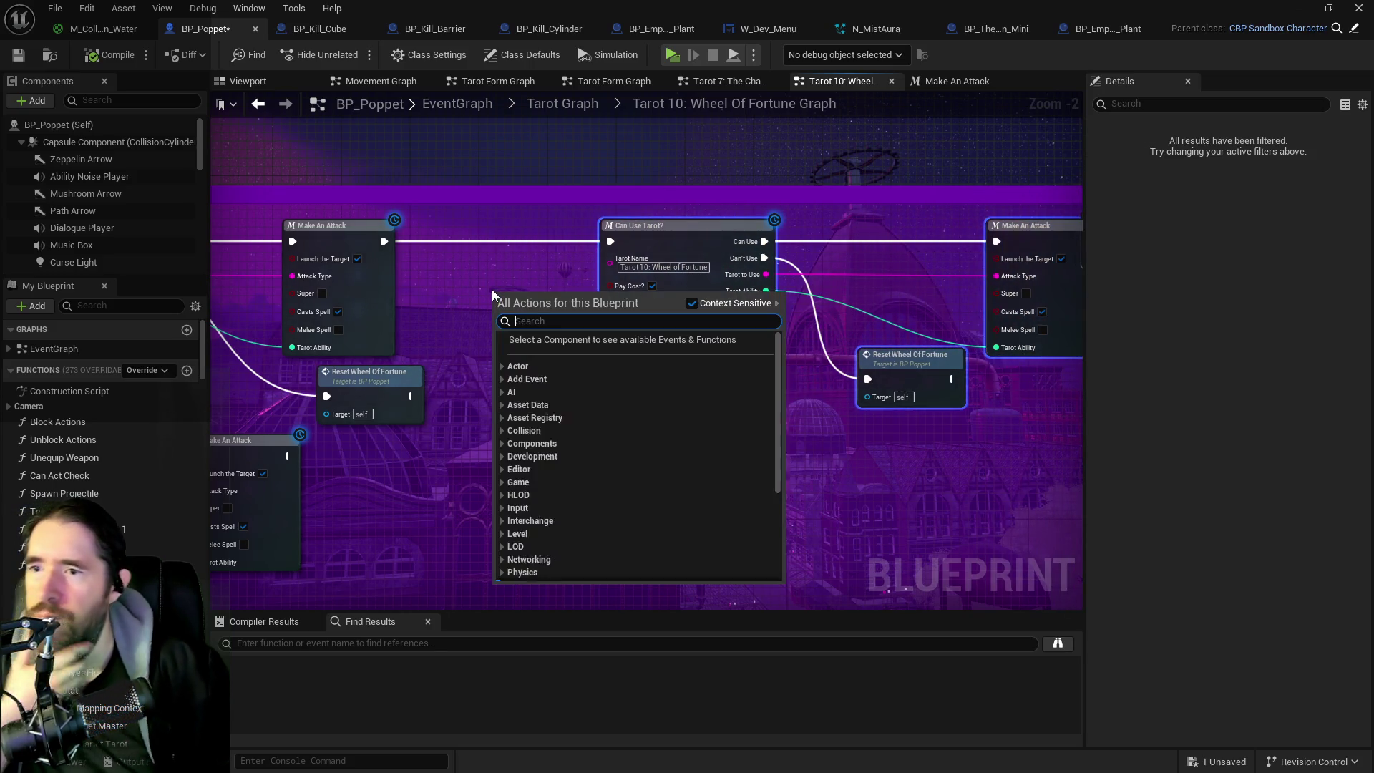
# Step: Add a Delay node after the first Make An Attack and wire it onward to Reset Wheel Of Fortune
pyautogui.write('delay')
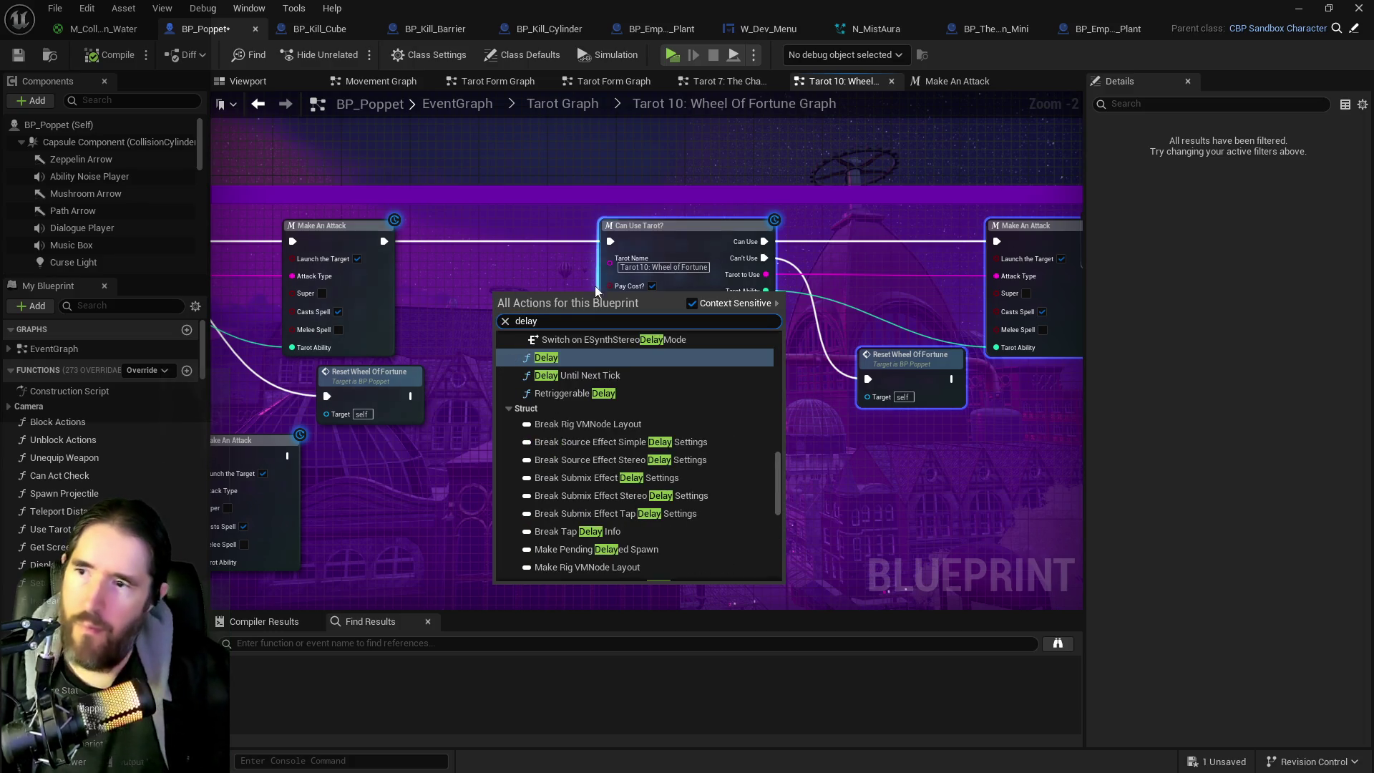
pyautogui.click(559, 359)
pyautogui.moveTo(518, 284); pyautogui.dragTo(486, 224)
pyautogui.moveTo(385, 241); pyautogui.dragTo(456, 244)
pyautogui.moveTo(556, 241); pyautogui.dragTo(611, 242)
pyautogui.click(529, 251)
pyautogui.moveTo(716, 465); pyautogui.dragTo(187, 465)
pyautogui.moveTo(615, 240); pyautogui.dragTo(813, 240)
# Step: Paste a Delay after the final Make An Attack, wire it into Reset Wheel Of Fortune, compile and save
pyautogui.hotkey('ctrl', 'v')
pyautogui.moveTo(707, 242); pyautogui.dragTo(572, 236)
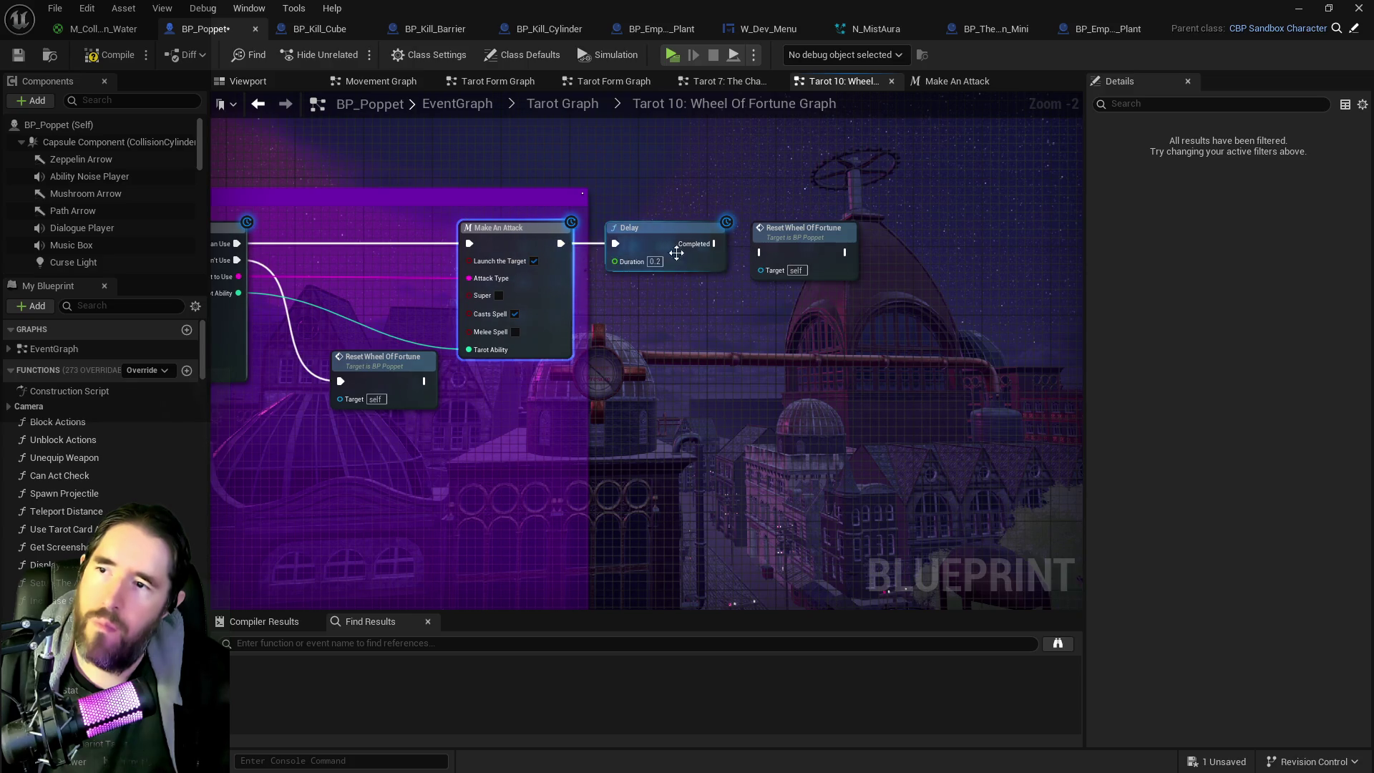
pyautogui.moveTo(780, 243)
pyautogui.mouseDown()
pyautogui.moveTo(827, 229)
pyautogui.moveTo(815, 235)
pyautogui.mouseUp()
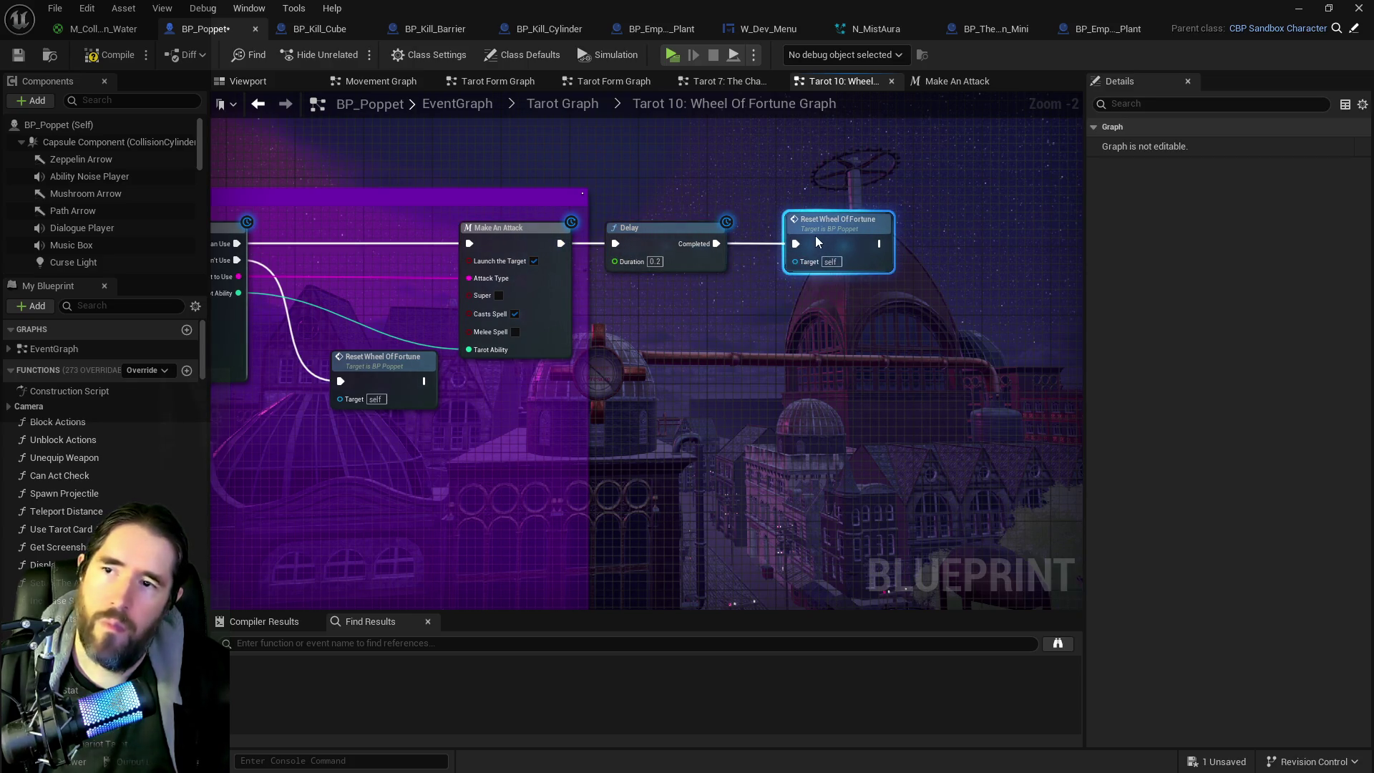
pyautogui.click(111, 55)
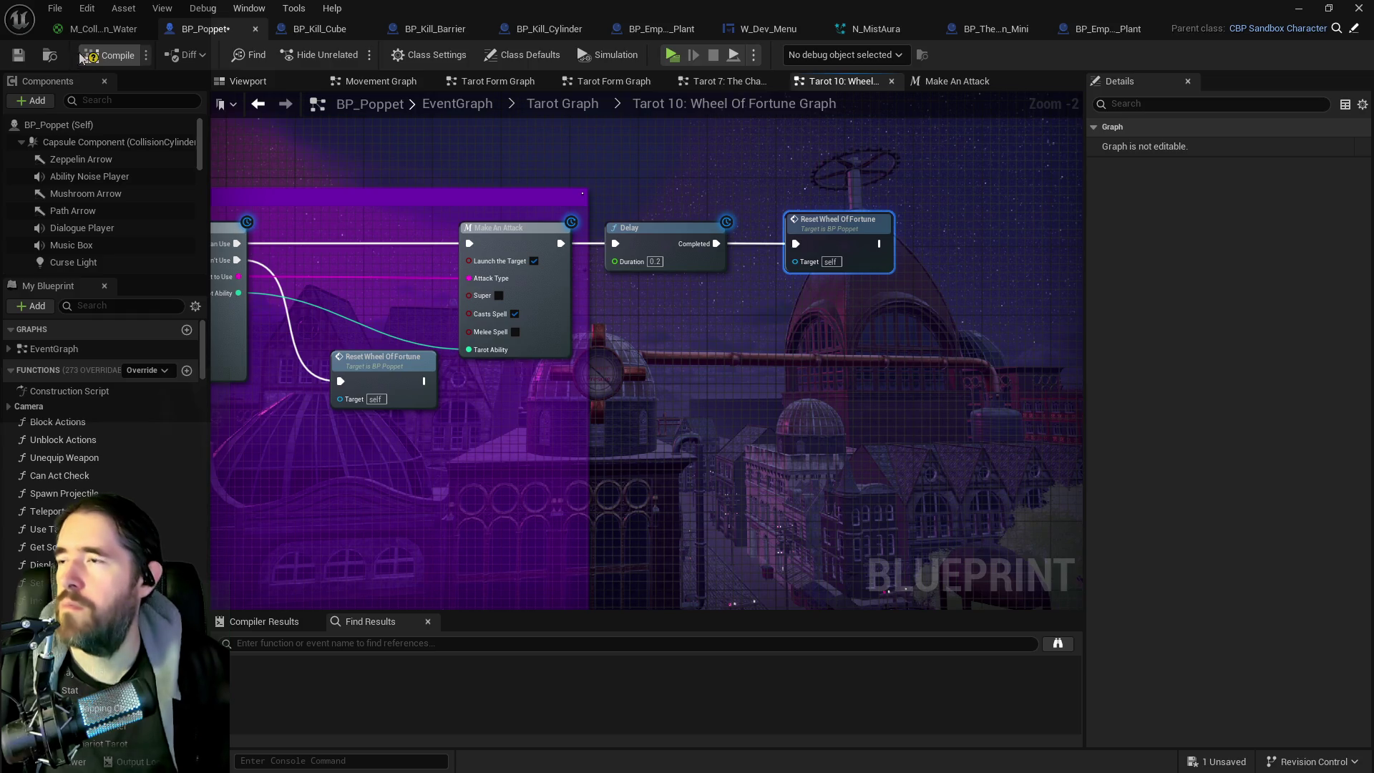
pyautogui.click(19, 55)
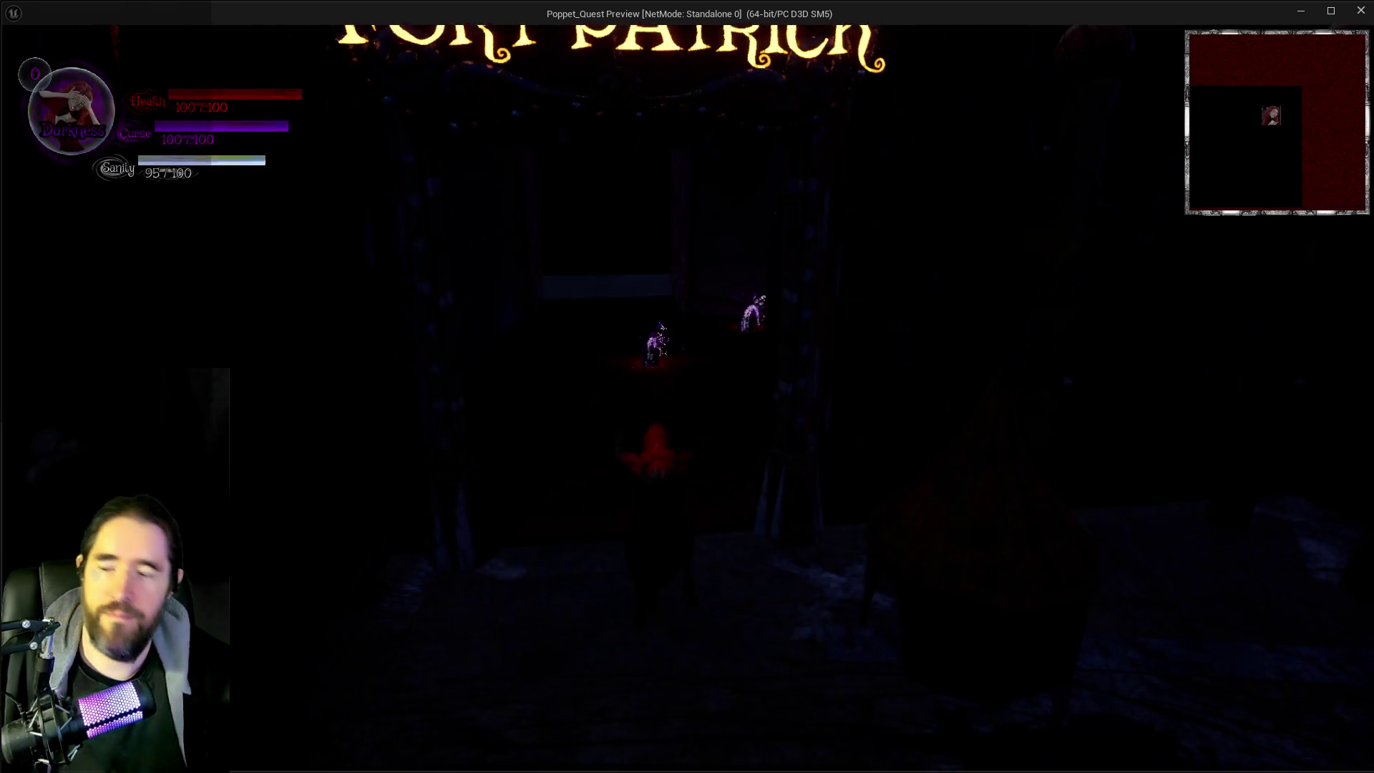
# Step: Browse the tarot card menu and cast Wheel of Fortune near the Fort Patrick gate
pyautogui.press('Tab')
pyautogui.press('Tab')
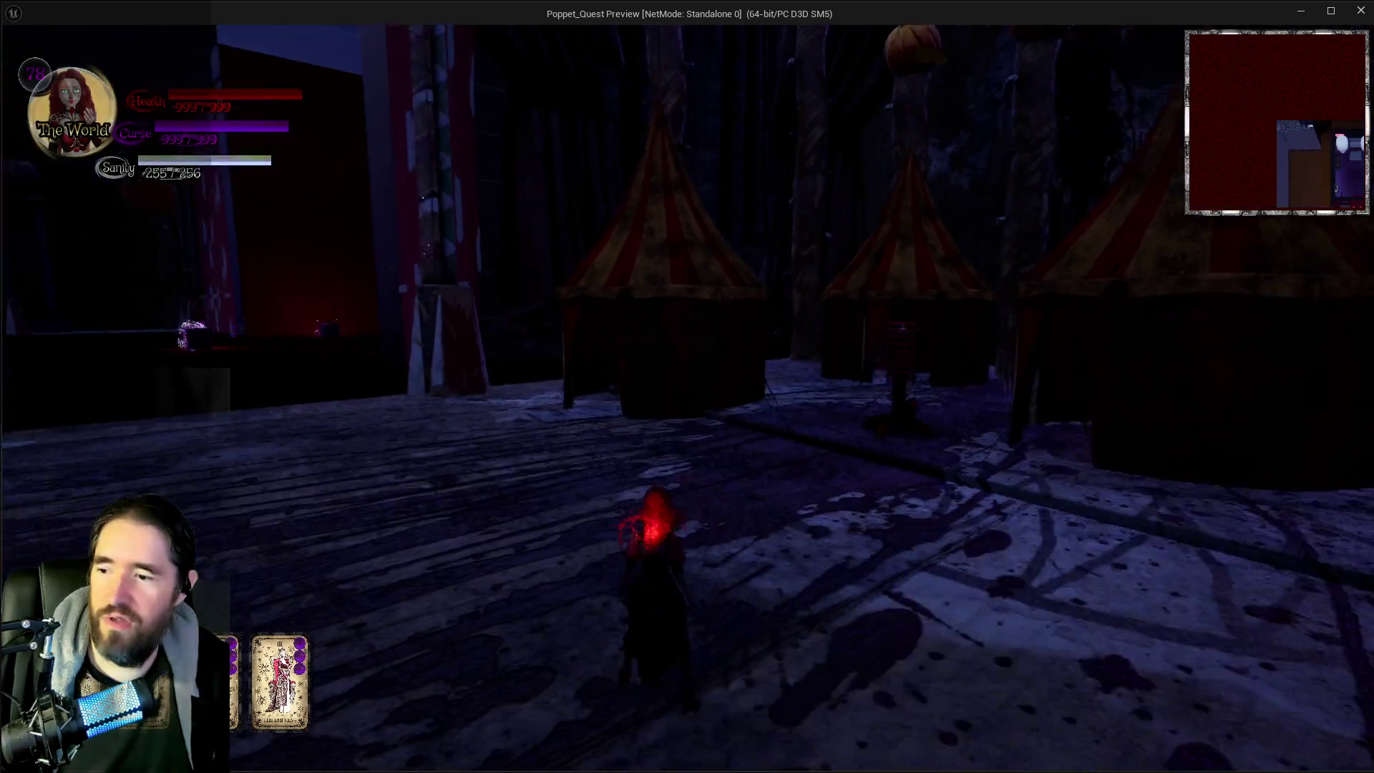
pyautogui.press('Tab')
pyautogui.press('Tab')
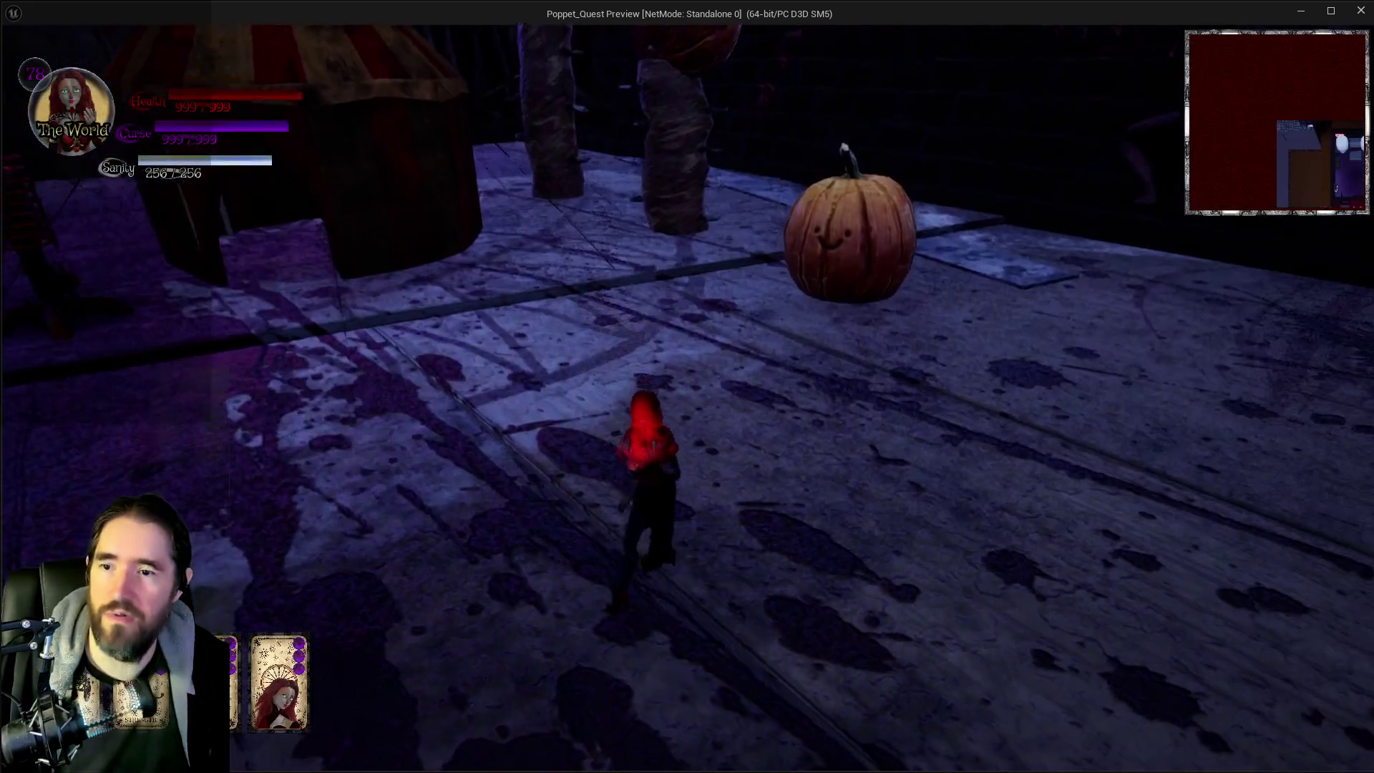
pyautogui.press('w')
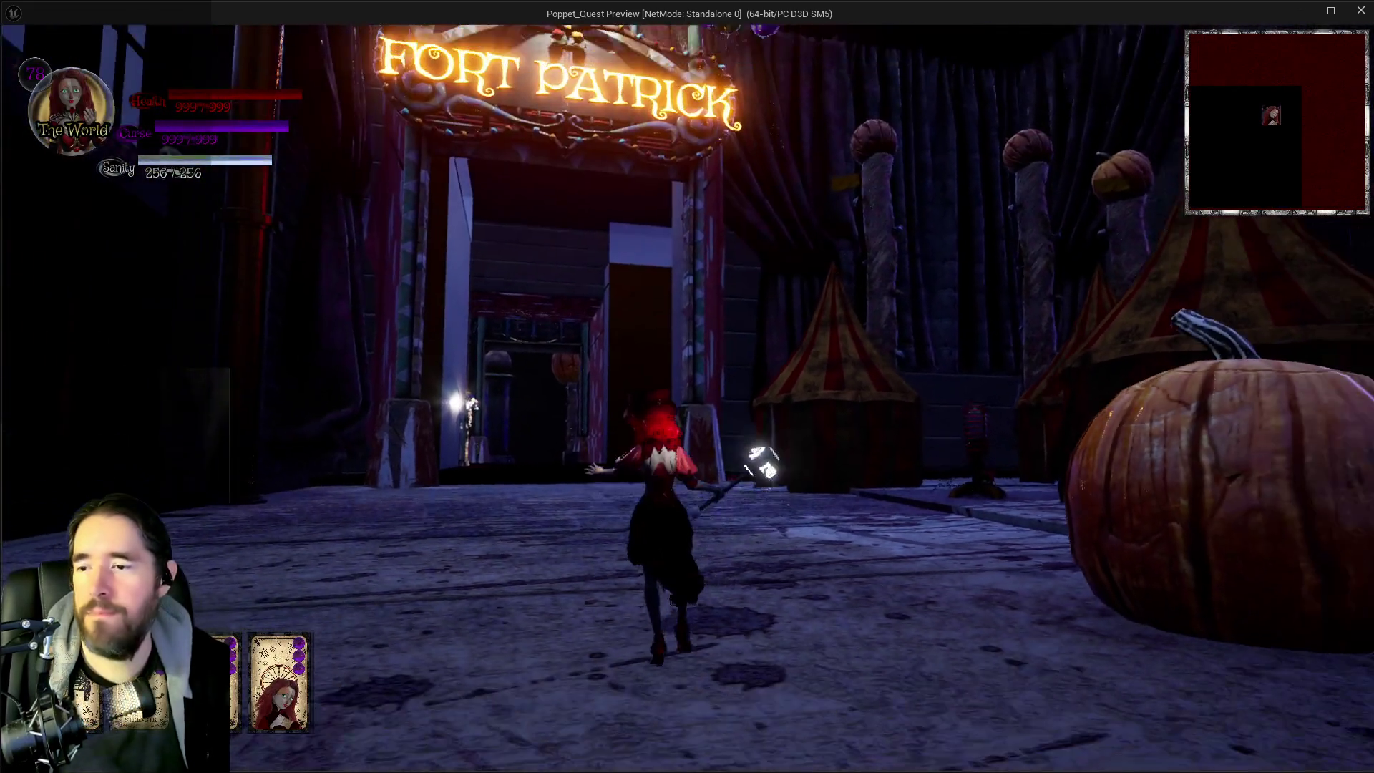
pyautogui.press('w')
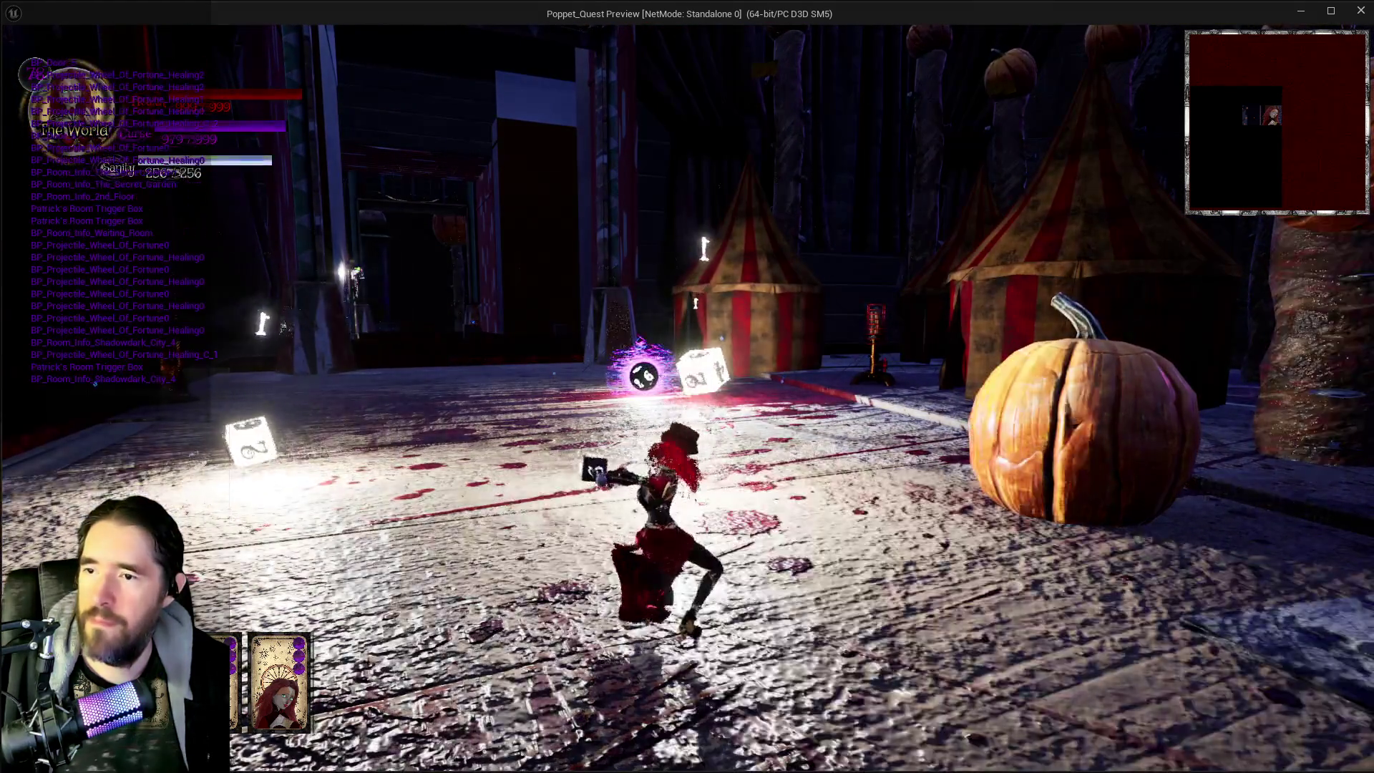
pyautogui.press('a')
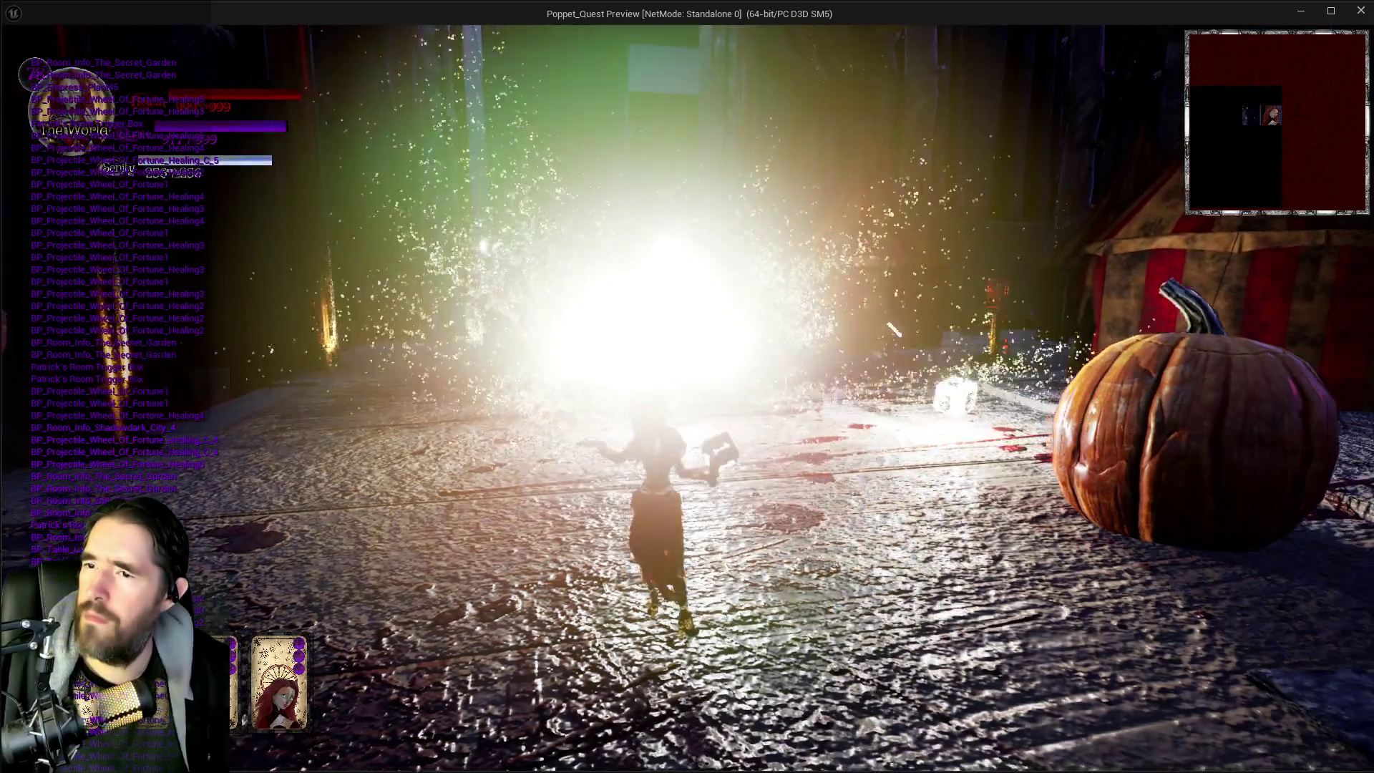
# Step: Run through the healing bursts, then leave the preview and stop the play session
pyautogui.press('w')
pyautogui.press('w')
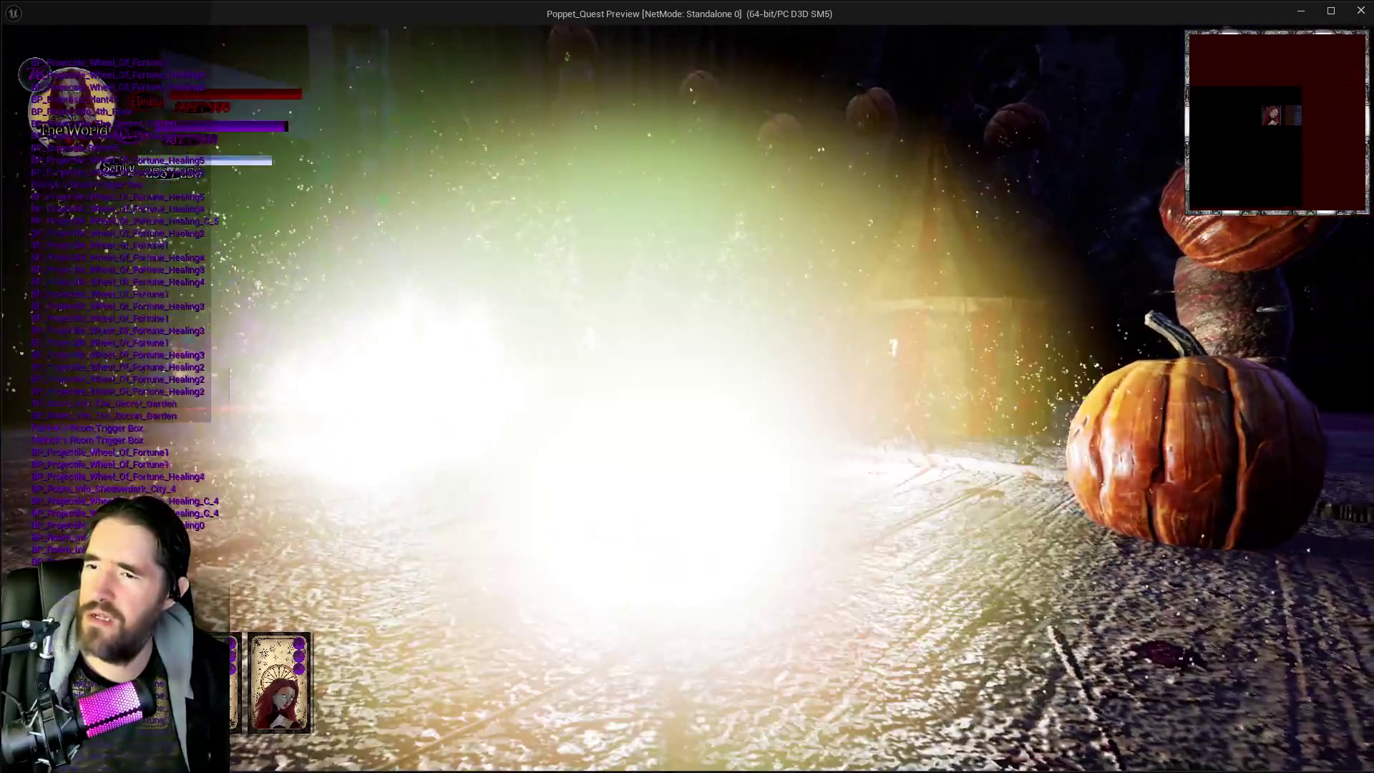
pyautogui.press('w')
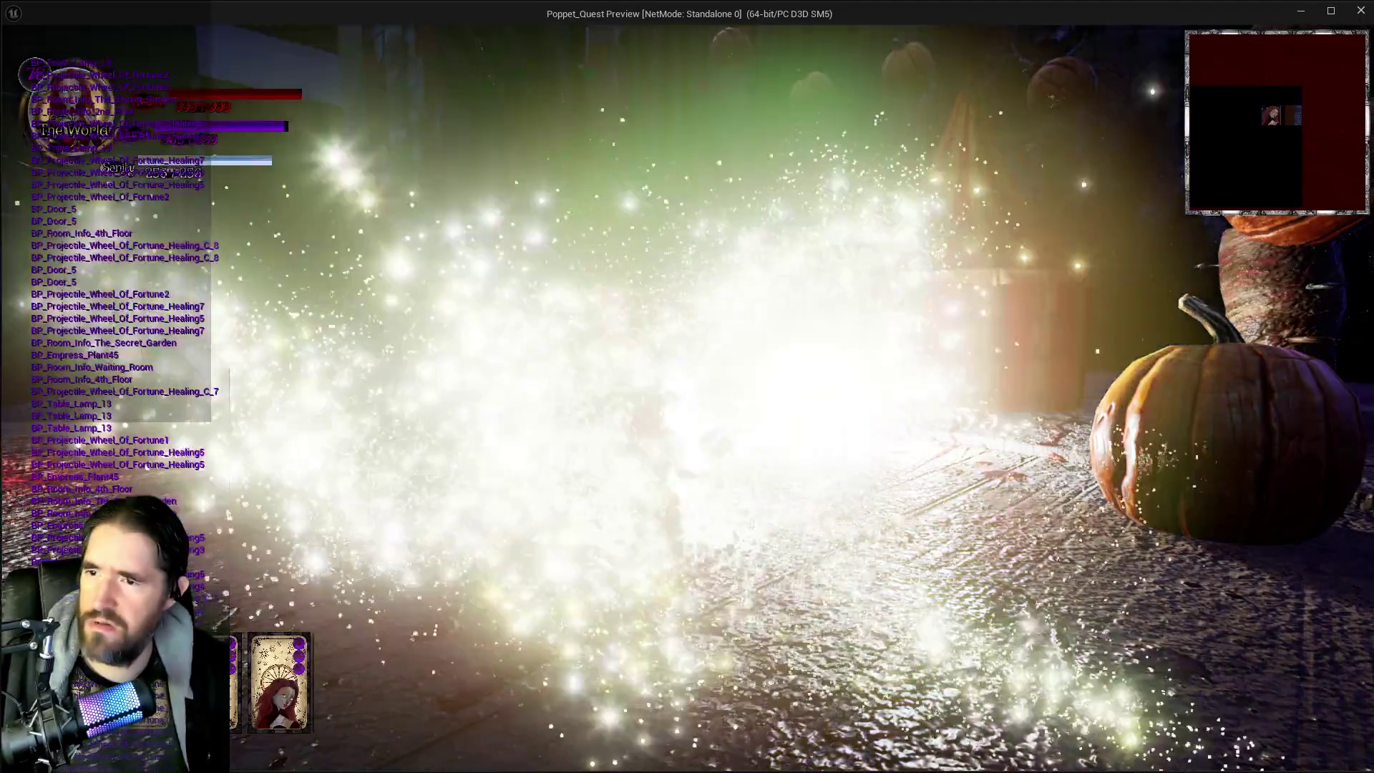
pyautogui.press('w')
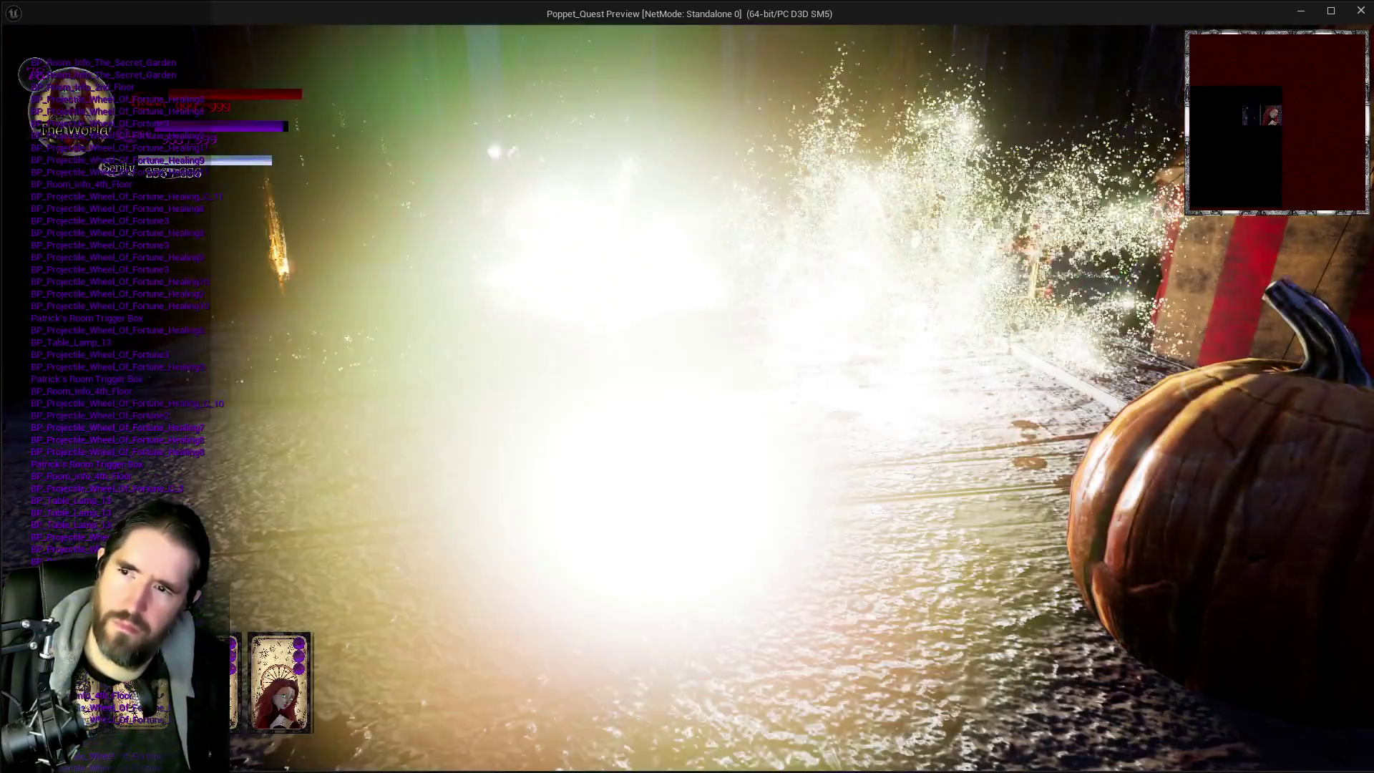
pyautogui.hotkey('alt', 'Tab')
pyautogui.press('Escape')
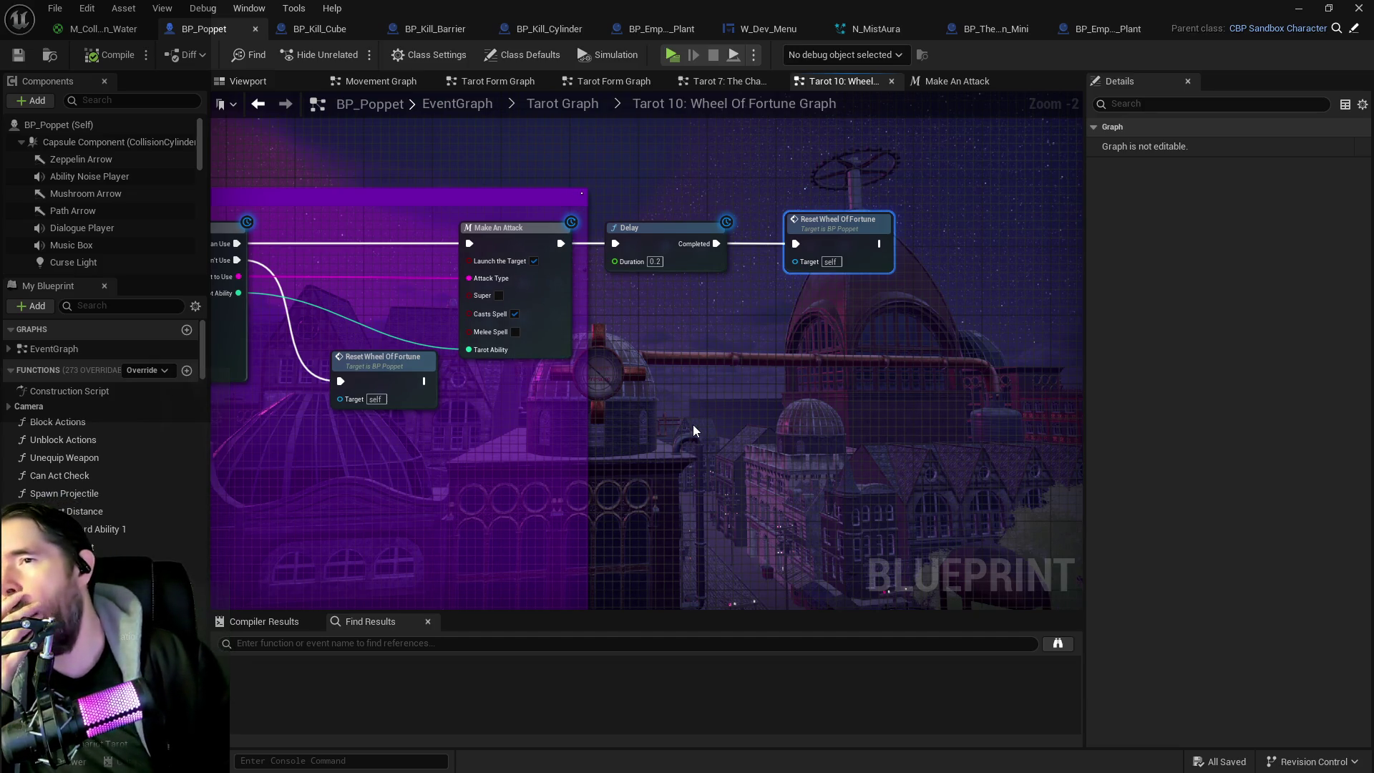
# Step: Zoom out of the Tarot 10 graph and open a floating Content Browser showing Tarot_3_The_Empress
pyautogui.moveTo(921, 413); pyautogui.dragTo(1039, 415)
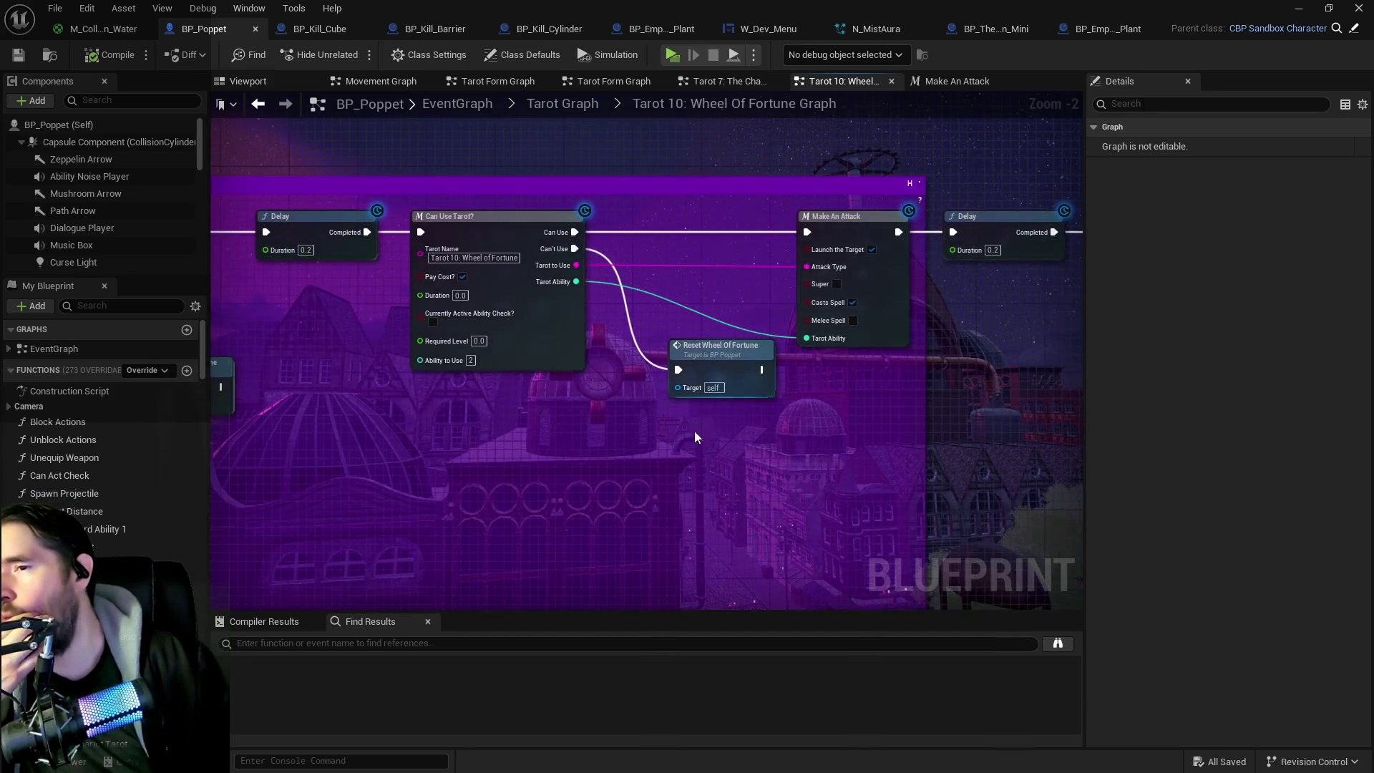
pyautogui.scroll(-1, 634, 433)
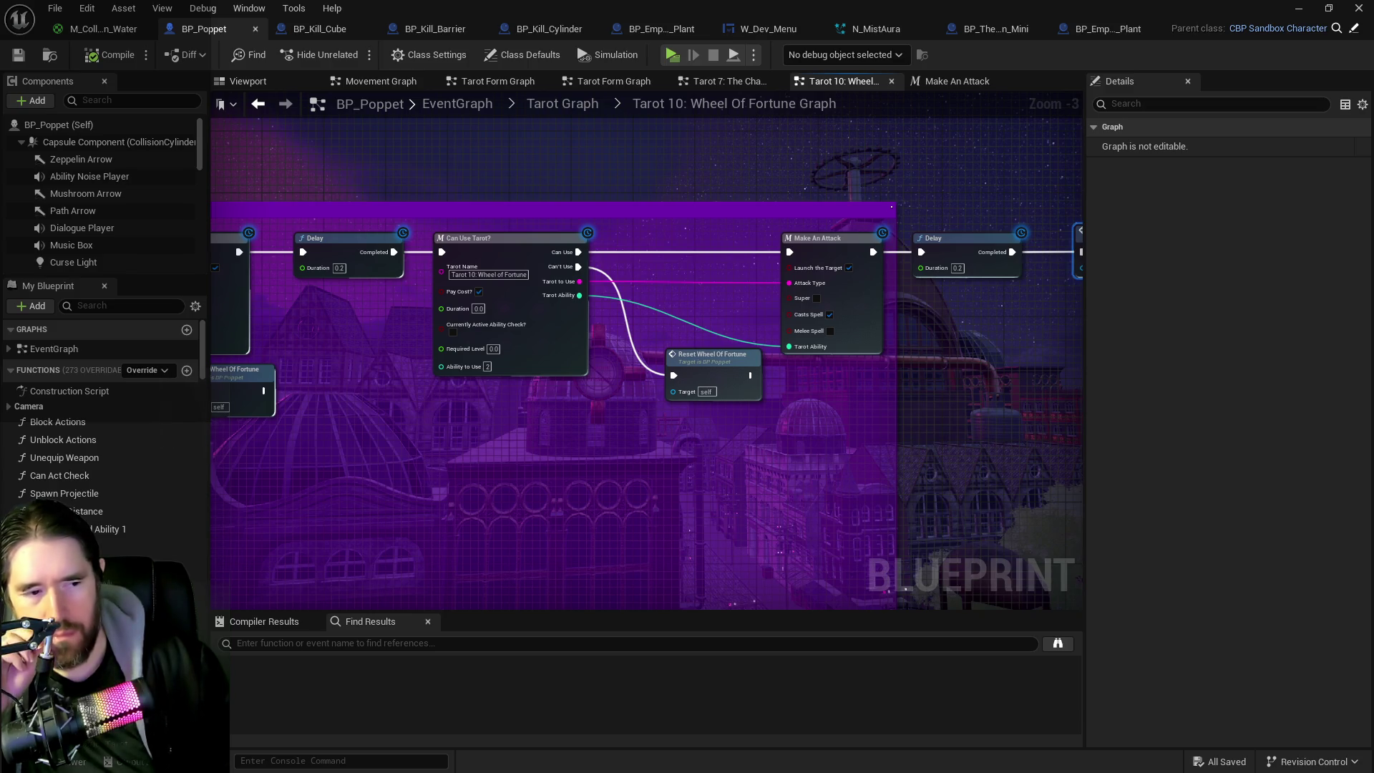
pyautogui.hotkey('ctrl', 'shift', 'f')
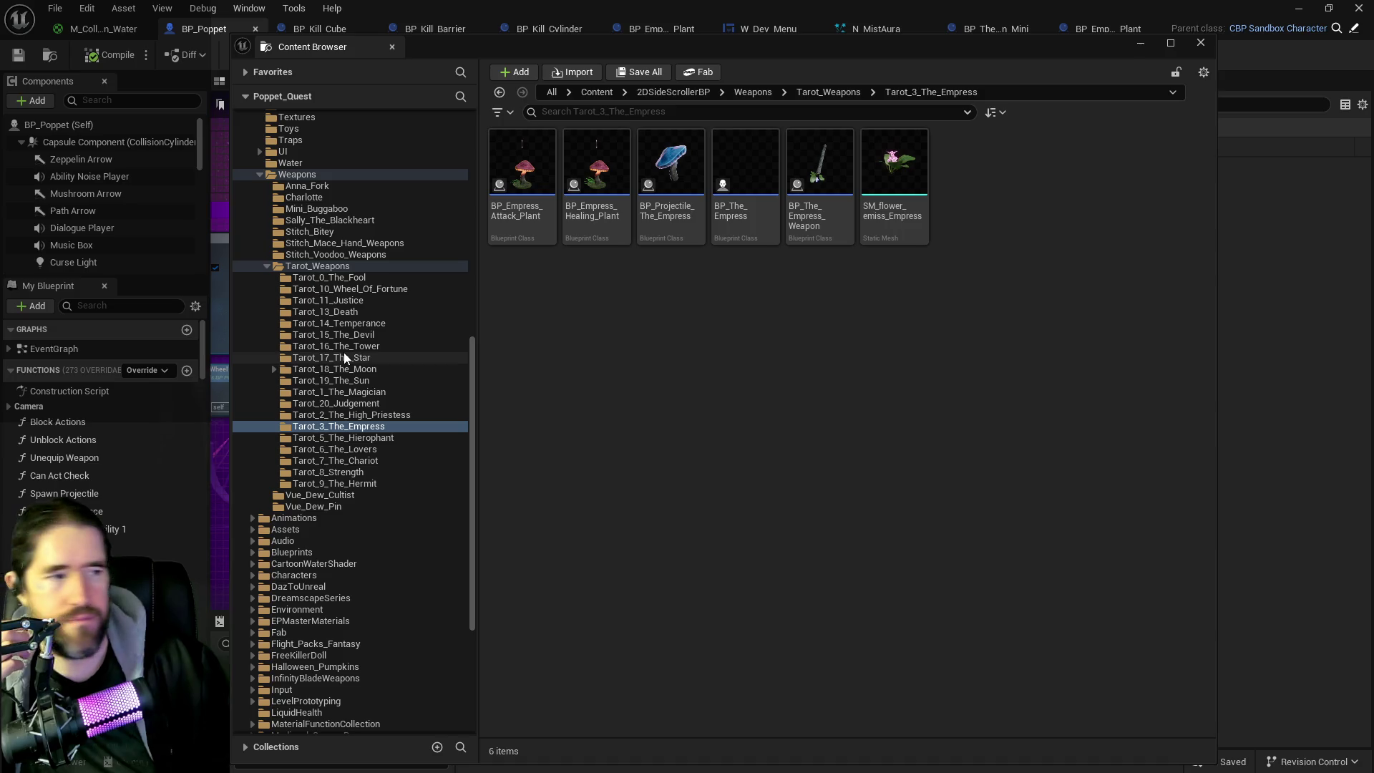
# Step: Go to the Tarot_10_Wheel_Of_Fortune folder and open its projectile blueprints, ending on BP_Projectile_Wheel_Of_Fortune_Healing
pyautogui.click(350, 289)
pyautogui.doubleClick(581, 215)
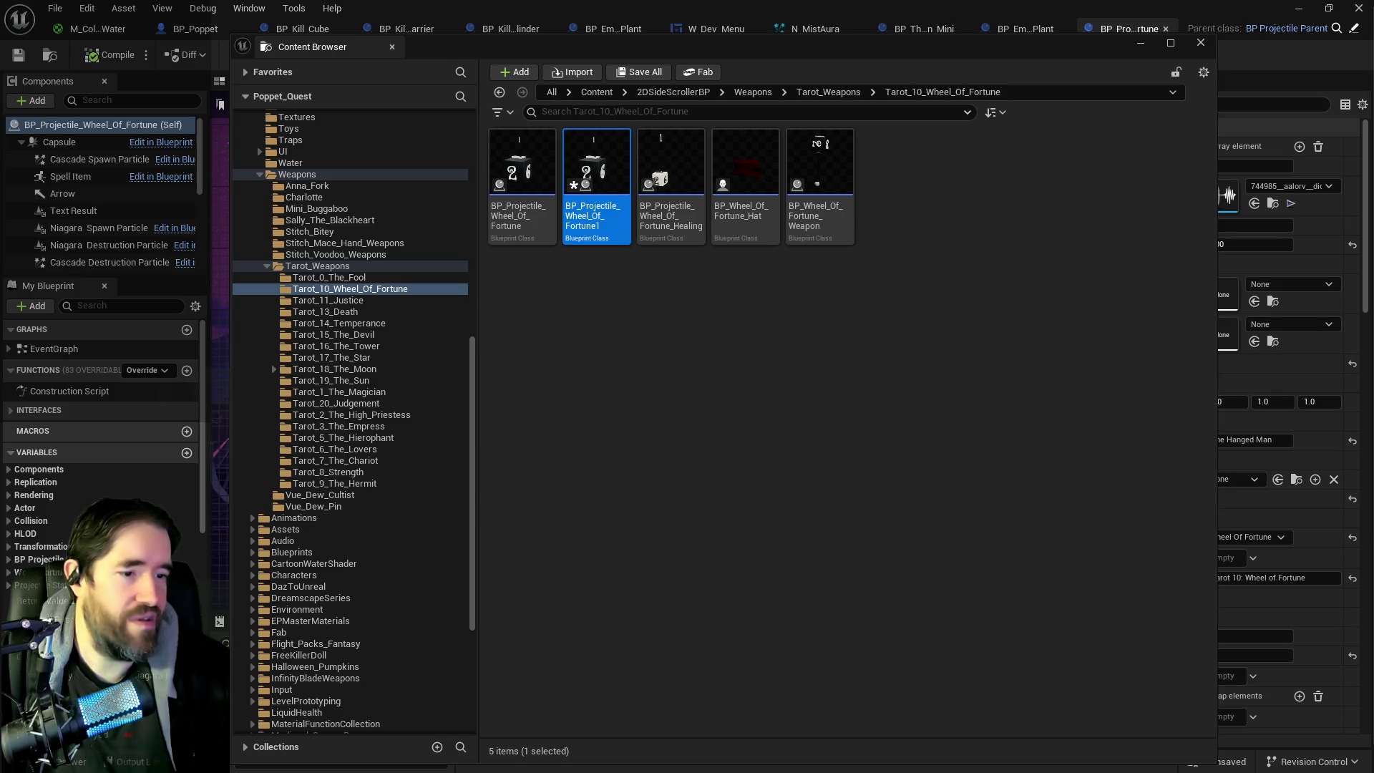
pyautogui.doubleClick(671, 183)
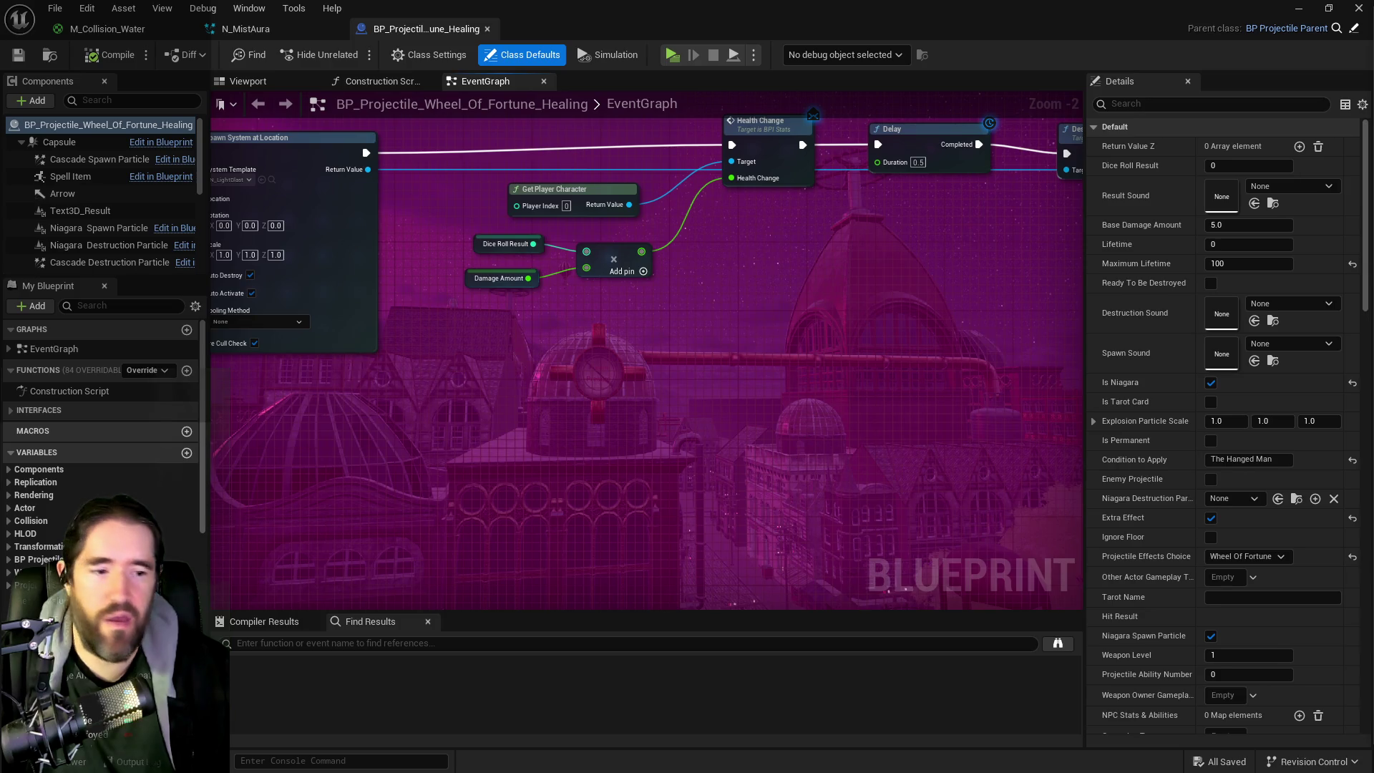
# Step: Open BP_Projectile_Wheel_Of_Fortune from the Content Browser
pyautogui.hotkey('ctrl', 'b')
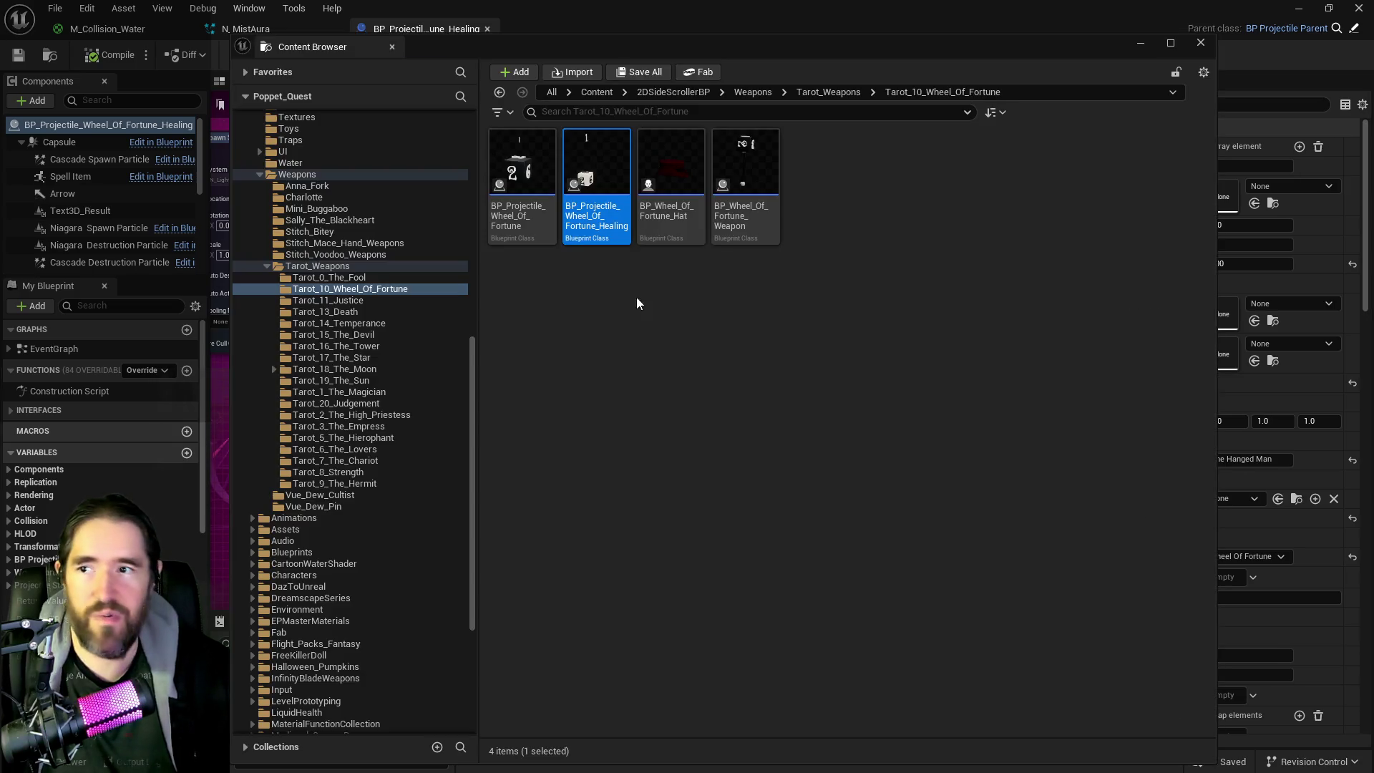
pyautogui.click(526, 186)
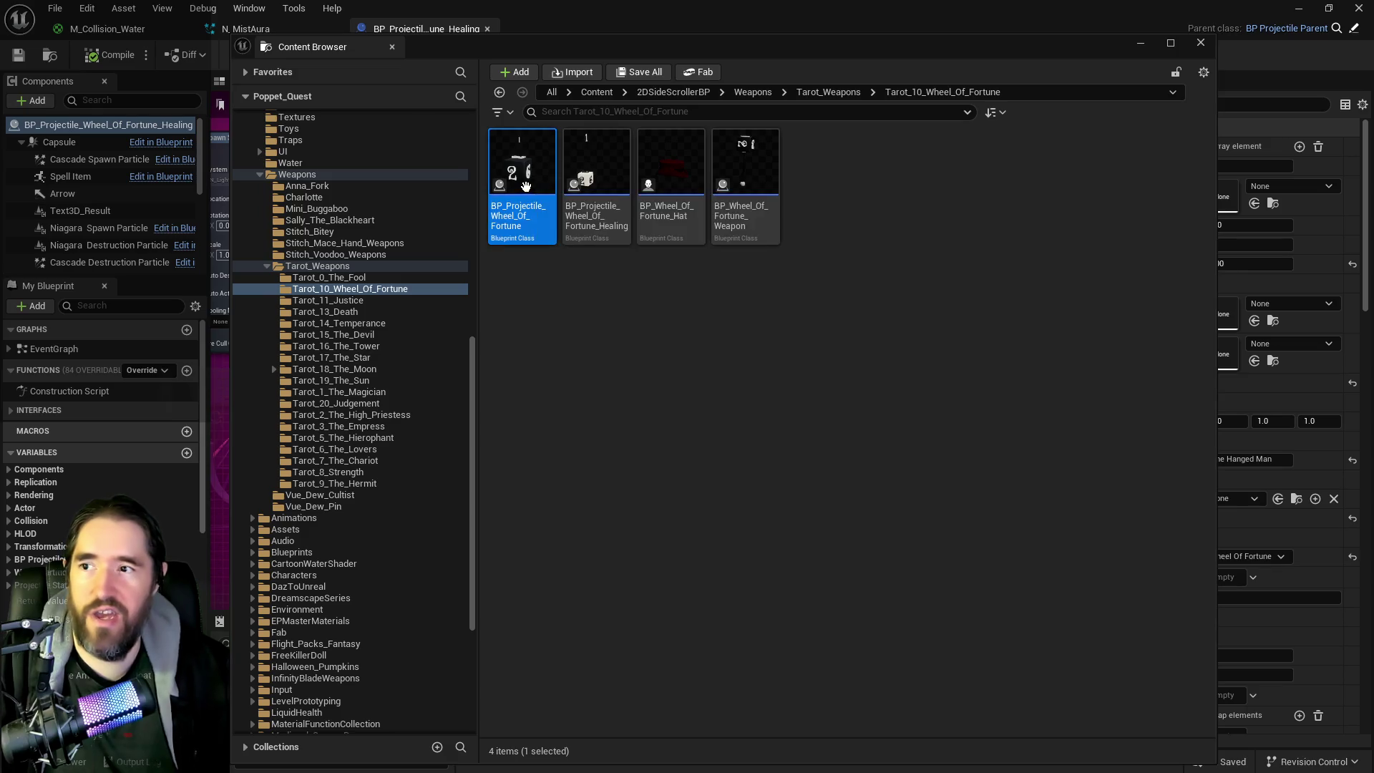
pyautogui.doubleClick(526, 186)
pyautogui.scroll(-1, 710, 495)
# Step: Inspect the Roll Dice node and search the blueprint's members for 'gameplay'
pyautogui.click(762, 318)
pyautogui.click(663, 375)
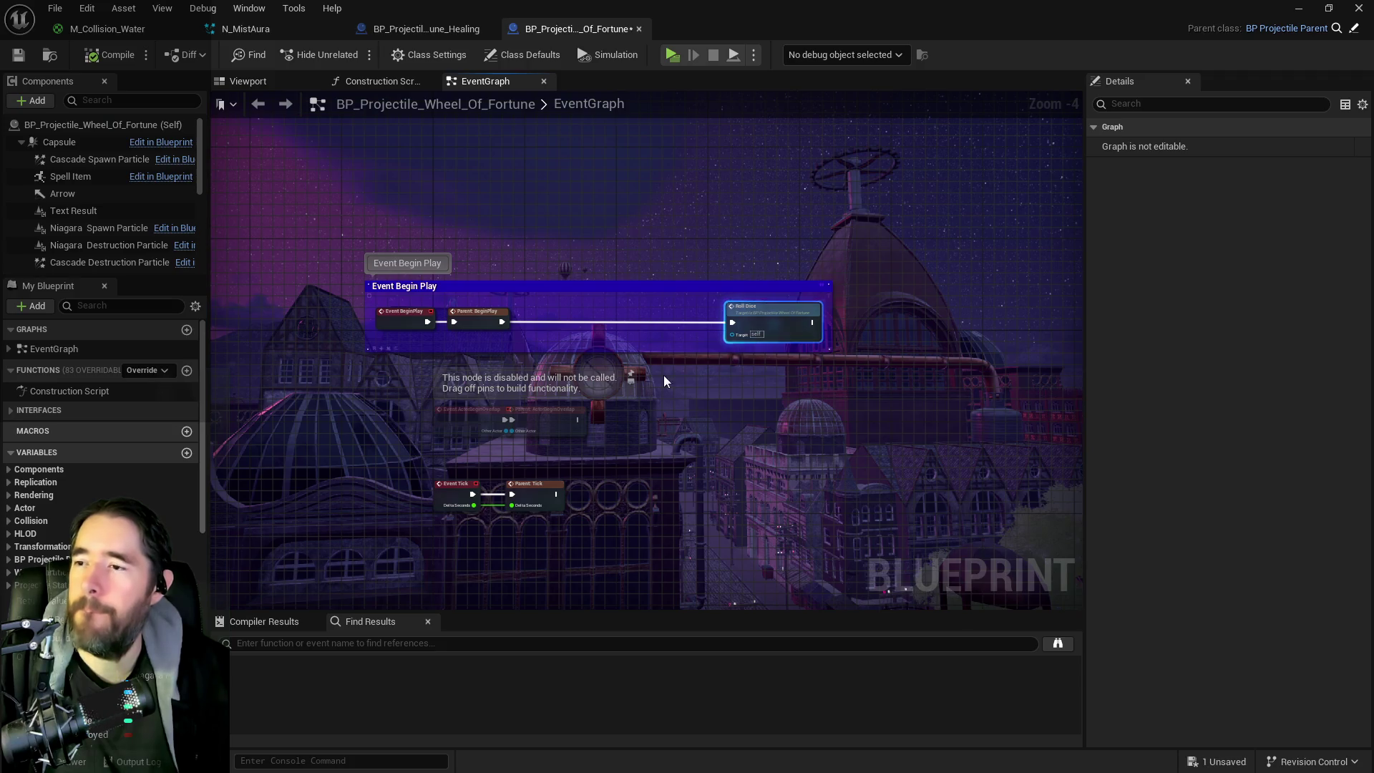
pyautogui.click(139, 306)
pyautogui.write('gameplay')
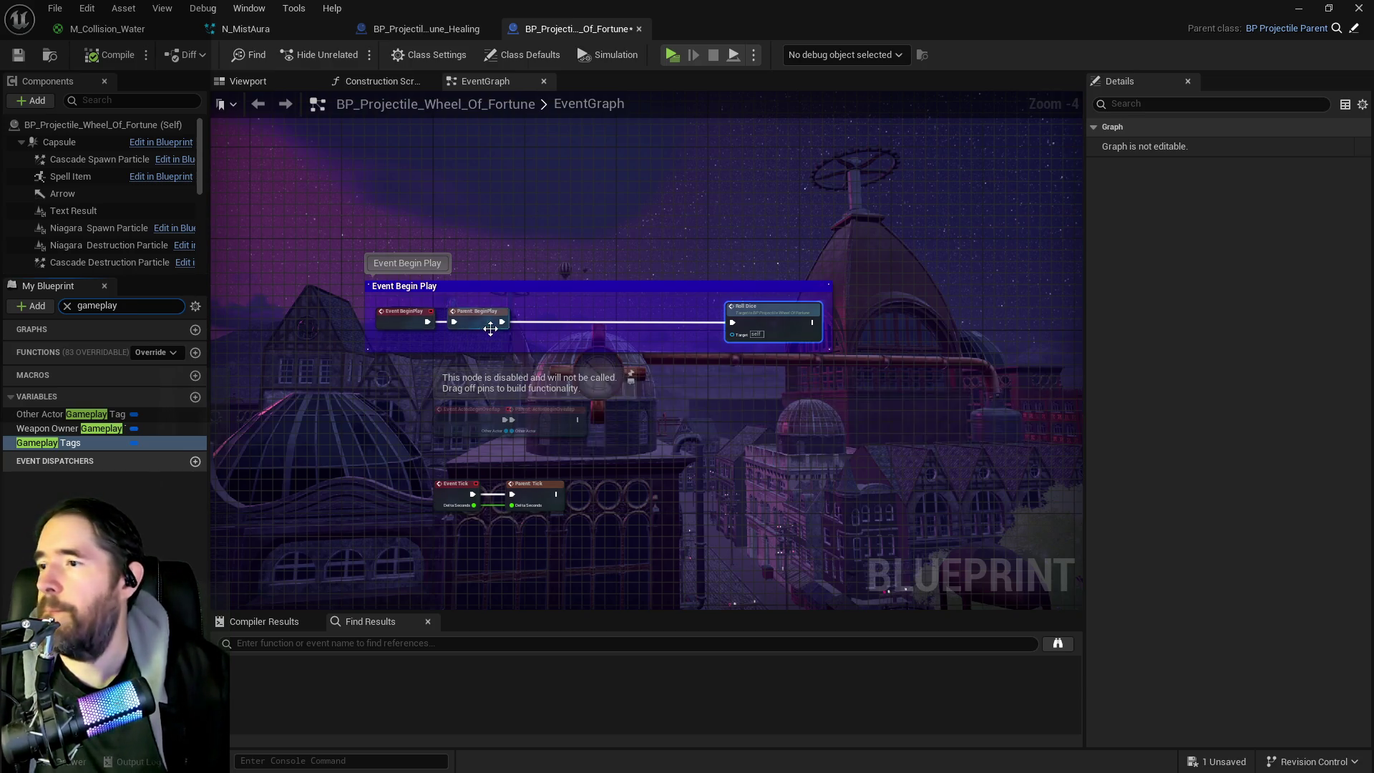
# Step: Find references to Weapon Owner Gameplay Tags by name (none found), then open BP_Projectile_Parent
pyautogui.scroll(2, 490, 329)
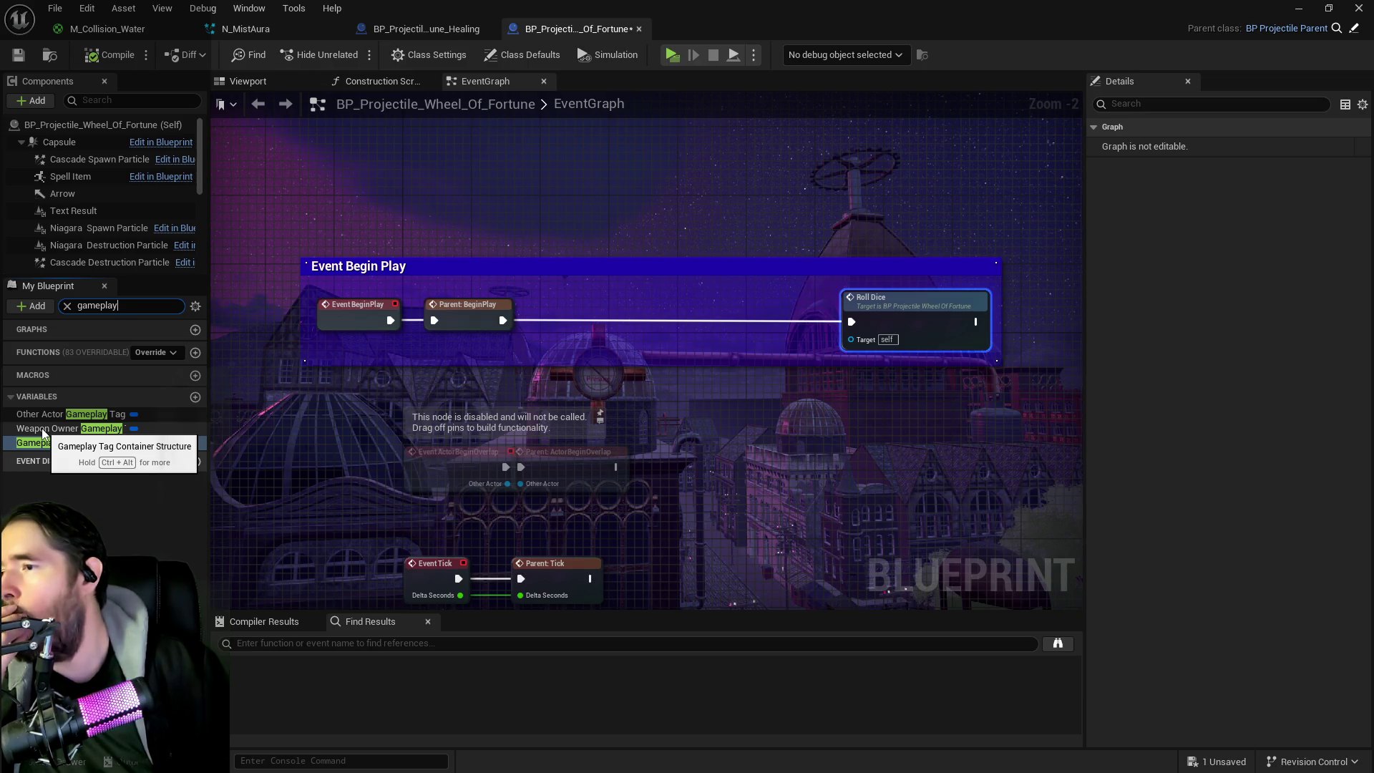
pyautogui.click(72, 418)
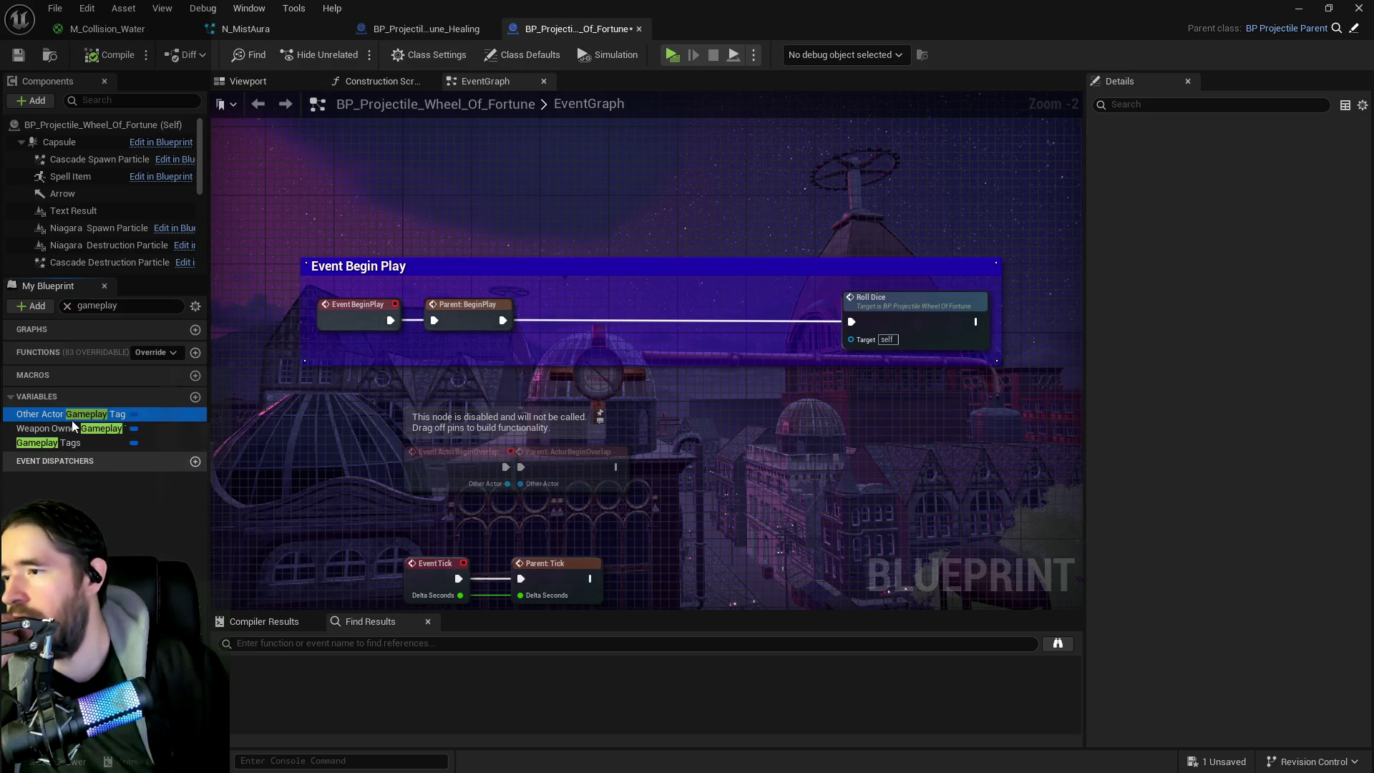
pyautogui.rightClick(72, 427)
pyautogui.moveTo(165, 478)
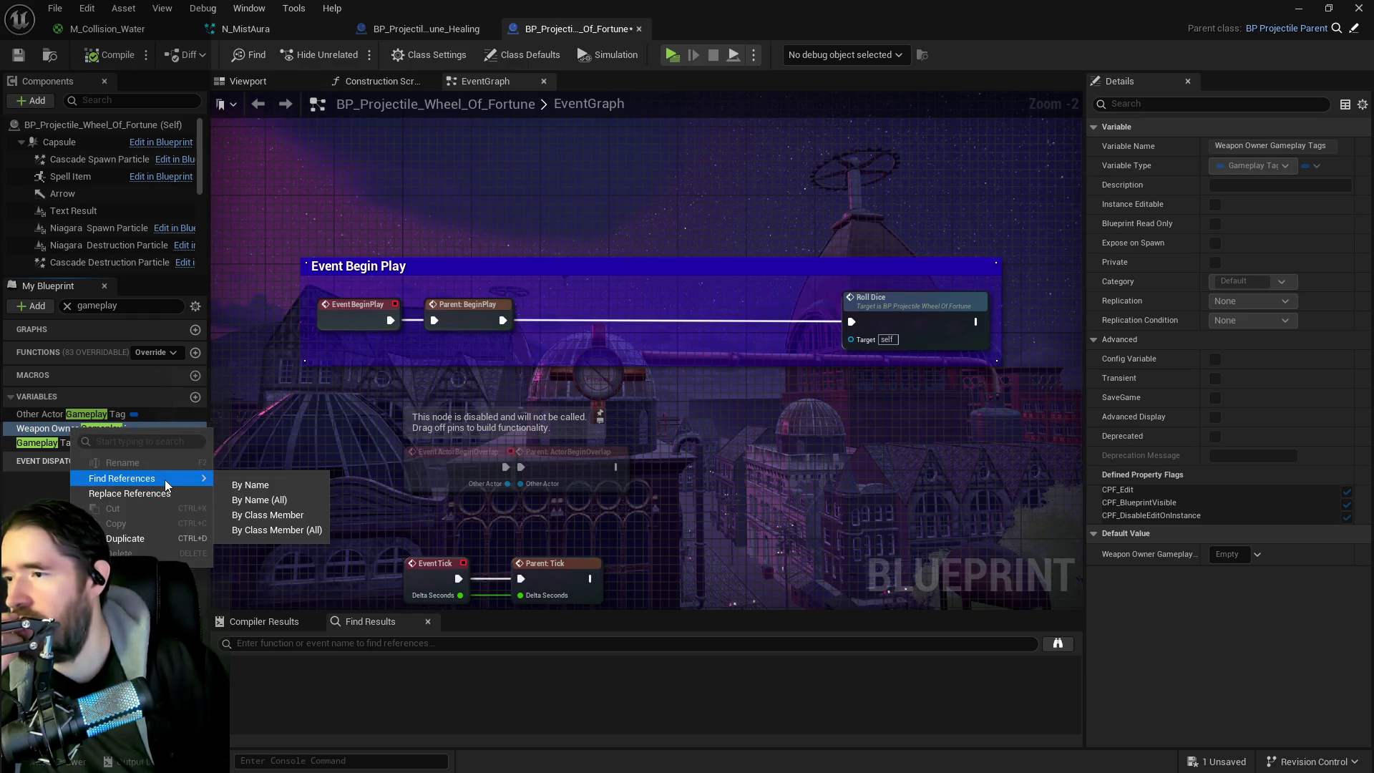
pyautogui.click(241, 486)
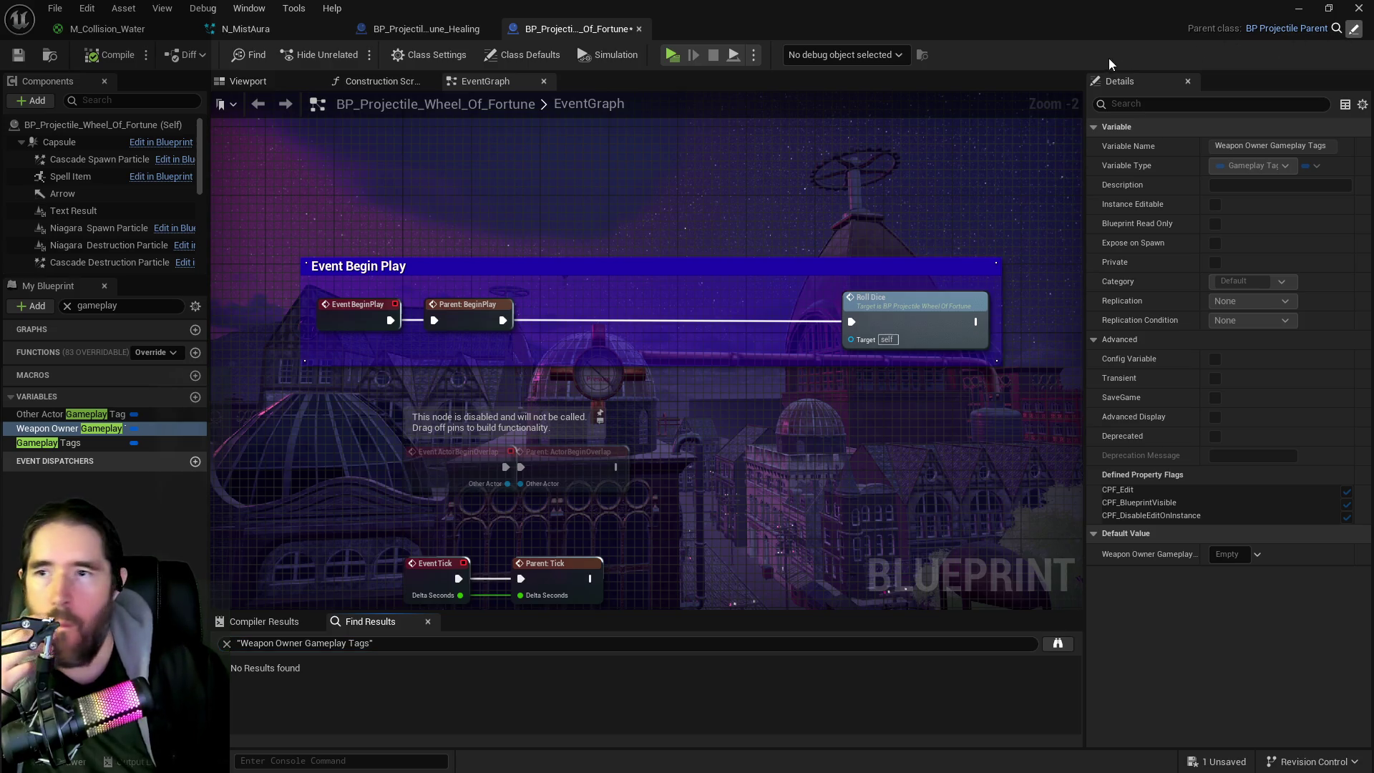
pyautogui.click(1286, 29)
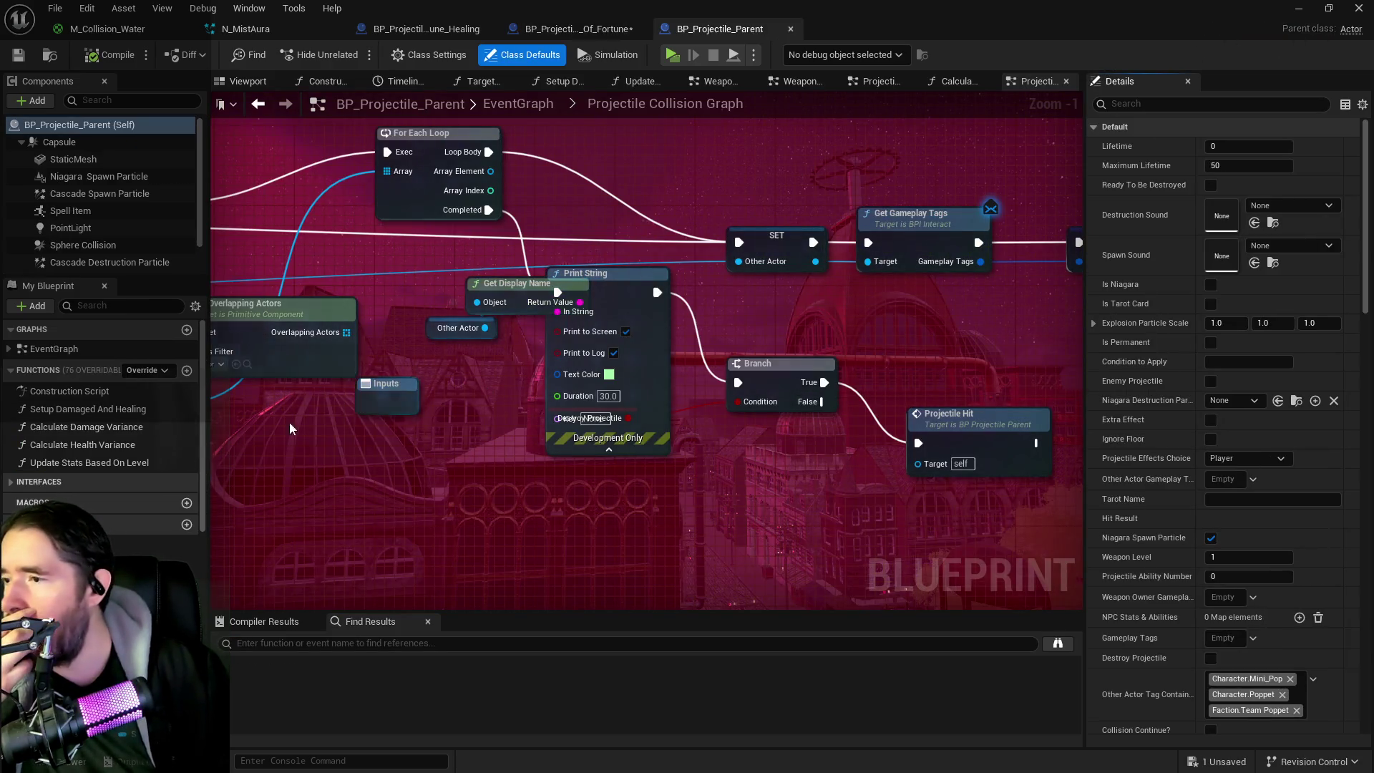
# Step: Search BP_Projectile_Parent's members for gameplay tags and list all references to Weapon Owner Gameplay Tags
pyautogui.click(112, 307)
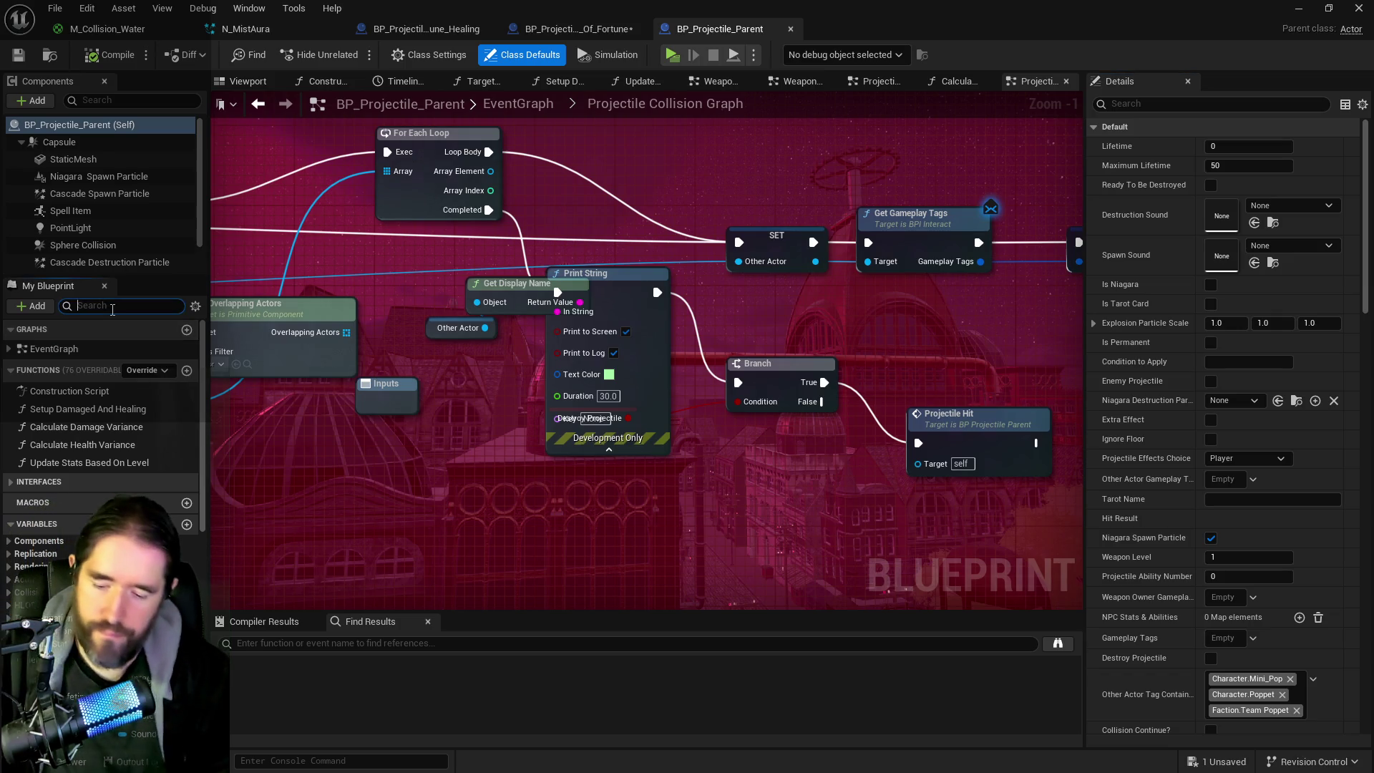
pyautogui.write('gameplay t')
pyautogui.click(50, 435)
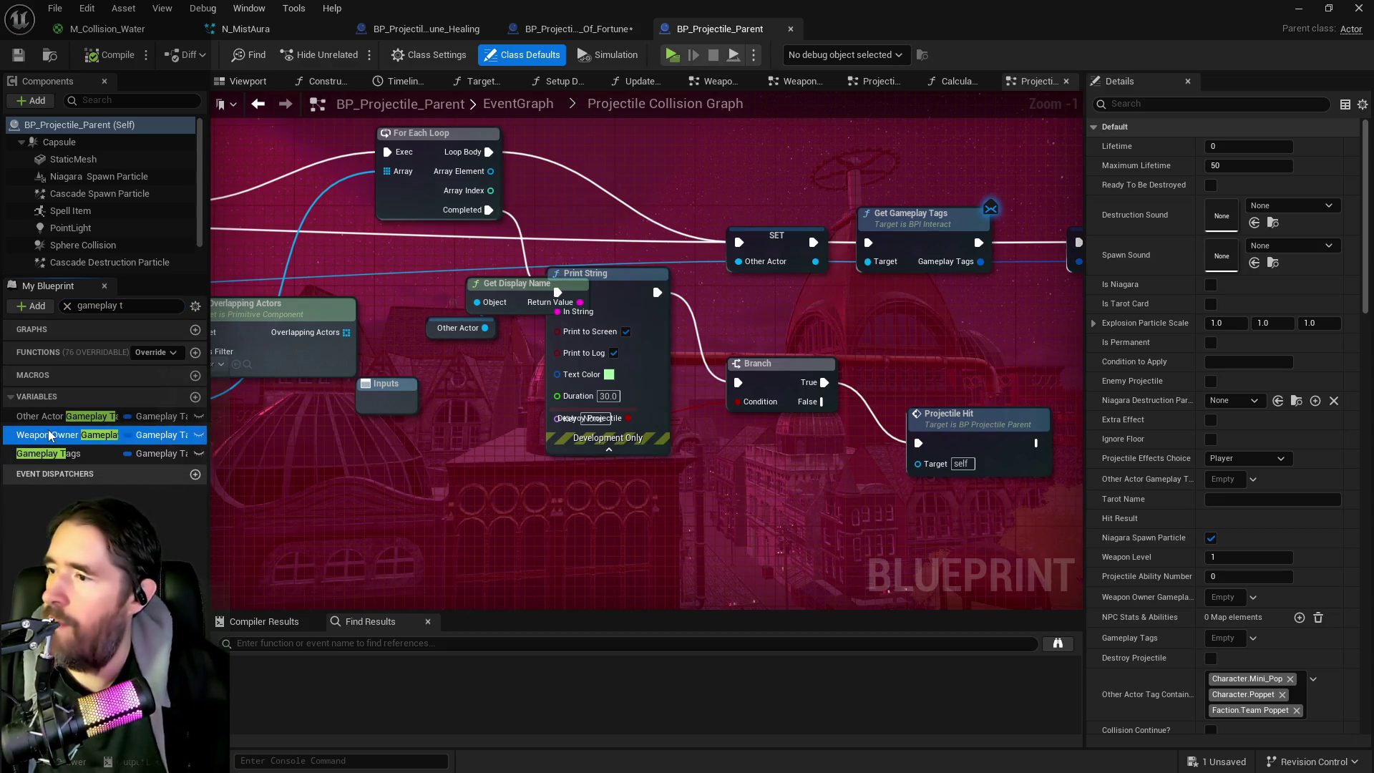
pyautogui.rightClick(50, 435)
pyautogui.moveTo(107, 477)
pyautogui.click(216, 481)
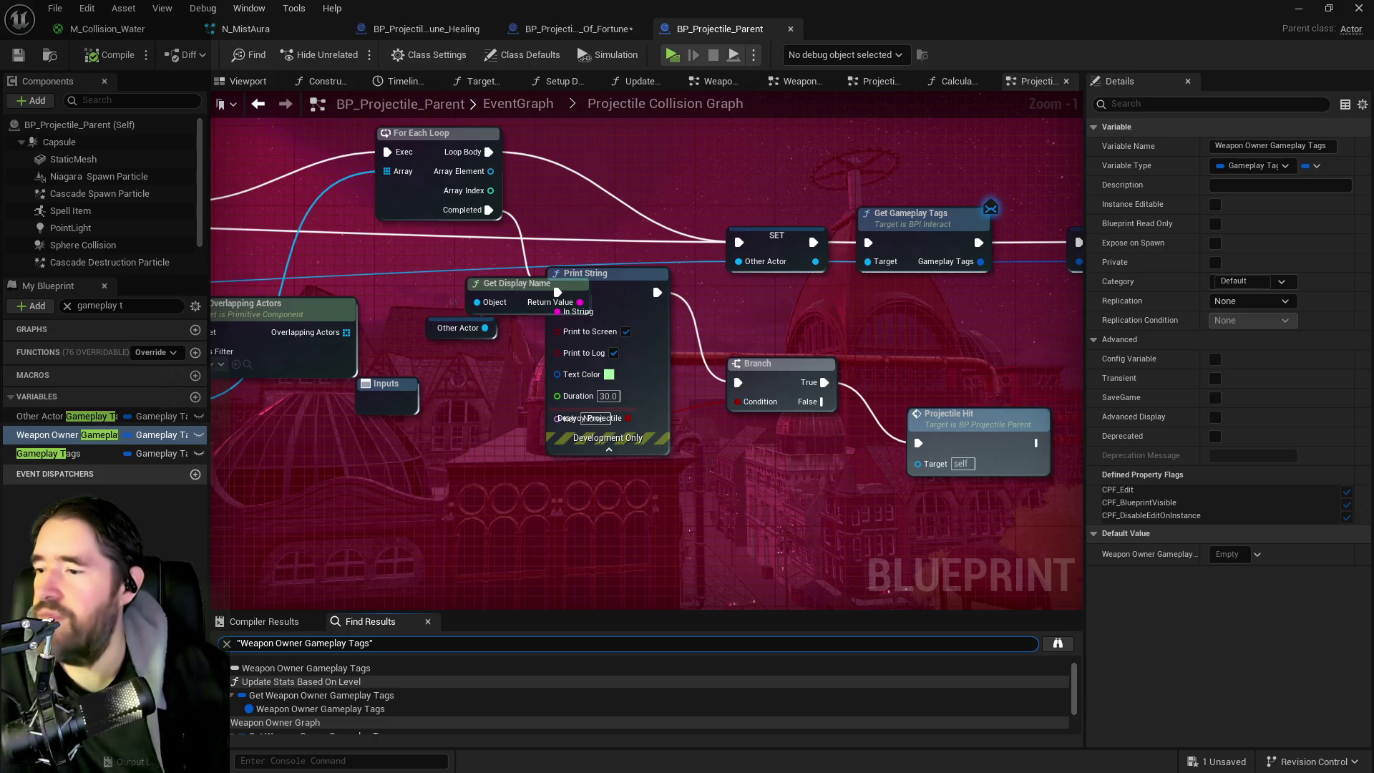
# Step: Inspect its uses in Update Stats Based On Level and the Weapon Owner and Setup Projectile groups
pyautogui.doubleClick(294, 710)
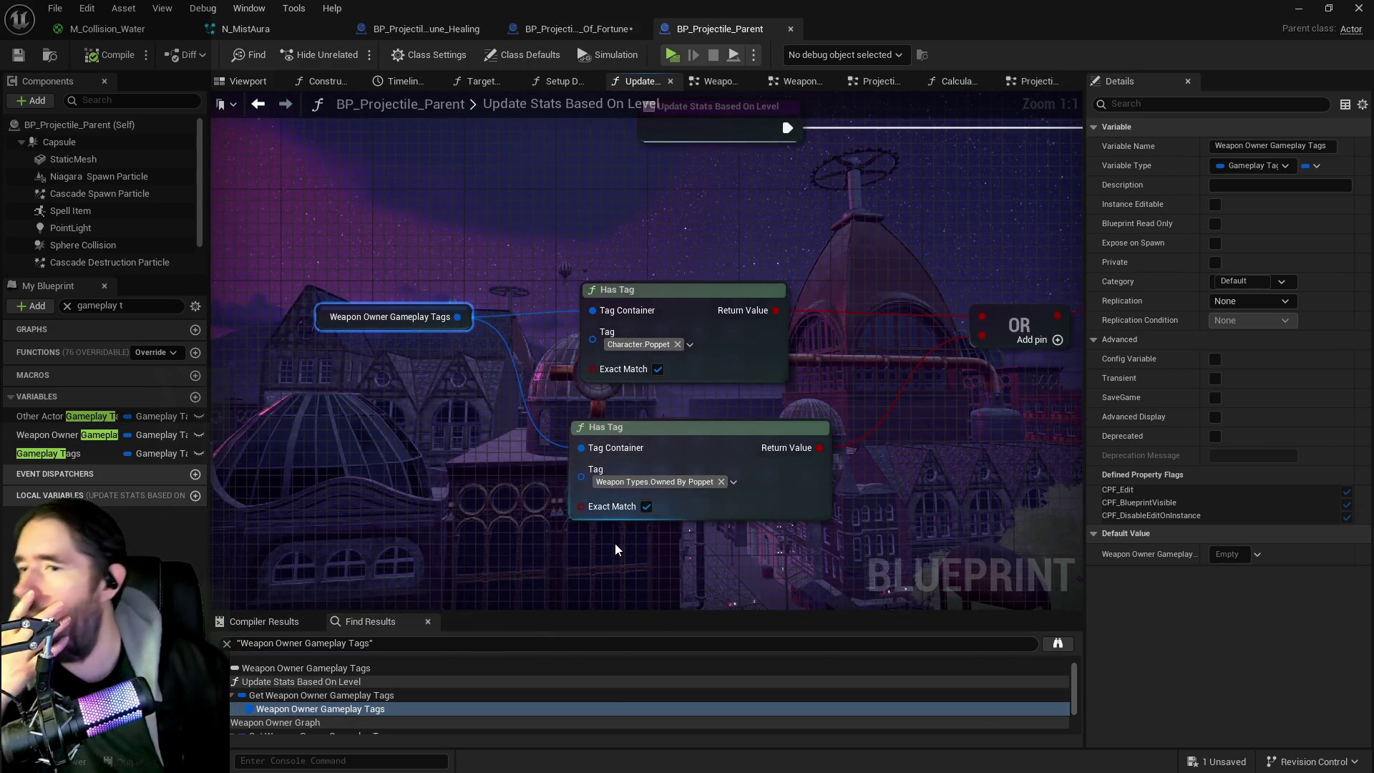
pyautogui.scroll(-3, 629, 522)
pyautogui.moveTo(640, 505); pyautogui.dragTo(457, 526)
pyautogui.scroll(-2, 270, 715)
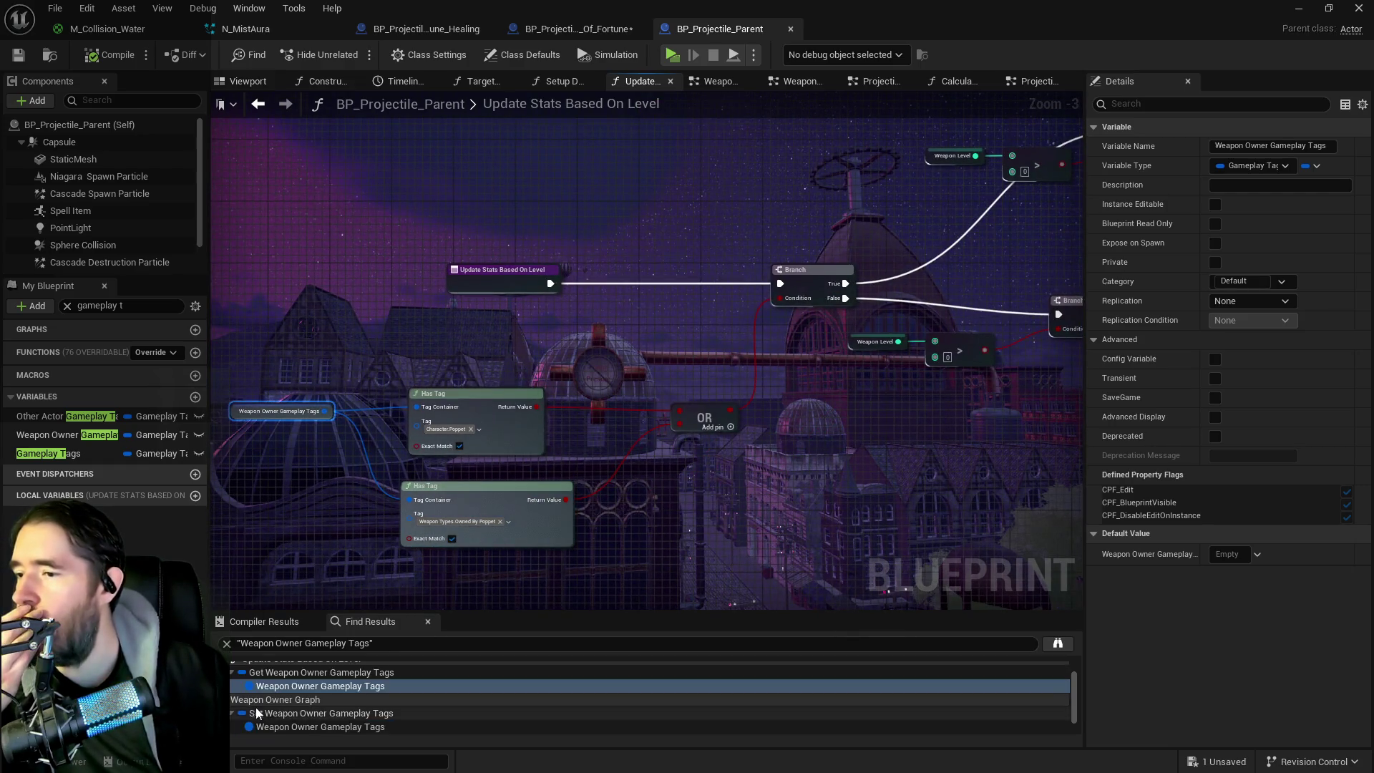
pyautogui.doubleClick(293, 726)
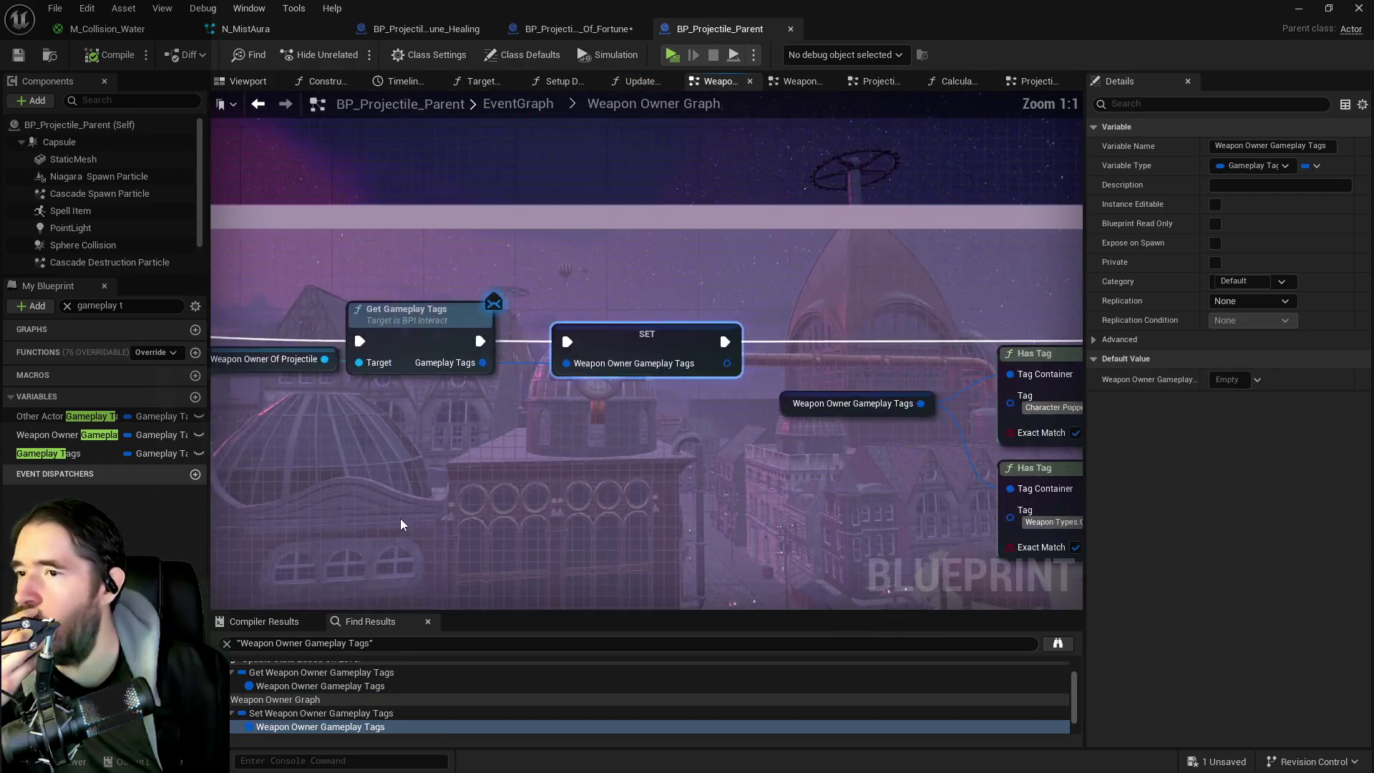
pyautogui.moveTo(512, 520)
pyautogui.mouseDown()
pyautogui.moveTo(598, 469)
pyautogui.moveTo(1074, 444)
pyautogui.mouseUp()
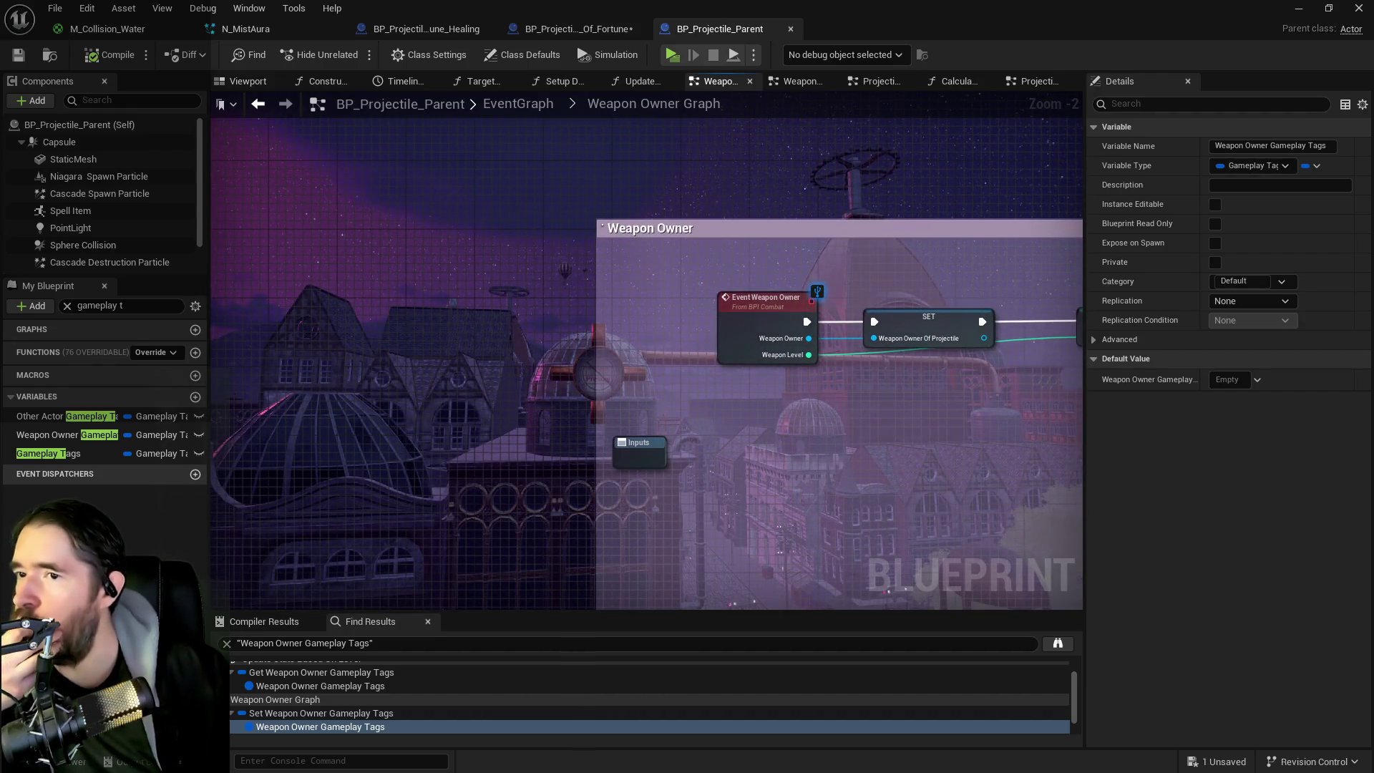
pyautogui.scroll(-2, 515, 519)
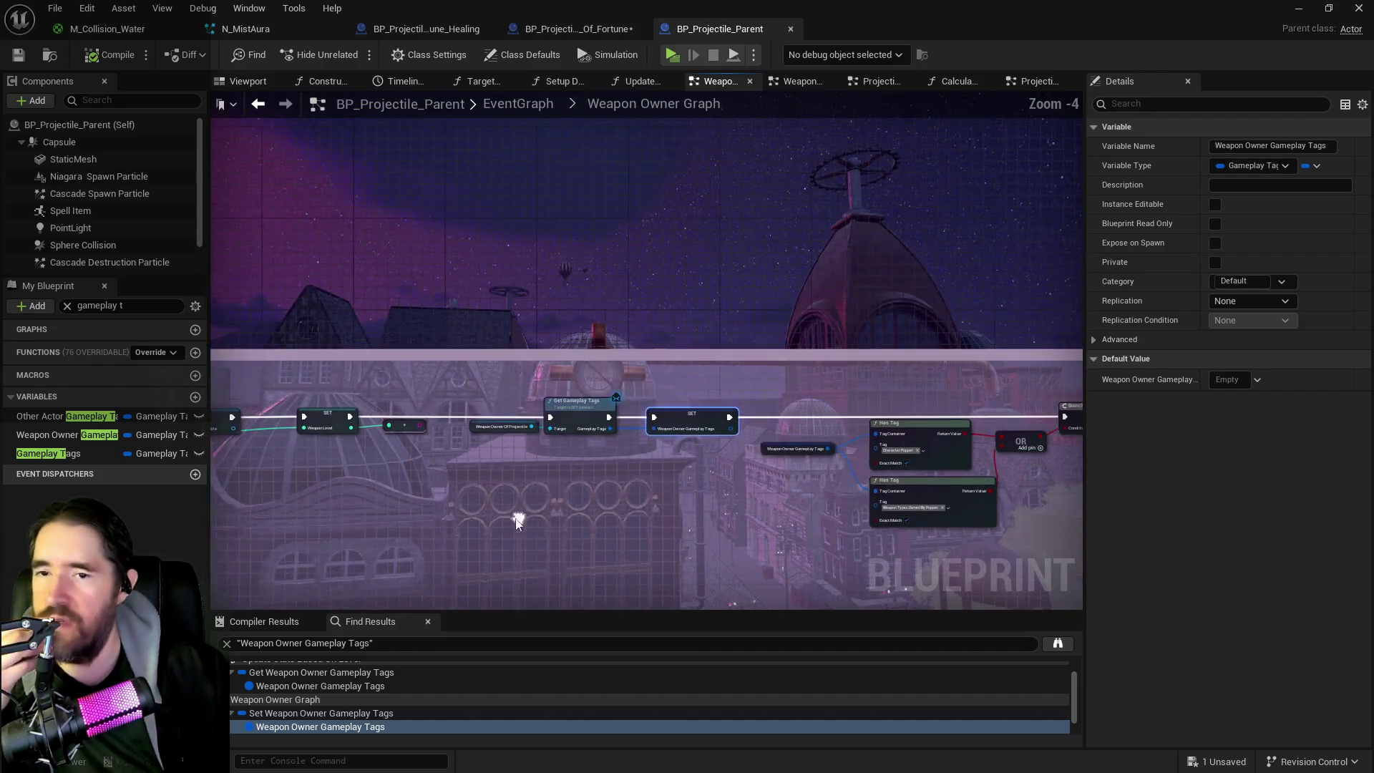
pyautogui.moveTo(665, 245)
pyautogui.mouseDown()
pyautogui.moveTo(660, 452)
pyautogui.moveTo(687, 247)
pyautogui.moveTo(582, 432)
pyautogui.mouseUp()
pyautogui.scroll(-4, 654, 445)
pyautogui.scroll(-4, 582, 432)
pyautogui.moveTo(558, 229)
pyautogui.mouseDown()
pyautogui.moveTo(605, 248)
pyautogui.moveTo(694, 135)
pyautogui.moveTo(662, 178)
pyautogui.moveTo(546, 179)
pyautogui.mouseUp()
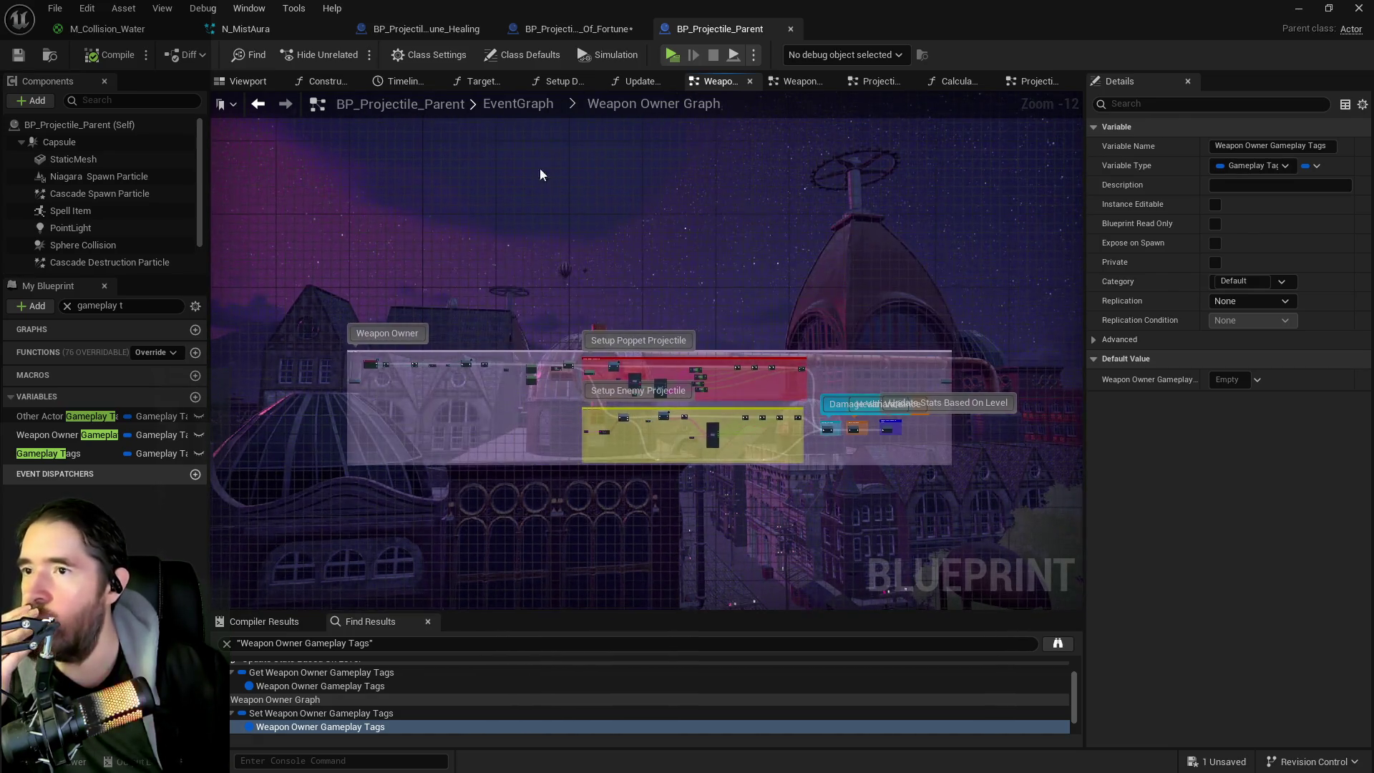
# Step: View the parent's collapsed Event Begin Play Graph, then return to the Wheel Of Fortune projectile
pyautogui.click(534, 108)
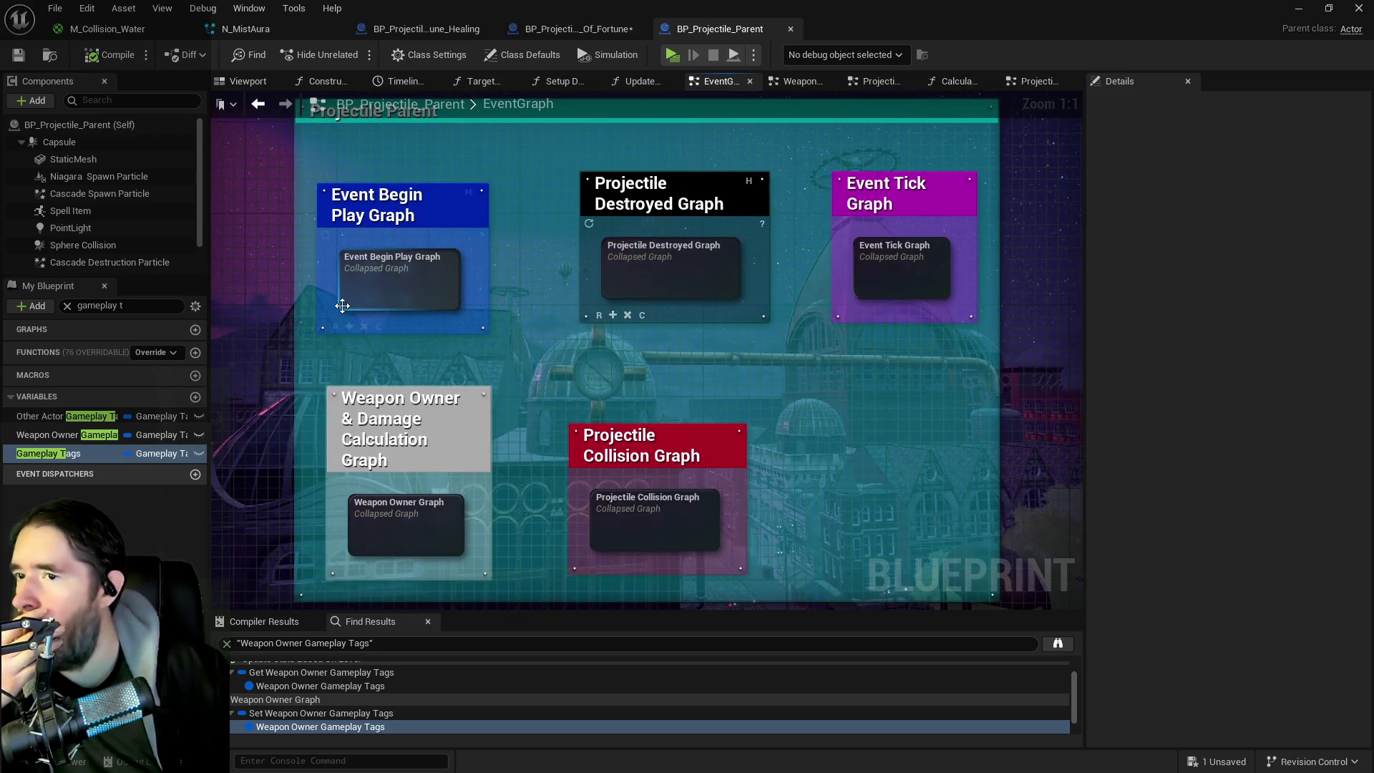
pyautogui.click(389, 299)
pyautogui.doubleClick(388, 299)
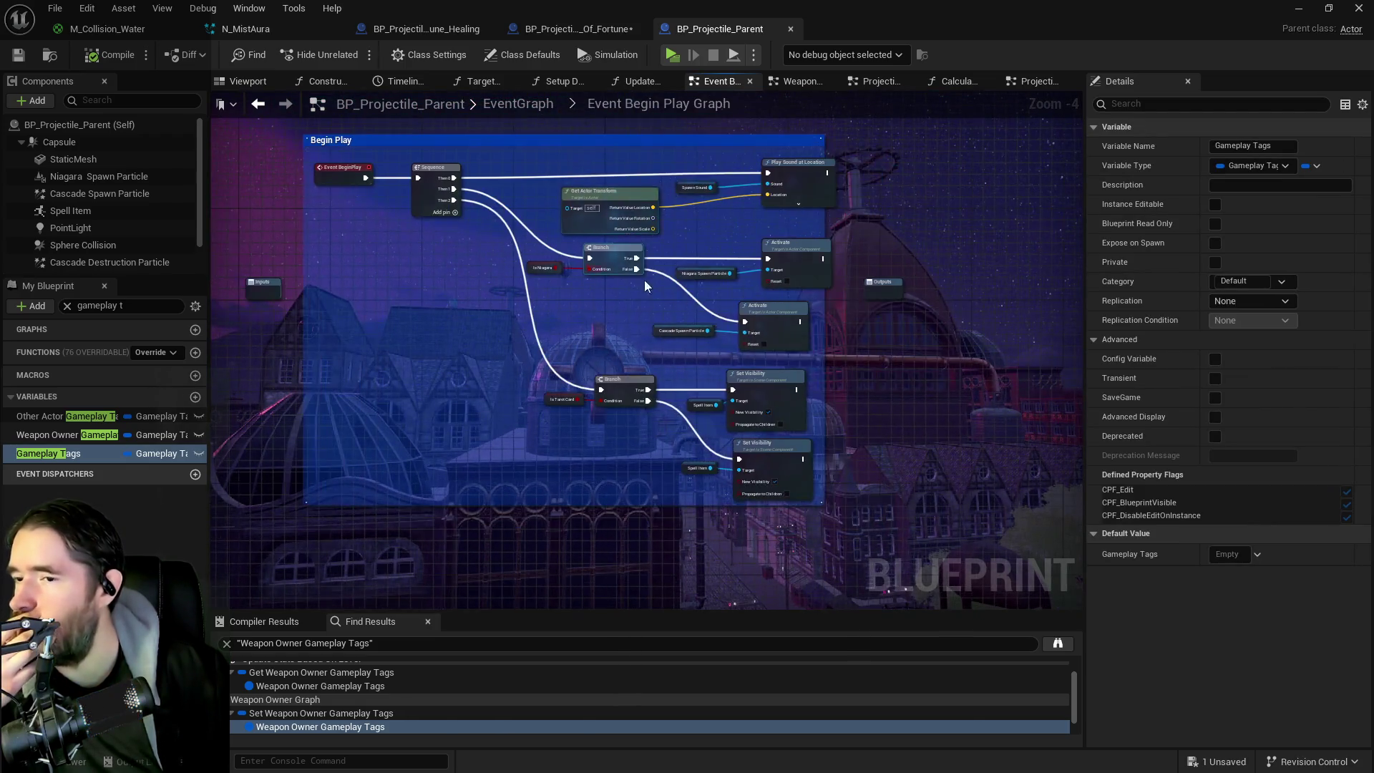
pyautogui.moveTo(527, 334); pyautogui.dragTo(615, 363)
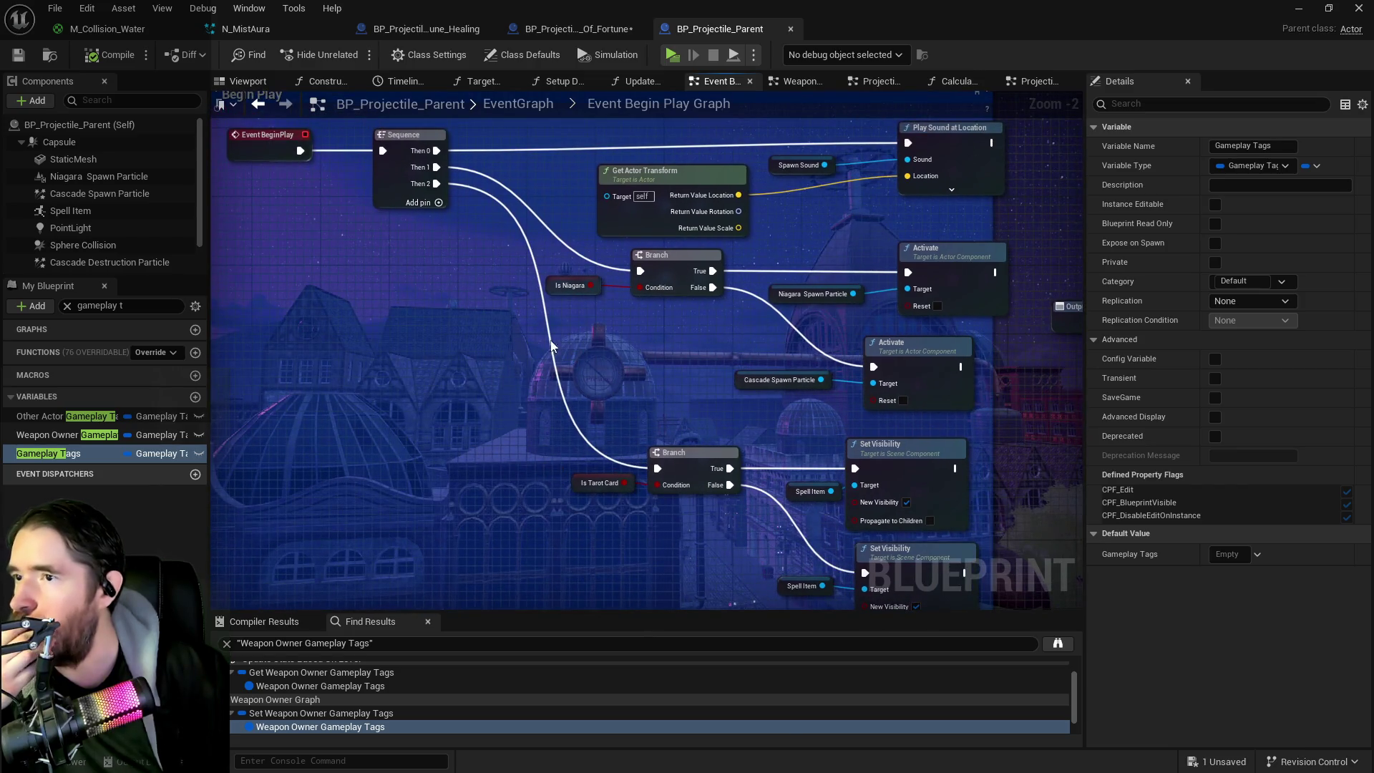
pyautogui.moveTo(531, 332); pyautogui.dragTo(535, 385)
pyautogui.click(556, 32)
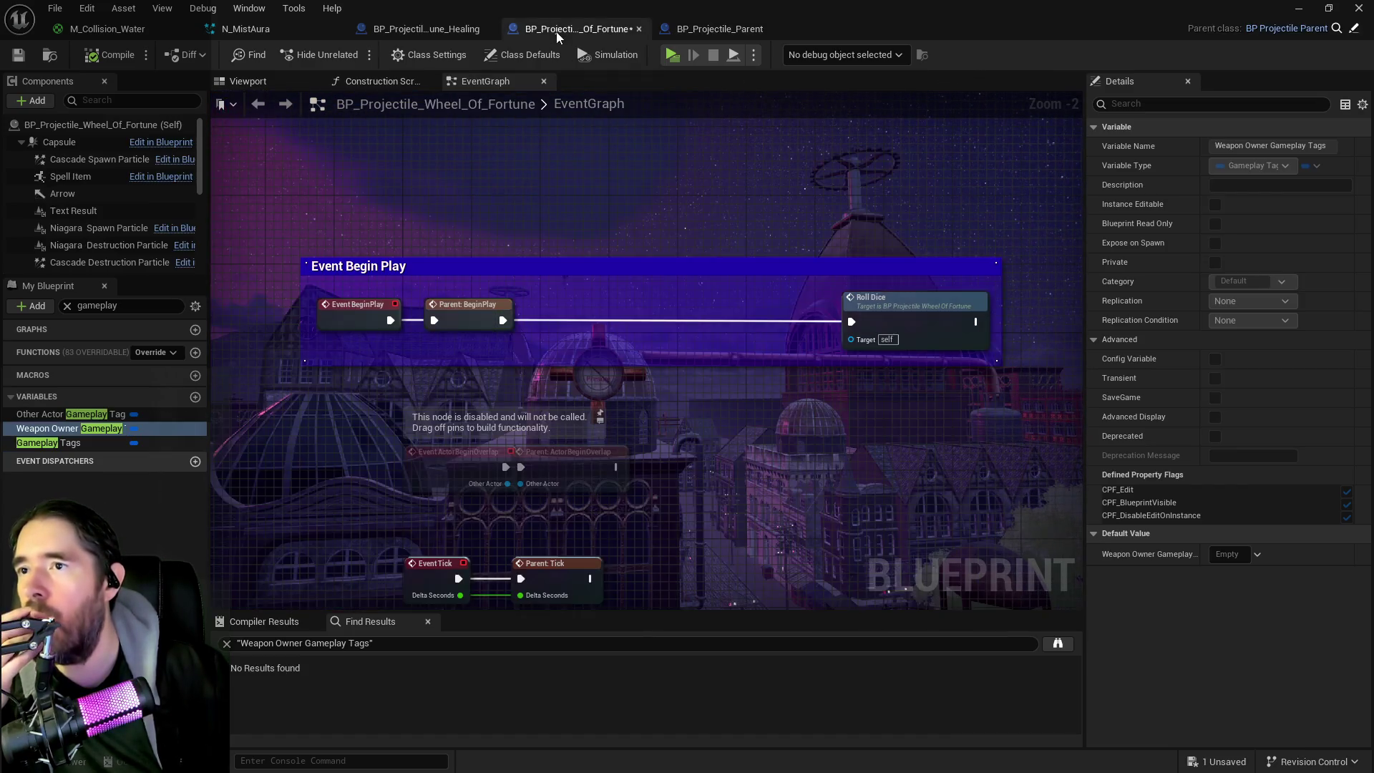
# Step: Add a Weapon Owner Gameplay Tags getter next to Event BeginPlay
pyautogui.moveTo(524, 337); pyautogui.dragTo(447, 334)
pyautogui.press('Home')
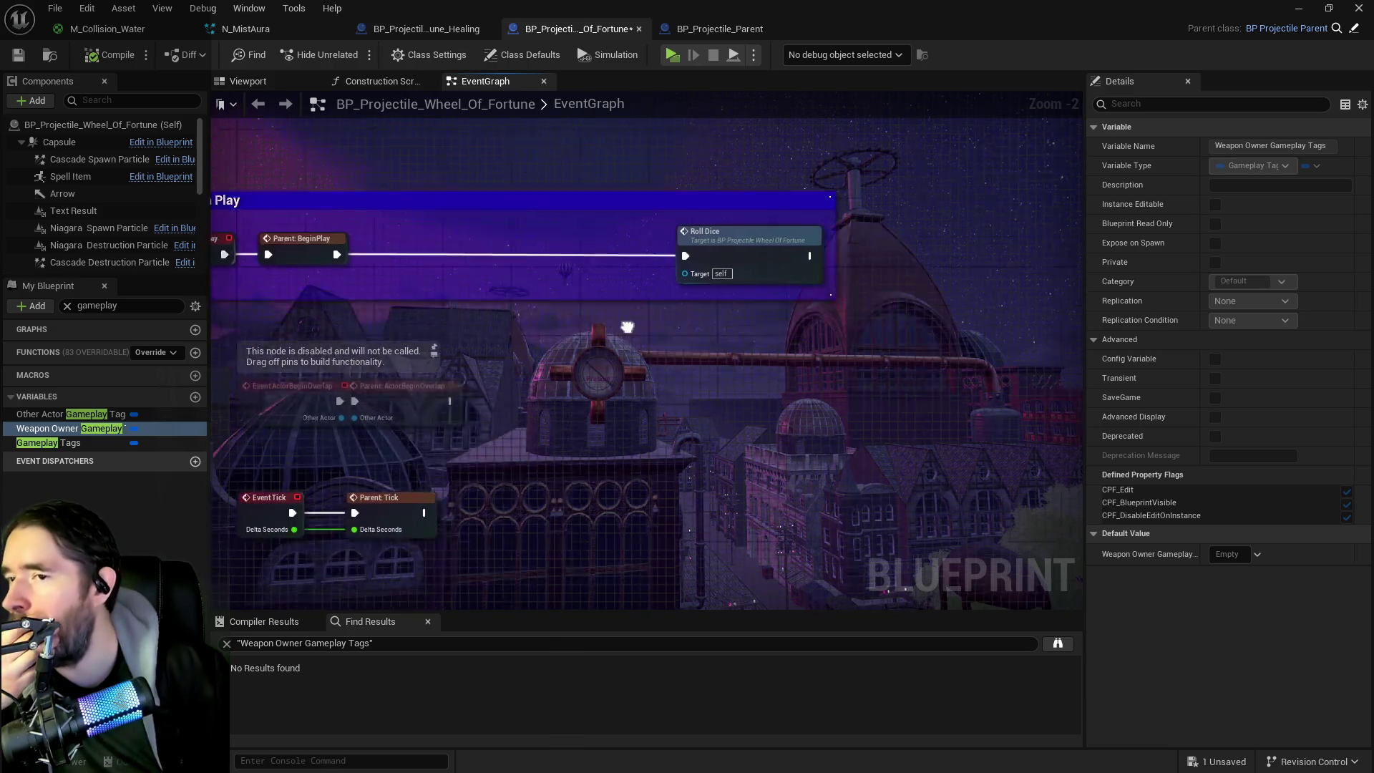
pyautogui.moveTo(465, 209); pyautogui.dragTo(636, 248)
pyautogui.write('get owner')
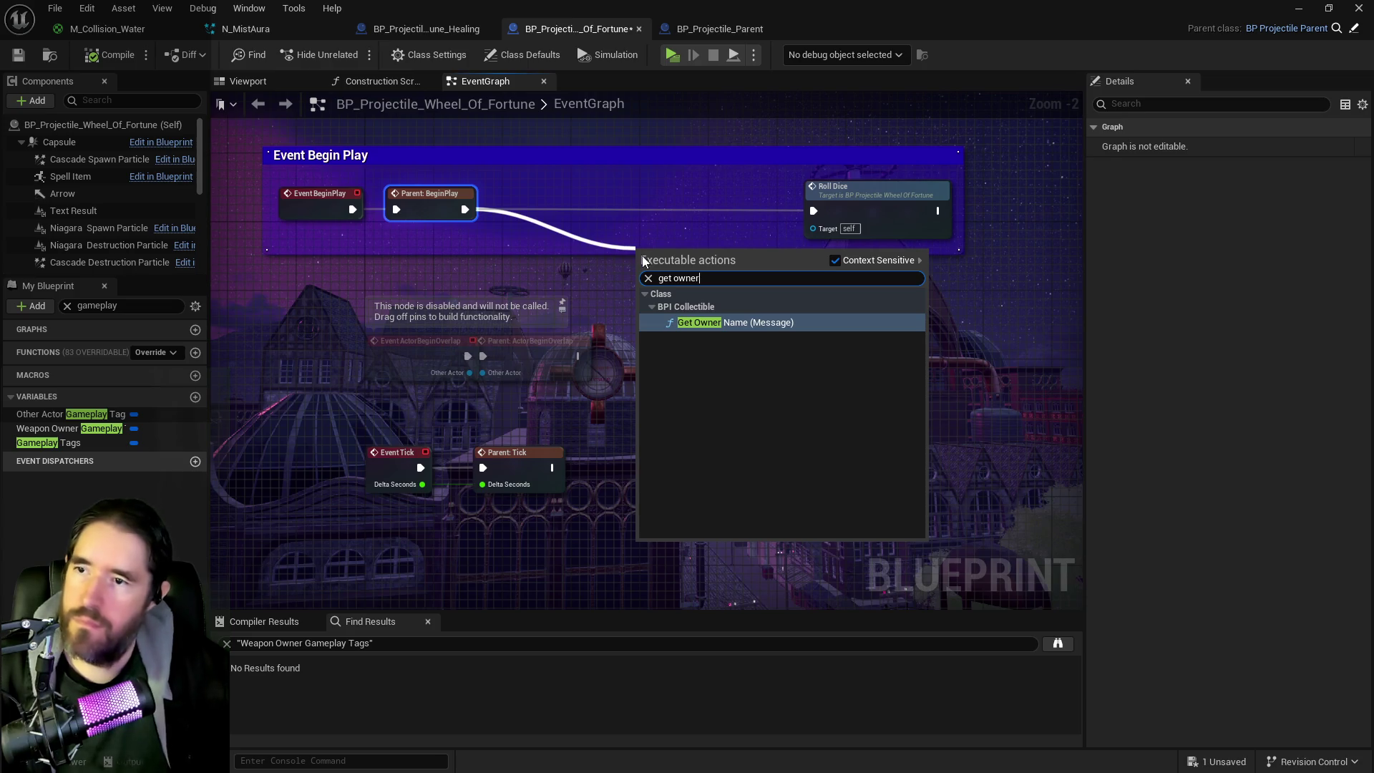
pyautogui.click(75, 429)
pyautogui.moveTo(534, 221); pyautogui.dragTo(557, 228)
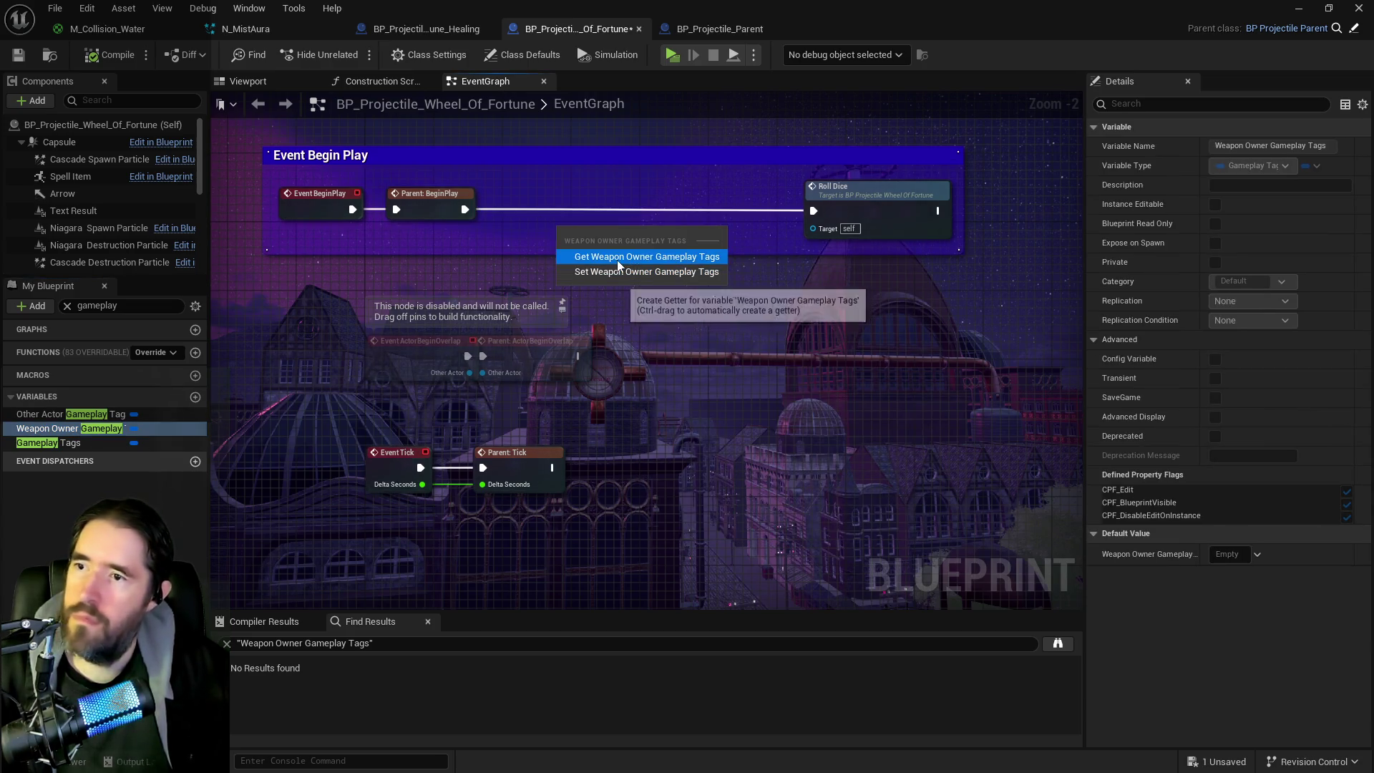
pyautogui.click(601, 249)
# Step: Add a Has Tag node on the getter checking Status.Ghost Form with Exact Match
pyautogui.moveTo(661, 232); pyautogui.dragTo(701, 255)
pyautogui.write('has t')
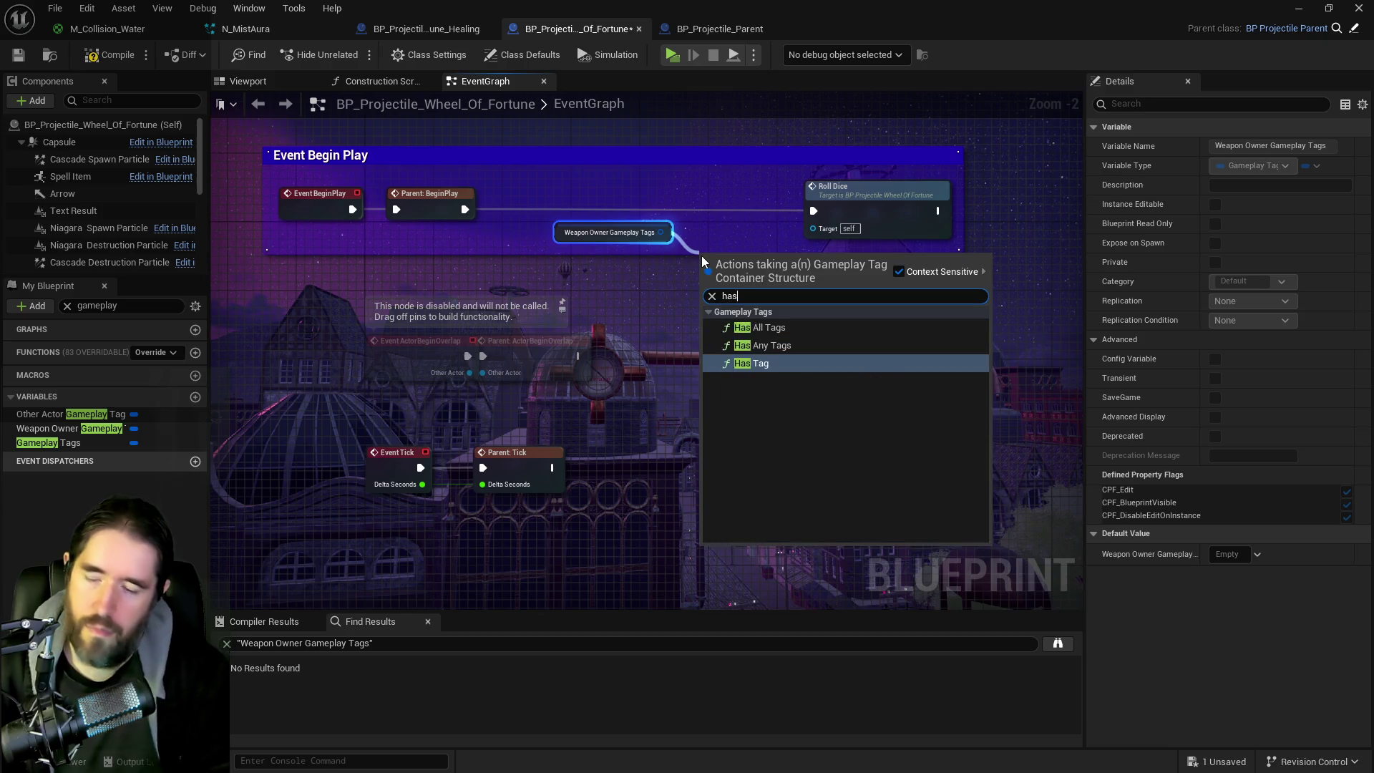
pyautogui.click(760, 364)
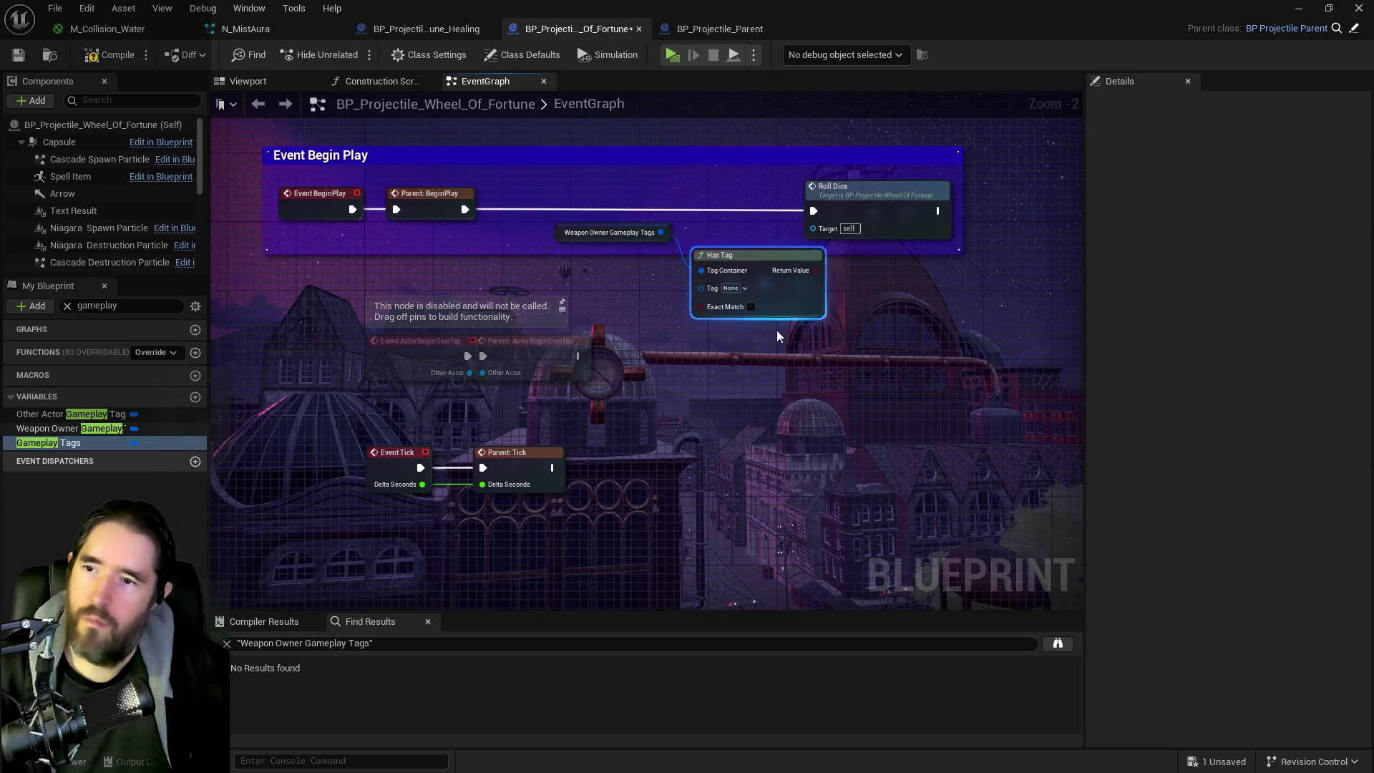
pyautogui.click(734, 288)
pyautogui.write('ghost for')
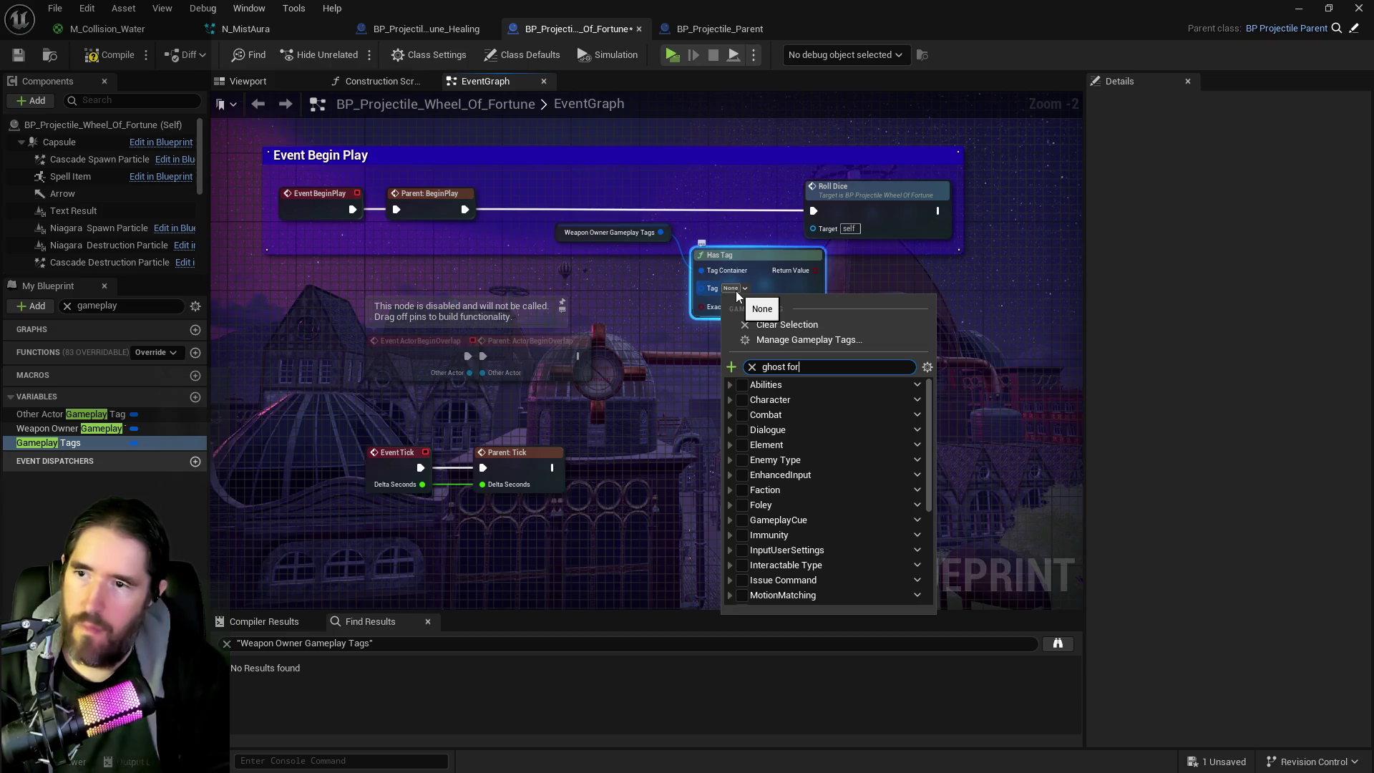
pyautogui.write('m')
pyautogui.click(749, 400)
pyautogui.moveTo(870, 199)
pyautogui.mouseDown()
pyautogui.moveTo(987, 186)
pyautogui.moveTo(1016, 207)
pyautogui.mouseUp()
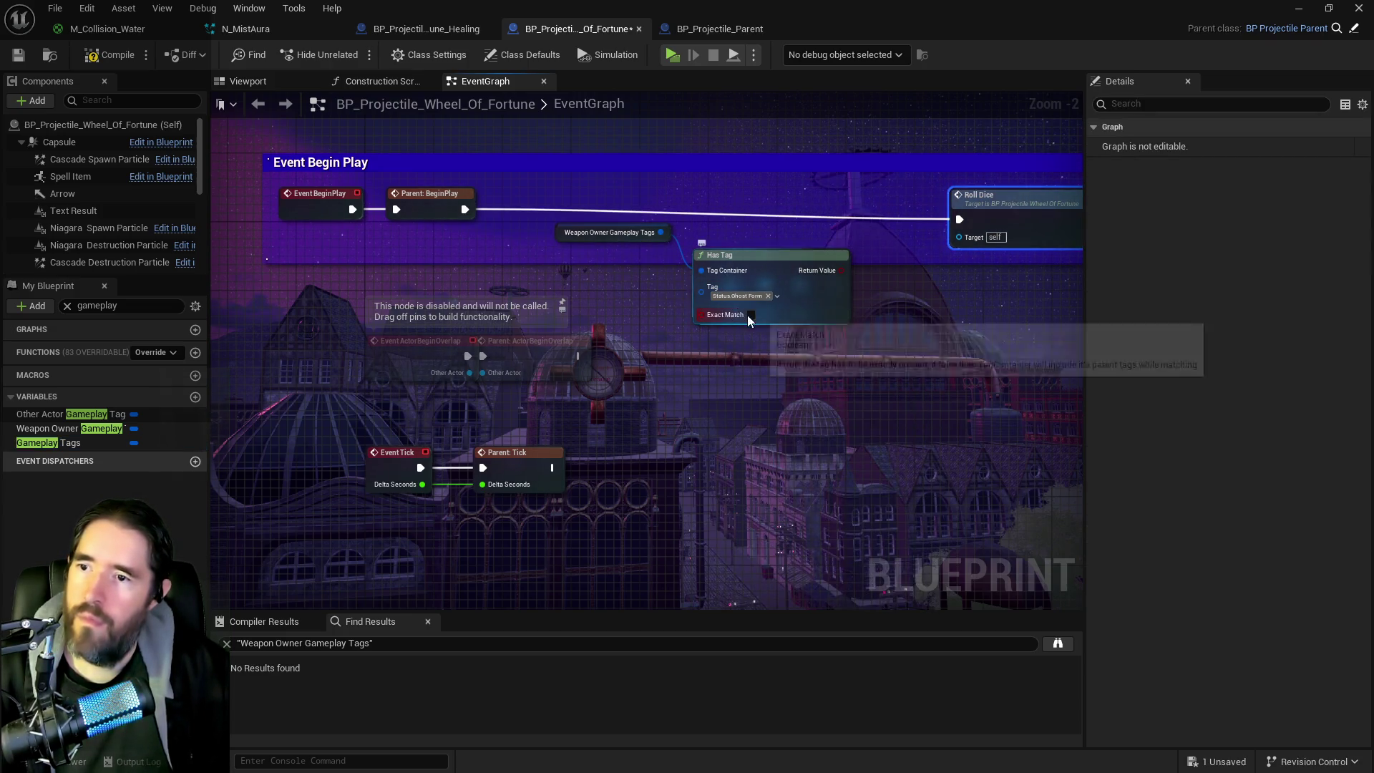
pyautogui.click(750, 315)
# Step: Add a Branch on the Has Tag result, fed by BeginPlay, with False wired to Roll Dice
pyautogui.moveTo(816, 229); pyautogui.dragTo(883, 221)
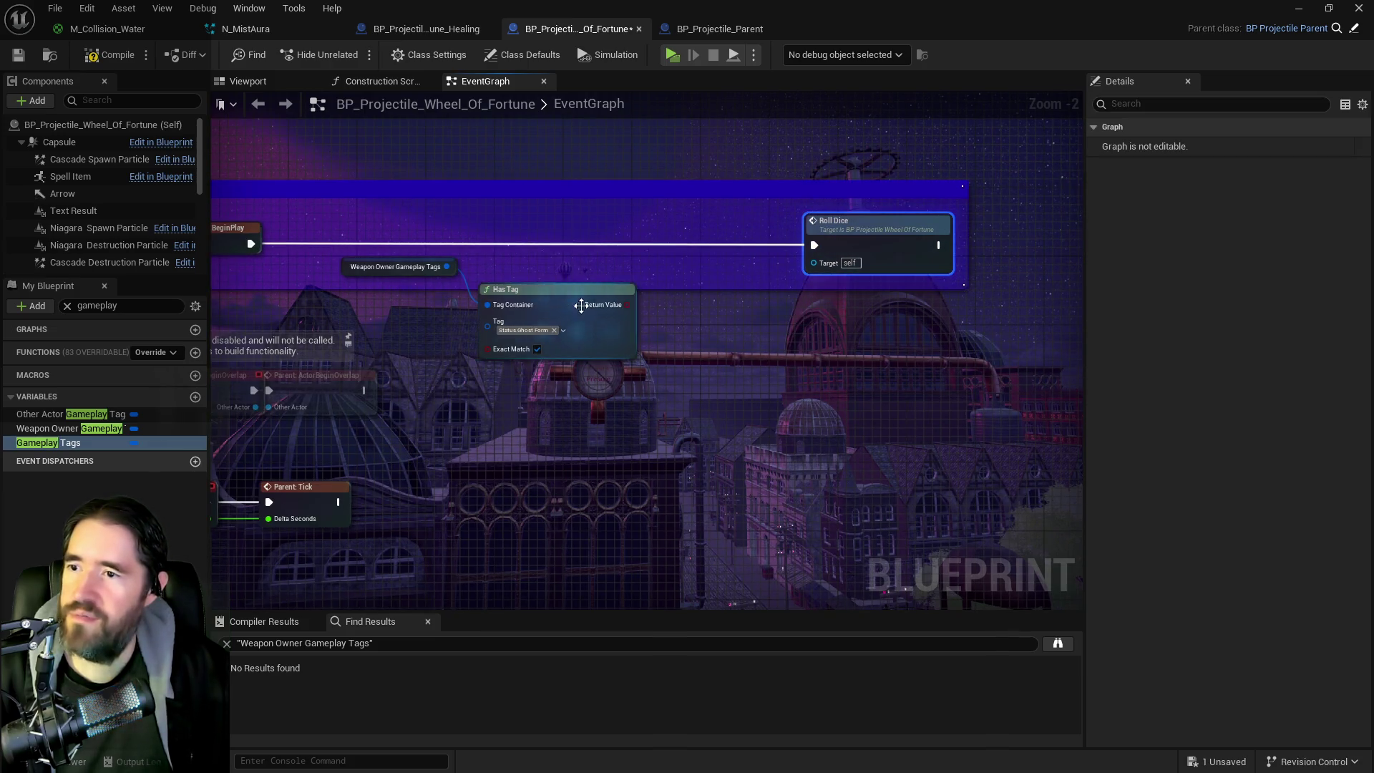
pyautogui.moveTo(627, 305)
pyautogui.mouseDown()
pyautogui.moveTo(702, 245)
pyautogui.moveTo(693, 161)
pyautogui.mouseUp()
pyautogui.click(744, 261)
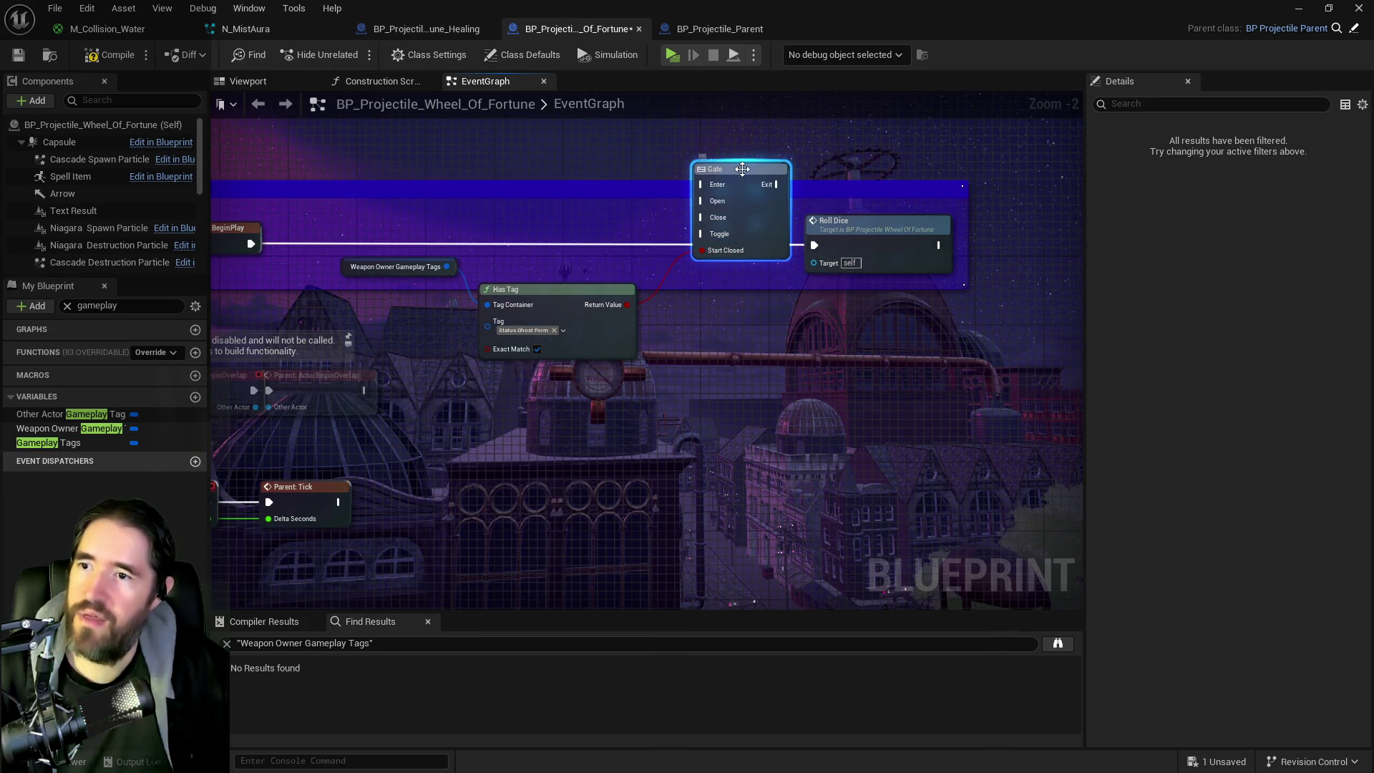
pyautogui.hotkey('ctrl', 'z')
pyautogui.moveTo(624, 302); pyautogui.dragTo(654, 289)
pyautogui.write('branch')
pyautogui.press('Return')
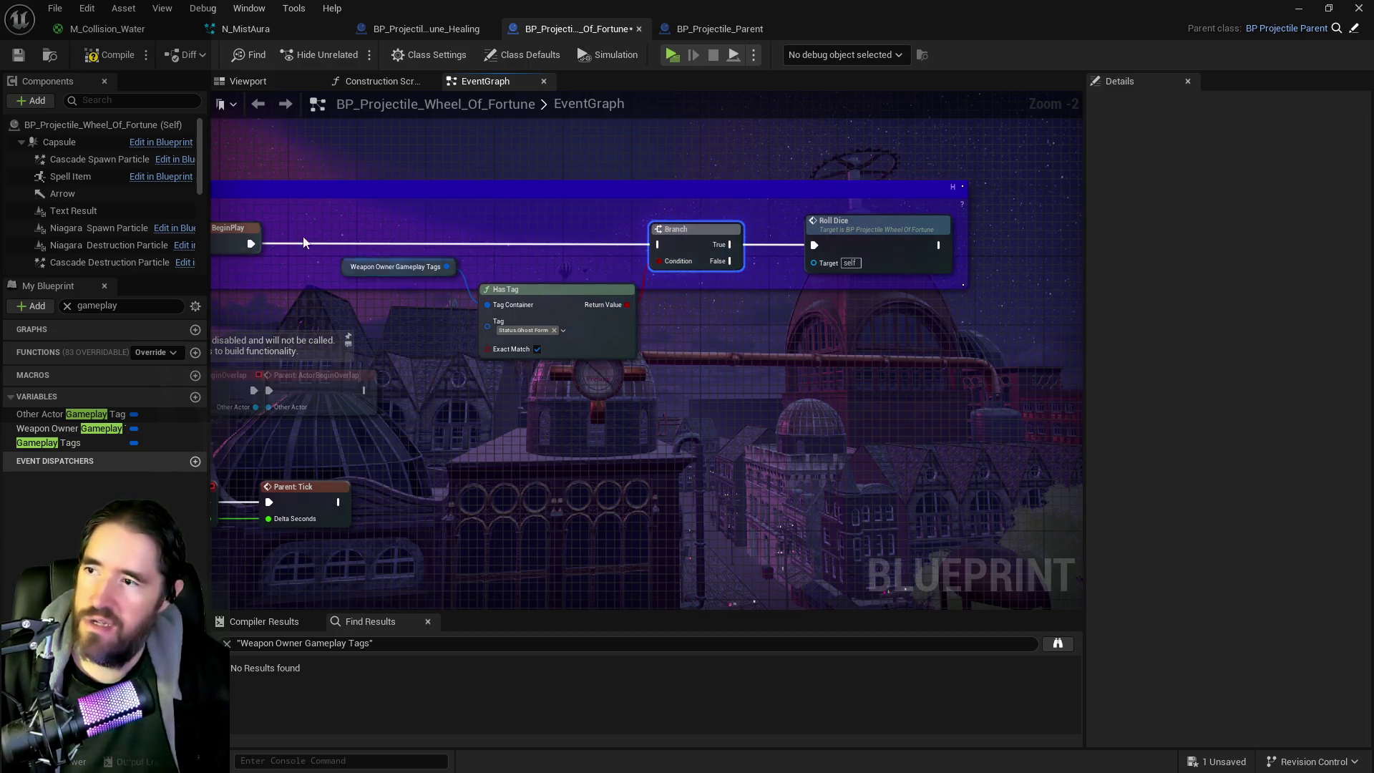
pyautogui.moveTo(251, 244)
pyautogui.mouseDown()
pyautogui.moveTo(642, 241)
pyautogui.moveTo(764, 262)
pyautogui.moveTo(818, 247)
pyautogui.moveTo(892, 256)
pyautogui.moveTo(965, 313)
pyautogui.mouseUp()
pyautogui.moveTo(853, 270); pyautogui.dragTo(691, 340)
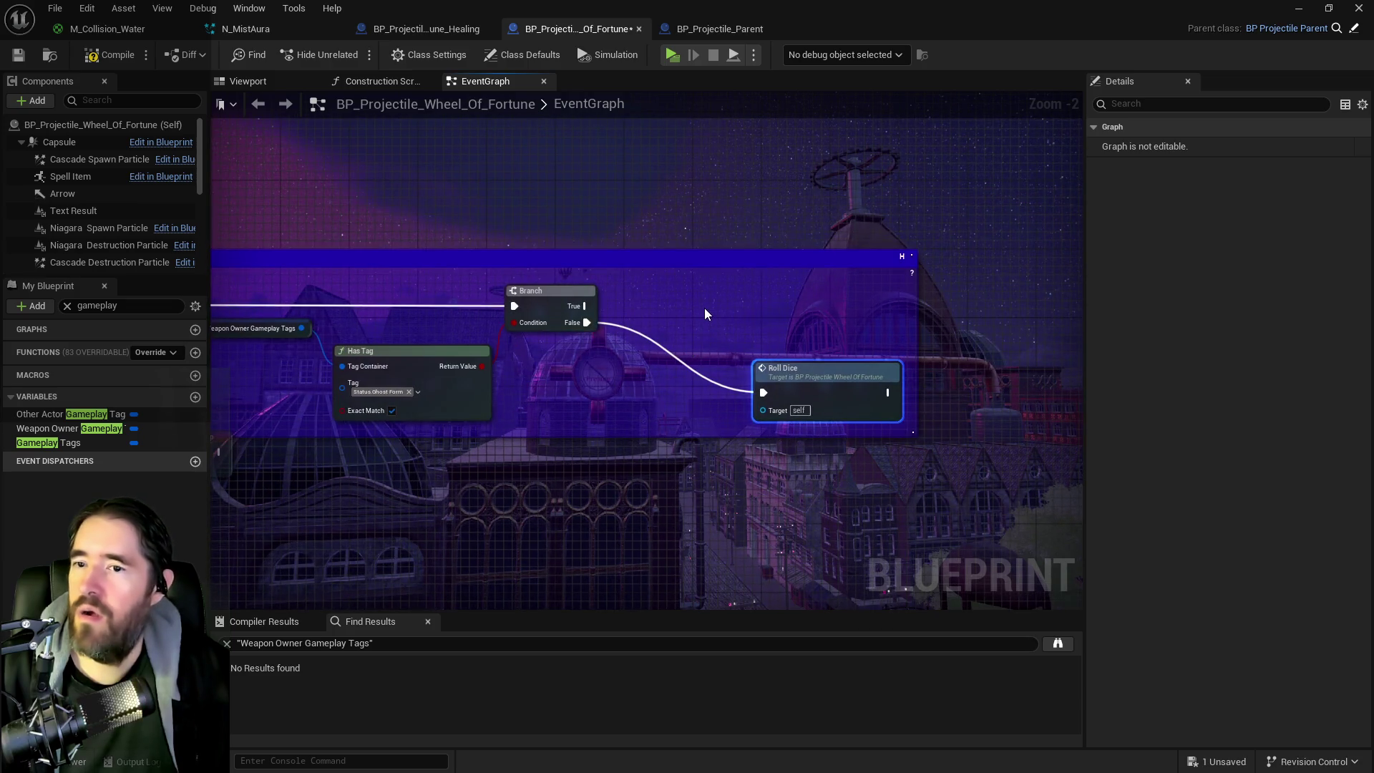
# Step: Browse the Blueprint actions for 'spawn proj' and 'actor' without adding a node
pyautogui.rightClick(705, 313)
pyautogui.write('spawn proj')
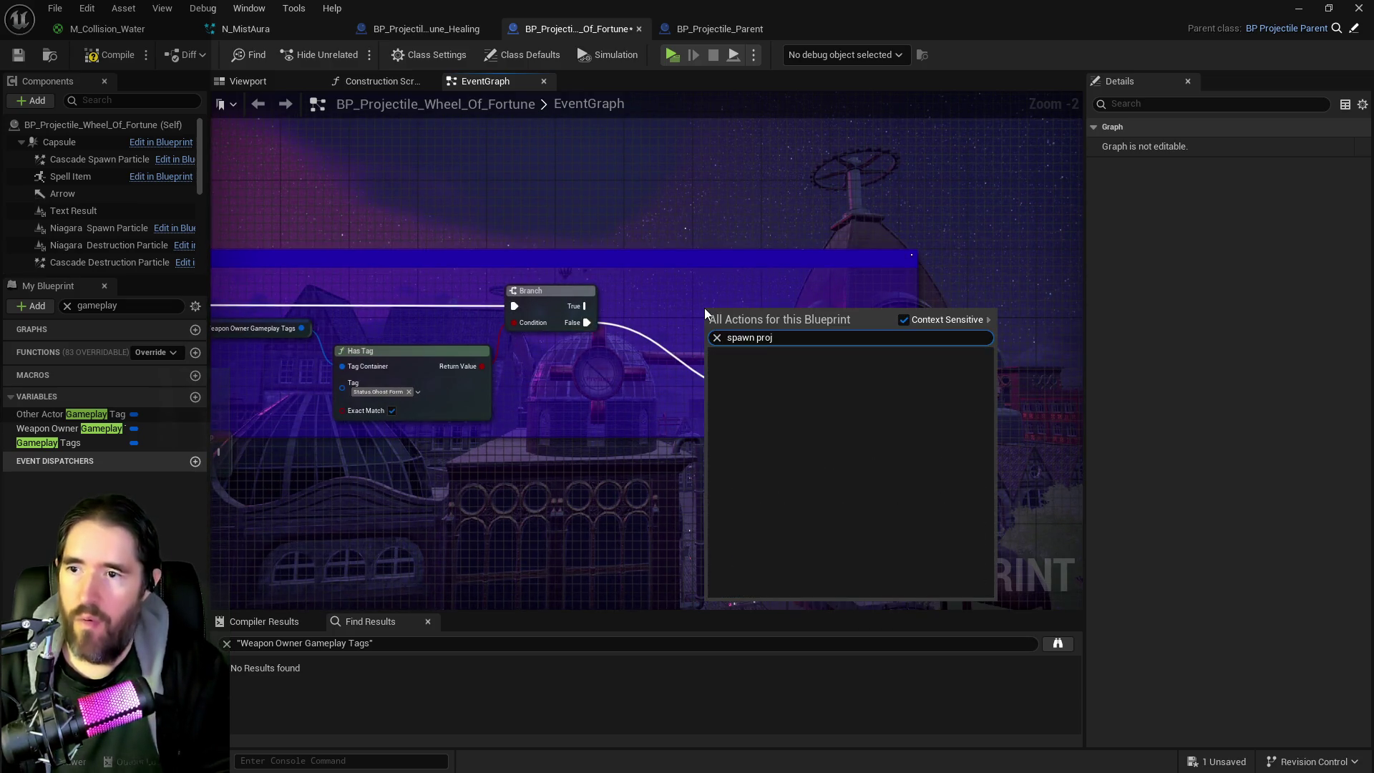
pyautogui.press('BackSpace')
pyautogui.press('BackSpace')
pyautogui.press('BackSpace')
pyautogui.press('BackSpace')
pyautogui.write('a')
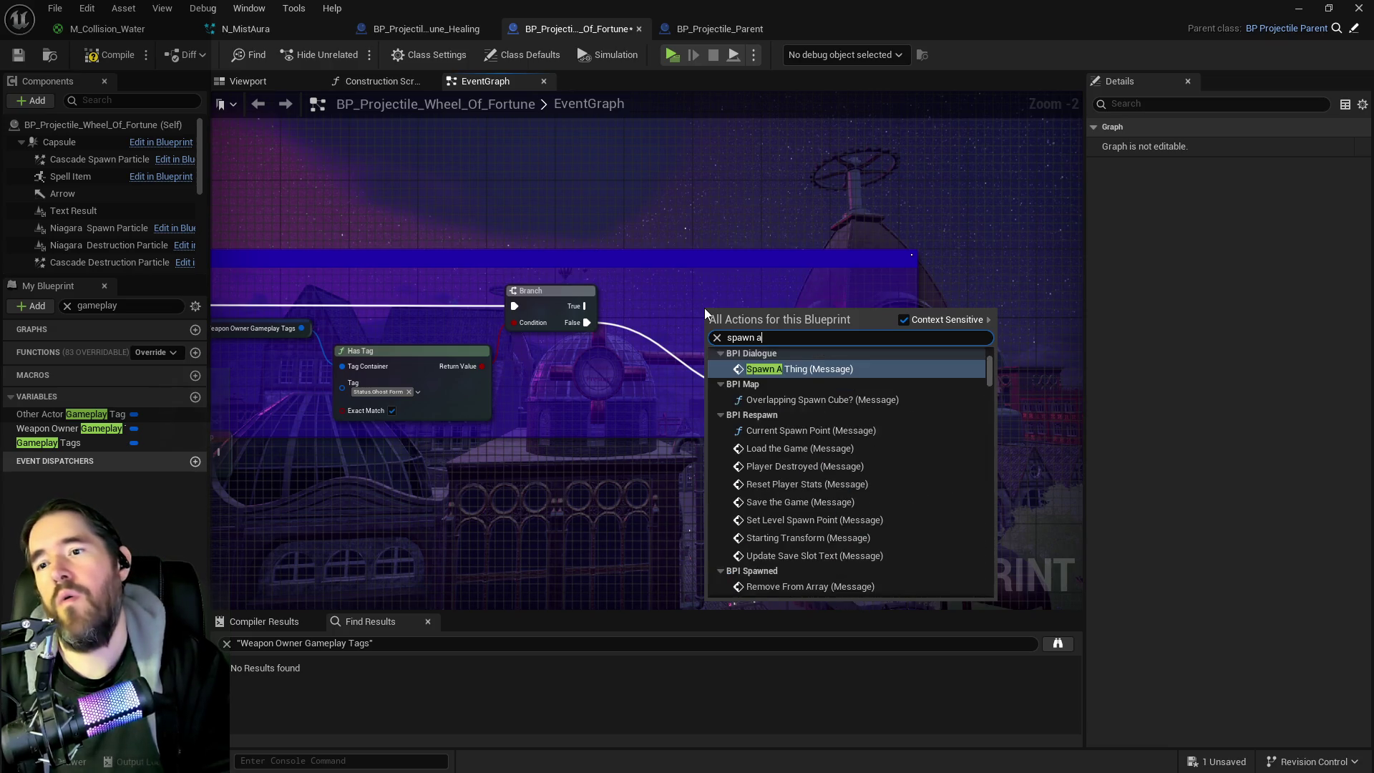
pyautogui.write('ctor')
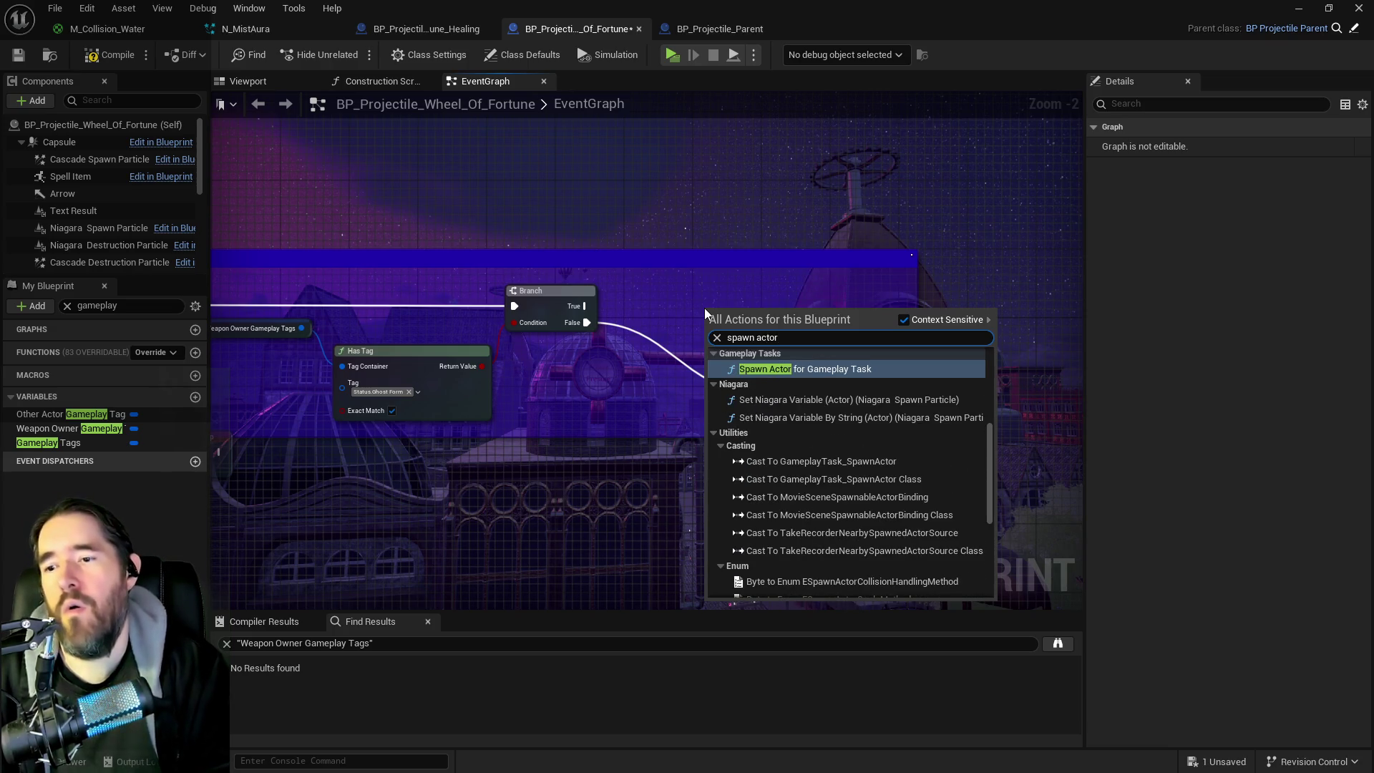
pyautogui.scroll(5, 882, 480)
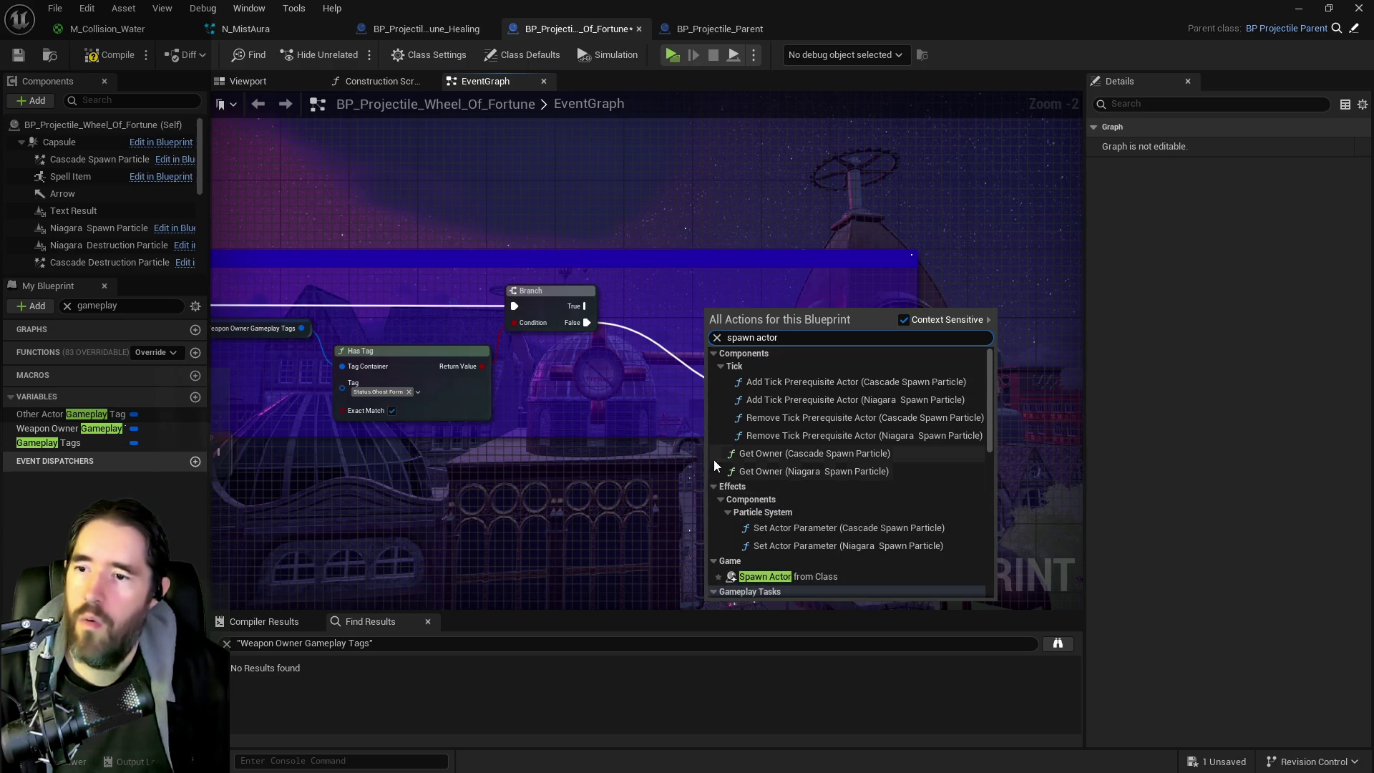
pyautogui.scroll(-10, 745, 448)
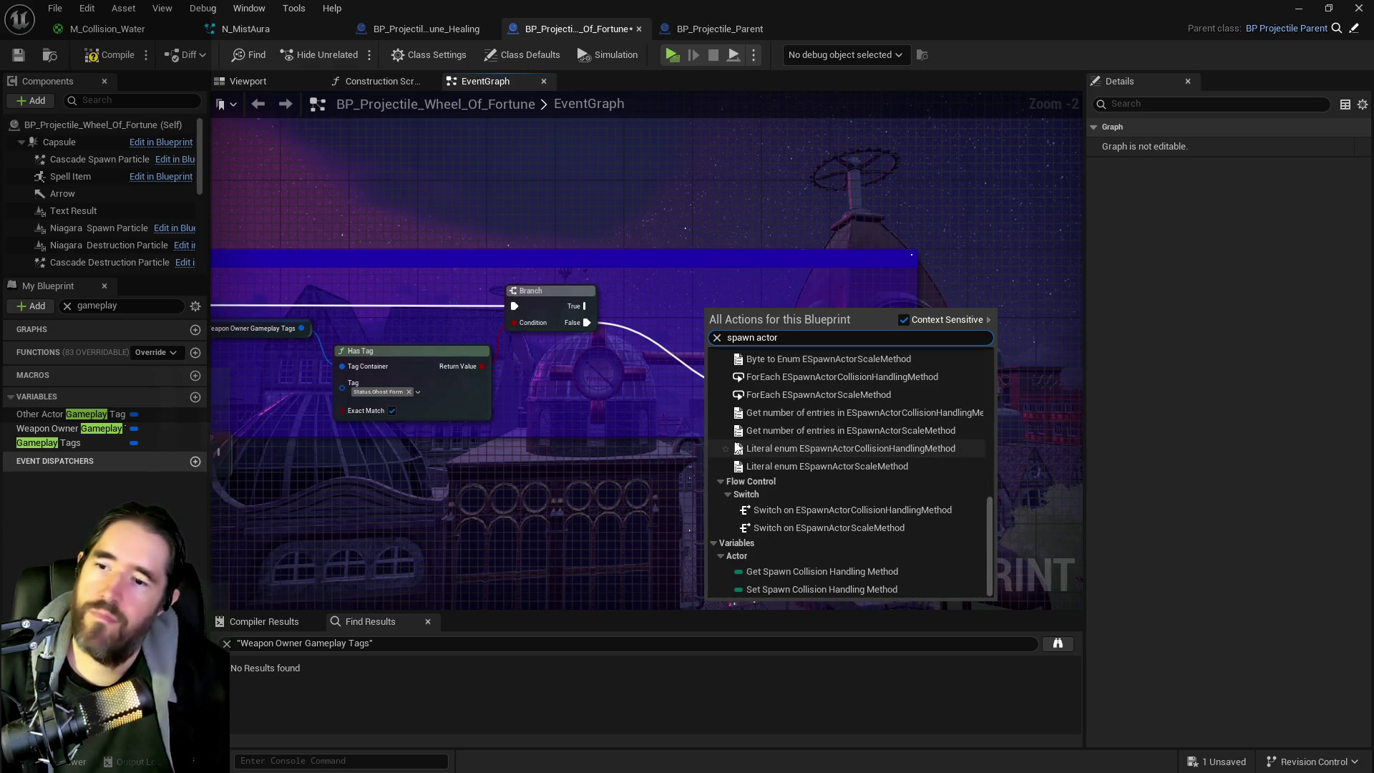
pyautogui.click(695, 298)
# Step: Search the actions for 'spawn' again, close the list, and bring up the Content Browser
pyautogui.rightClick(676, 290)
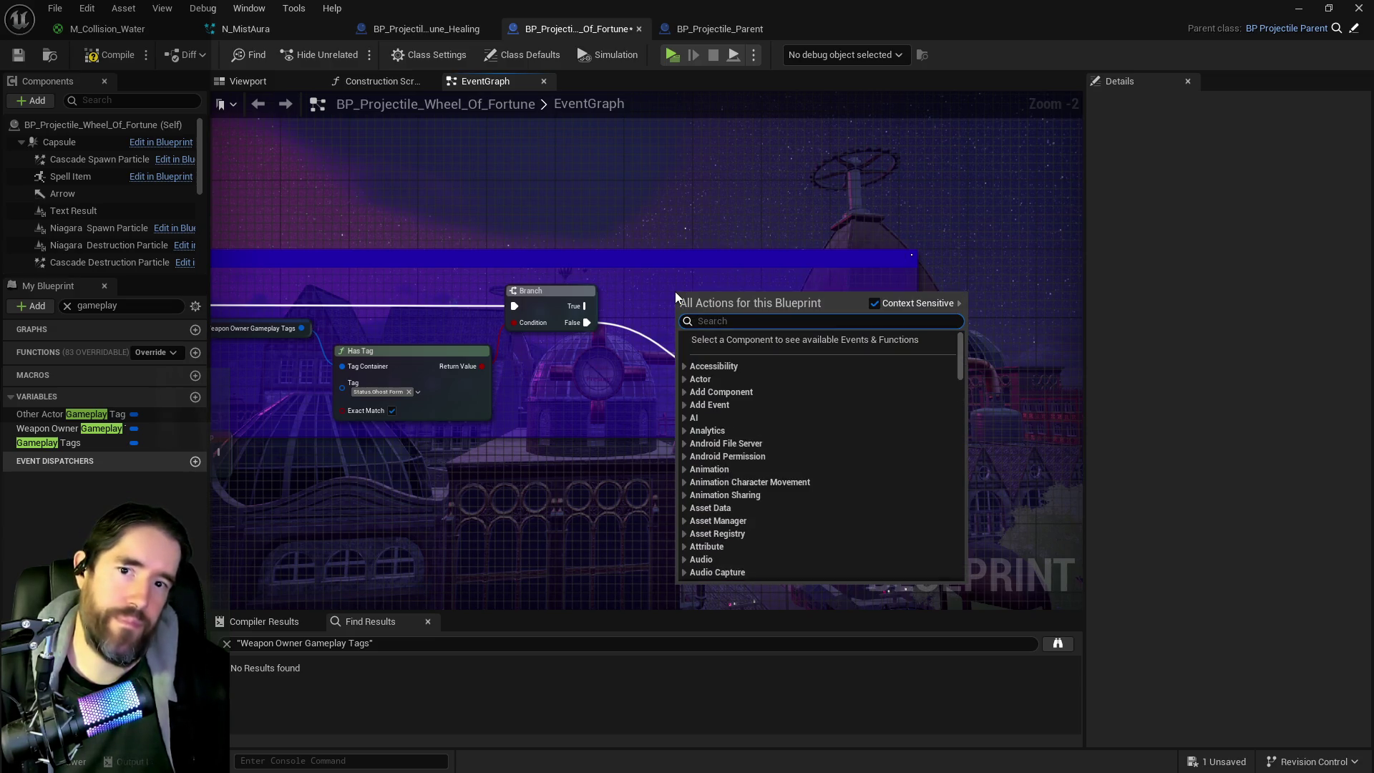
pyautogui.write('spawn')
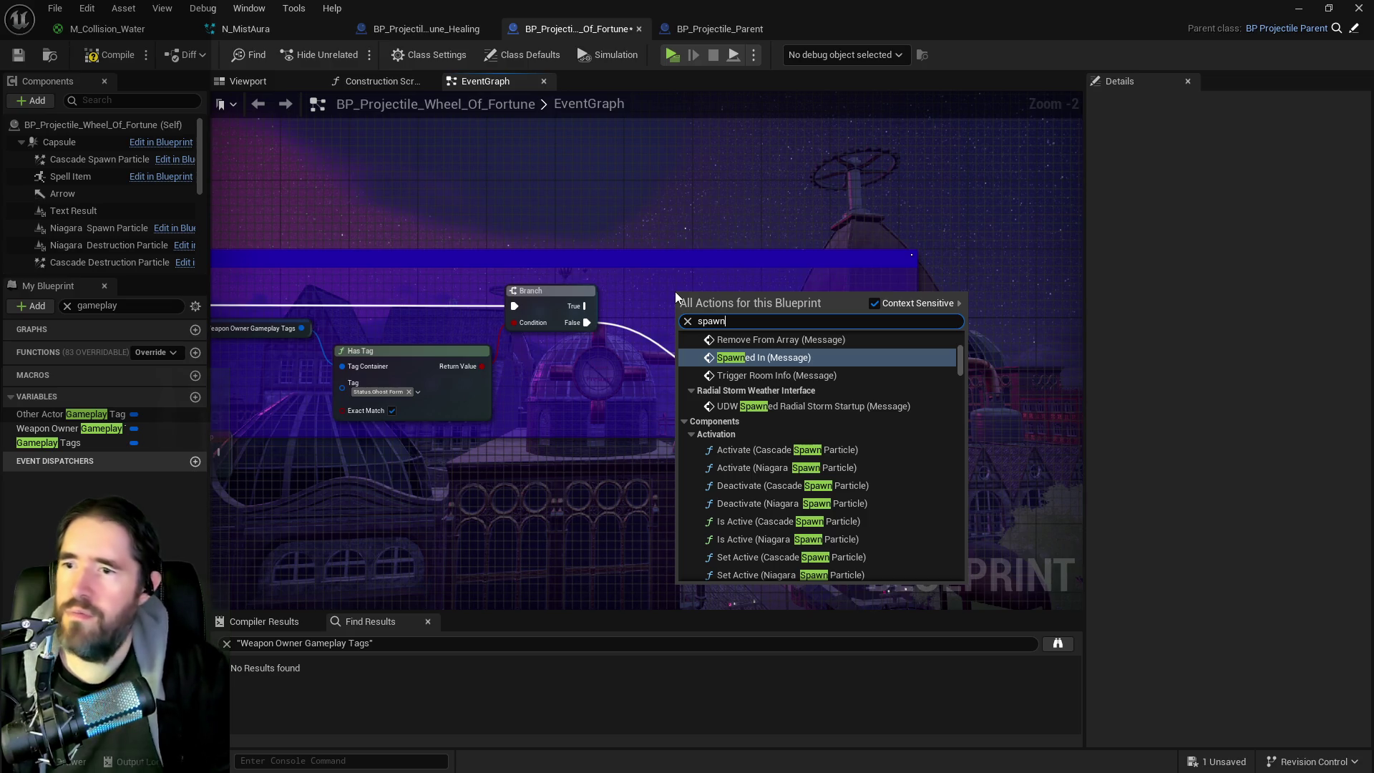
pyautogui.scroll(5, 879, 458)
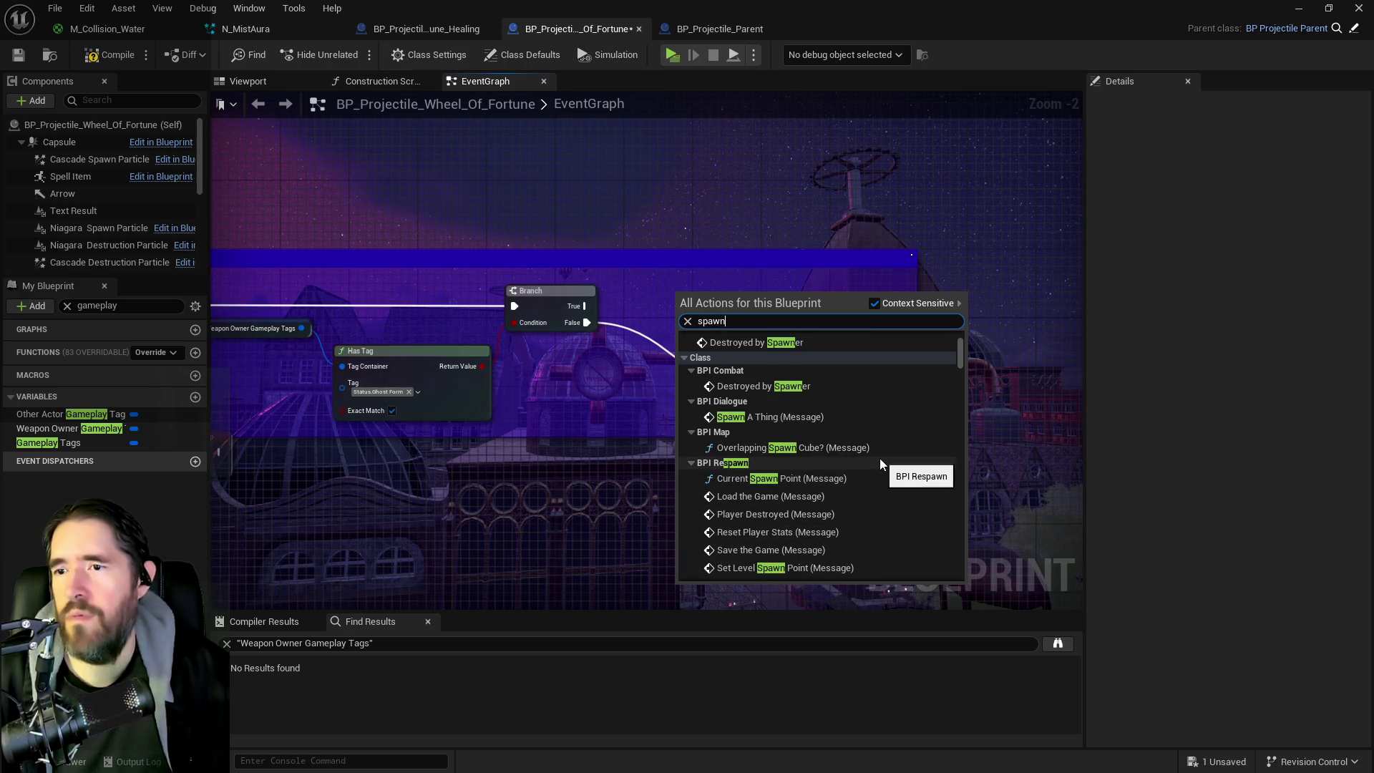
pyautogui.scroll(4, 879, 458)
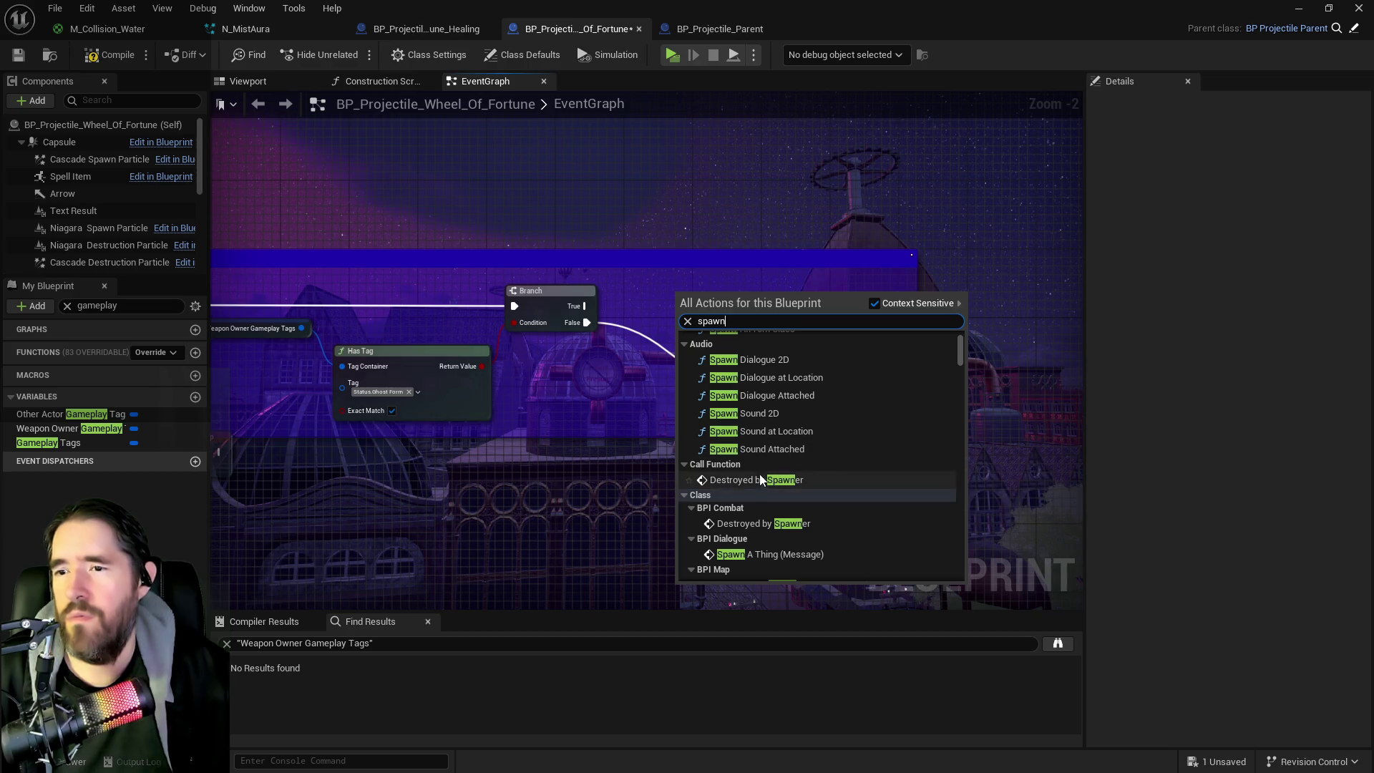
pyautogui.scroll(3, 759, 458)
pyautogui.click(624, 349)
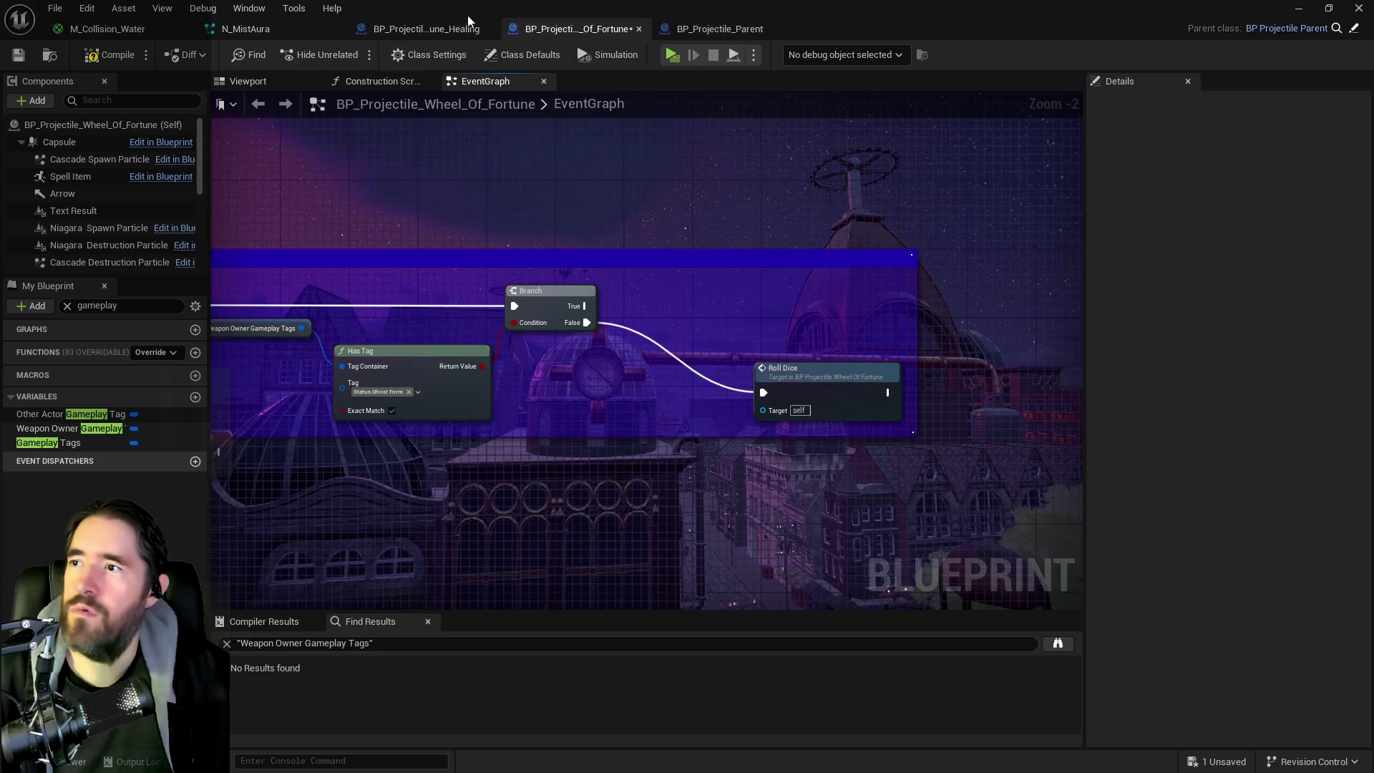
pyautogui.hotkey('ctrl', 'b')
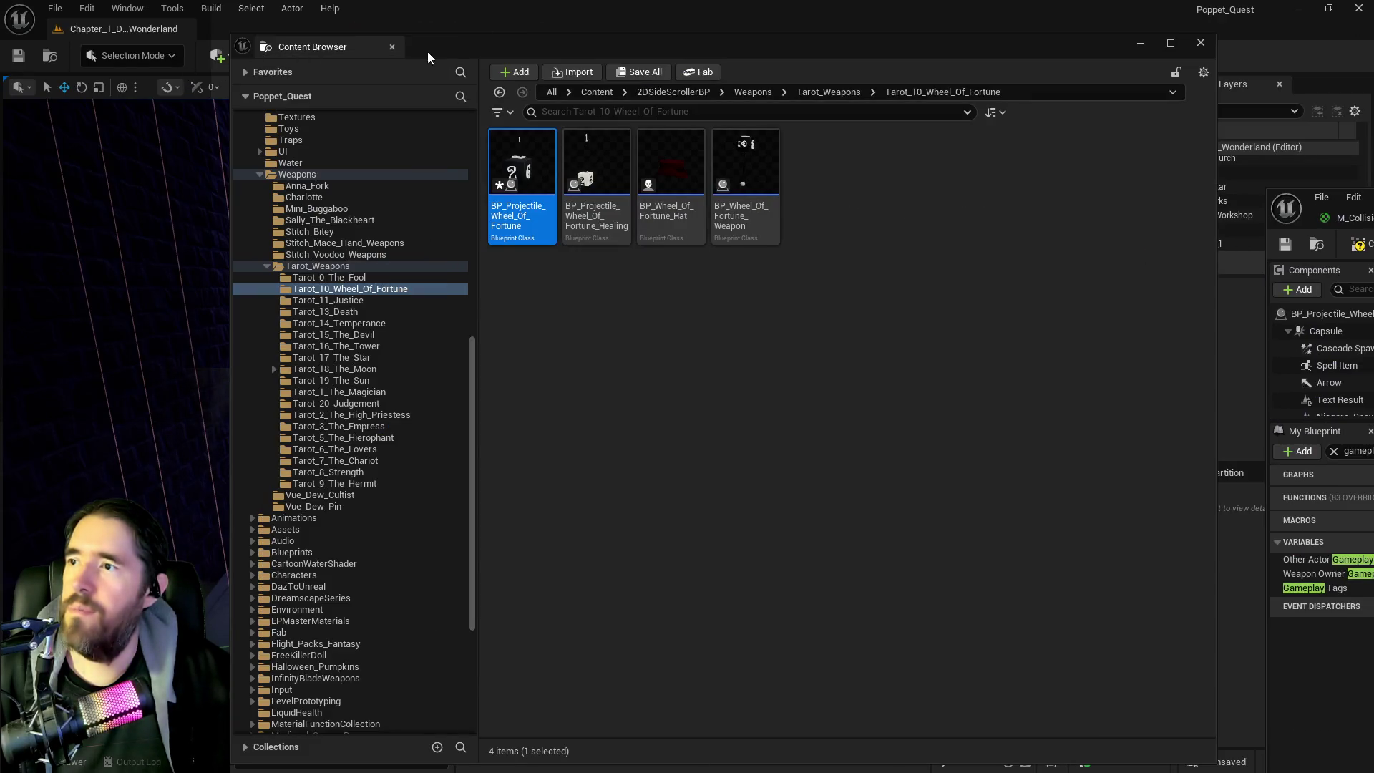
# Step: Hide the Content Browser and open the player pawn BP_Poppet for editing
pyautogui.click(1142, 44)
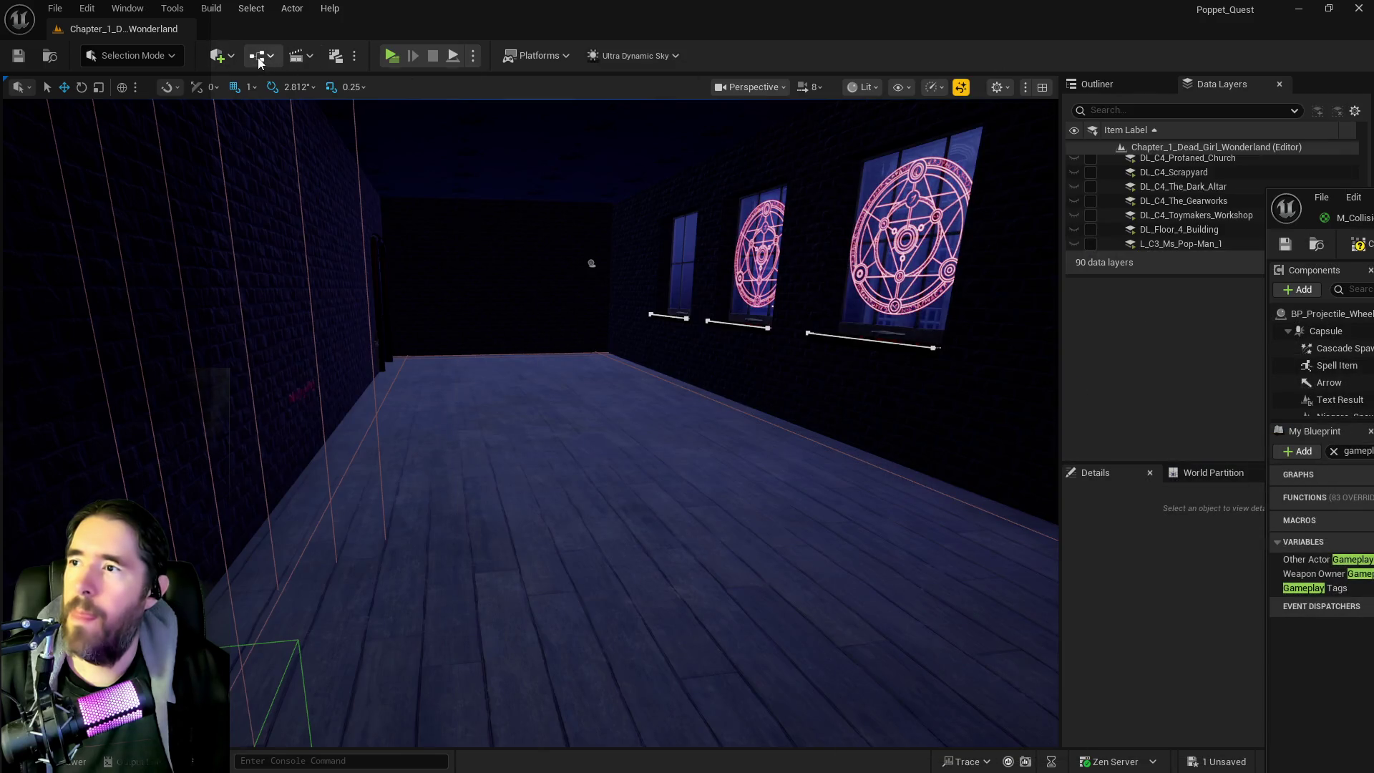
pyautogui.click(259, 55)
pyautogui.moveTo(351, 208)
pyautogui.moveTo(612, 293)
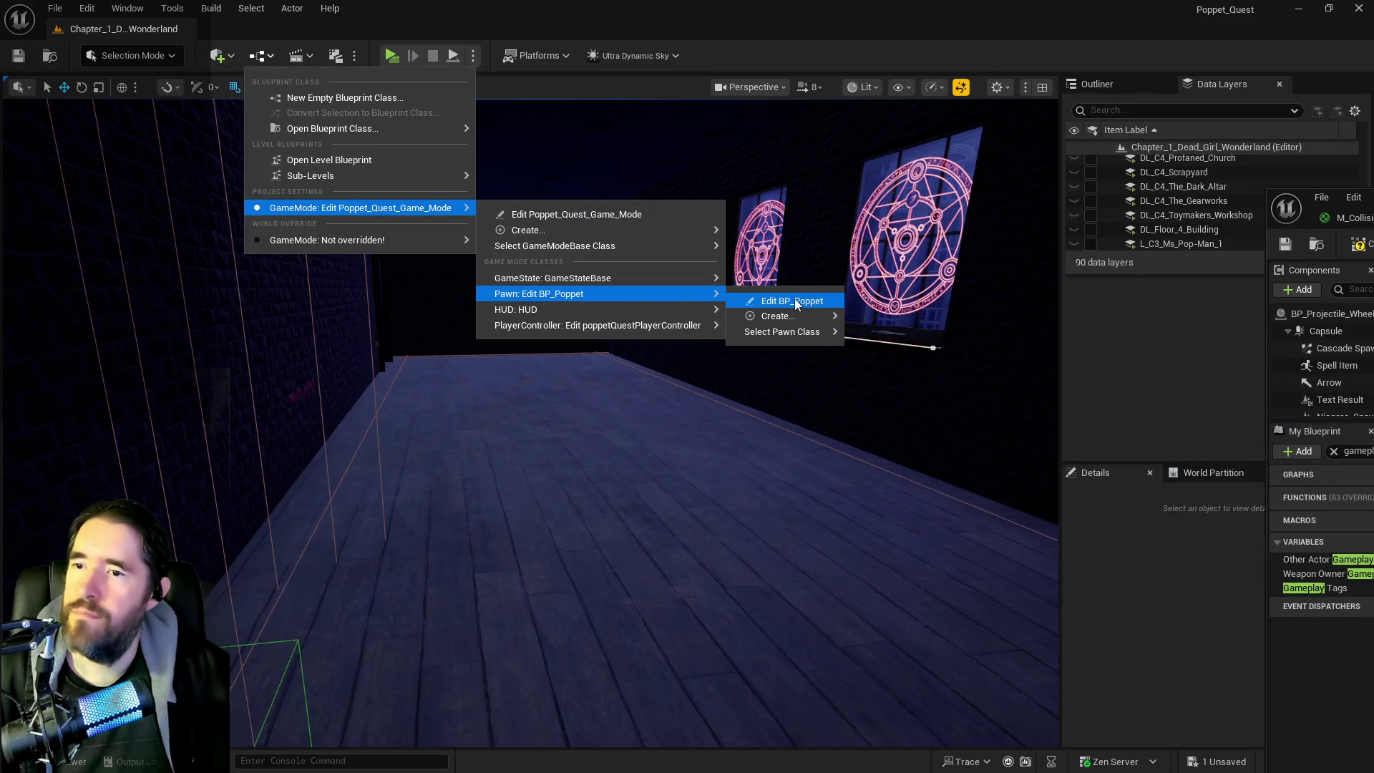
pyautogui.click(795, 298)
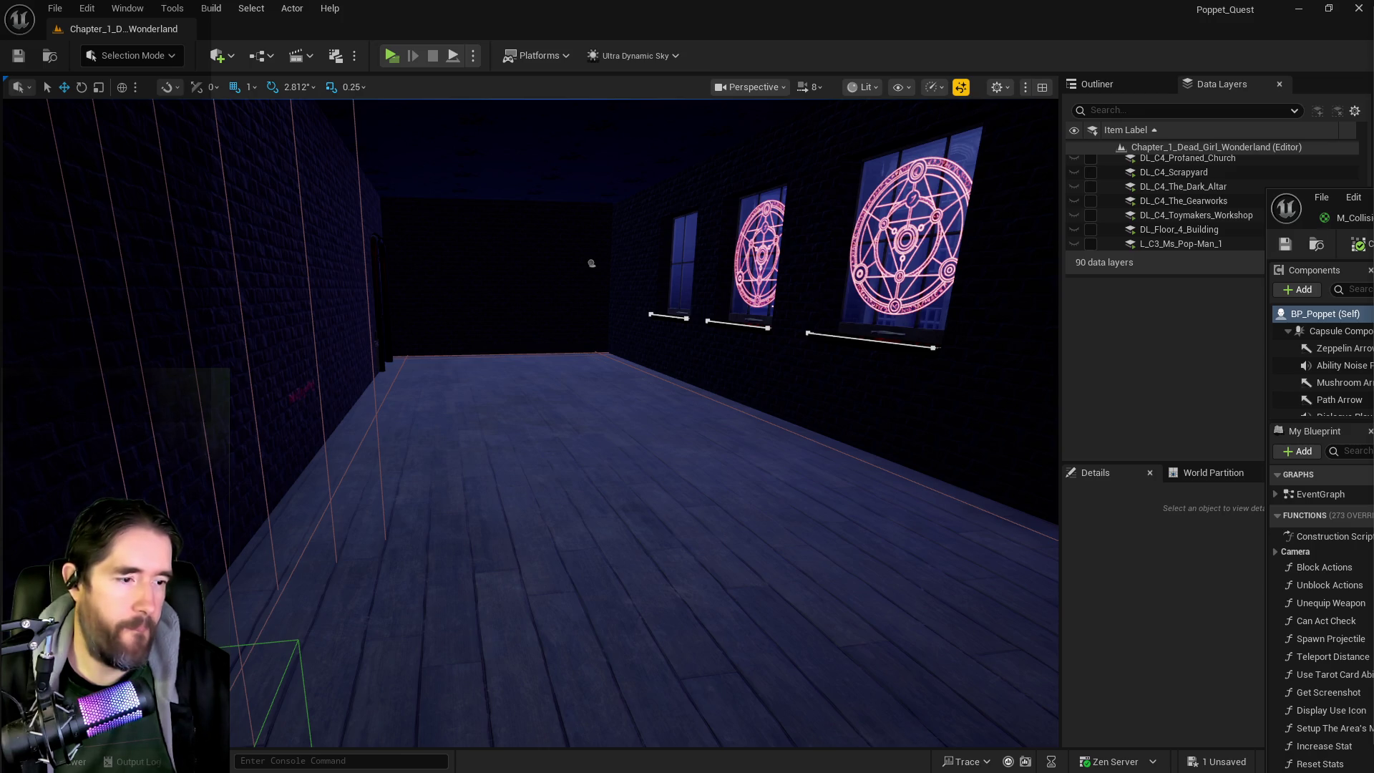
# Step: Maximize the BP_Poppet editor and inspect the Can Use Tarot? and Make An Attack chain
pyautogui.hotkey('alt', 'Tab')
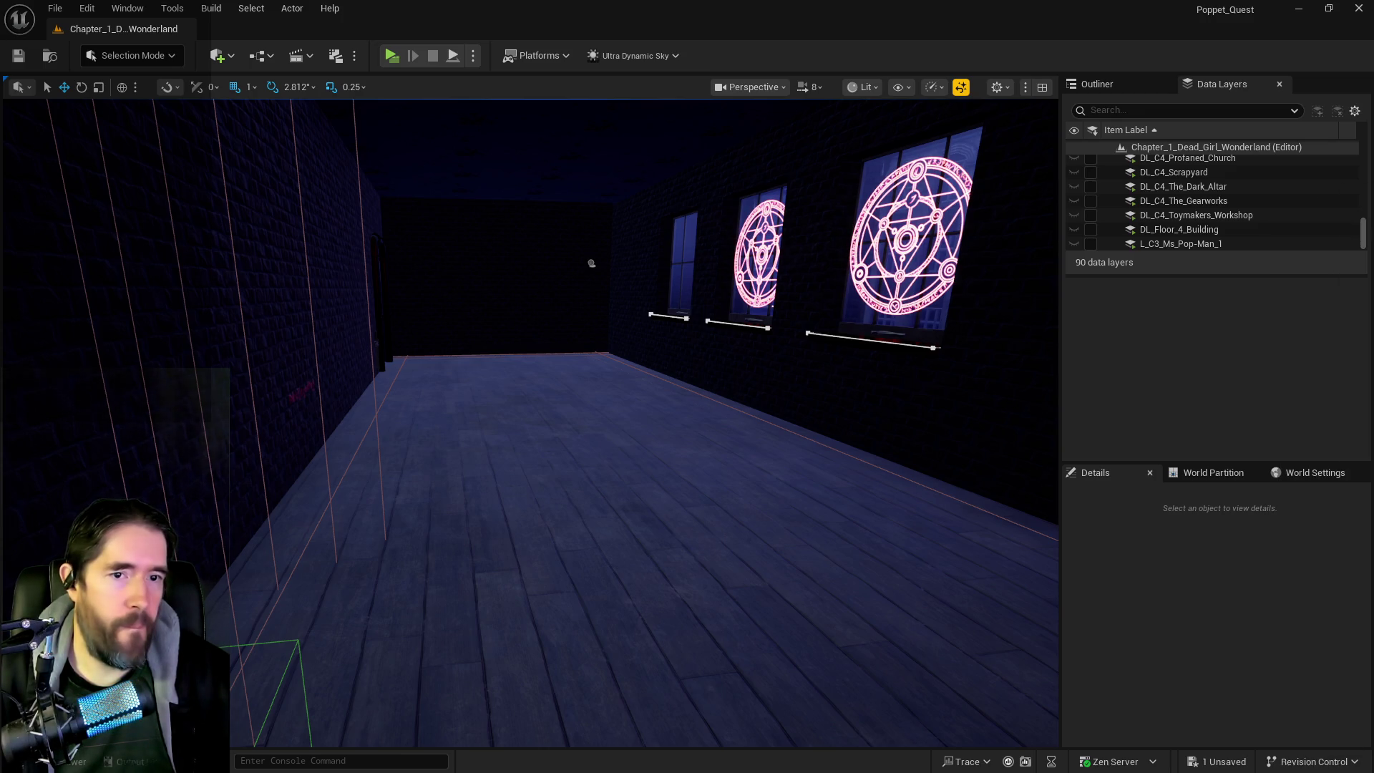
pyautogui.hotkey('alt', 'Tab')
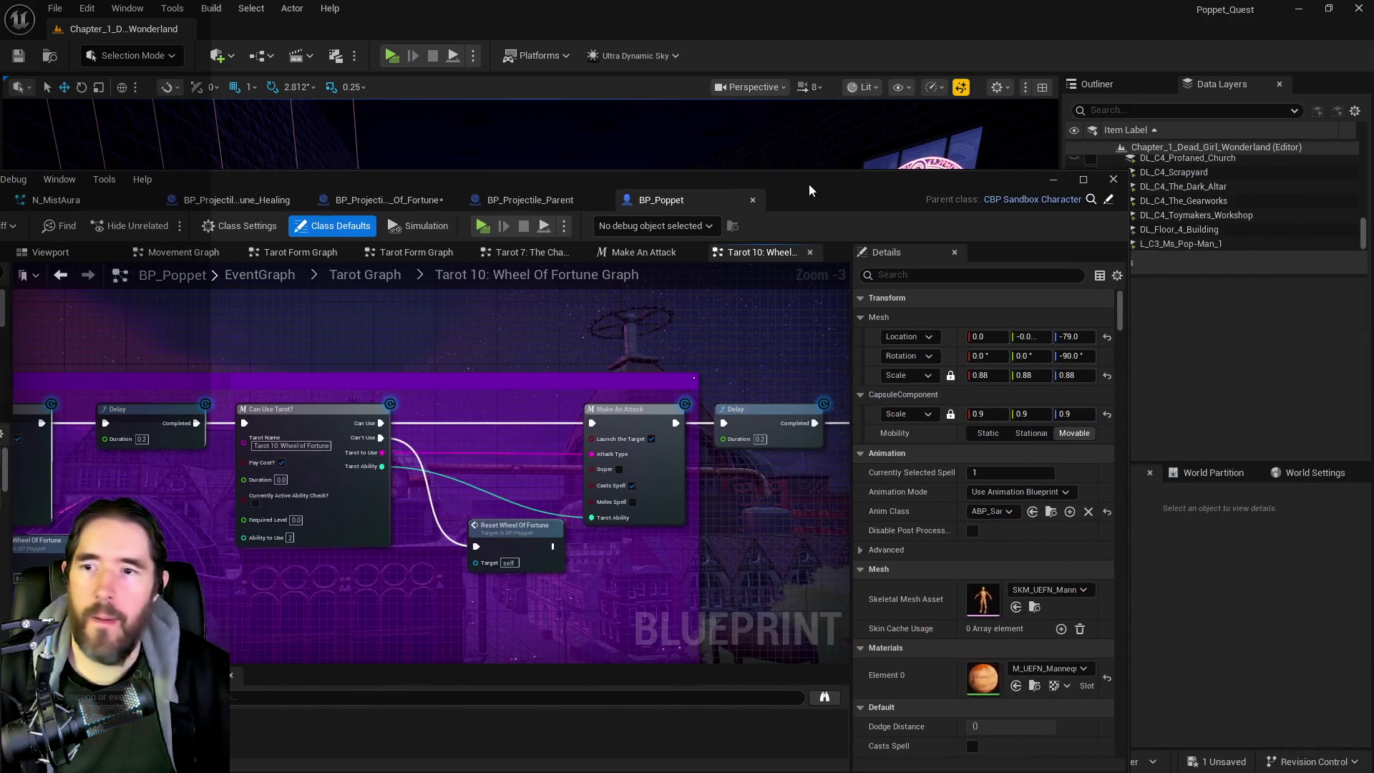
pyautogui.doubleClick(813, 183)
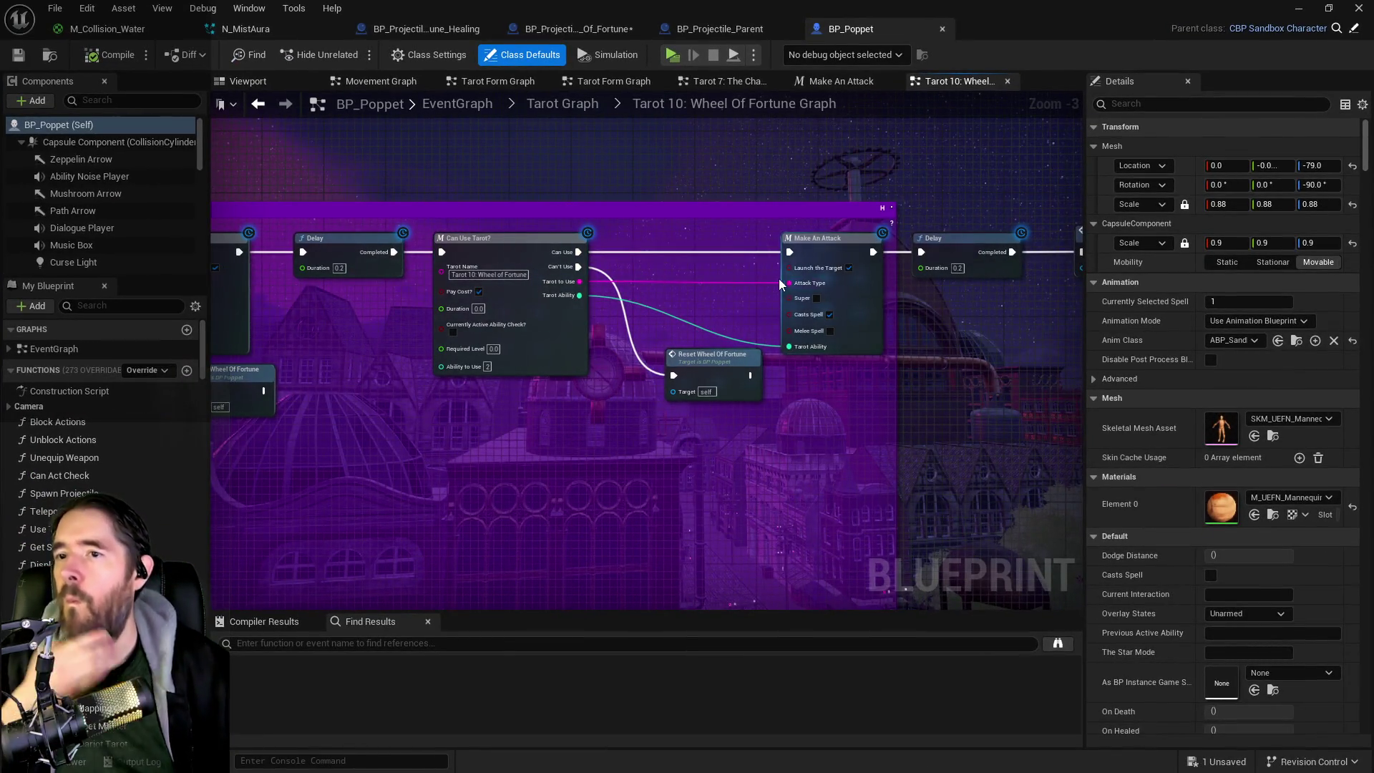
pyautogui.moveTo(583, 382)
pyautogui.mouseDown()
pyautogui.moveTo(670, 441)
pyautogui.moveTo(659, 454)
pyautogui.moveTo(680, 310)
pyautogui.moveTo(700, 395)
pyautogui.mouseUp()
pyautogui.scroll(-2, 659, 454)
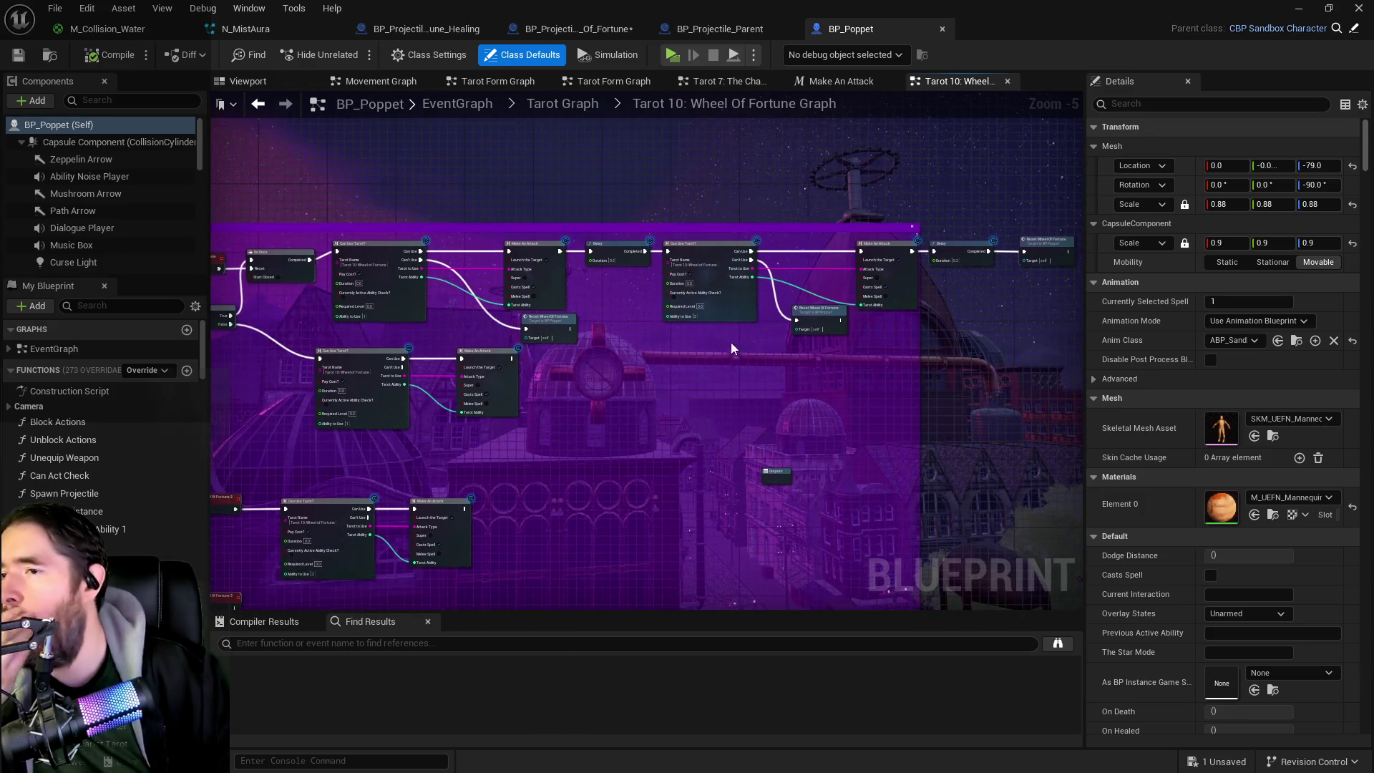
pyautogui.moveTo(714, 209); pyautogui.dragTo(640, 291)
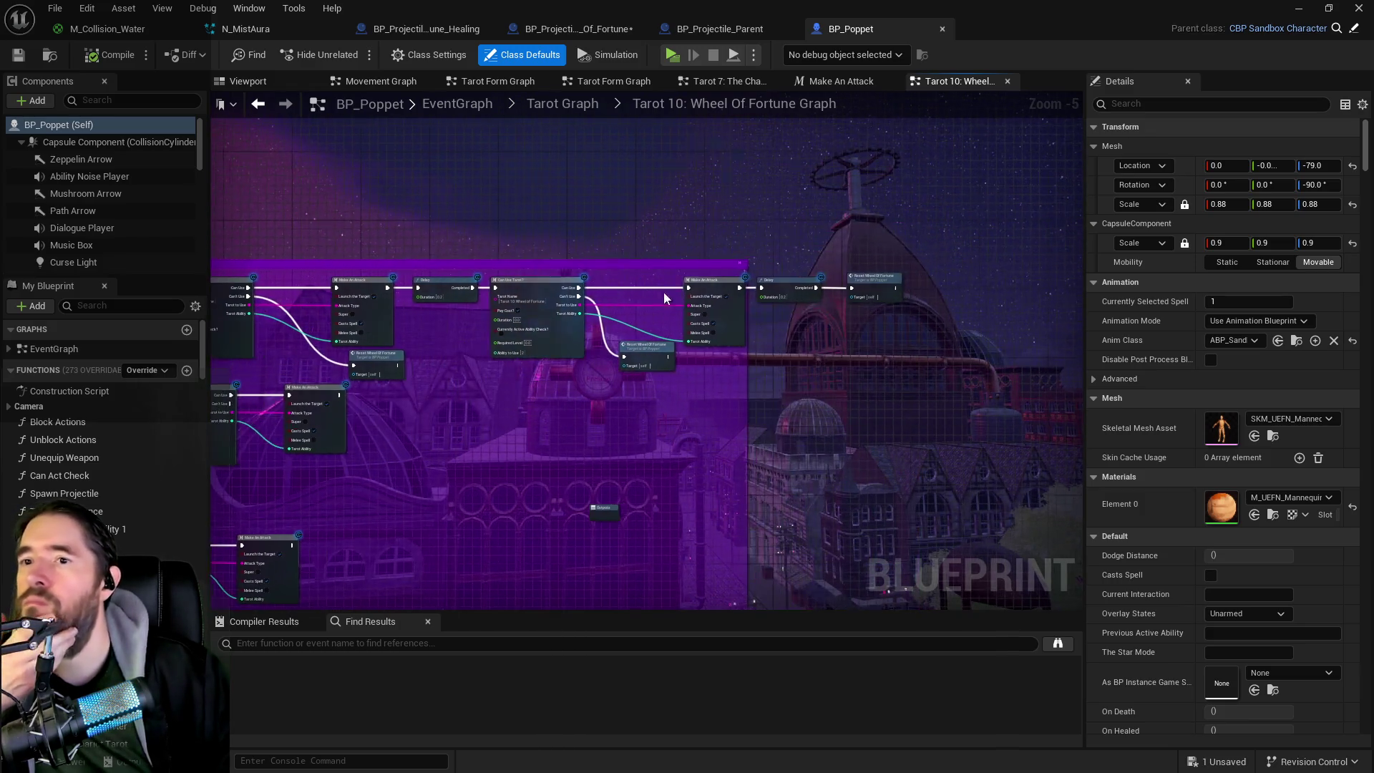
pyautogui.scroll(2, 640, 290)
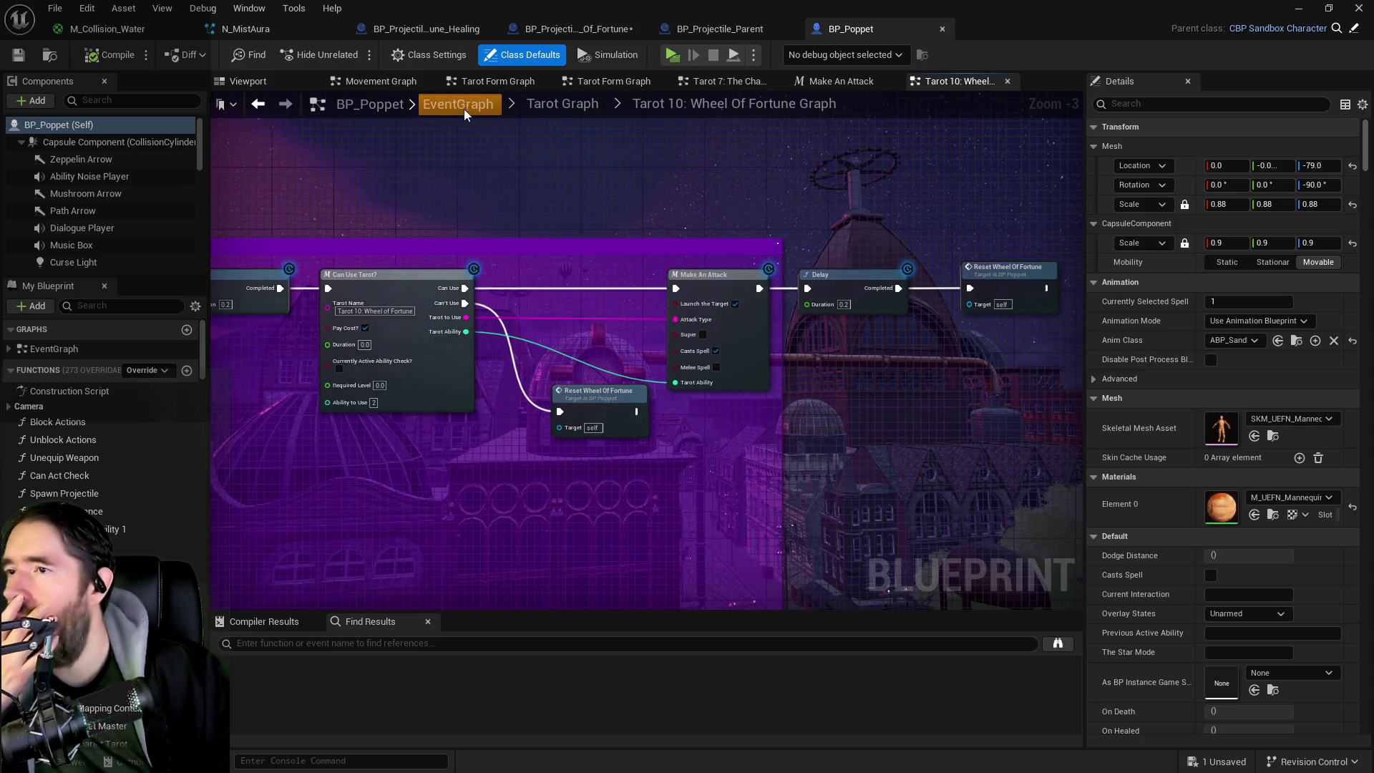
# Step: Open BP_Poppet's Event Begin Play, Setup Looks and Setup Hair graphs, then return to the Wheel Of Fortune projectile
pyautogui.click(464, 106)
pyautogui.doubleClick(581, 281)
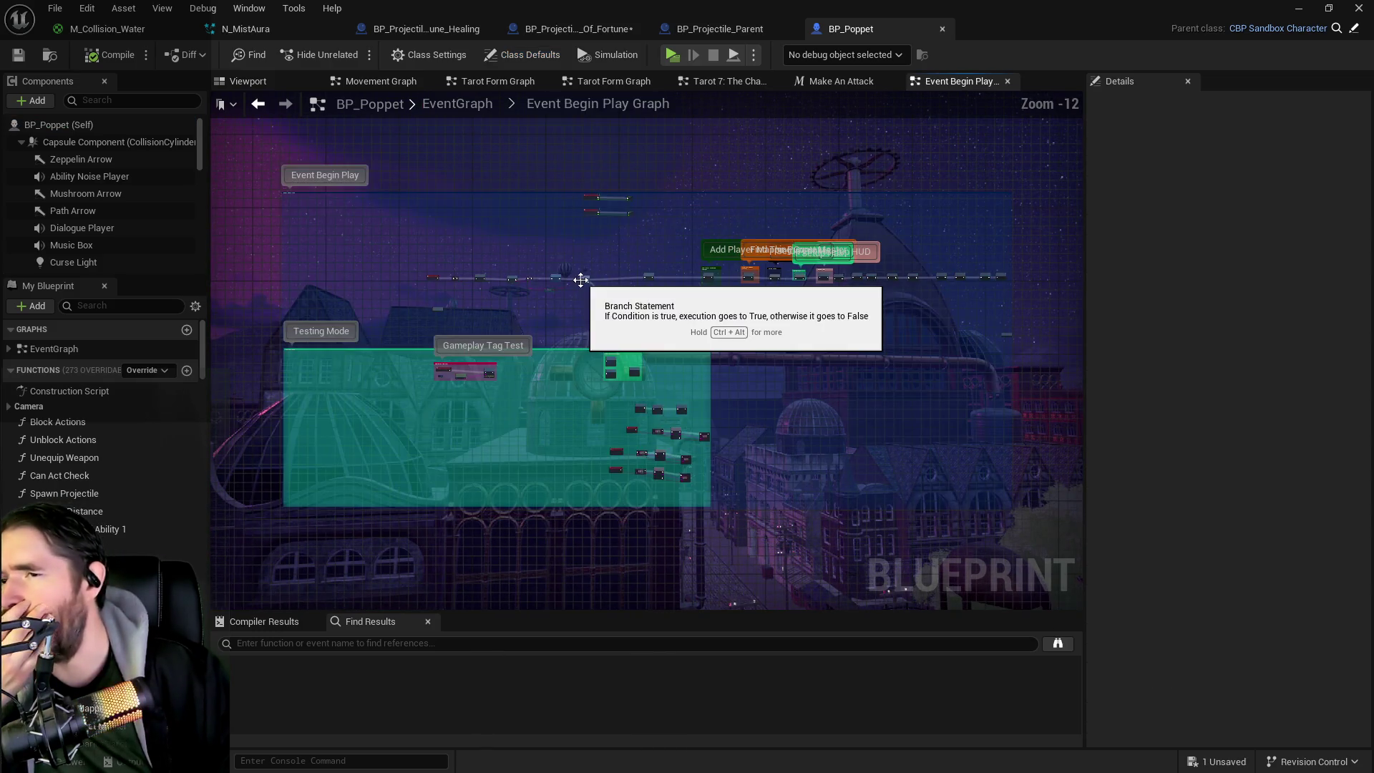
pyautogui.scroll(3, 859, 315)
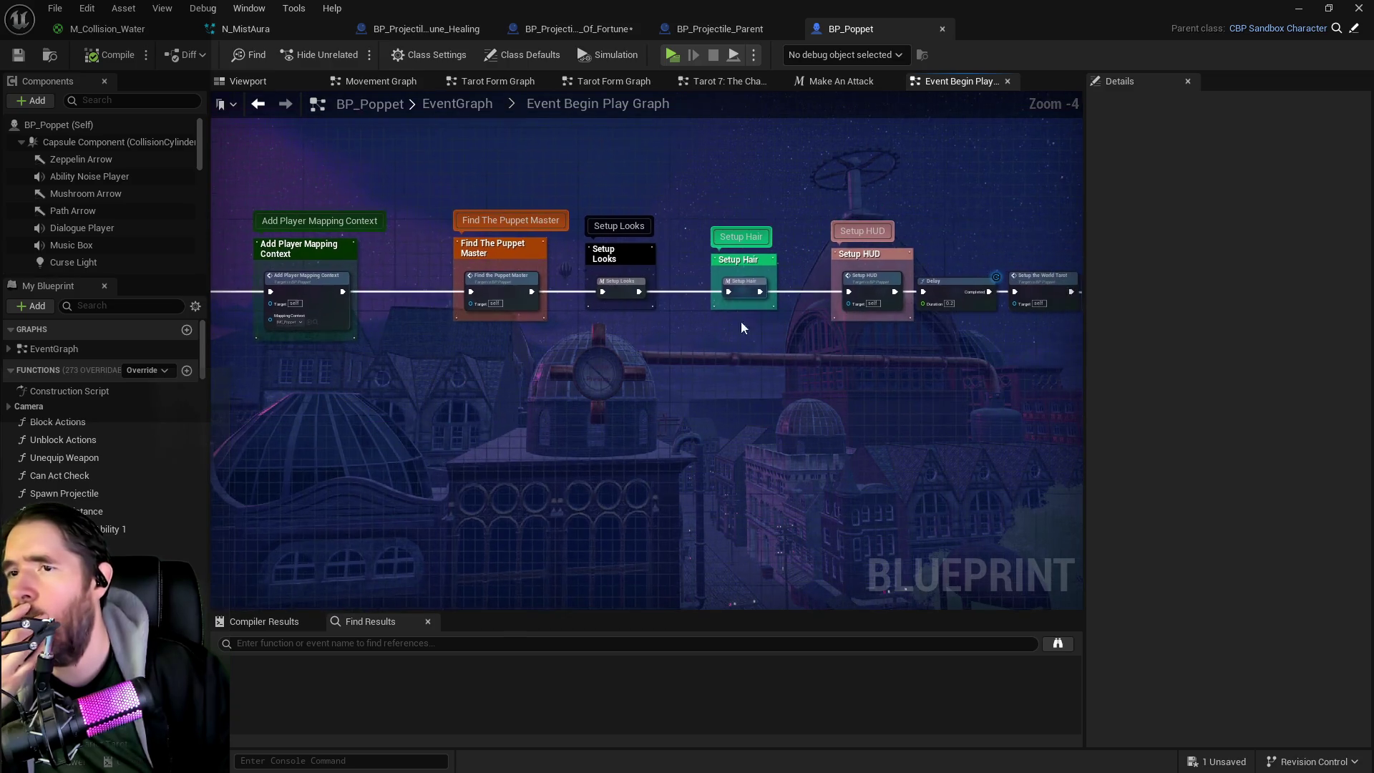
pyautogui.doubleClick(617, 291)
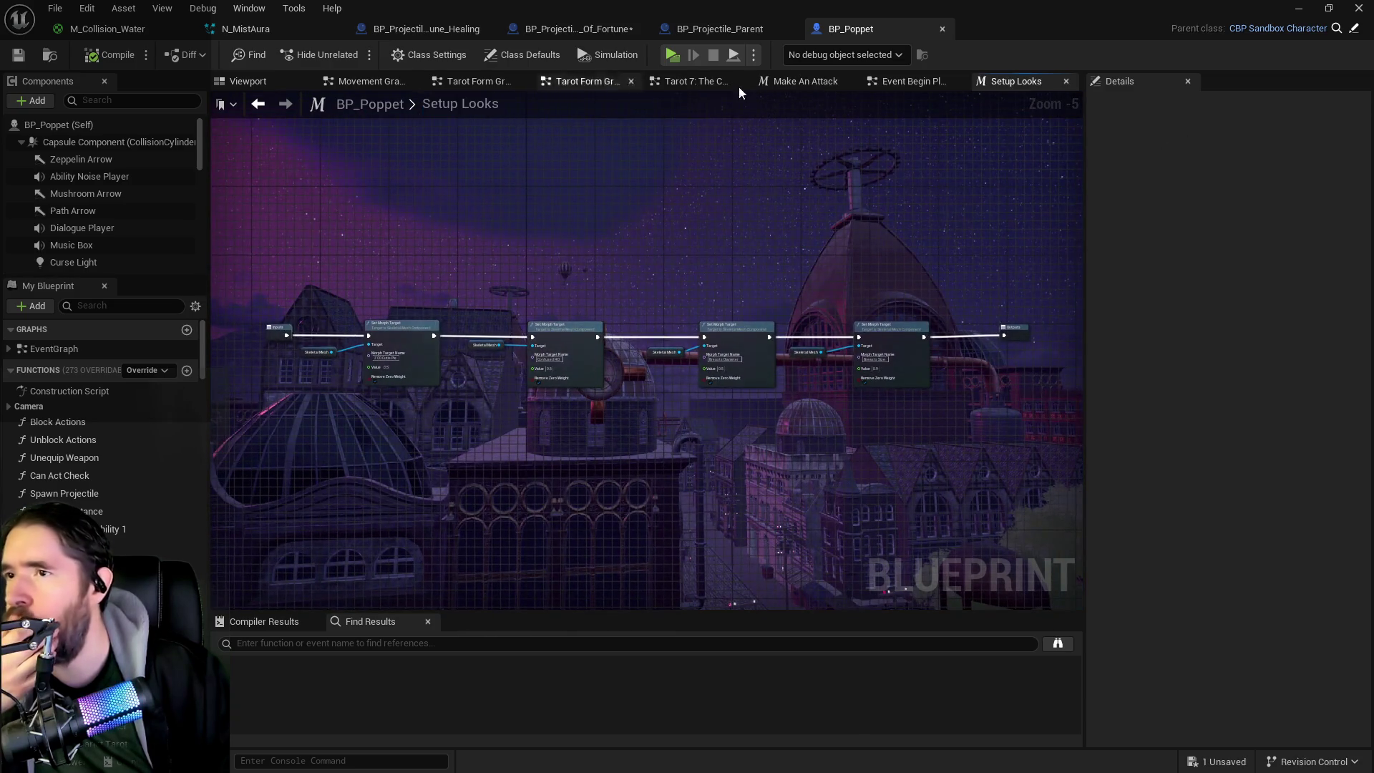
pyautogui.click(887, 82)
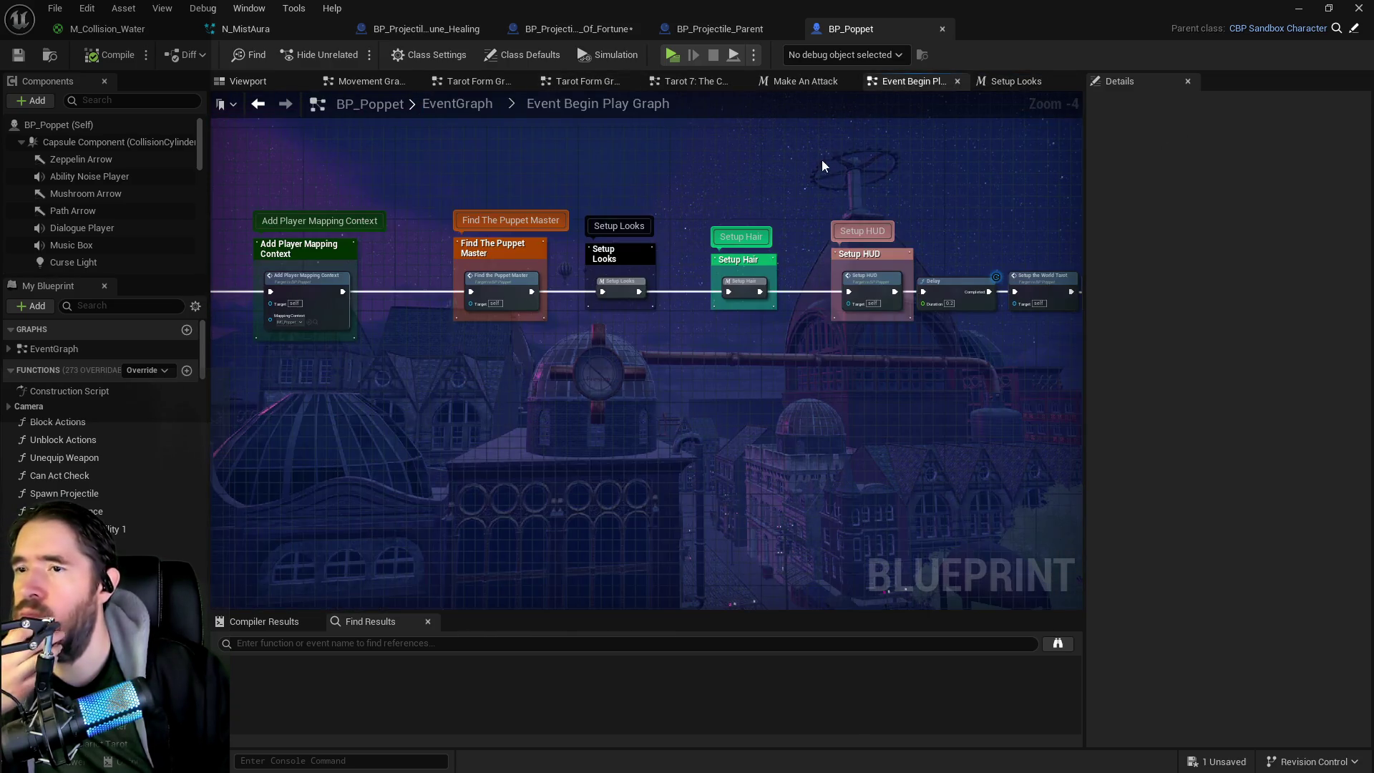
pyautogui.doubleClick(744, 287)
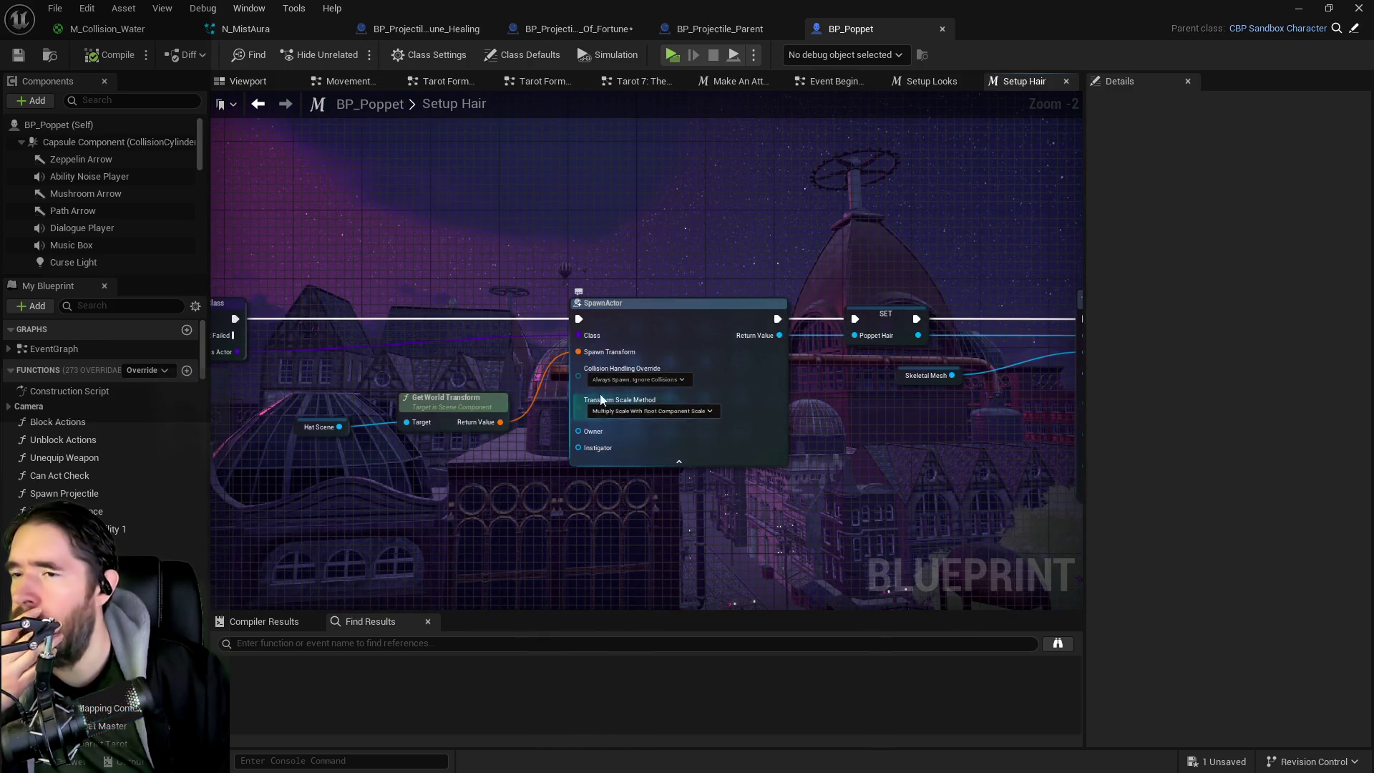
pyautogui.click(600, 31)
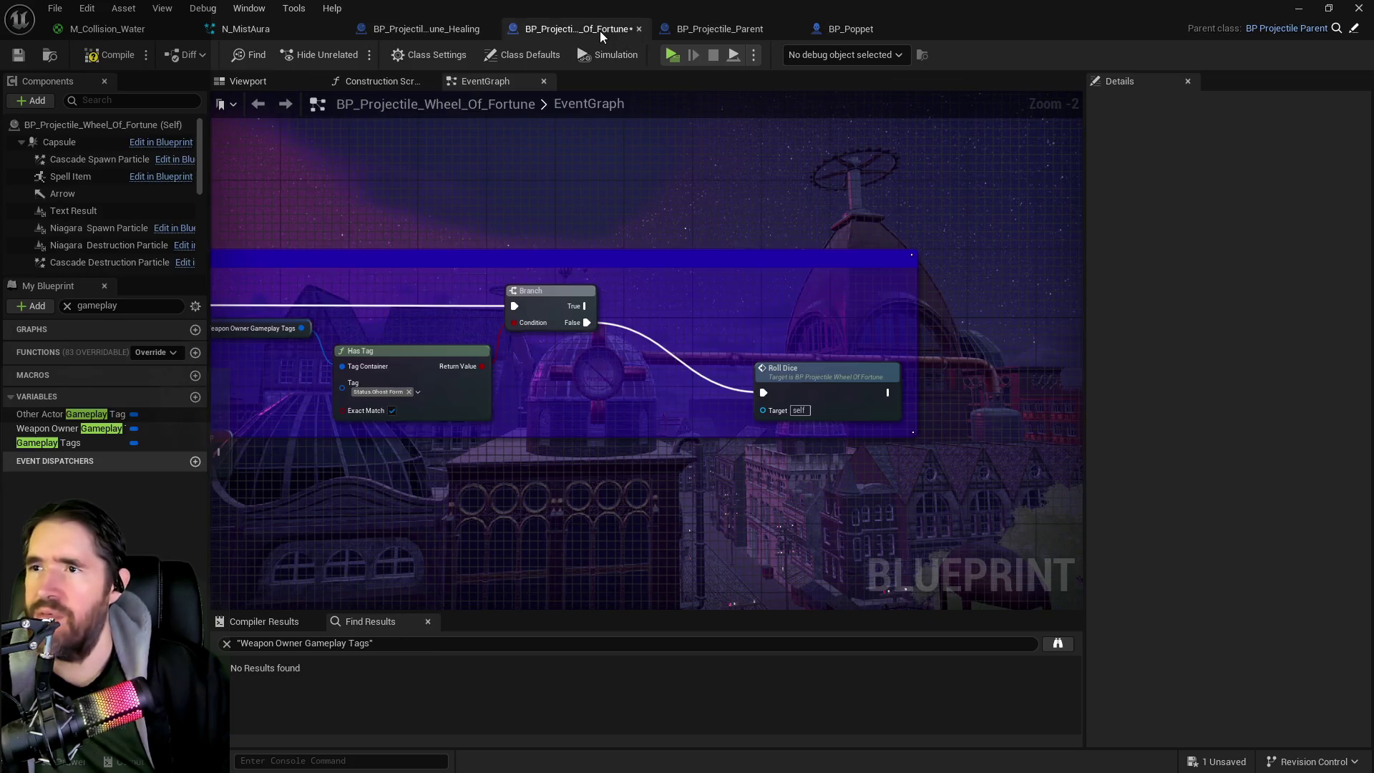
# Step: Add a Spawn Actor from Class node with Context Sensitive off, placed above-right of the Branch
pyautogui.rightClick(698, 213)
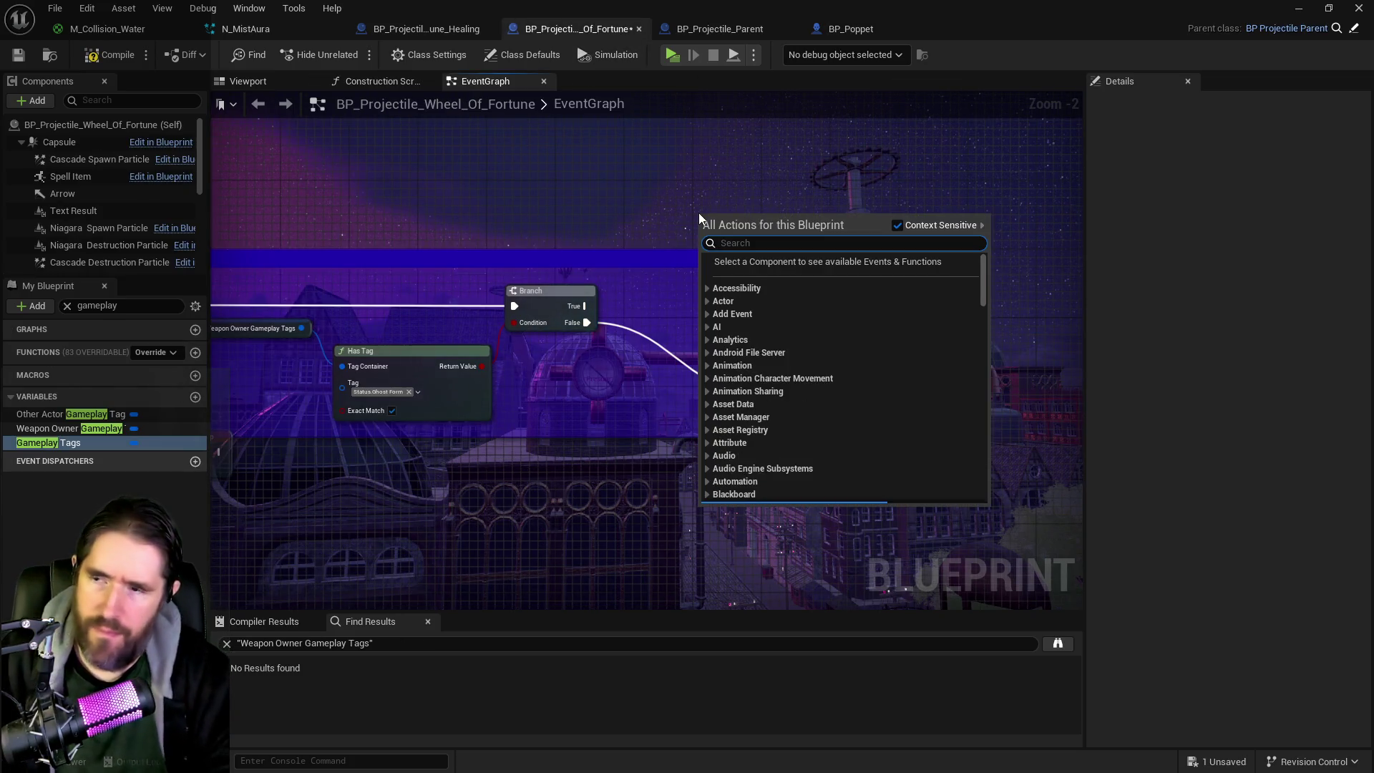
pyautogui.write('spawn actor')
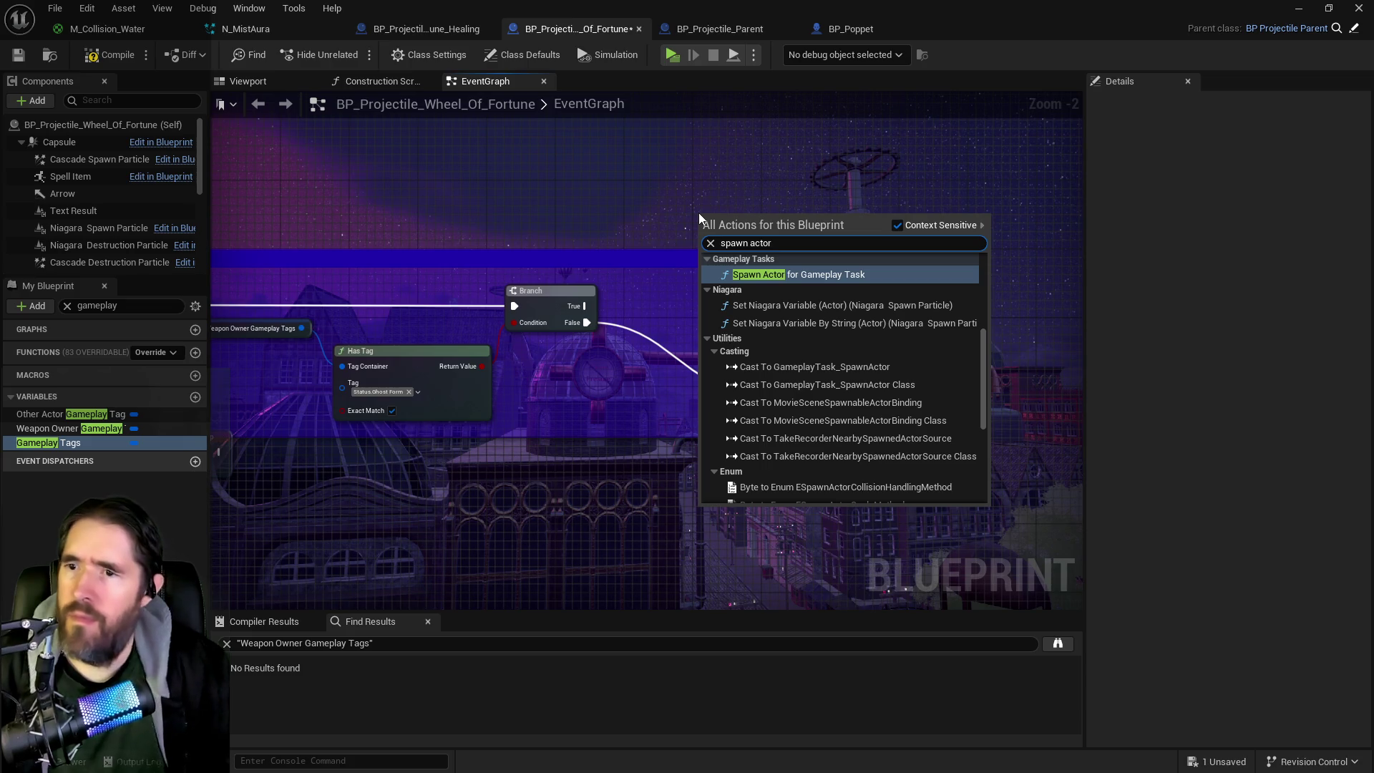
pyautogui.scroll(5, 921, 429)
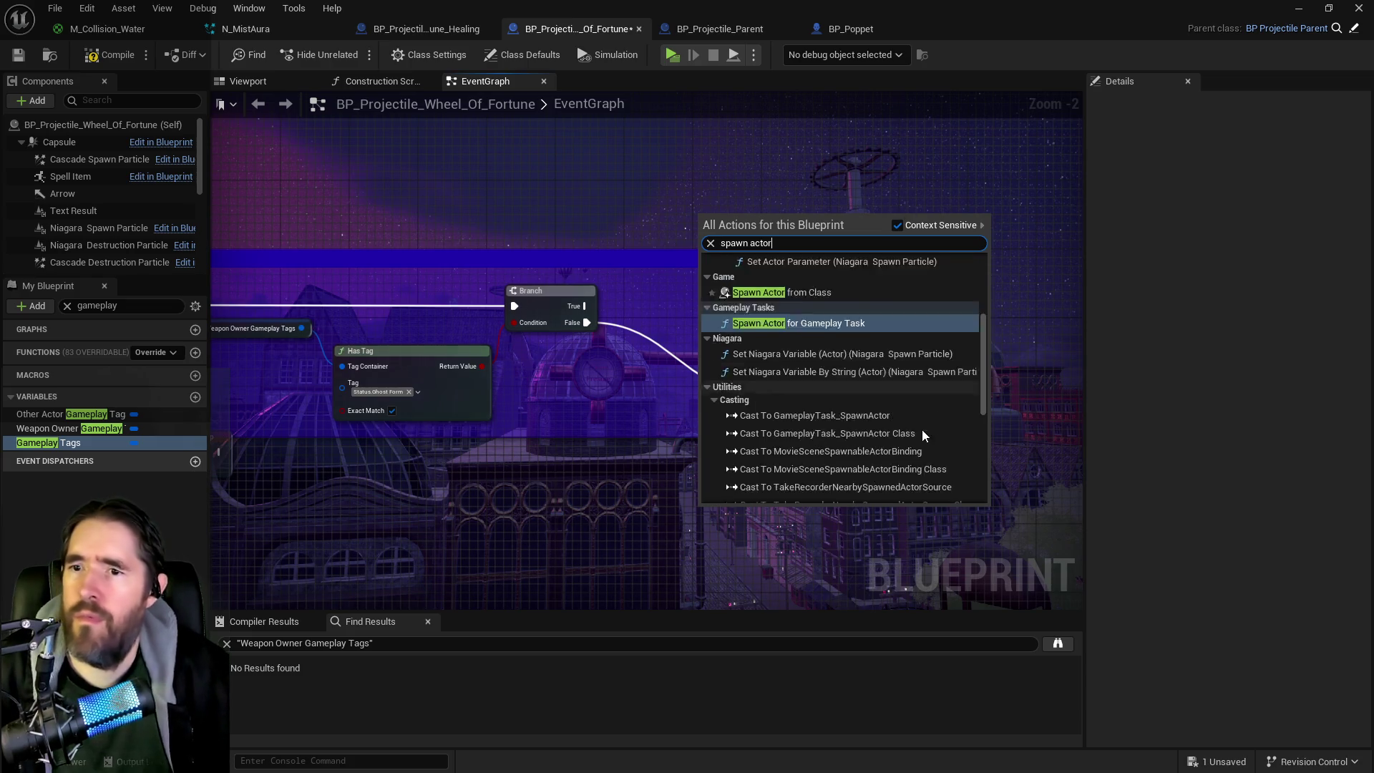
pyautogui.click(897, 225)
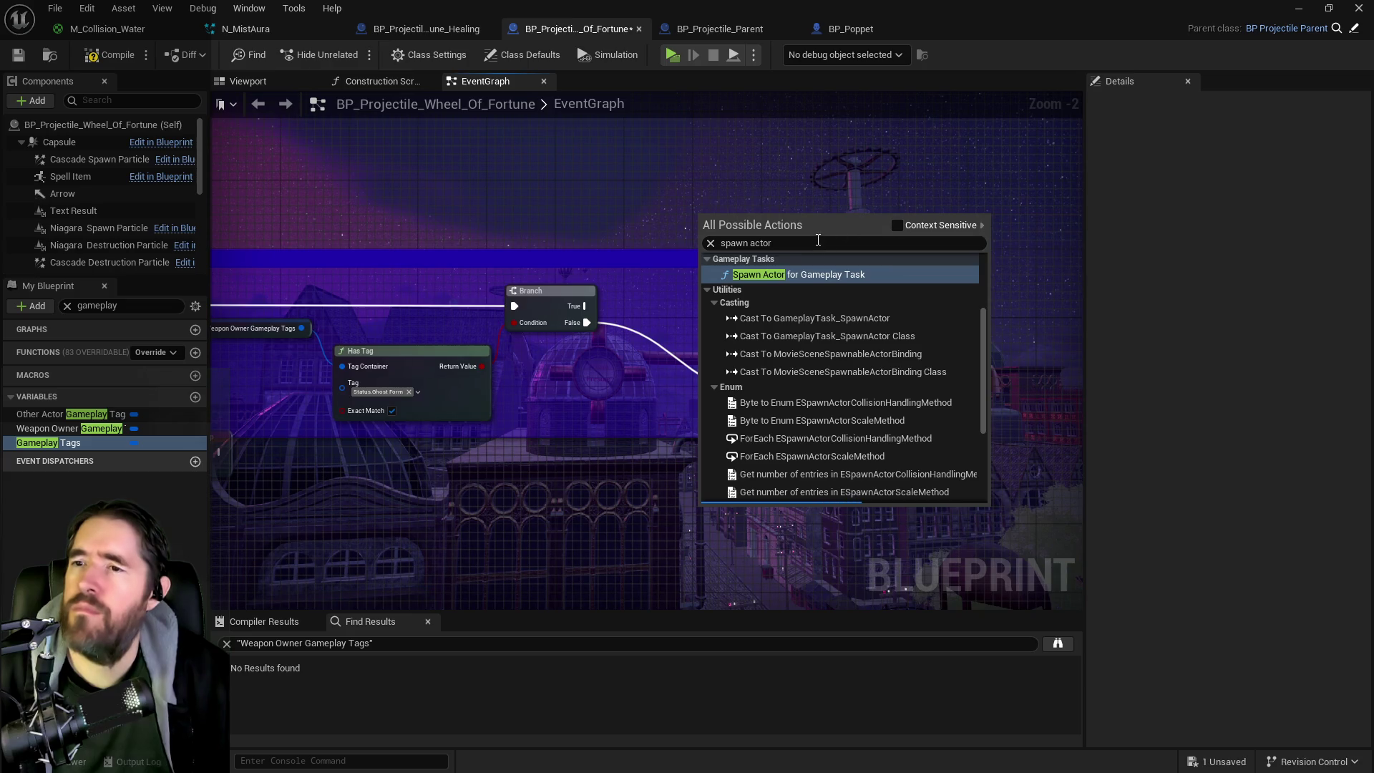
pyautogui.moveTo(982, 405); pyautogui.dragTo(1003, 284)
pyautogui.scroll(-10, 867, 396)
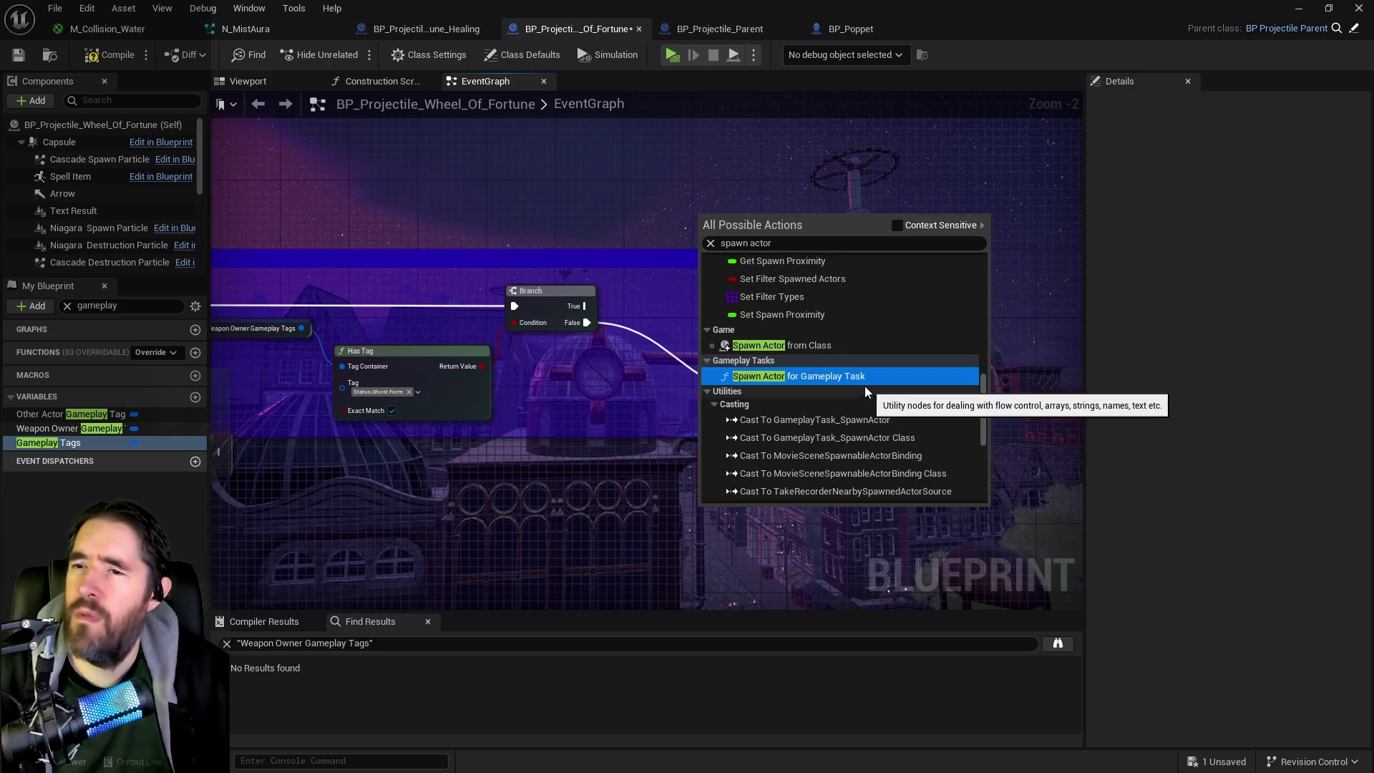
pyautogui.click(761, 346)
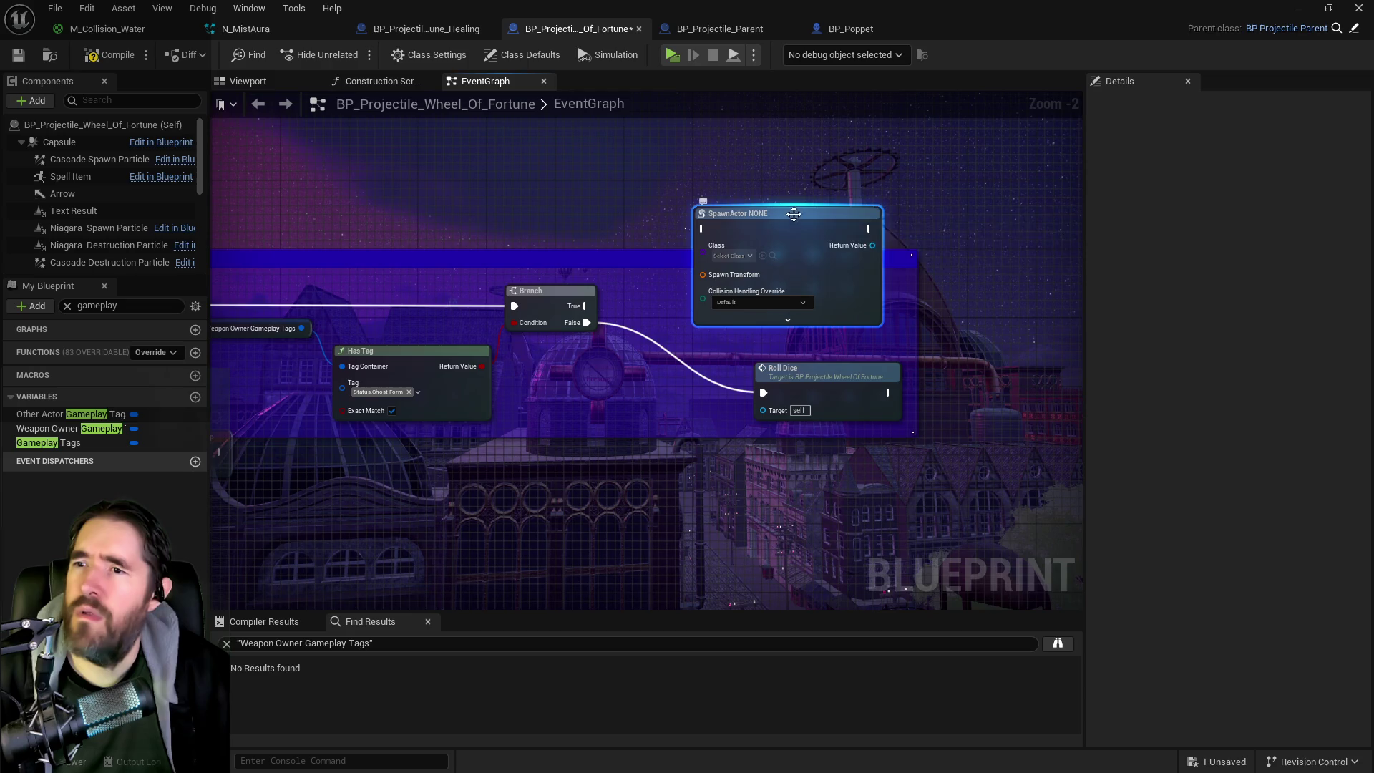
pyautogui.scroll(2, 769, 223)
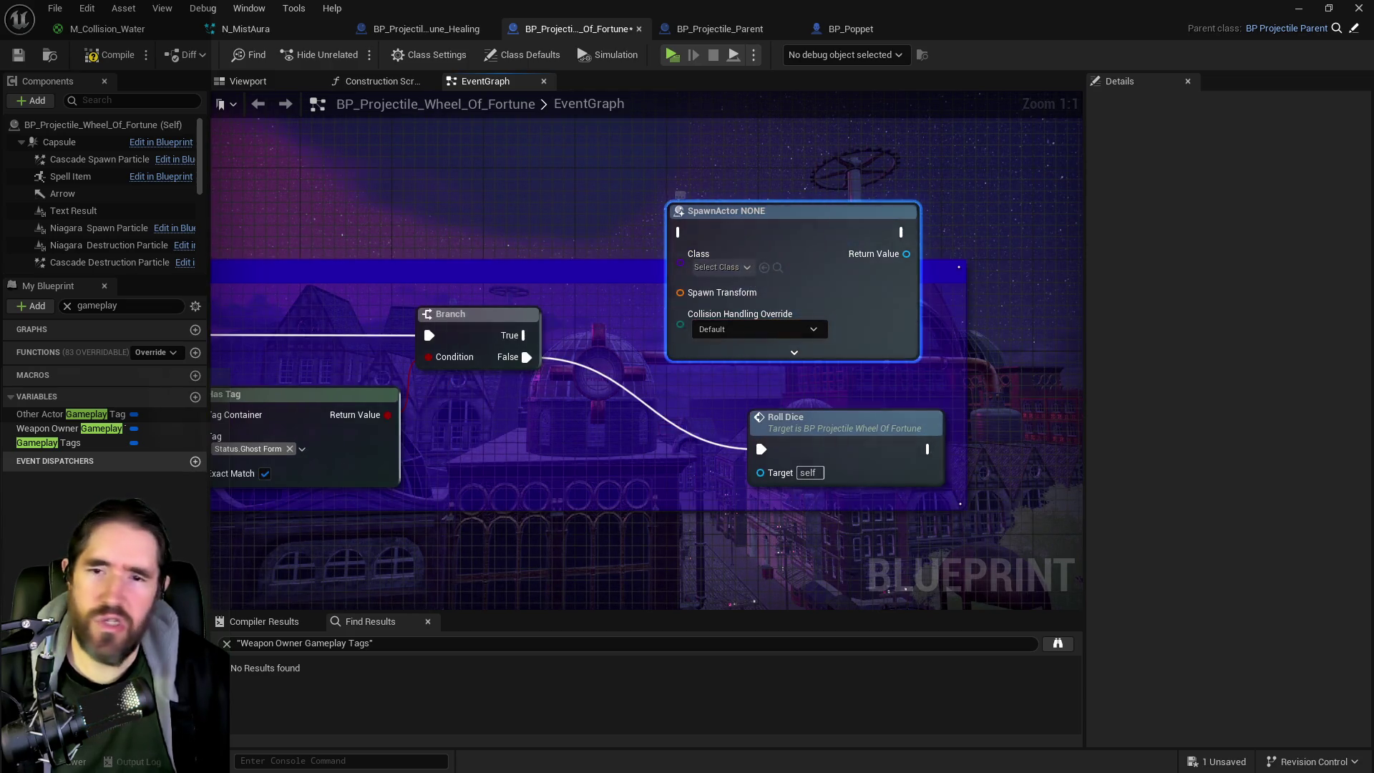
pyautogui.moveTo(838, 231)
pyautogui.mouseDown()
pyautogui.moveTo(926, 169)
pyautogui.moveTo(961, 166)
pyautogui.moveTo(837, 273)
pyautogui.moveTo(823, 236)
pyautogui.moveTo(855, 250)
pyautogui.mouseUp()
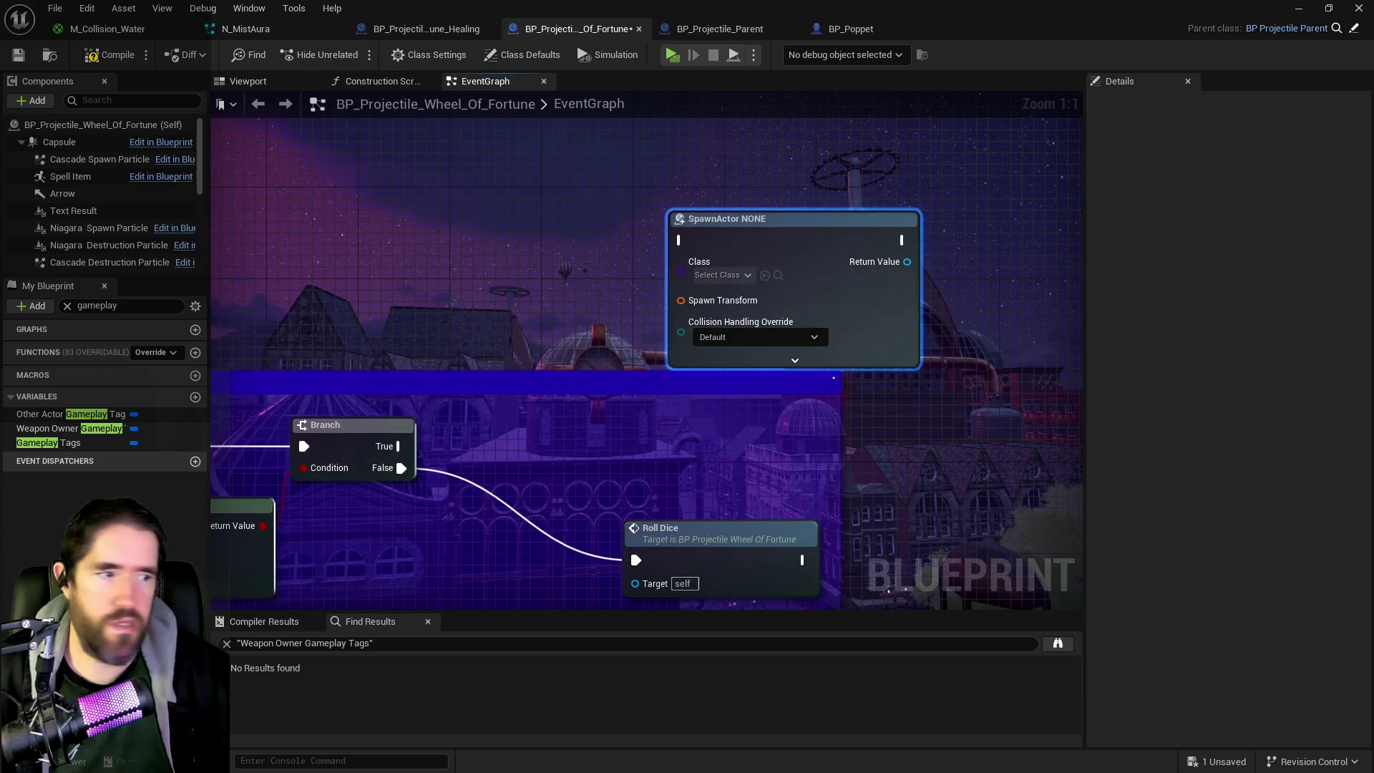
pyautogui.moveTo(612, 391); pyautogui.dragTo(631, 403)
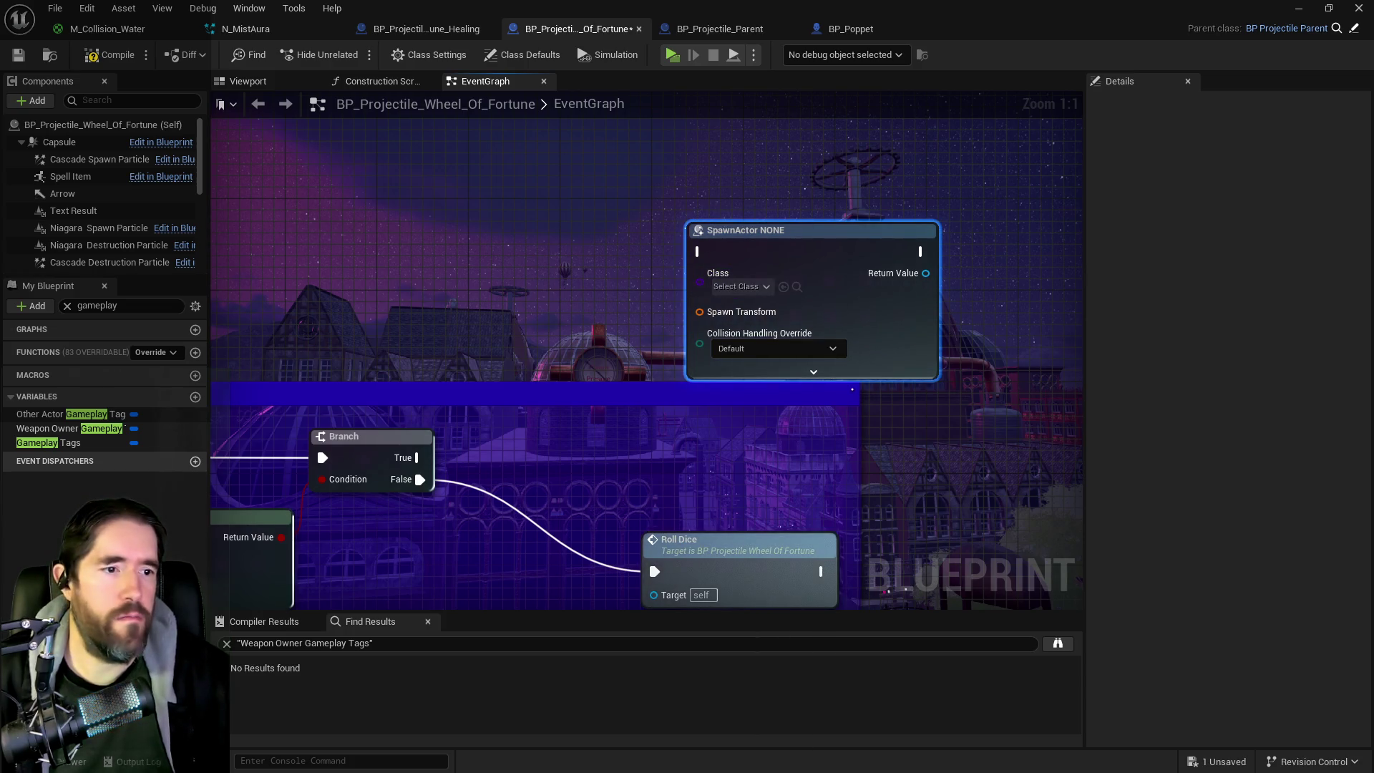
# Step: Set the SpawnActor class to BP Projectile Wheel Of Fortune Healing
pyautogui.hotkey('ctrl', 'b')
pyautogui.click(617, 199)
pyautogui.click(751, 14)
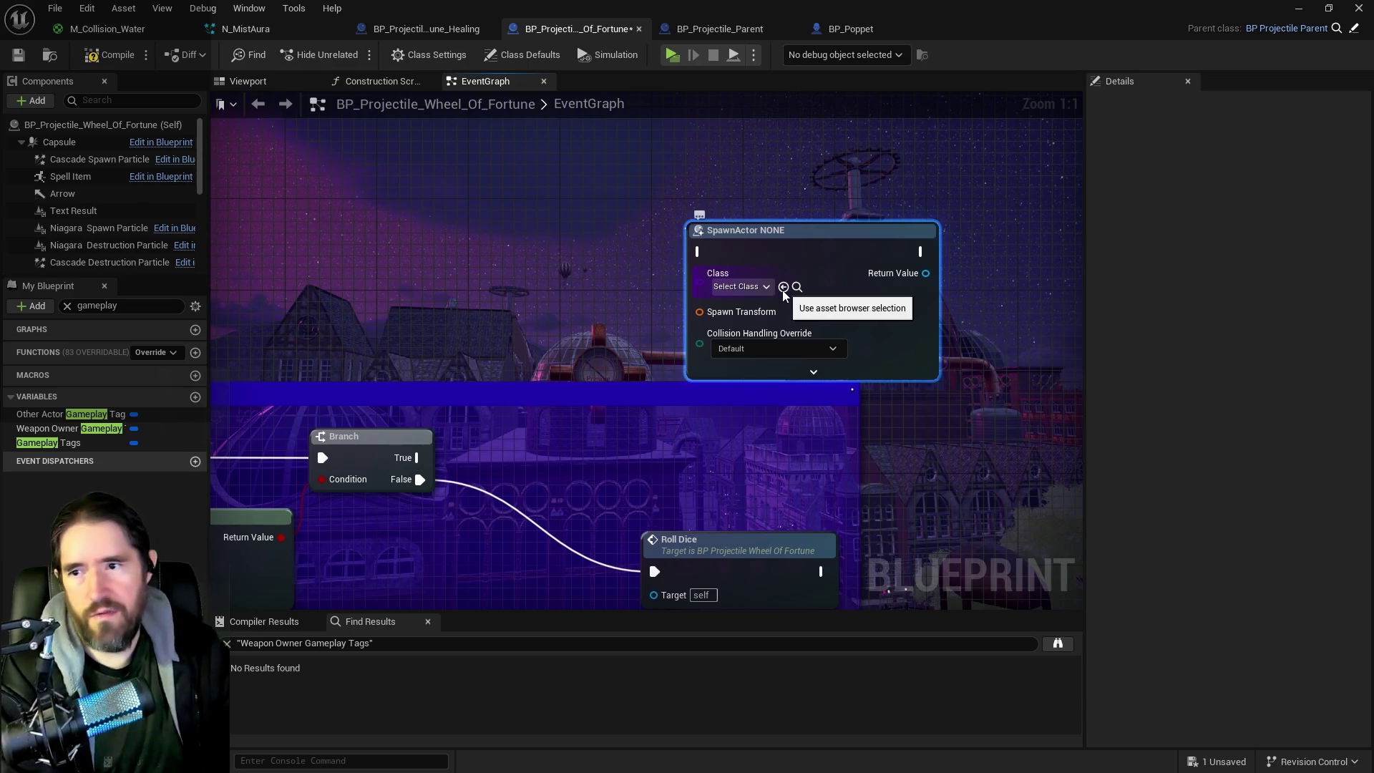
pyautogui.click(783, 288)
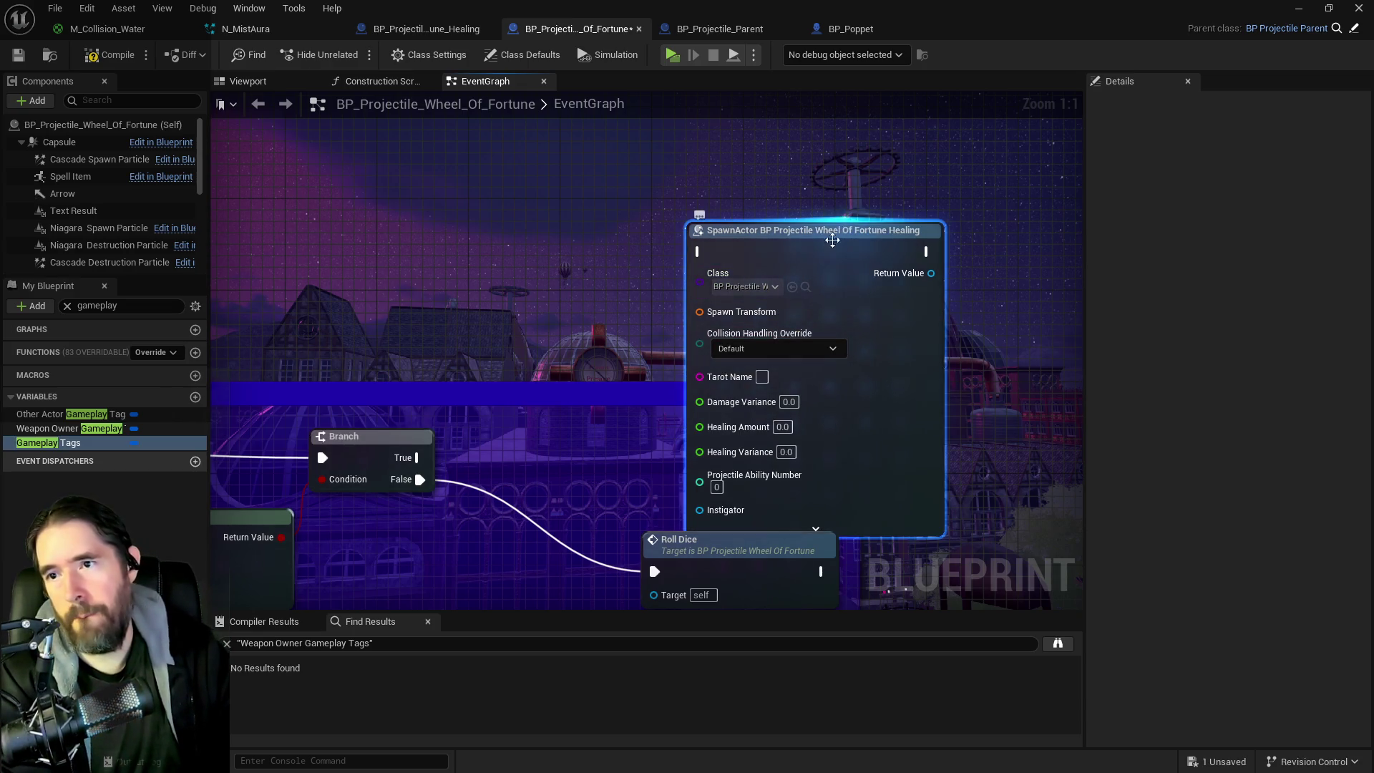
pyautogui.moveTo(835, 237); pyautogui.dragTo(869, 191)
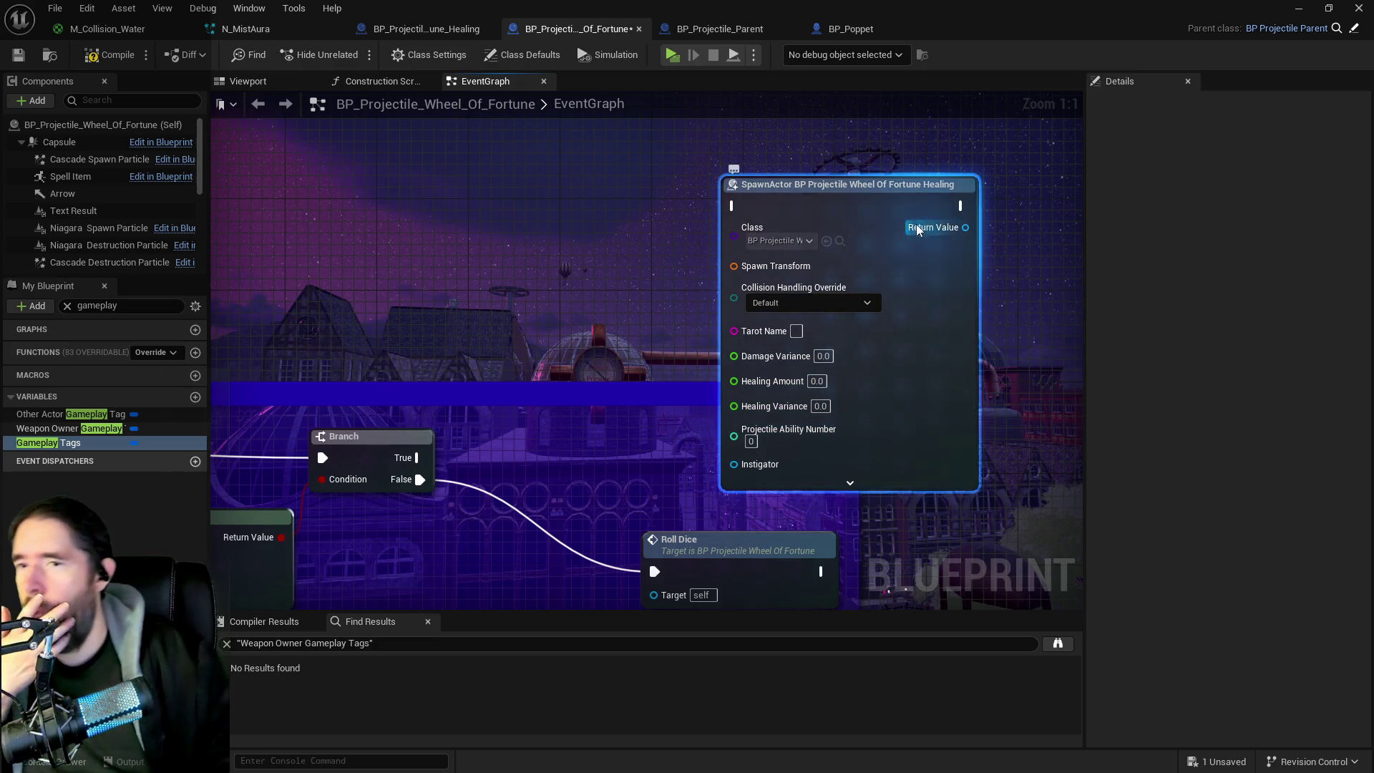
# Step: Move the SpawnActor node further up-right and survey the zoomed-out EventGraph
pyautogui.moveTo(921, 174); pyautogui.dragTo(978, 128)
pyautogui.scroll(-3, 756, 410)
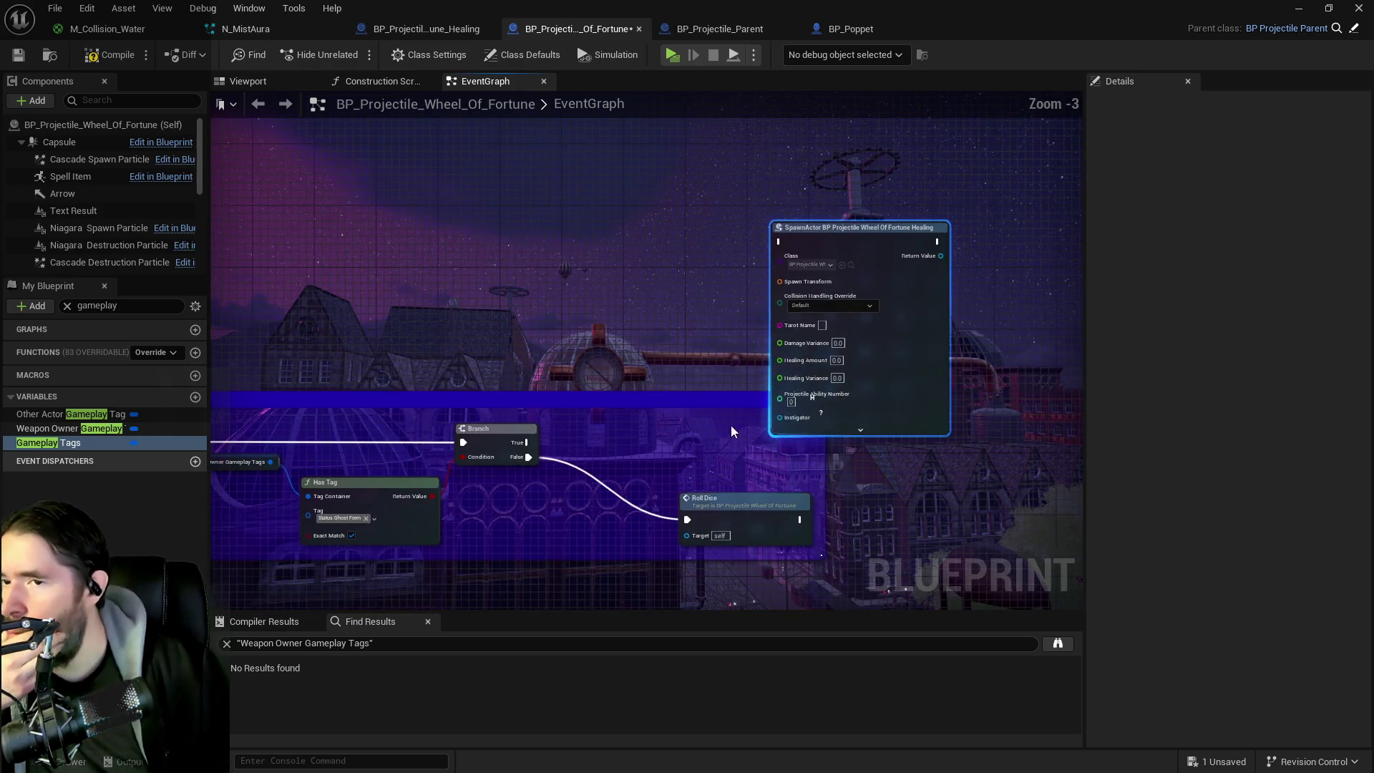
pyautogui.moveTo(811, 481); pyautogui.dragTo(822, 338)
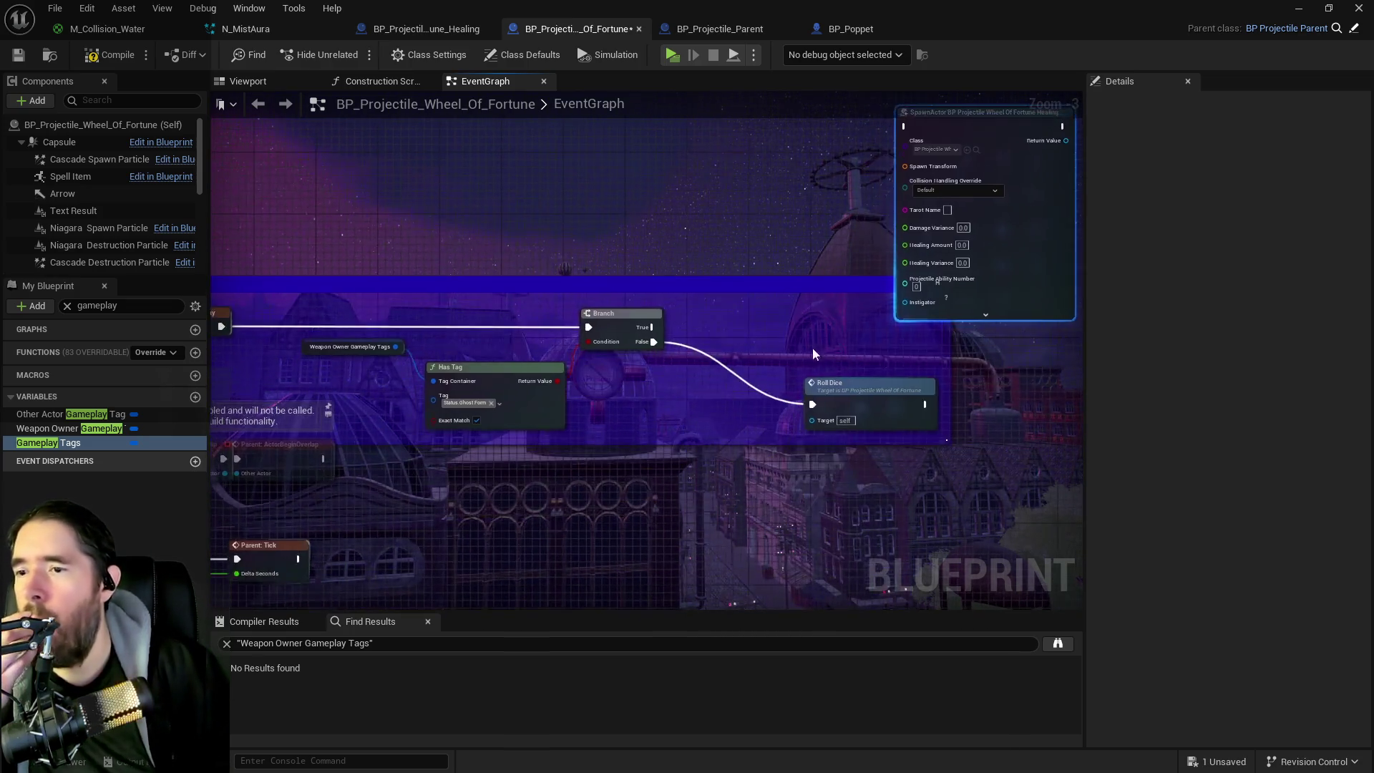
pyautogui.scroll(-5, 697, 482)
pyautogui.moveTo(697, 482)
pyautogui.mouseDown()
pyautogui.moveTo(691, 330)
pyautogui.moveTo(707, 254)
pyautogui.moveTo(645, 98)
pyautogui.moveTo(634, 326)
pyautogui.mouseUp()
pyautogui.scroll(4, 643, 267)
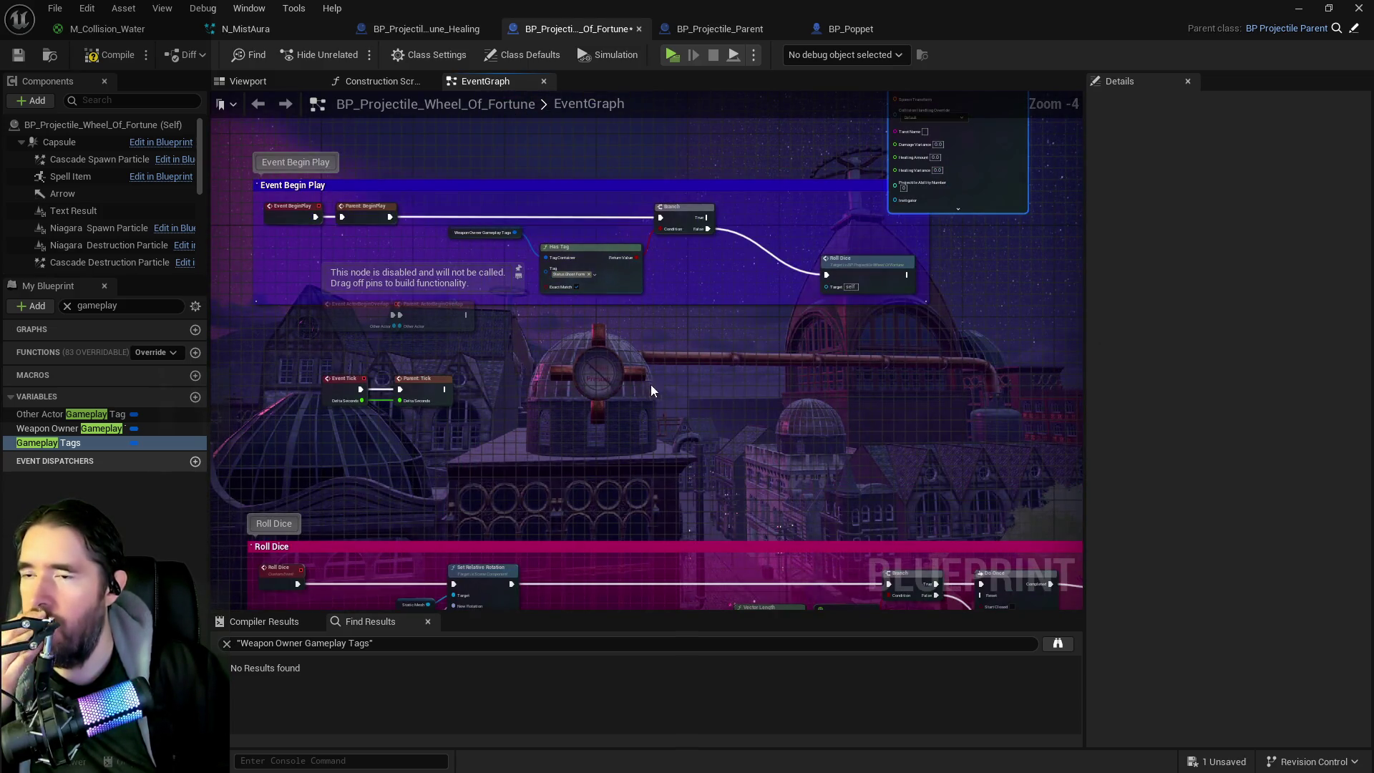
pyautogui.scroll(-3, 666, 397)
# Step: Bring the Event Begin Play group and SpawnActor into view, then open BP_Projectile_Parent
pyautogui.moveTo(723, 425); pyautogui.dragTo(795, 148)
pyautogui.scroll(-2, 757, 289)
pyautogui.moveTo(757, 289)
pyautogui.mouseDown()
pyautogui.moveTo(429, 129)
pyautogui.moveTo(387, 273)
pyautogui.moveTo(411, 423)
pyautogui.moveTo(510, 514)
pyautogui.mouseUp()
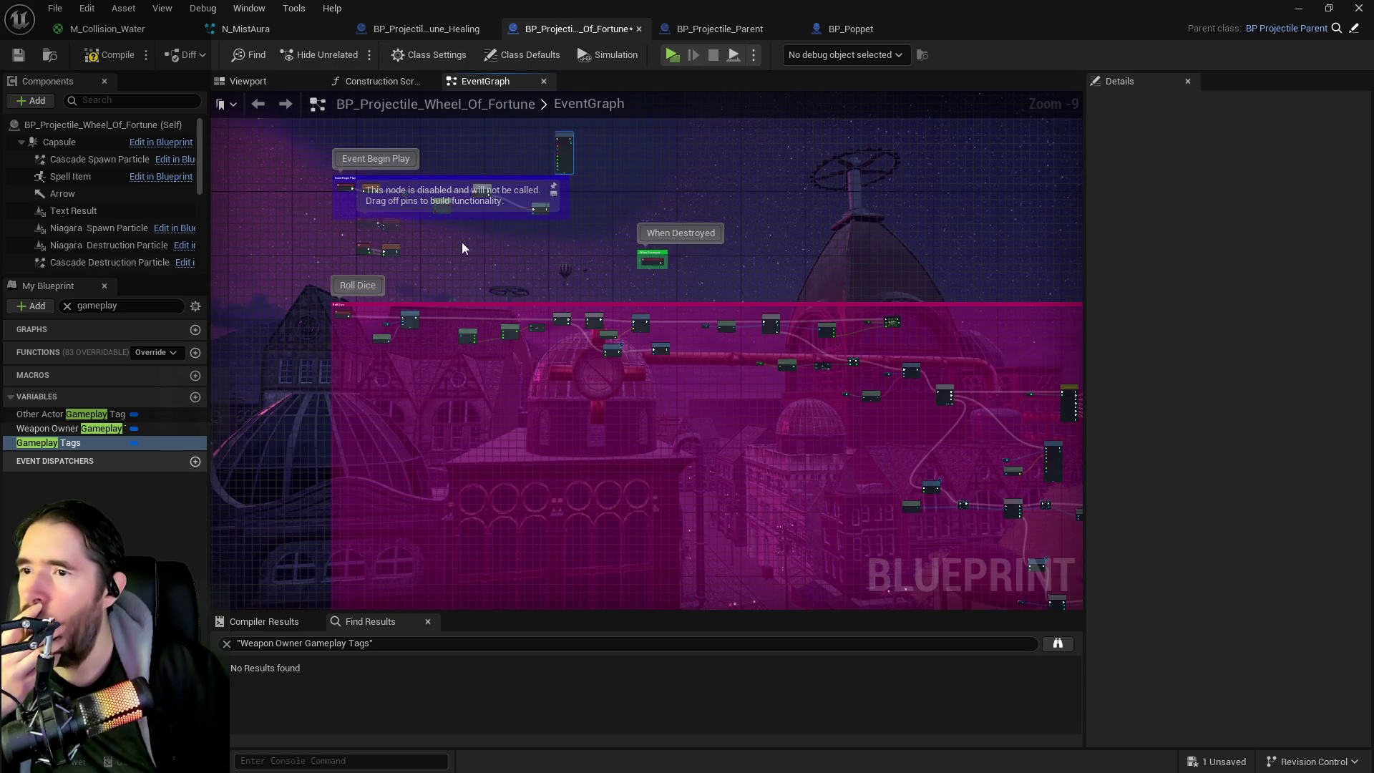
pyautogui.scroll(2, 545, 243)
pyautogui.scroll(3, 744, 356)
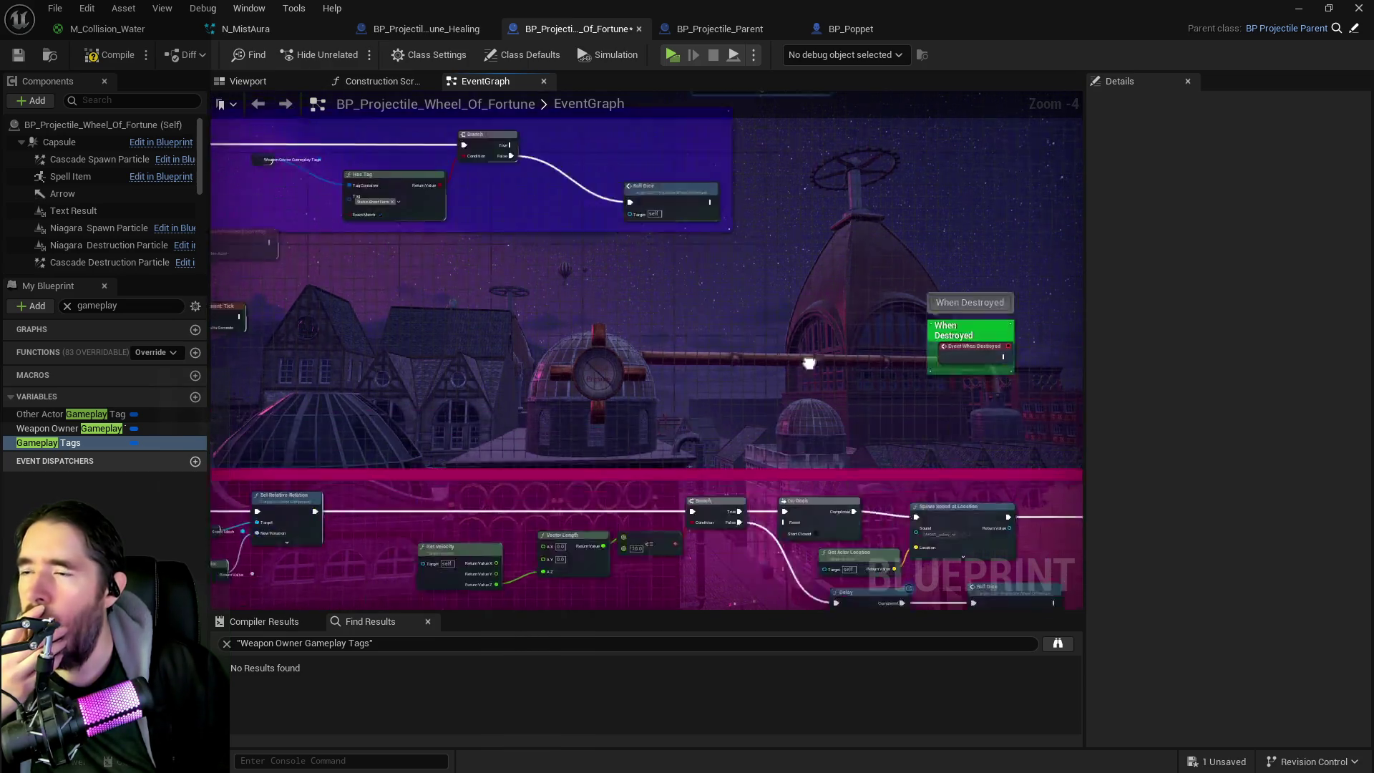
pyautogui.moveTo(803, 346); pyautogui.dragTo(748, 442)
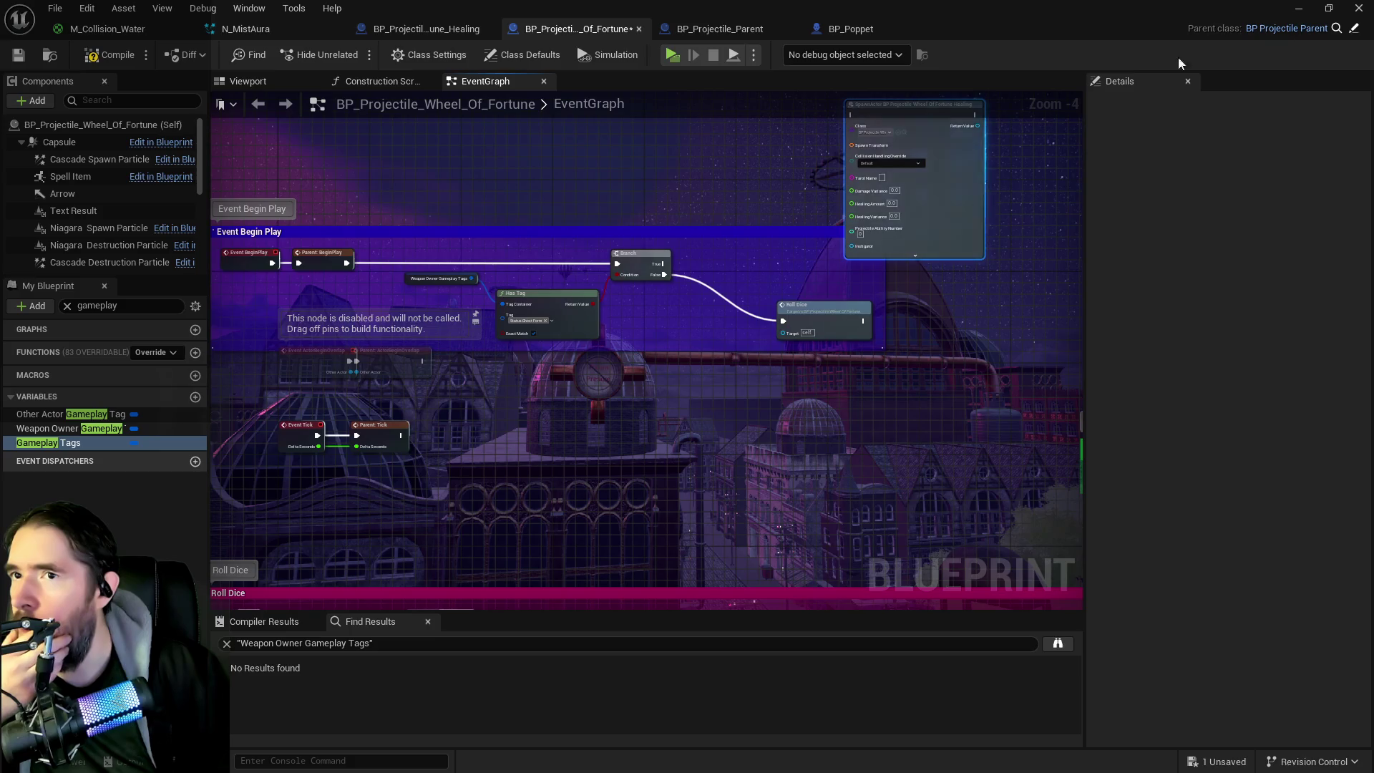
pyautogui.click(1351, 27)
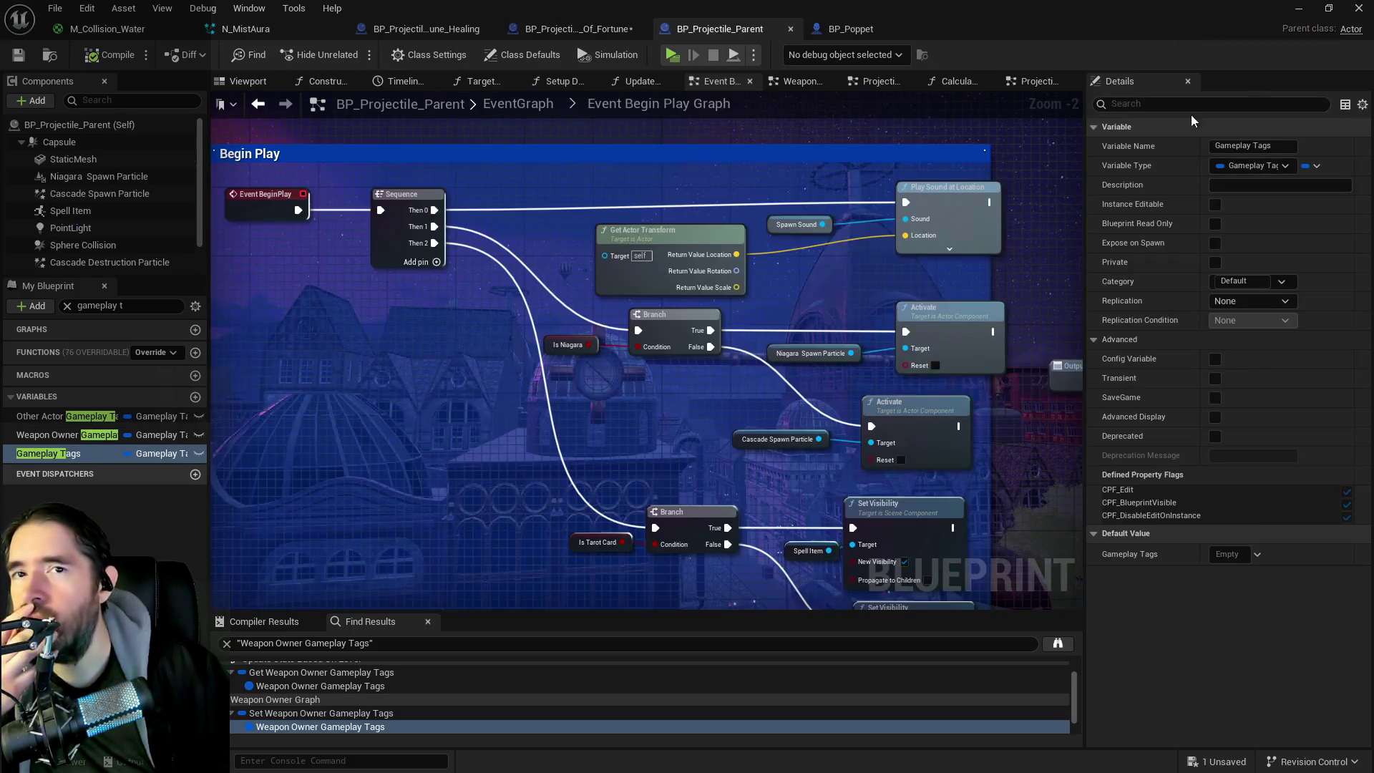
# Step: Open the Weapon Owner Graph in BP_Projectile_Parent
pyautogui.scroll(-4, 607, 397)
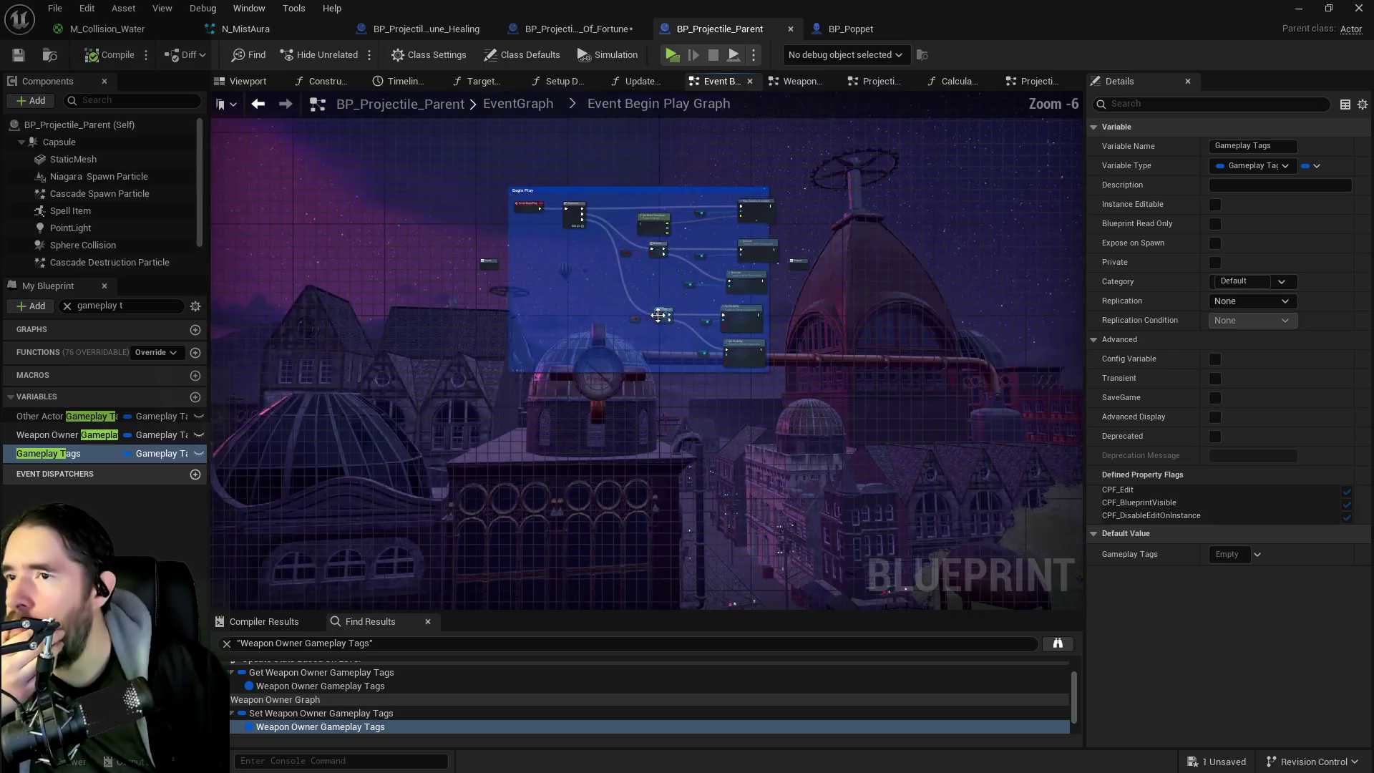
pyautogui.moveTo(606, 351)
pyautogui.mouseDown()
pyautogui.moveTo(550, 547)
pyautogui.moveTo(594, 315)
pyautogui.mouseUp()
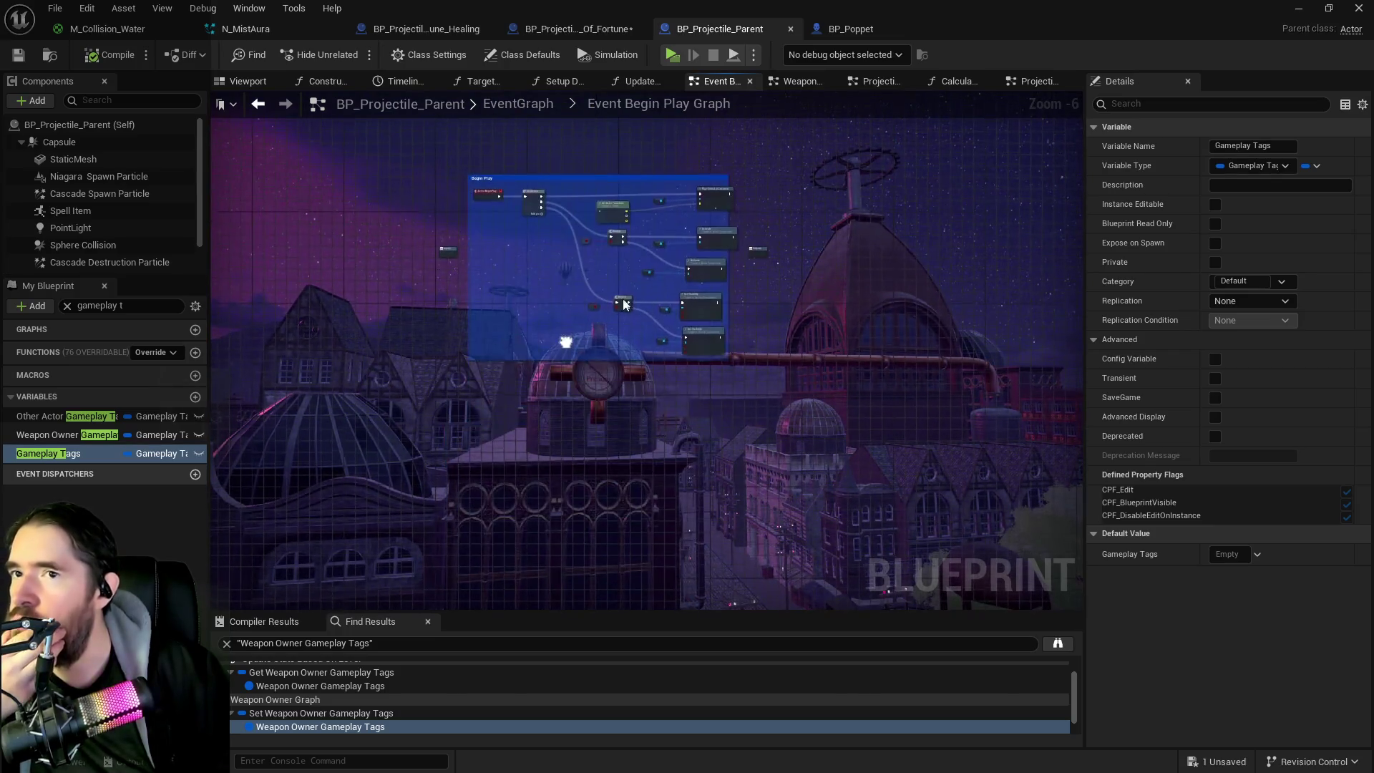
pyautogui.click(784, 86)
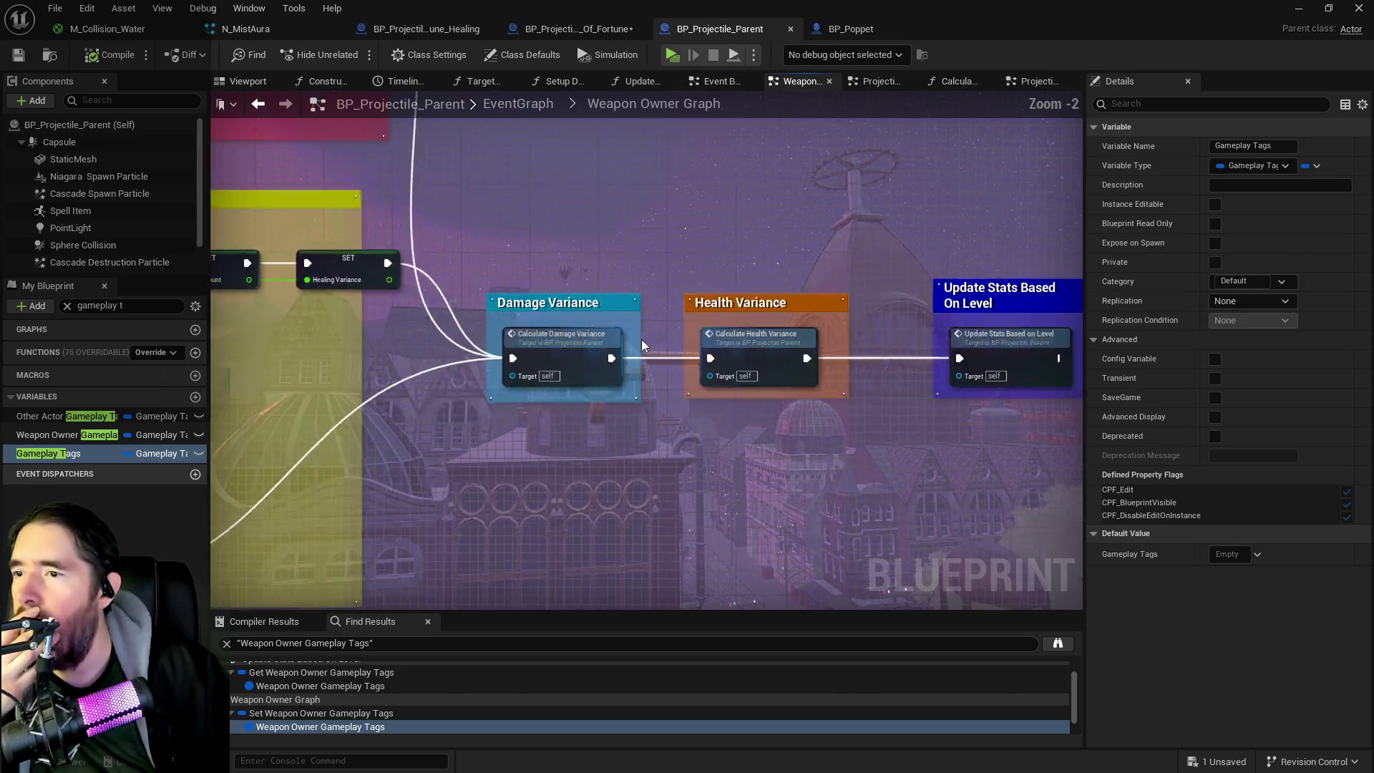
pyautogui.scroll(-7, 642, 336)
pyautogui.scroll(5, 393, 304)
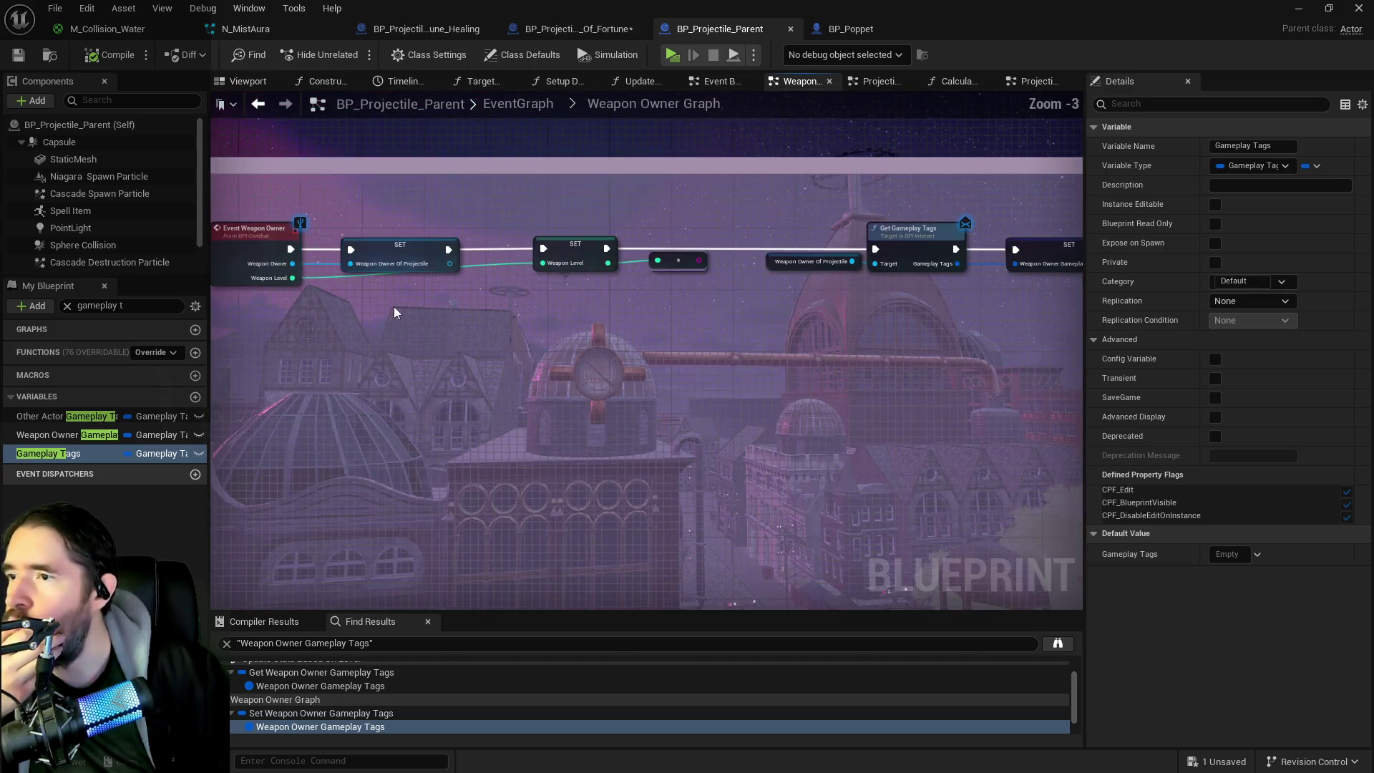
# Step: Select the tarot card lookup nodes in the Setup Poppet Projectile section
pyautogui.moveTo(761, 362)
pyautogui.mouseDown()
pyautogui.moveTo(649, 321)
pyautogui.moveTo(770, 321)
pyautogui.moveTo(722, 301)
pyautogui.mouseUp()
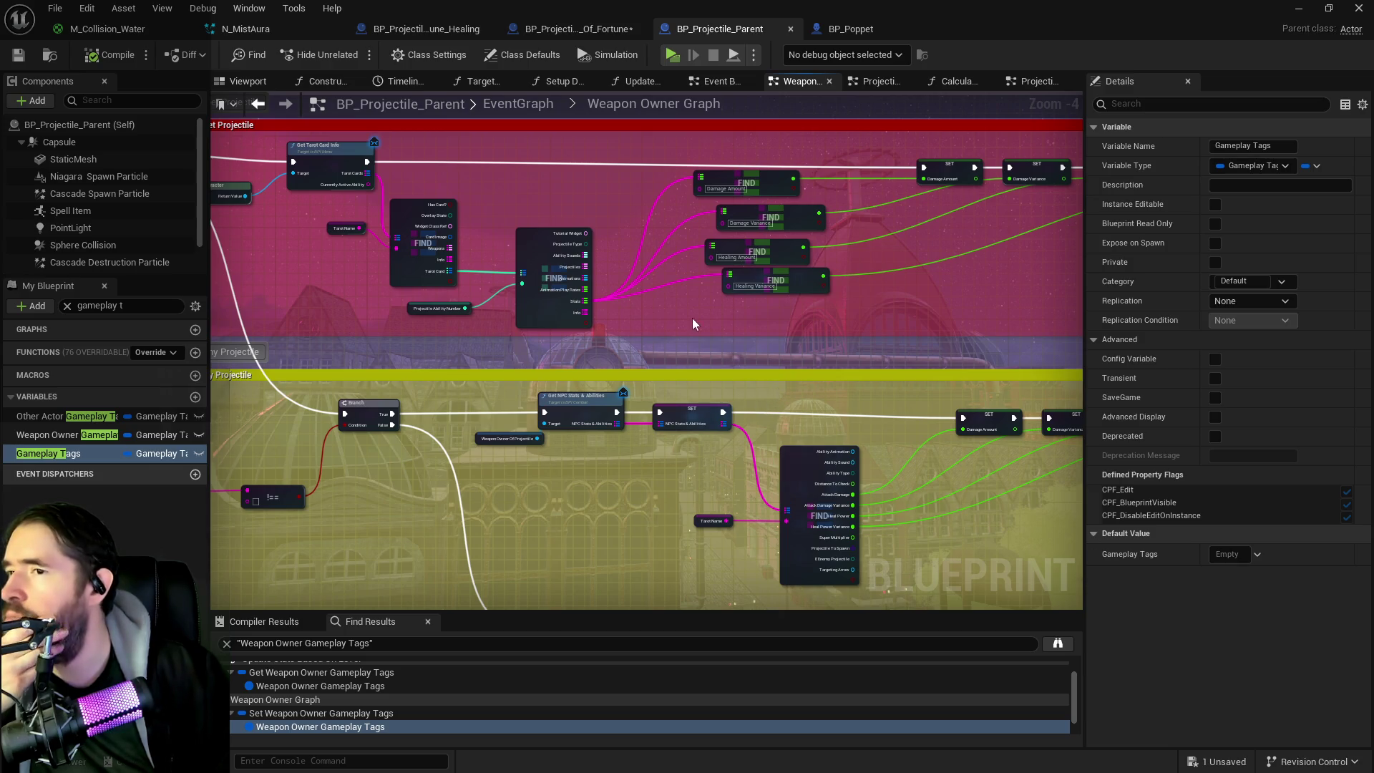
pyautogui.scroll(1, 644, 275)
pyautogui.moveTo(694, 293); pyautogui.dragTo(858, 380)
pyautogui.scroll(-1, 781, 403)
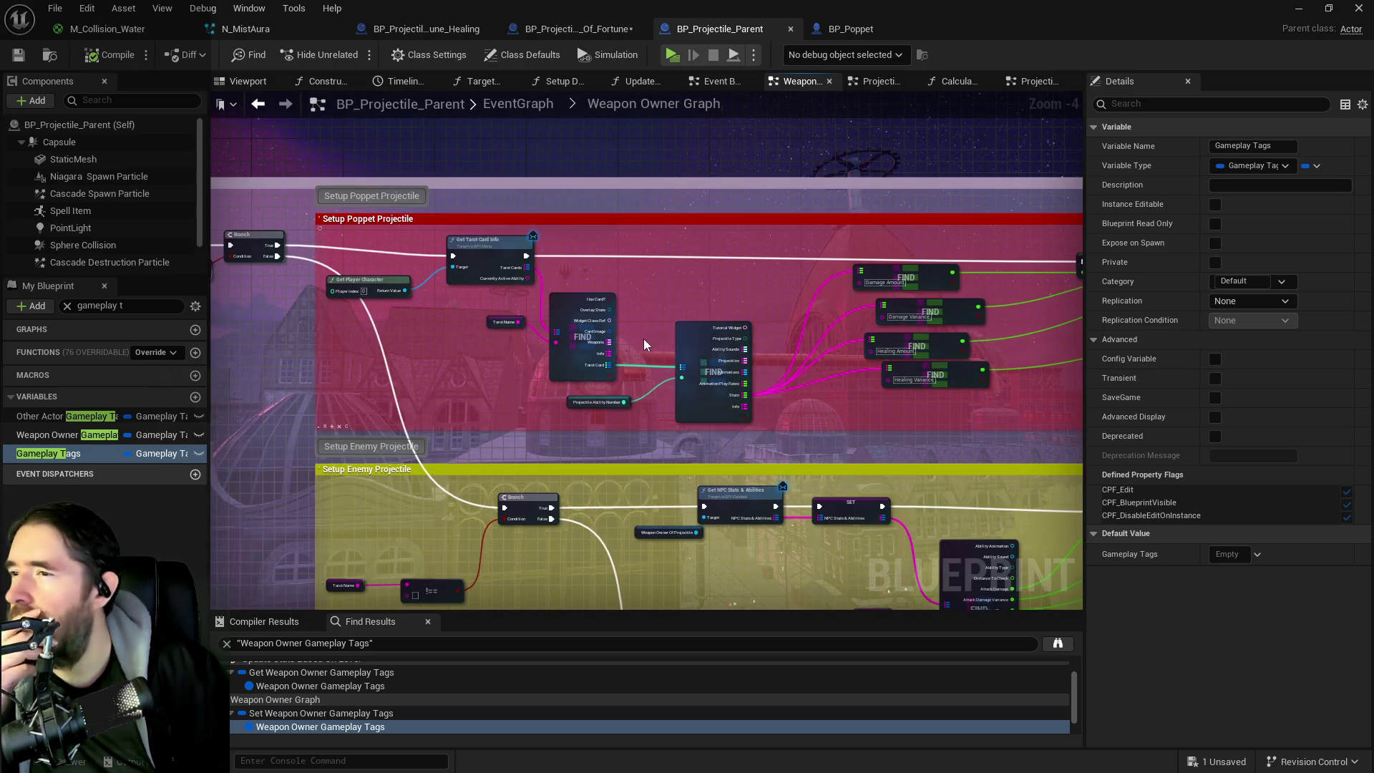
pyautogui.moveTo(411, 329); pyautogui.dragTo(442, 297)
pyautogui.moveTo(363, 208)
pyautogui.mouseDown()
pyautogui.moveTo(573, 279)
pyautogui.moveTo(1105, 363)
pyautogui.moveTo(762, 358)
pyautogui.moveTo(893, 384)
pyautogui.moveTo(646, 366)
pyautogui.moveTo(592, 384)
pyautogui.mouseUp()
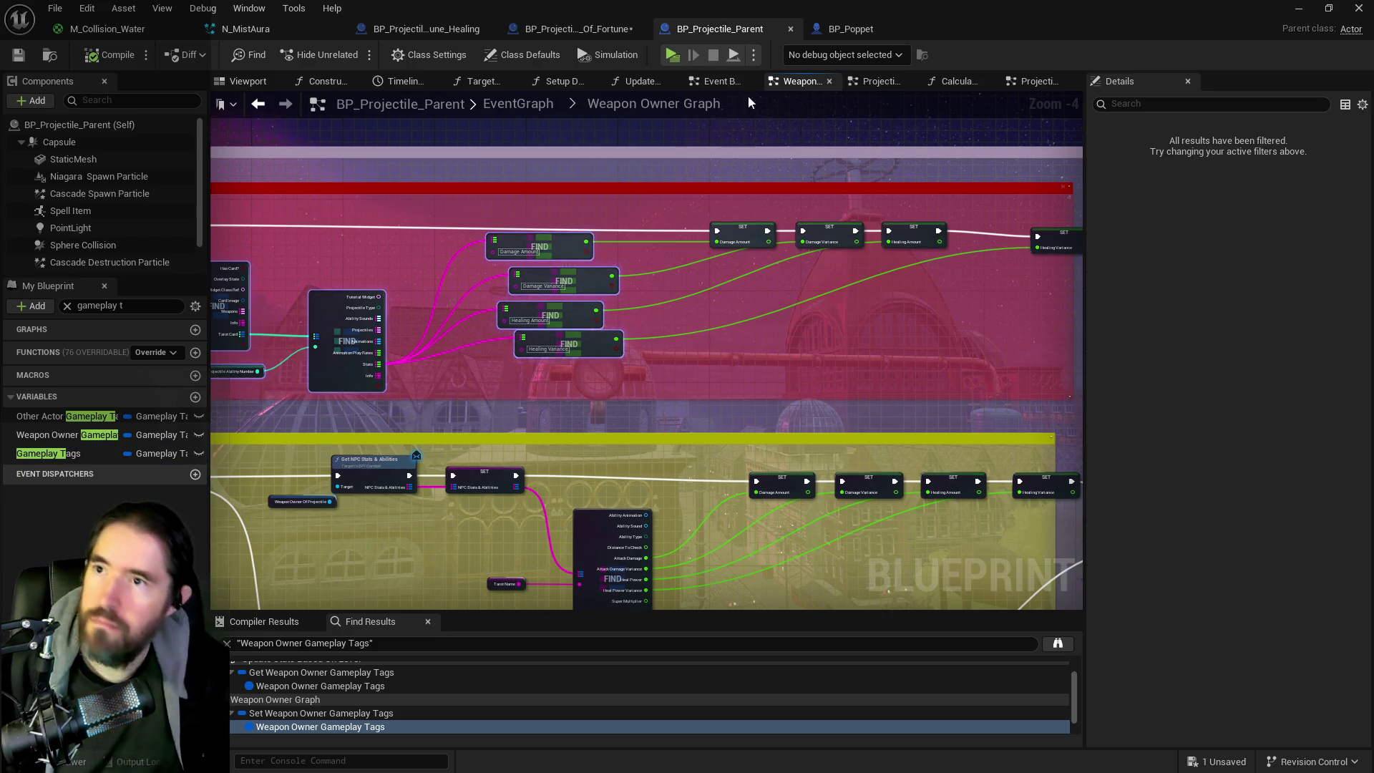
# Step: In BP_Projectile_Wheel_Of_Fortune, wire the Branch's True output to Get Tarot Card Info
pyautogui.click(555, 30)
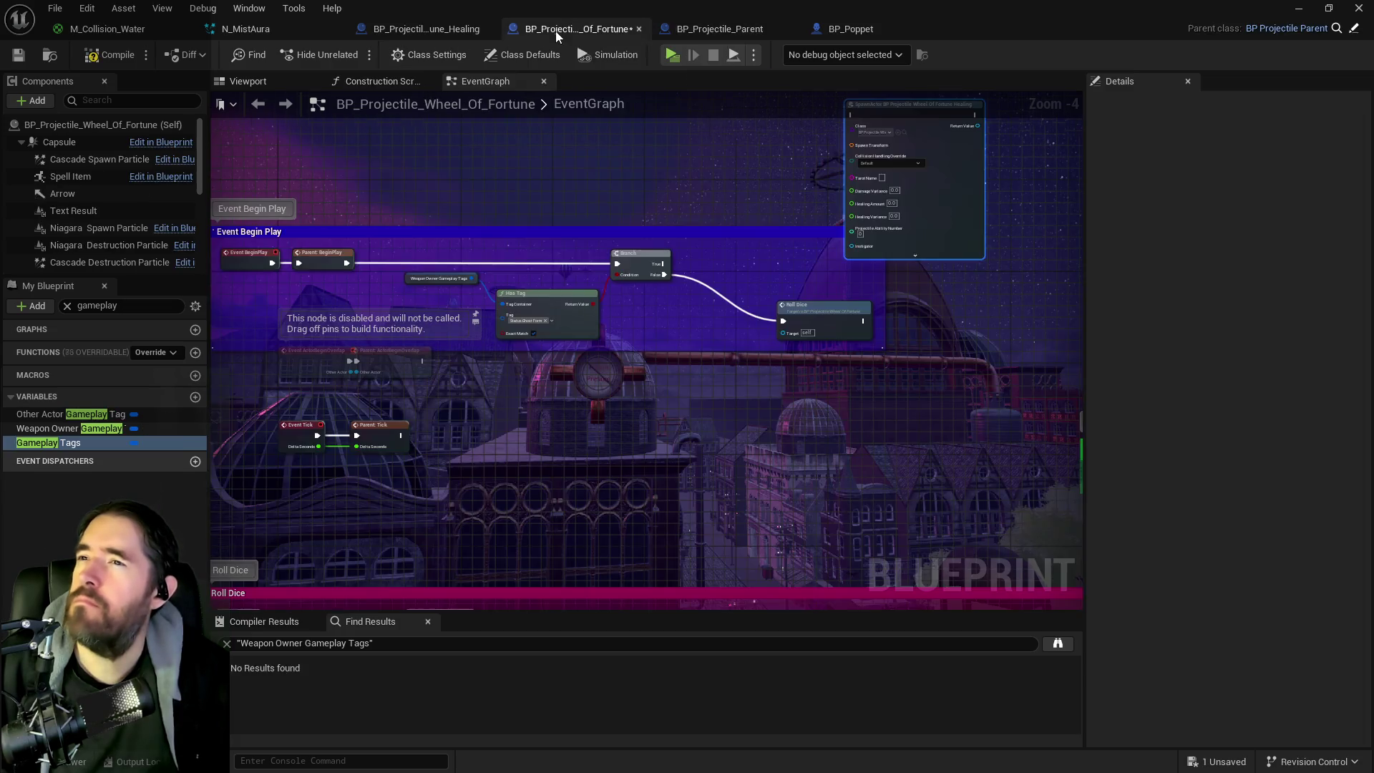
pyautogui.scroll(-3, 449, 330)
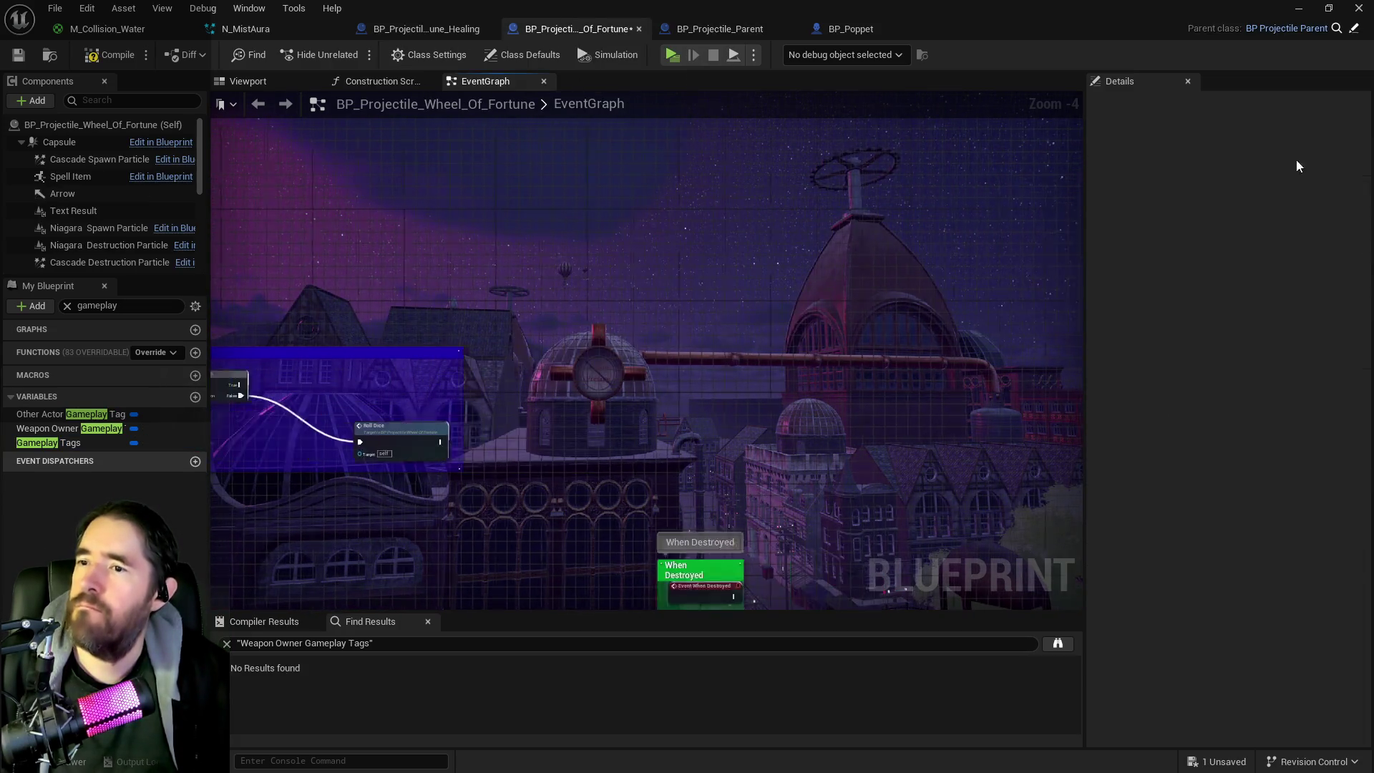
pyautogui.moveTo(837, 192); pyautogui.dragTo(728, 181)
pyautogui.click(48, 442)
pyautogui.scroll(3, 515, 272)
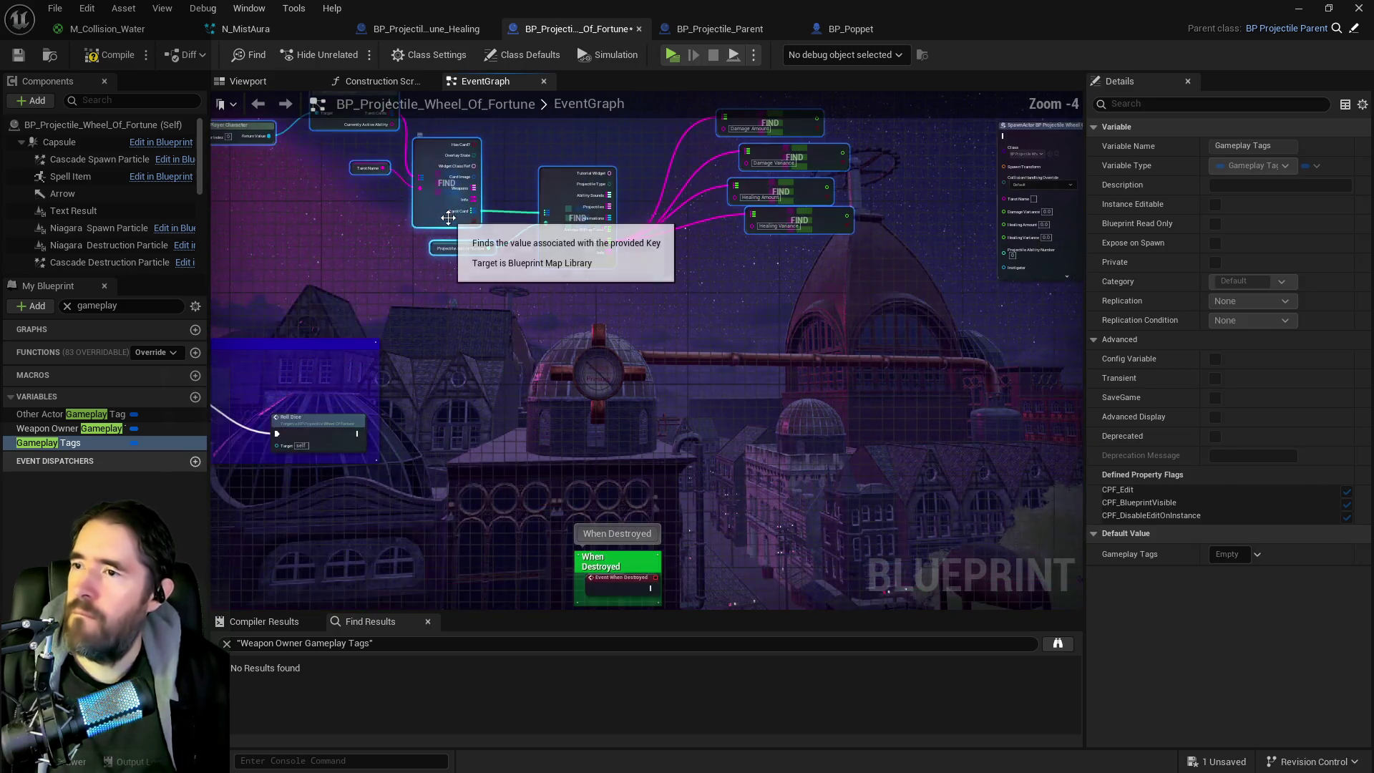
pyautogui.scroll(1, 501, 335)
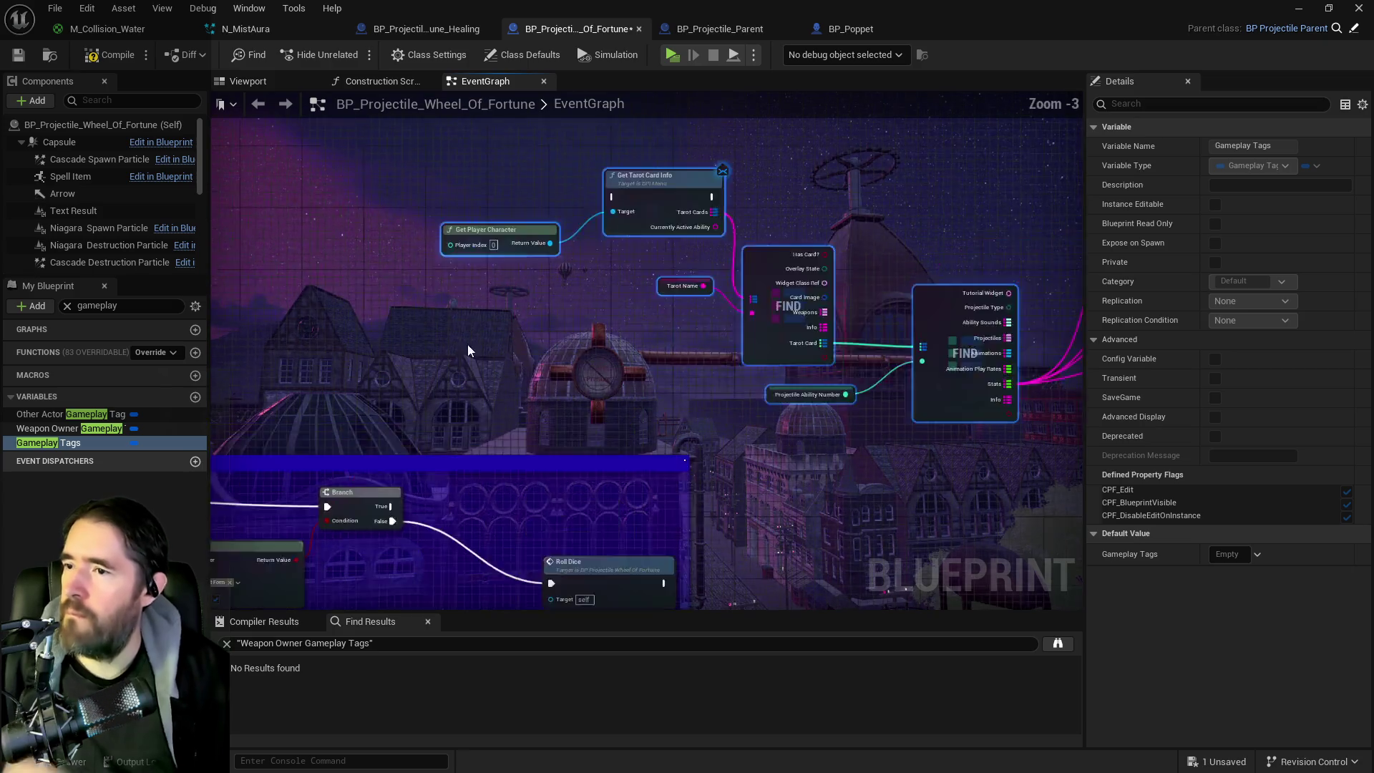
pyautogui.click(392, 499)
pyautogui.moveTo(389, 509)
pyautogui.mouseDown()
pyautogui.moveTo(452, 312)
pyautogui.moveTo(609, 202)
pyautogui.mouseUp()
pyautogui.moveTo(788, 217); pyautogui.dragTo(591, 185)
# Step: Delete the Projectile Ability Number node and centre the FIND nodes beside the Healing spawn node
pyautogui.click(470, 261)
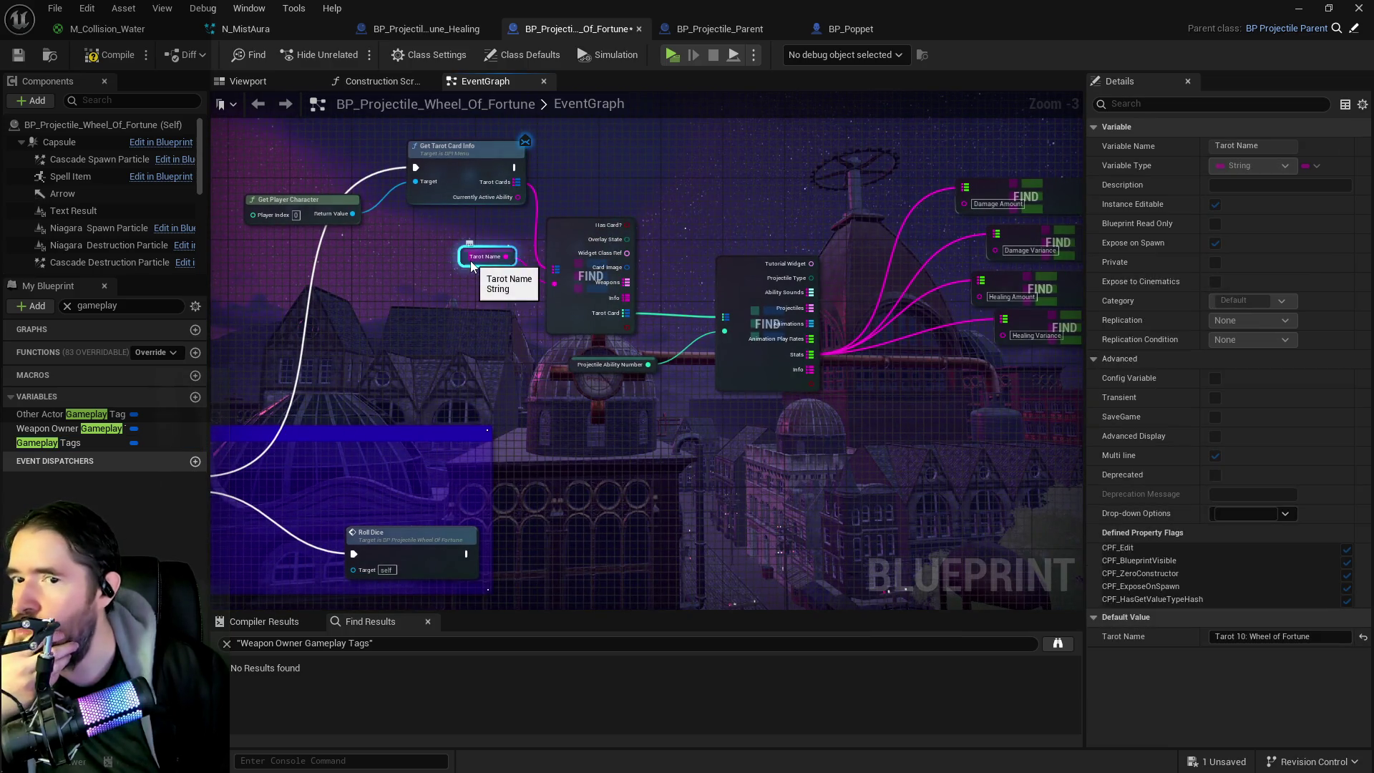
pyautogui.click(576, 364)
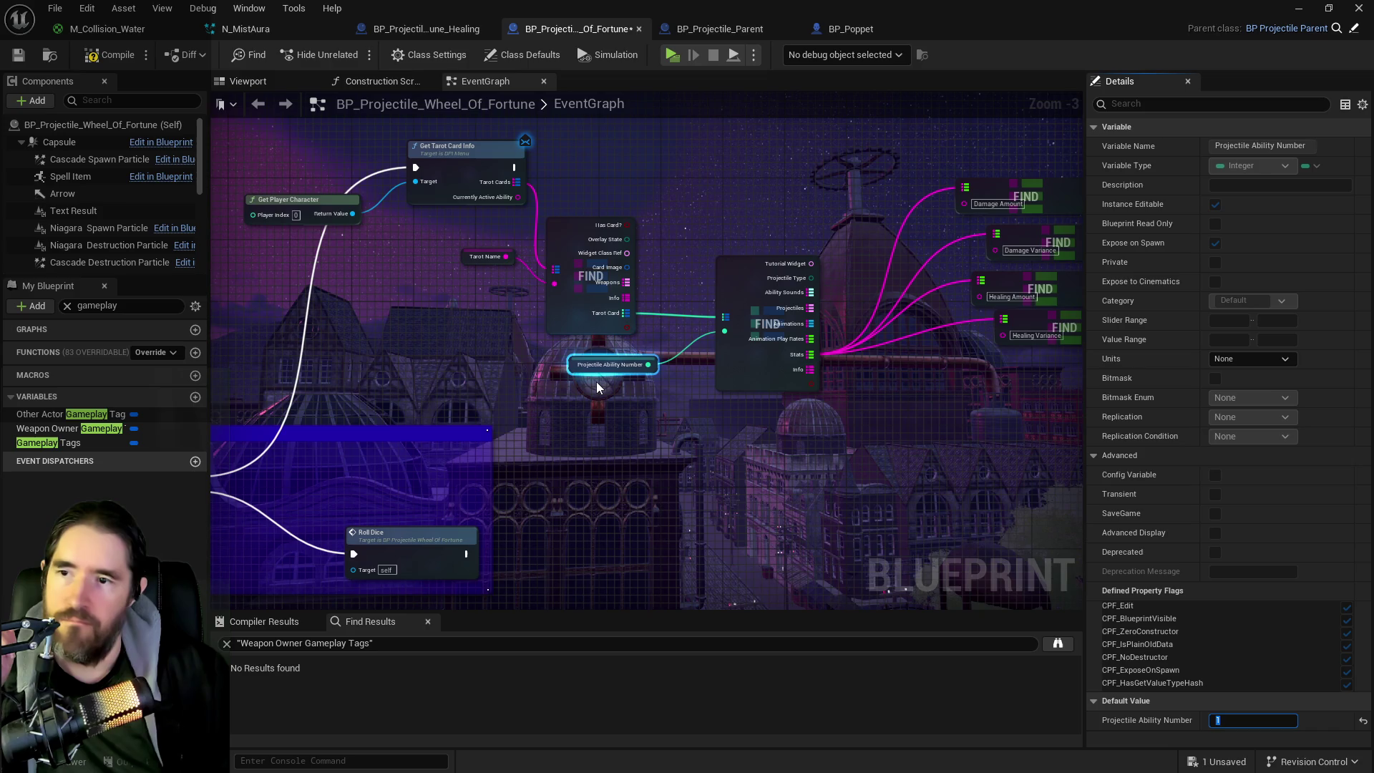
pyautogui.press('Return')
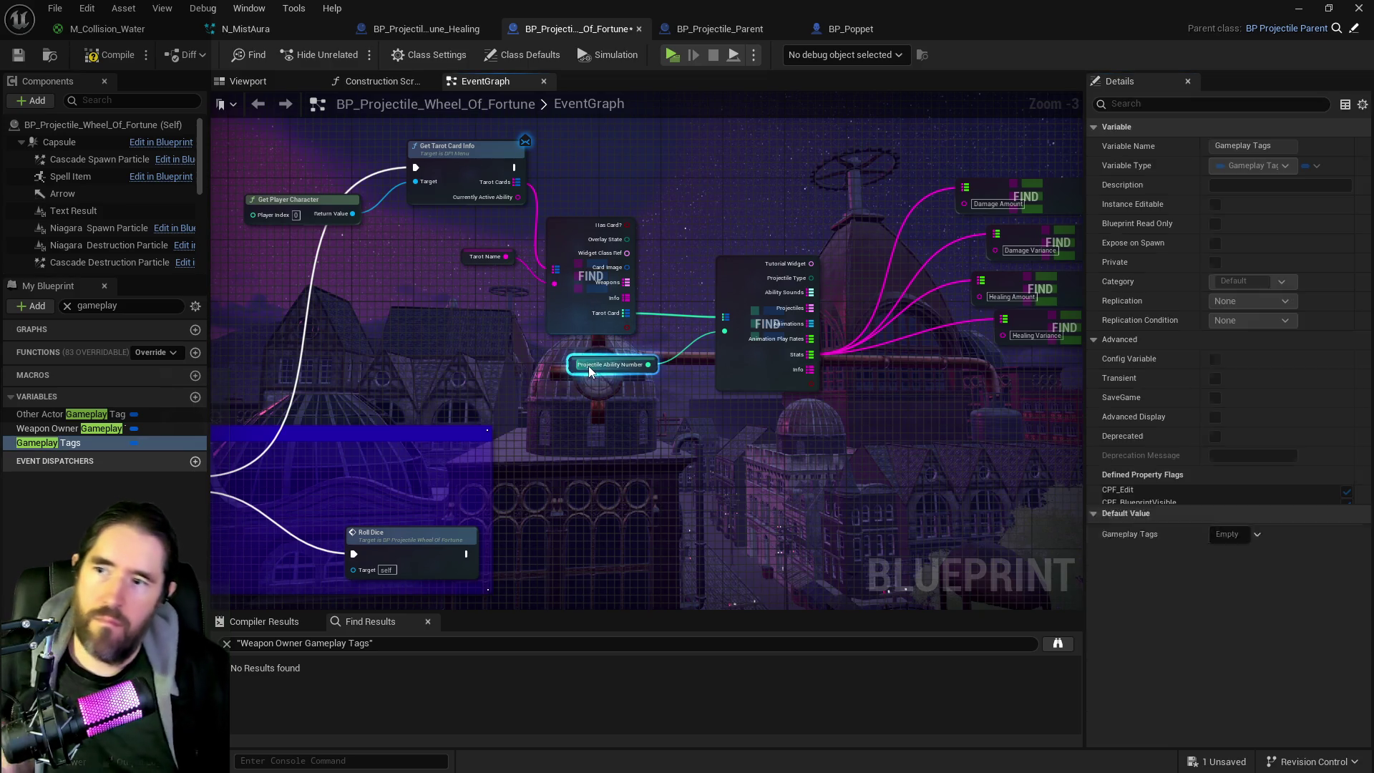
pyautogui.press('Delete')
pyautogui.click(726, 330)
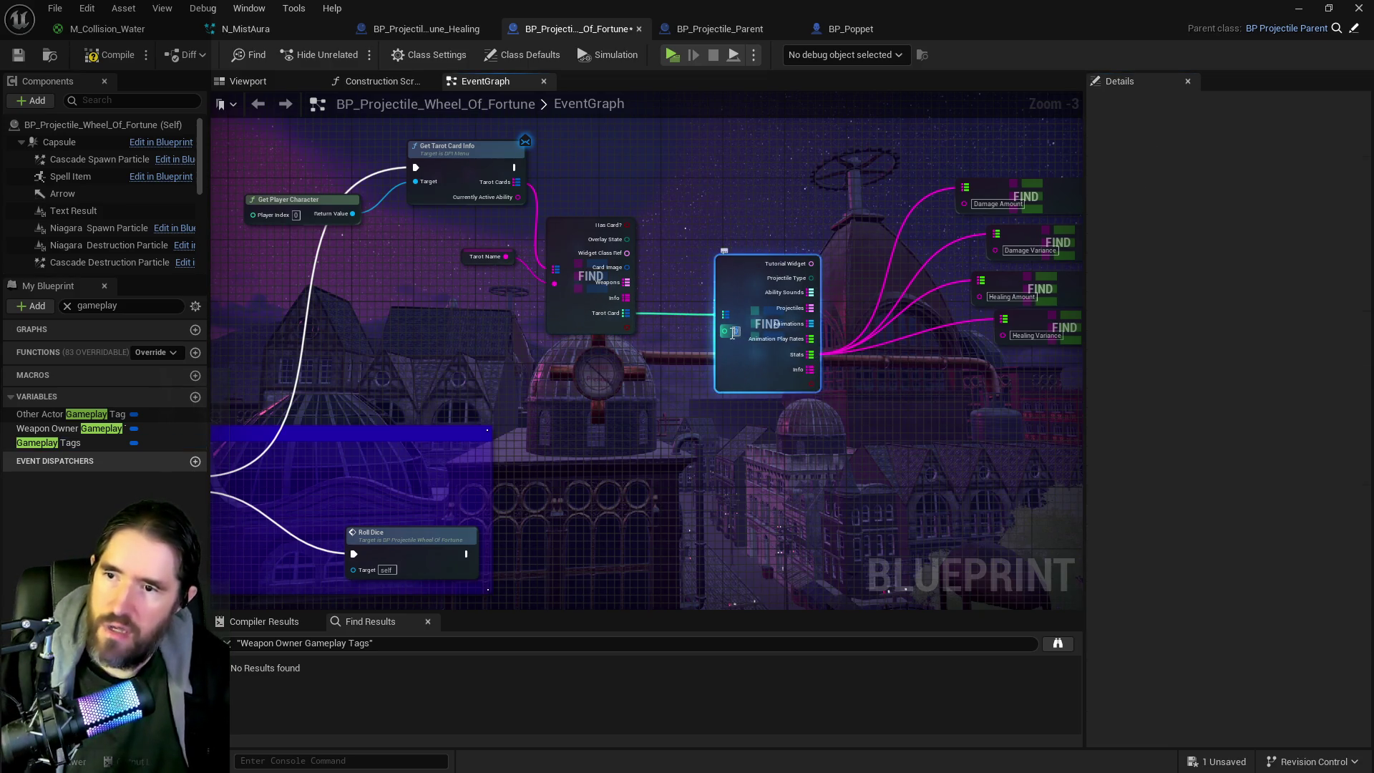
pyautogui.click(694, 380)
pyautogui.moveTo(694, 381); pyautogui.dragTo(579, 418)
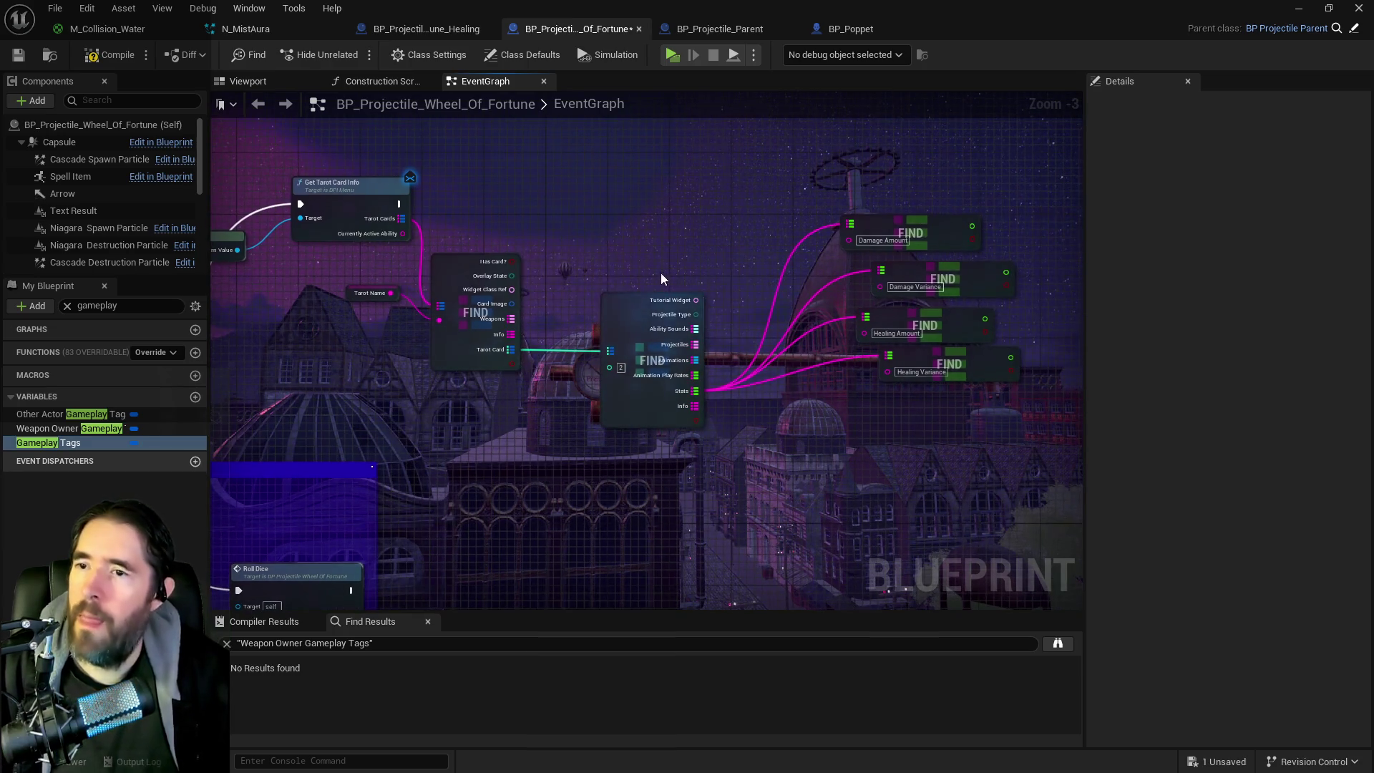
pyautogui.moveTo(417, 216)
pyautogui.mouseDown()
pyautogui.moveTo(526, 222)
pyautogui.moveTo(577, 277)
pyautogui.moveTo(943, 240)
pyautogui.moveTo(539, 255)
pyautogui.mouseUp()
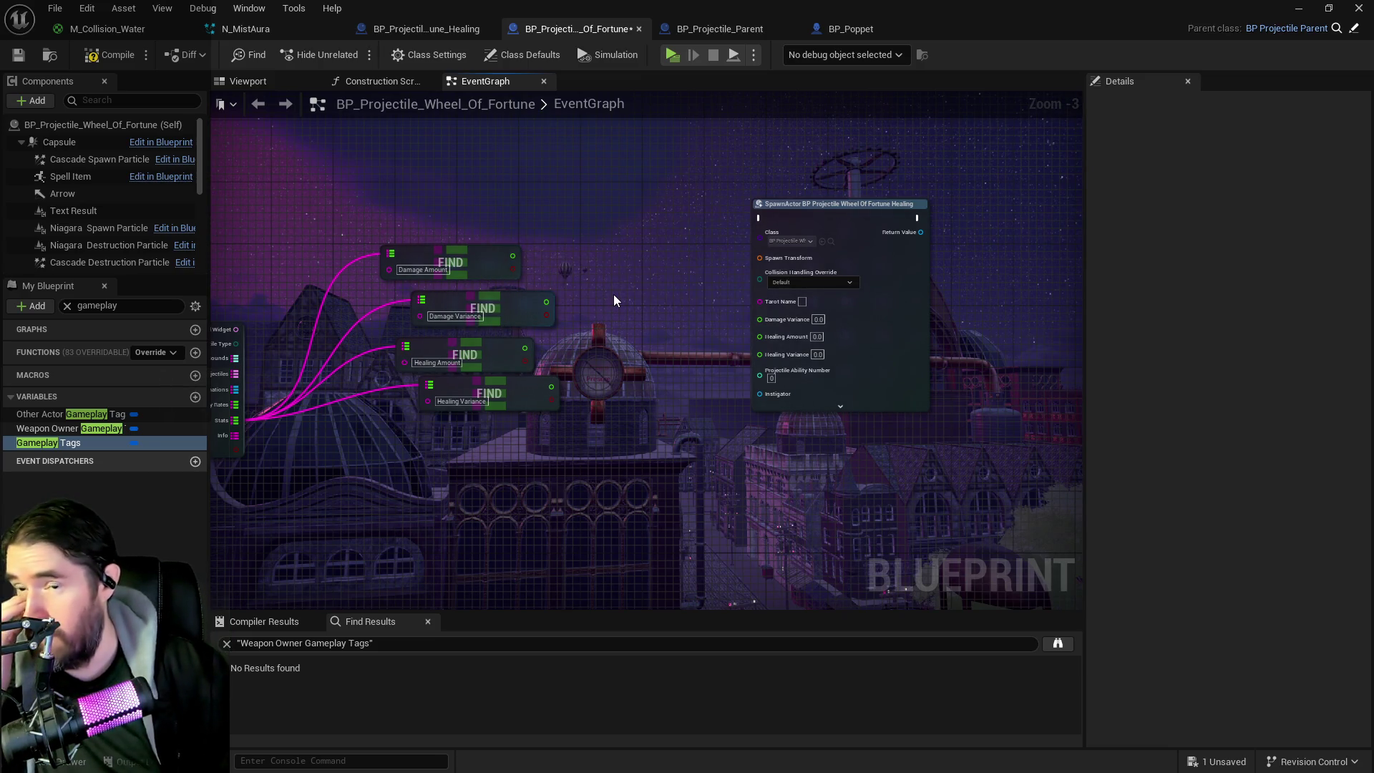
pyautogui.moveTo(612, 294)
pyautogui.mouseDown()
pyautogui.moveTo(638, 294)
pyautogui.moveTo(736, 227)
pyautogui.mouseUp()
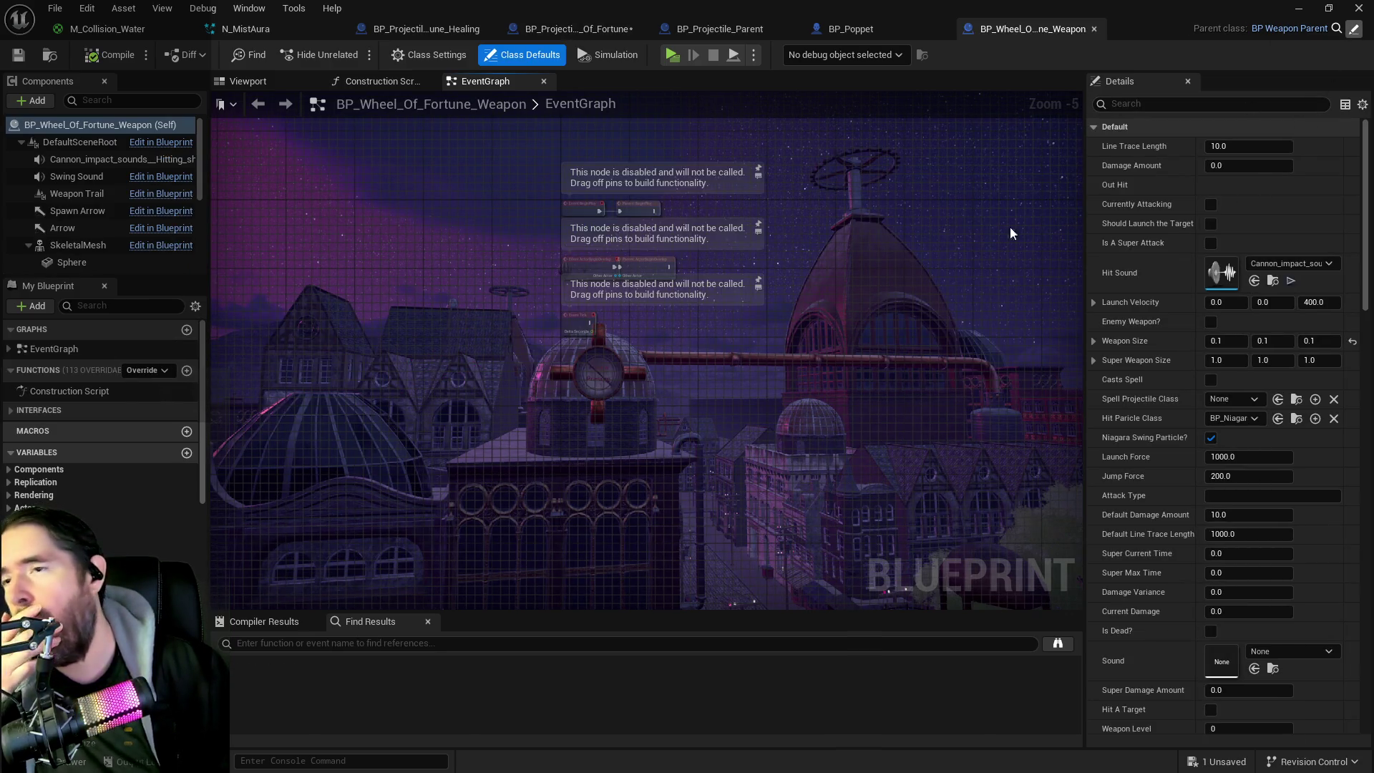
# Step: Review the Weapon Casts Spell SpawnActor, Spawn Sound at Location and Spell Cast Location nodes
pyautogui.scroll(-4, 647, 382)
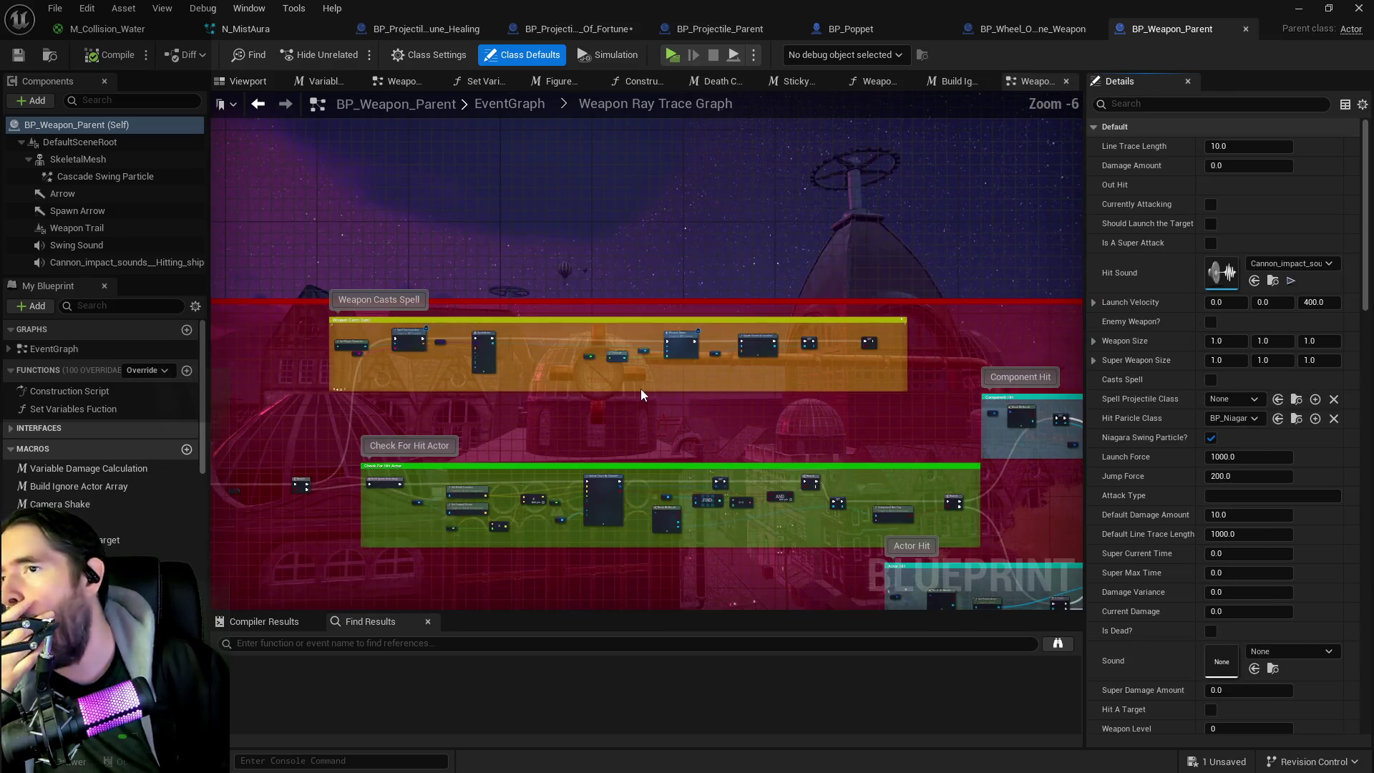
pyautogui.scroll(3, 625, 311)
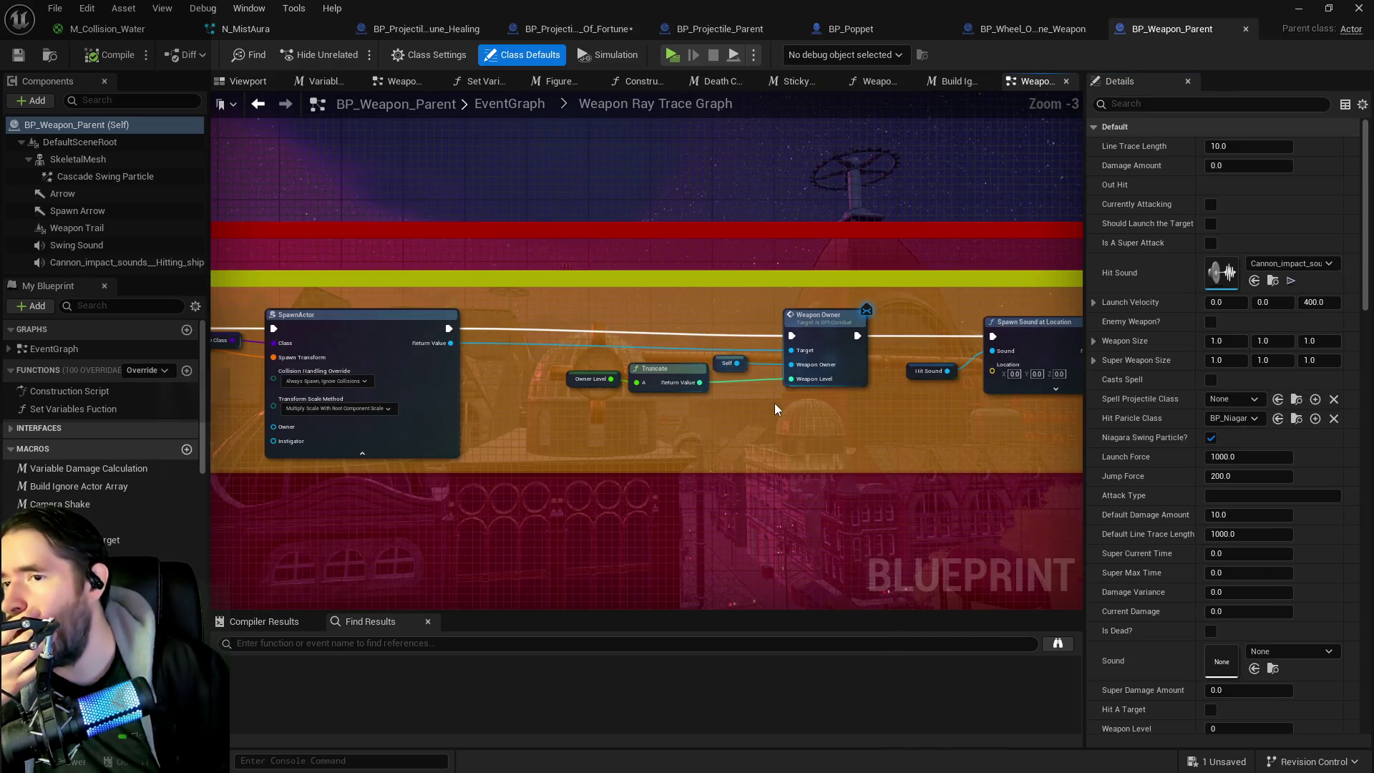
pyautogui.scroll(1, 774, 402)
pyautogui.scroll(-1, 595, 356)
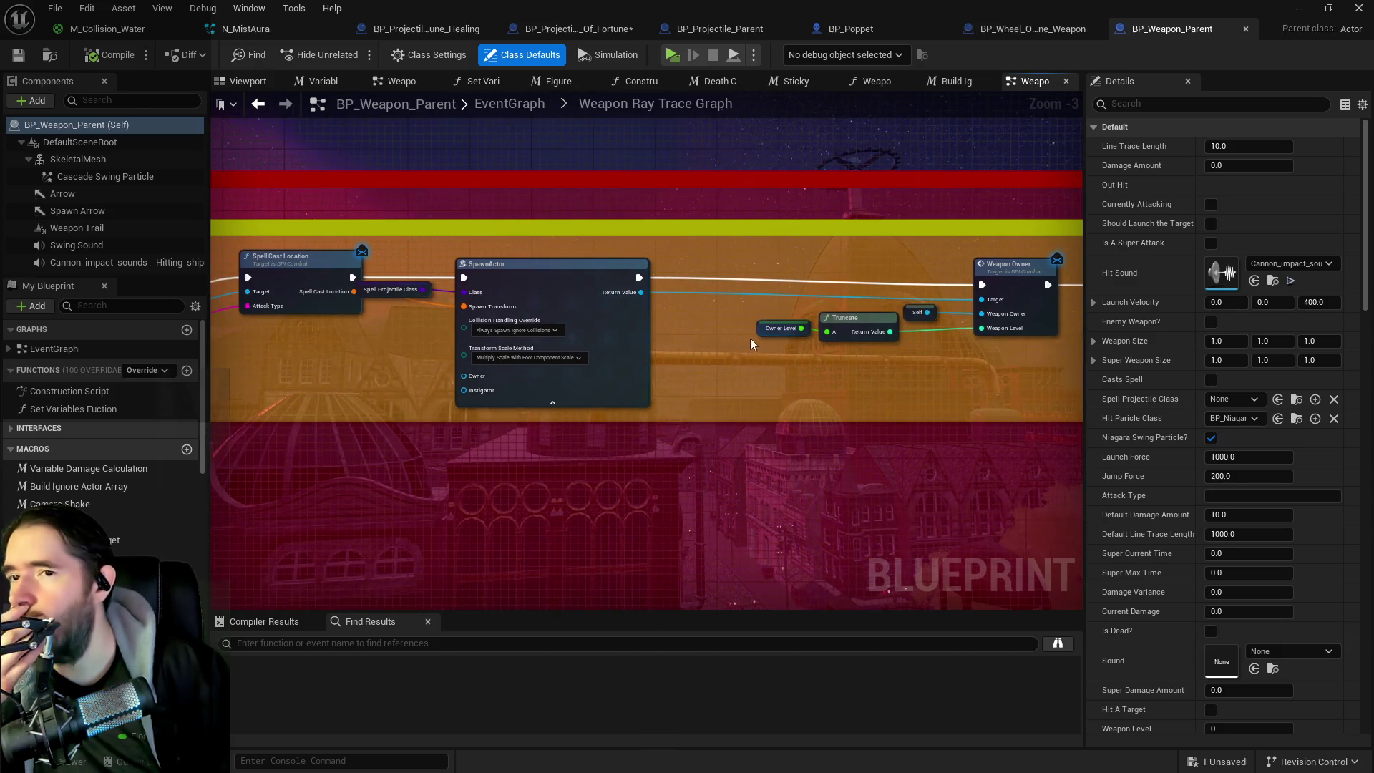
pyautogui.moveTo(790, 382)
pyautogui.mouseDown()
pyautogui.moveTo(655, 356)
pyautogui.moveTo(797, 345)
pyautogui.moveTo(614, 329)
pyautogui.moveTo(998, 311)
pyautogui.moveTo(813, 295)
pyautogui.mouseUp()
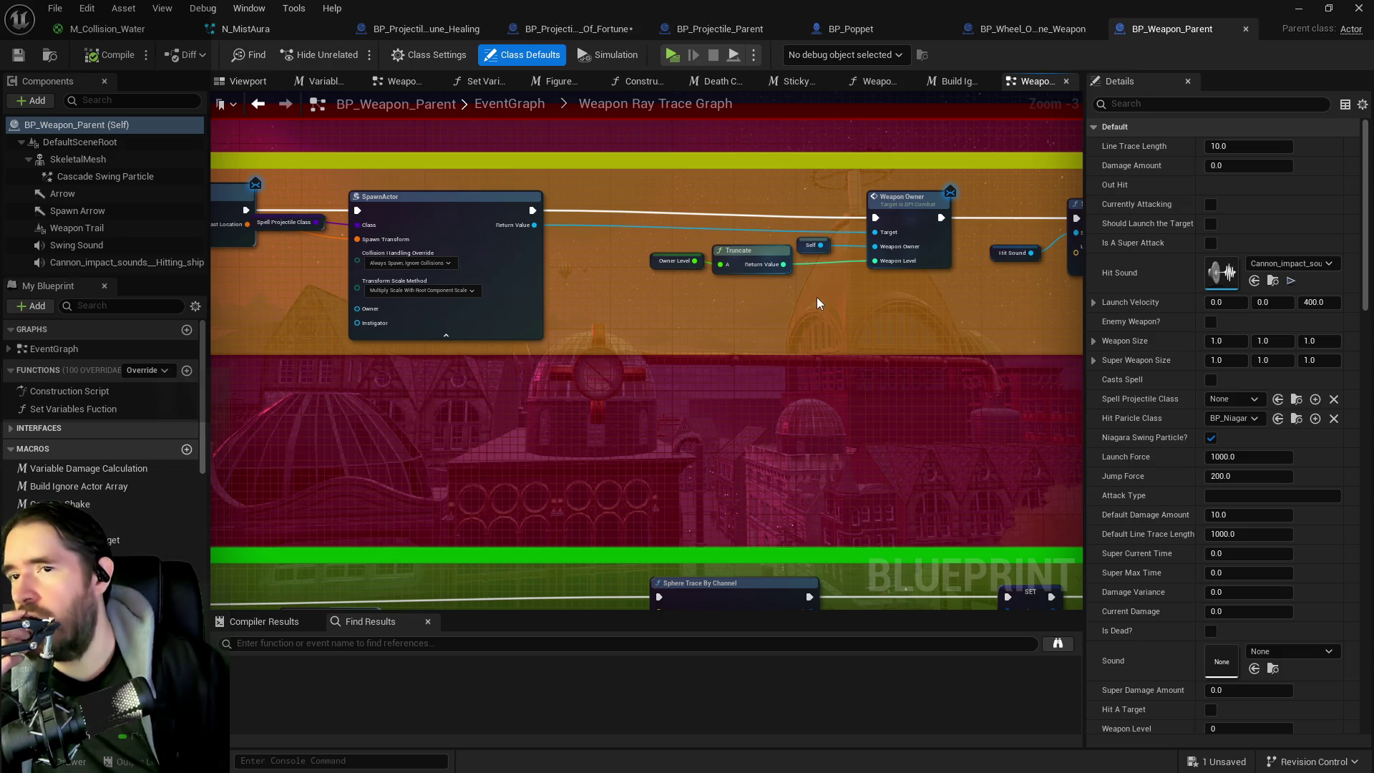
pyautogui.moveTo(817, 298)
pyautogui.mouseDown()
pyautogui.moveTo(656, 317)
pyautogui.moveTo(770, 329)
pyautogui.mouseUp()
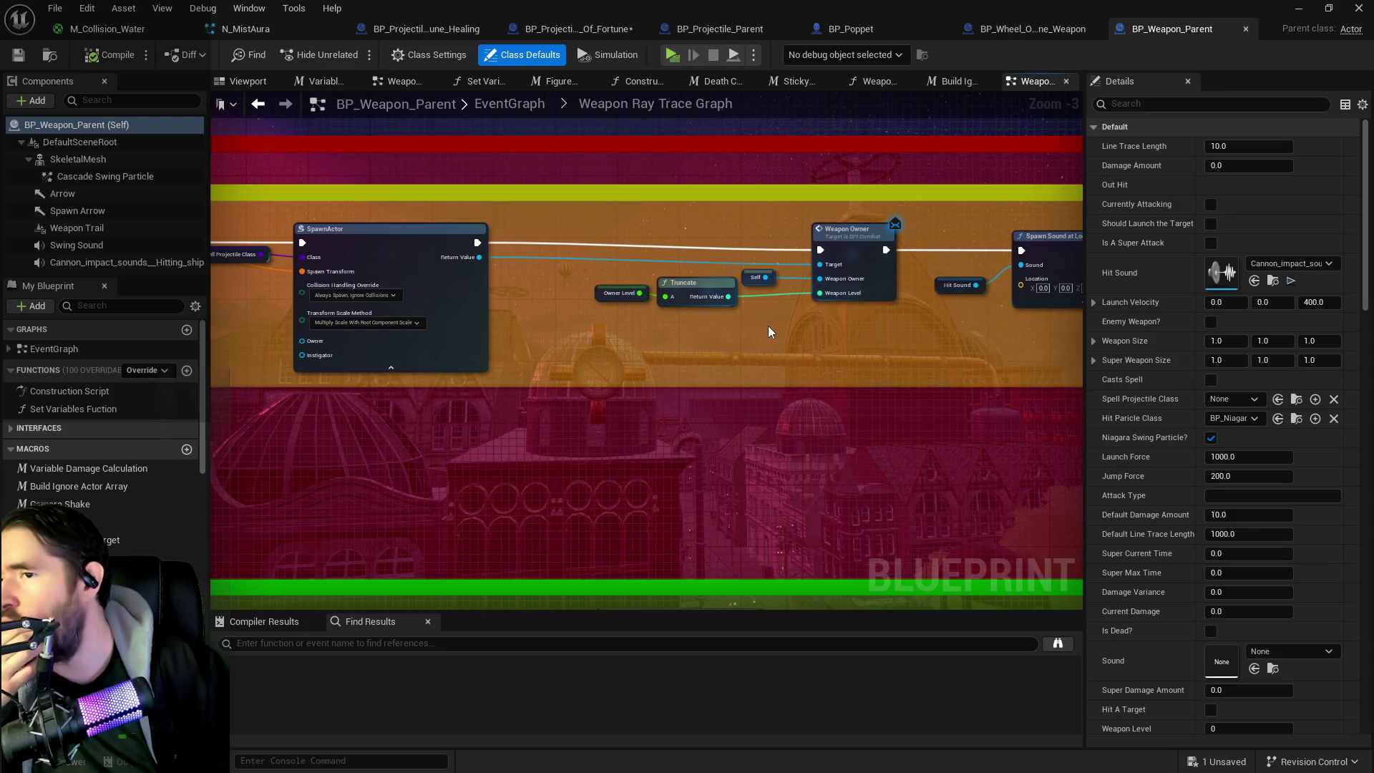
pyautogui.scroll(-2, 768, 324)
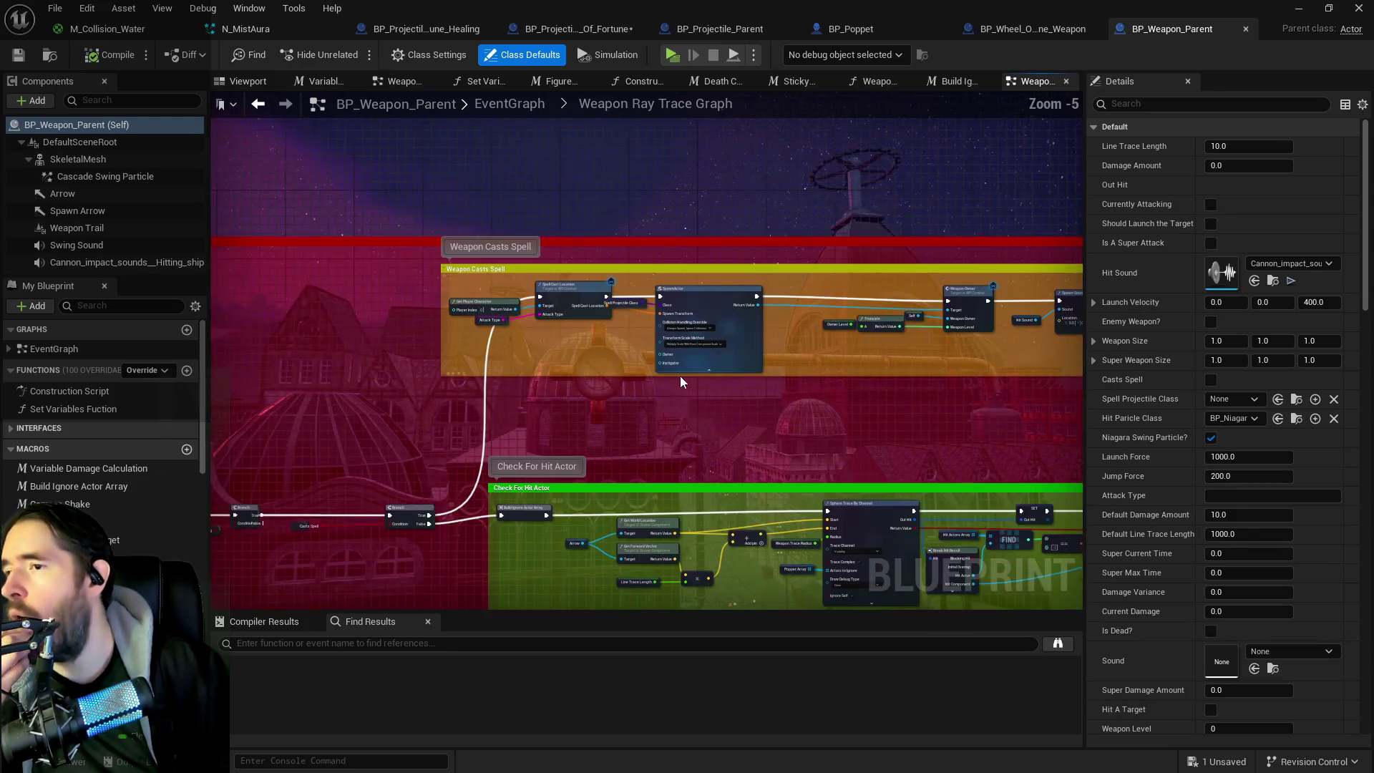
pyautogui.scroll(1, 645, 410)
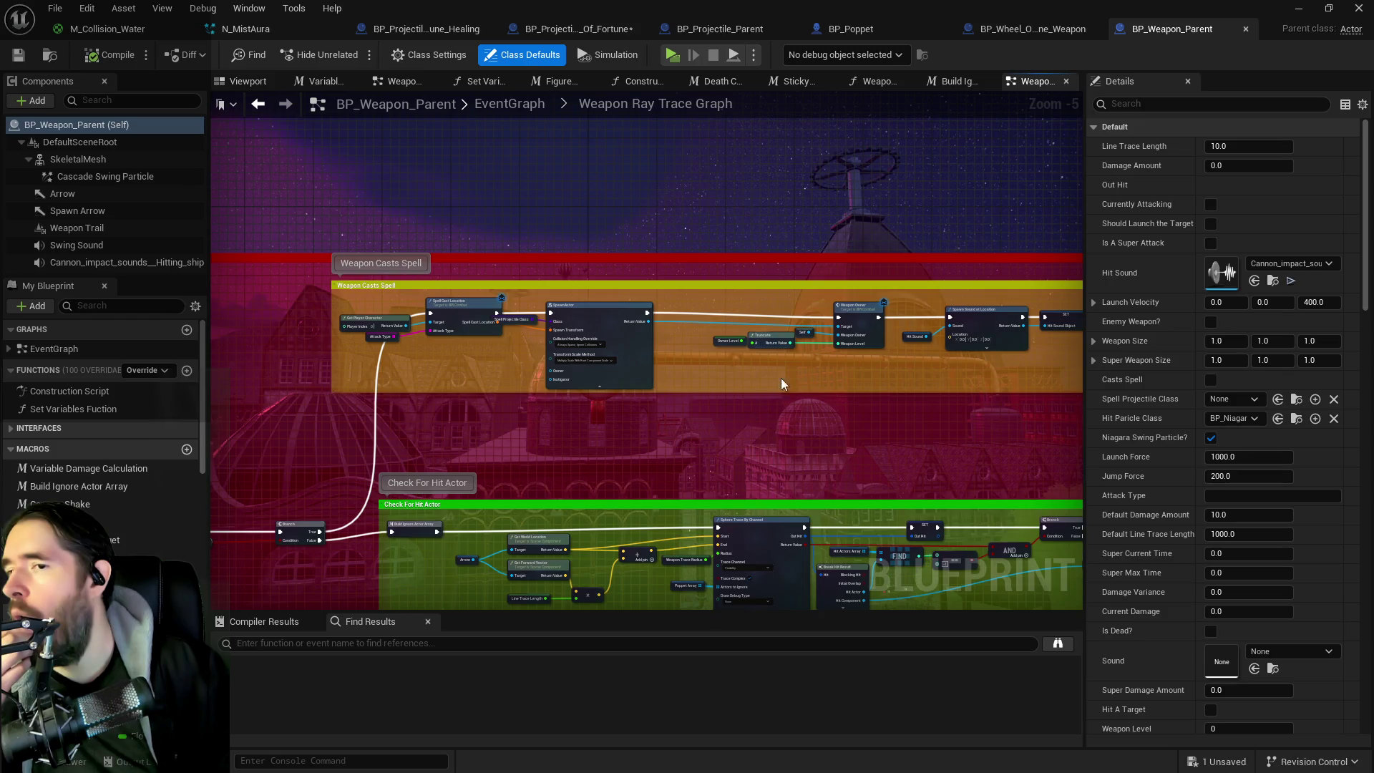
pyautogui.scroll(2, 823, 369)
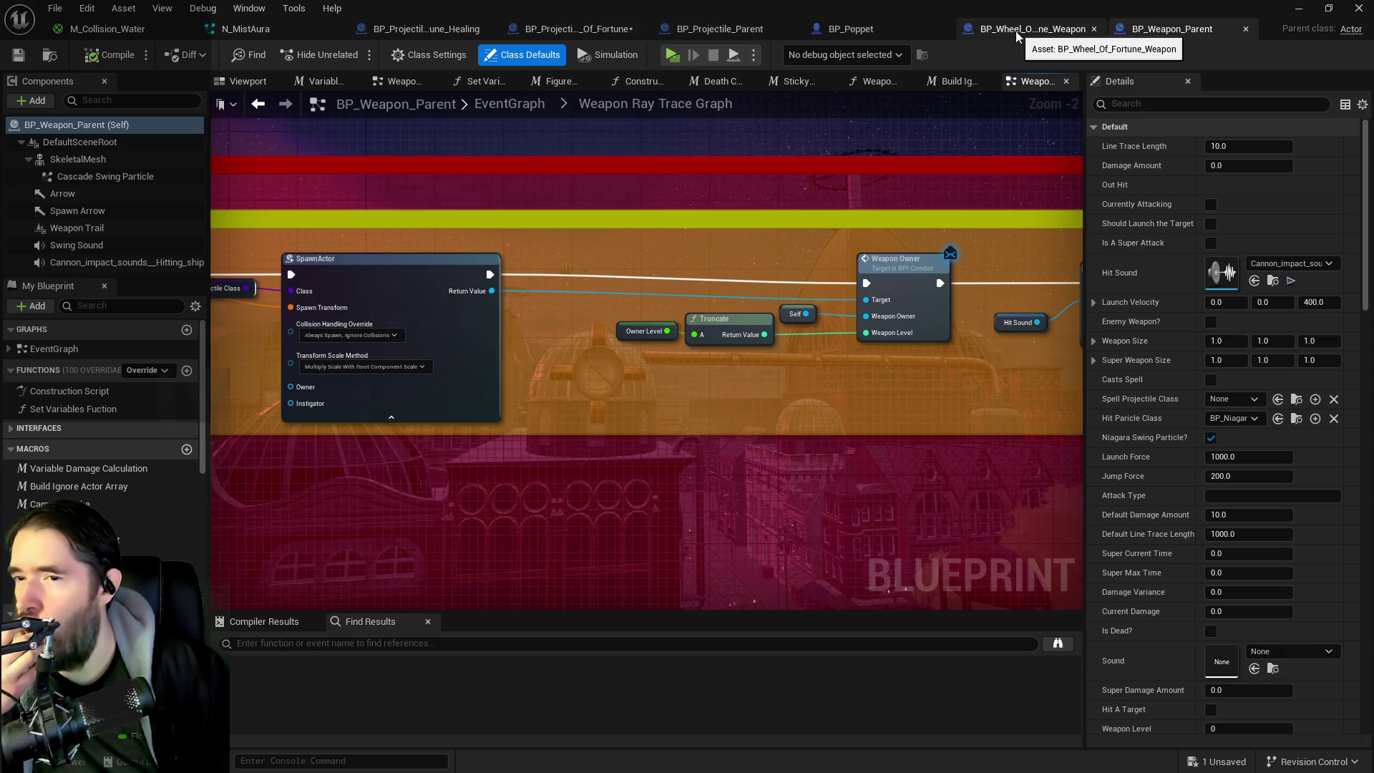
pyautogui.scroll(-1, 821, 359)
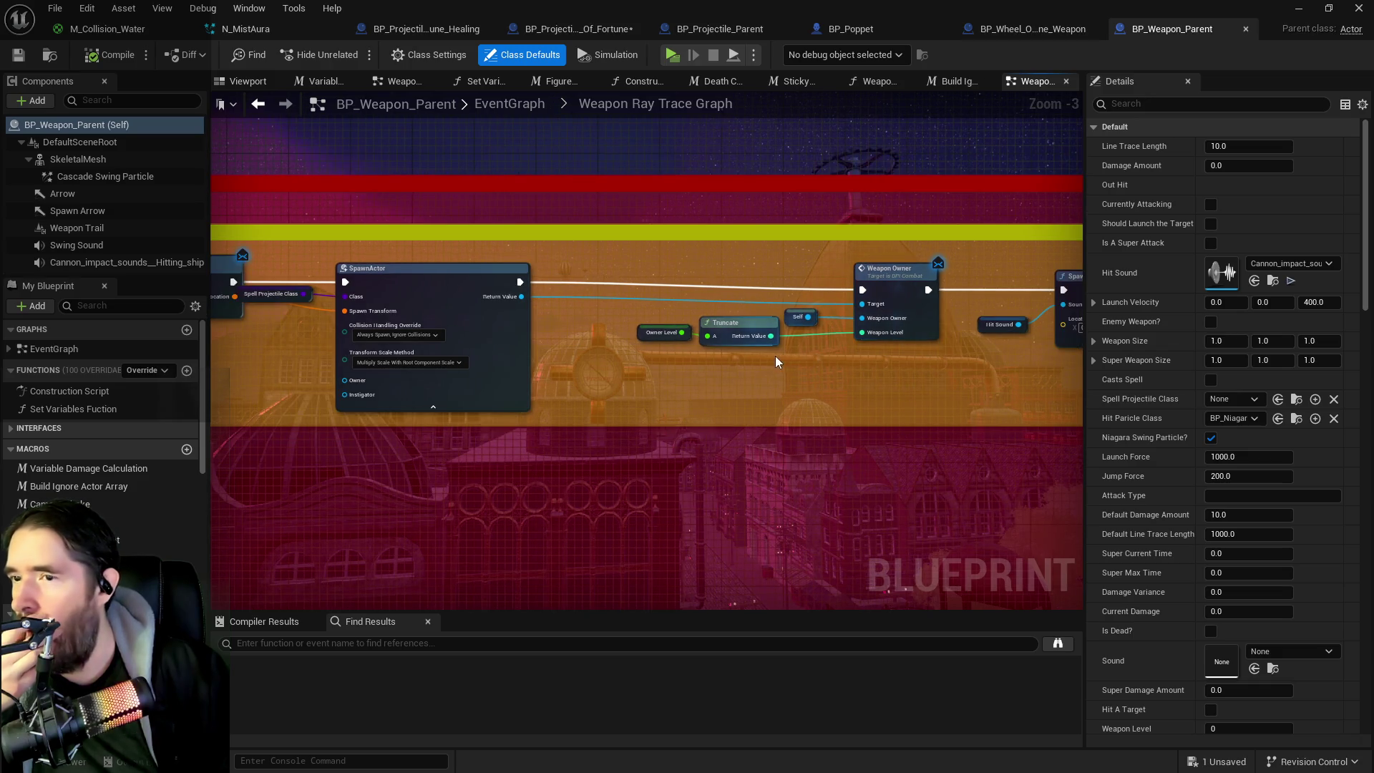
pyautogui.moveTo(738, 355)
pyautogui.mouseDown()
pyautogui.moveTo(1060, 355)
pyautogui.moveTo(598, 384)
pyautogui.mouseUp()
# Step: Select the Owner Level, Truncate and Self nodes, then view BP_Poppet's Setup Hair graph
pyautogui.moveTo(846, 379); pyautogui.dragTo(577, 294)
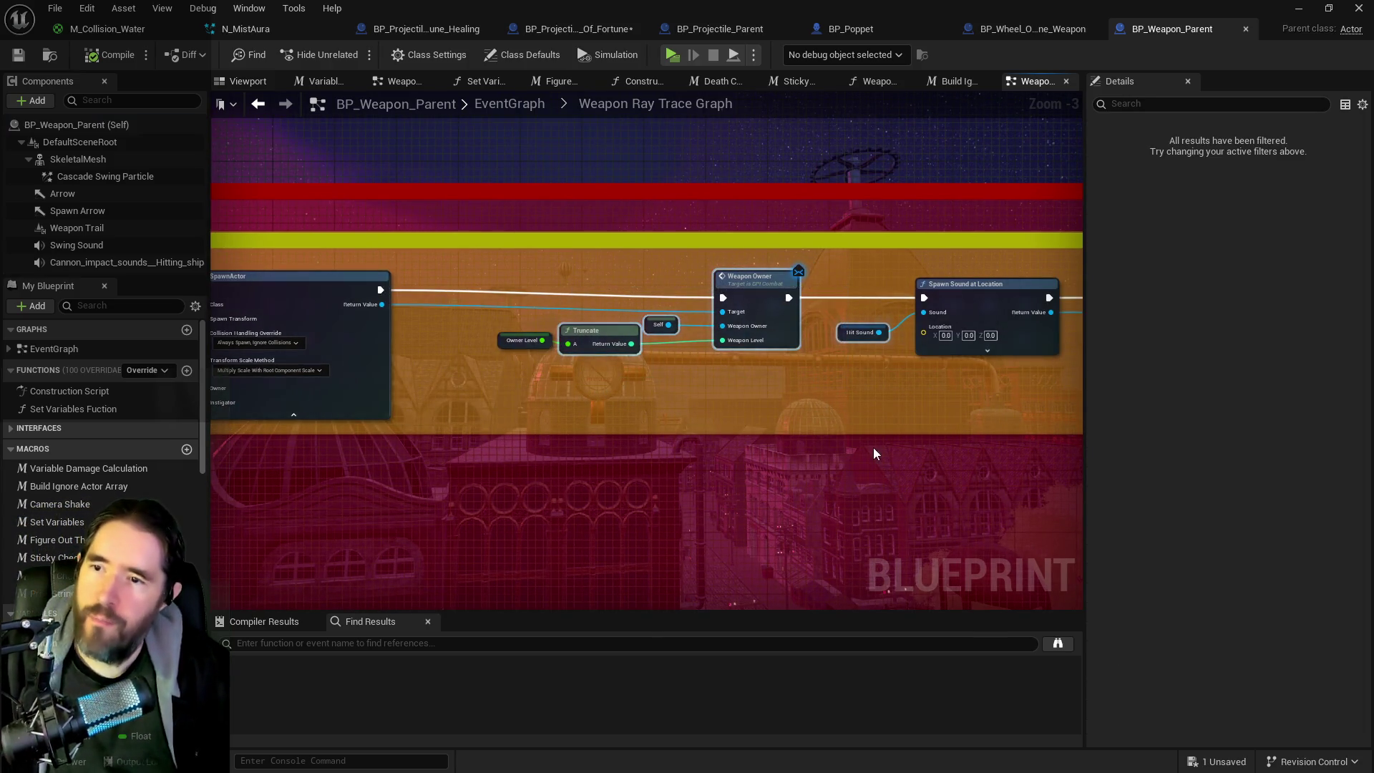
pyautogui.moveTo(735, 358)
pyautogui.mouseDown()
pyautogui.moveTo(516, 290)
pyautogui.moveTo(529, 279)
pyautogui.mouseUp()
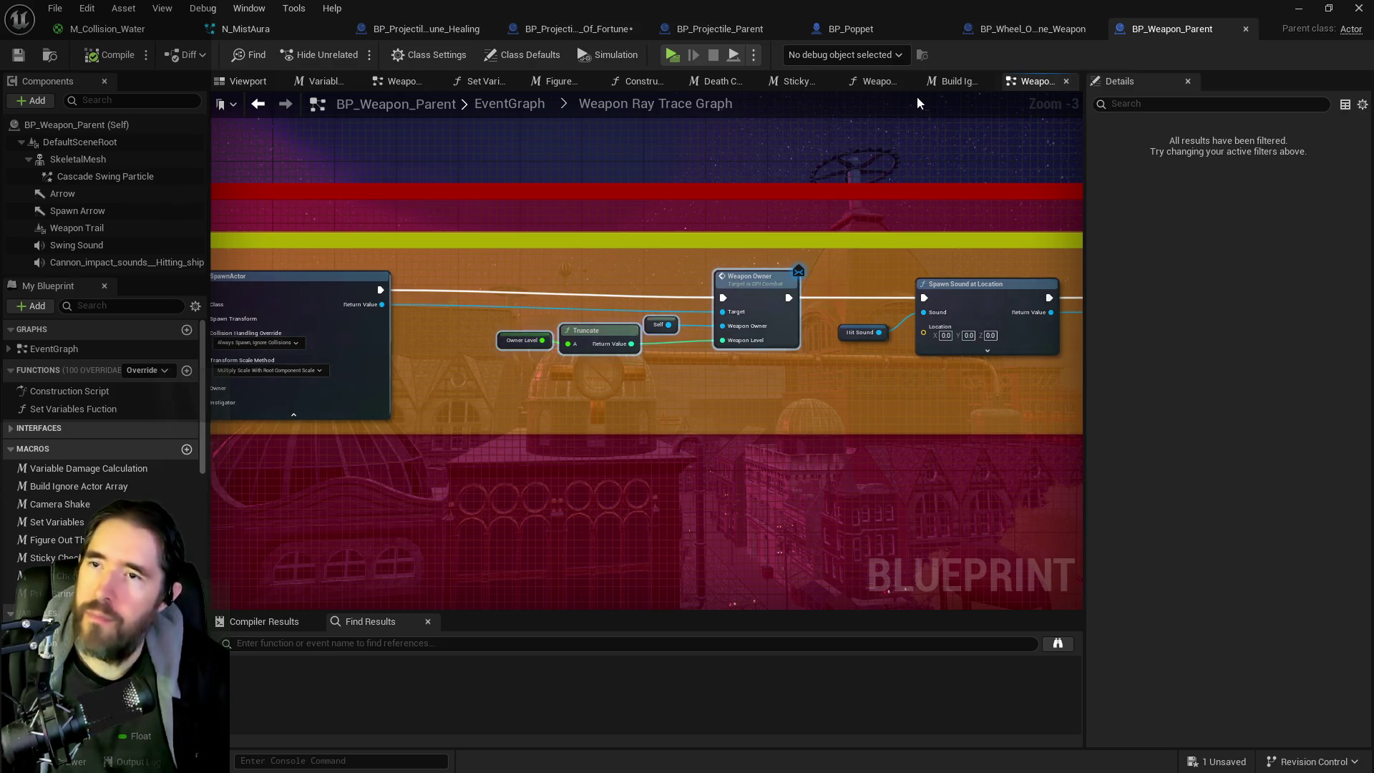
pyautogui.click(998, 34)
pyautogui.click(828, 27)
pyautogui.scroll(-2, 818, 330)
pyautogui.scroll(1, 592, 391)
pyautogui.moveTo(591, 390); pyautogui.dragTo(713, 368)
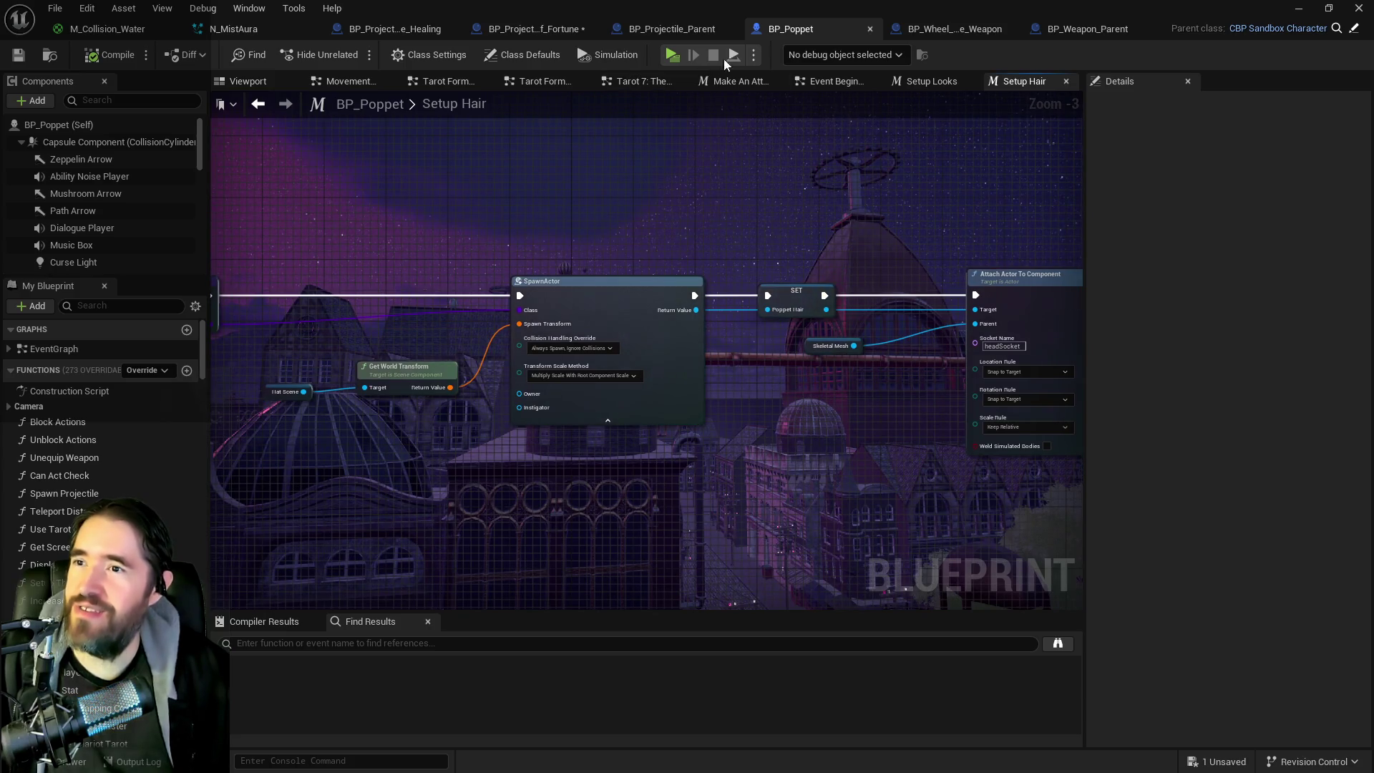
# Step: Wire the Healing SpawnActor node's Return Value into the Weapon Owner node's Target pin
pyautogui.click(532, 27)
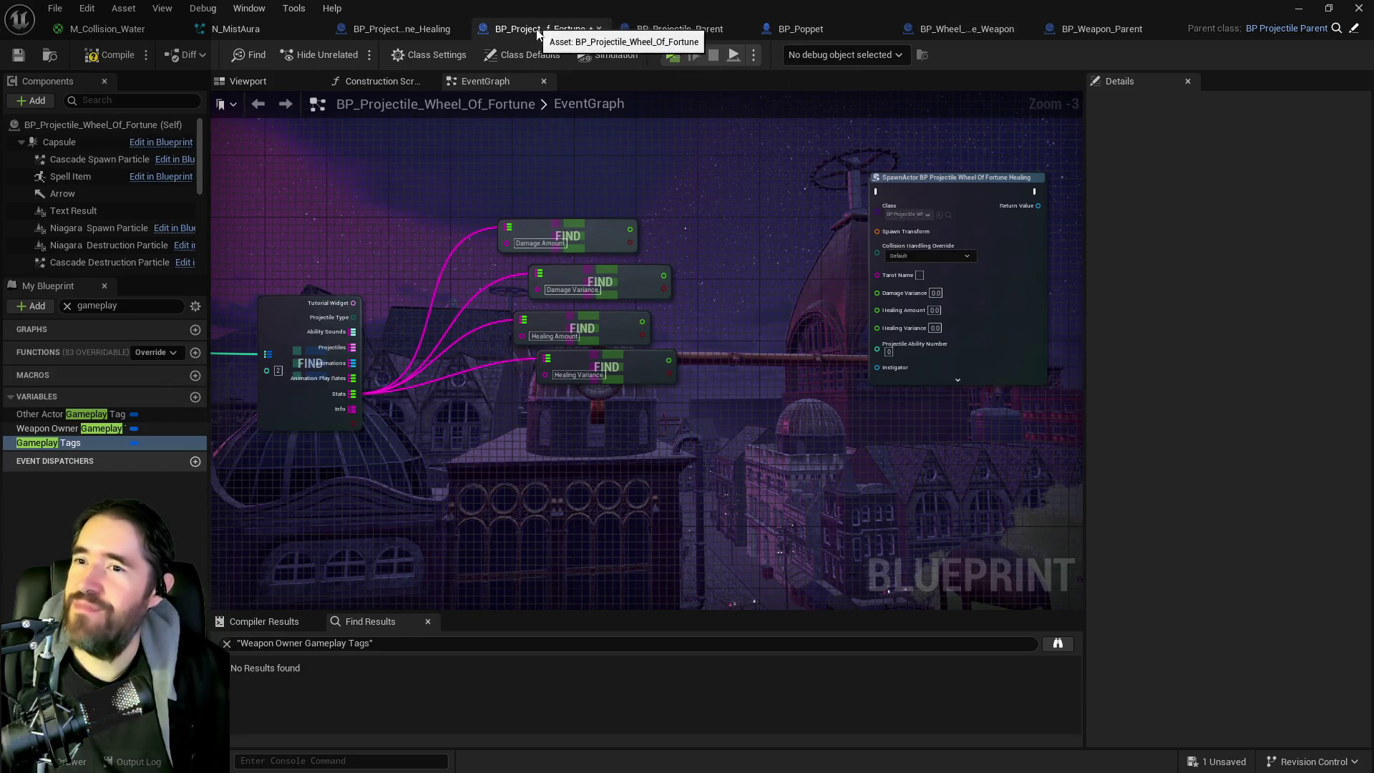
pyautogui.moveTo(236, 343)
pyautogui.mouseDown()
pyautogui.moveTo(714, 345)
pyautogui.moveTo(803, 389)
pyautogui.moveTo(590, 335)
pyautogui.moveTo(407, 374)
pyautogui.mouseUp()
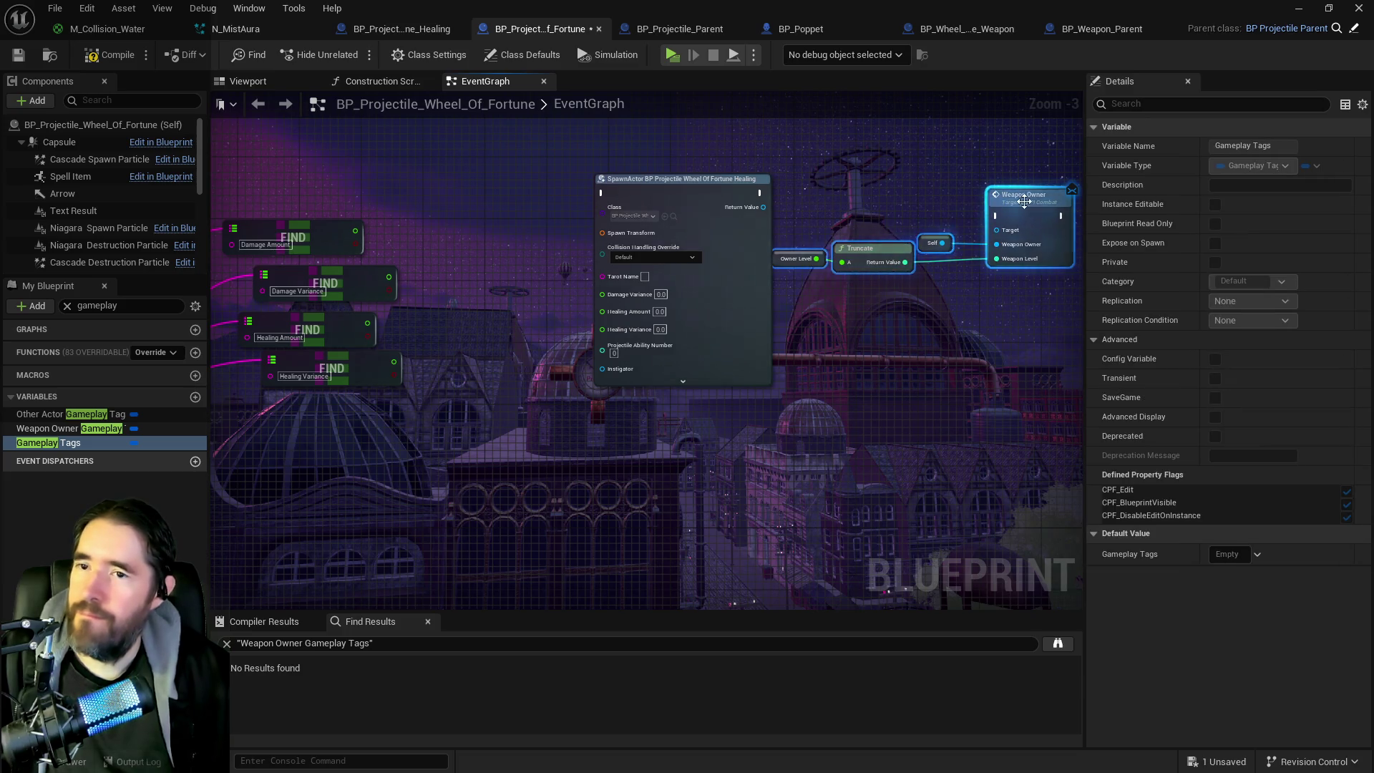
pyautogui.scroll(-1, 883, 219)
pyautogui.moveTo(744, 215); pyautogui.dragTo(762, 291)
pyautogui.scroll(2, 780, 247)
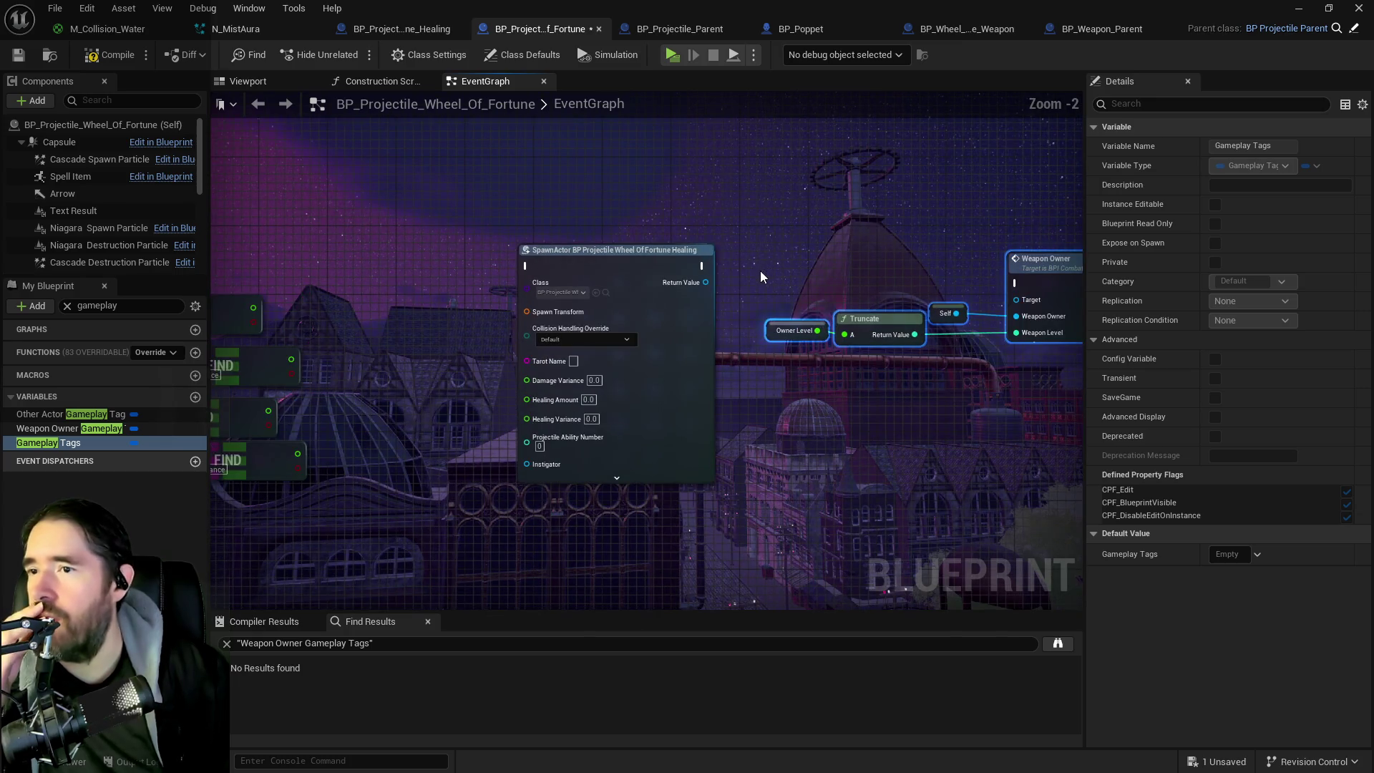
pyautogui.moveTo(832, 264); pyautogui.dragTo(831, 213)
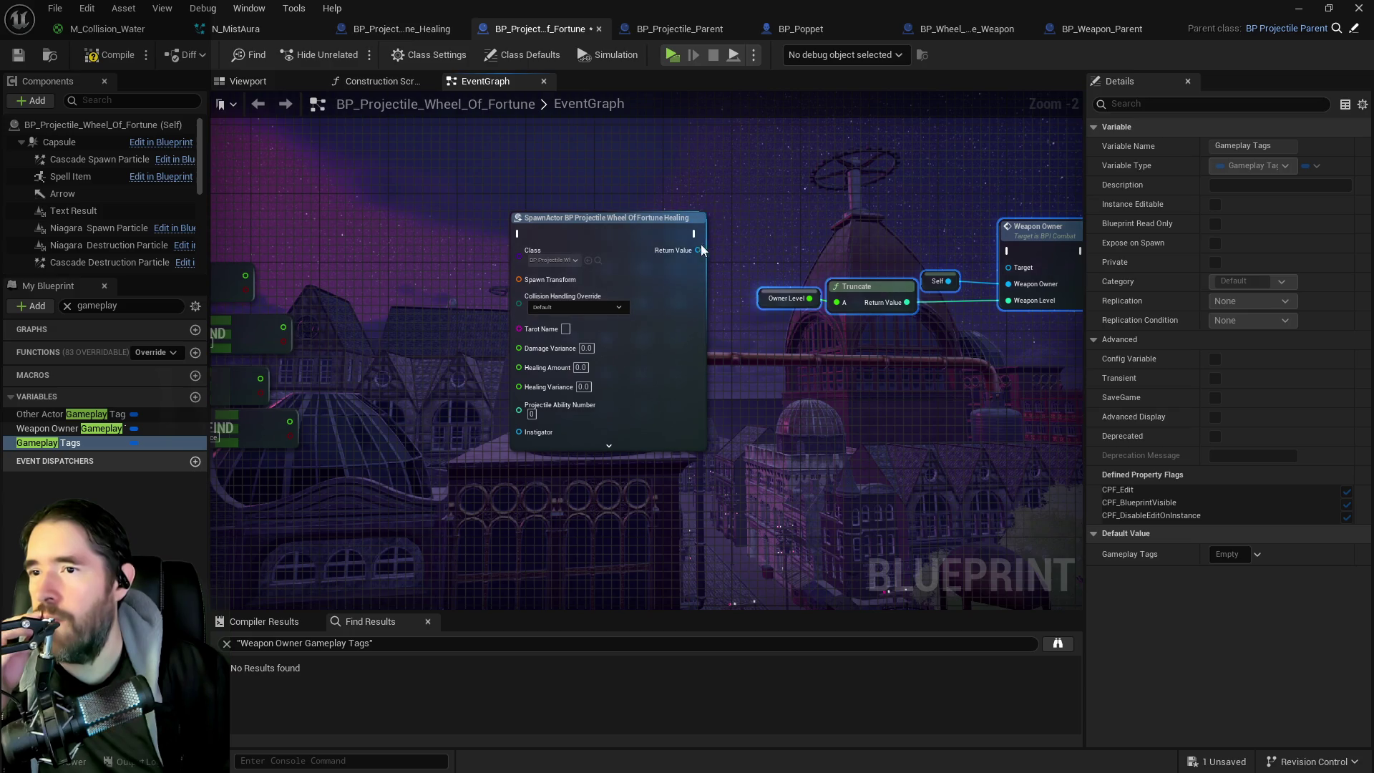
pyautogui.moveTo(698, 250)
pyautogui.mouseDown()
pyautogui.moveTo(1002, 268)
pyautogui.moveTo(1067, 225)
pyautogui.moveTo(1050, 225)
pyautogui.mouseUp()
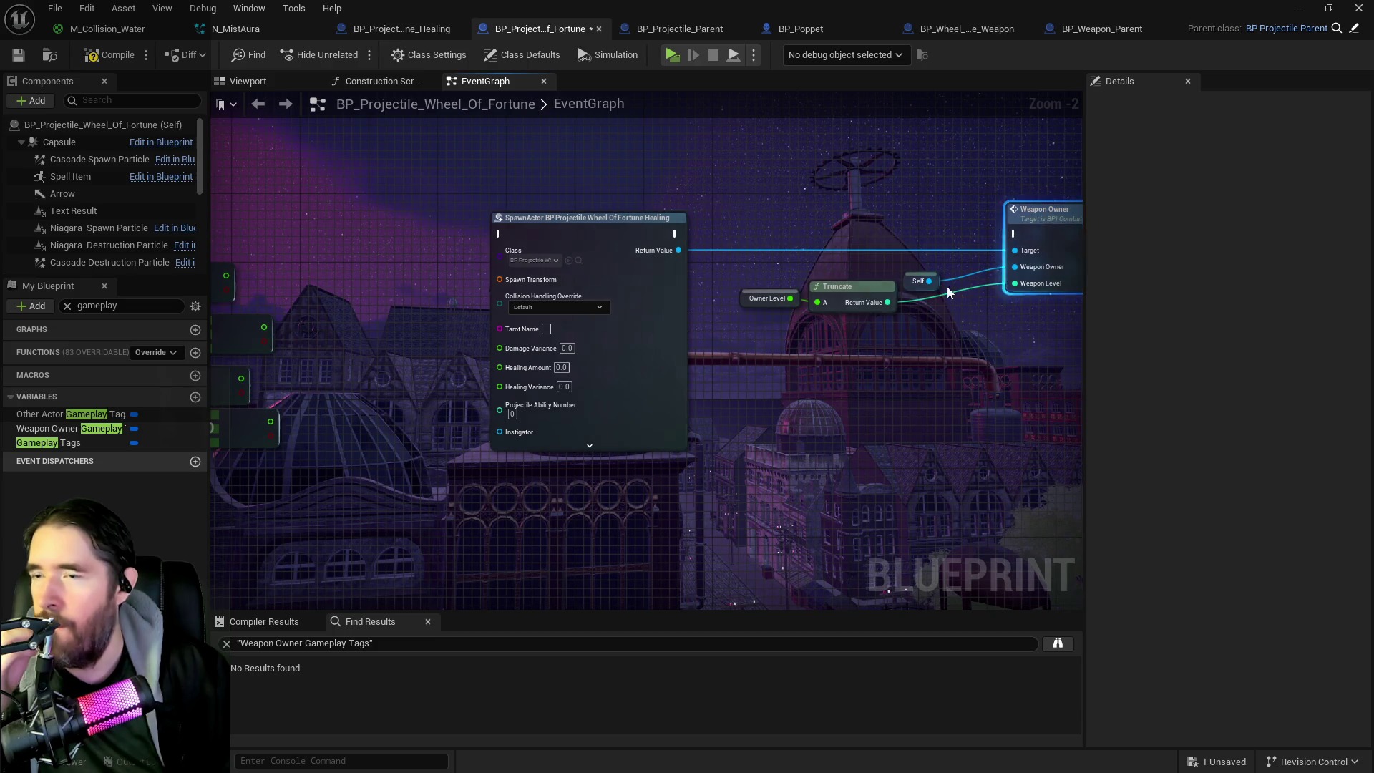
pyautogui.scroll(-1, 745, 355)
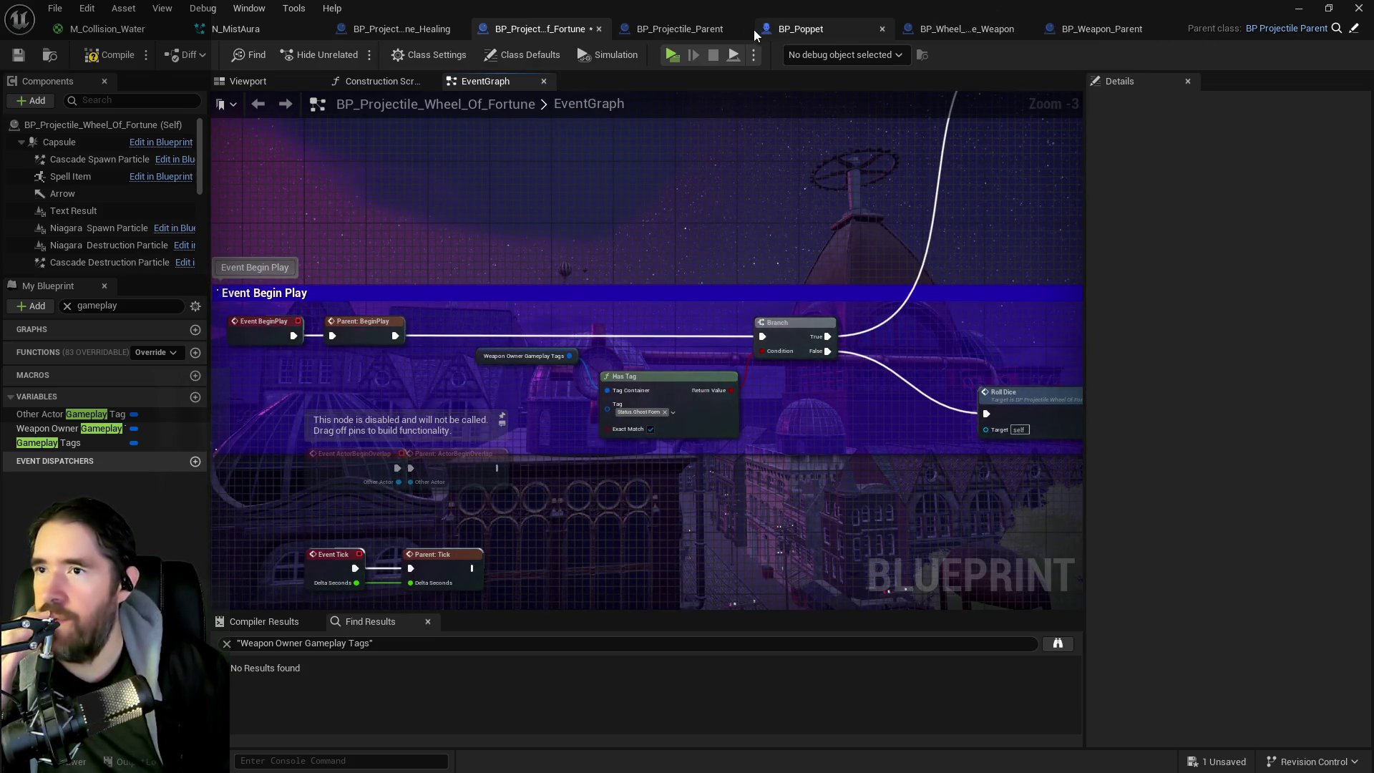
pyautogui.click(696, 29)
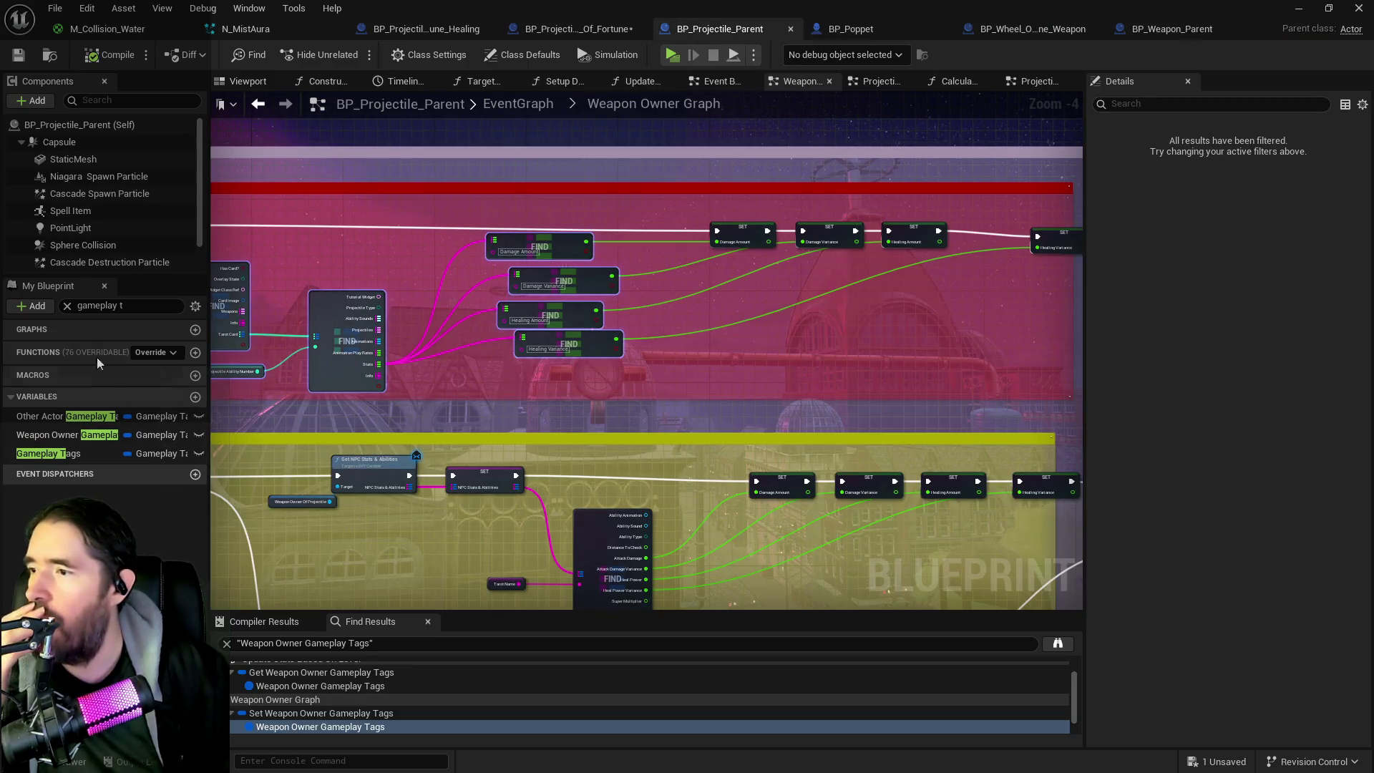
# Step: Filter My Blueprint for 'weapon own' and inspect the Weapon Owner variable's properties
pyautogui.click(129, 305)
pyautogui.write('weapo')
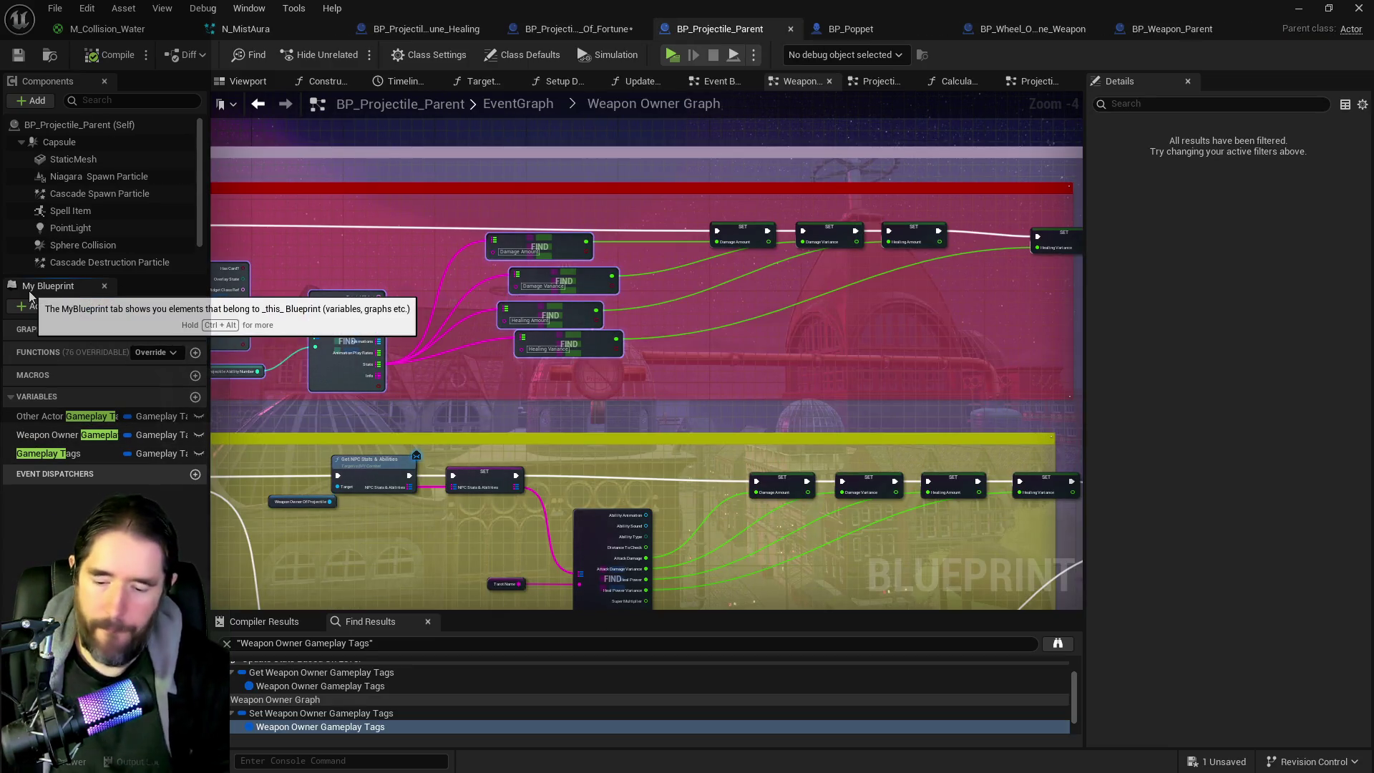
pyautogui.write('n own')
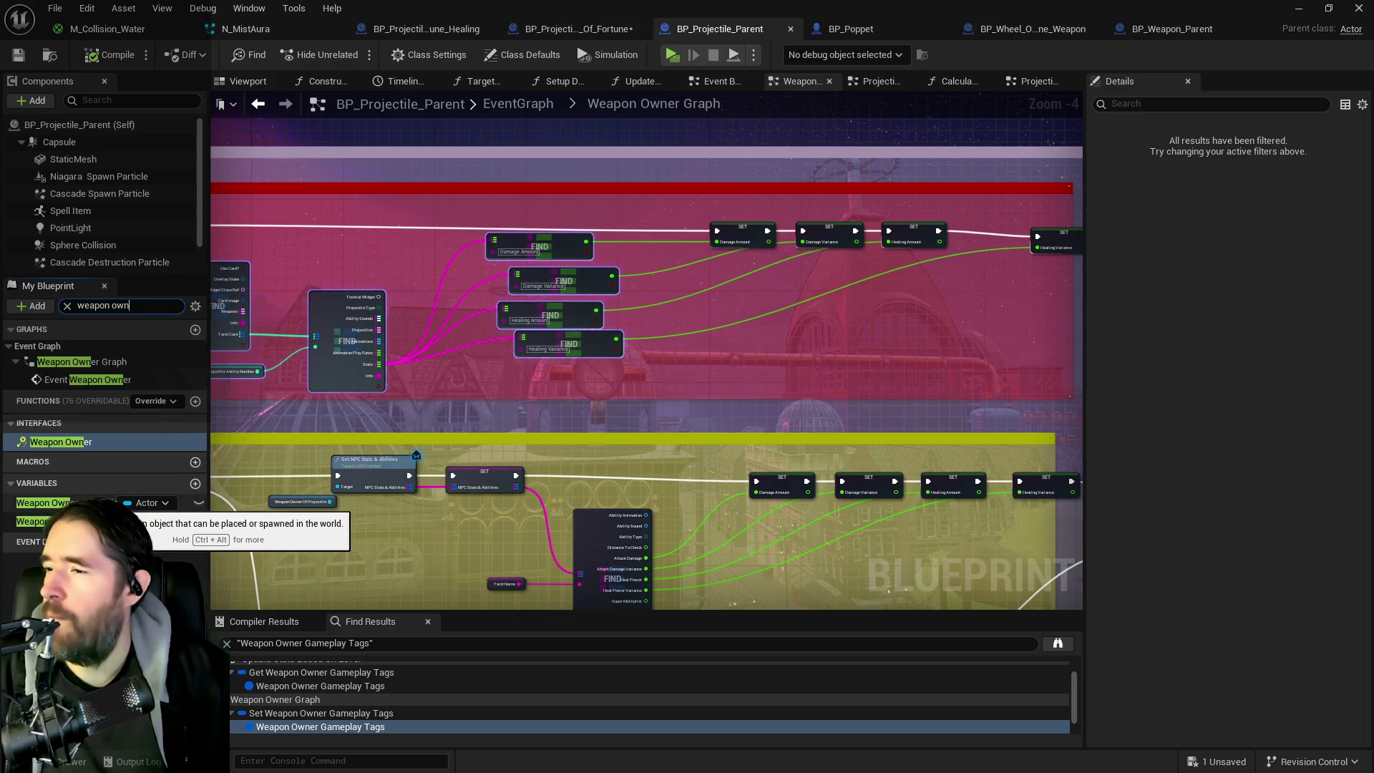
pyautogui.click(79, 502)
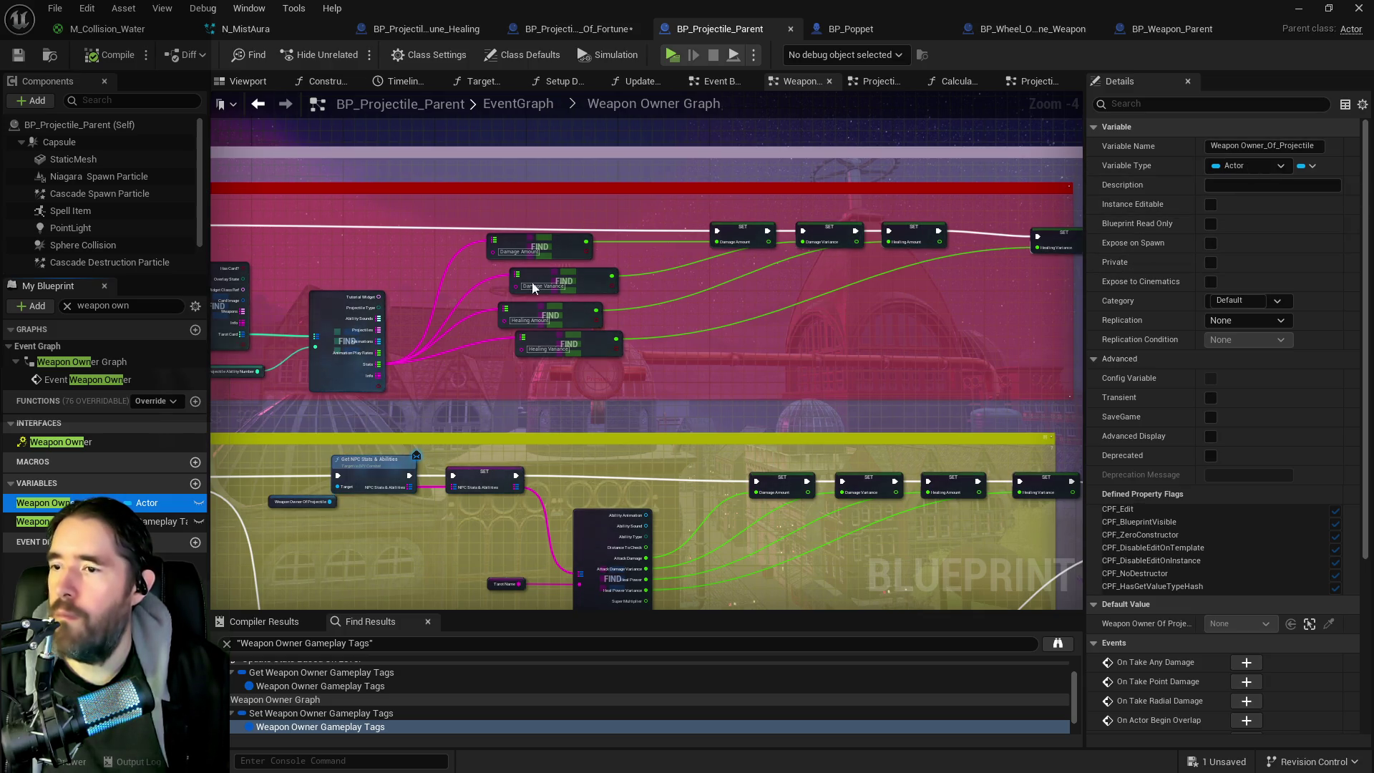
pyautogui.scroll(-5, 665, 286)
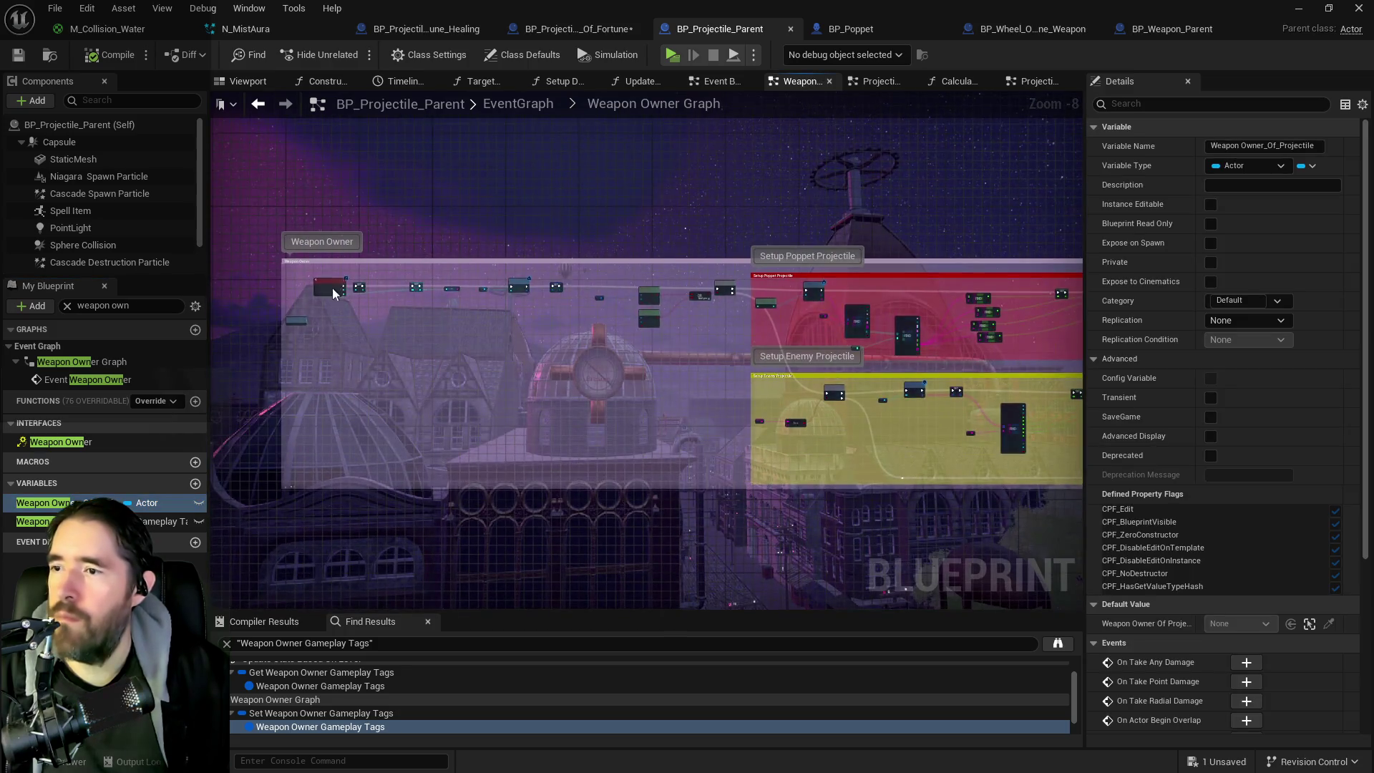
# Step: Delete the small converter node after SET Weapon Level in the Weapon Owner Graph
pyautogui.scroll(6, 390, 290)
pyautogui.scroll(1, 492, 309)
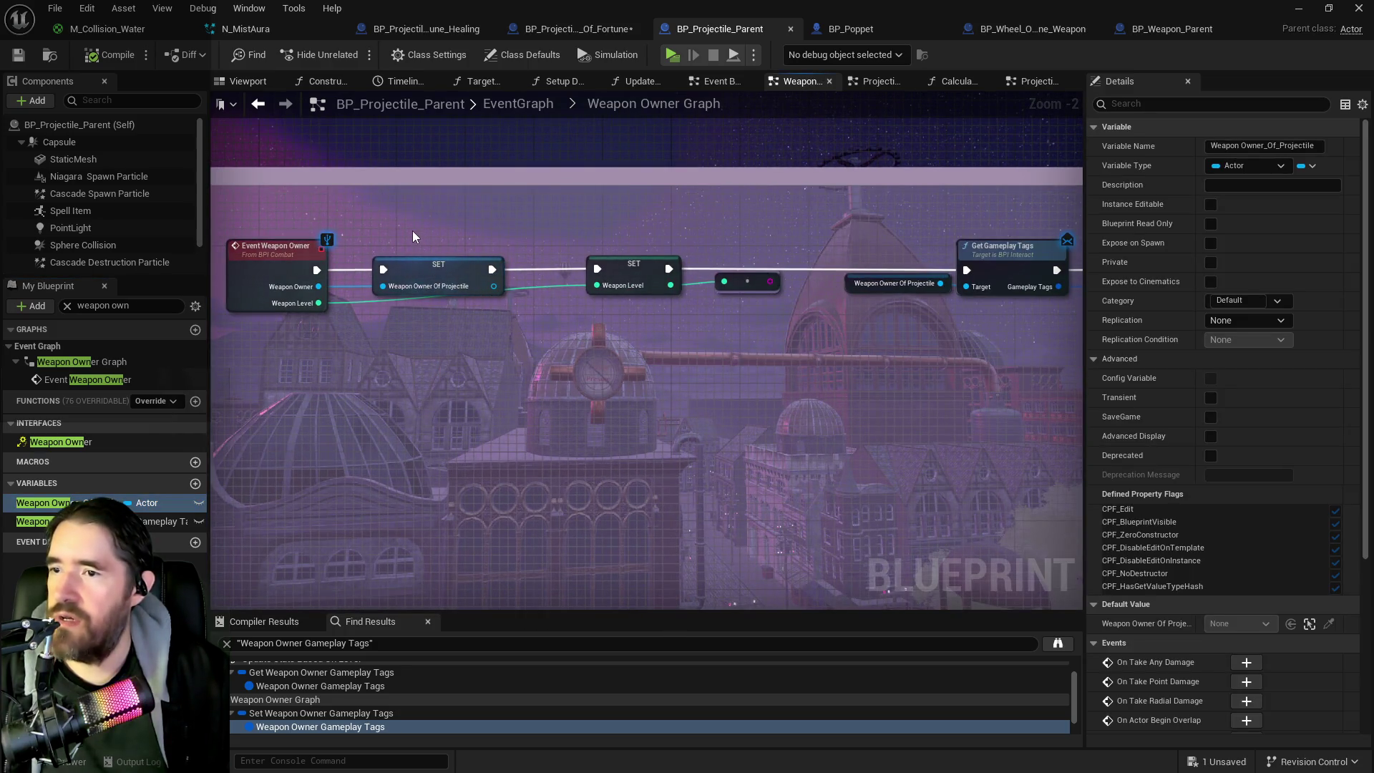
pyautogui.moveTo(565, 353); pyautogui.dragTo(455, 346)
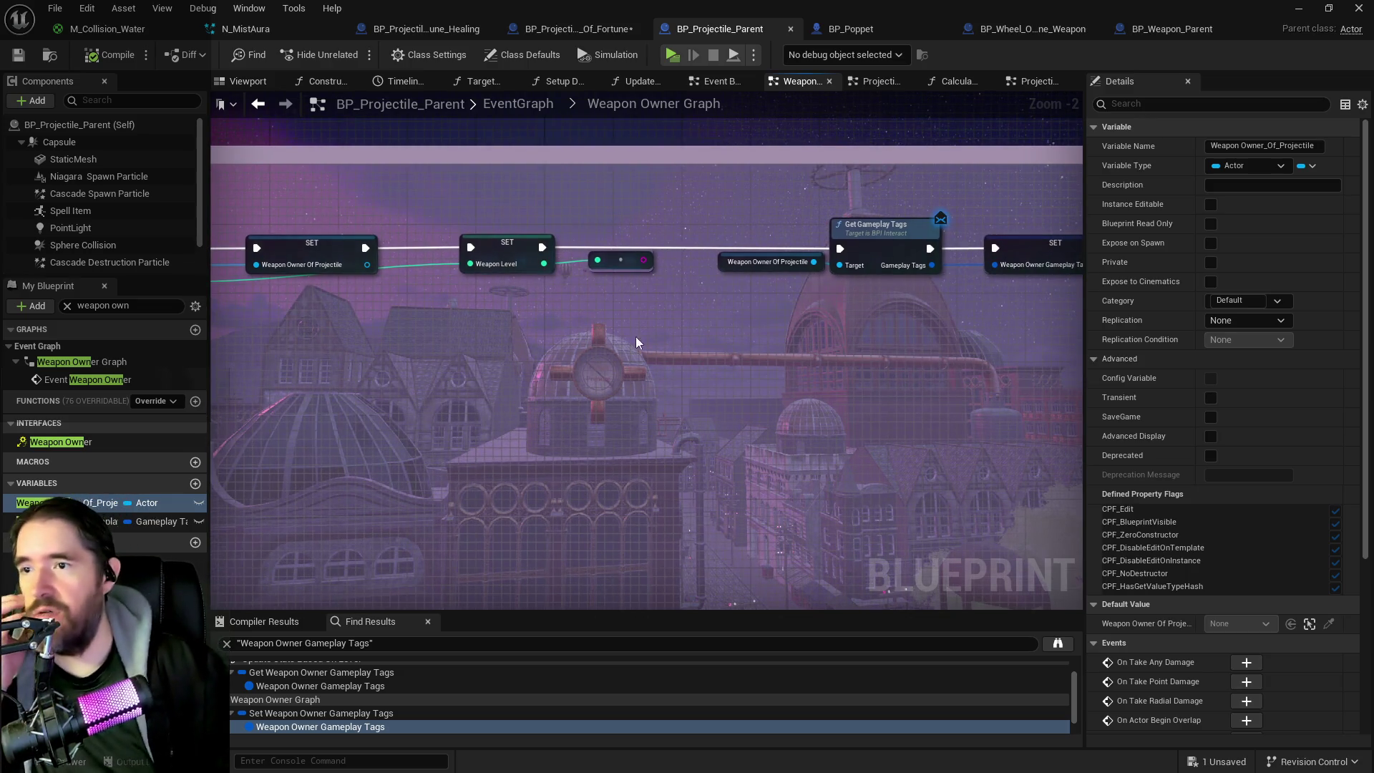
pyautogui.click(621, 260)
pyautogui.press('Delete')
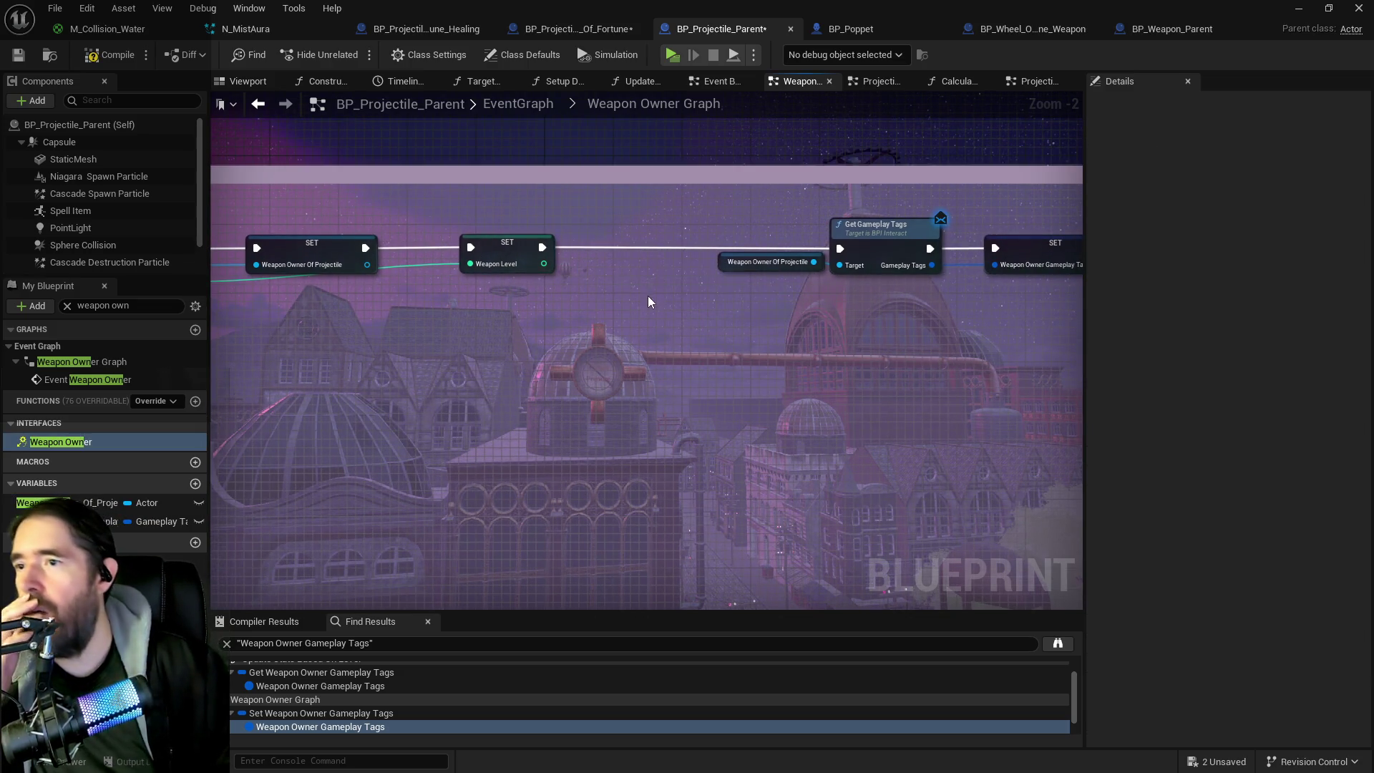
pyautogui.click(572, 28)
# Step: Delete the card-lookup nodes from Get Player Character through the FIND nodes
pyautogui.moveTo(620, 118); pyautogui.dragTo(463, 402)
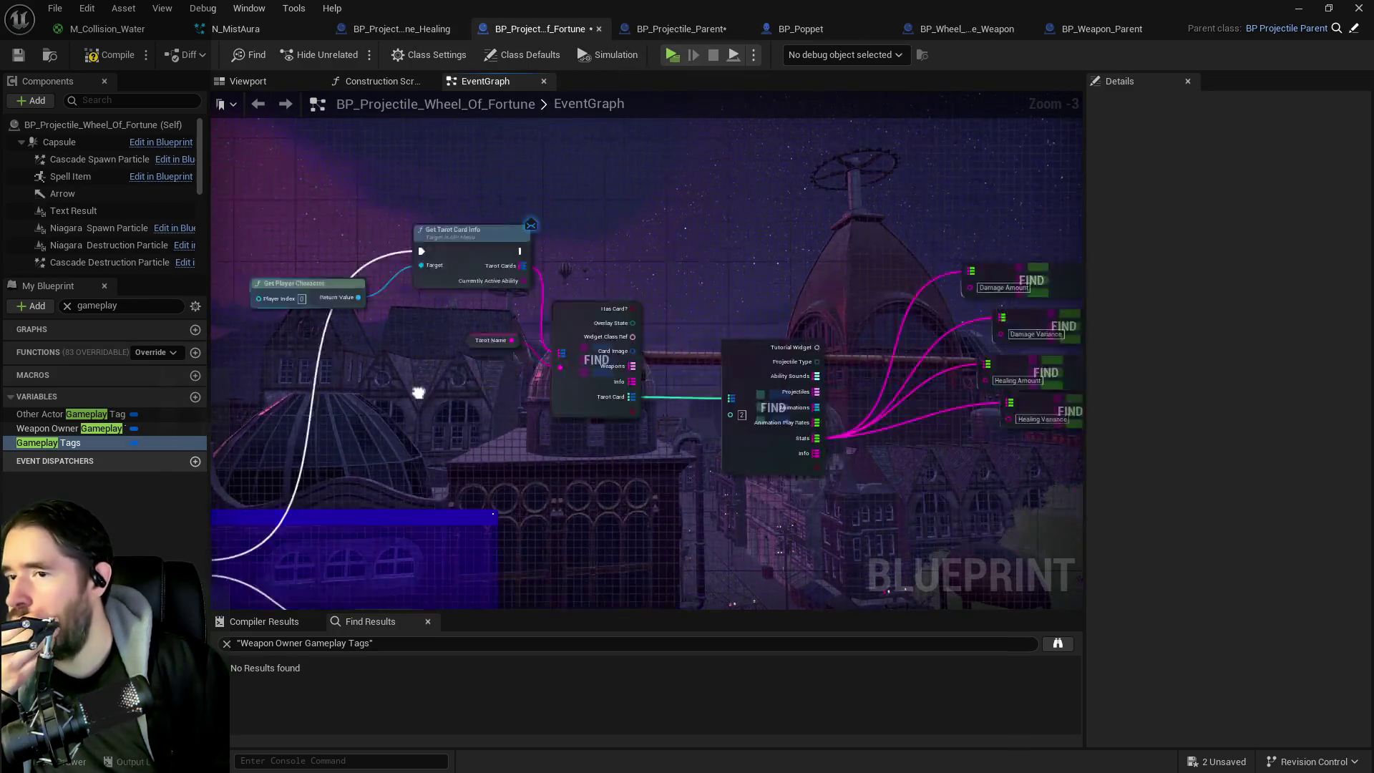
pyautogui.scroll(-2, 634, 329)
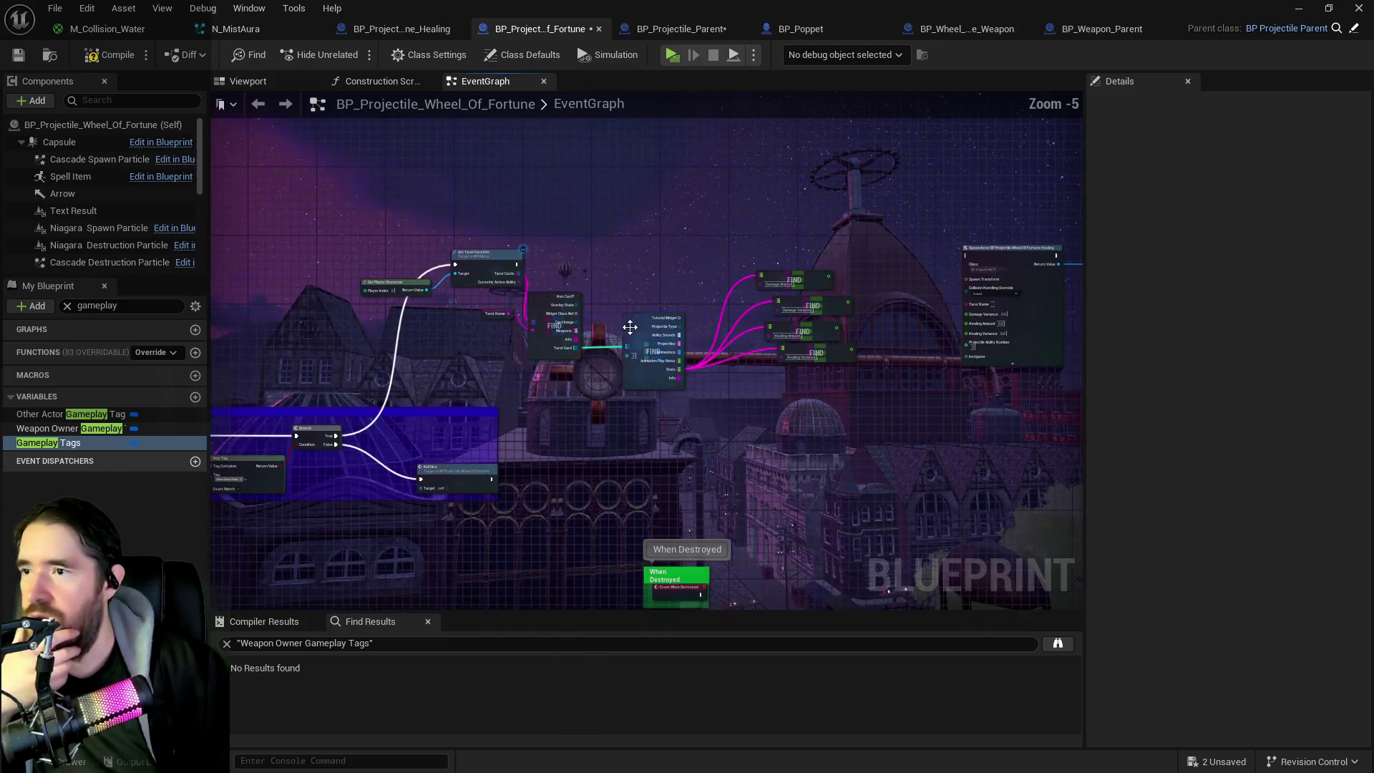
pyautogui.moveTo(400, 239)
pyautogui.mouseDown()
pyautogui.moveTo(805, 366)
pyautogui.moveTo(623, 365)
pyautogui.moveTo(591, 190)
pyautogui.mouseUp()
pyautogui.press('Delete')
# Step: Move SpawnActor and Weapon Owner left and wire Branch True into SpawnActor
pyautogui.click(893, 278)
pyautogui.moveTo(893, 278)
pyautogui.mouseDown()
pyautogui.moveTo(744, 265)
pyautogui.moveTo(473, 279)
pyautogui.moveTo(403, 379)
pyautogui.mouseUp()
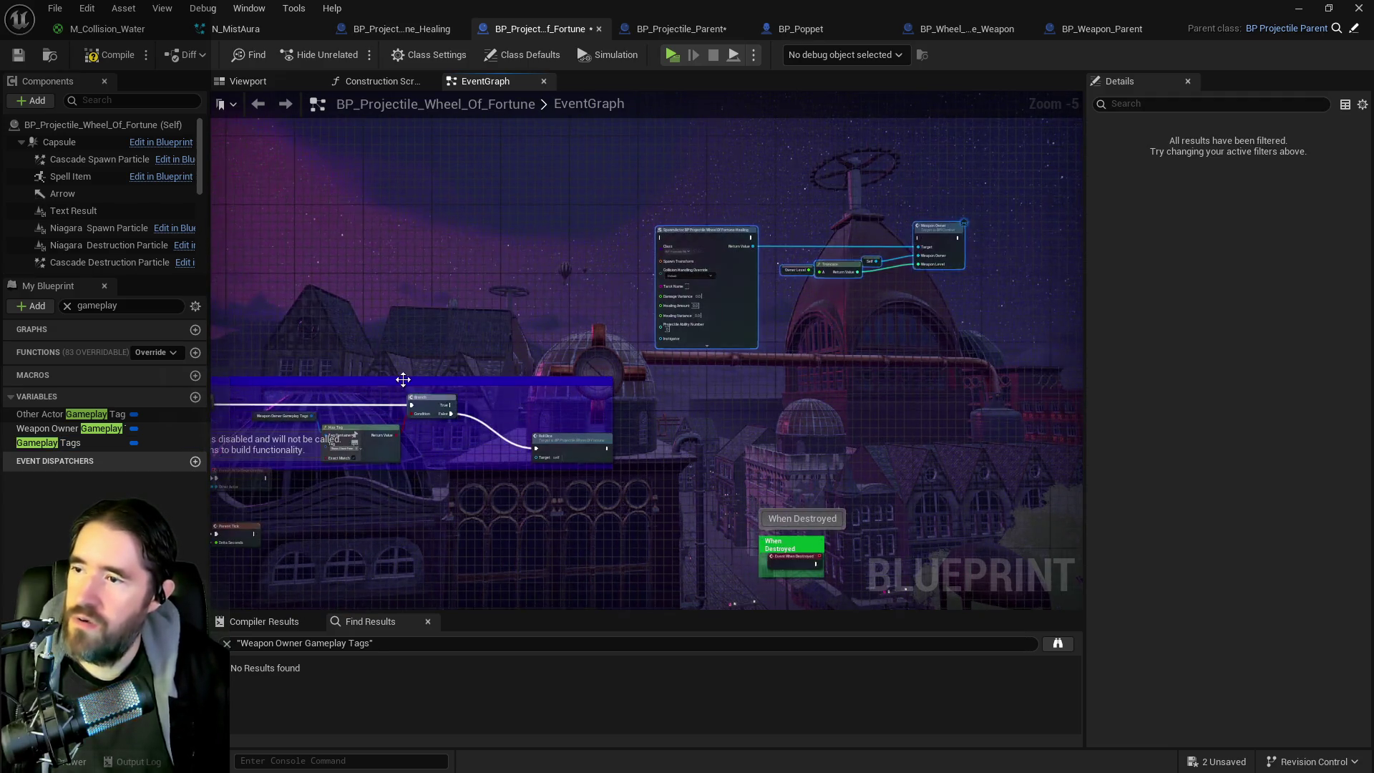
pyautogui.scroll(2, 403, 379)
pyautogui.moveTo(431, 426); pyautogui.dragTo(814, 126)
pyautogui.scroll(1, 573, 361)
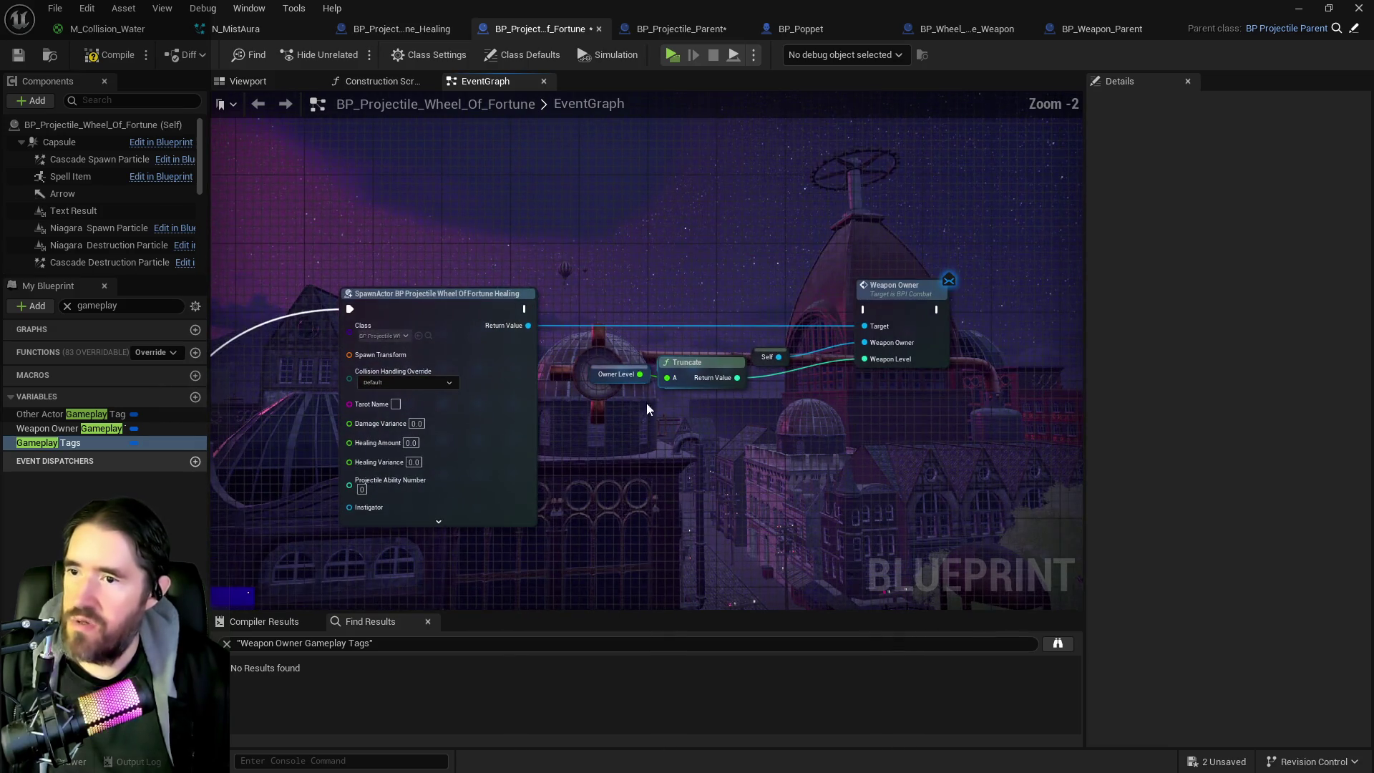
# Step: Add a Get Weapon Level node and wire it into Weapon Owner's Weapon Level input
pyautogui.rightClick(685, 418)
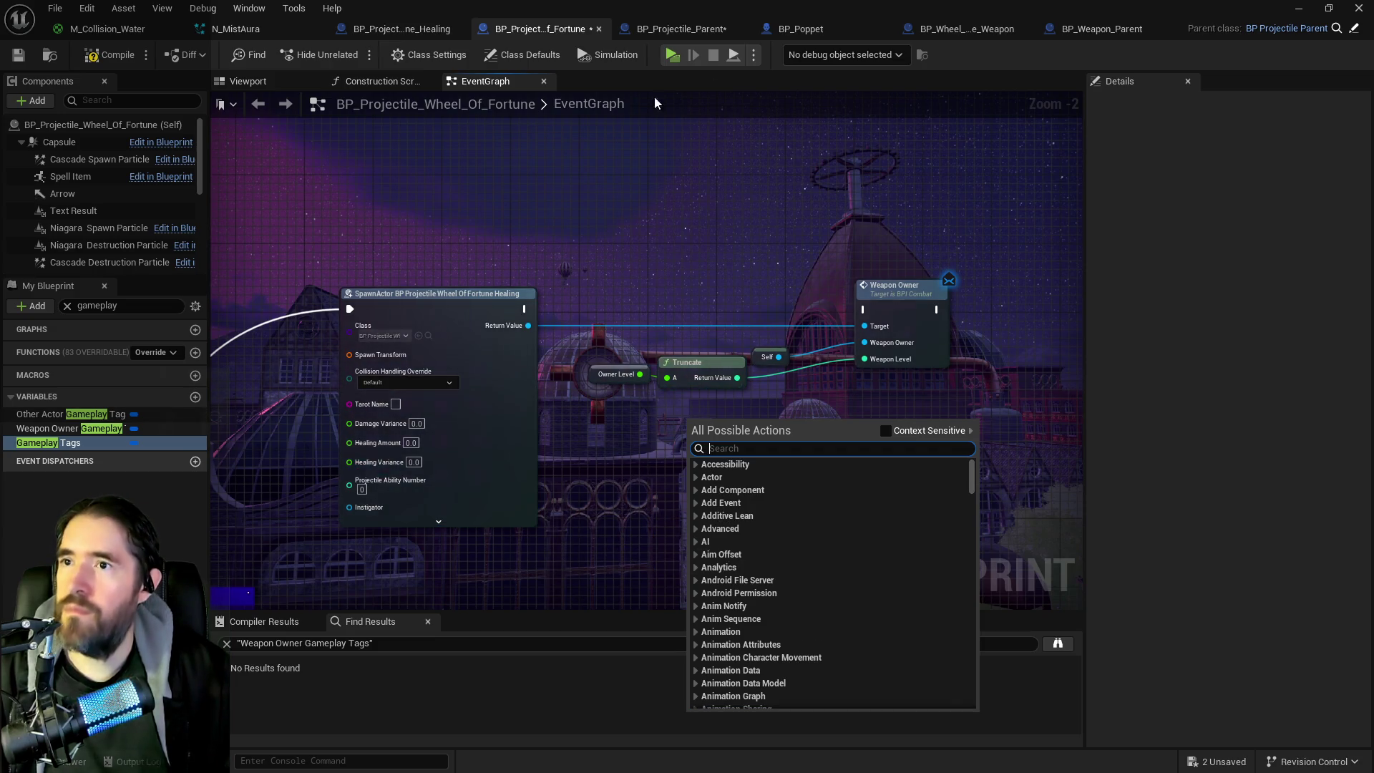
pyautogui.click(680, 30)
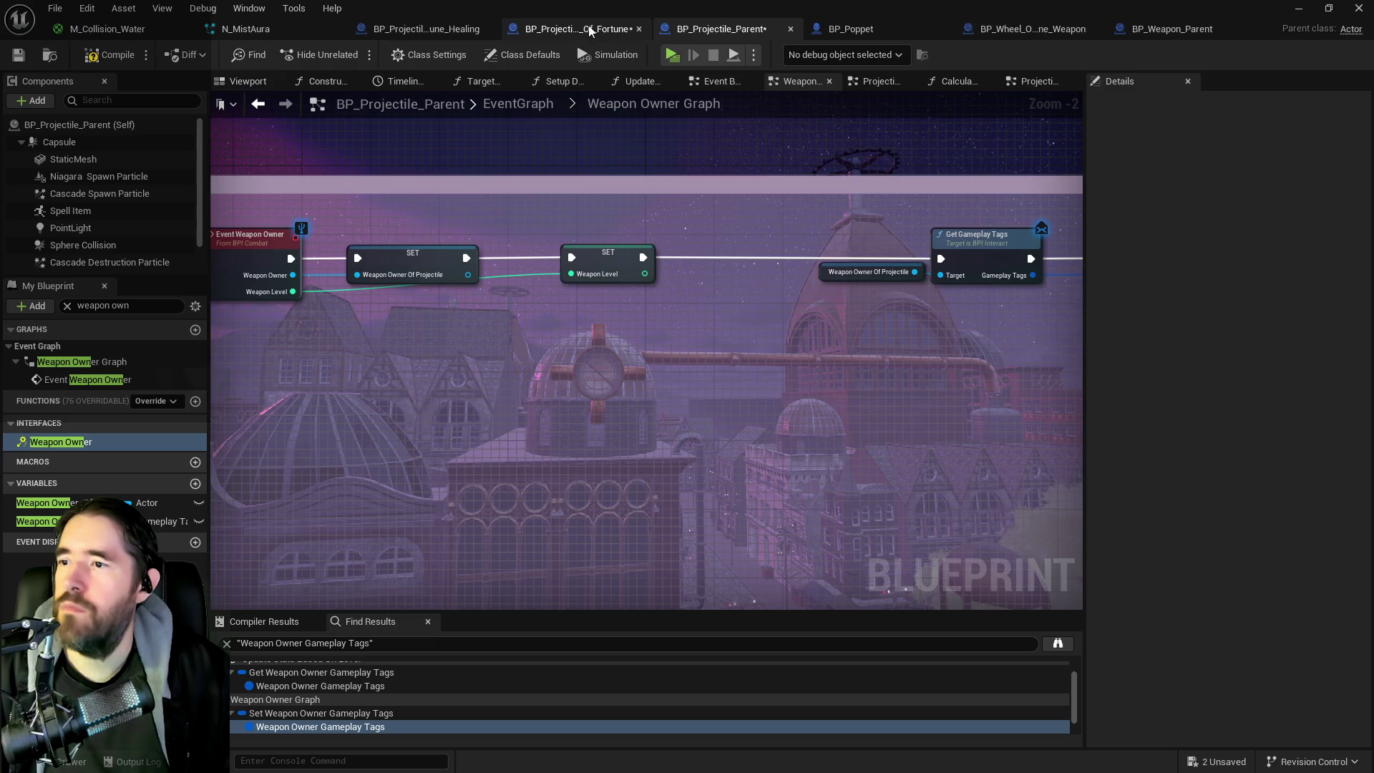
pyautogui.click(570, 30)
pyautogui.rightClick(692, 426)
pyautogui.write('get weapon level')
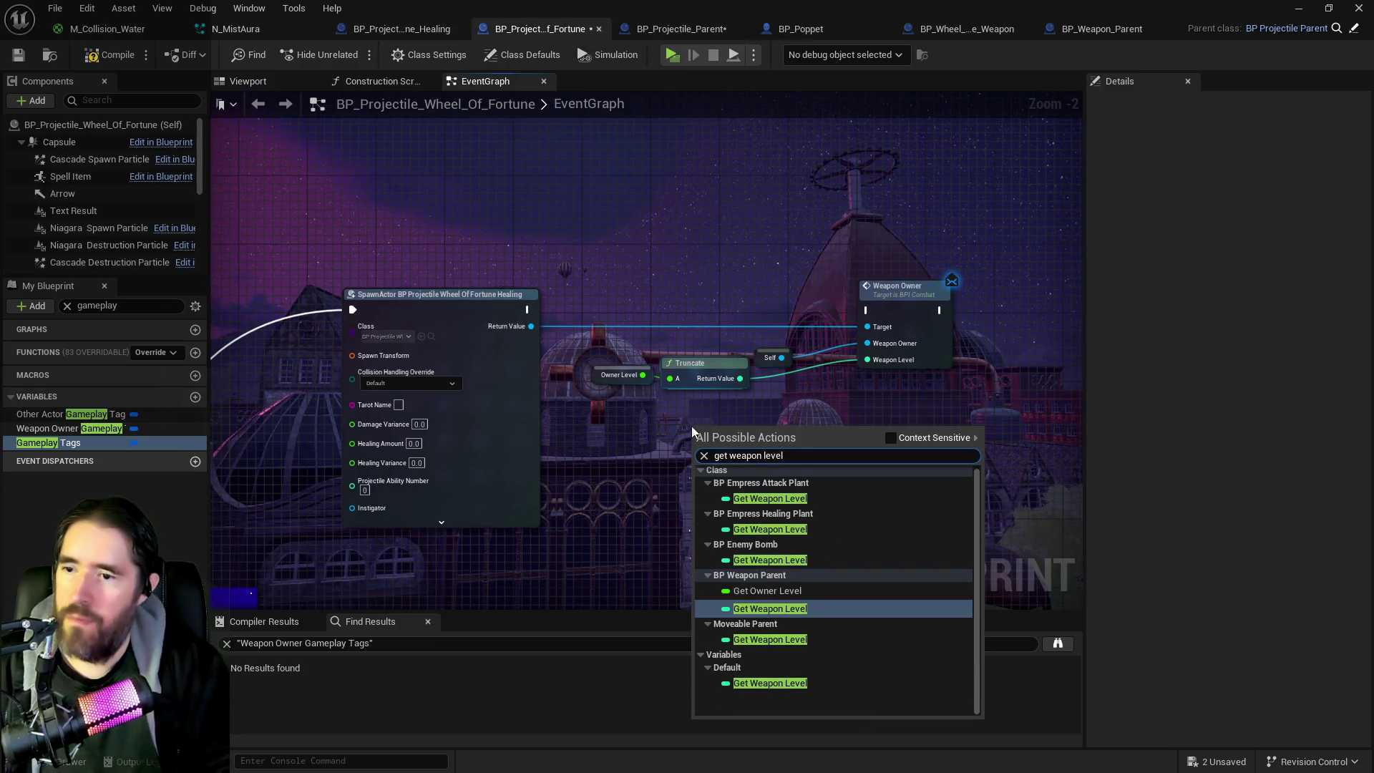
pyautogui.click(777, 685)
pyautogui.moveTo(742, 434); pyautogui.dragTo(863, 362)
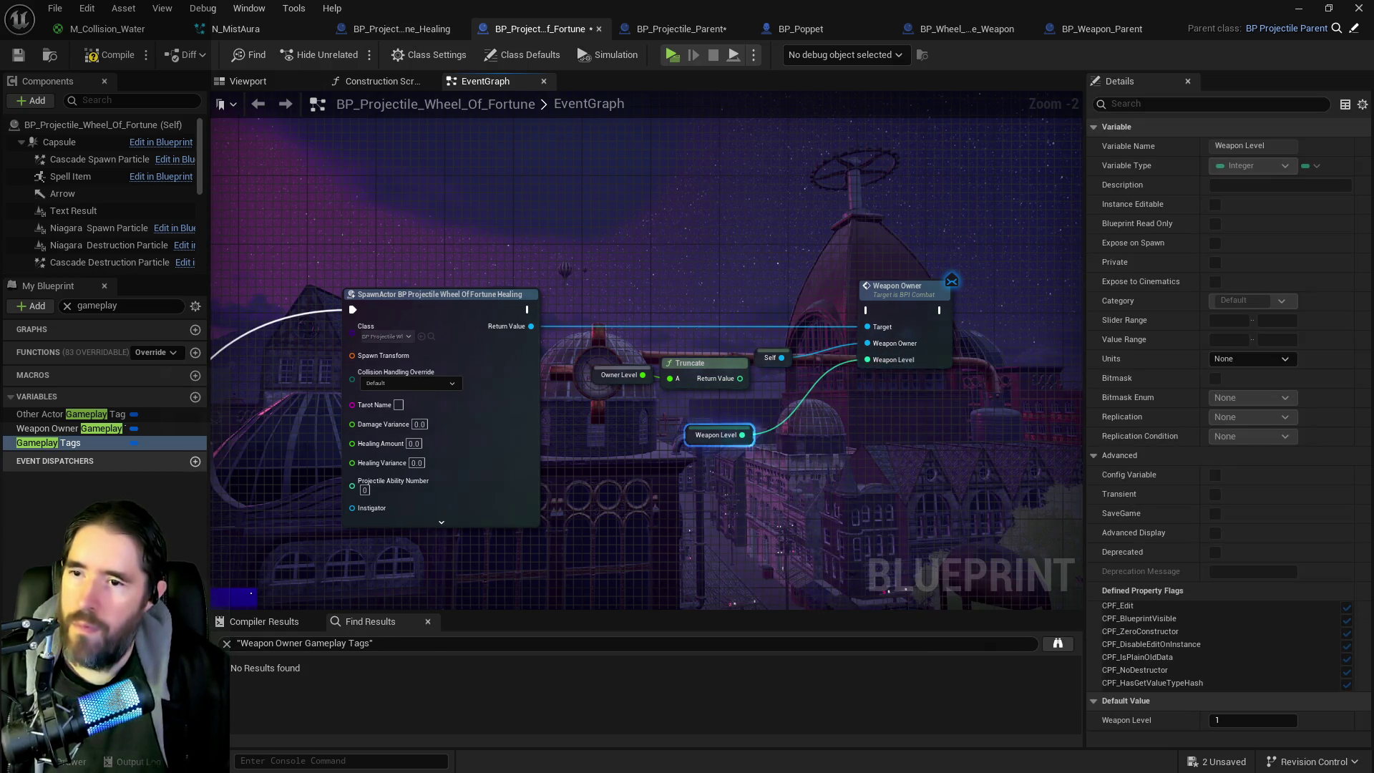
# Step: Feed a Weapon Owner Of Projectile getter into Weapon Owner, deleting the Owner Level, Truncate and Self nodes
pyautogui.rightClick(780, 471)
pyautogui.write('get')
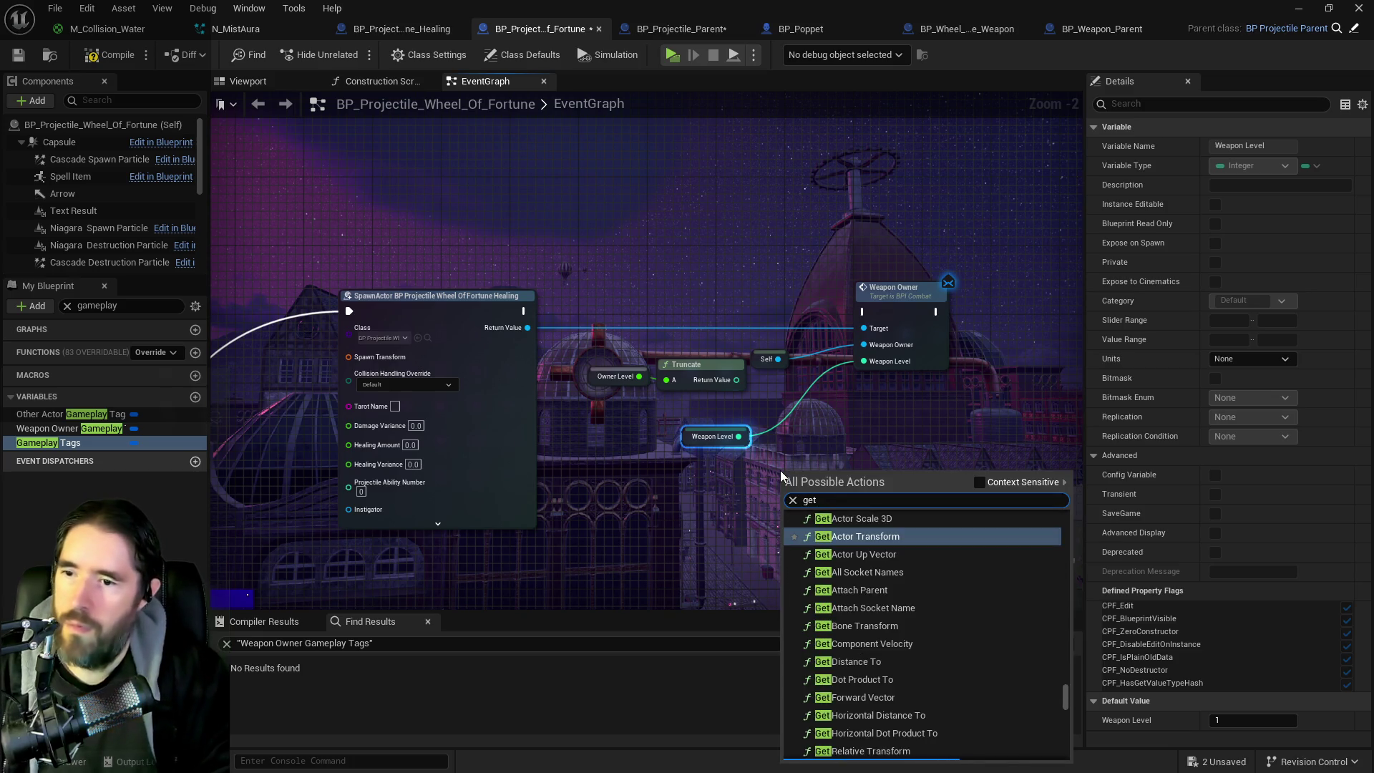
pyautogui.write(' weapon o')
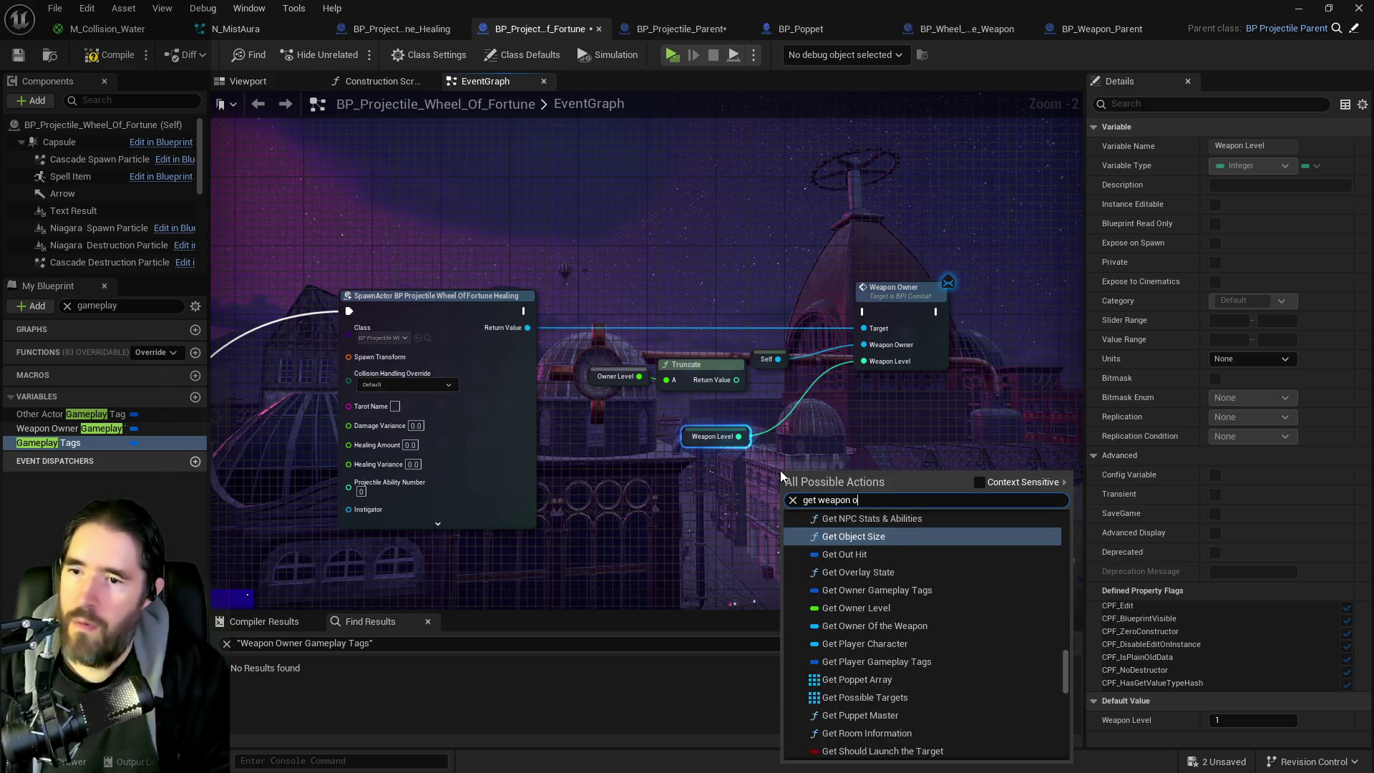
pyautogui.write('wner of pro')
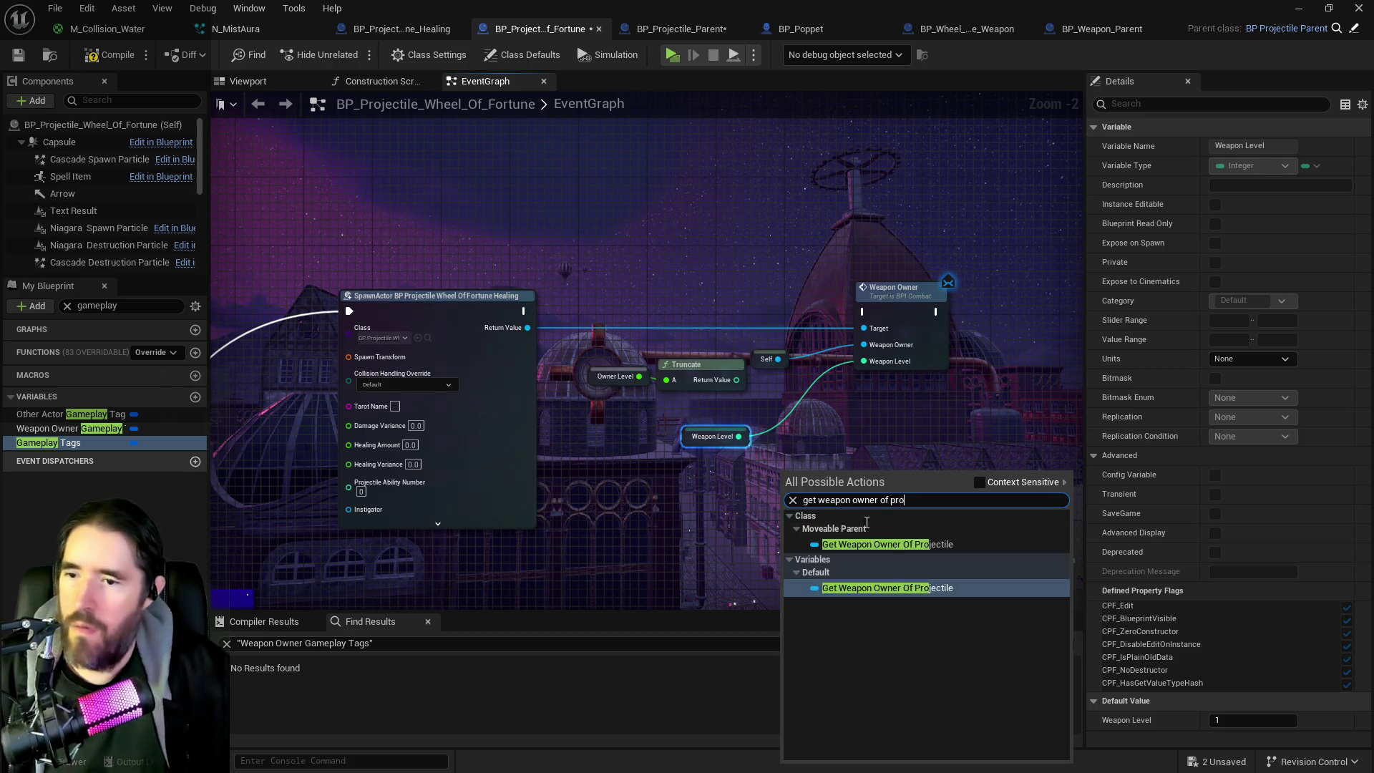
pyautogui.click(887, 586)
pyautogui.moveTo(872, 480)
pyautogui.mouseDown()
pyautogui.moveTo(851, 355)
pyautogui.moveTo(864, 346)
pyautogui.mouseUp()
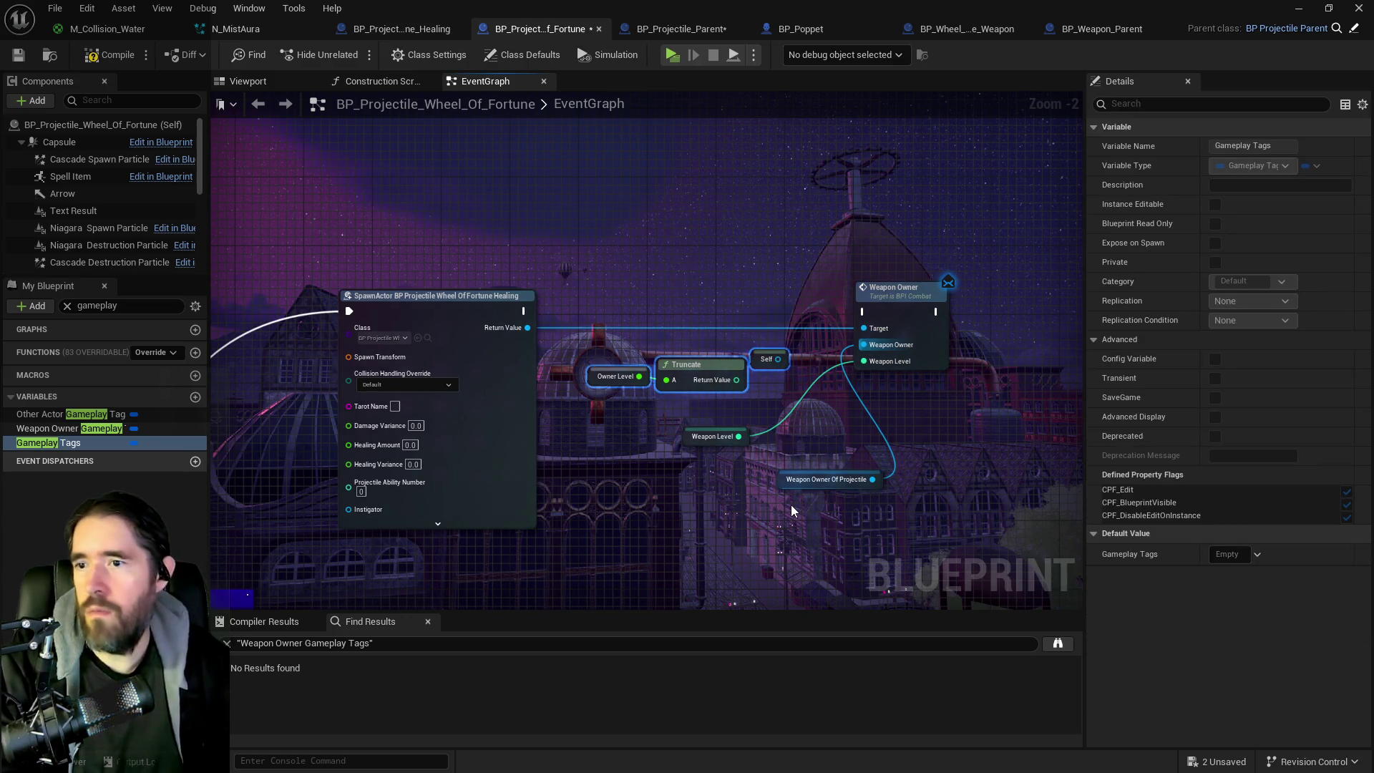
pyautogui.press('Delete')
pyautogui.moveTo(790, 488); pyautogui.dragTo(674, 385)
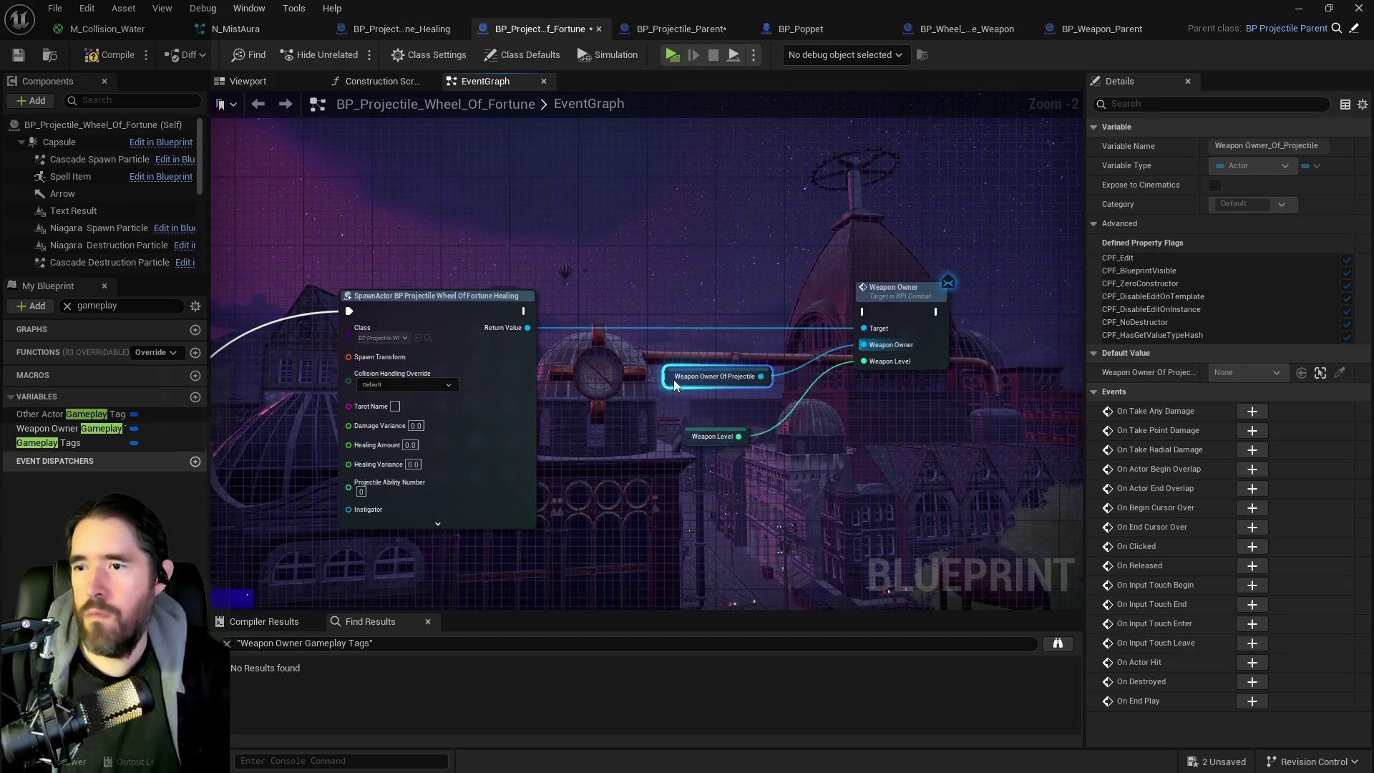
pyautogui.moveTo(523, 310); pyautogui.dragTo(861, 312)
# Step: Insert a Delay node between Branch True and SpawnActor, then compile the blueprint
pyautogui.scroll(-2, 779, 383)
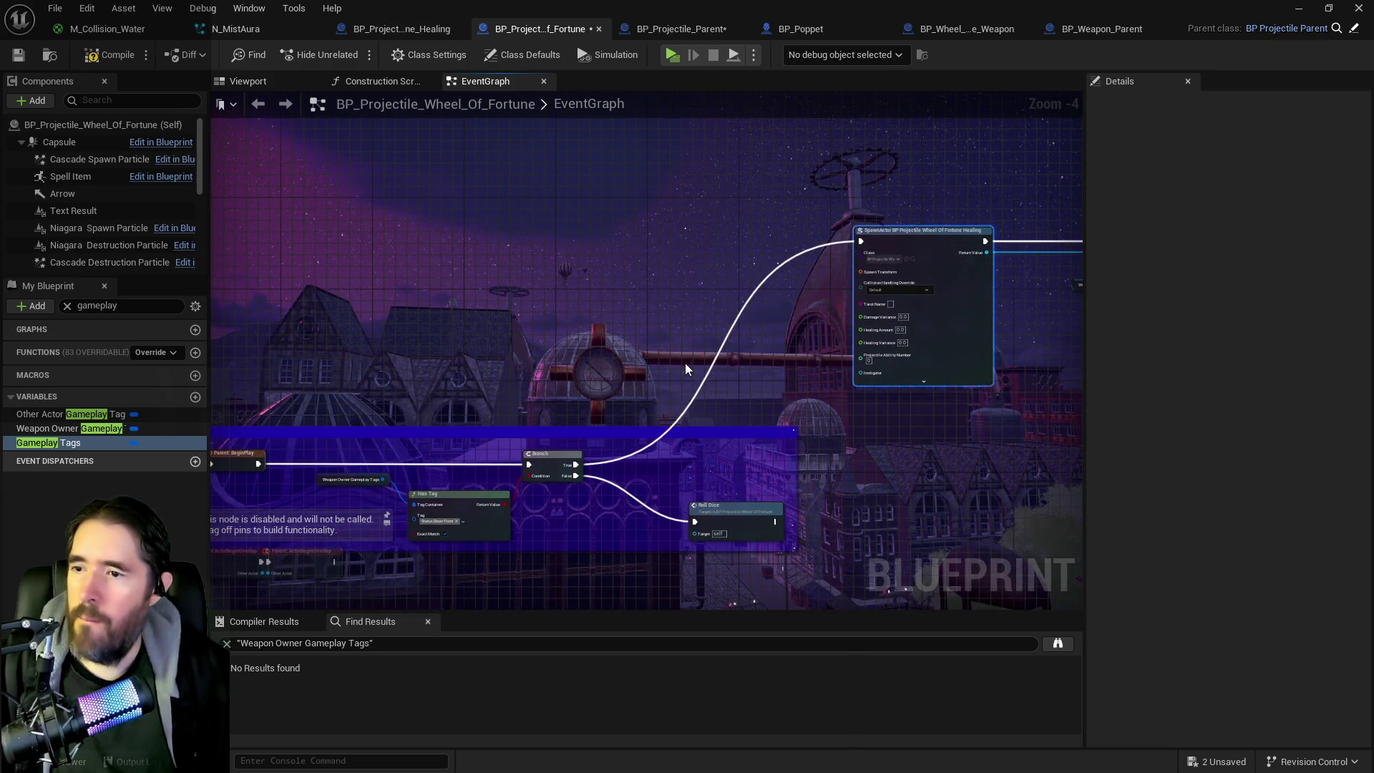
pyautogui.rightClick(684, 365)
pyautogui.write('delay')
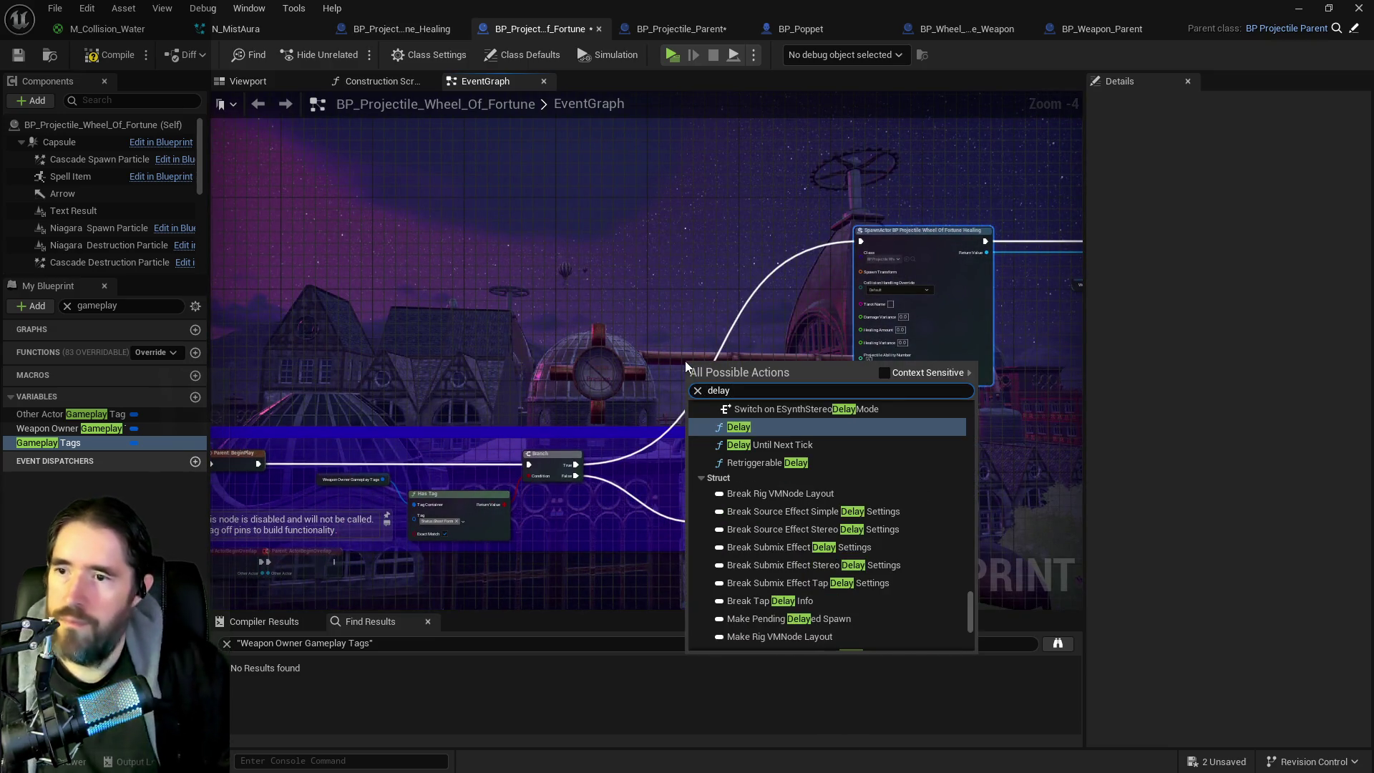
pyautogui.click(760, 426)
pyautogui.moveTo(587, 468)
pyautogui.mouseDown()
pyautogui.moveTo(690, 373)
pyautogui.moveTo(769, 374)
pyautogui.moveTo(861, 243)
pyautogui.mouseUp()
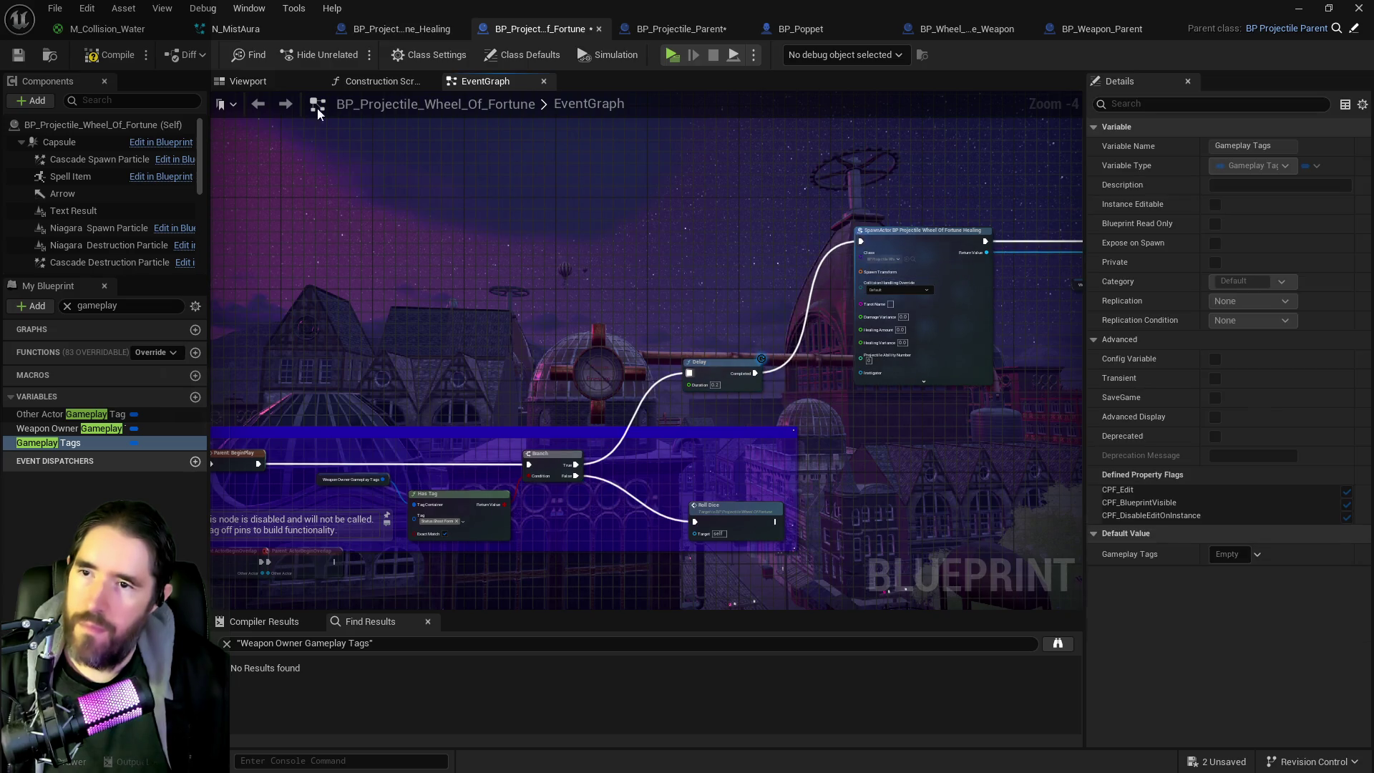
pyautogui.click(19, 58)
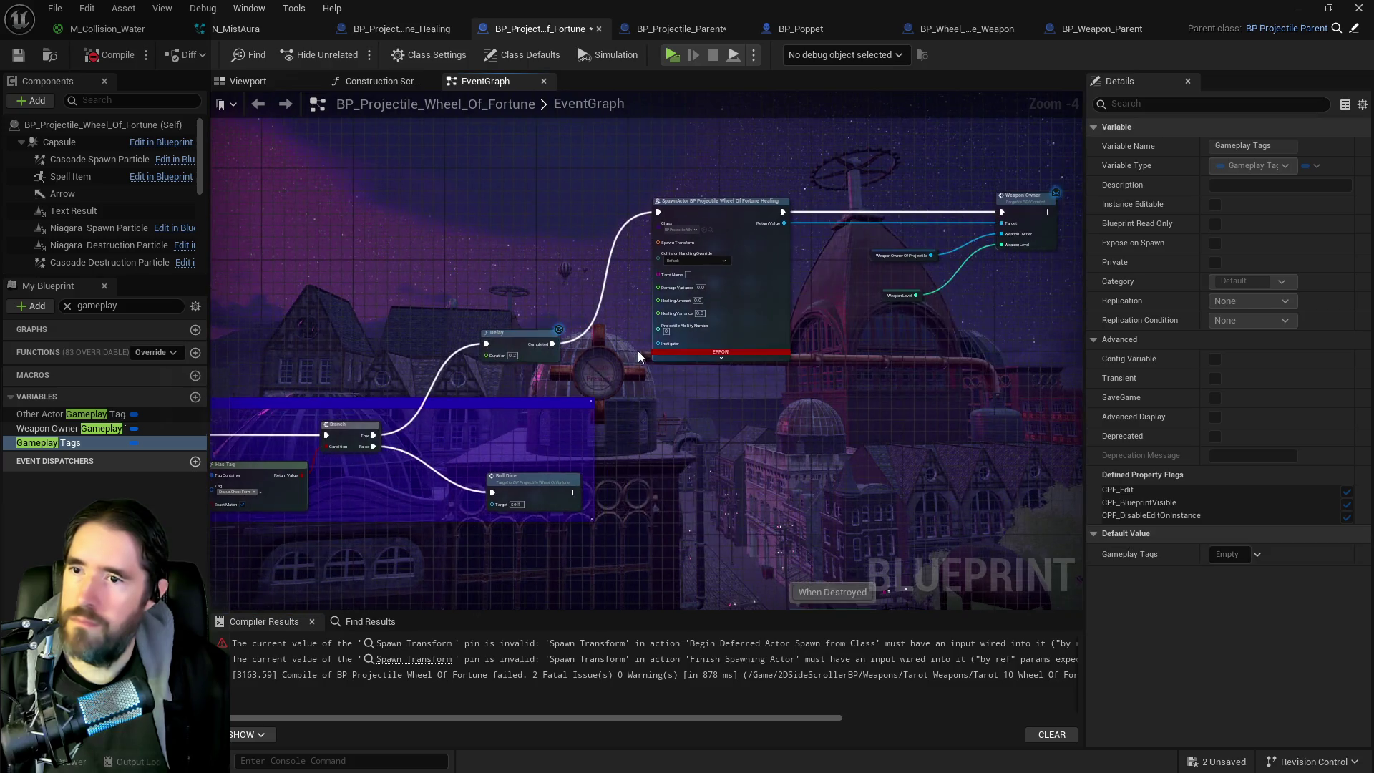
# Step: Shift the SpawnActor node and its variable nodes slightly to the right
pyautogui.scroll(2, 639, 356)
pyautogui.moveTo(675, 427); pyautogui.dragTo(699, 523)
pyautogui.scroll(-2, 700, 525)
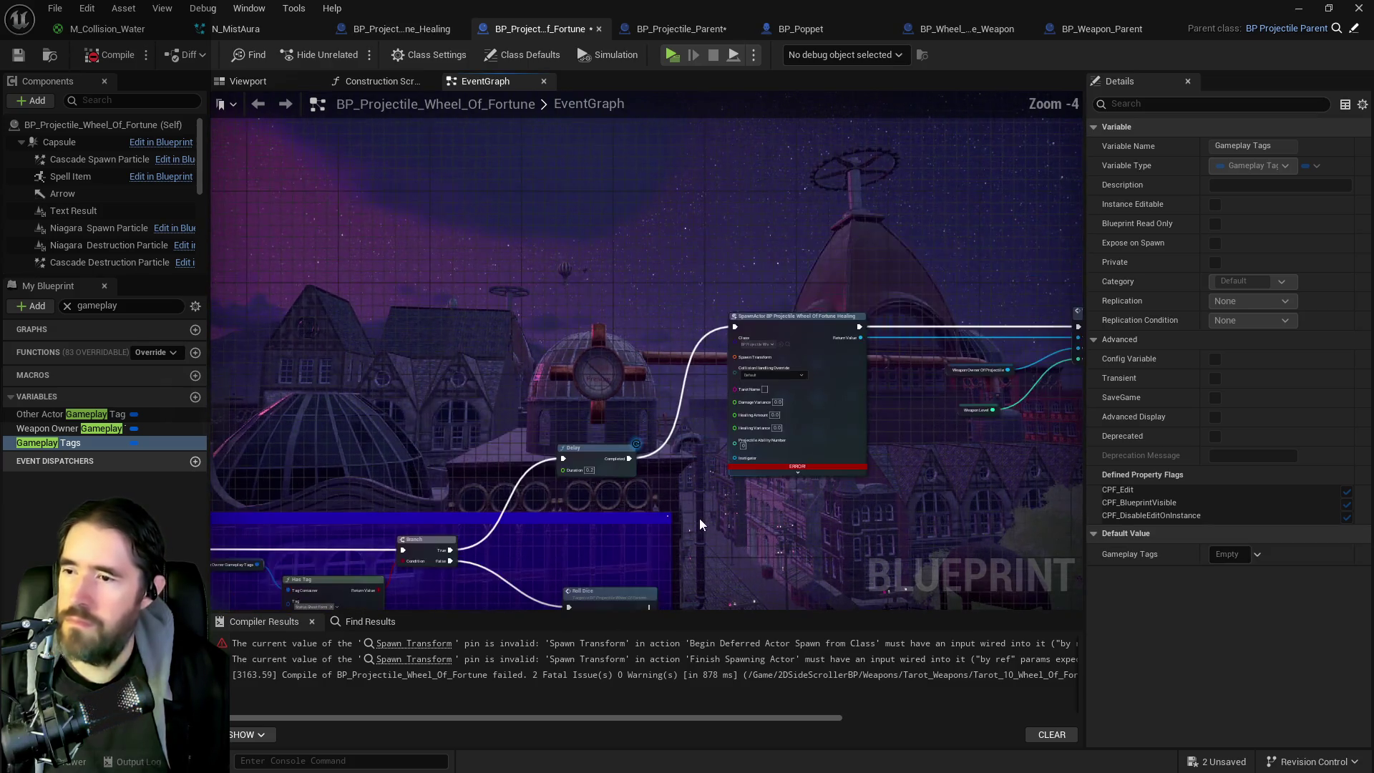
pyautogui.moveTo(659, 234); pyautogui.dragTo(1002, 443)
pyautogui.moveTo(813, 320); pyautogui.dragTo(879, 320)
pyautogui.rightClick(716, 369)
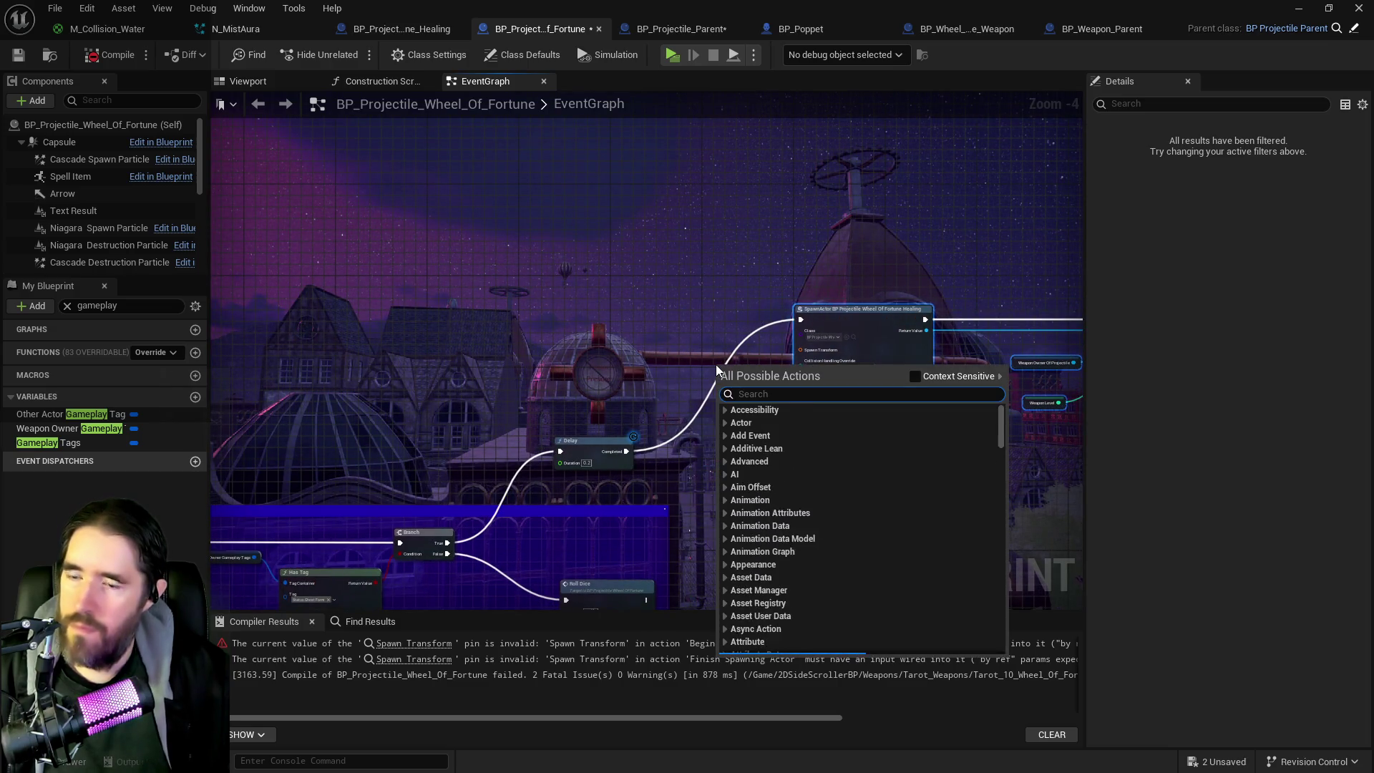
# Step: Feed a Get Actor Transform node into SpawnActor's Spawn Transform so the blueprint compiles cleanly
pyautogui.write('get ac')
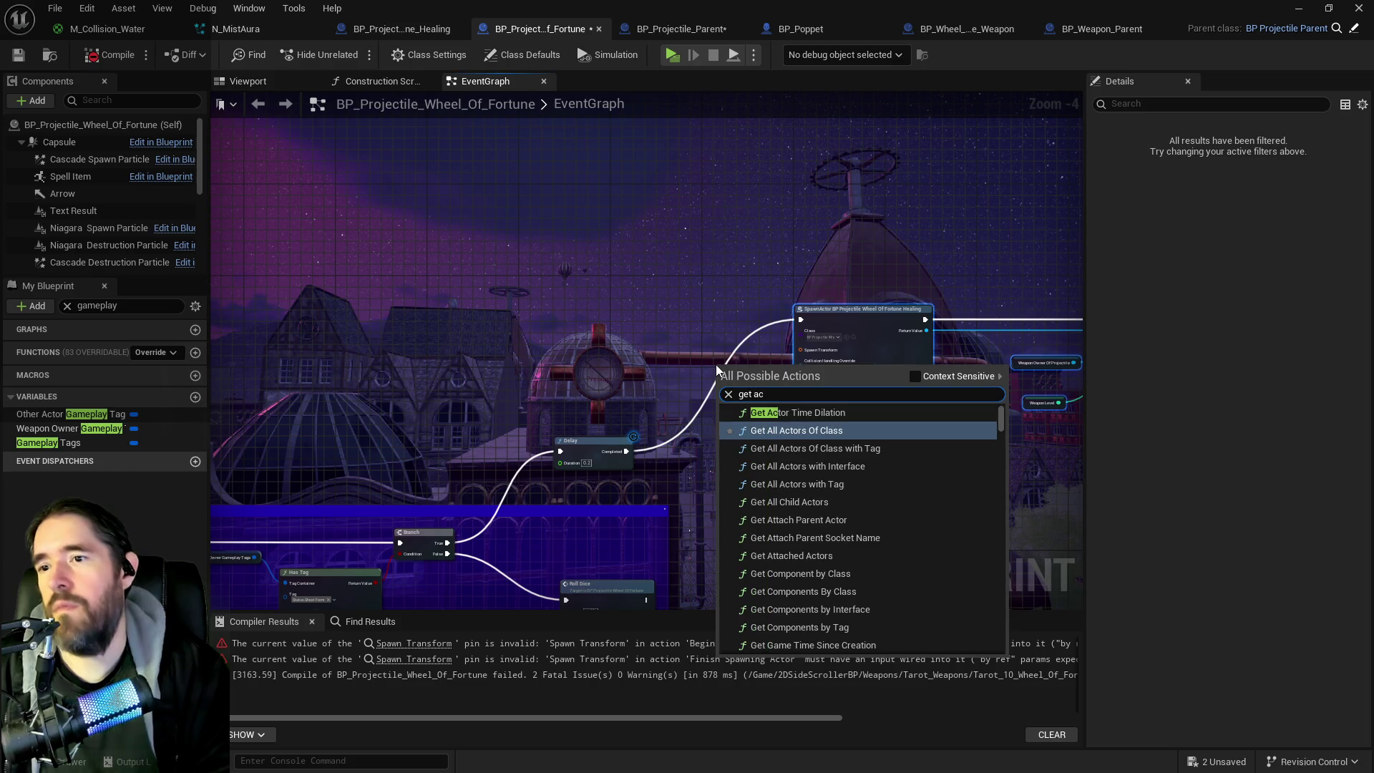
pyautogui.write('tor trans')
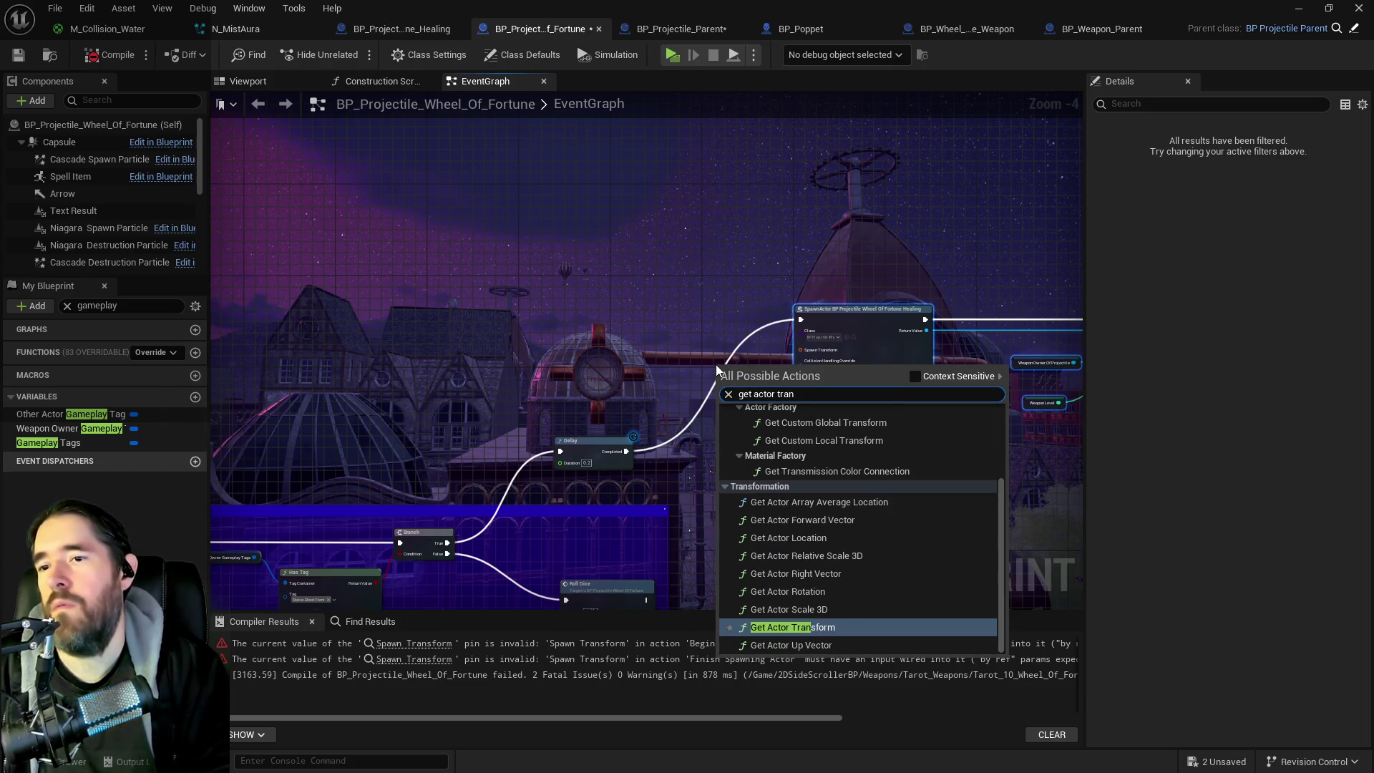
pyautogui.click(789, 624)
pyautogui.scroll(3, 753, 361)
pyautogui.moveTo(733, 365); pyautogui.dragTo(838, 327)
pyautogui.scroll(-1, 694, 367)
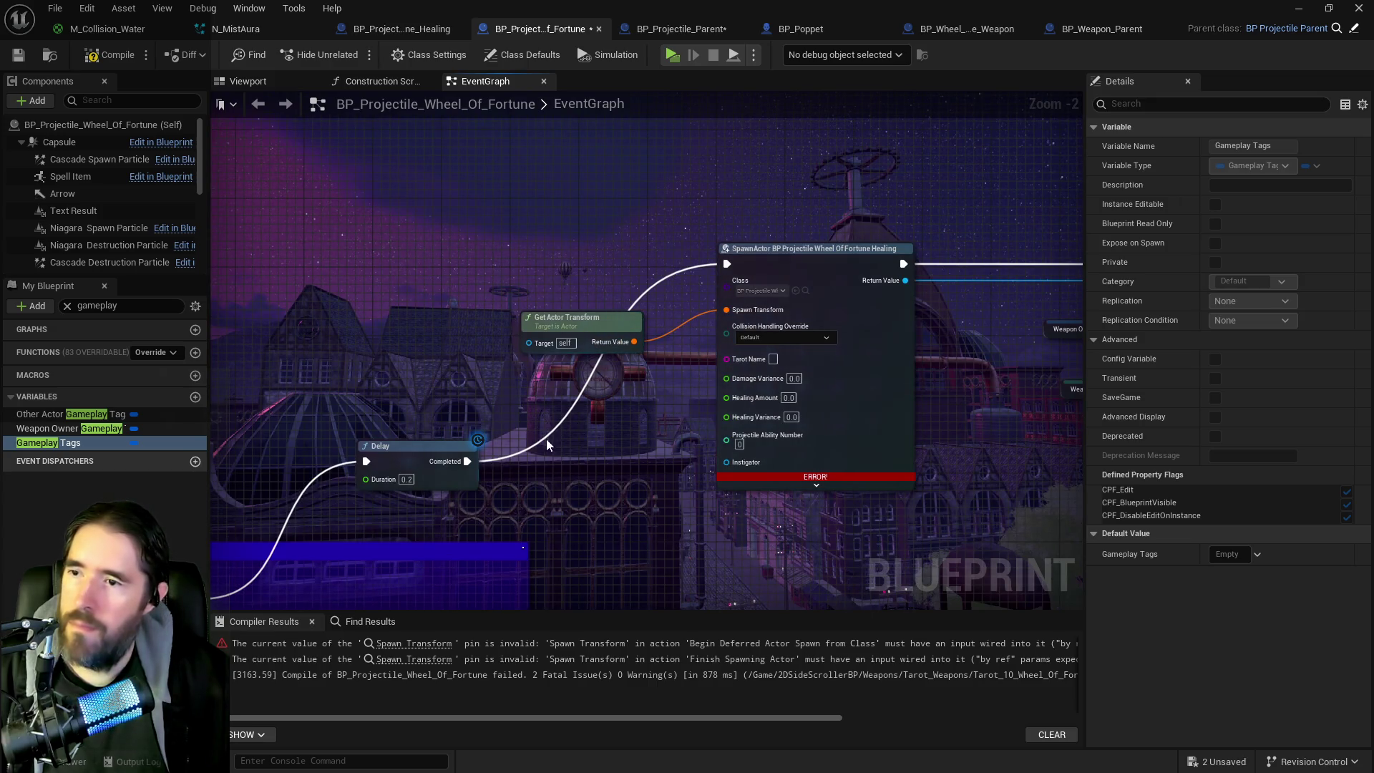
pyautogui.click(112, 63)
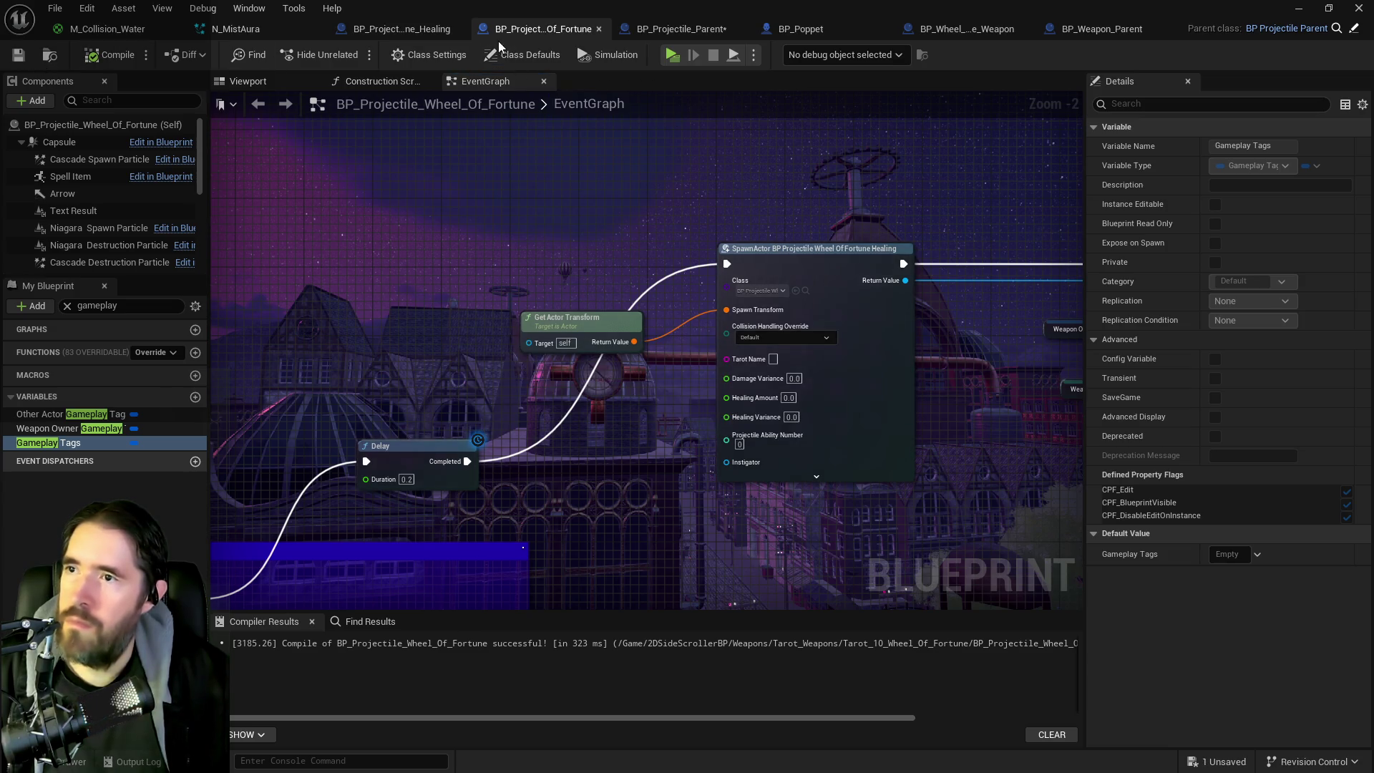
pyautogui.click(790, 26)
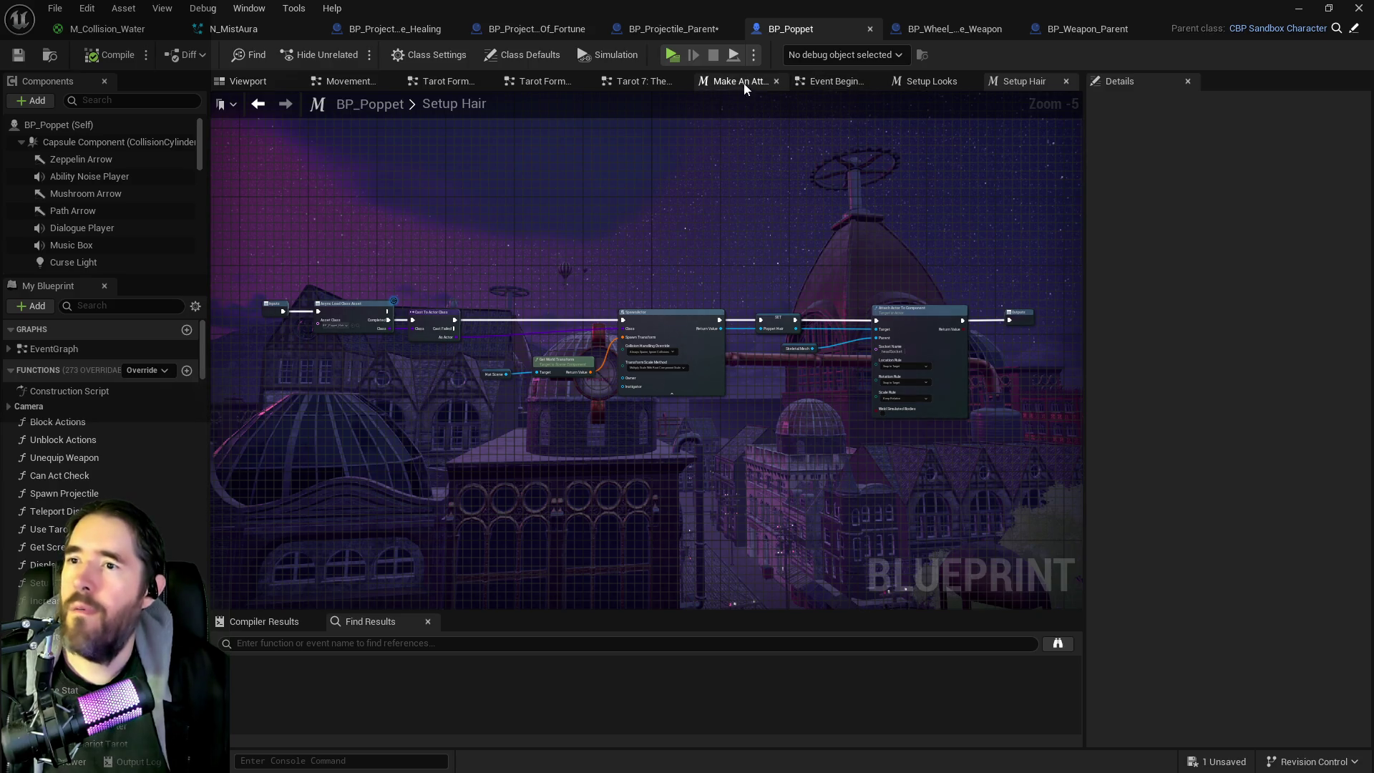
# Step: Close the duplicate Tarot Form graph in BP_Poppet
pyautogui.click(643, 80)
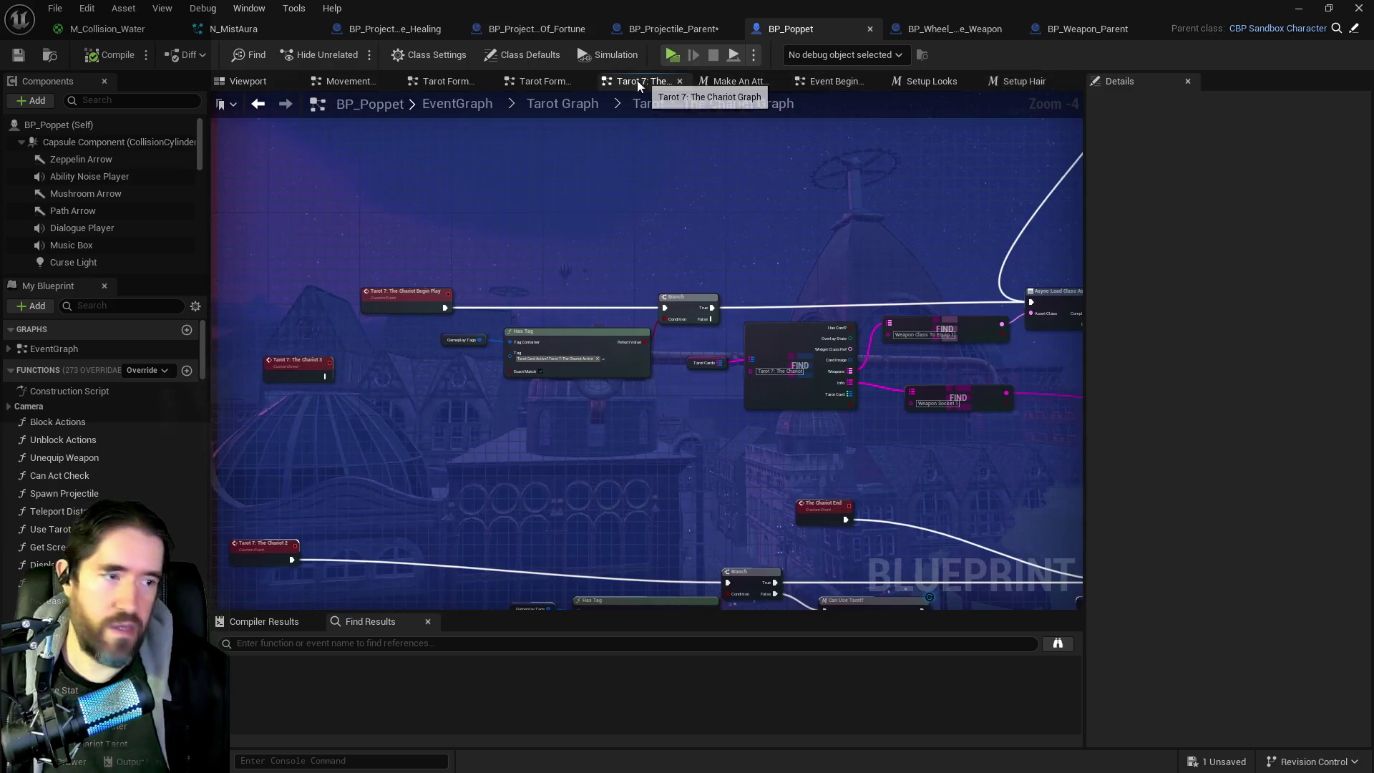
pyautogui.click(548, 83)
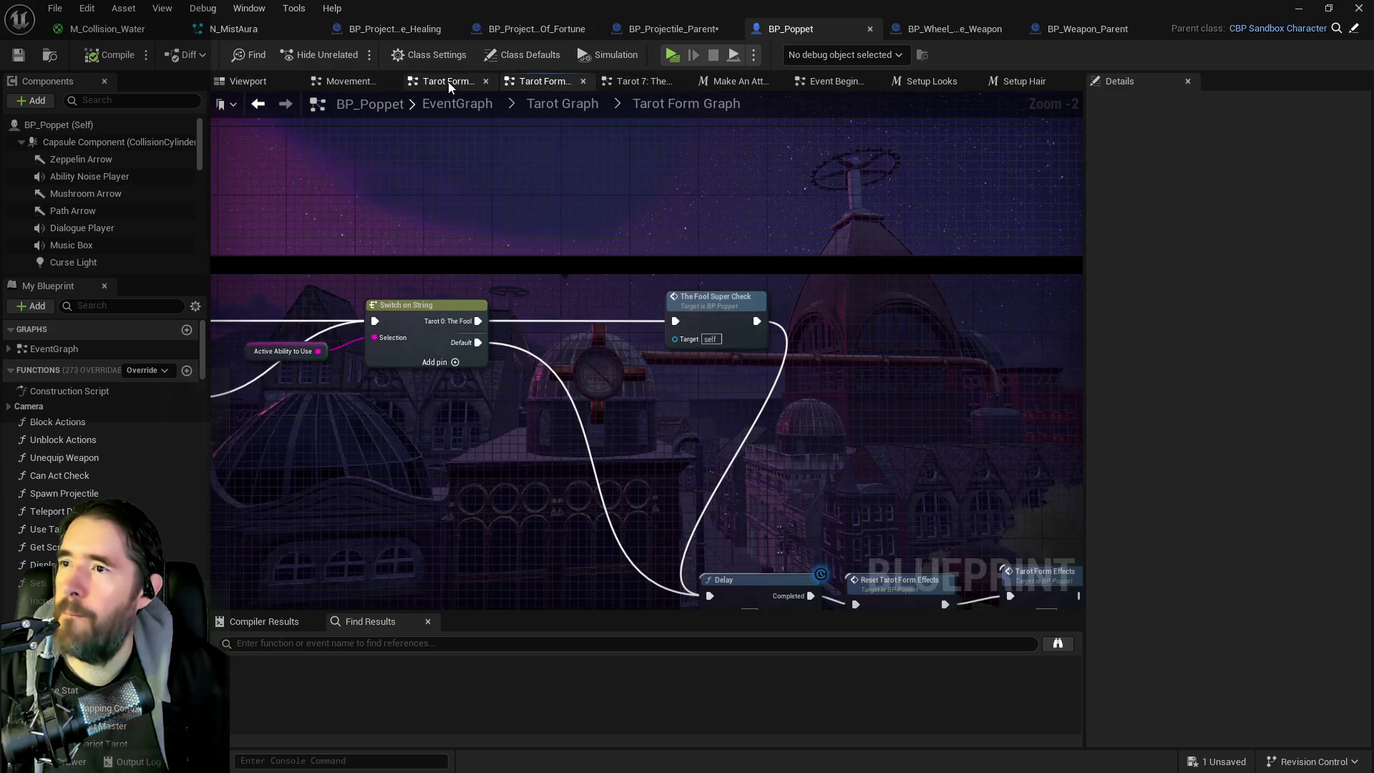
pyautogui.click(448, 82)
pyautogui.middleClick(566, 83)
pyautogui.click(573, 83)
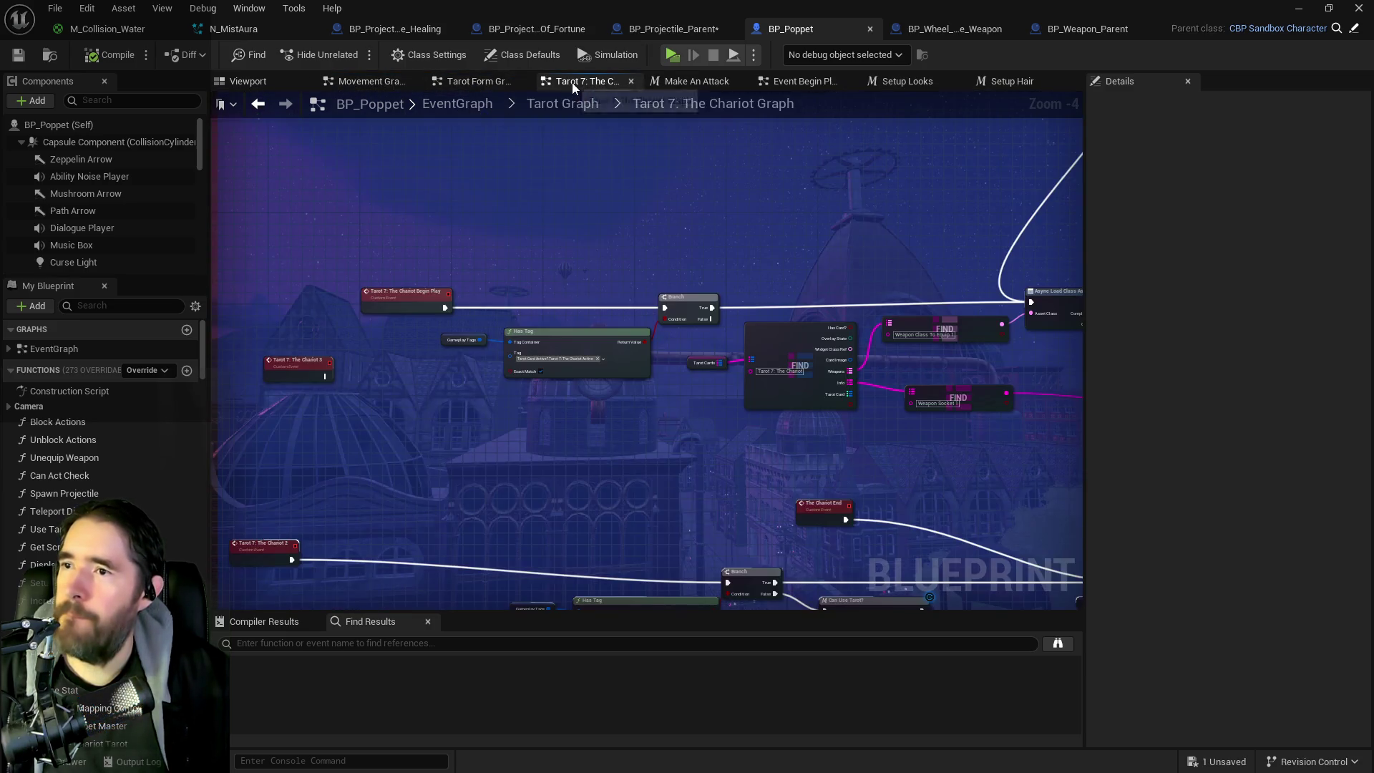
# Step: Open the Tarot 10: Wheel Of Fortune graph from the Tarot Graph overview
pyautogui.click(584, 109)
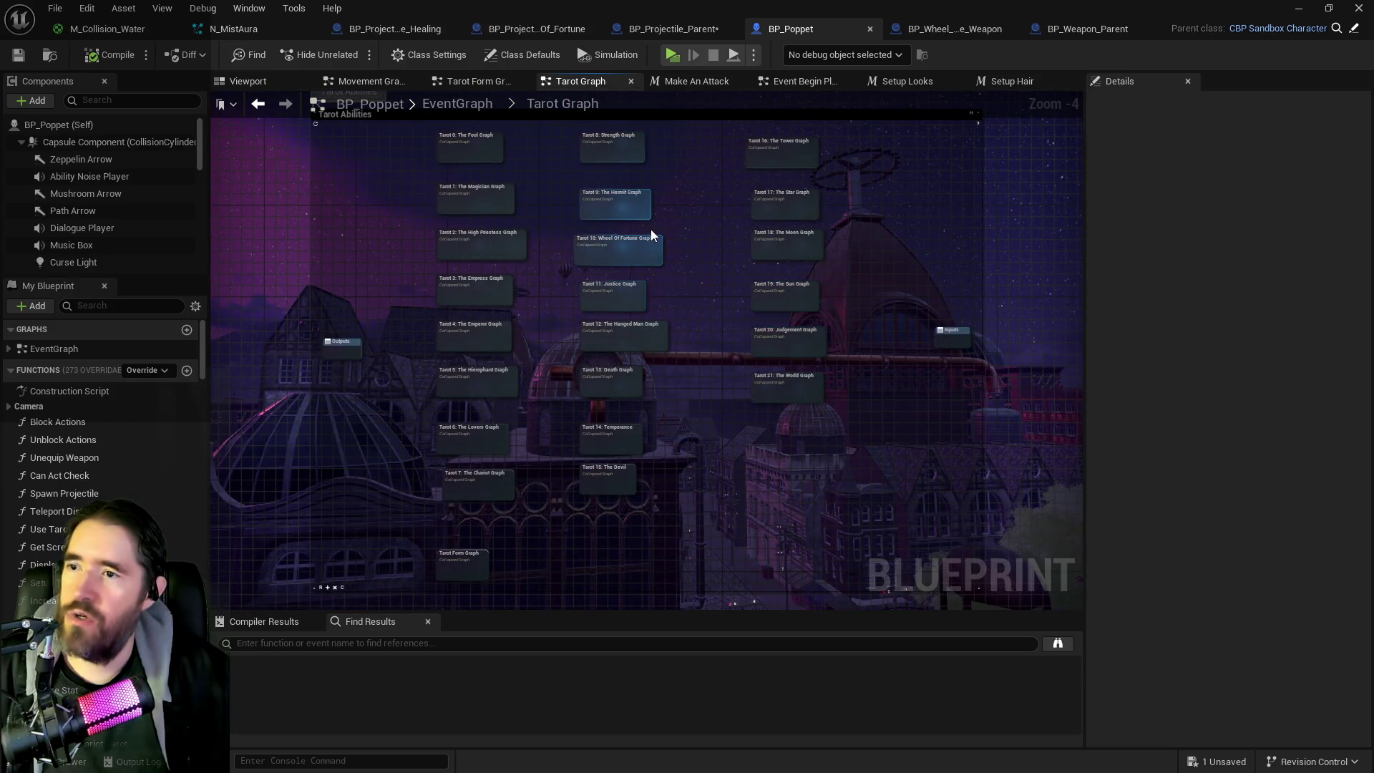
pyautogui.moveTo(620, 235); pyautogui.dragTo(586, 299)
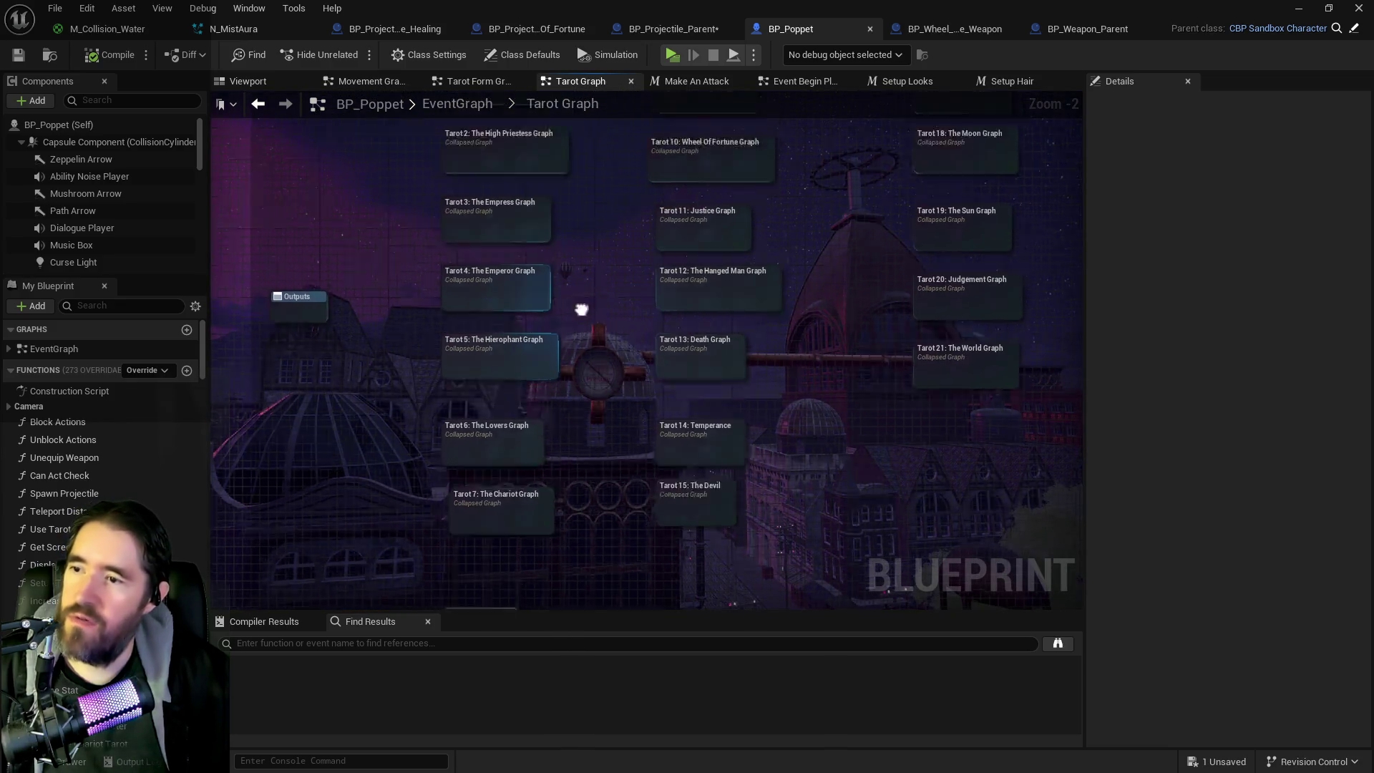
pyautogui.scroll(1, 620, 393)
pyautogui.moveTo(767, 377); pyautogui.dragTo(748, 312)
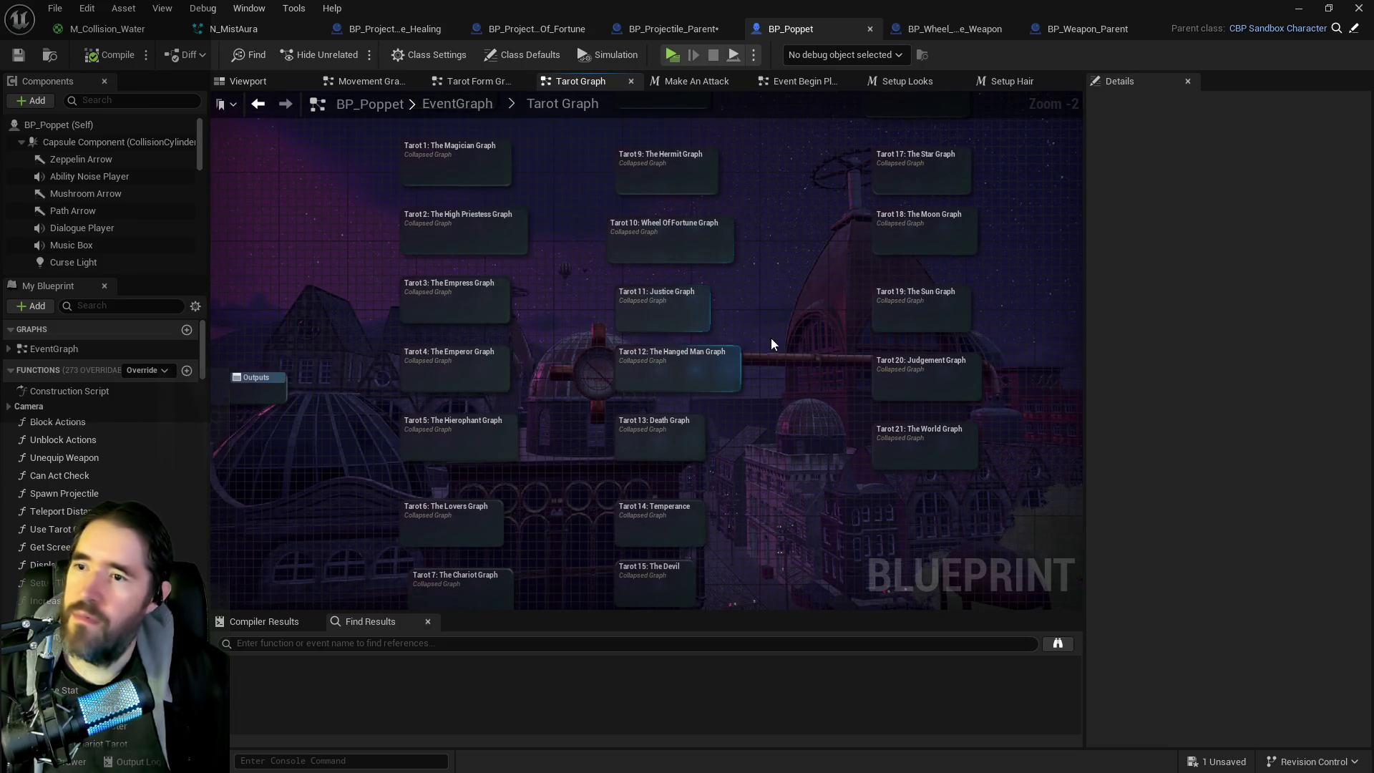
pyautogui.doubleClick(671, 225)
# Step: Wire the Wheel Of Fortune 1 event into Can Use Tarot, compile BP_Poppet, and start a playtest
pyautogui.scroll(2, 697, 255)
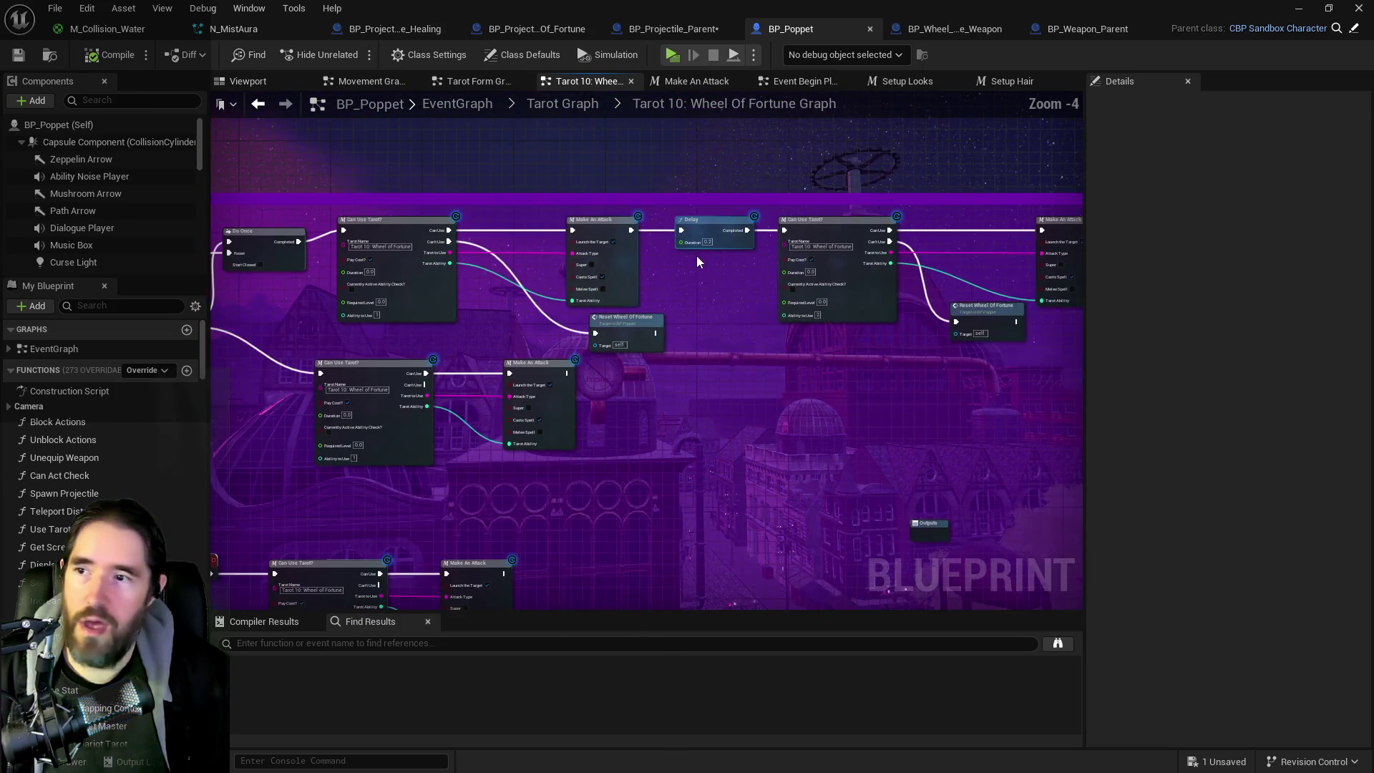
pyautogui.scroll(1, 697, 255)
pyautogui.moveTo(793, 318)
pyautogui.mouseDown()
pyautogui.moveTo(500, 408)
pyautogui.moveTo(607, 342)
pyautogui.moveTo(869, 344)
pyautogui.moveTo(783, 307)
pyautogui.moveTo(800, 306)
pyautogui.mouseUp()
pyautogui.moveTo(344, 278)
pyautogui.mouseDown()
pyautogui.moveTo(551, 337)
pyautogui.moveTo(760, 356)
pyautogui.moveTo(567, 333)
pyautogui.mouseUp()
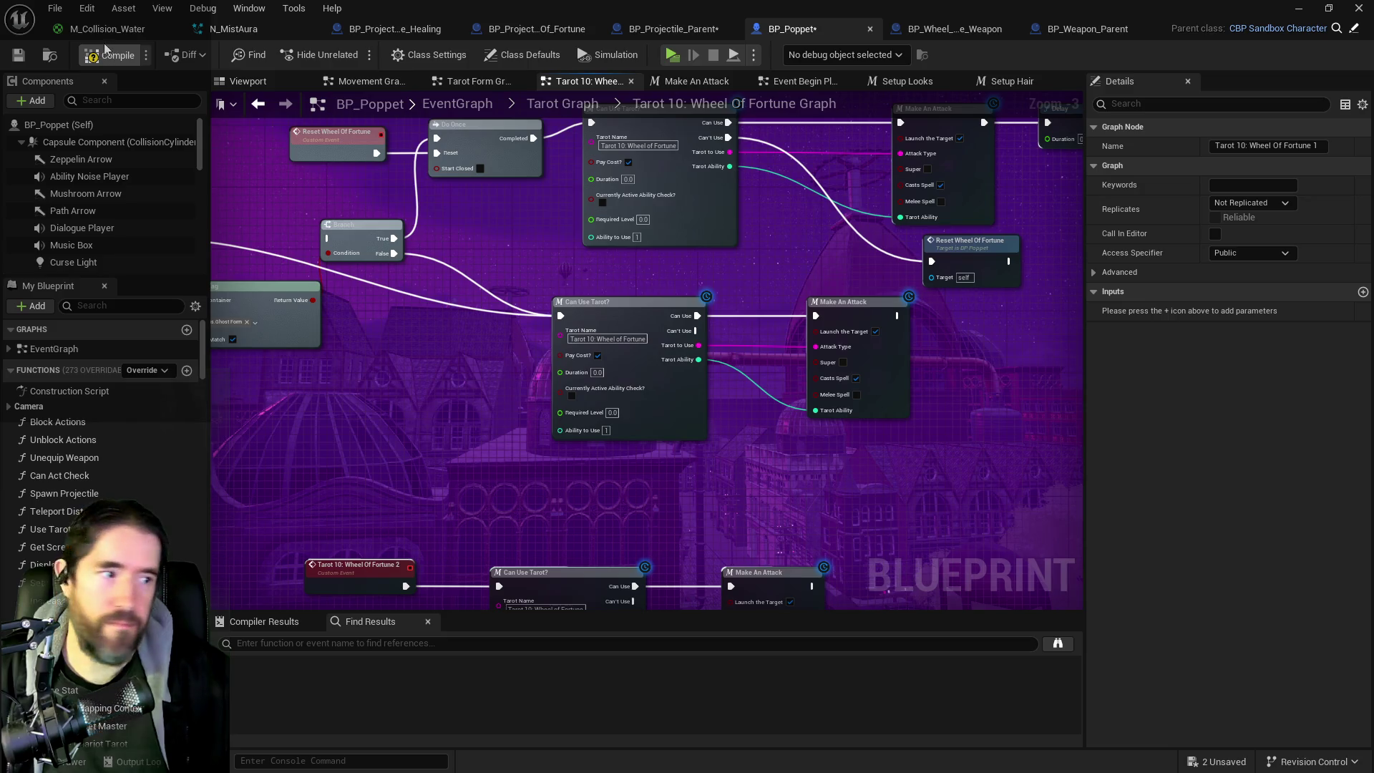
pyautogui.click(22, 61)
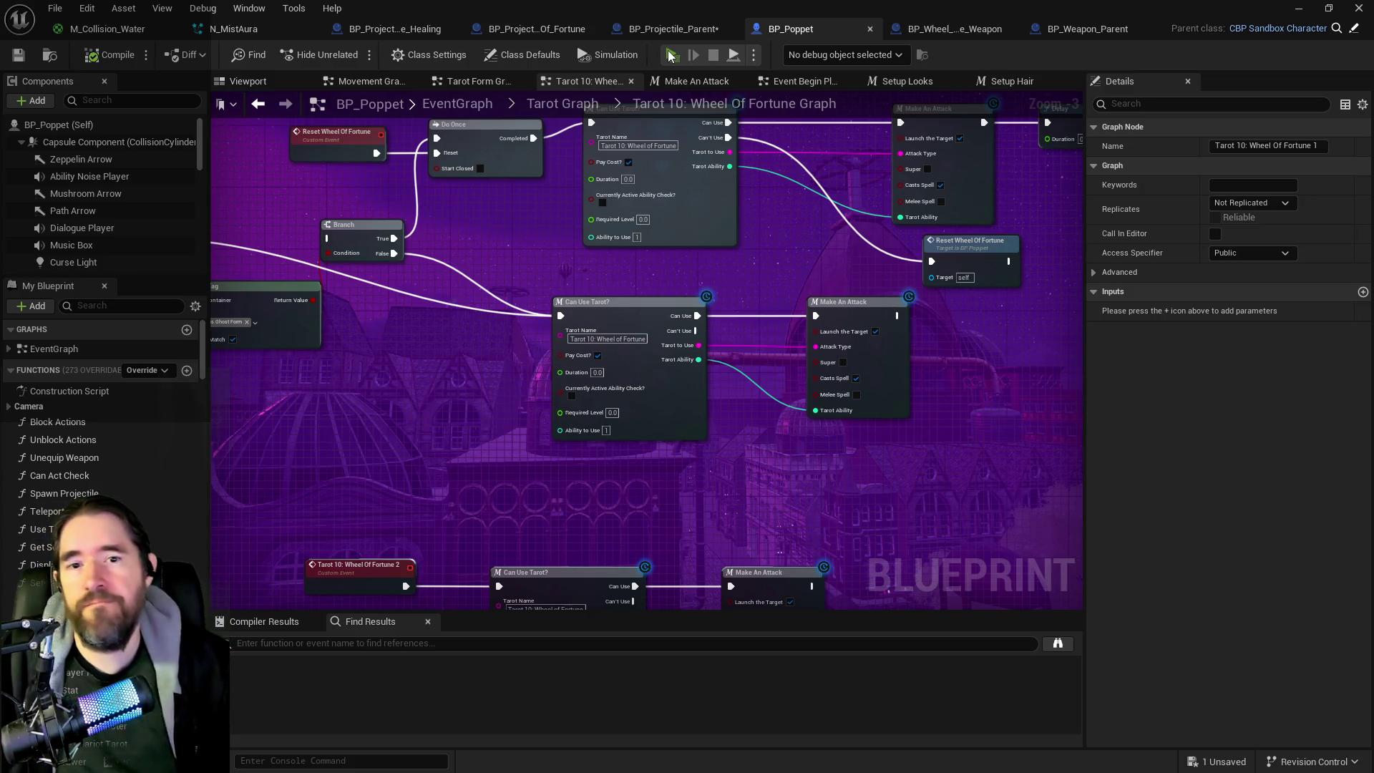
pyautogui.click(671, 56)
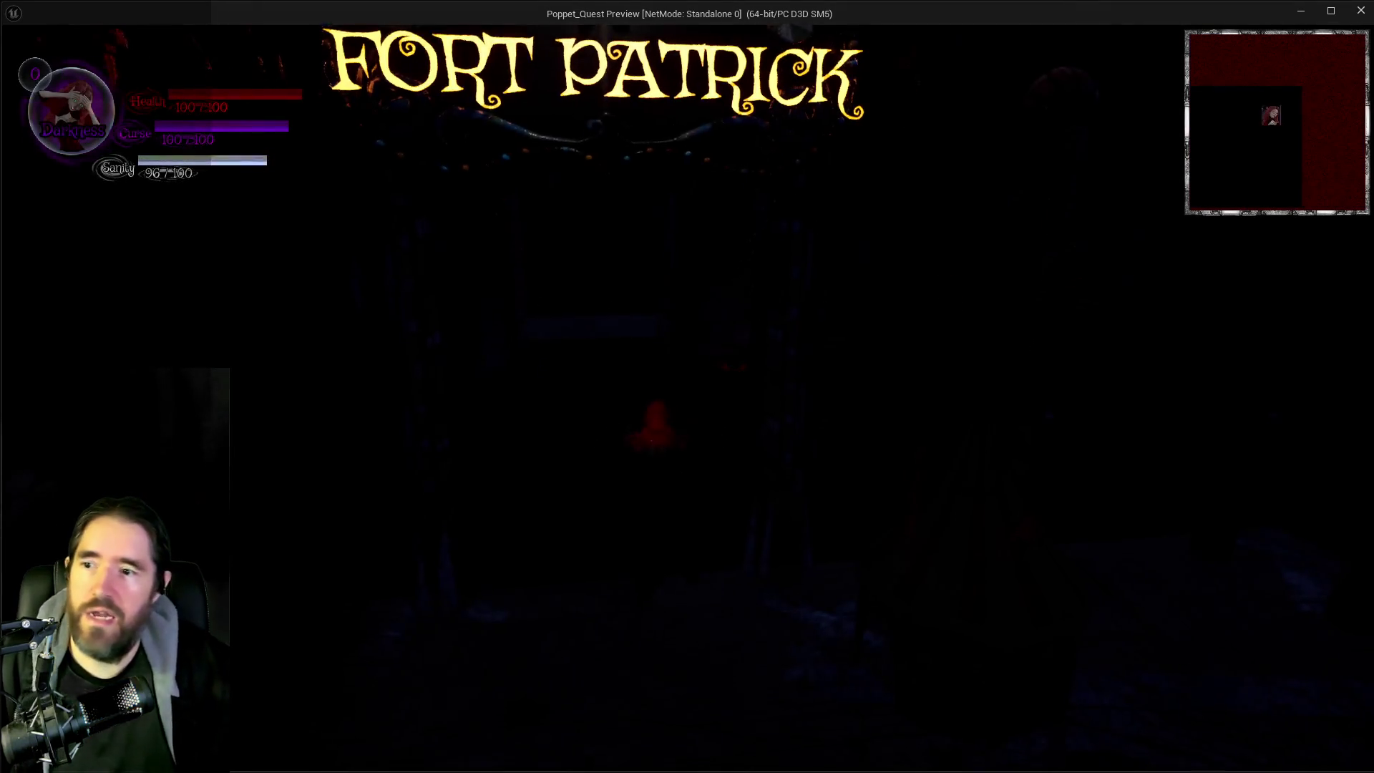
# Step: Open the tarot card inventory and cast the equipped Wheel of Fortune spell
pyautogui.press('Tab')
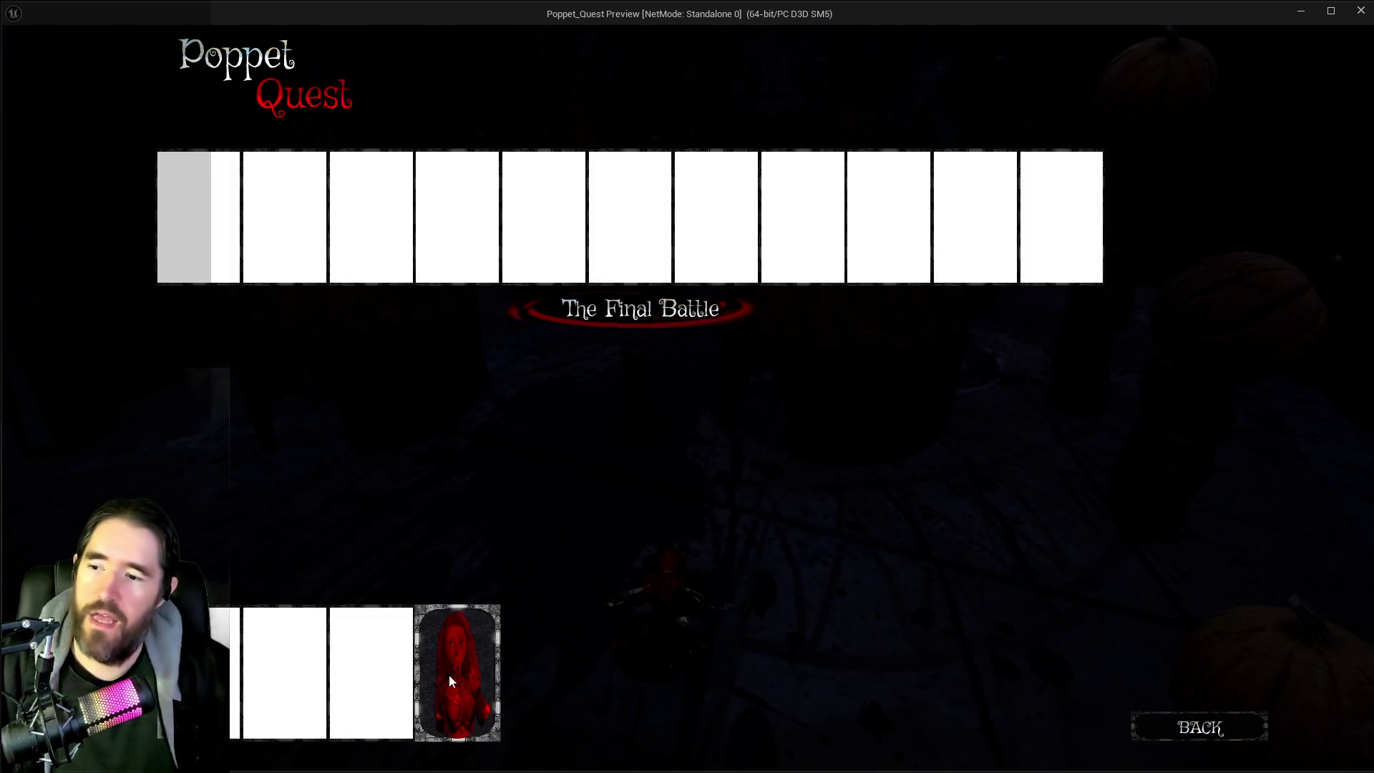
pyautogui.press('Tab')
pyautogui.press('Tab')
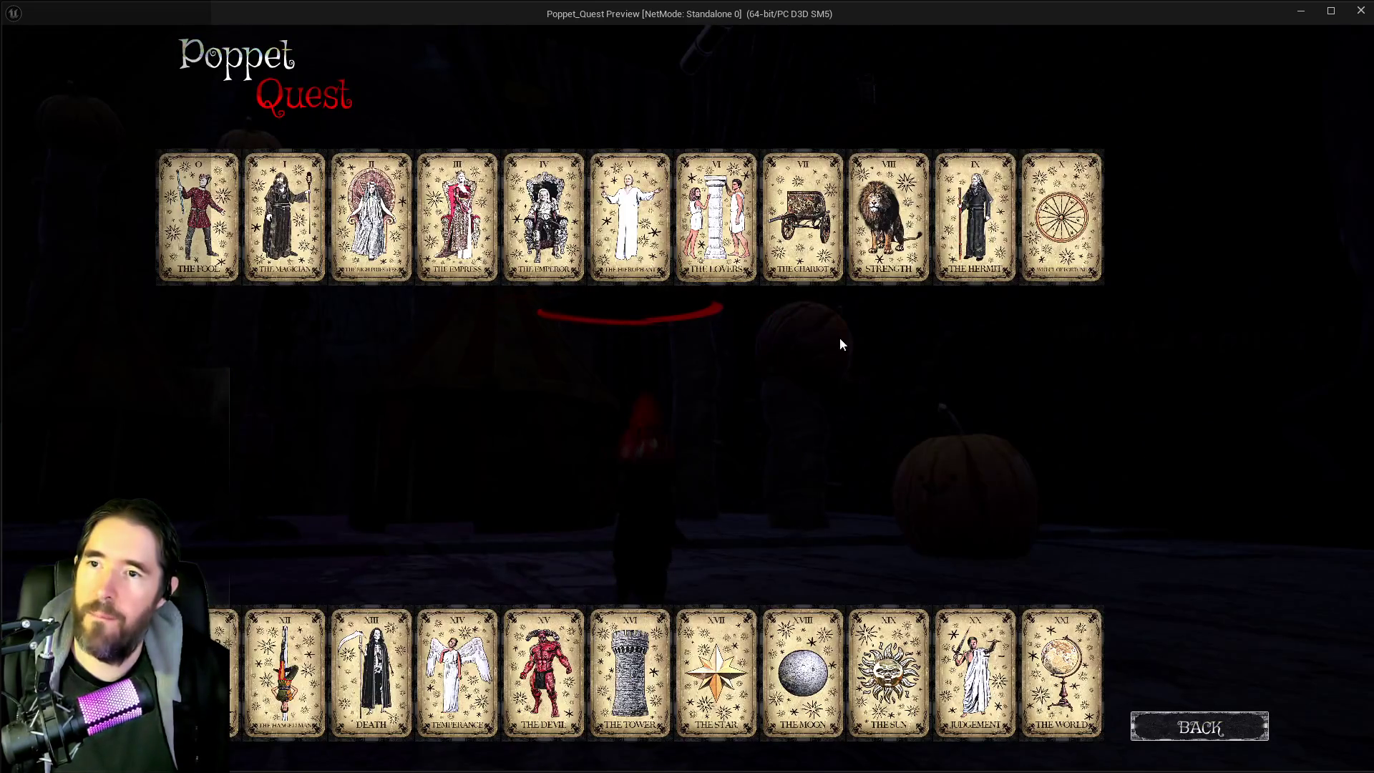
pyautogui.moveTo(1077, 252)
pyautogui.press('Tab')
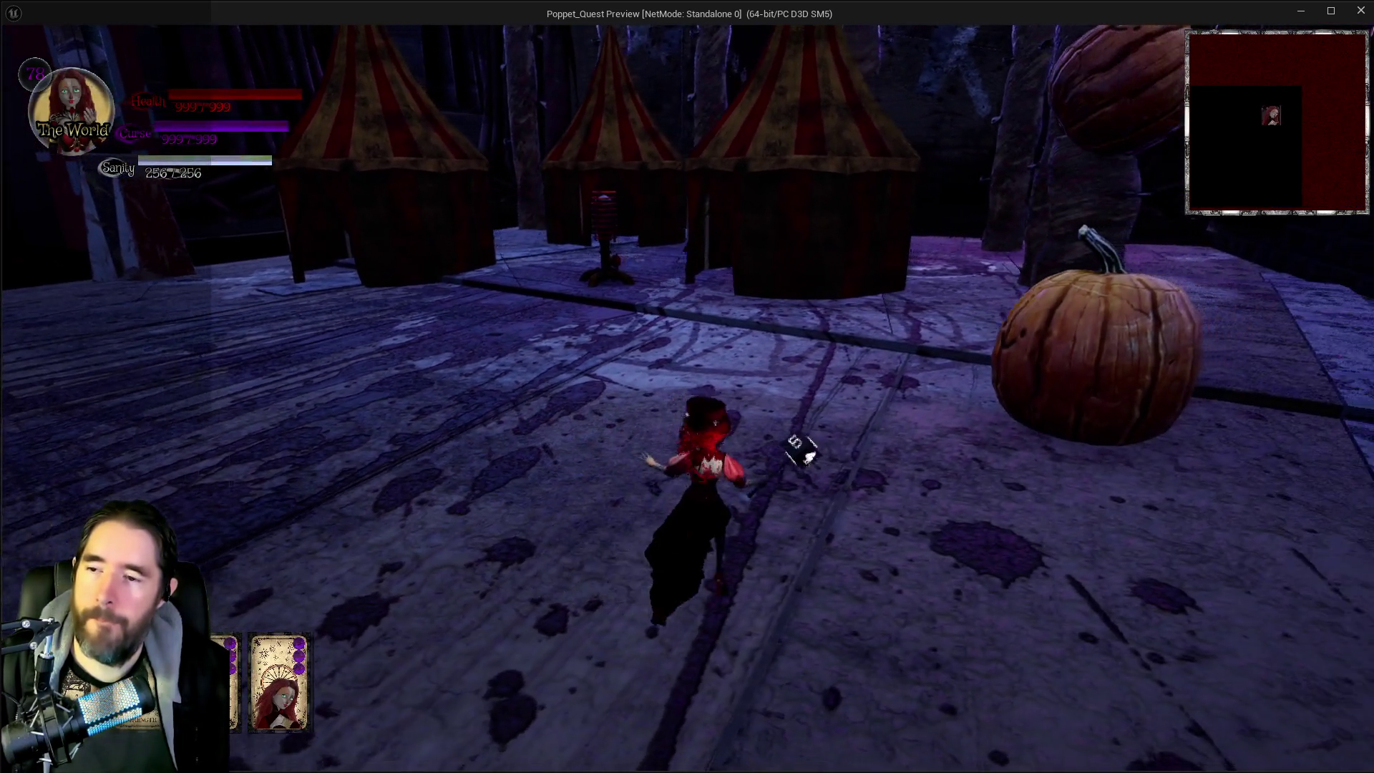
pyautogui.click(737, 453)
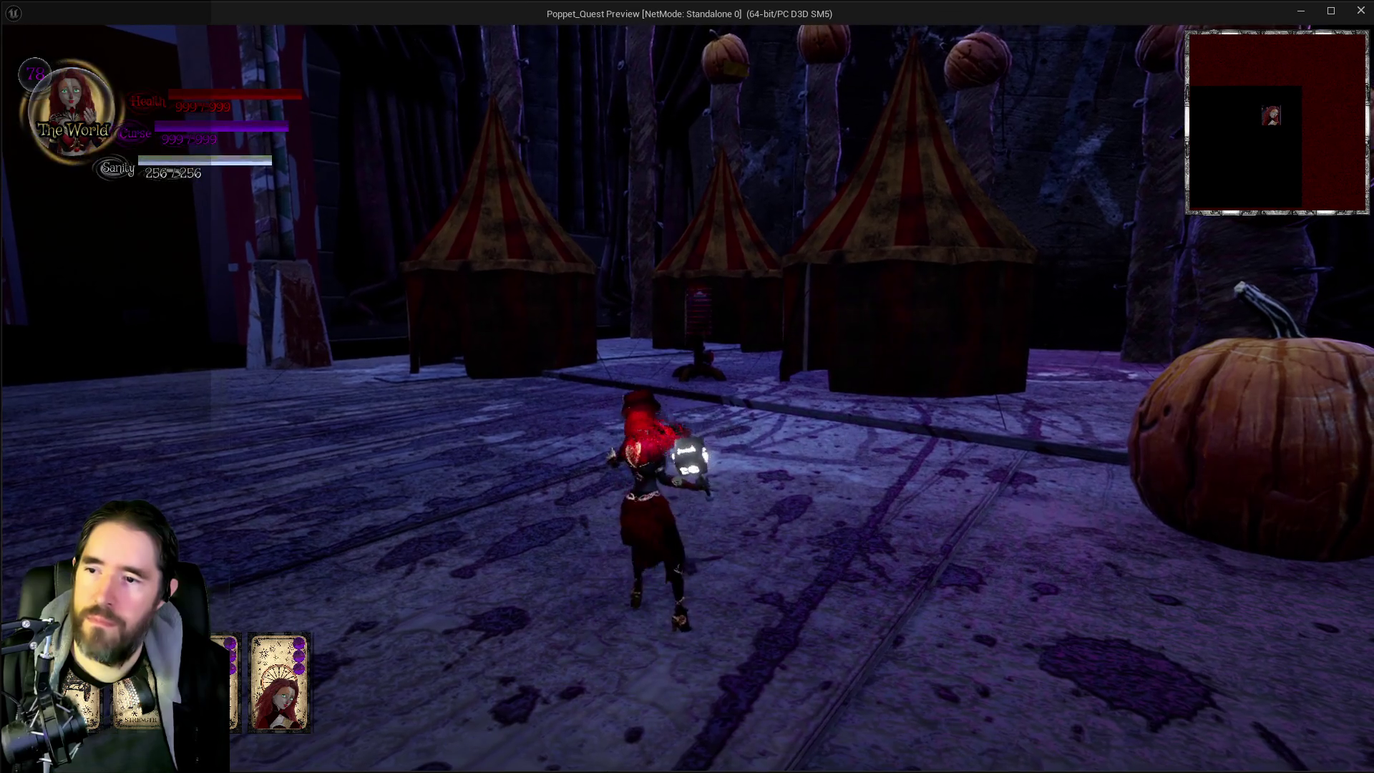
# Step: Throw two Wheel of Fortune dice, trigger their purple bursts, then return to the editor
pyautogui.press('w')
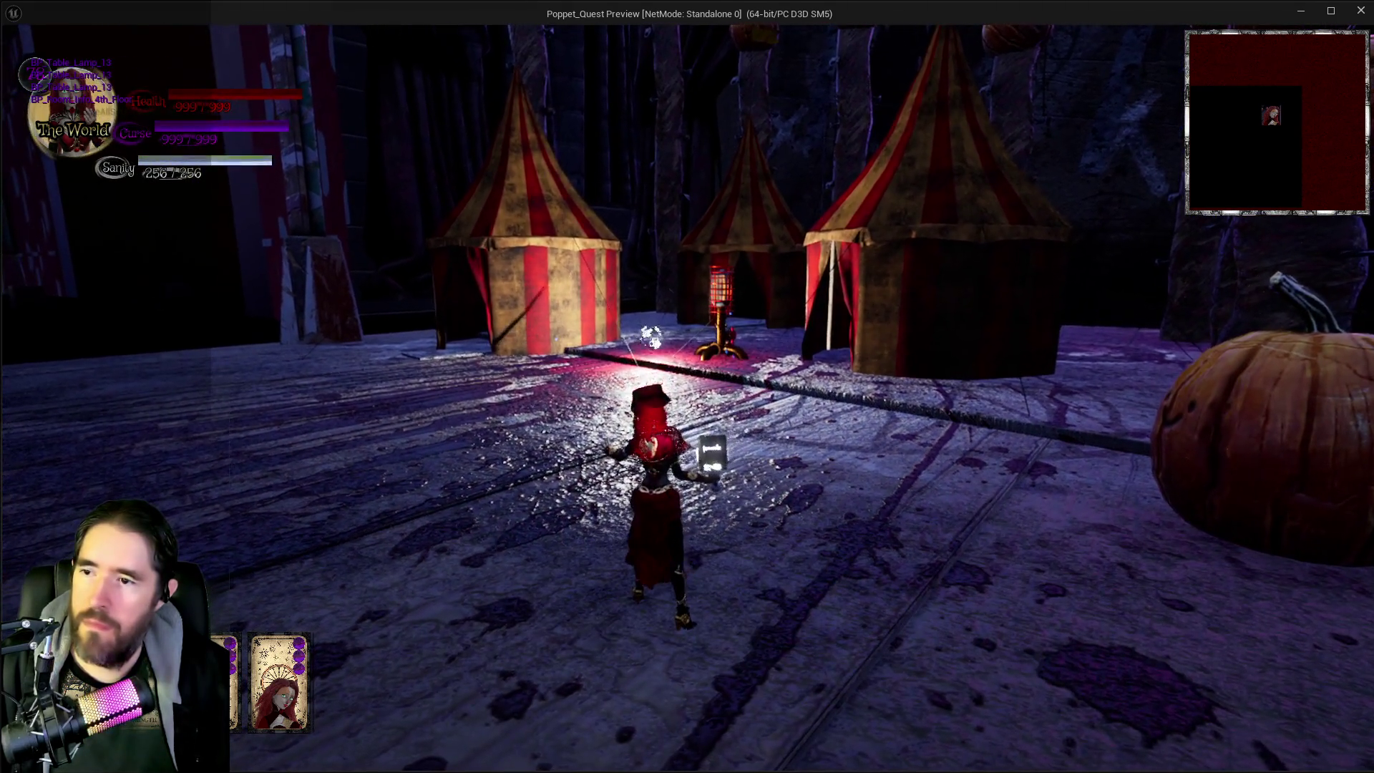
pyautogui.press('e')
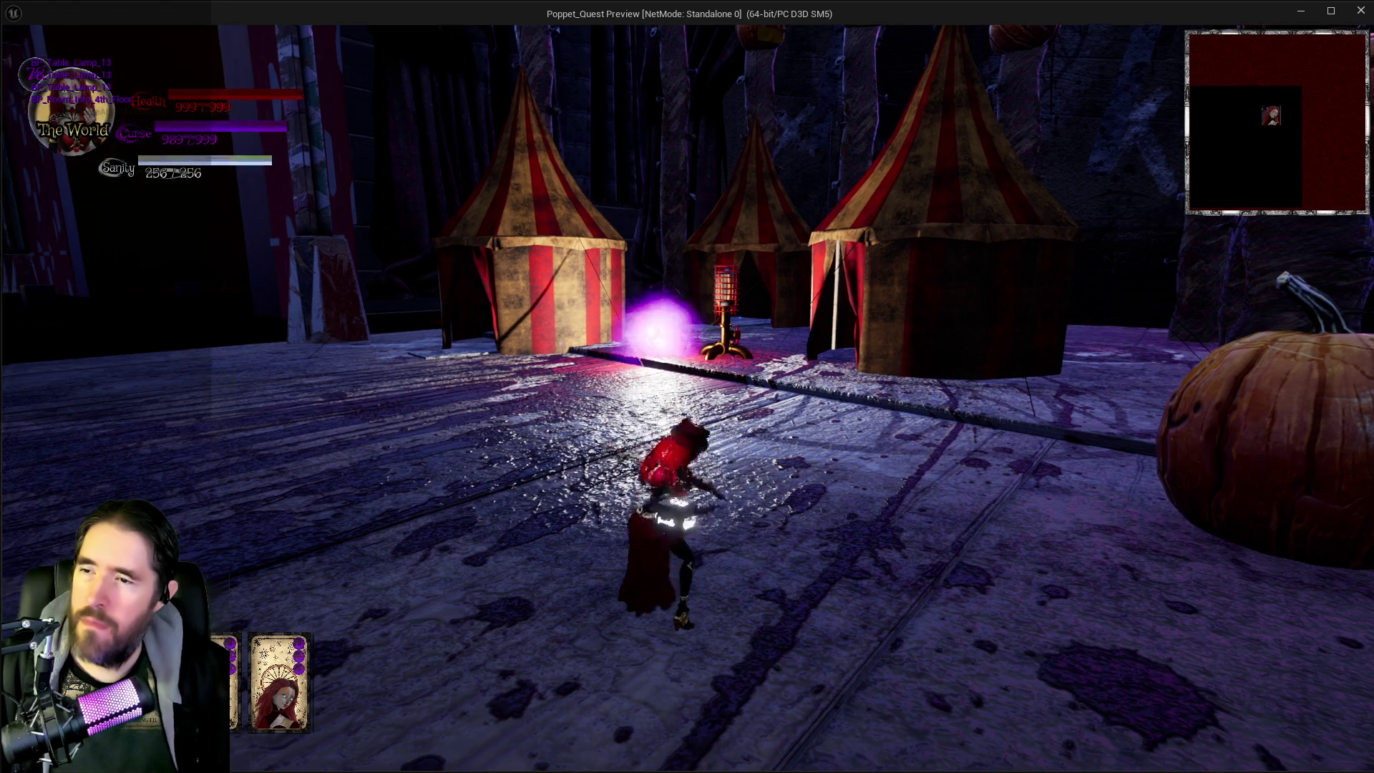
pyautogui.press('w')
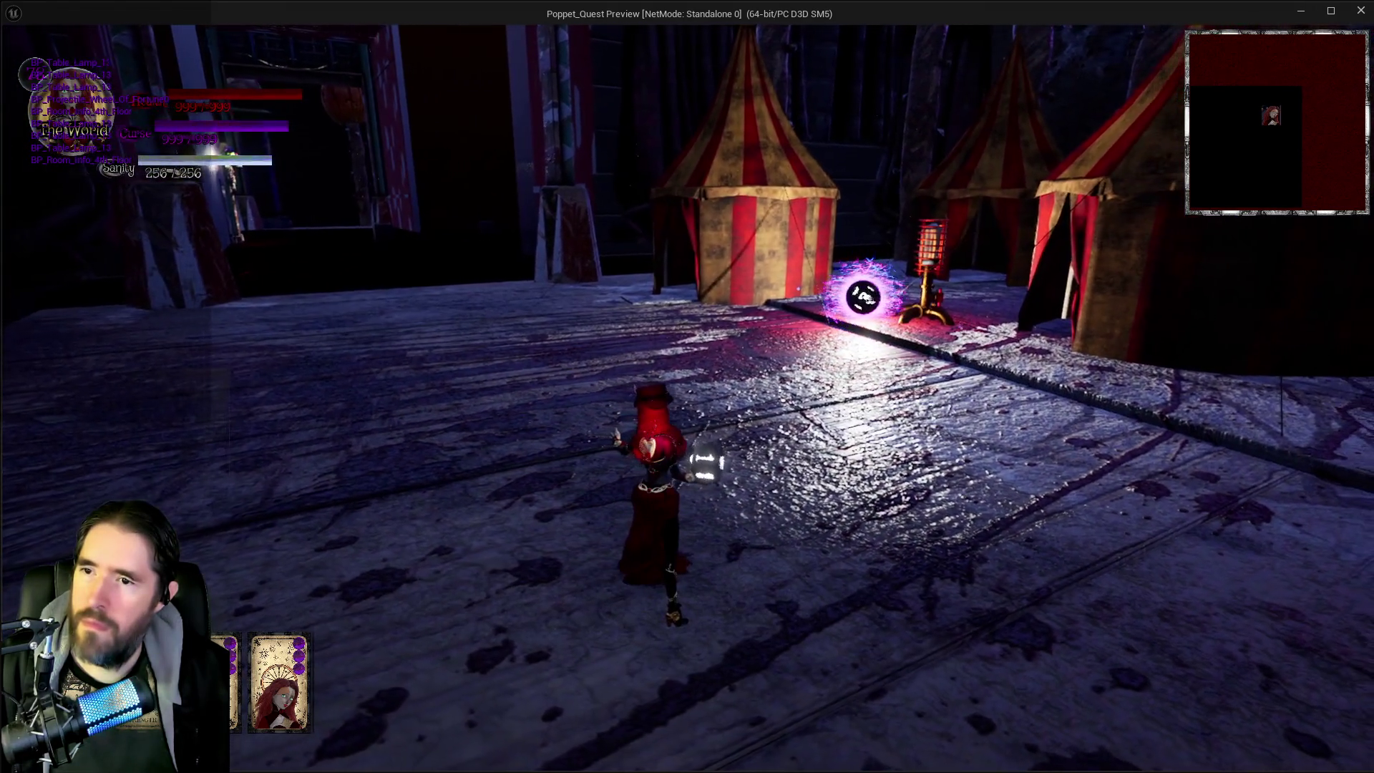
pyautogui.press('e')
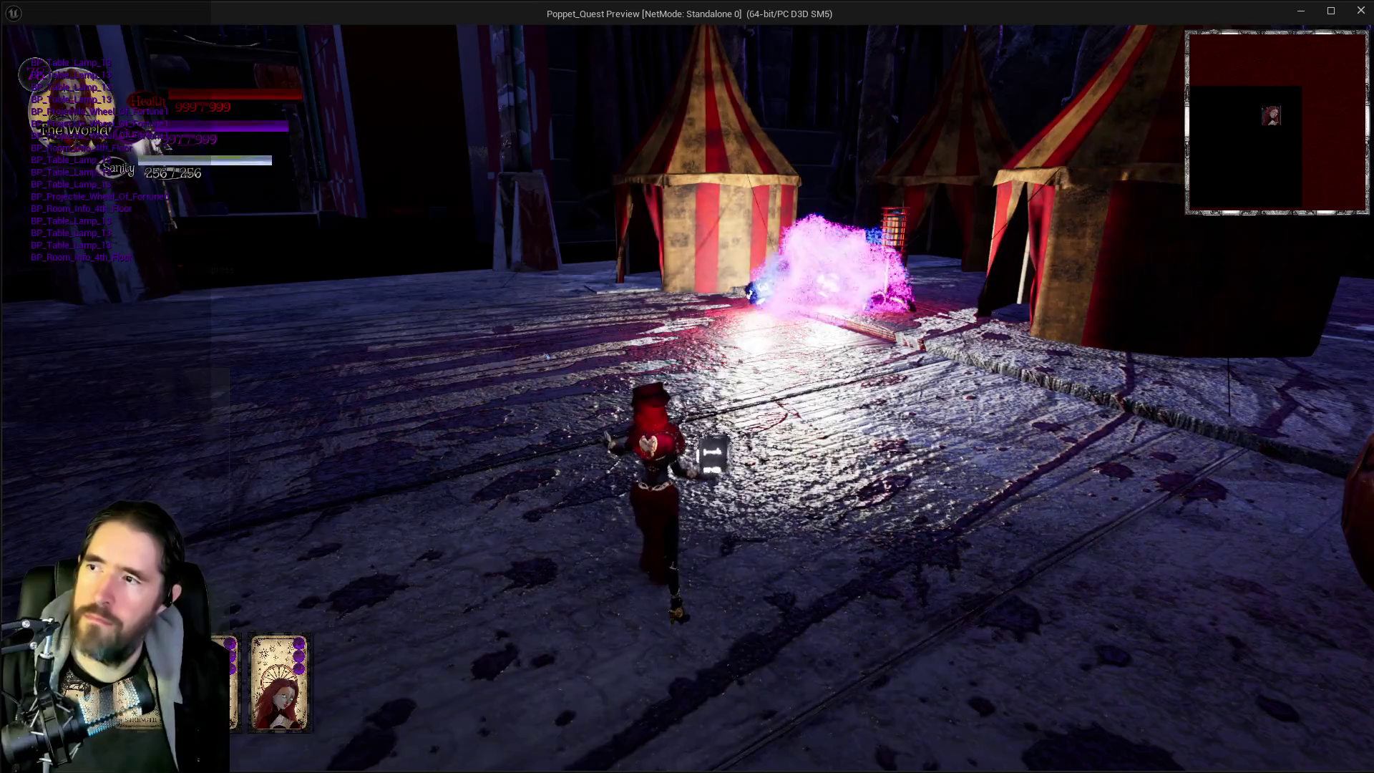
pyautogui.hotkey('alt', 'Tab')
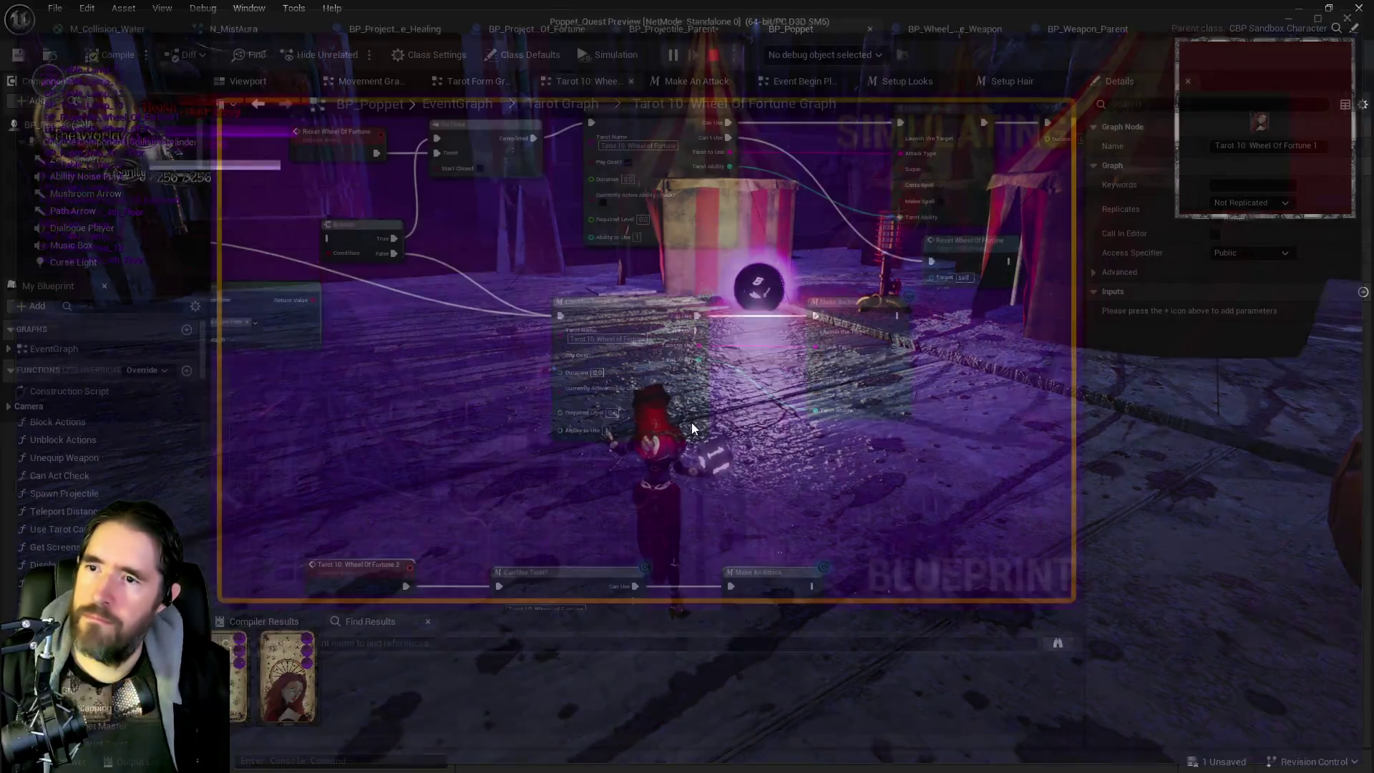
pyautogui.rightClick(745, 547)
# Step: Stop the play session and return to the Wheel Of Fortune projectile's EventGraph
pyautogui.press('Escape')
pyautogui.moveTo(639, 461)
pyautogui.mouseDown()
pyautogui.moveTo(723, 421)
pyautogui.moveTo(515, 423)
pyautogui.mouseUp()
pyautogui.click(682, 29)
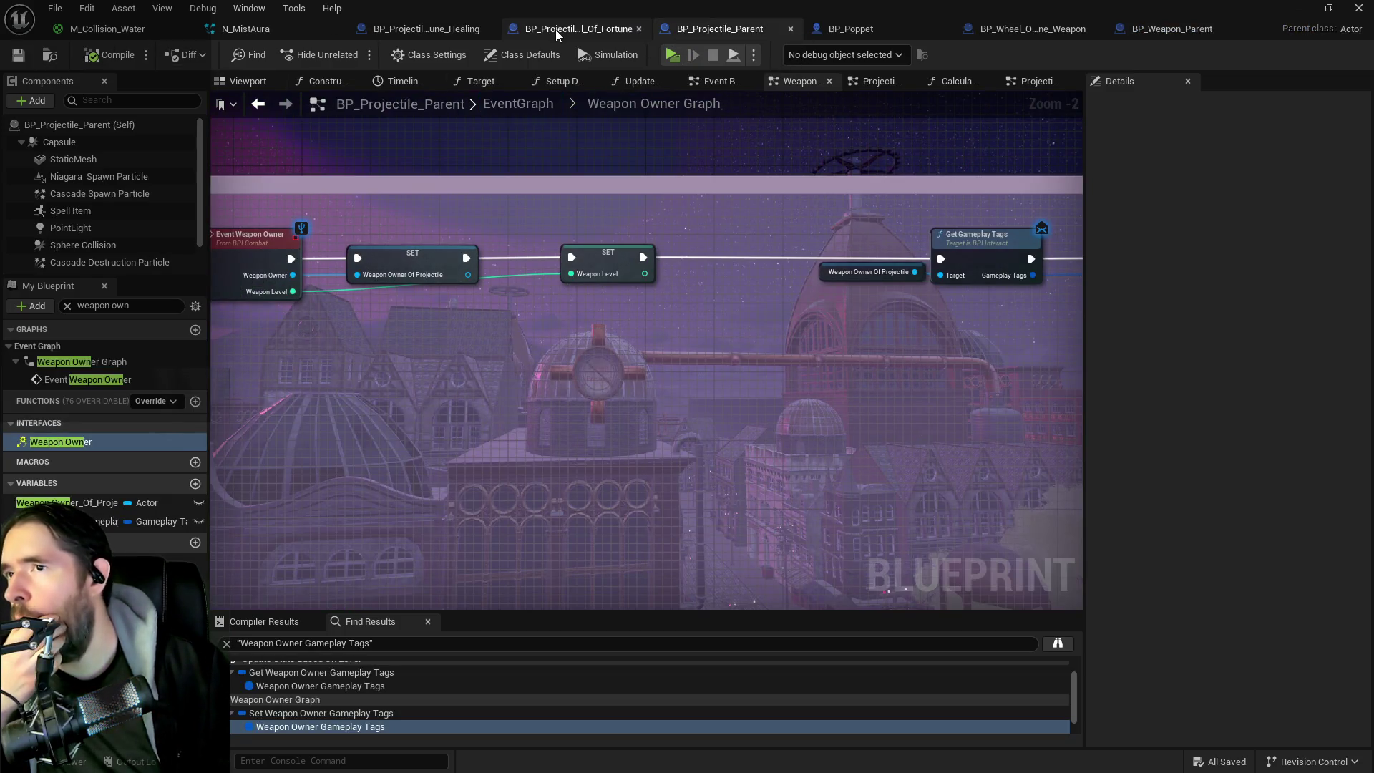
pyautogui.click(579, 29)
pyautogui.moveTo(685, 337)
pyautogui.mouseDown()
pyautogui.moveTo(791, 209)
pyautogui.moveTo(1056, 137)
pyautogui.moveTo(1158, 60)
pyautogui.mouseUp()
pyautogui.moveTo(583, 450); pyautogui.dragTo(755, 443)
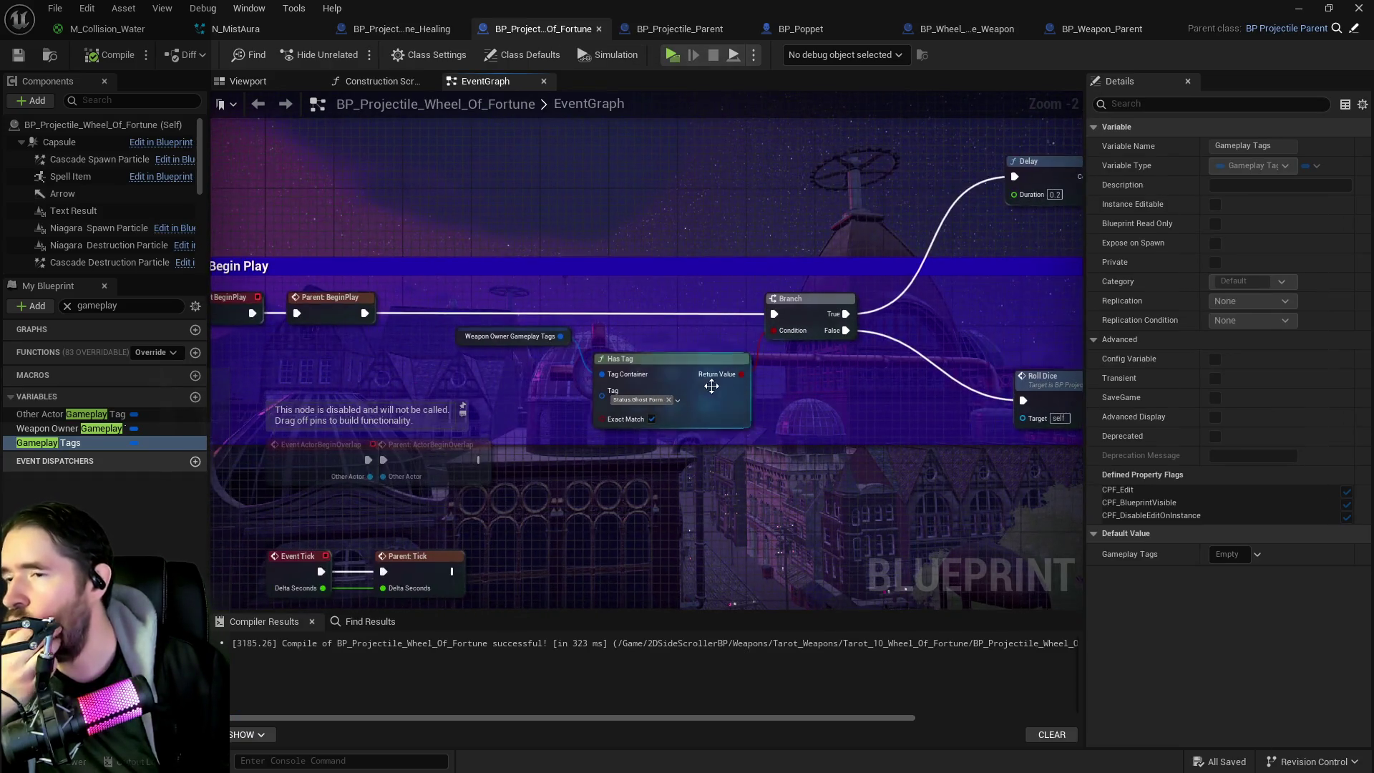
pyautogui.moveTo(671, 375)
pyautogui.mouseDown()
pyautogui.moveTo(680, 359)
pyautogui.moveTo(584, 434)
pyautogui.mouseUp()
# Step: Route BeginPlay into Roll Dice instead of the Branch
pyautogui.click(944, 234)
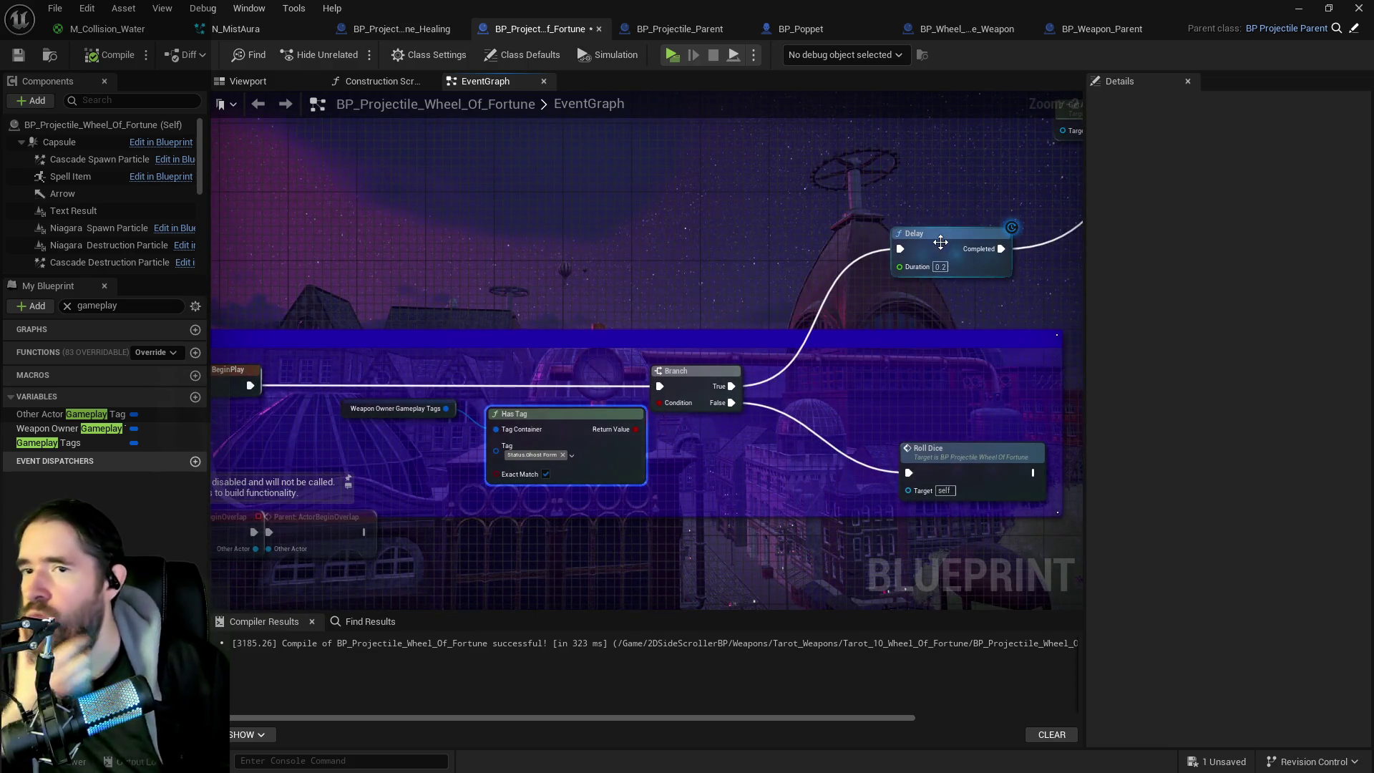
pyautogui.moveTo(682, 260); pyautogui.dragTo(748, 324)
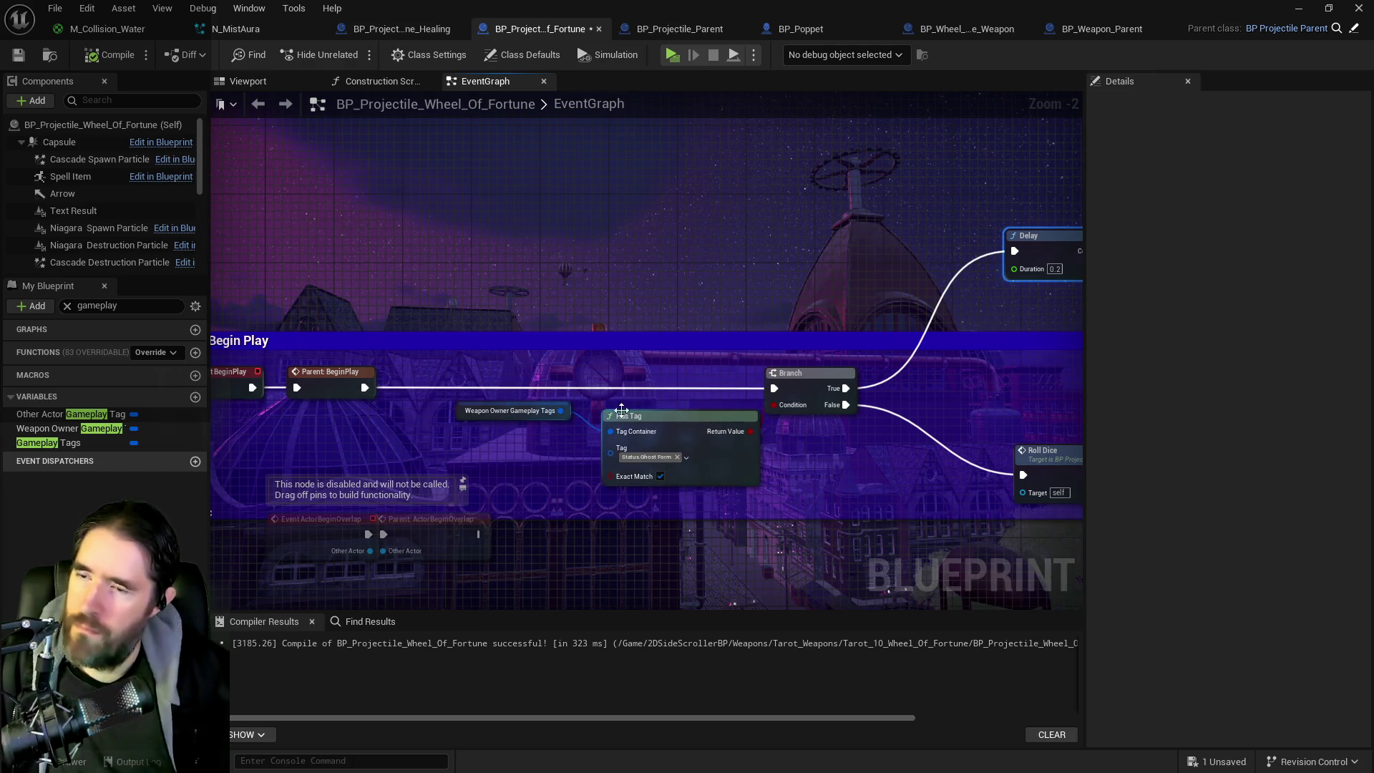
pyautogui.moveTo(520, 411); pyautogui.dragTo(701, 379)
pyautogui.scroll(-2, 701, 380)
pyautogui.moveTo(866, 382)
pyautogui.mouseDown()
pyautogui.moveTo(656, 381)
pyautogui.moveTo(477, 409)
pyautogui.moveTo(804, 373)
pyautogui.mouseUp()
pyautogui.moveTo(285, 312); pyautogui.dragTo(723, 370)
# Step: Select the Weapon Owner Gameplay Tags, Has Tag and Branch nodes and wire Roll Dice into the Branch
pyautogui.moveTo(372, 309)
pyautogui.mouseDown()
pyautogui.moveTo(554, 356)
pyautogui.moveTo(823, 306)
pyautogui.moveTo(987, 322)
pyautogui.moveTo(1017, 374)
pyautogui.mouseUp()
pyautogui.keyDown('ctrl'); pyautogui.click(576, 313); pyautogui.keyUp('ctrl')
pyautogui.moveTo(803, 370); pyautogui.dragTo(1001, 378)
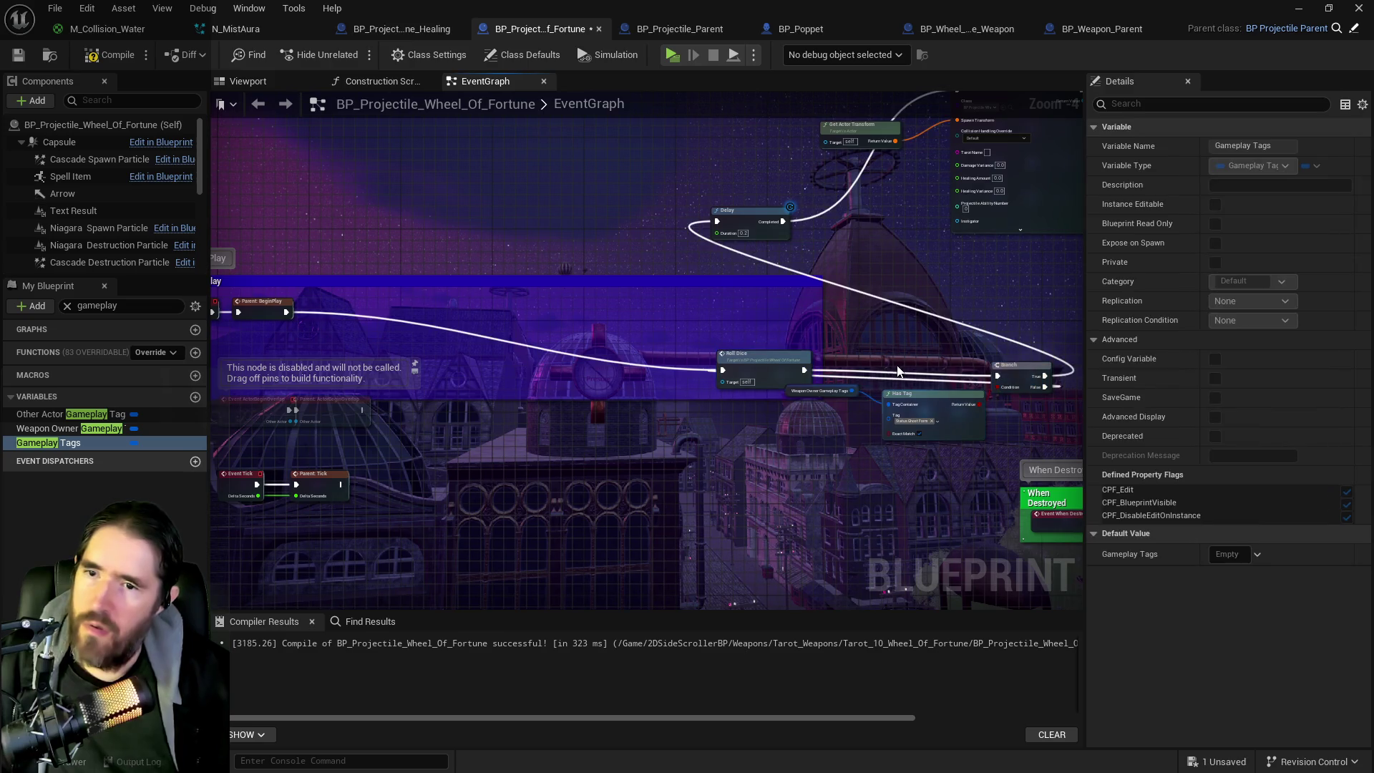
# Step: Move the tag-check node group right and down, then select Has Tag, Branch and Delay
pyautogui.click(899, 382)
pyautogui.scroll(-3, 602, 404)
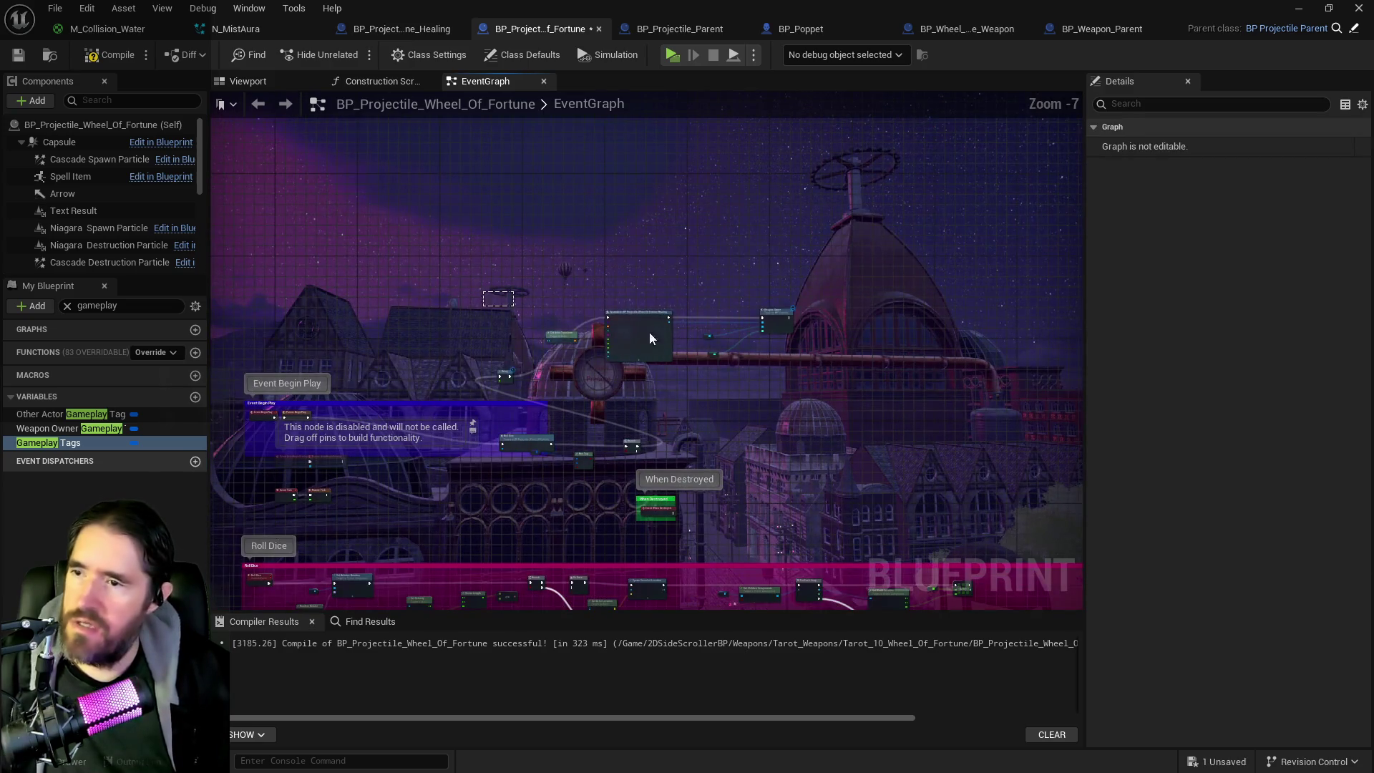
pyautogui.moveTo(799, 377); pyautogui.dragTo(799, 377)
pyautogui.moveTo(653, 337); pyautogui.dragTo(847, 402)
pyautogui.scroll(2, 598, 440)
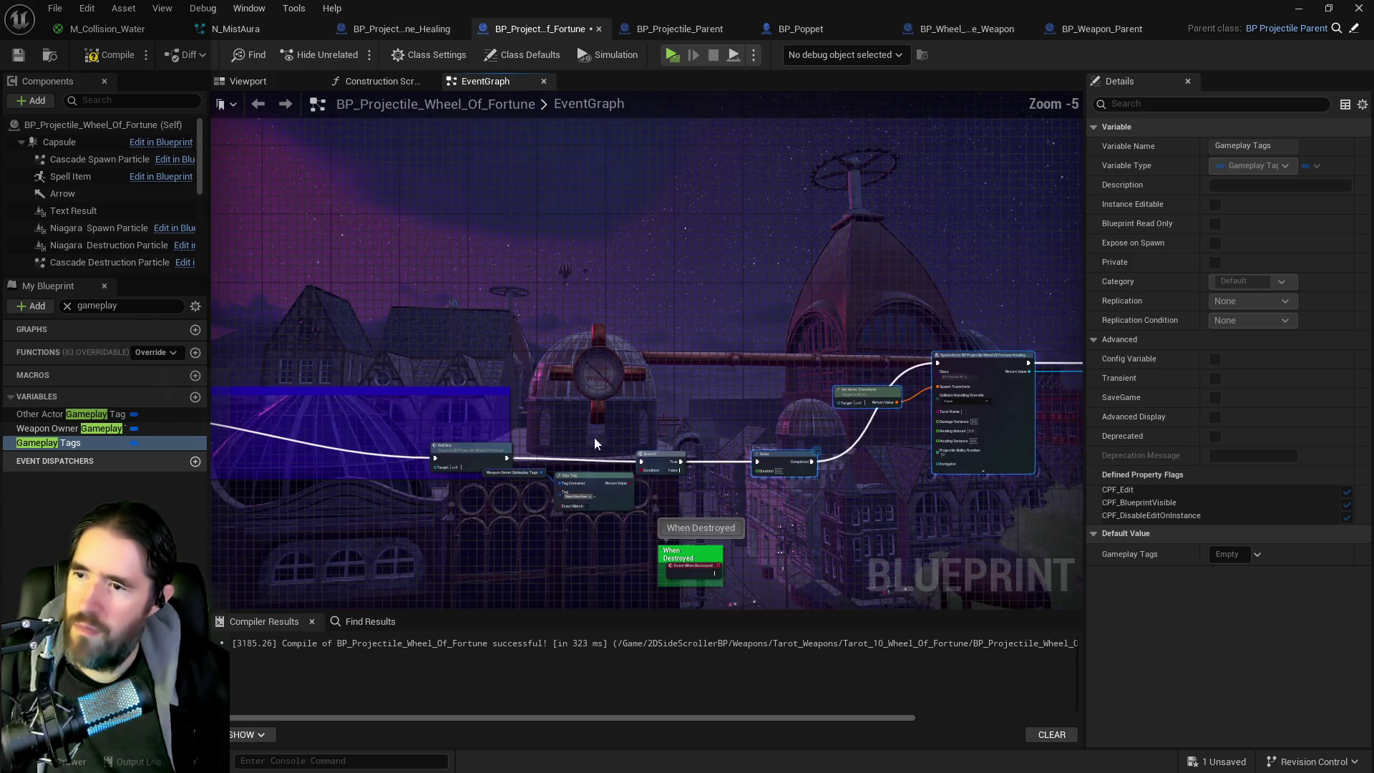
pyautogui.moveTo(586, 468)
pyautogui.mouseDown()
pyautogui.moveTo(803, 486)
pyautogui.moveTo(818, 452)
pyautogui.mouseUp()
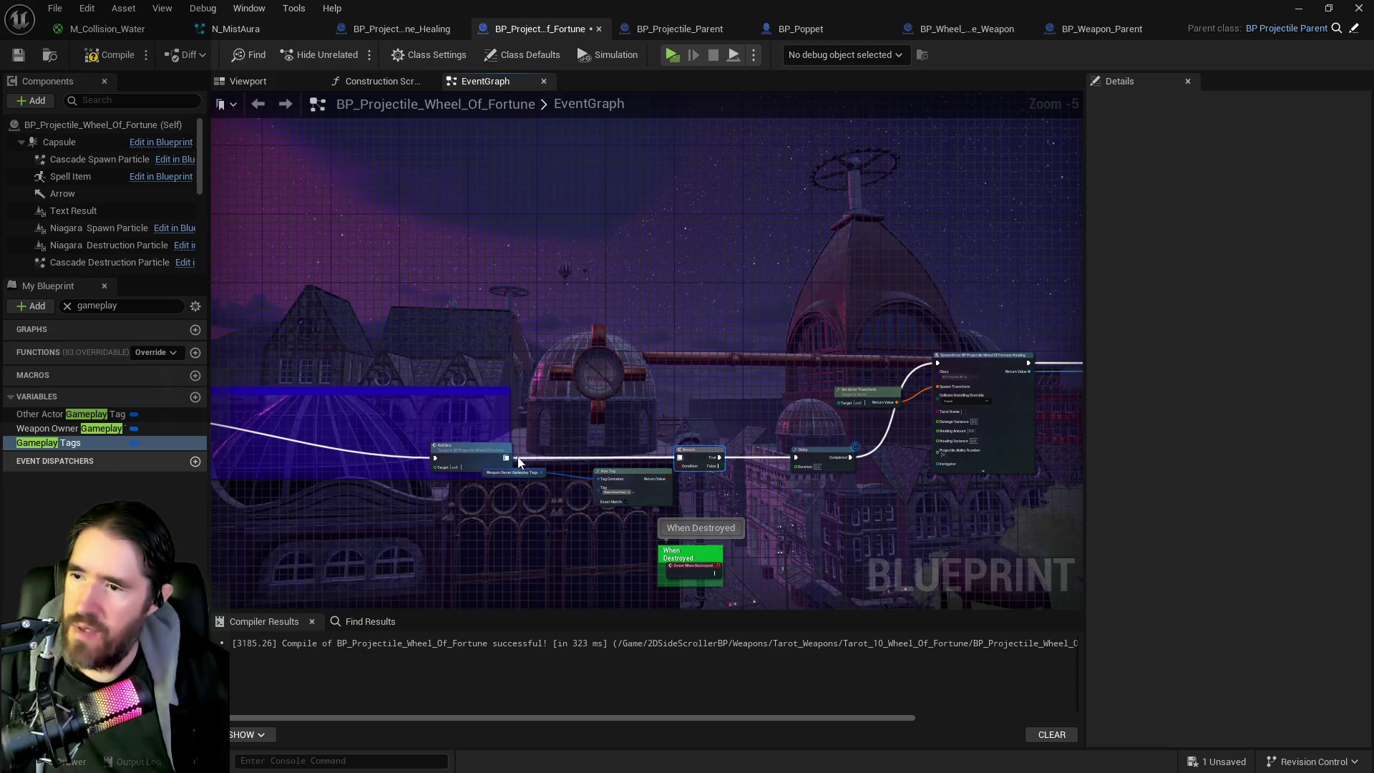
# Step: Add a 0.2-second Delay after Roll Dice and connect its Completed into the Branch
pyautogui.moveTo(507, 458); pyautogui.dragTo(543, 454)
pyautogui.moveTo(662, 428)
pyautogui.mouseDown()
pyautogui.moveTo(647, 410)
pyautogui.moveTo(634, 418)
pyautogui.moveTo(772, 450)
pyautogui.moveTo(719, 381)
pyautogui.mouseUp()
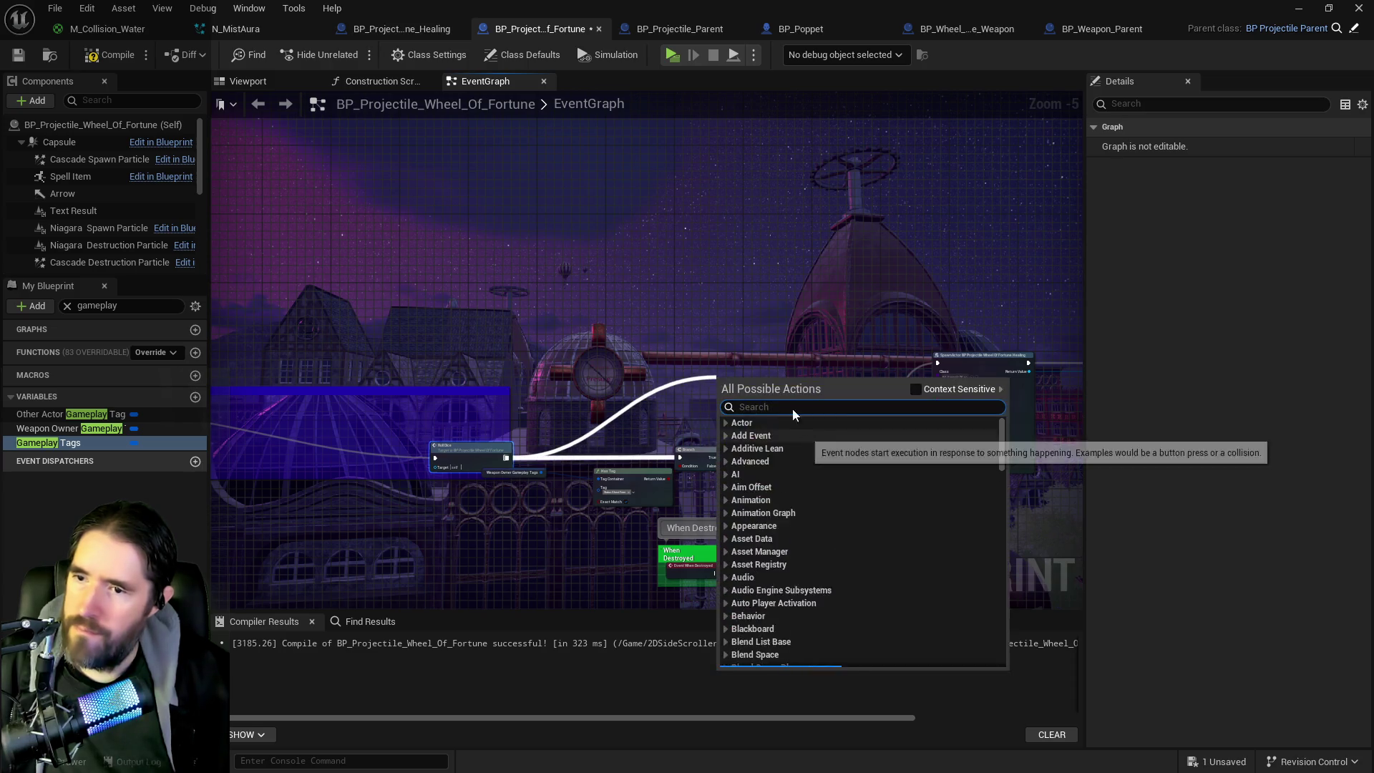
pyautogui.press('Escape')
pyautogui.hotkey('ctrl', 'v')
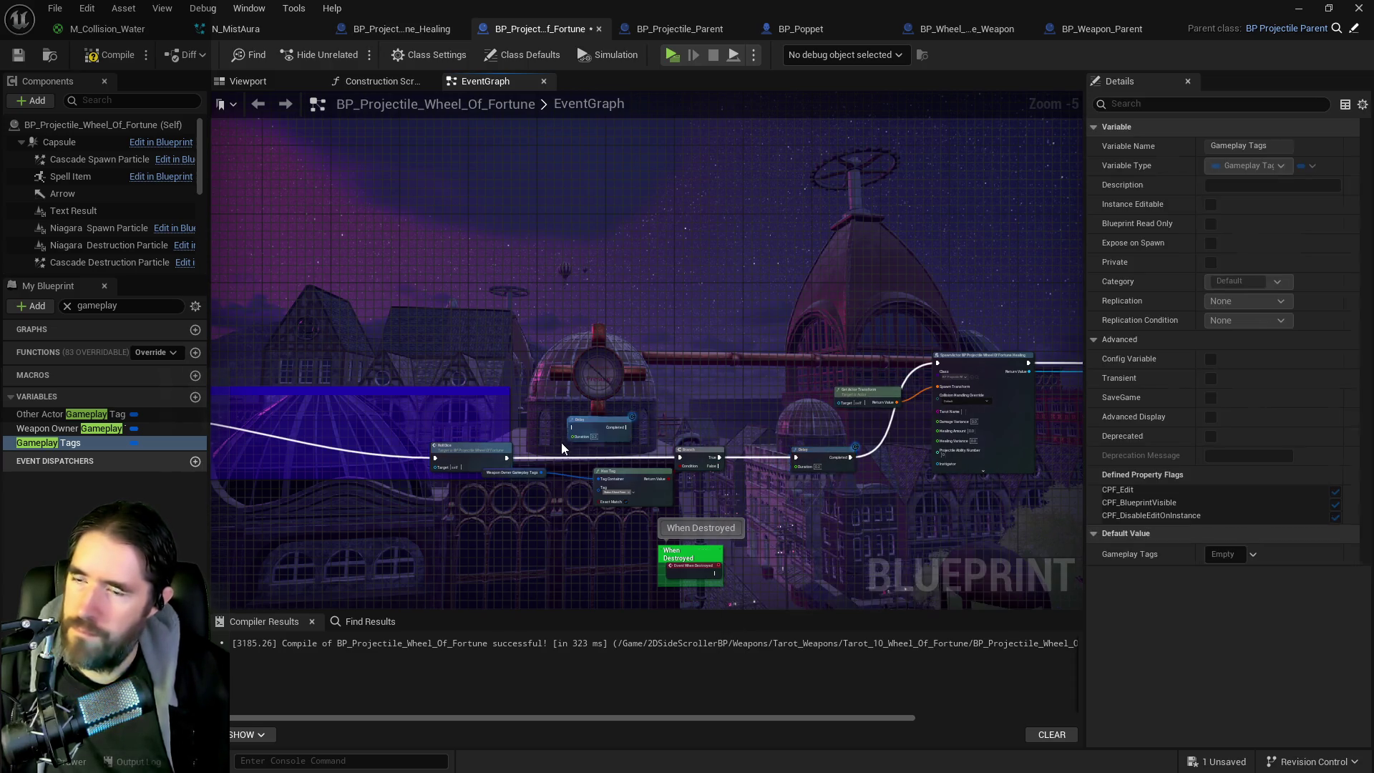
pyautogui.scroll(3, 560, 441)
pyautogui.moveTo(436, 475); pyautogui.dragTo(569, 442)
pyautogui.moveTo(667, 441)
pyautogui.mouseDown()
pyautogui.moveTo(831, 487)
pyautogui.moveTo(807, 474)
pyautogui.moveTo(723, 337)
pyautogui.mouseUp()
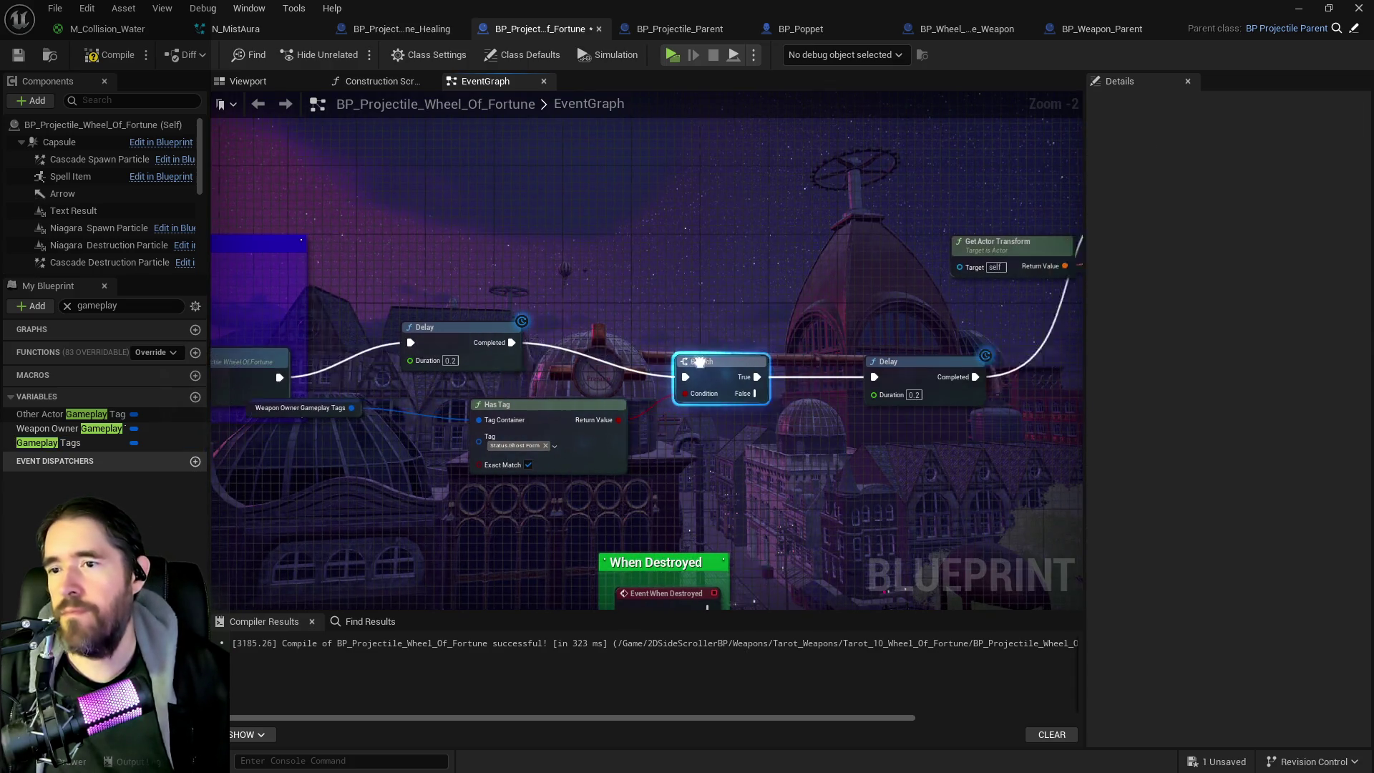
# Step: Line up Branch and the Delays on the execution flow with Has Tag and Weapon Owner Gameplay Tags beneath
pyautogui.moveTo(880, 392); pyautogui.dragTo(908, 337)
pyautogui.moveTo(560, 418); pyautogui.dragTo(737, 368)
pyautogui.moveTo(569, 302); pyautogui.dragTo(561, 336)
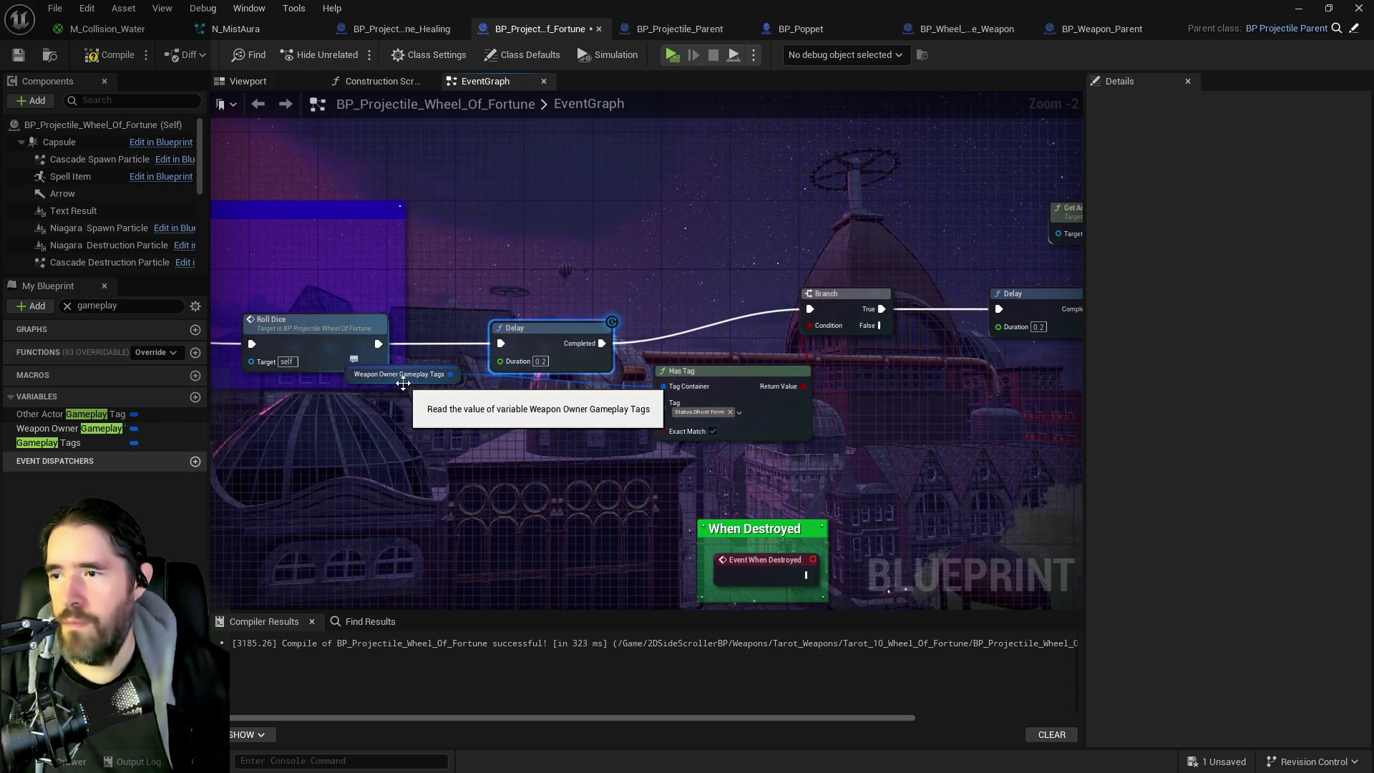
pyautogui.moveTo(410, 382); pyautogui.dragTo(551, 413)
pyautogui.moveTo(851, 337); pyautogui.dragTo(544, 379)
pyautogui.moveTo(759, 358); pyautogui.dragTo(793, 375)
# Step: Select the SpawnActor and Weapon Owner nodes and review the Delay, Branch and Has Tag layout
pyautogui.moveTo(863, 199)
pyautogui.mouseDown()
pyautogui.moveTo(581, 305)
pyautogui.moveTo(1081, 397)
pyautogui.moveTo(1053, 426)
pyautogui.mouseUp()
pyautogui.moveTo(951, 437); pyautogui.dragTo(954, 440)
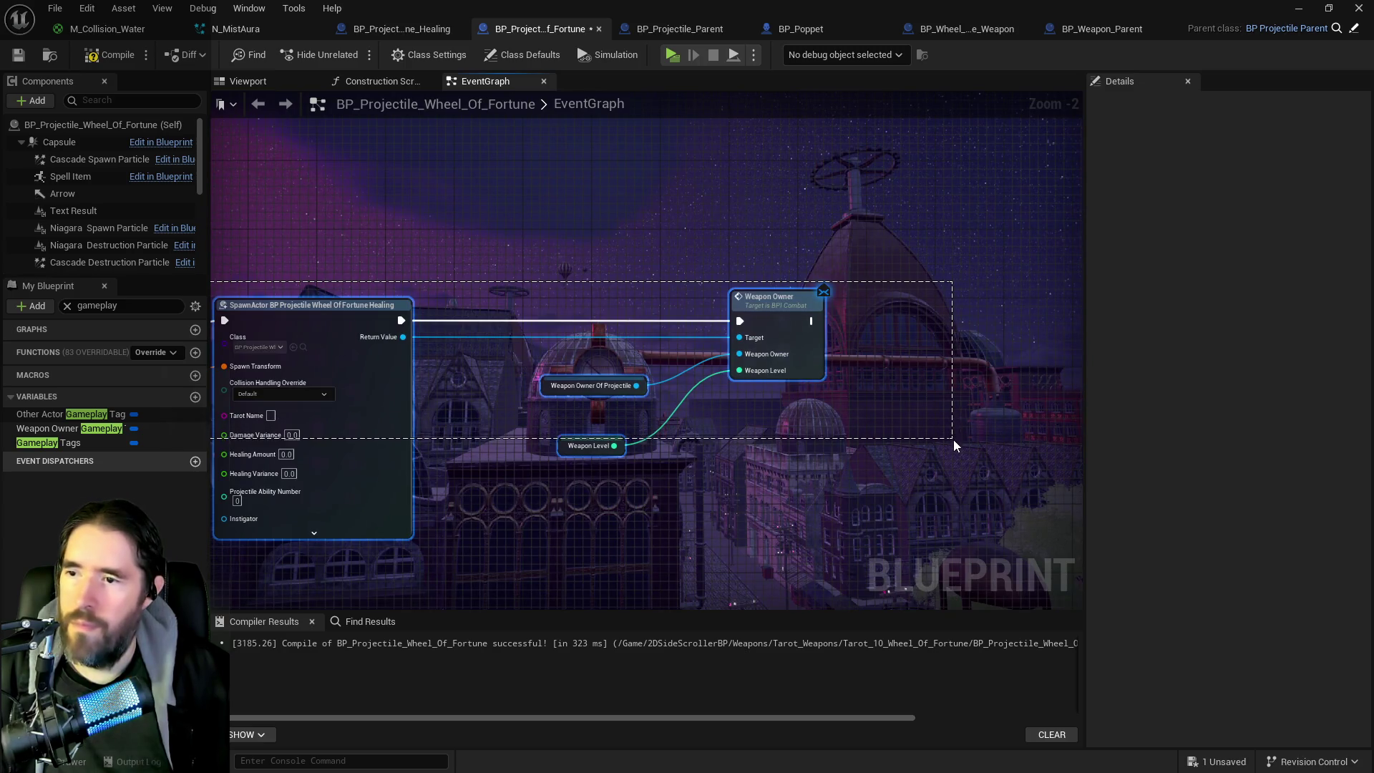
pyautogui.moveTo(518, 375); pyautogui.dragTo(777, 329)
pyautogui.moveTo(608, 282); pyautogui.dragTo(747, 451)
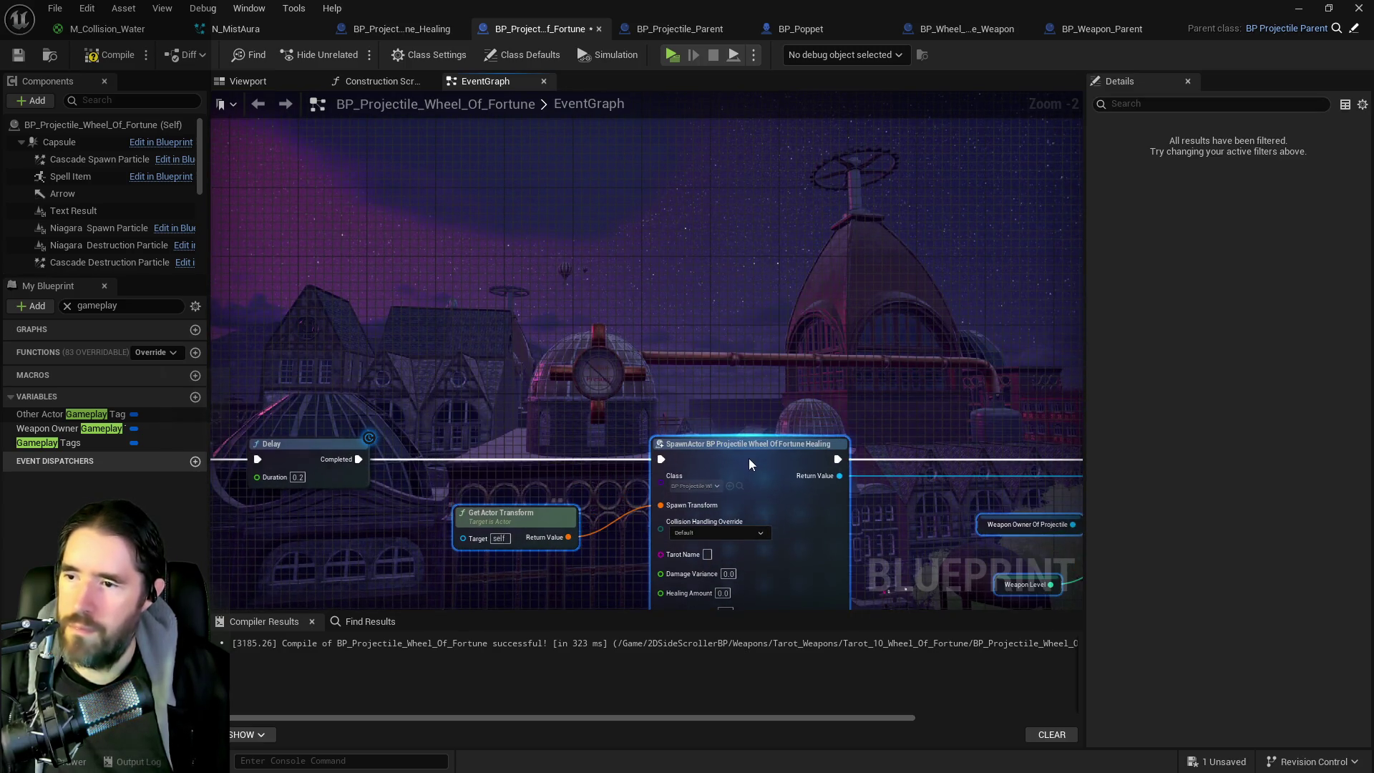
pyautogui.moveTo(577, 461)
pyautogui.mouseDown()
pyautogui.moveTo(787, 411)
pyautogui.moveTo(692, 373)
pyautogui.moveTo(986, 368)
pyautogui.mouseUp()
# Step: Shift the Weapon Owner Gameplay Tags and Has Tag nodes right, then compile and save
pyautogui.moveTo(379, 422)
pyautogui.mouseDown()
pyautogui.moveTo(577, 455)
pyautogui.moveTo(637, 419)
pyautogui.mouseUp()
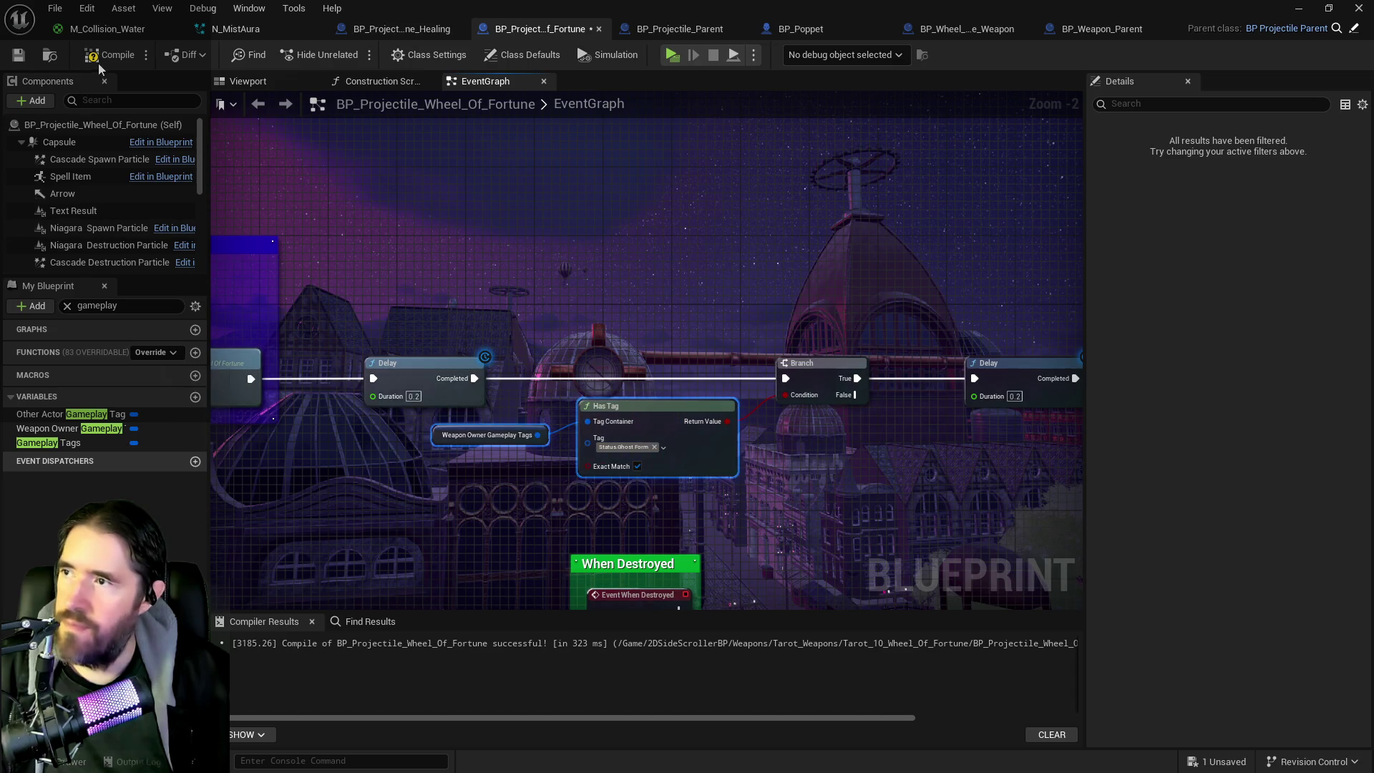
pyautogui.click(91, 56)
pyautogui.click(19, 56)
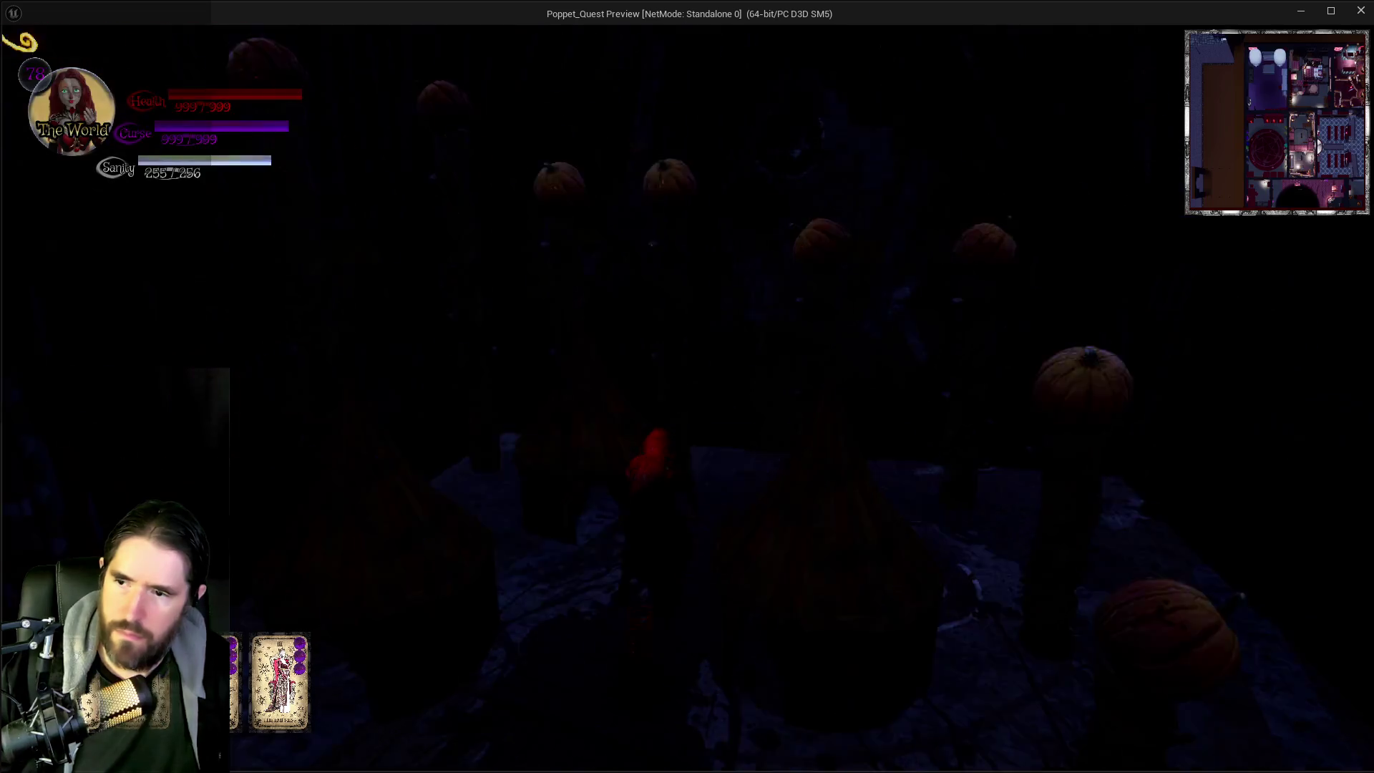
# Step: In the game preview, run toward the striped tents and equip The World from the tarot menu
pyautogui.press('w')
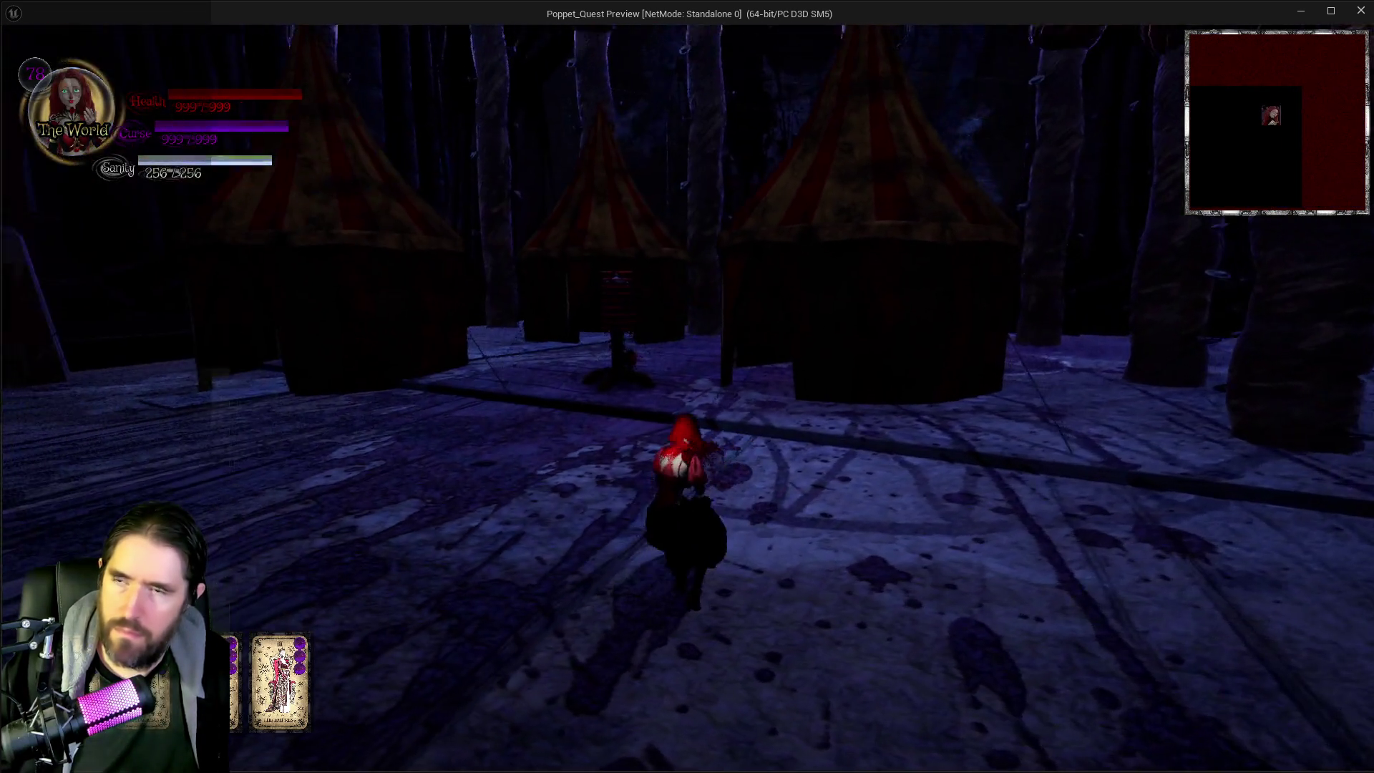
pyautogui.press('Tab')
pyautogui.press('Tab')
pyautogui.press('w')
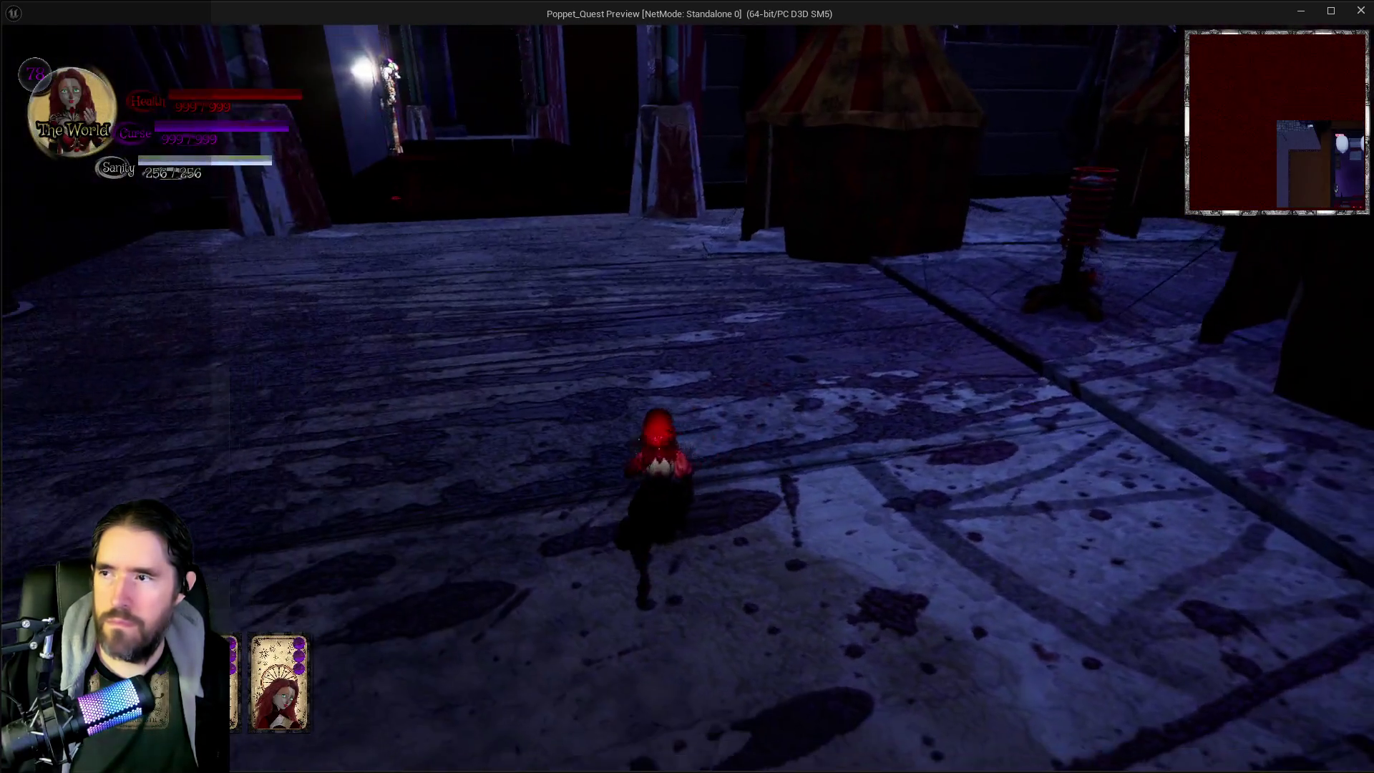
pyautogui.press('space')
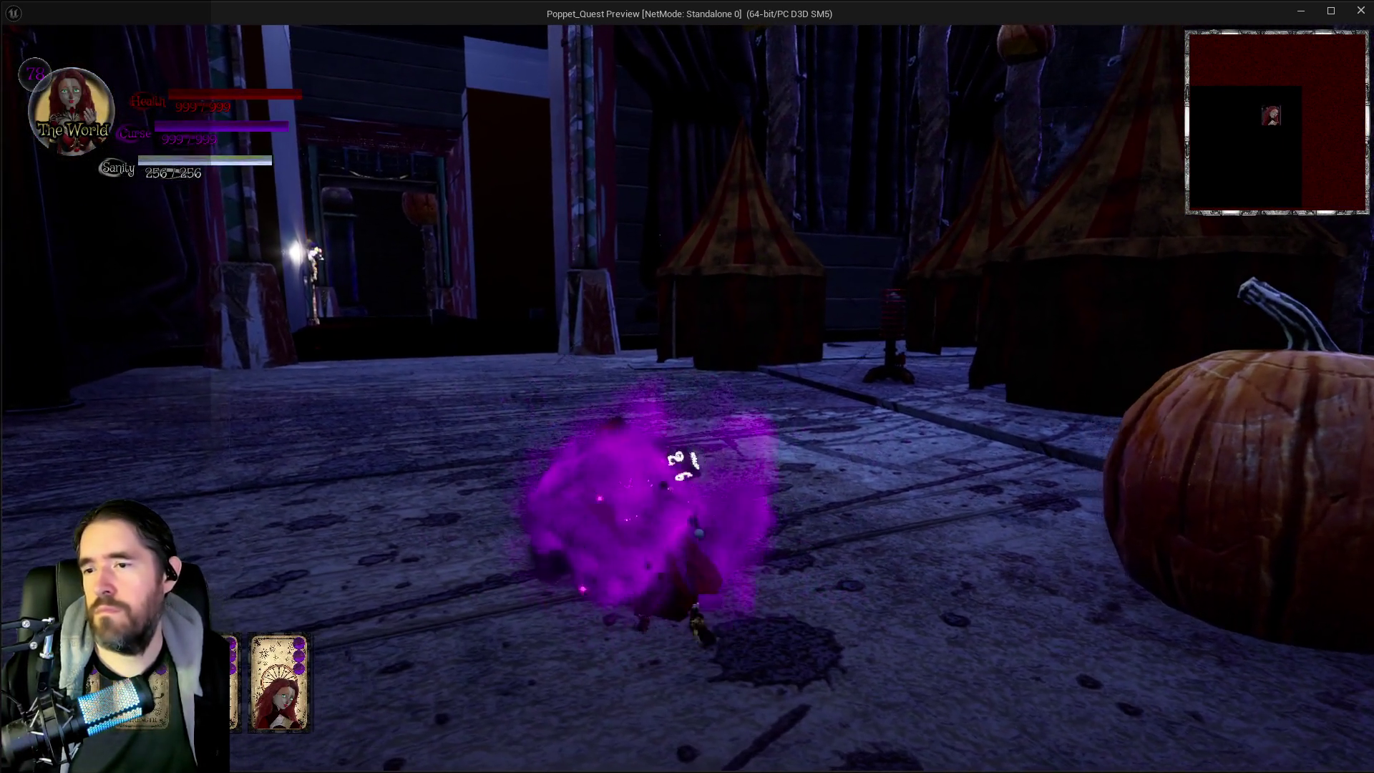
# Step: Fire Wheel of Fortune dice projectiles around the circus room, bursting the dark orb
pyautogui.press('w')
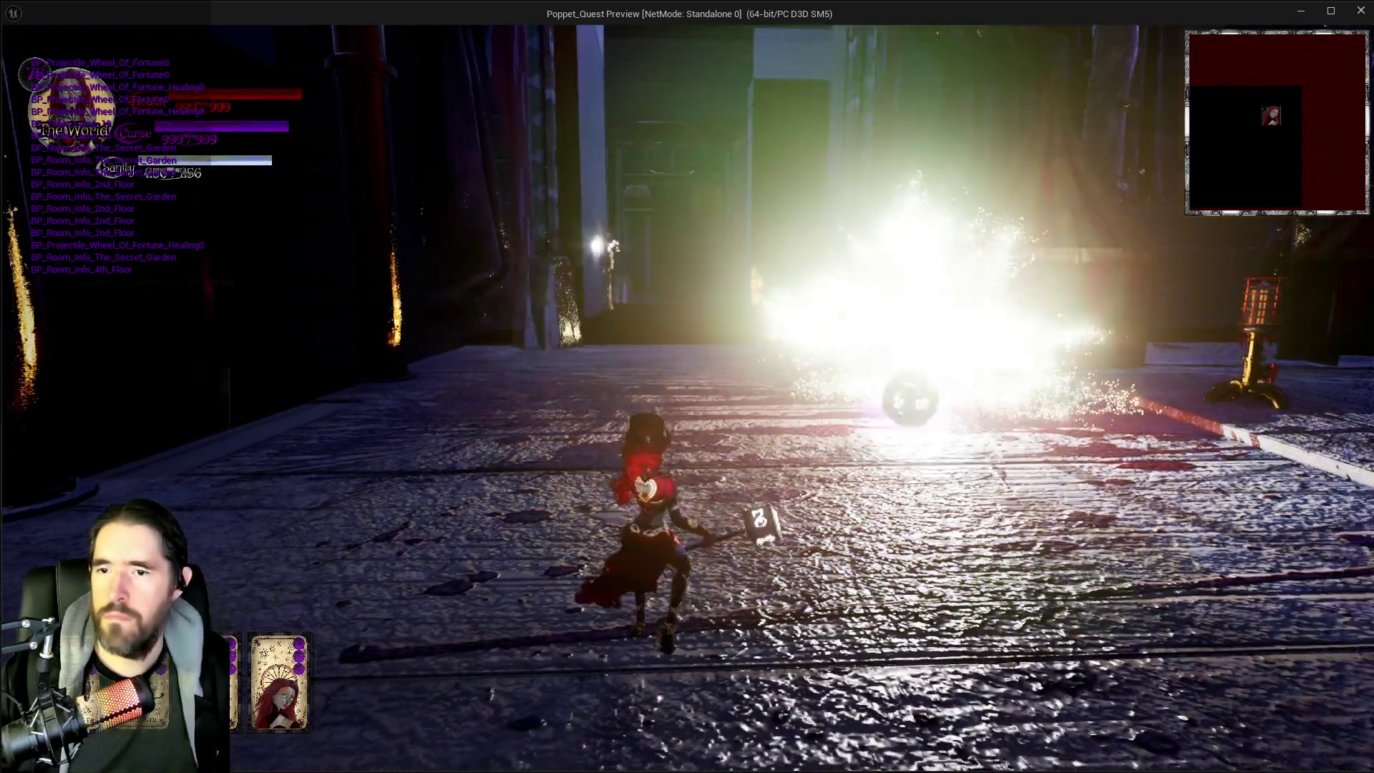
pyautogui.press('w')
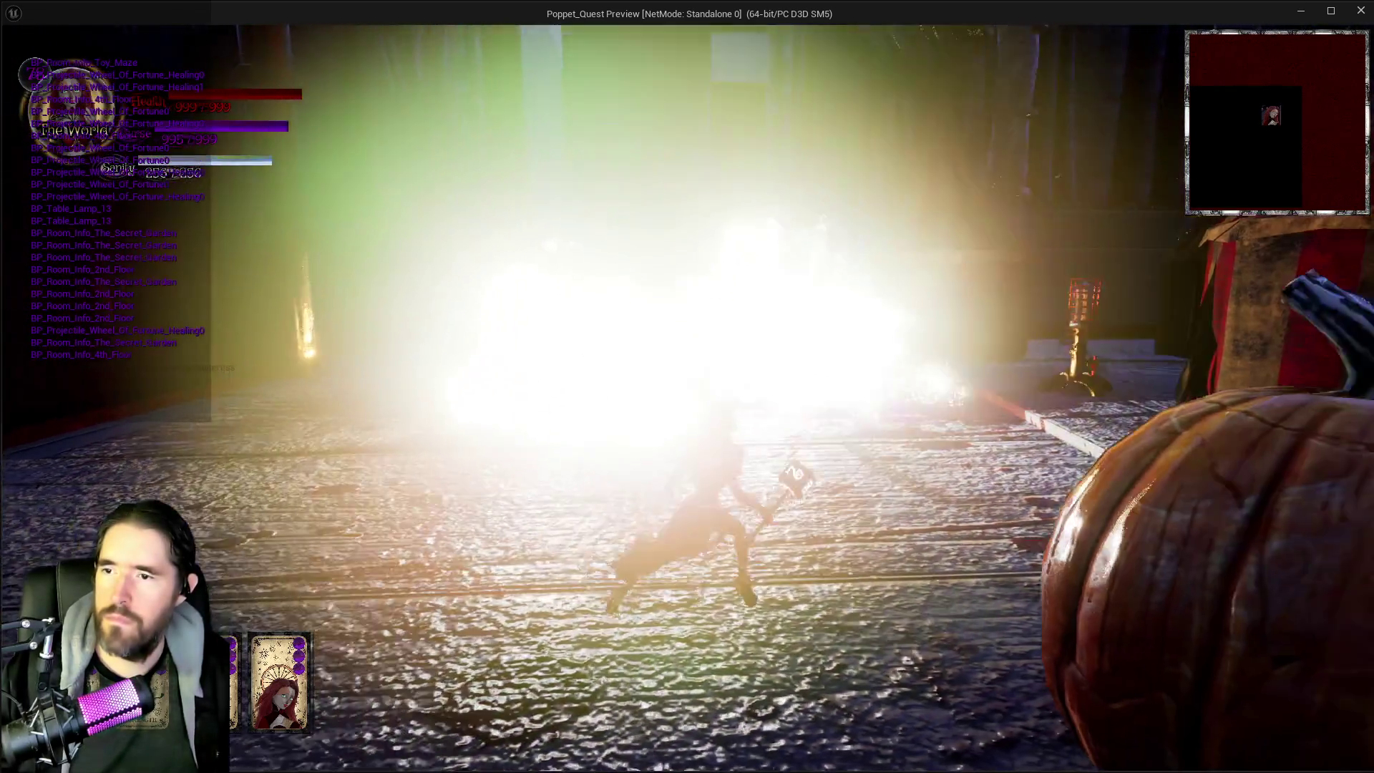
pyautogui.press('w')
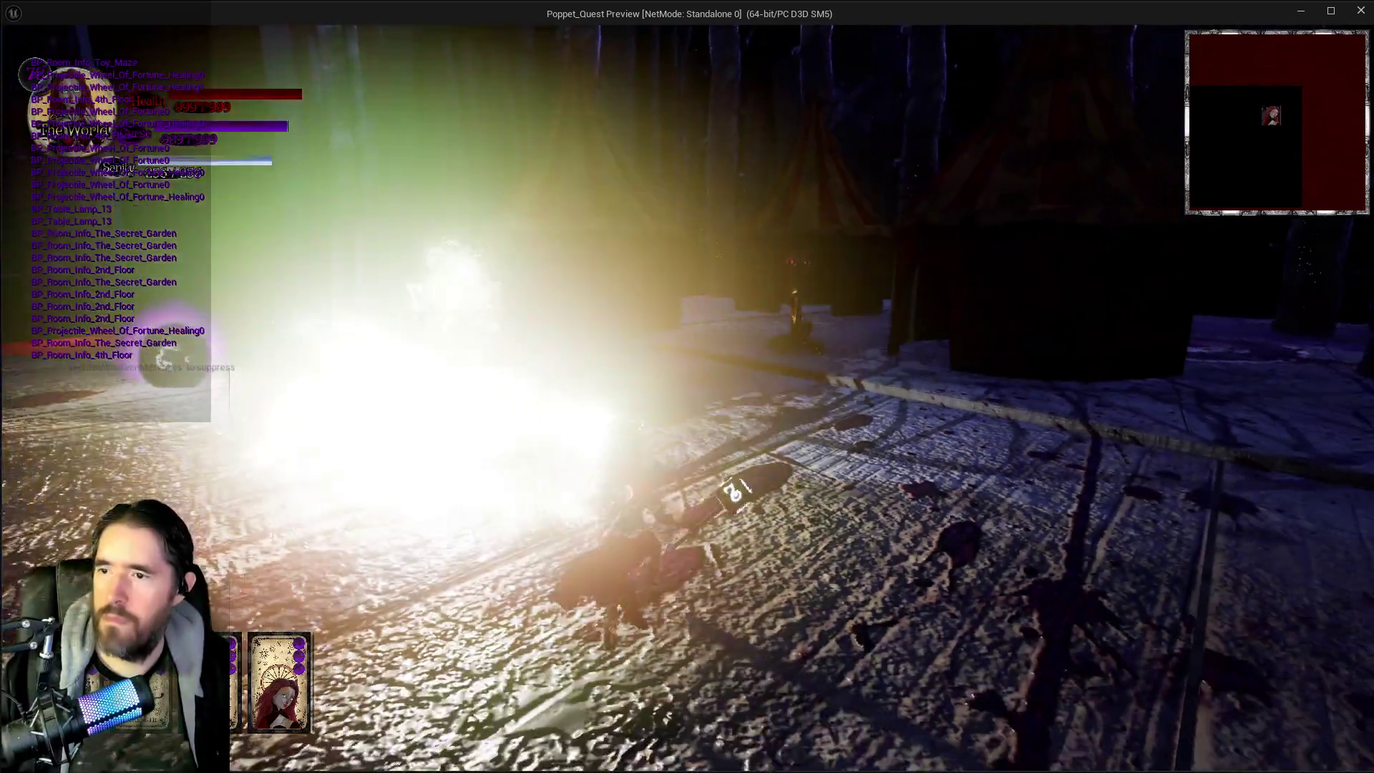
pyautogui.press('w')
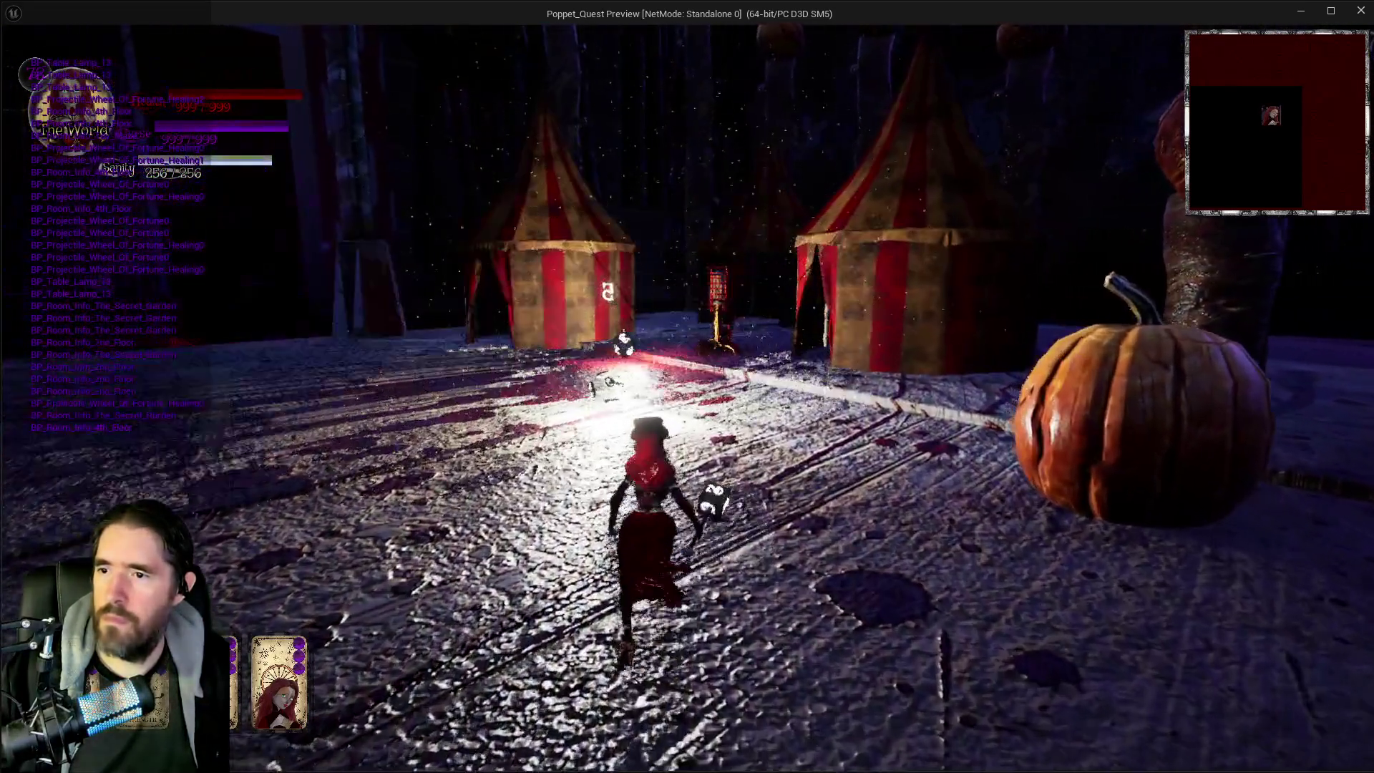
pyautogui.press('w')
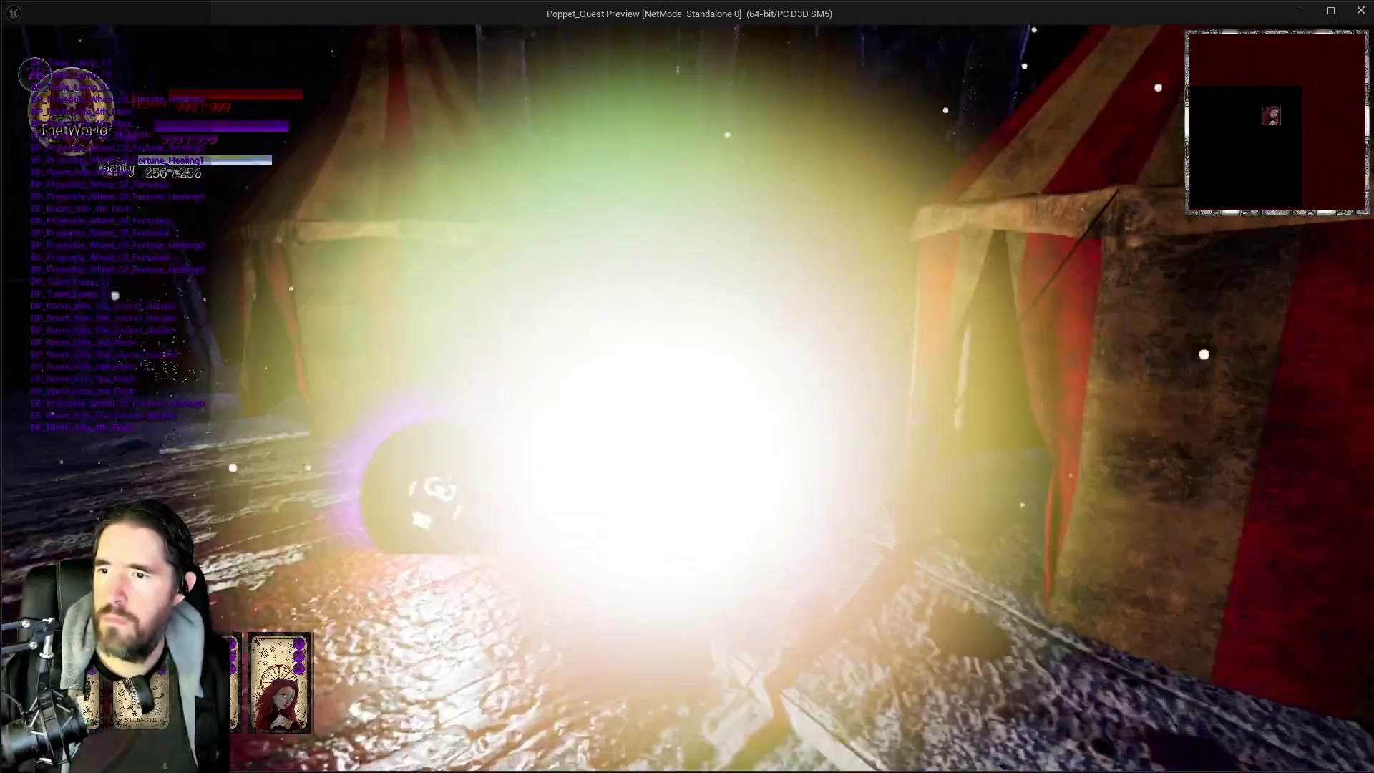
pyautogui.press('w')
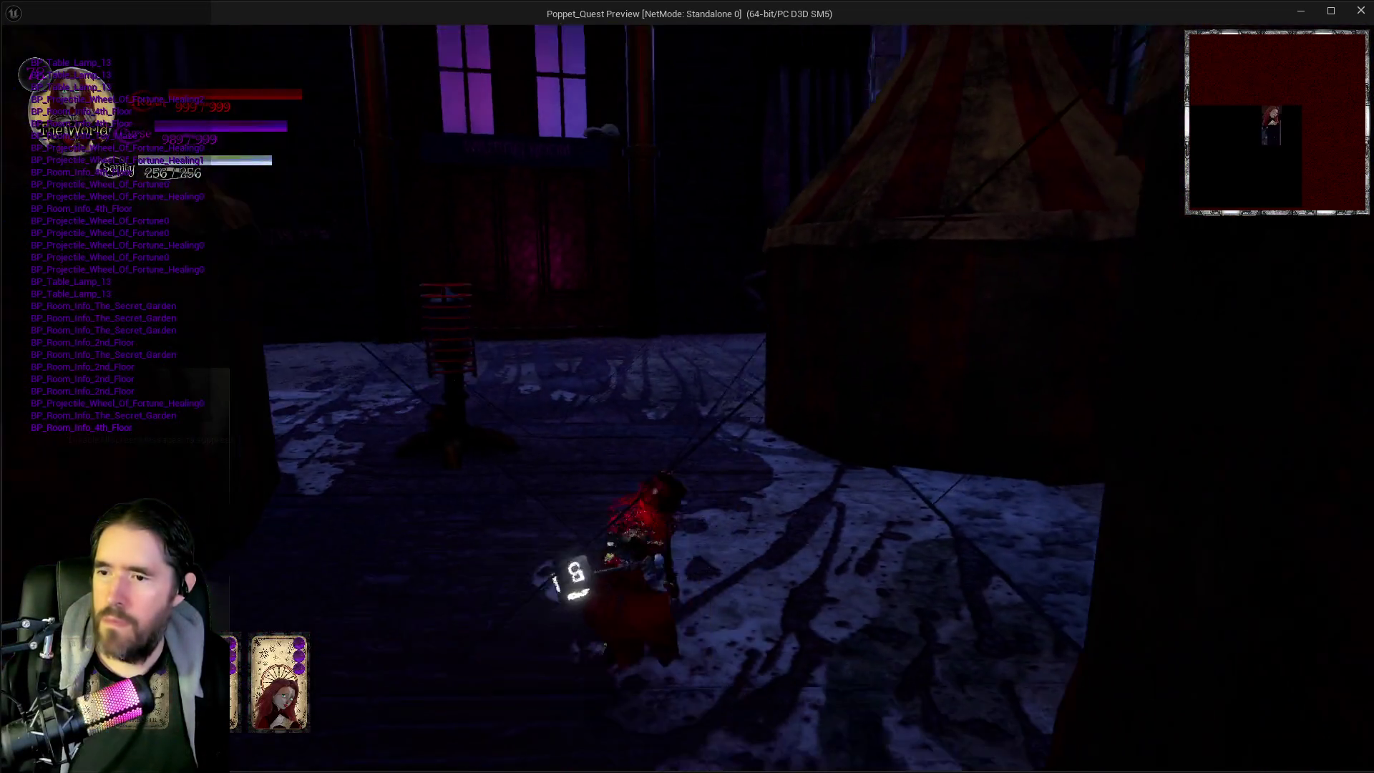
pyautogui.press('w')
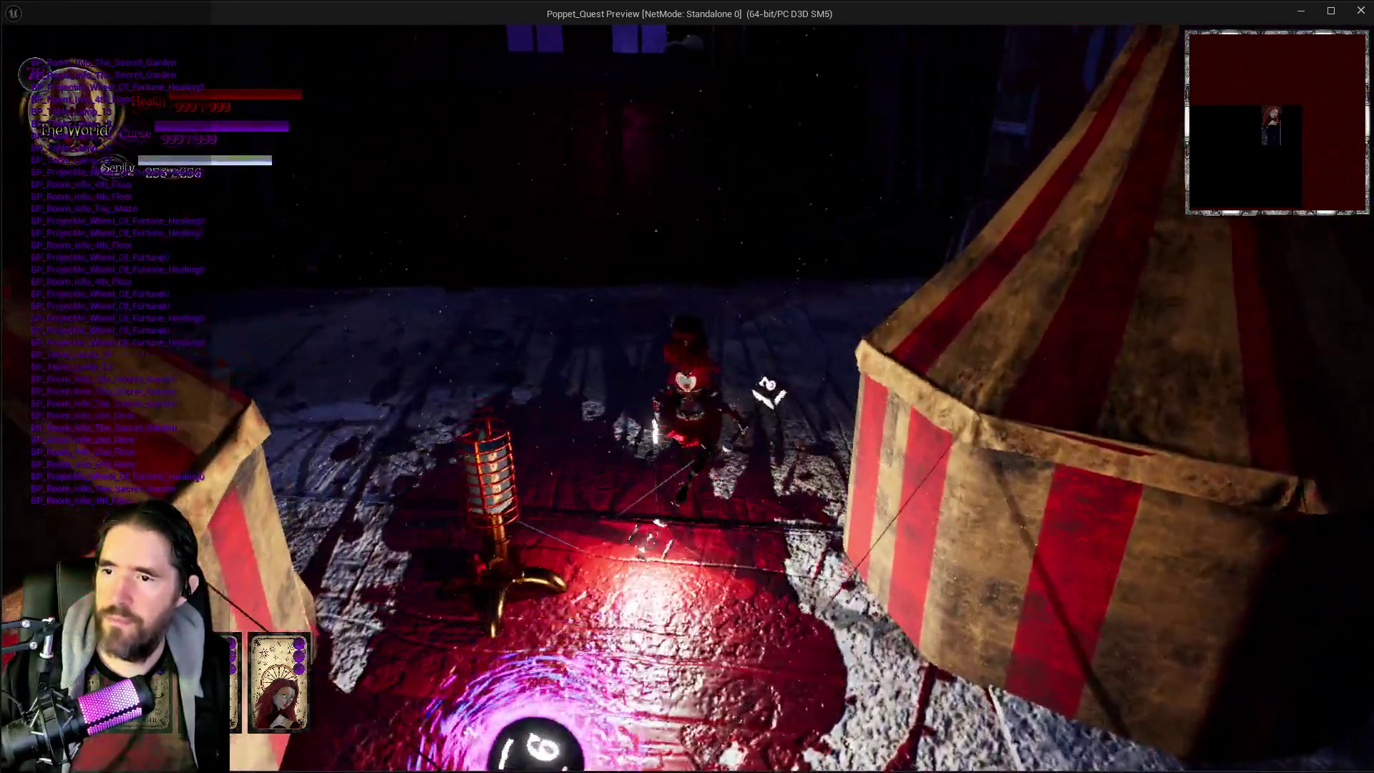
pyautogui.press('w')
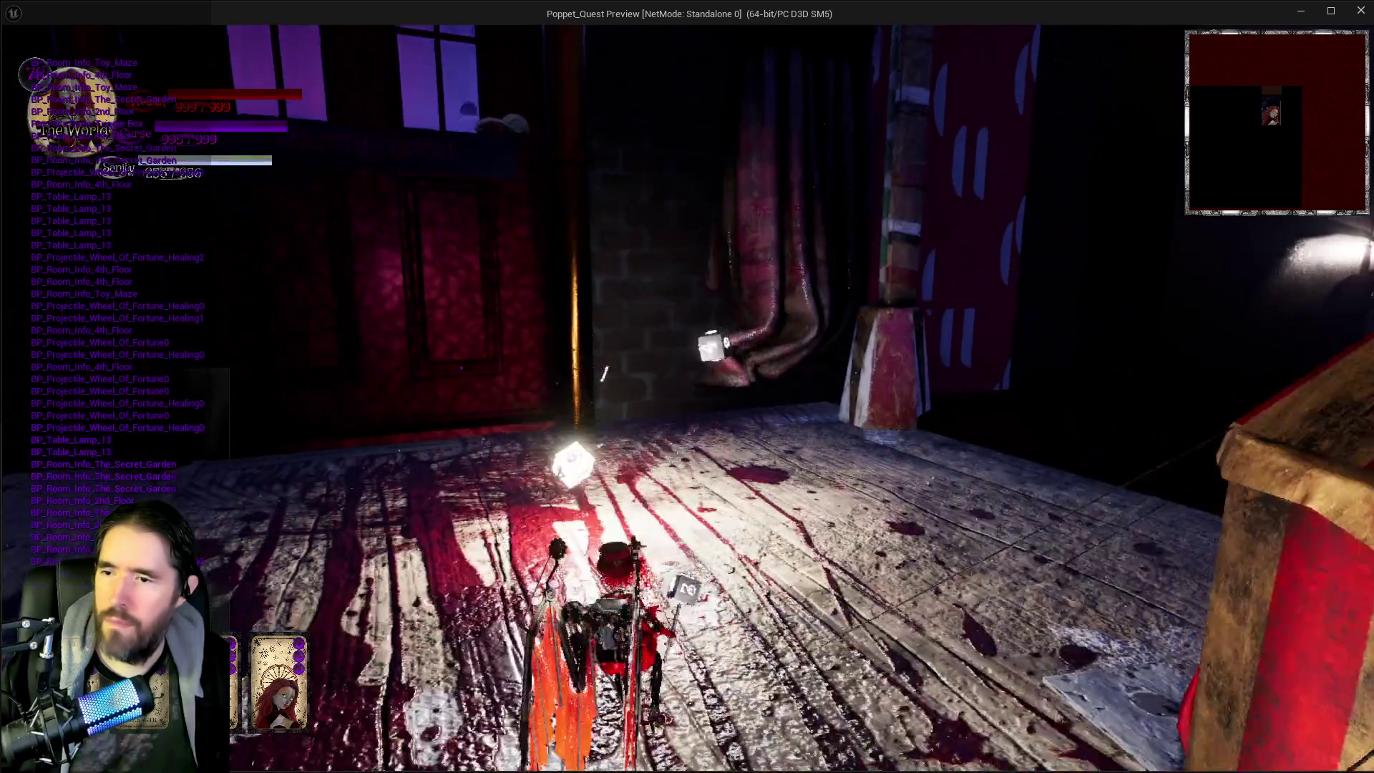
pyautogui.press('w')
pyautogui.press('w')
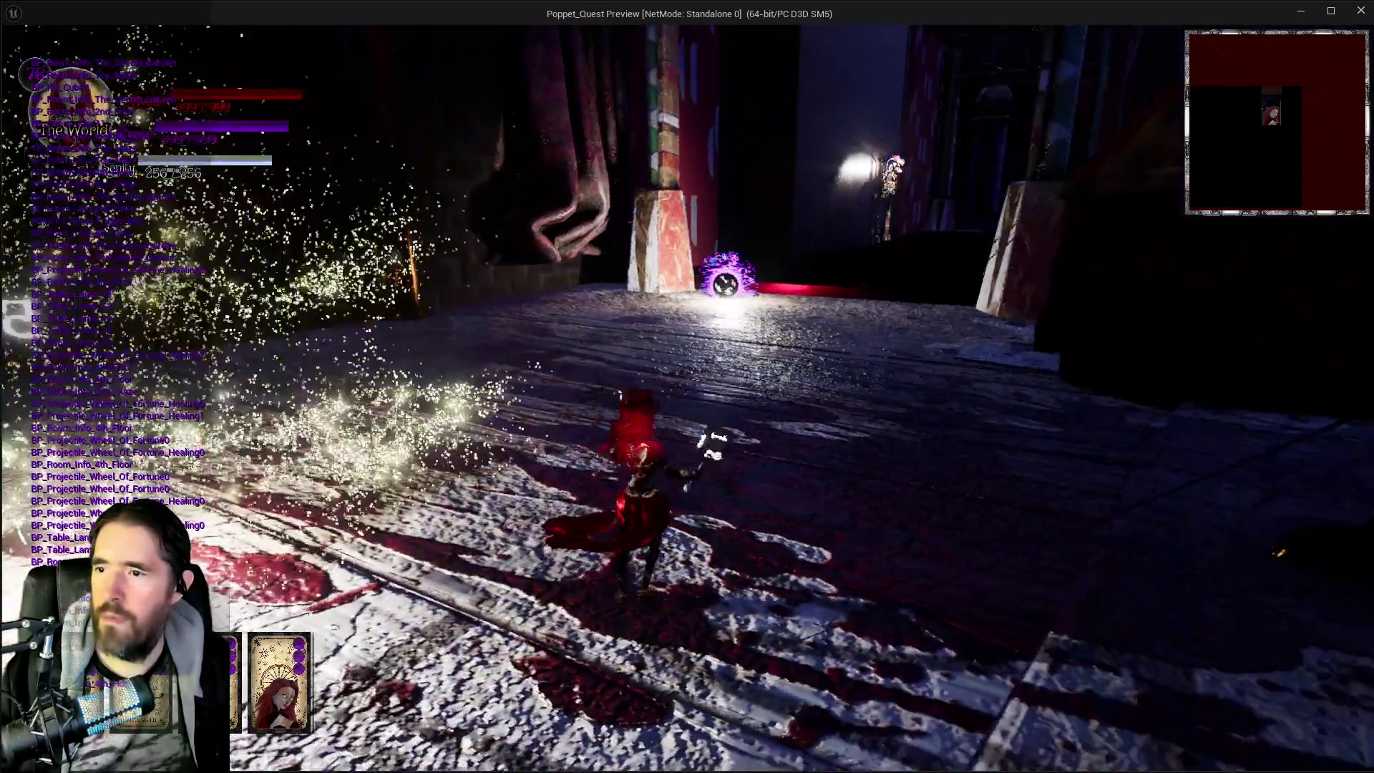
pyautogui.press('w')
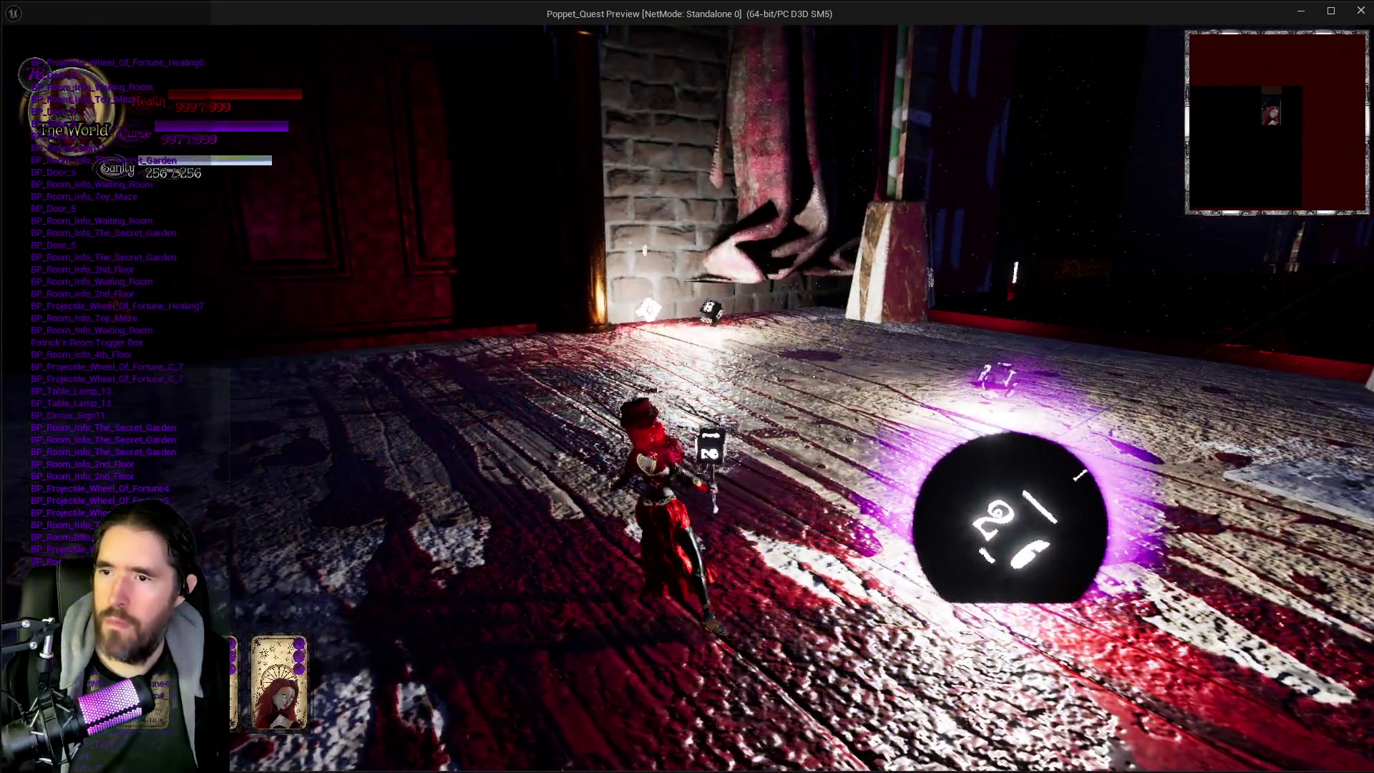
pyautogui.press('w')
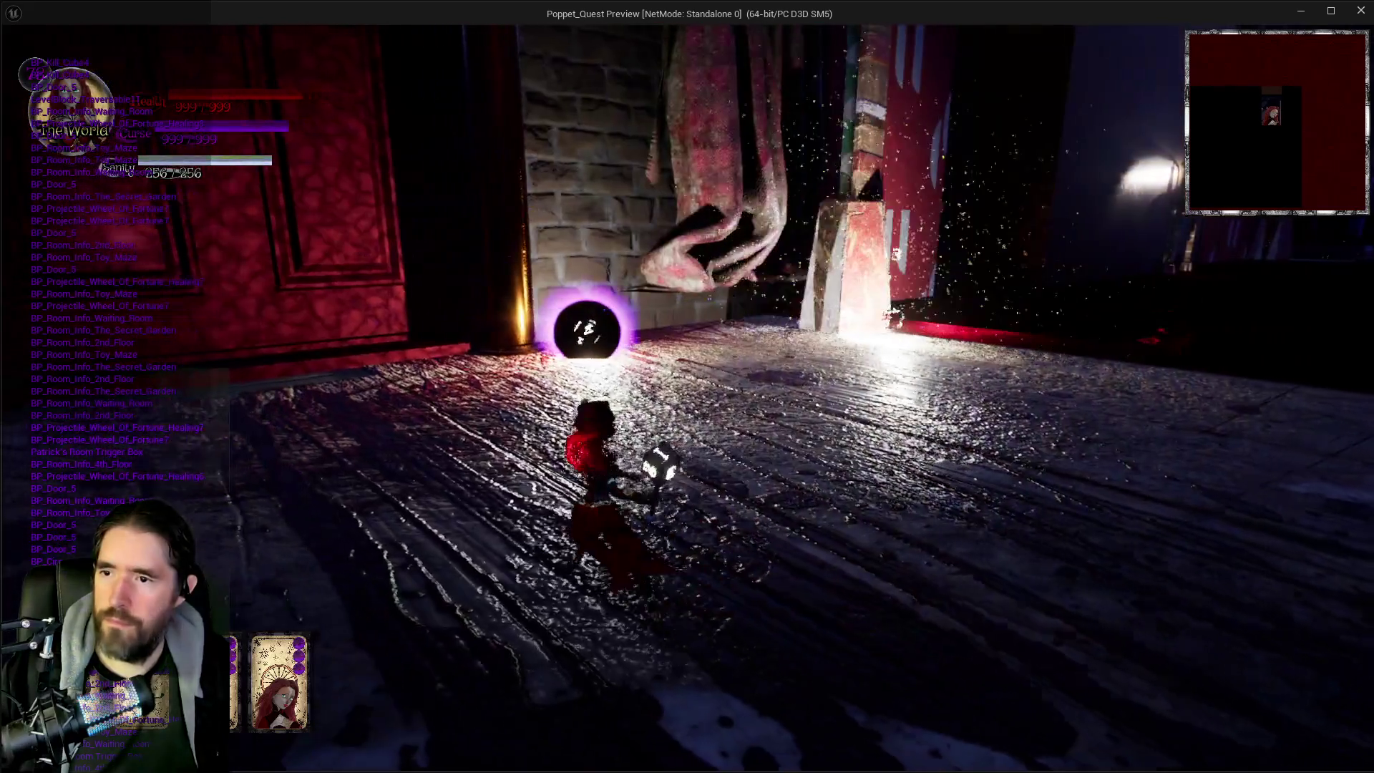
pyautogui.press('w')
pyautogui.press('w')
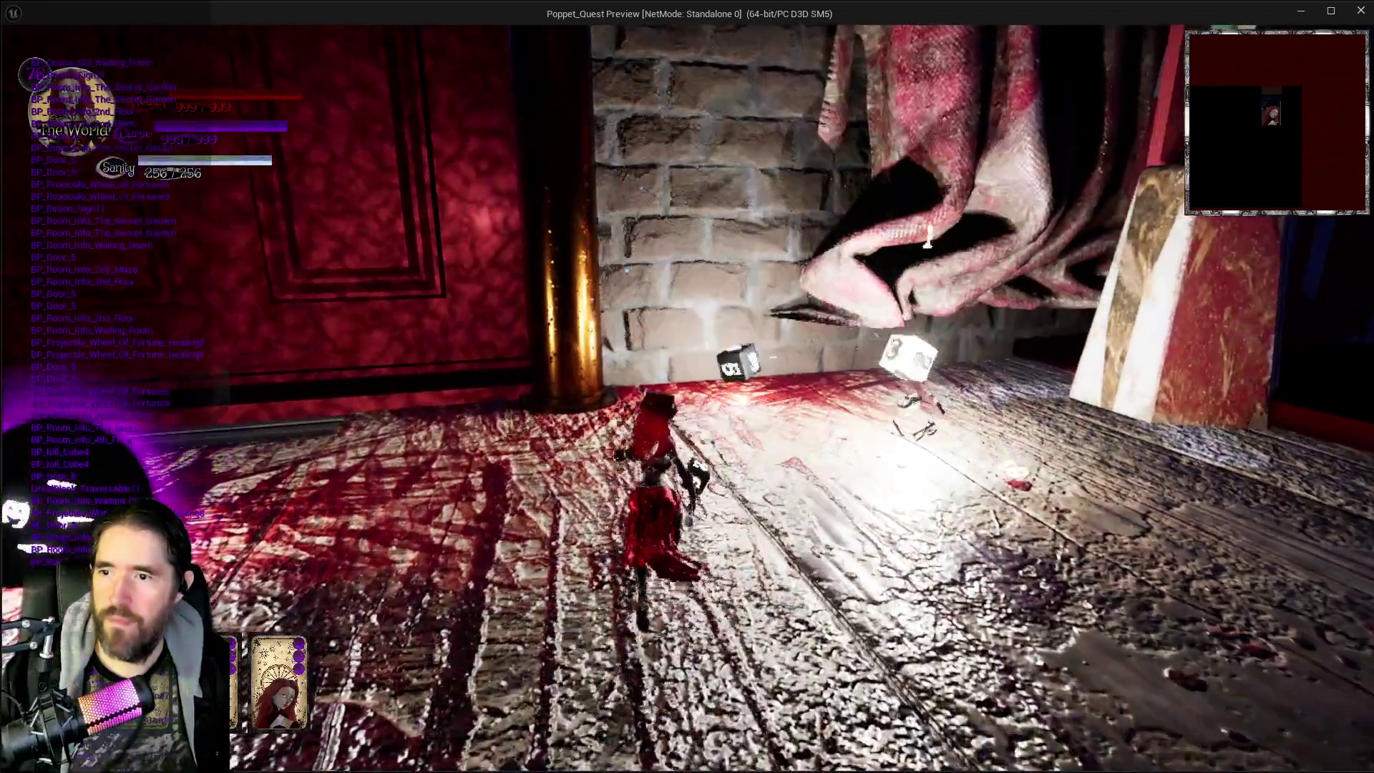
pyautogui.press('w')
pyautogui.press('w')
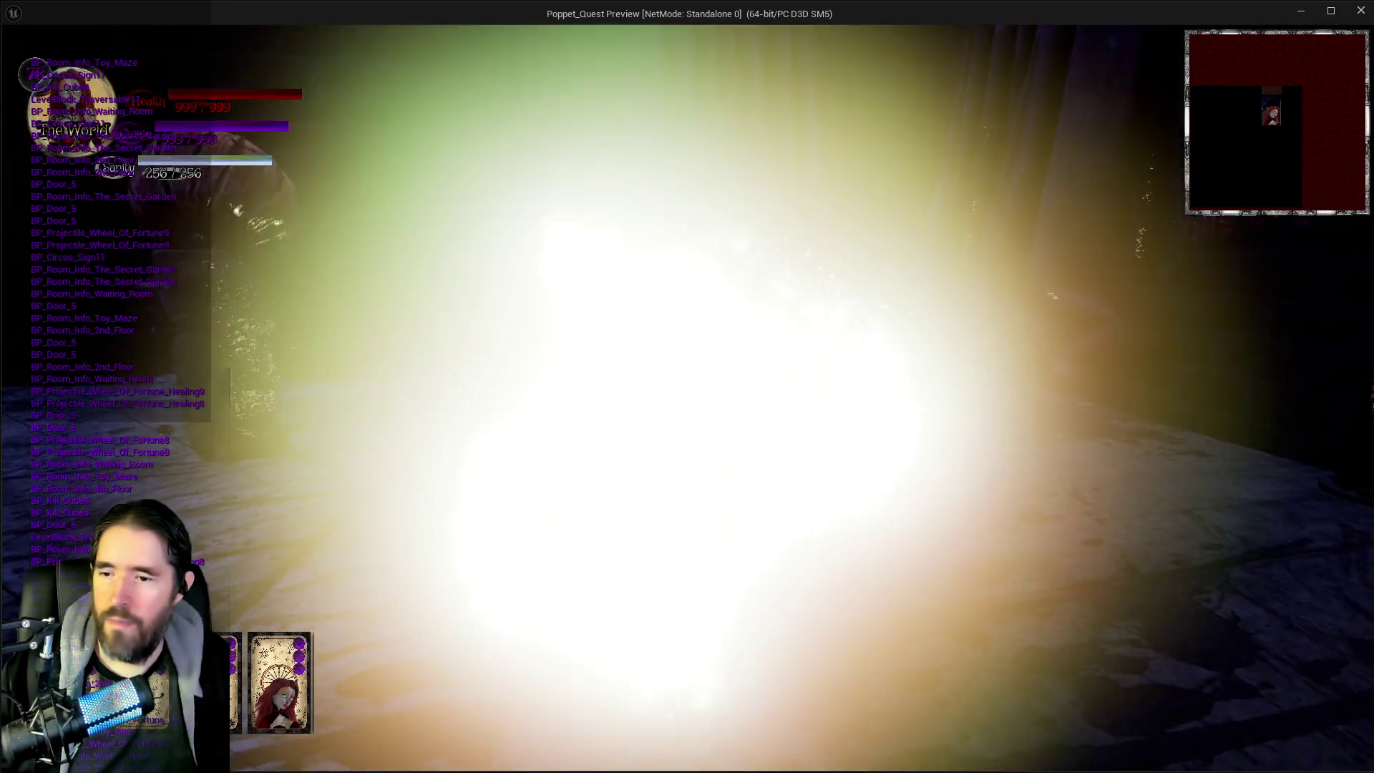
pyautogui.press('w')
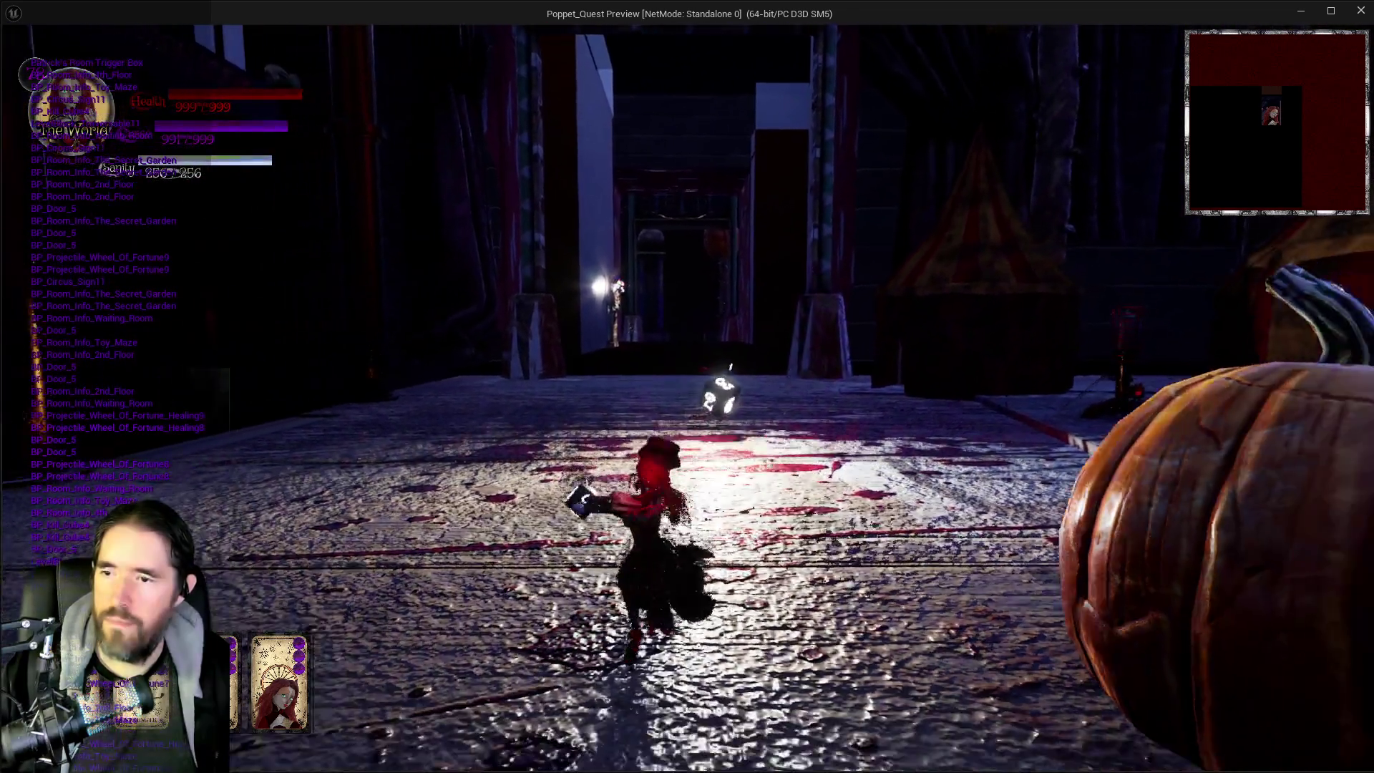
pyautogui.press('w')
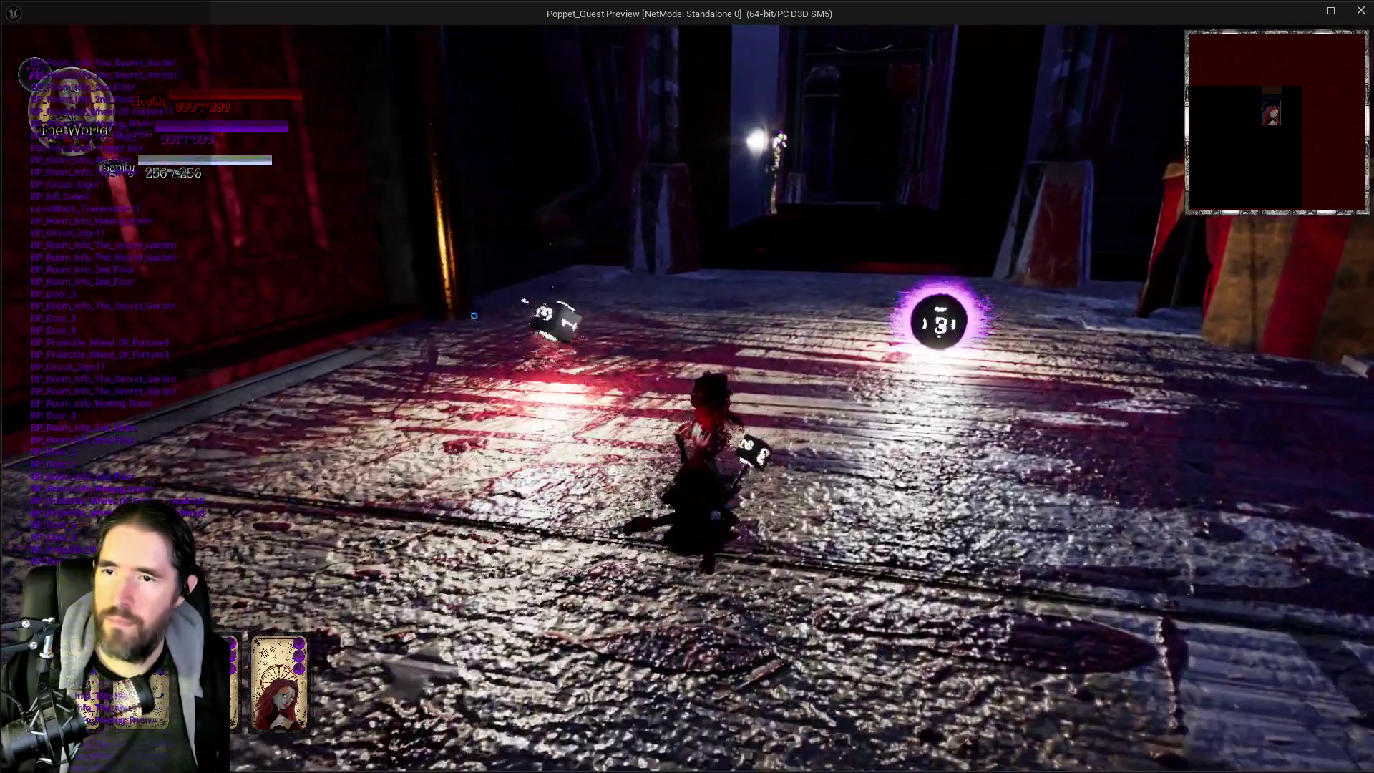
pyautogui.press('w')
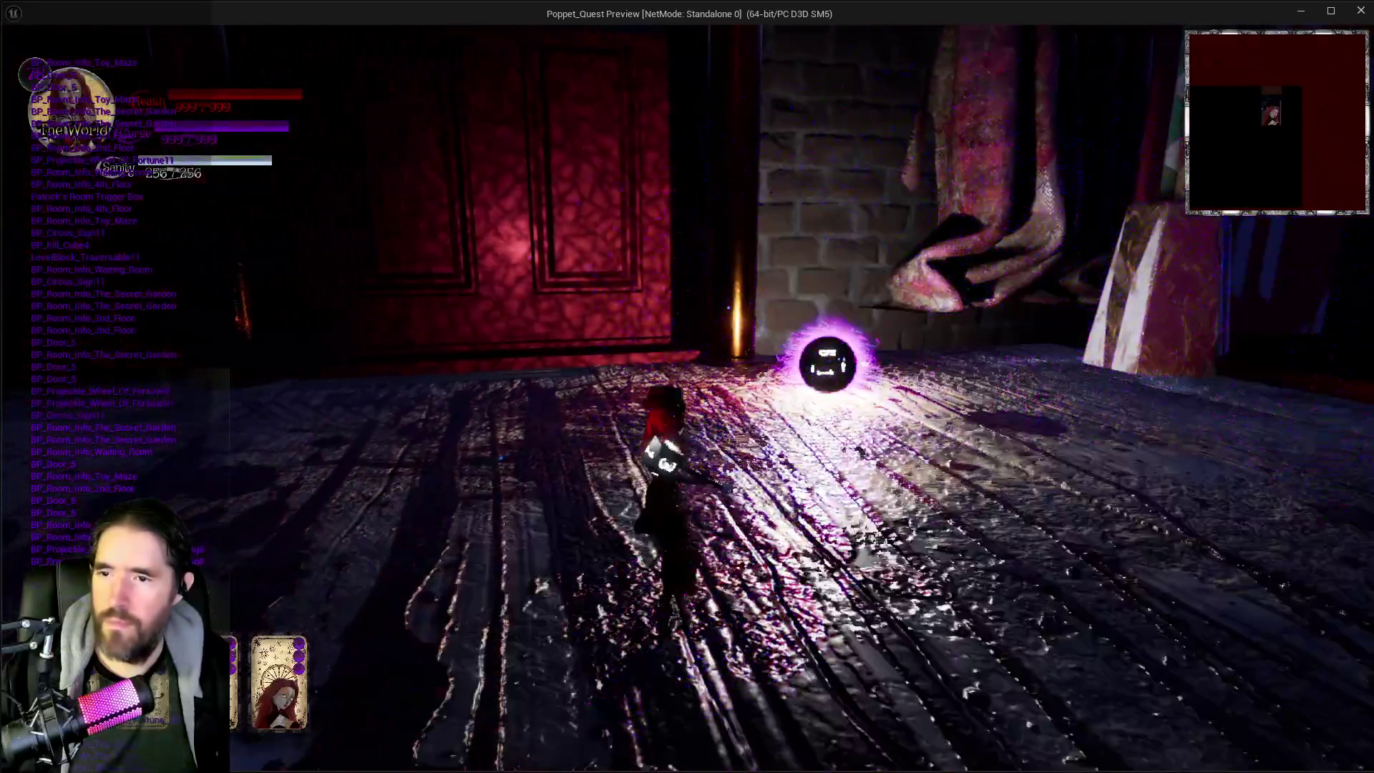
pyautogui.press('w')
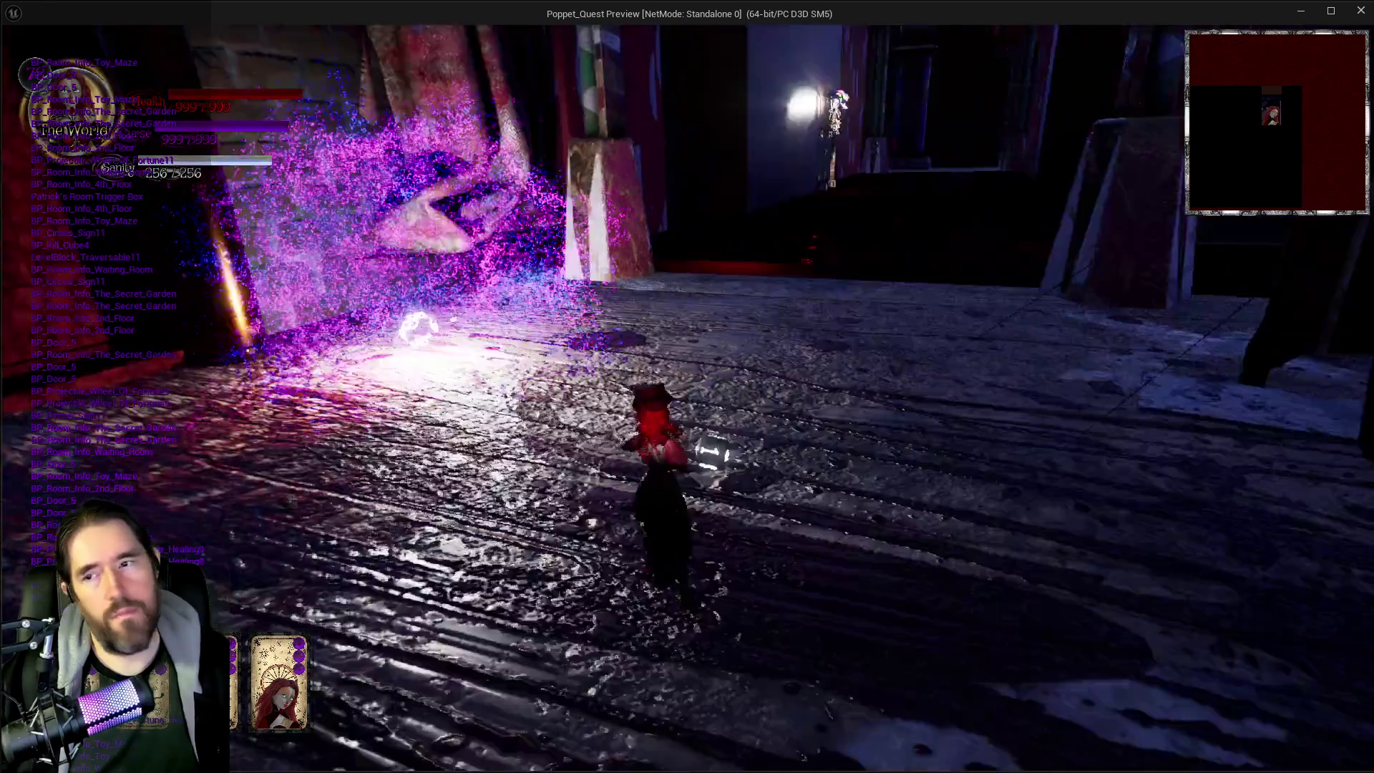
# Step: Leave the game preview with Shift+F1 and stop the simulation to return to the Blueprint editor
pyautogui.hotkey('shift', 'F1')
pyautogui.hotkey('alt', 'Tab')
pyautogui.press('Escape')
# Step: Tidy the graph by moving the overlap and Tick nodes down and the When Destroyed comment left
pyautogui.moveTo(938, 488); pyautogui.dragTo(822, 445)
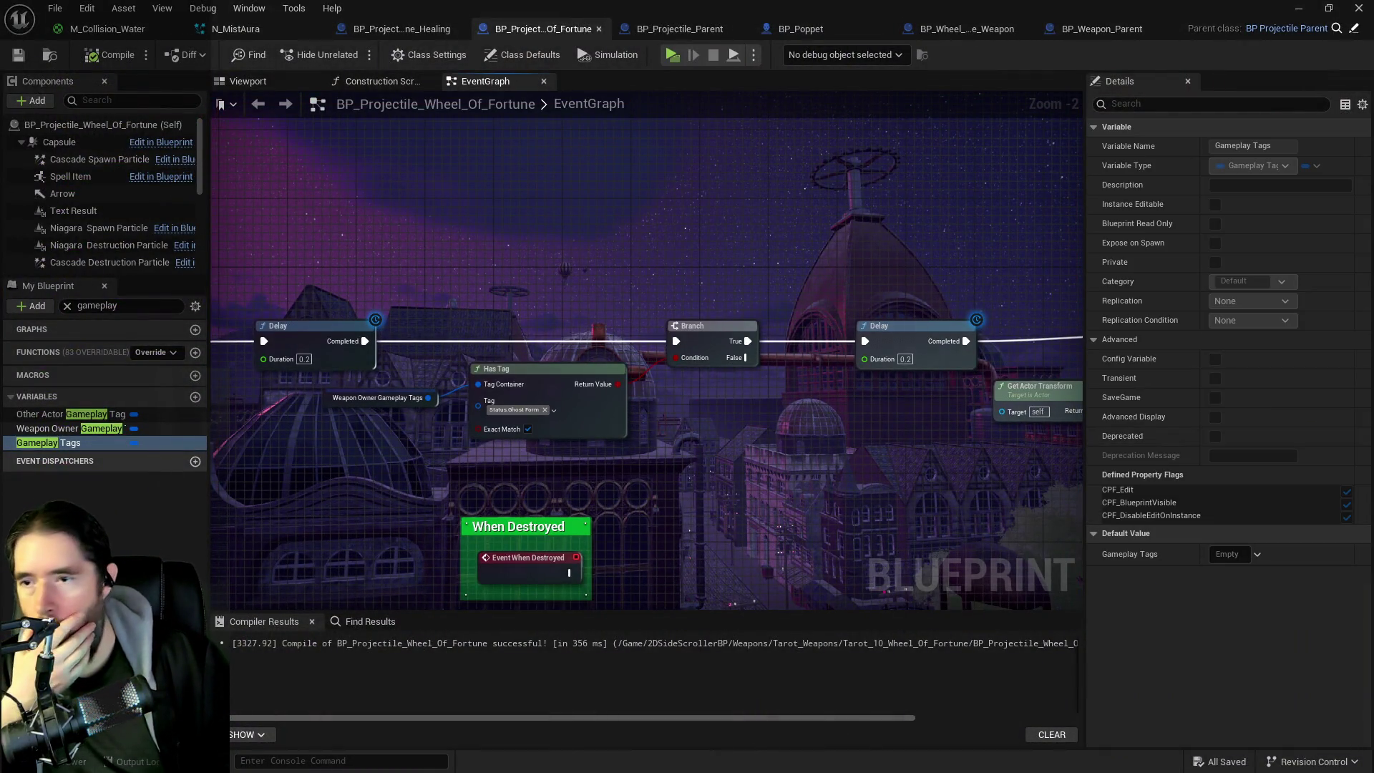
pyautogui.scroll(-6, 441, 329)
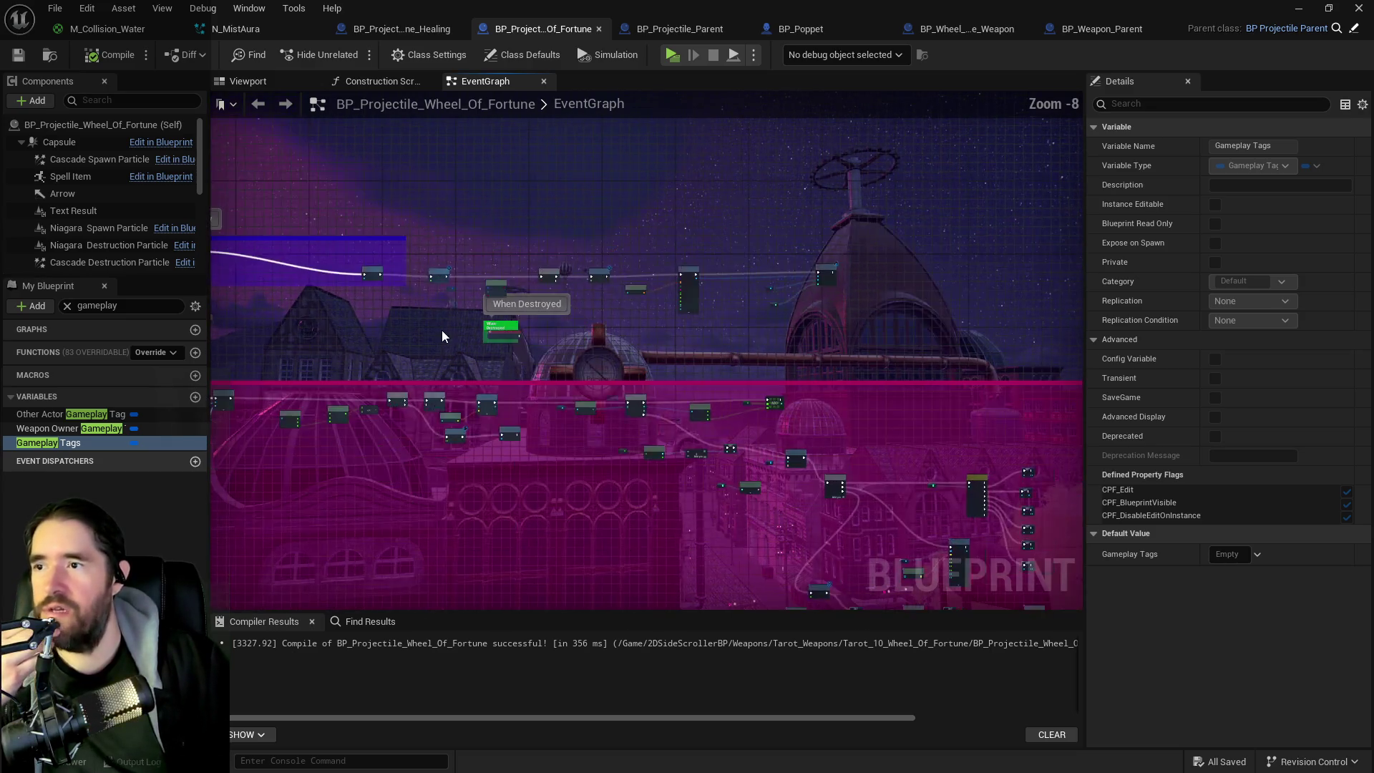
pyautogui.moveTo(440, 329); pyautogui.dragTo(630, 312)
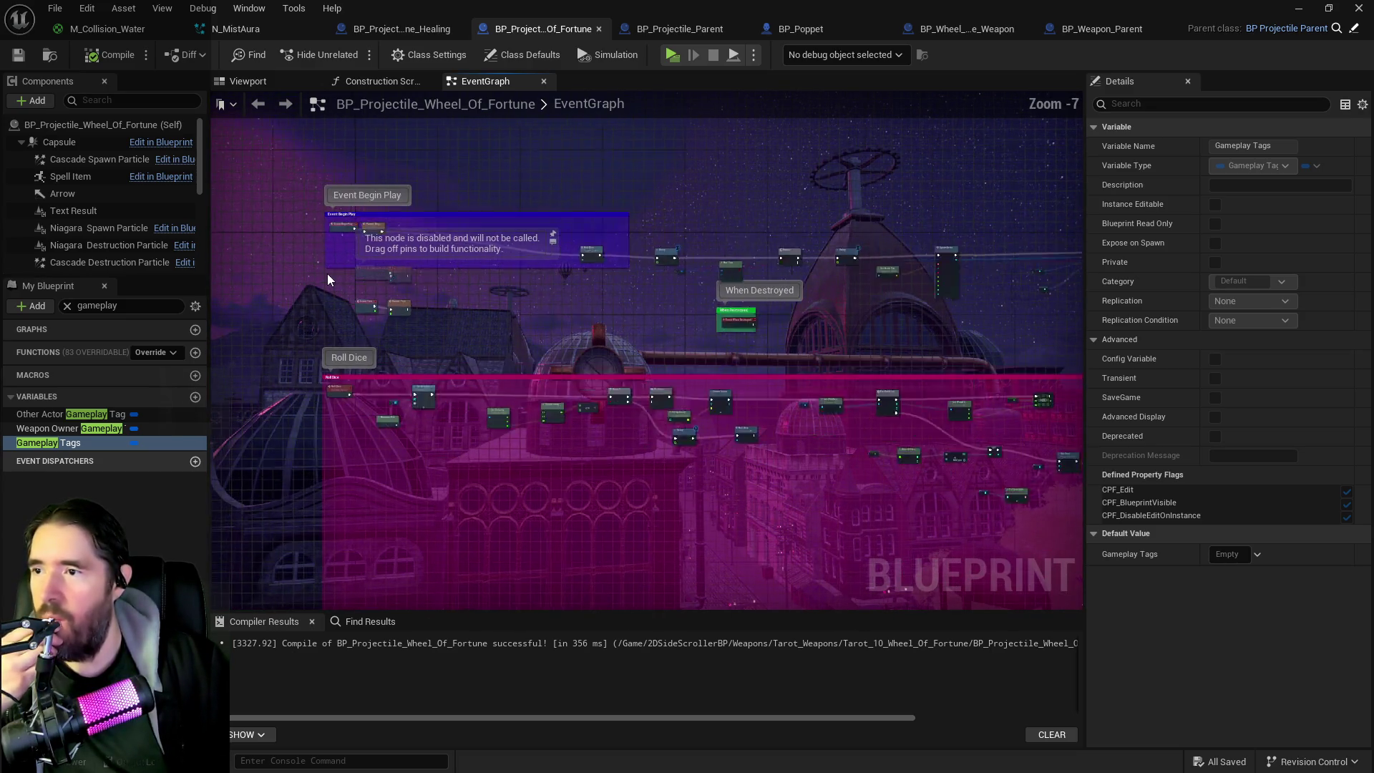
pyautogui.scroll(6, 340, 275)
pyautogui.moveTo(357, 262); pyautogui.dragTo(519, 312)
pyautogui.moveTo(602, 369); pyautogui.dragTo(619, 392)
pyautogui.moveTo(458, 366)
pyautogui.mouseDown()
pyautogui.moveTo(430, 430)
pyautogui.moveTo(352, 474)
pyautogui.mouseUp()
pyautogui.scroll(-2, 893, 452)
pyautogui.scroll(-2, 893, 452)
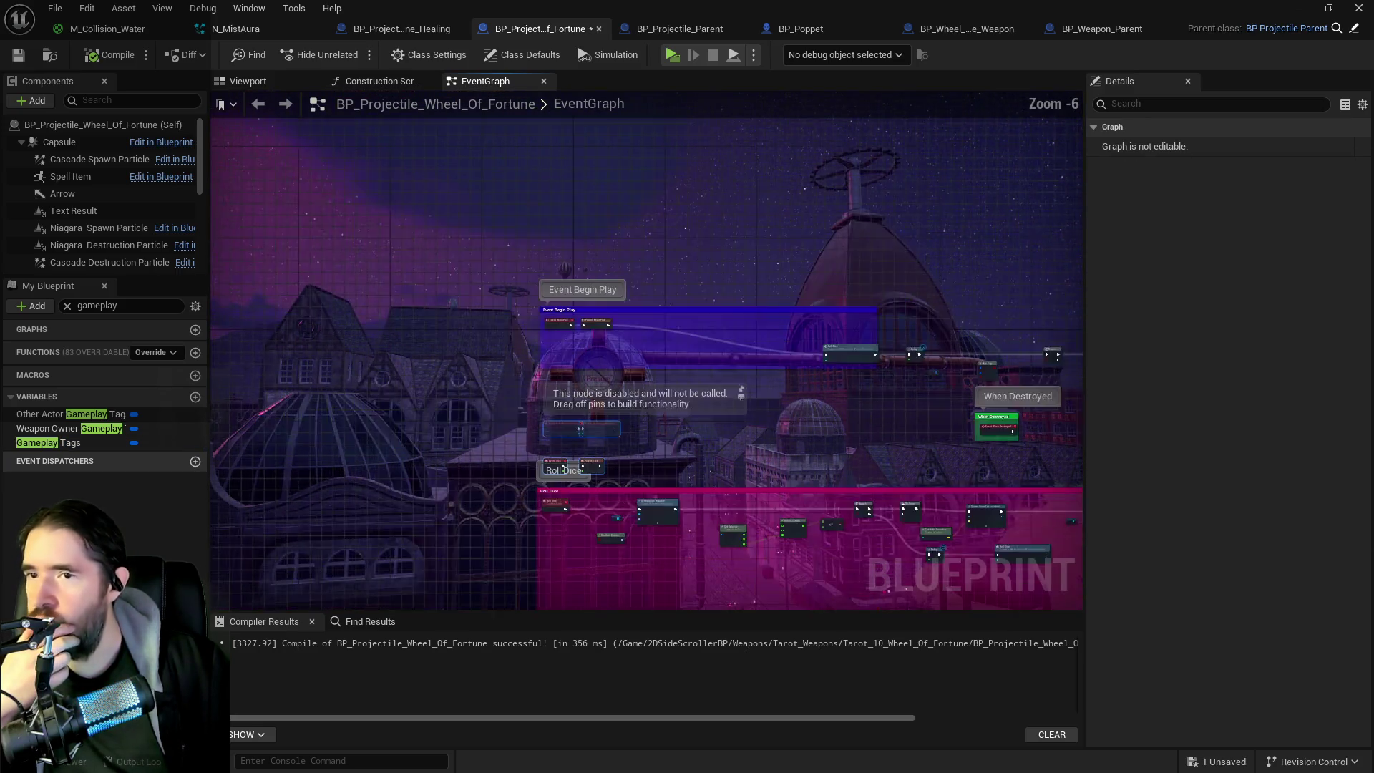
pyautogui.moveTo(879, 412)
pyautogui.mouseDown()
pyautogui.moveTo(858, 438)
pyautogui.moveTo(646, 472)
pyautogui.moveTo(449, 724)
pyautogui.moveTo(471, 651)
pyautogui.moveTo(444, 217)
pyautogui.mouseUp()
pyautogui.scroll(-3, 451, 486)
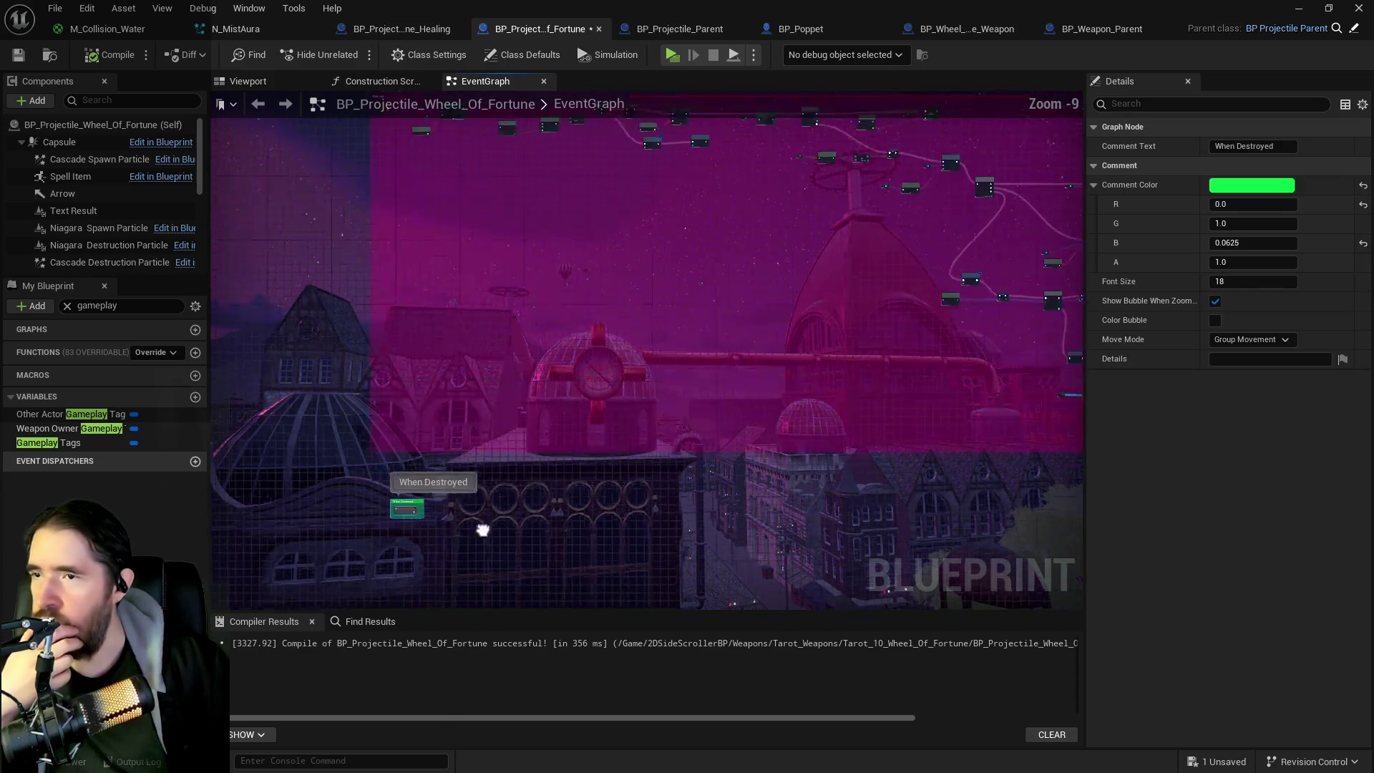
# Step: Wrap the Event Begin Play row of nodes in a comment titled 'Wheel Of Fortune Black Die'
pyautogui.moveTo(338, 216)
pyautogui.mouseDown()
pyautogui.moveTo(934, 295)
pyautogui.moveTo(1029, 332)
pyautogui.moveTo(934, 328)
pyautogui.mouseUp()
pyautogui.scroll(7, 365, 286)
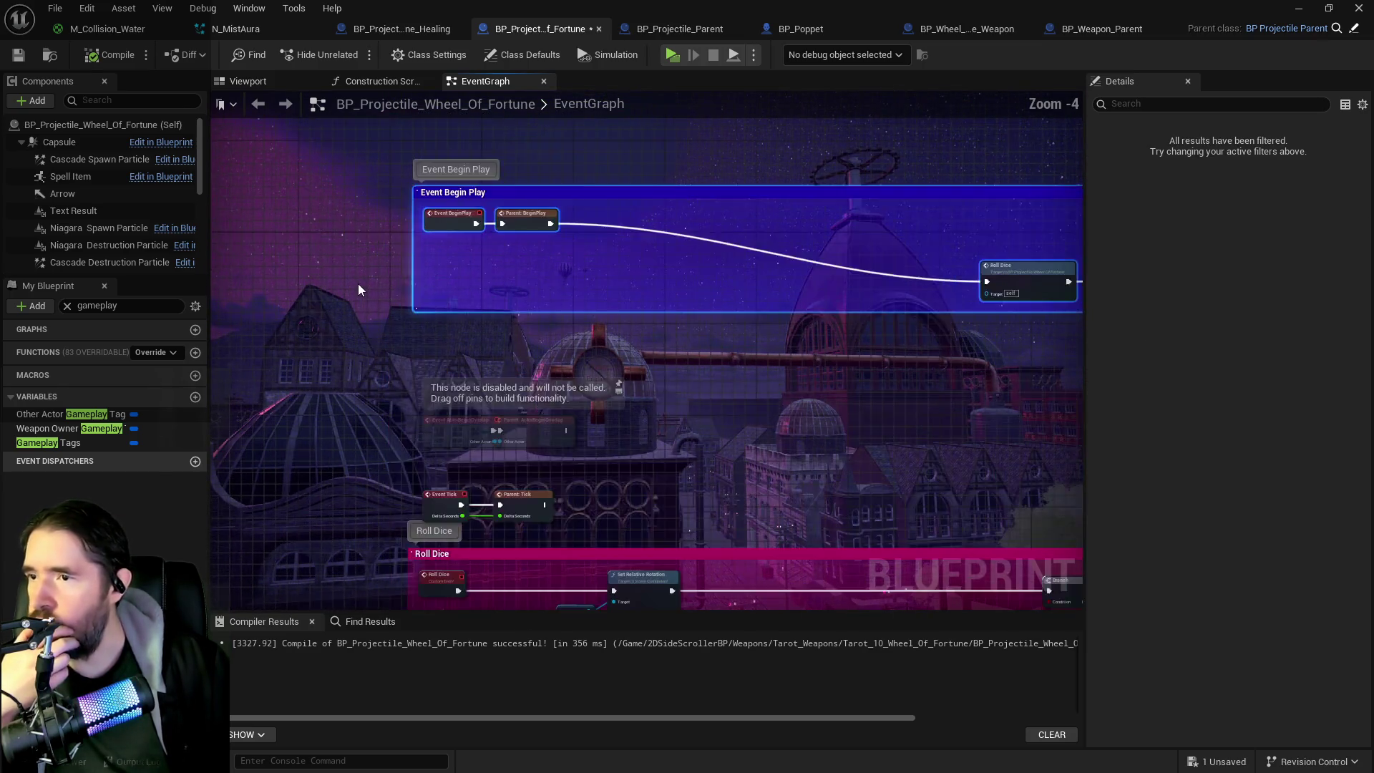
pyautogui.press('c')
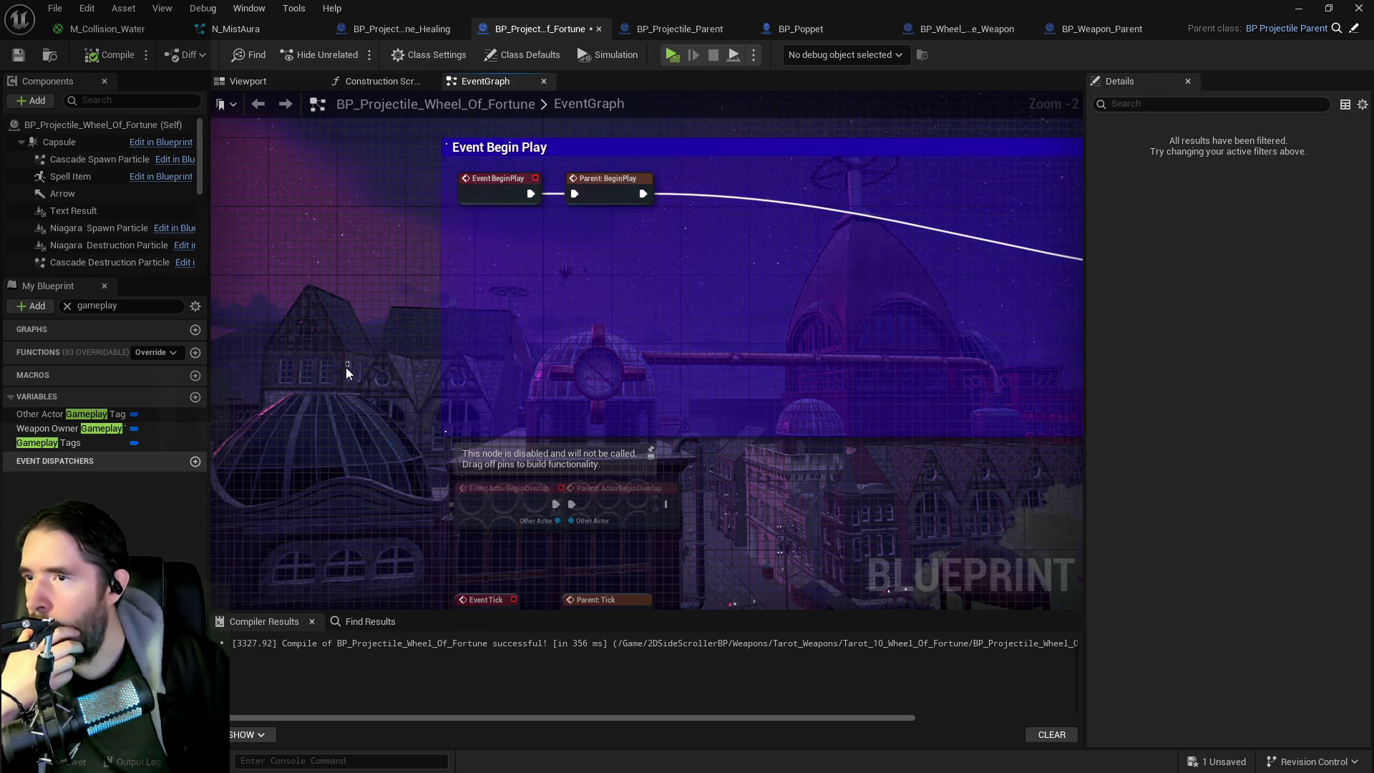
pyautogui.scroll(-10, 388, 395)
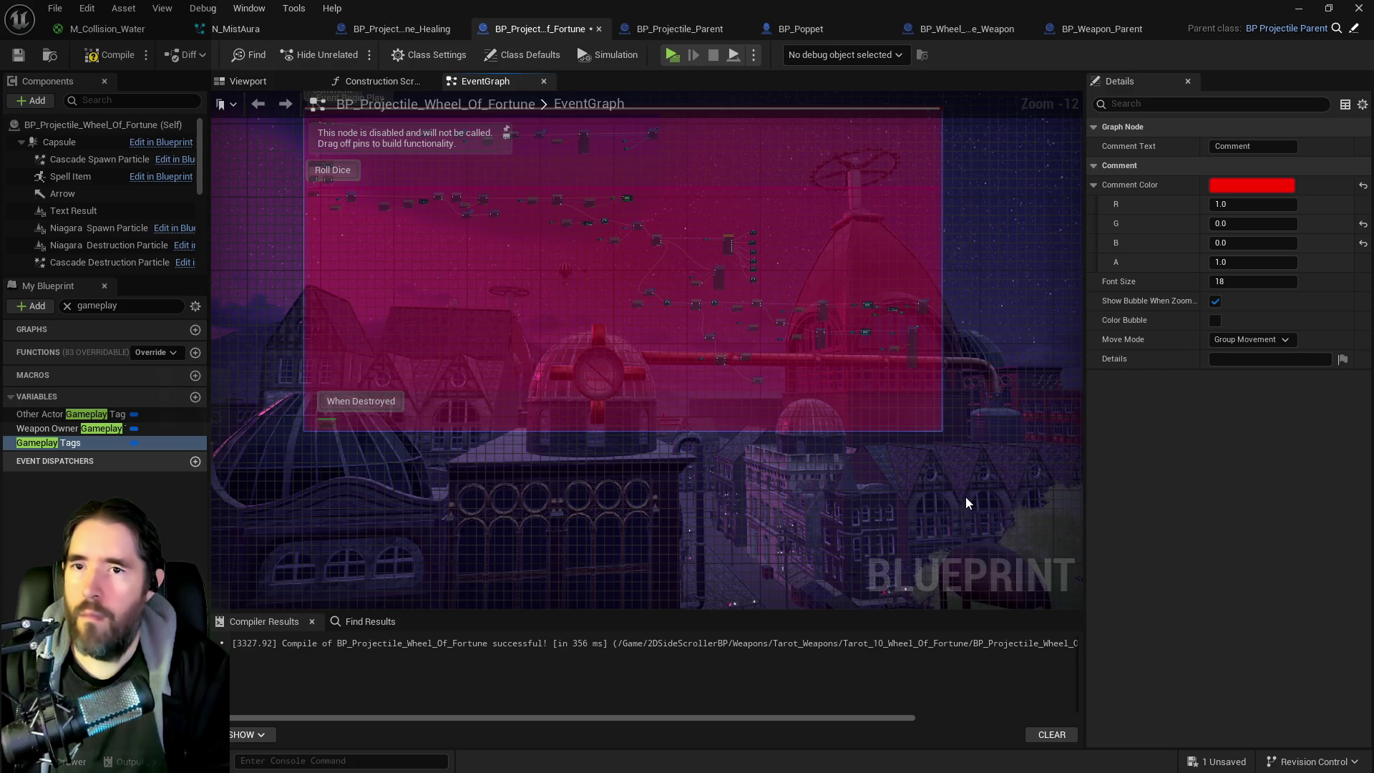
pyautogui.press('Return')
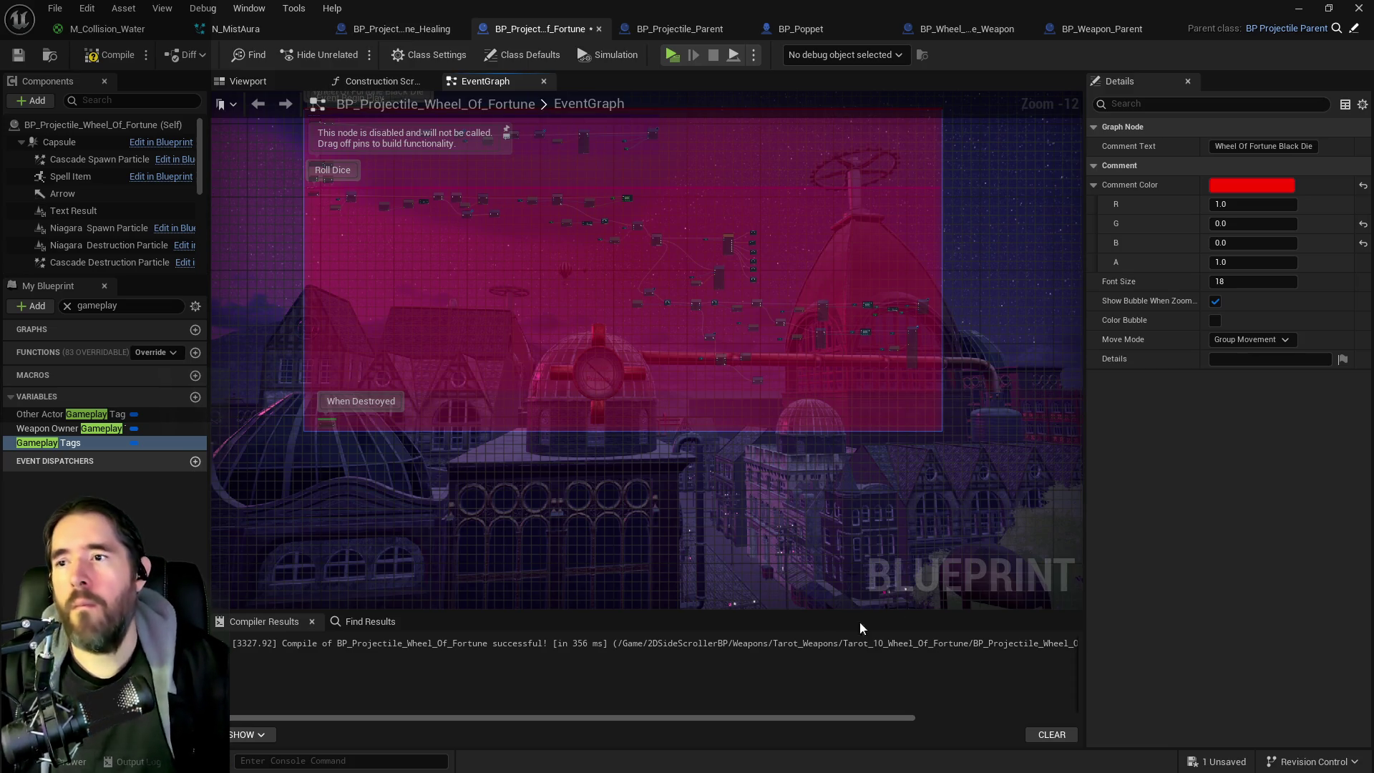
# Step: Colour the Wheel Of Fortune Black Die comment black, then compile and save the blueprint
pyautogui.click(591, 529)
pyautogui.moveTo(591, 535); pyautogui.dragTo(684, 706)
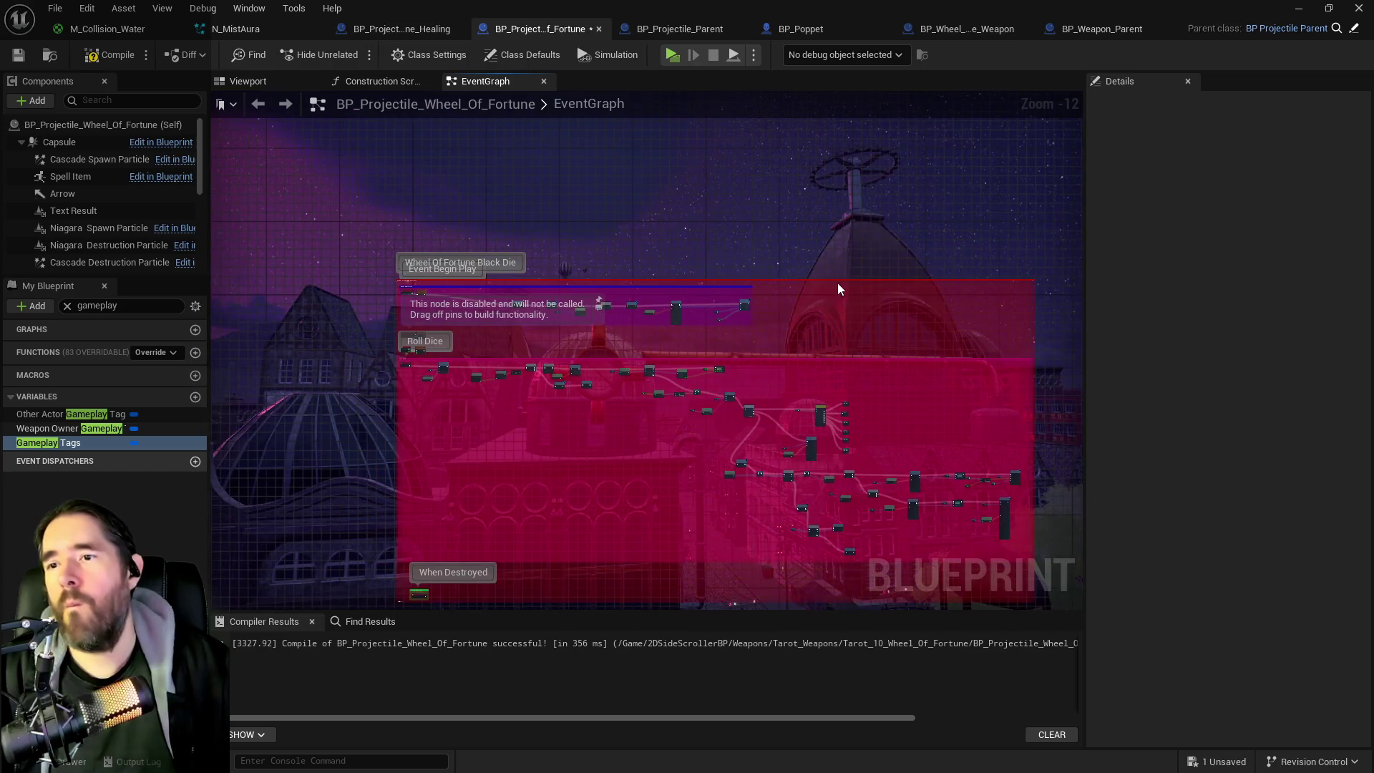
pyautogui.click(877, 279)
pyautogui.click(1221, 187)
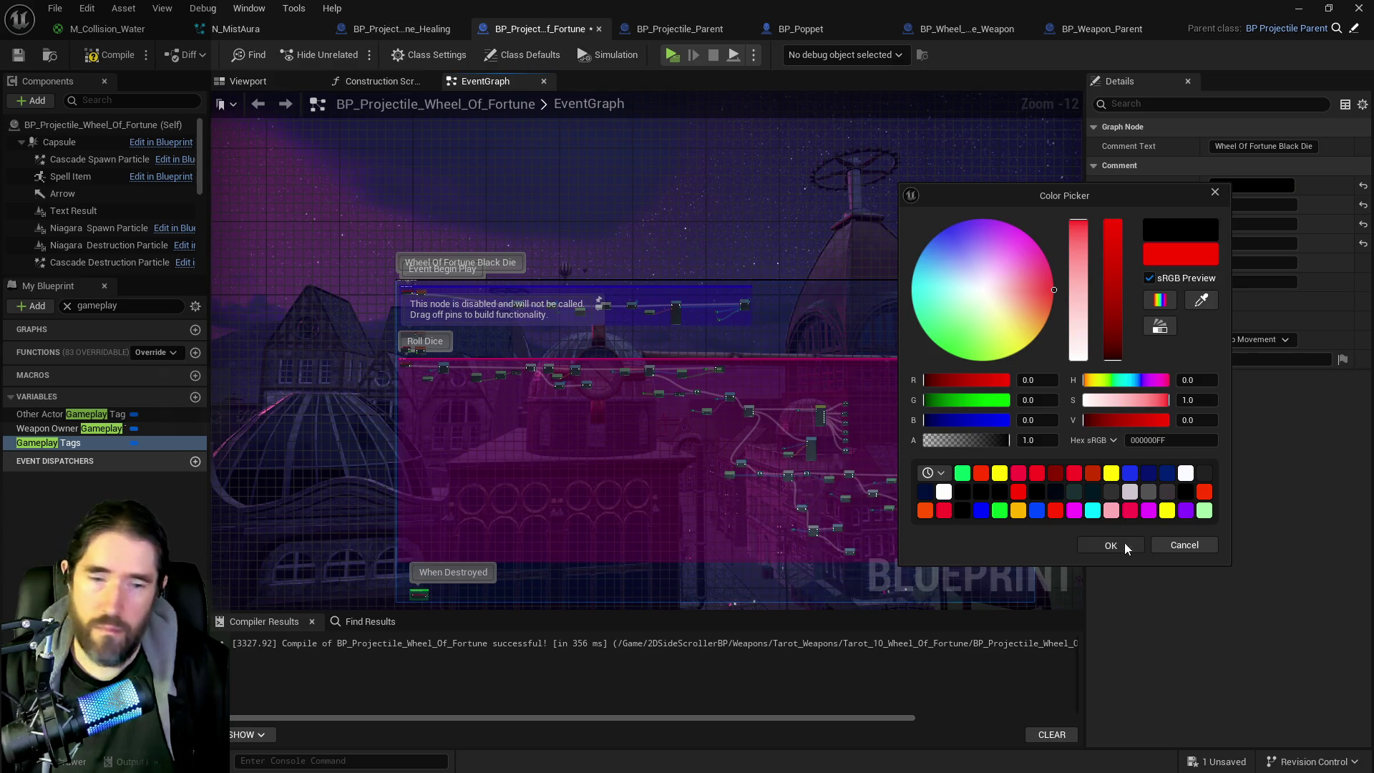
pyautogui.click(1110, 546)
pyautogui.click(325, 464)
pyautogui.moveTo(225, 356); pyautogui.dragTo(250, 242)
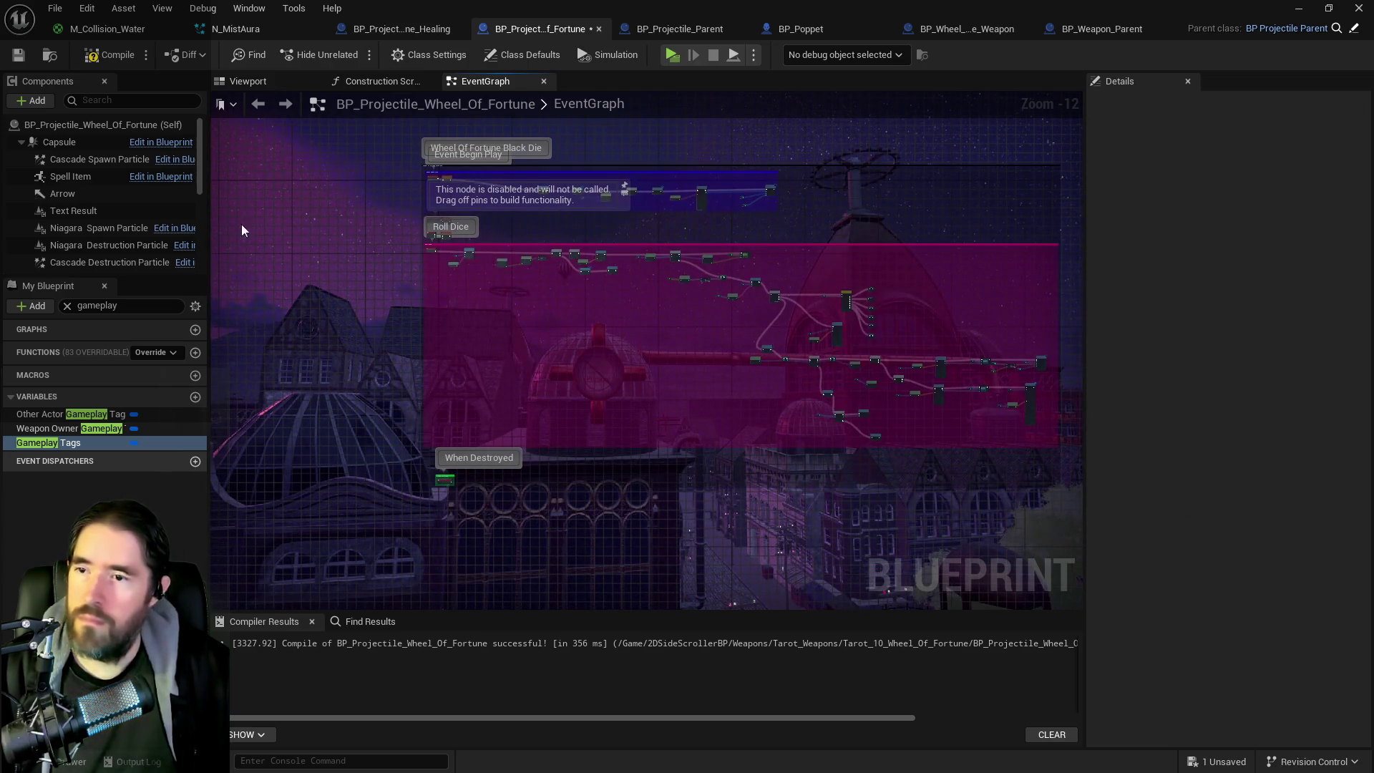
pyautogui.click(97, 56)
pyautogui.hotkey('ctrl', 's')
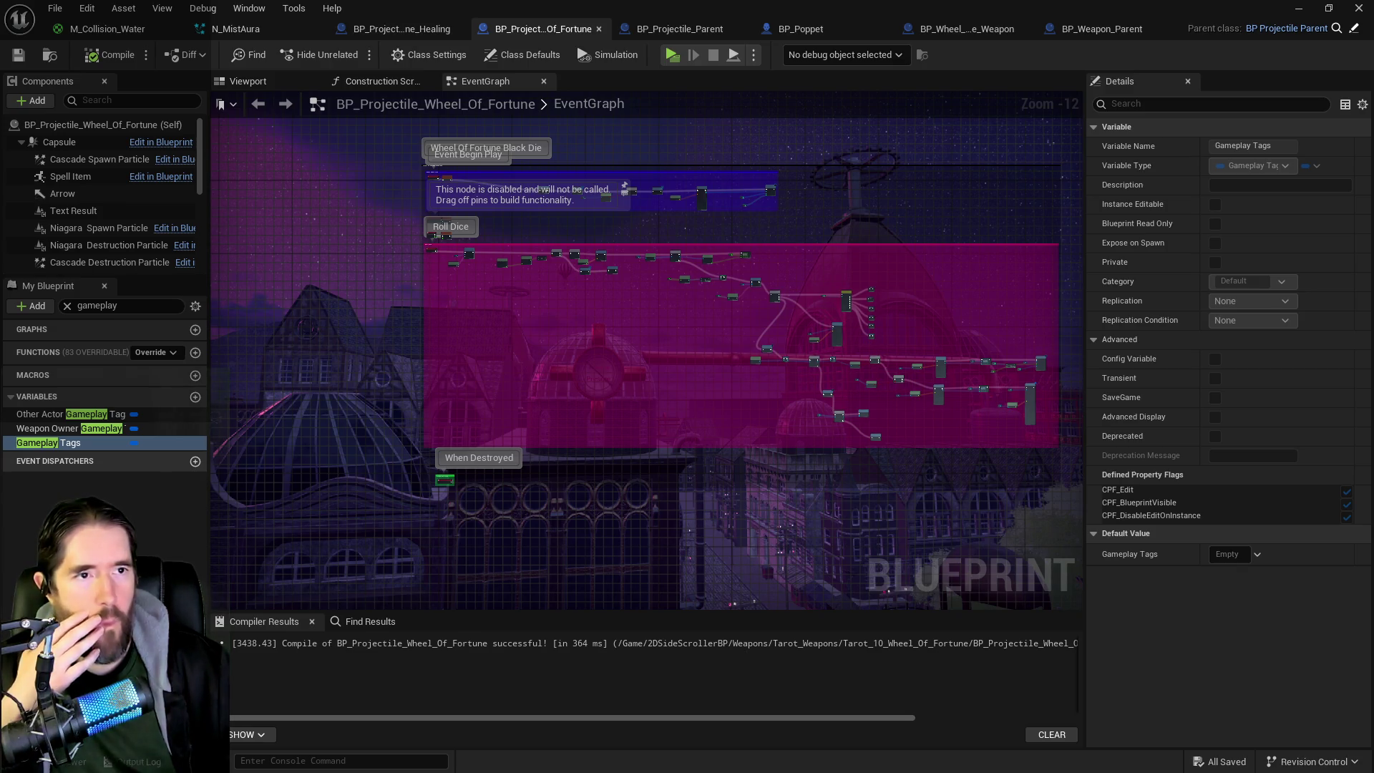
# Step: Prefix the '-!Tarot 10' Wheel Of Fortune heading in the Google Doc with '*', then return to Unreal
pyautogui.hotkey('alt', 'Tab')
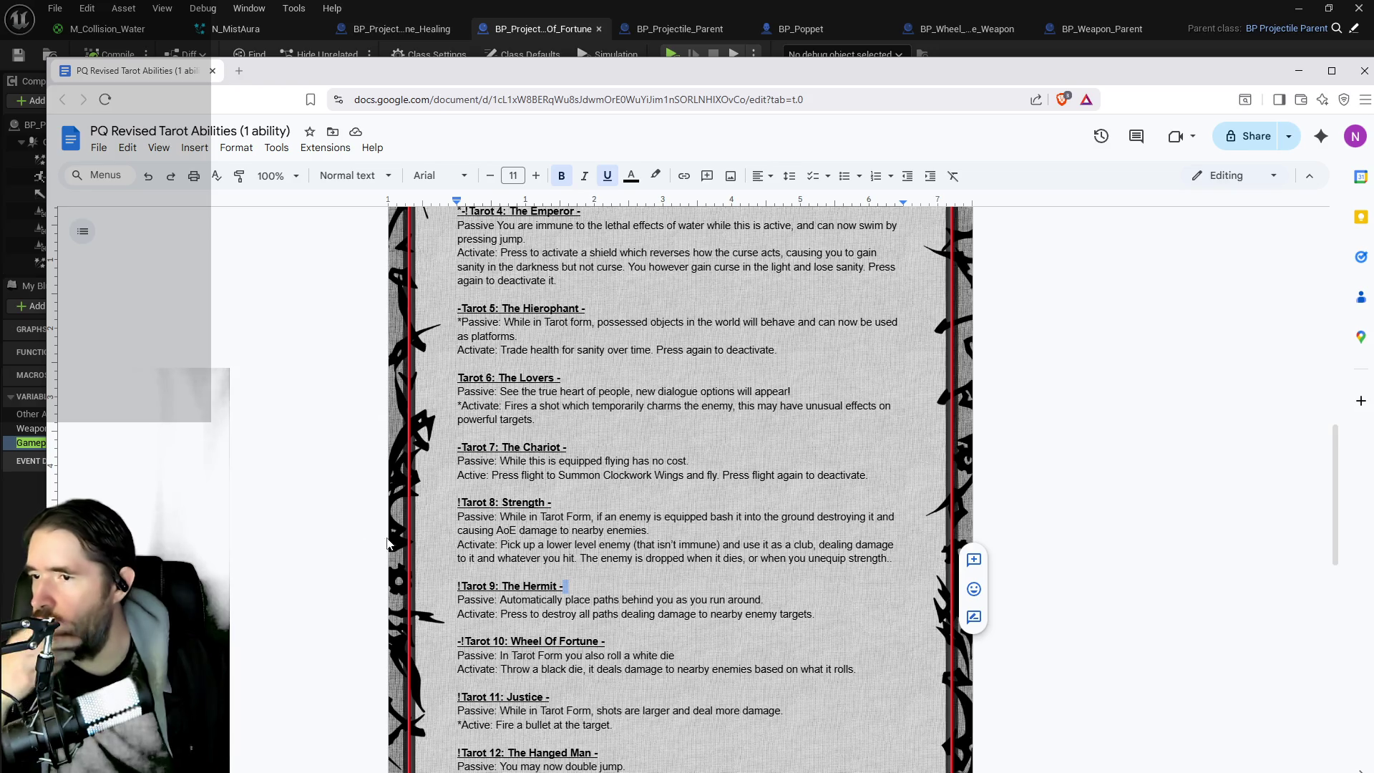
pyautogui.scroll(-1, 384, 541)
pyautogui.click(458, 569)
pyautogui.write('*')
pyautogui.scroll(-2, 680, 487)
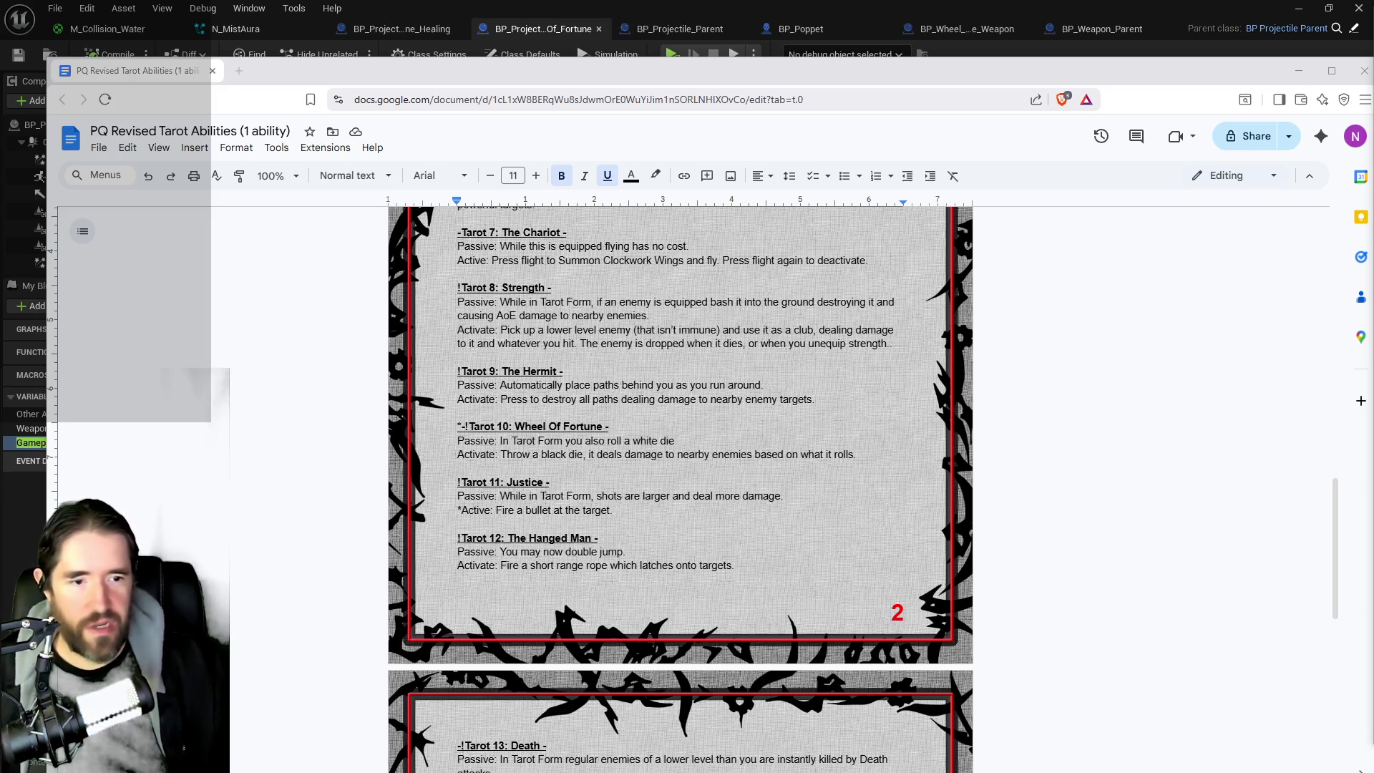
pyautogui.hotkey('alt', 'Tab')
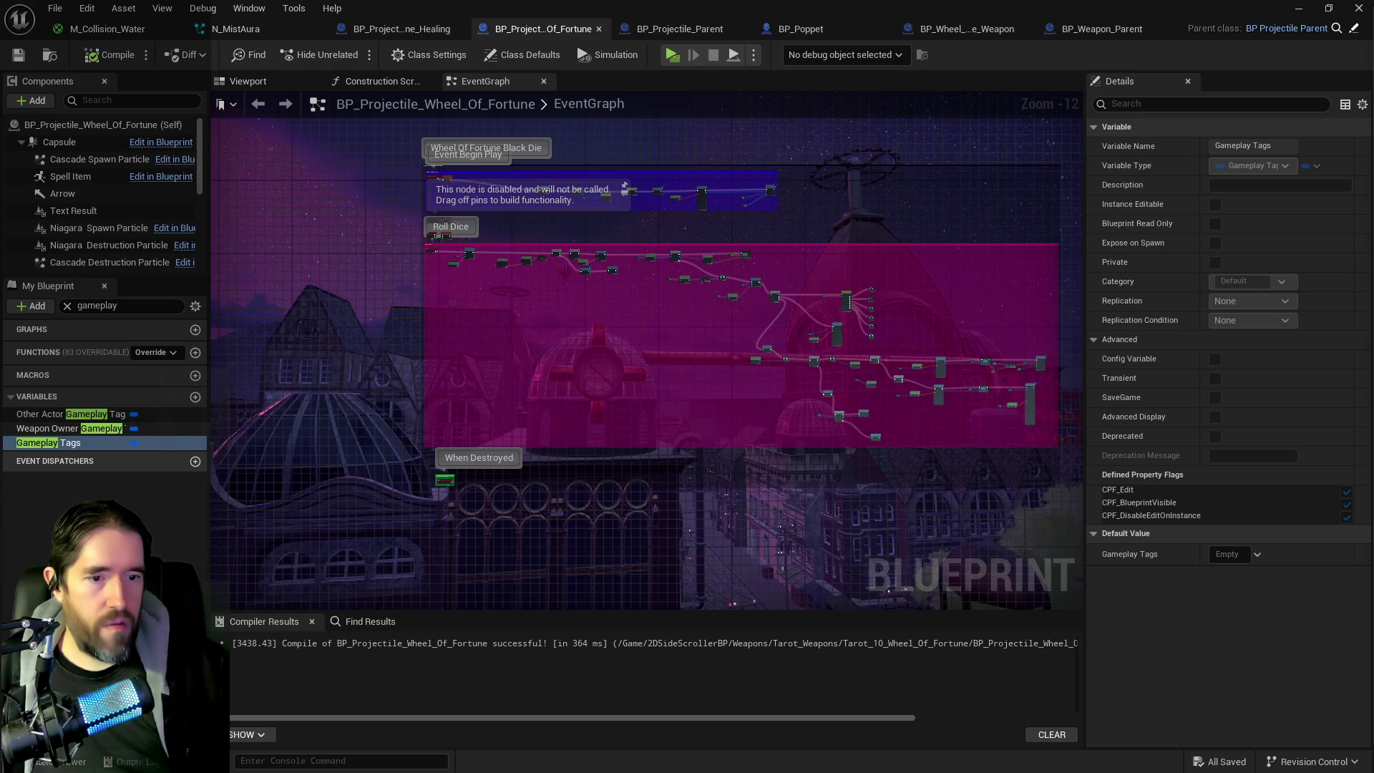
pyautogui.hotkey('alt', 'Tab')
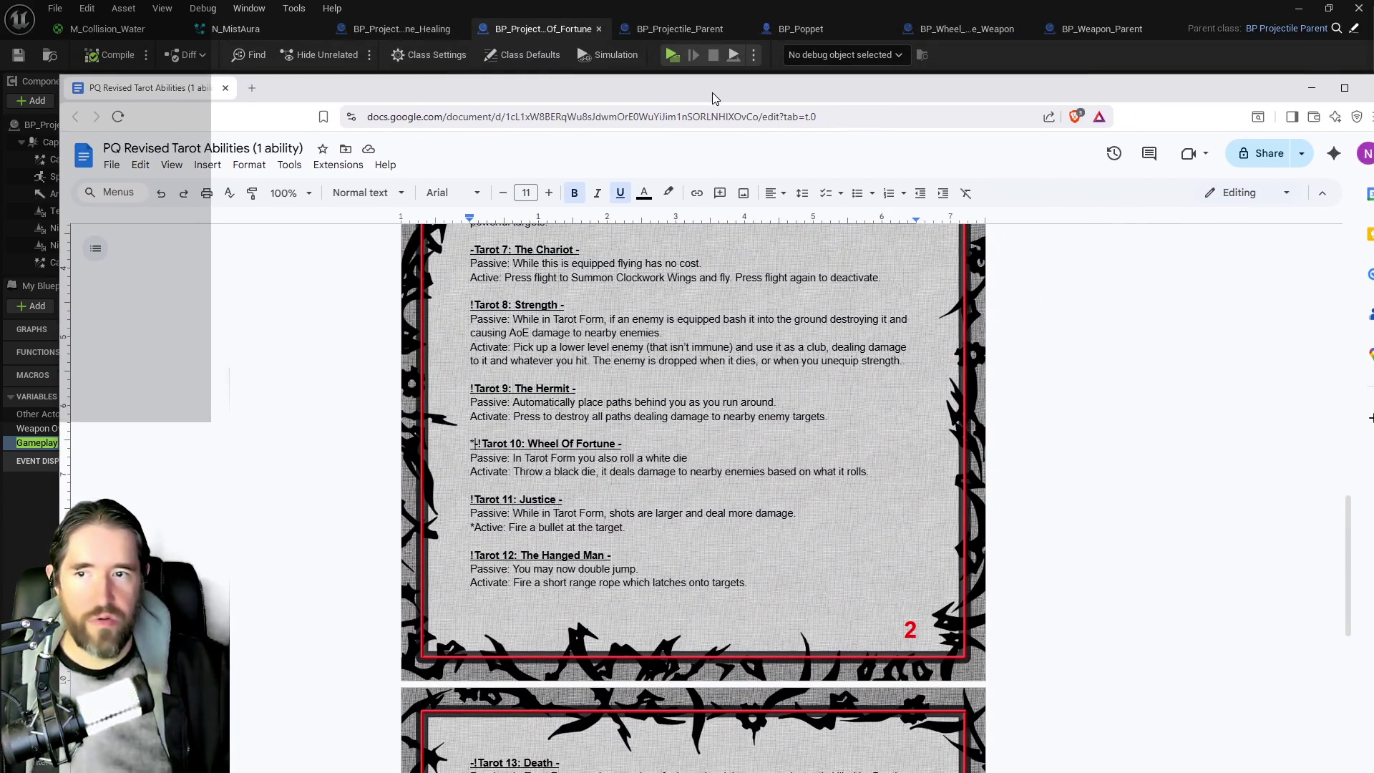
pyautogui.moveTo(712, 92)
pyautogui.mouseDown()
pyautogui.moveTo(676, 84)
pyautogui.moveTo(1373, 88)
pyautogui.mouseUp()
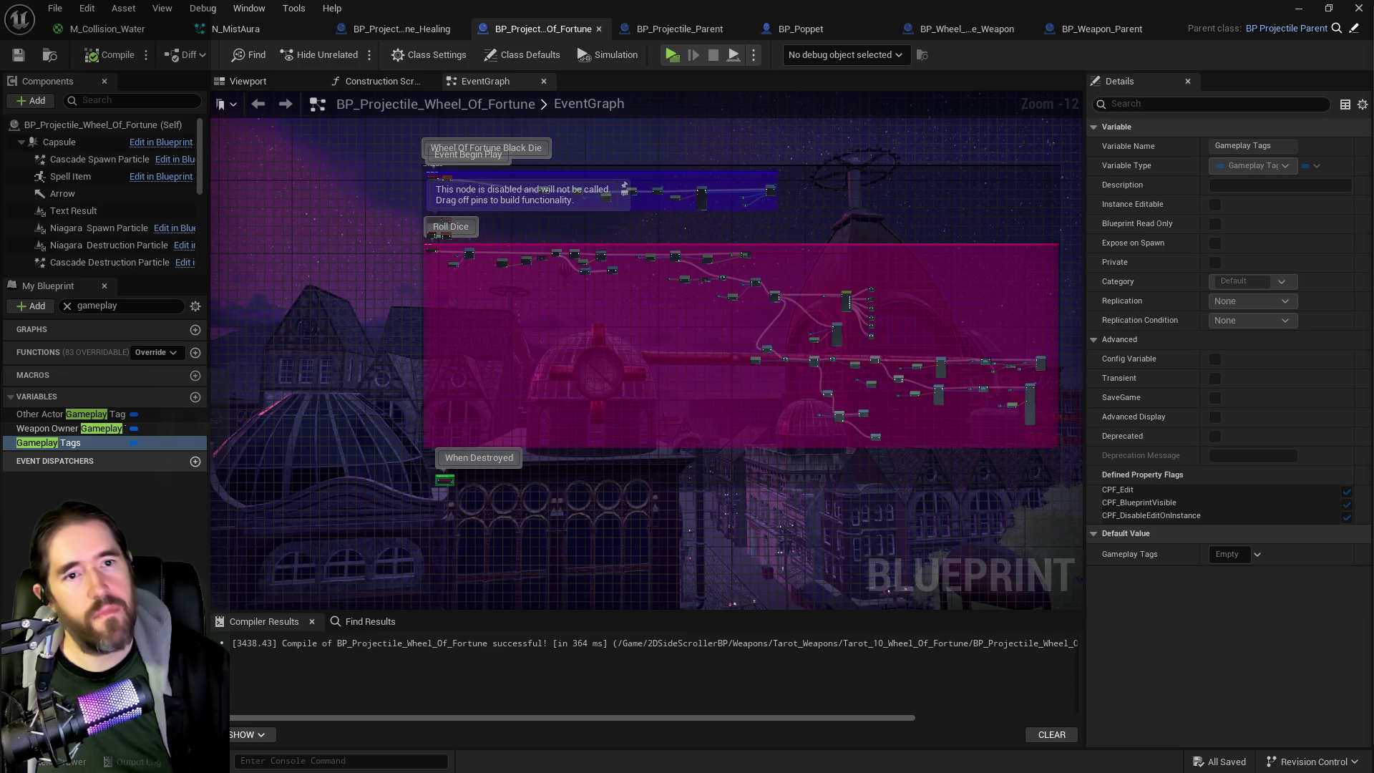
pyautogui.moveTo(1373, 88)
pyautogui.mouseDown()
pyautogui.moveTo(1095, 122)
pyautogui.moveTo(622, 126)
pyautogui.mouseUp()
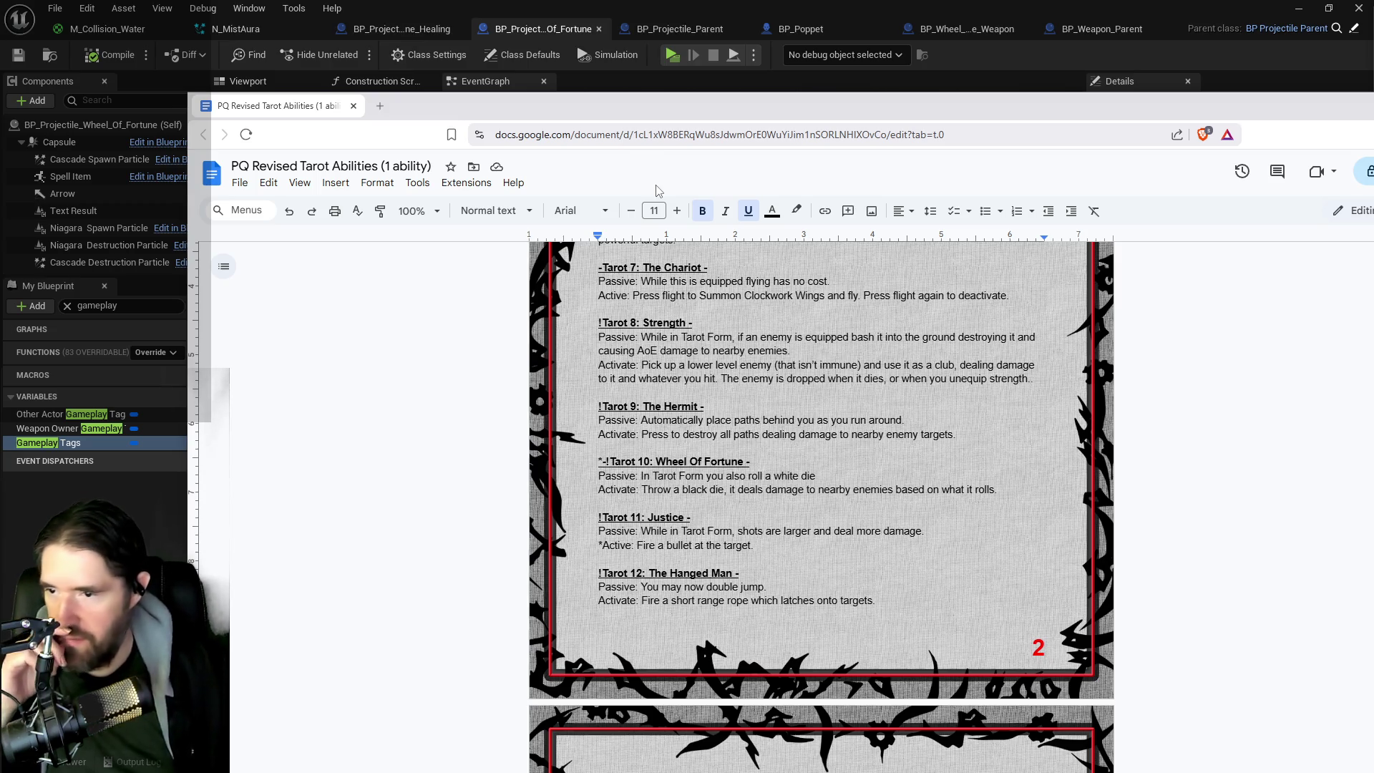
pyautogui.write('-')
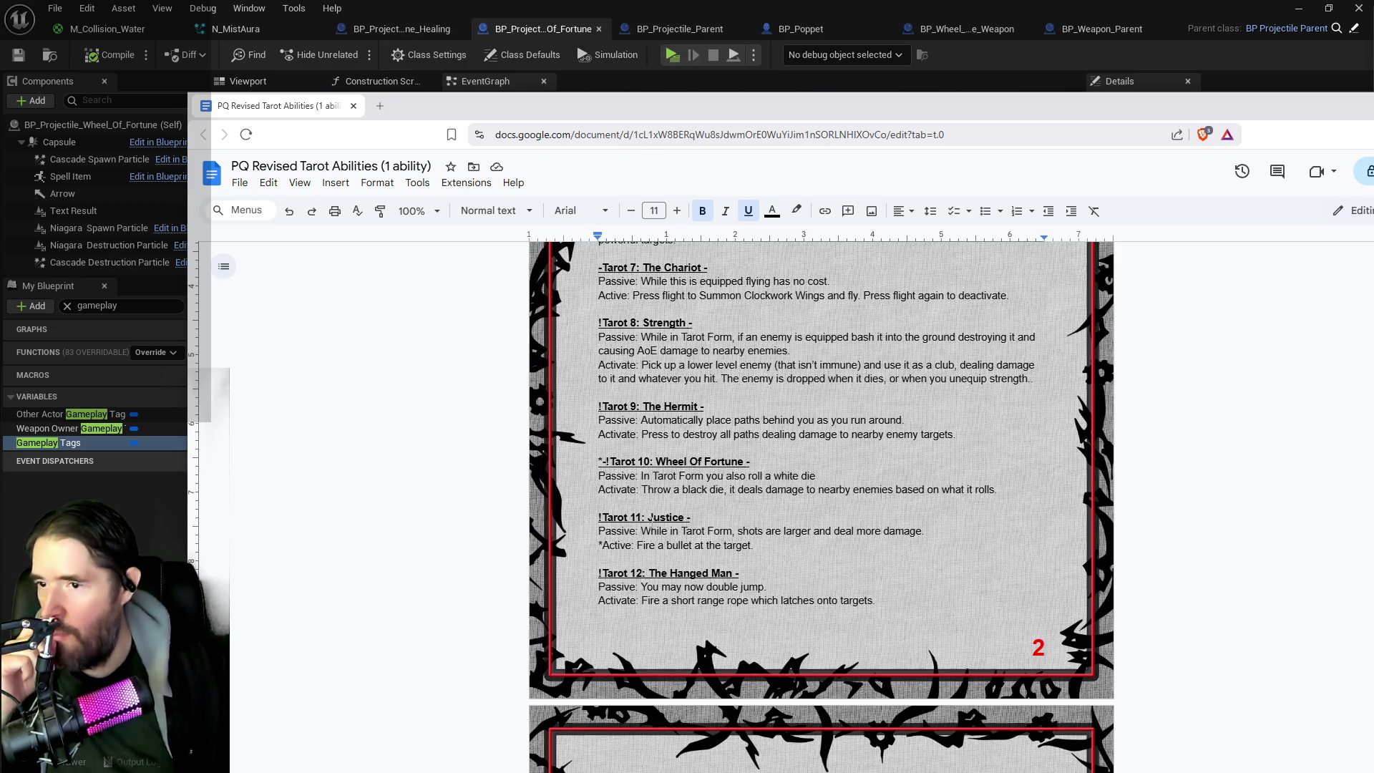
pyautogui.moveTo(772, 115)
pyautogui.mouseDown()
pyautogui.moveTo(889, 119)
pyautogui.moveTo(778, 108)
pyautogui.moveTo(683, 75)
pyautogui.mouseUp()
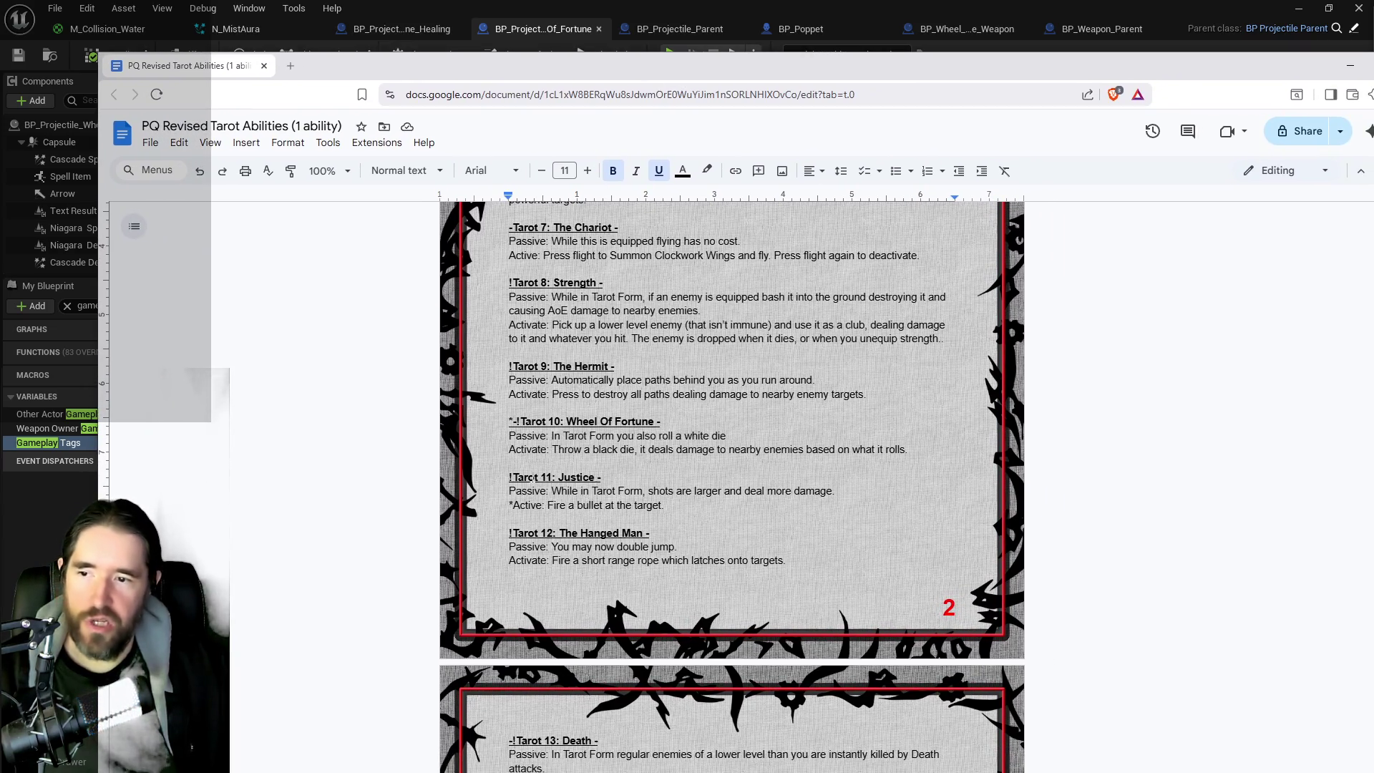
pyautogui.click(514, 422)
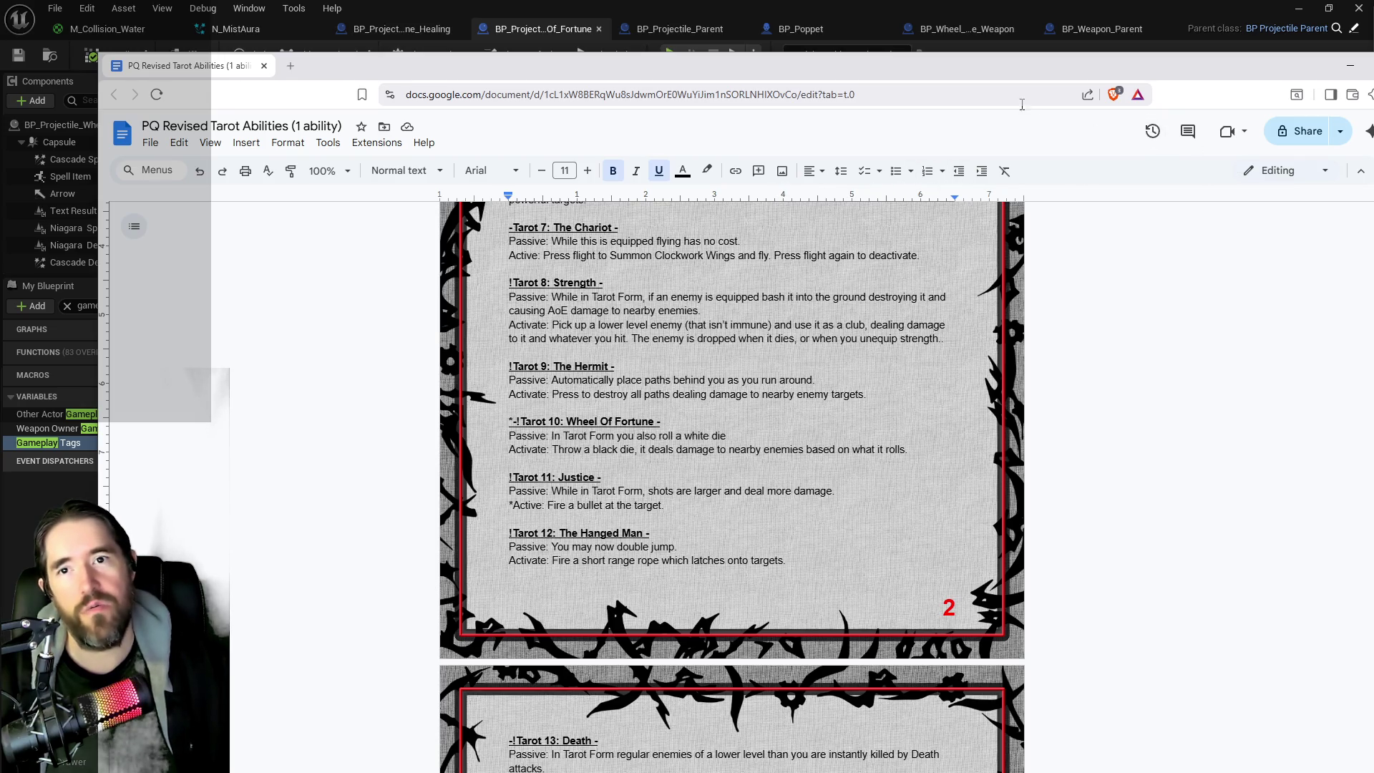
pyautogui.moveTo(1025, 72); pyautogui.dragTo(1370, 79)
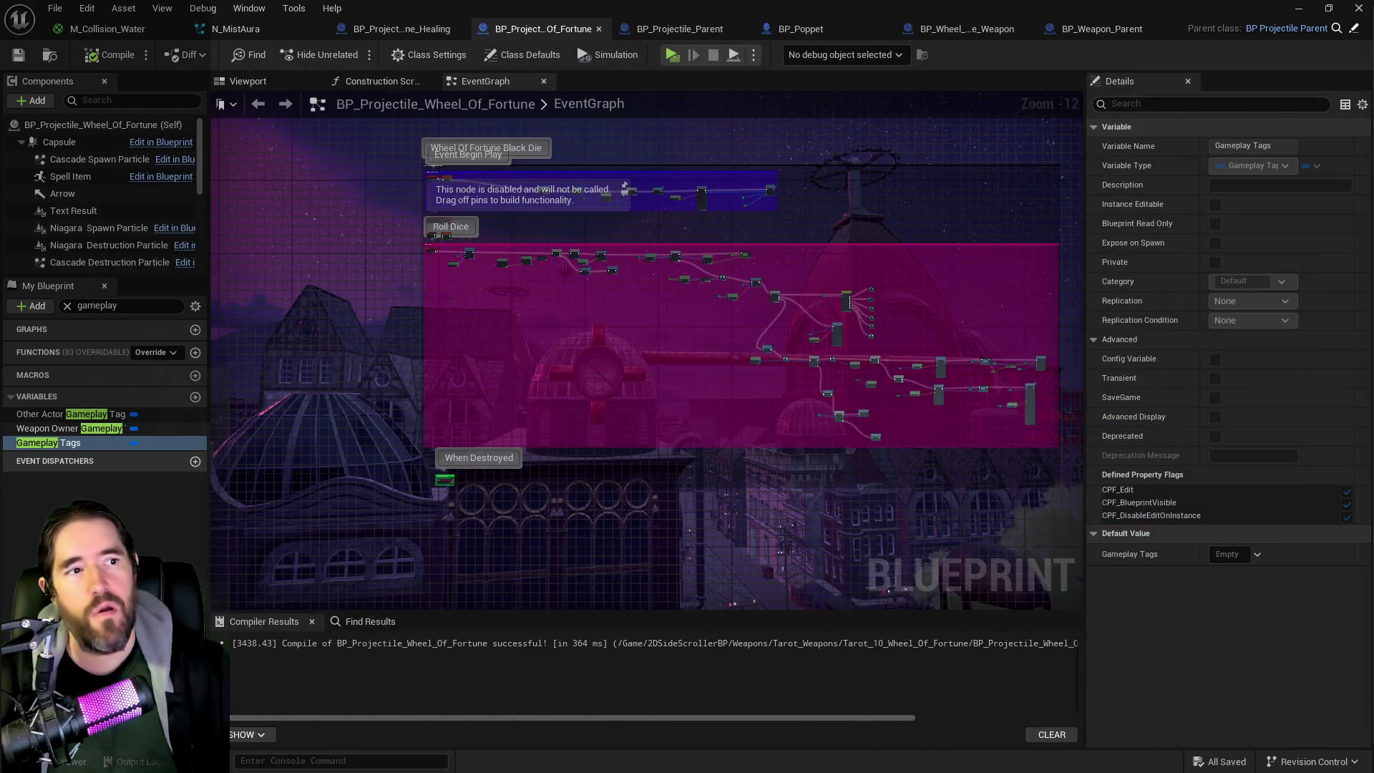
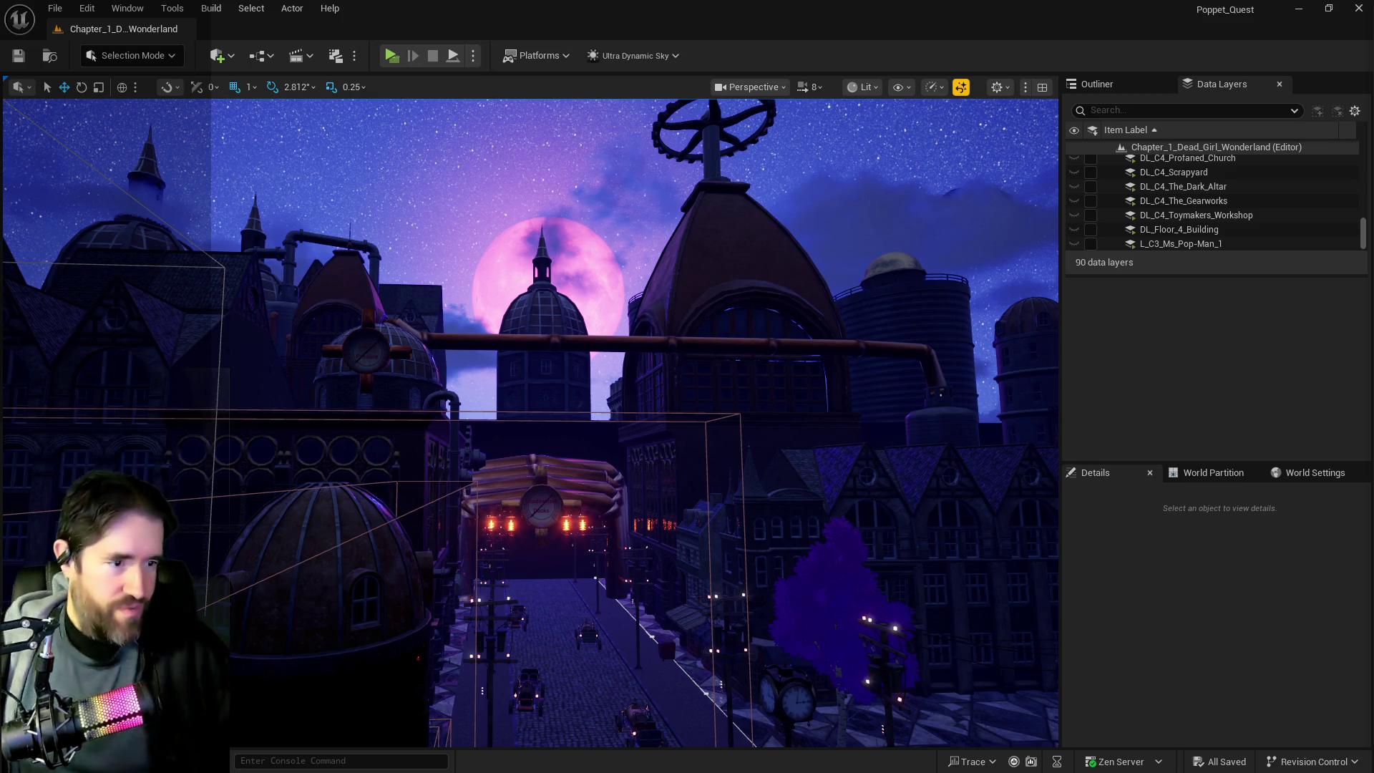
# Step: Fly the camera over the rooftops into the dim room facing the glowing sigil
pyautogui.moveTo(907, 653); pyautogui.dragTo(583, 492)
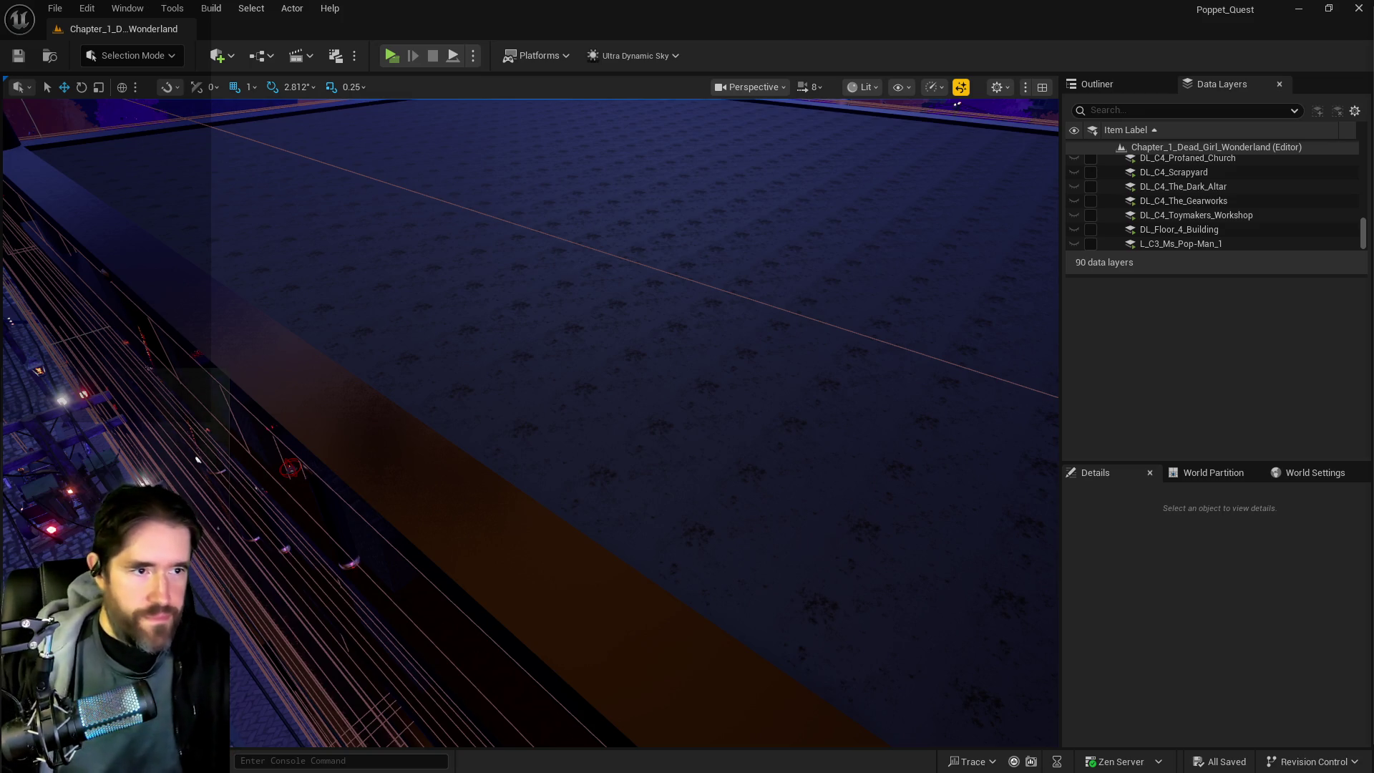
pyautogui.scroll(5, 530, 422)
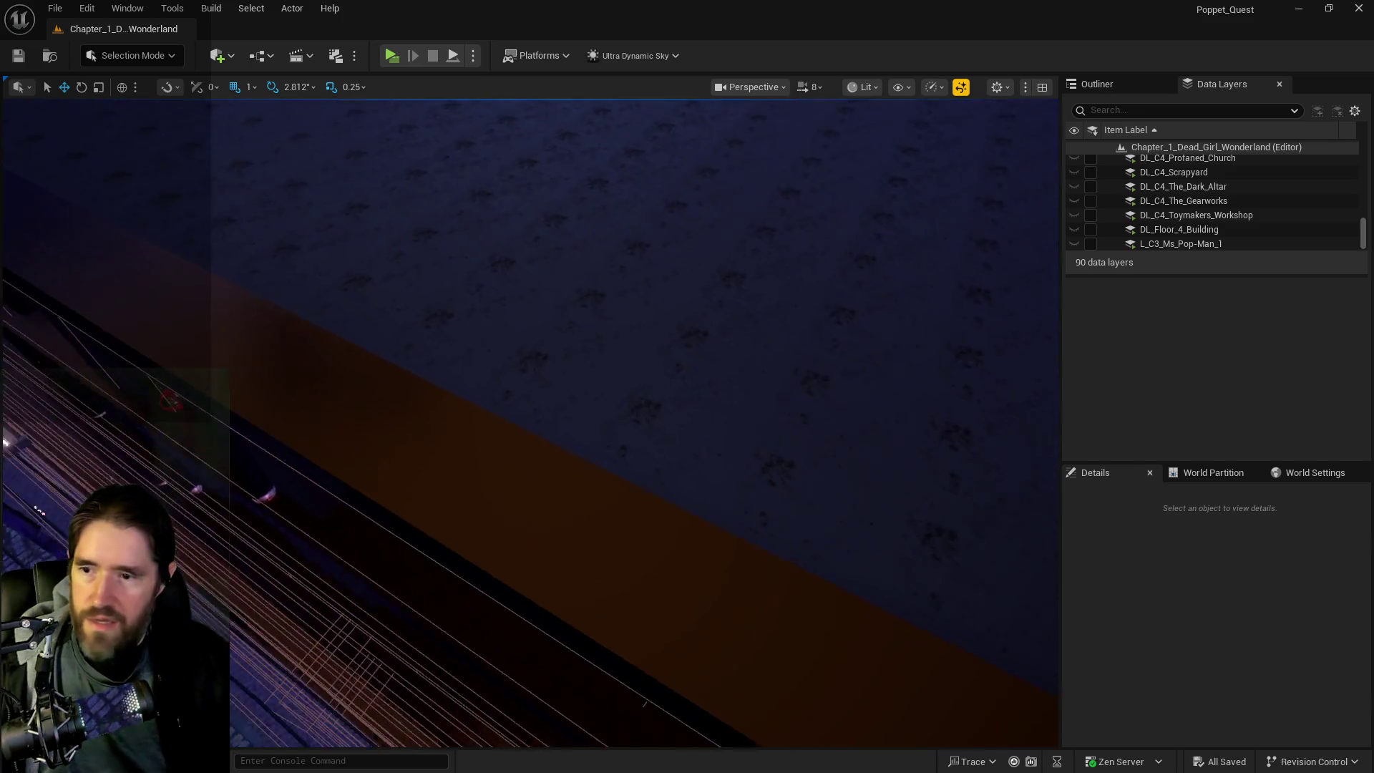
pyautogui.scroll(-10, 530, 422)
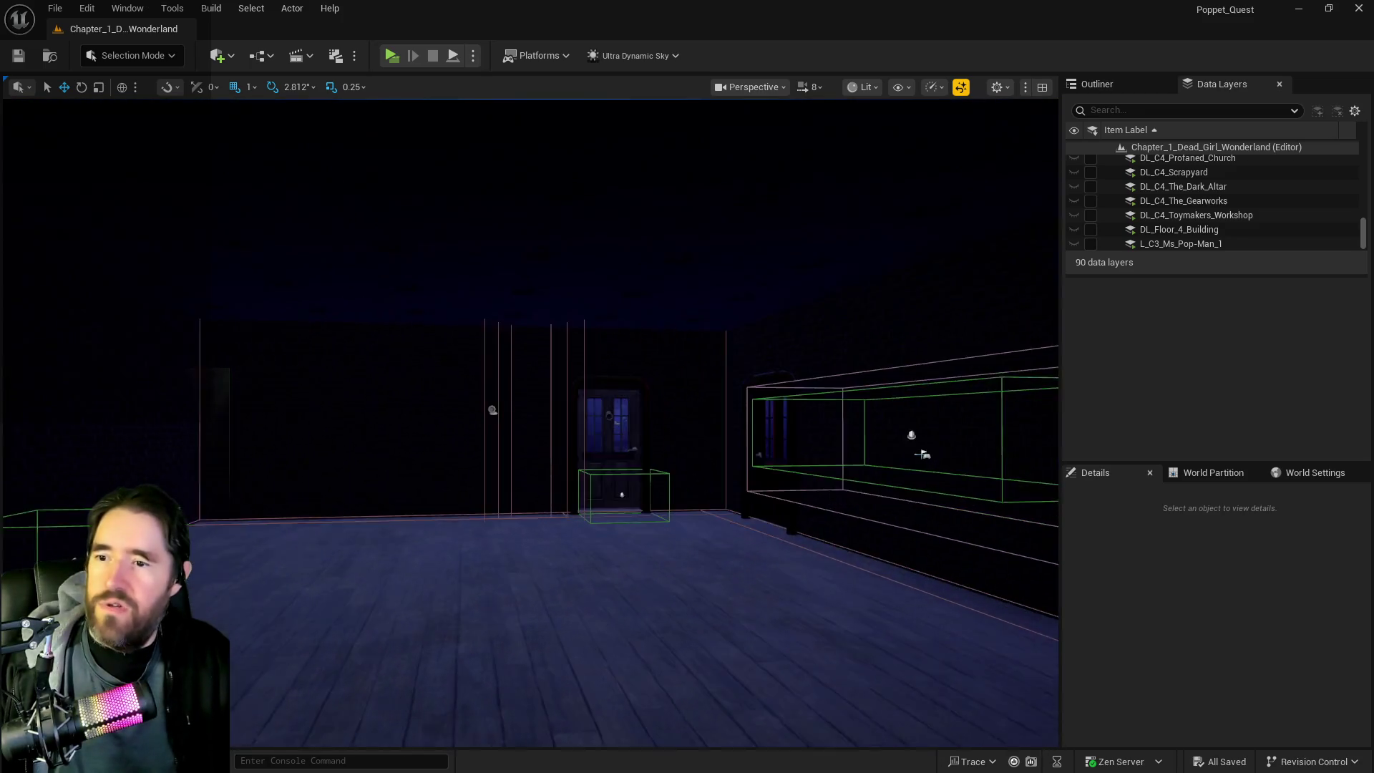
pyautogui.moveTo(699, 453)
pyautogui.mouseDown()
pyautogui.moveTo(999, 639)
pyautogui.moveTo(754, 592)
pyautogui.mouseUp()
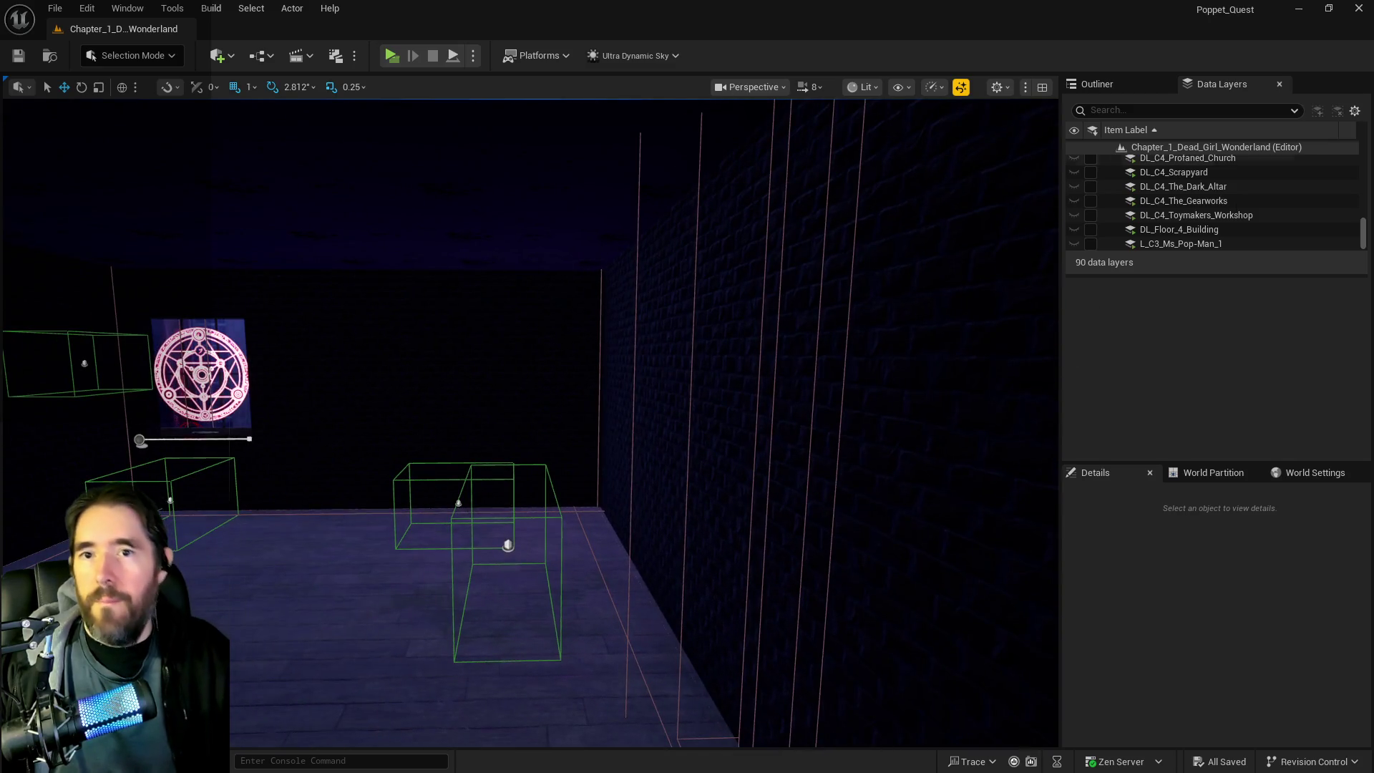
pyautogui.click(1110, 109)
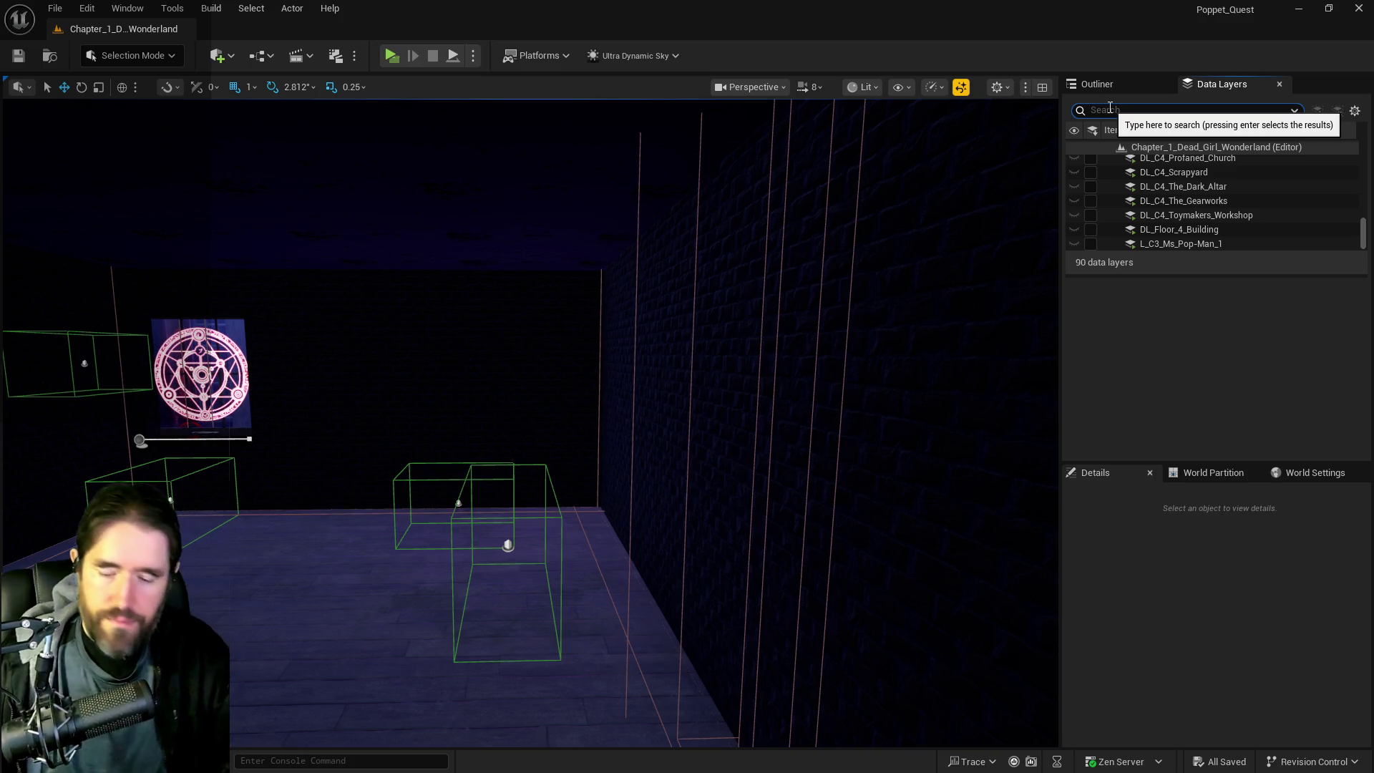
# Step: Filter data layers by 'magi' and load the Magician Room layer, framing its workshop
pyautogui.write('magi')
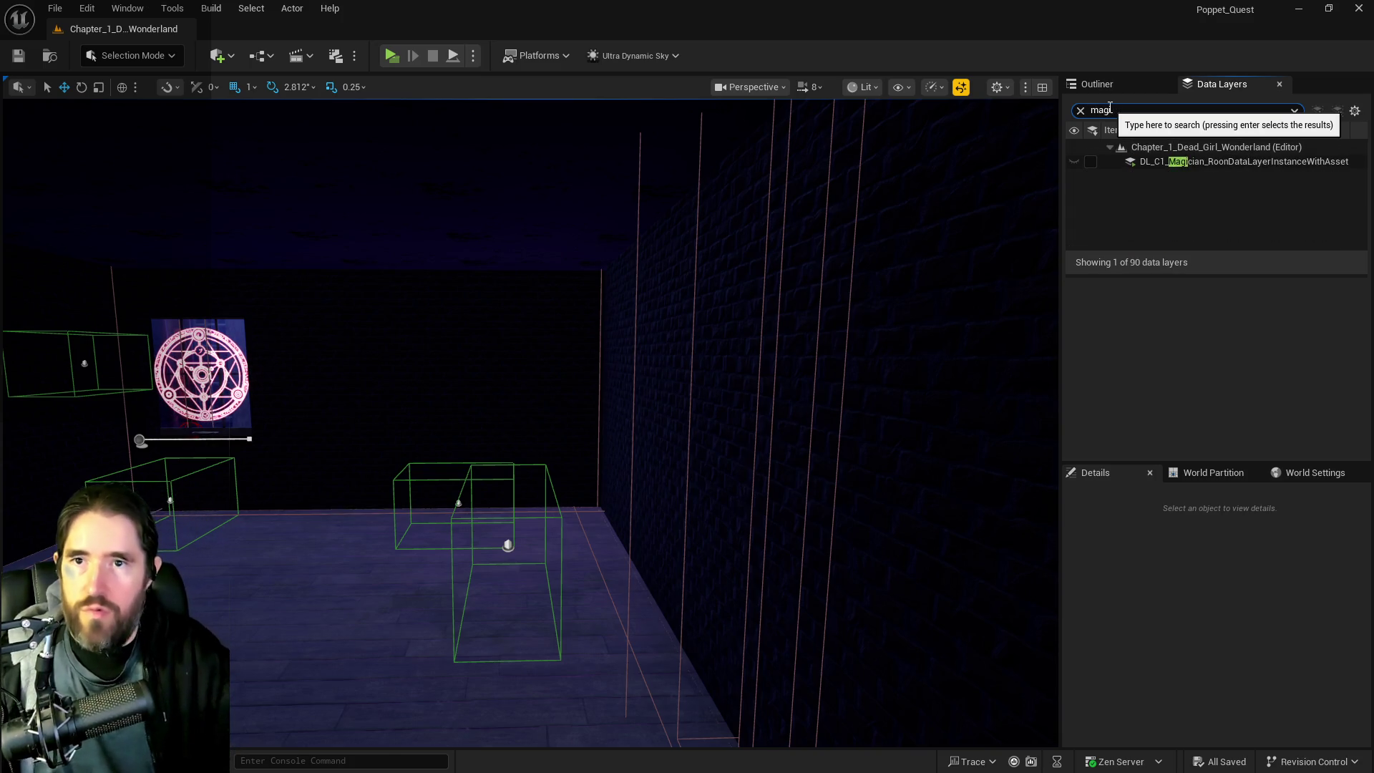
pyautogui.click(1091, 162)
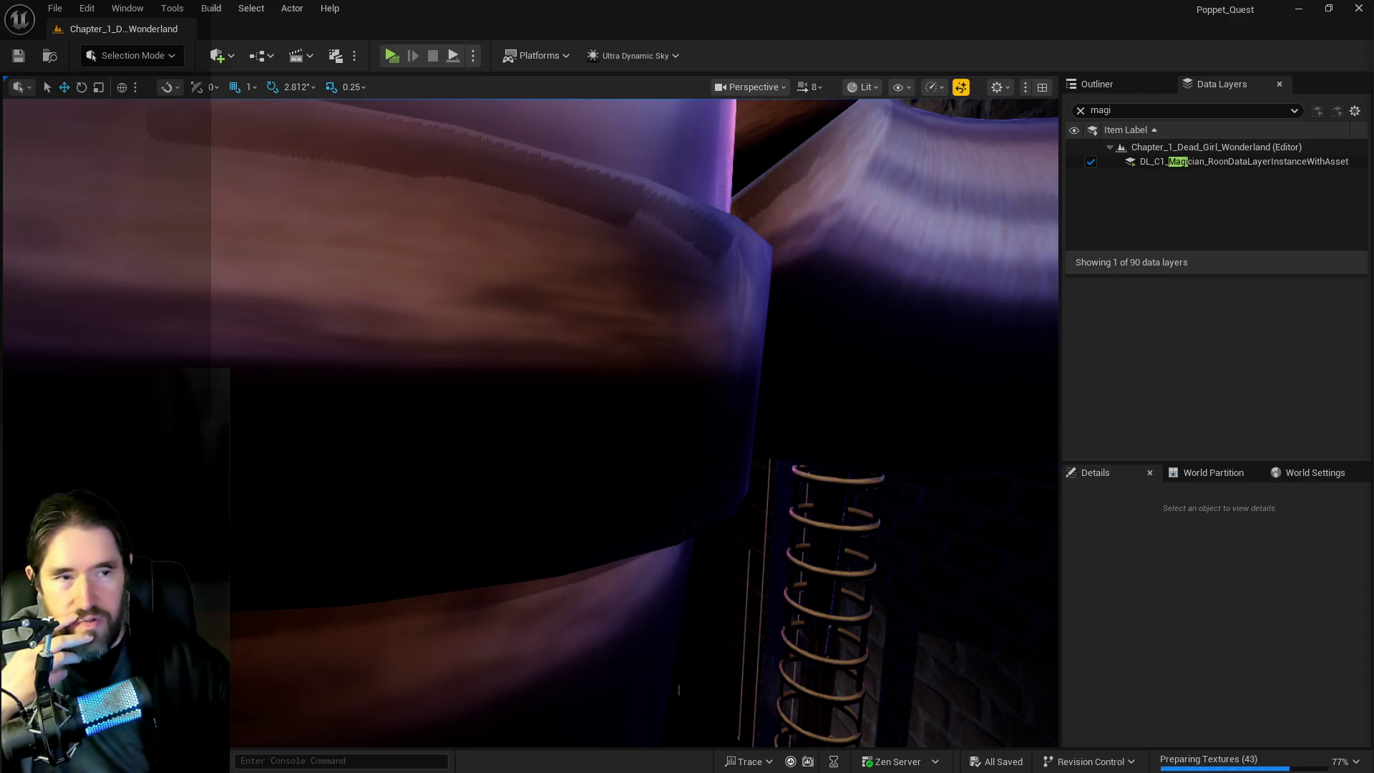
pyautogui.moveTo(979, 367)
pyautogui.mouseDown()
pyautogui.moveTo(894, 387)
pyautogui.moveTo(940, 387)
pyautogui.mouseUp()
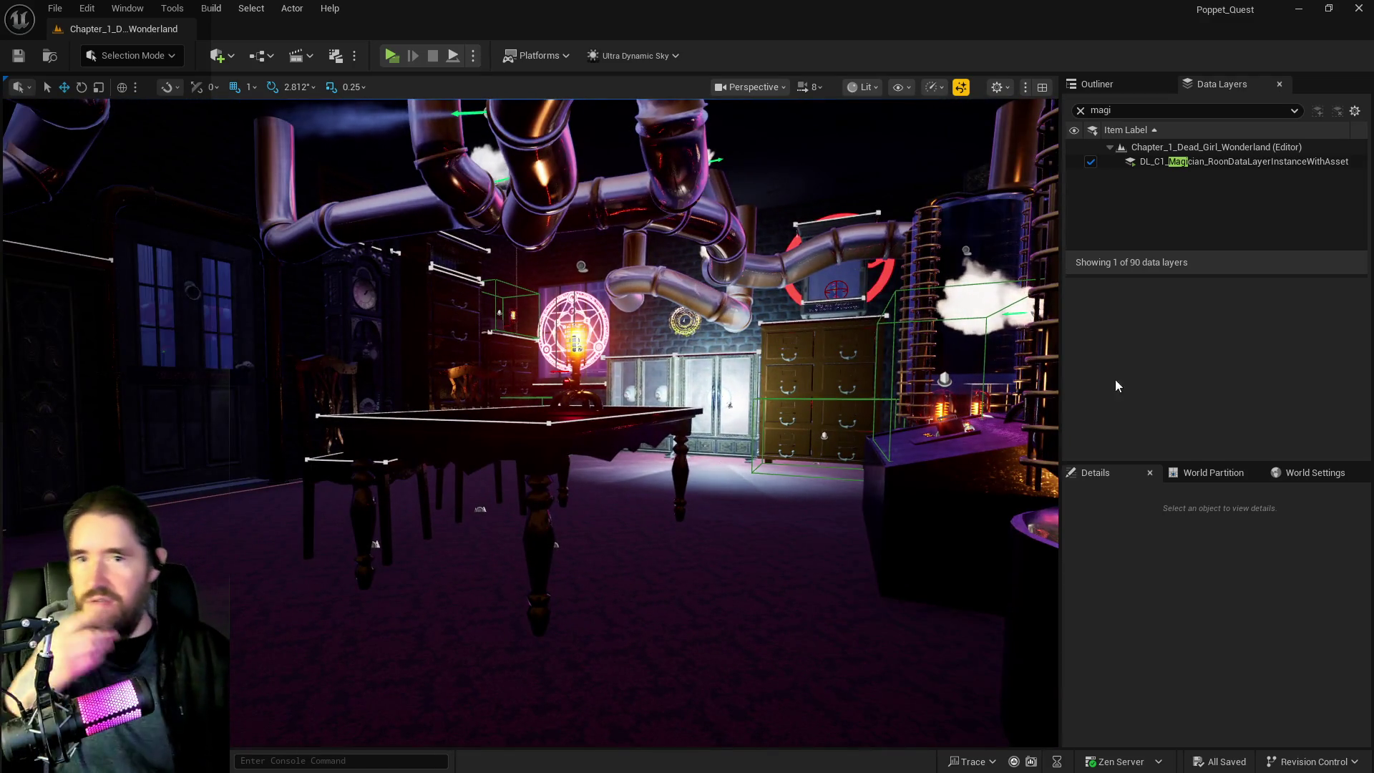
# Step: Clear the data layer filter and bring the Blueprint editor in full screen
pyautogui.click(1079, 111)
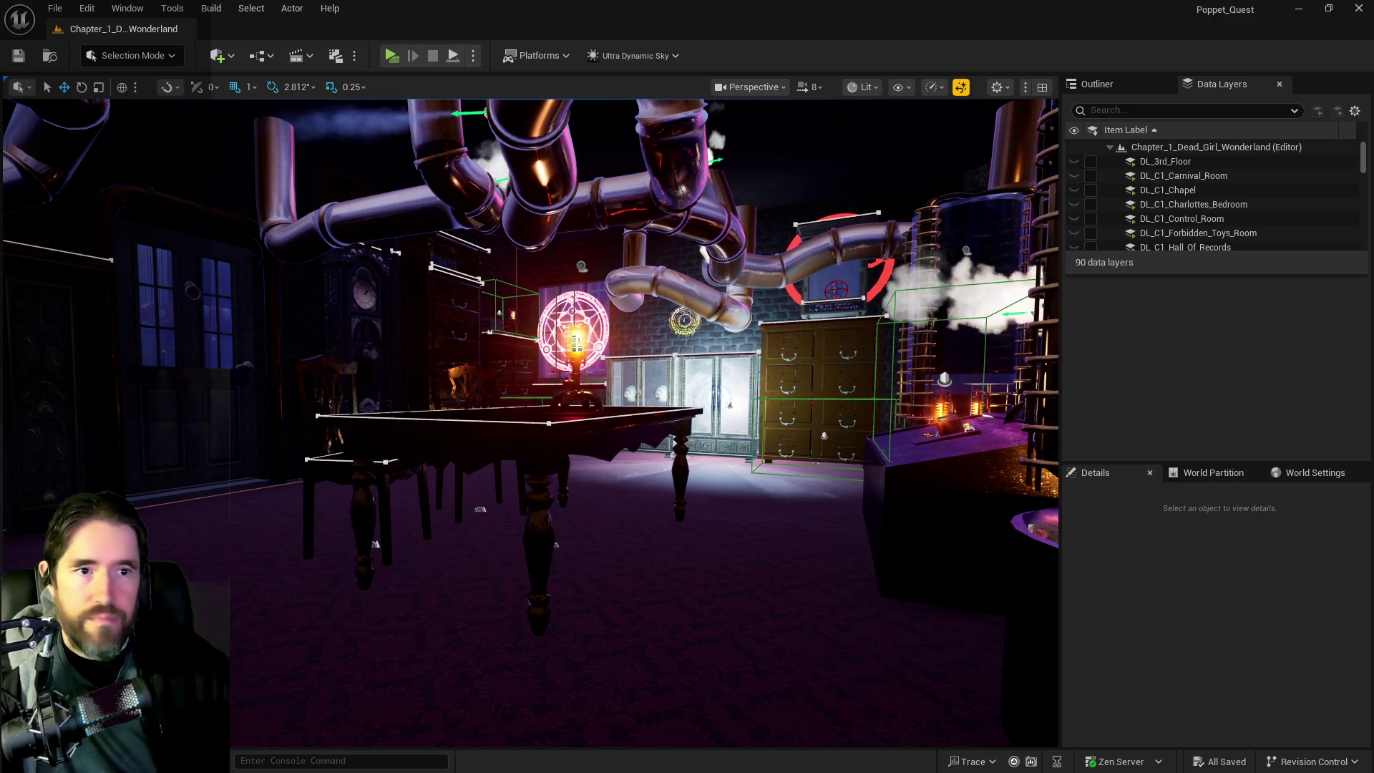
pyautogui.moveTo(1373, 157); pyautogui.dragTo(805, 157)
pyautogui.doubleClick(805, 157)
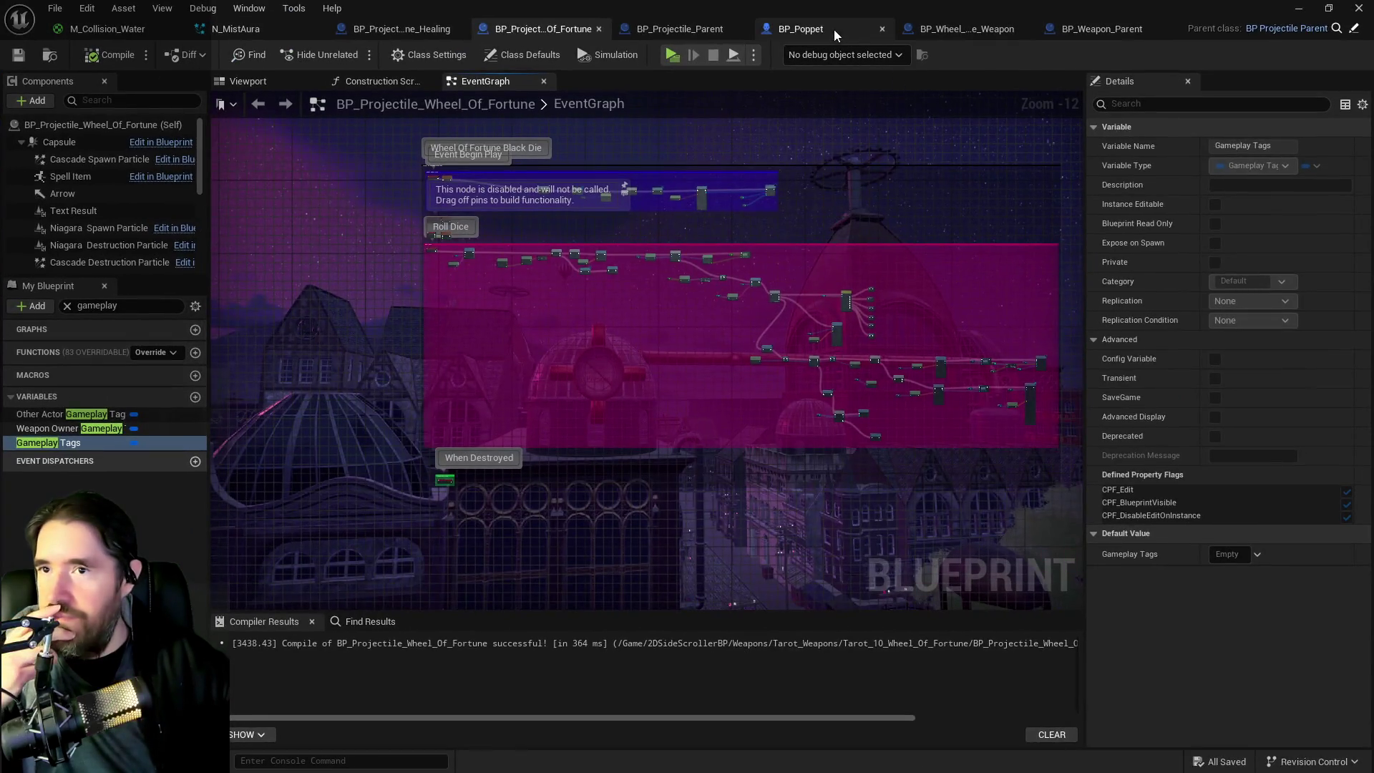
# Step: In BP_Poppet, delete the Has Tag and Gameplay Tags nodes and move Can Use Tarot and Make An Attack up-left
pyautogui.click(834, 29)
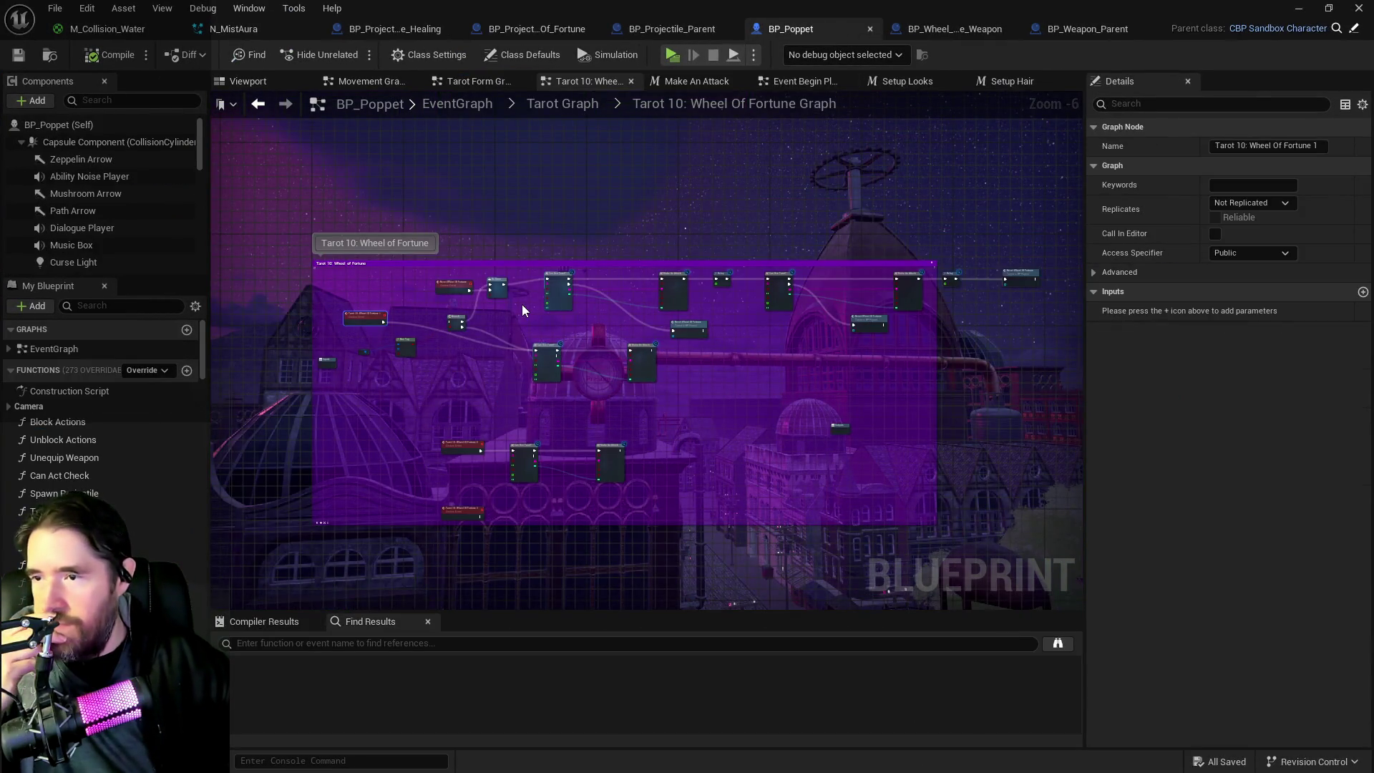
pyautogui.scroll(1, 520, 308)
pyautogui.scroll(1, 358, 329)
pyautogui.moveTo(367, 367); pyautogui.dragTo(523, 425)
pyautogui.press('Delete')
pyautogui.moveTo(533, 245)
pyautogui.mouseDown()
pyautogui.moveTo(317, 245)
pyautogui.moveTo(618, 327)
pyautogui.moveTo(1128, 345)
pyautogui.moveTo(1050, 351)
pyautogui.mouseUp()
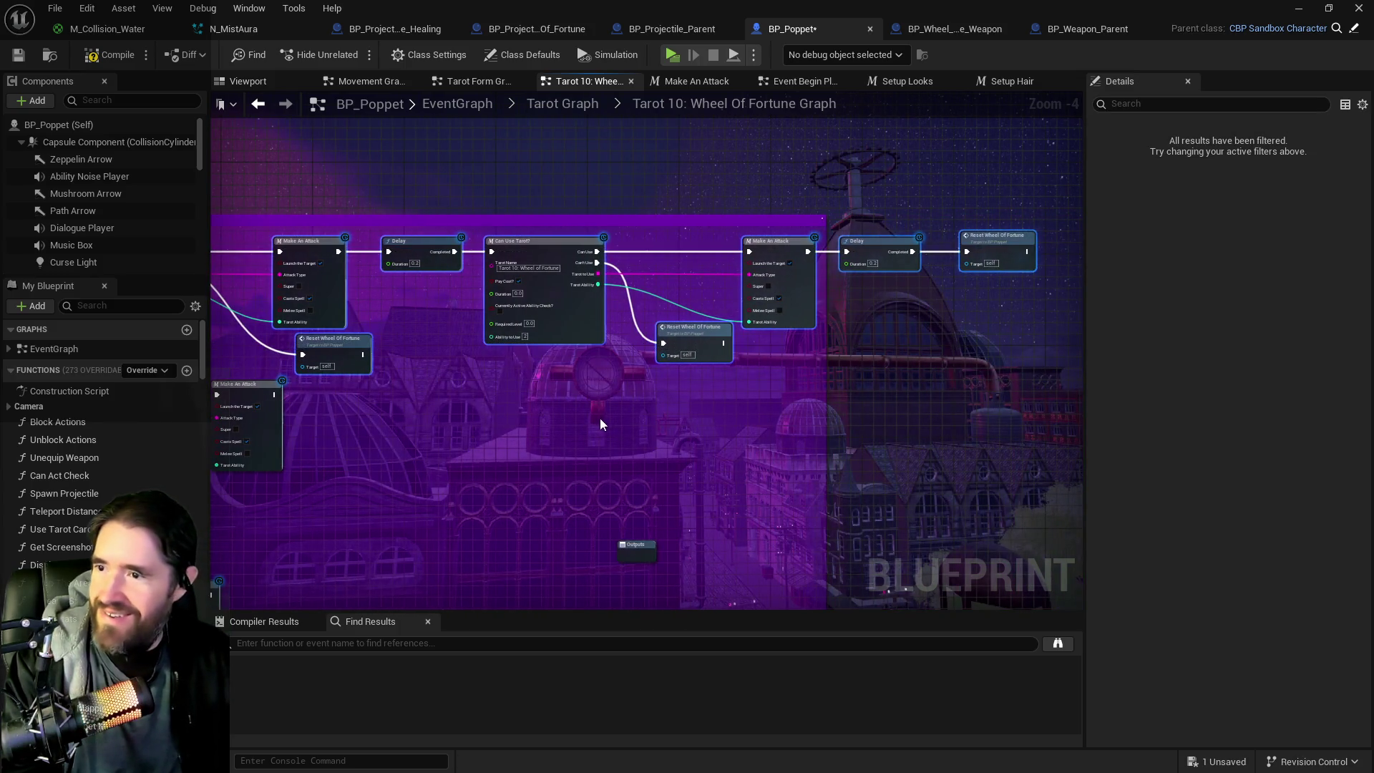
pyautogui.moveTo(728, 384)
pyautogui.mouseDown()
pyautogui.moveTo(657, 337)
pyautogui.moveTo(608, 326)
pyautogui.mouseUp()
# Step: Delete the lower node group below the Wheel of Fortune nodes
pyautogui.moveTo(414, 371)
pyautogui.mouseDown()
pyautogui.moveTo(873, 516)
pyautogui.moveTo(876, 542)
pyautogui.mouseUp()
pyautogui.press('Delete')
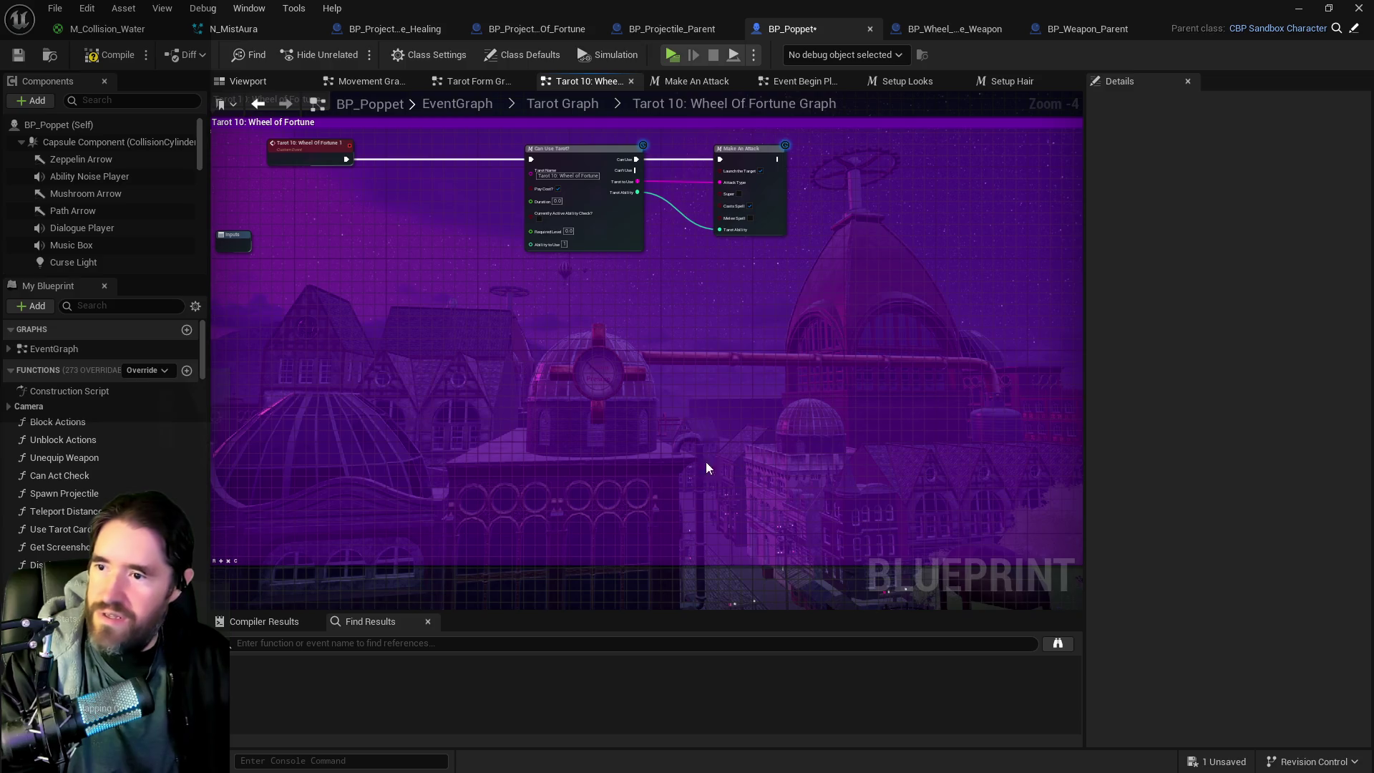
pyautogui.moveTo(628, 423); pyautogui.dragTo(552, 372)
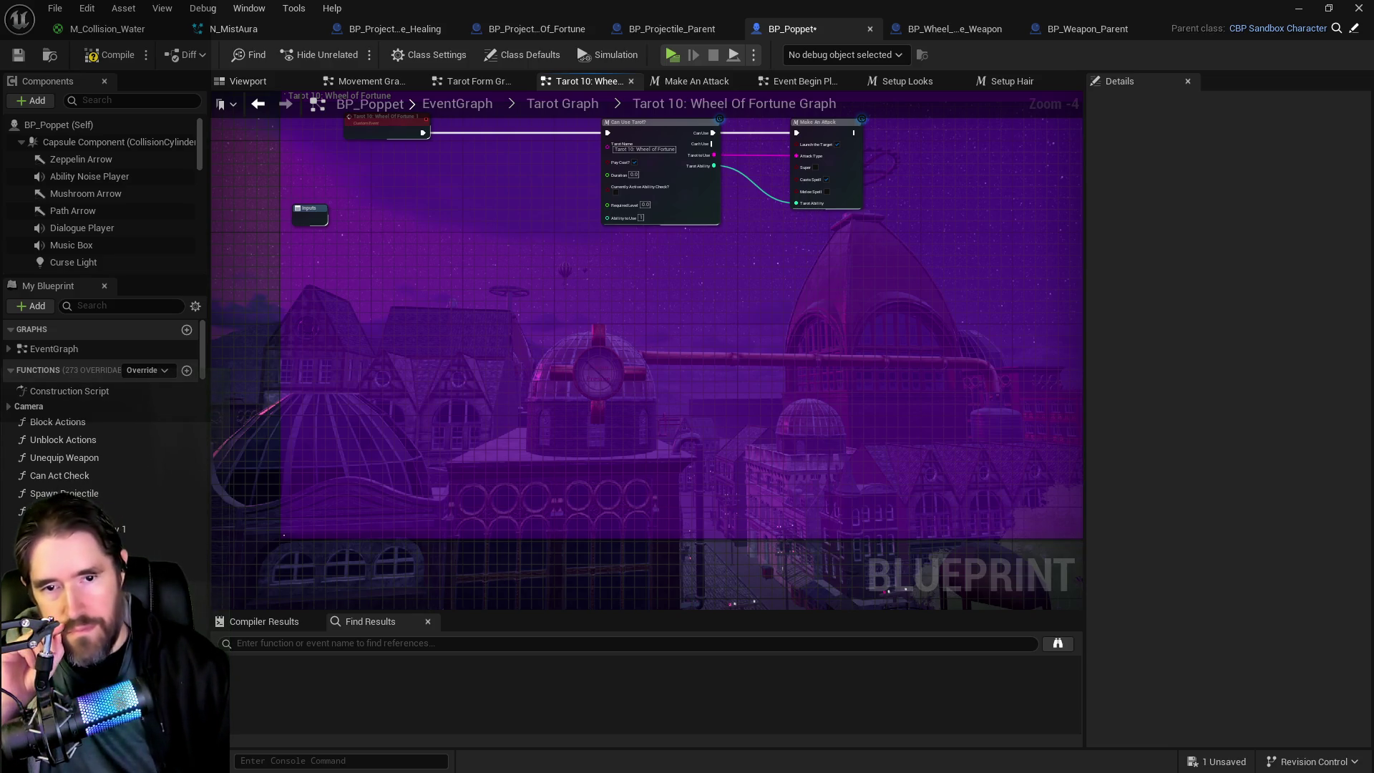
pyautogui.moveTo(910, 447); pyautogui.dragTo(988, 573)
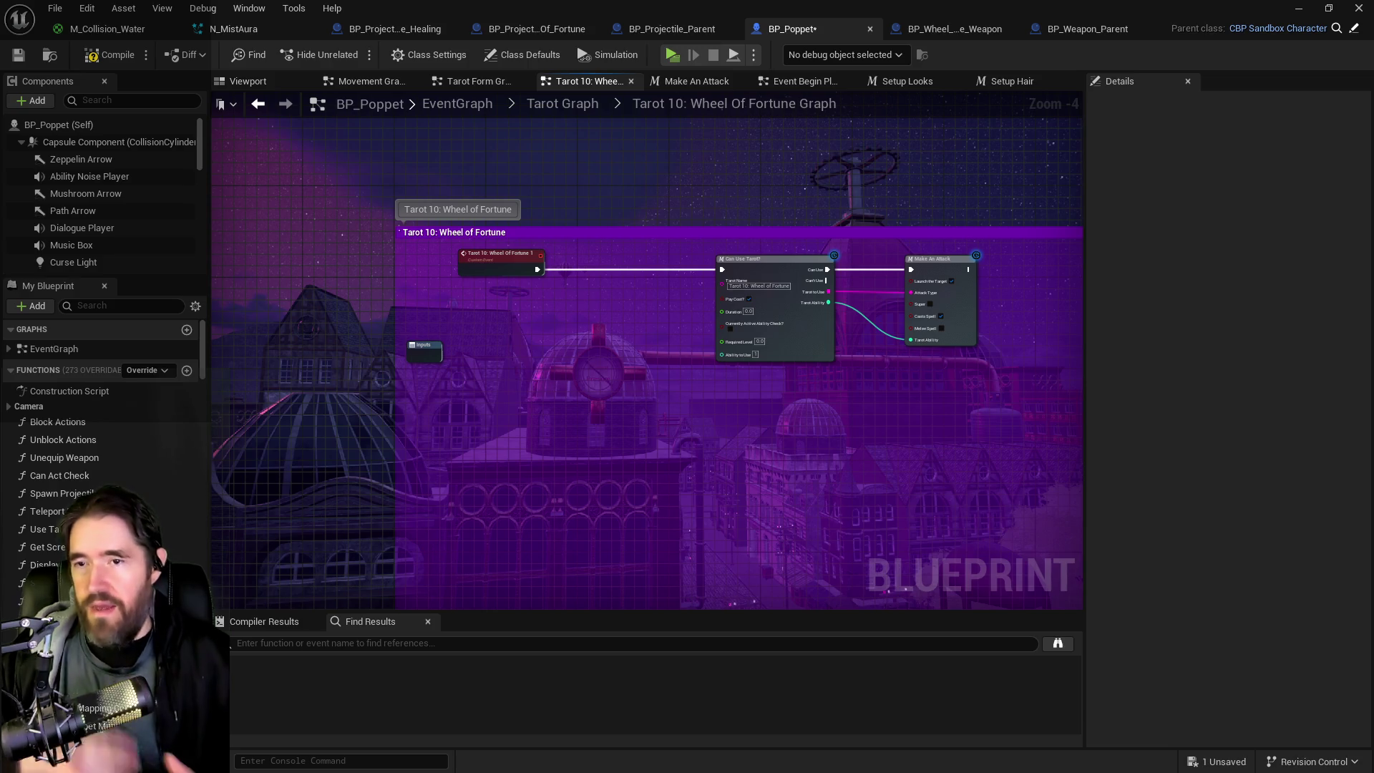
# Step: Select the Tarot 10: Wheel of Fortune comment box and return to the Tarot Graph overview
pyautogui.scroll(-4, 745, 420)
pyautogui.moveTo(460, 261)
pyautogui.mouseDown()
pyautogui.moveTo(521, 303)
pyautogui.moveTo(957, 454)
pyautogui.mouseUp()
pyautogui.scroll(4, 565, 309)
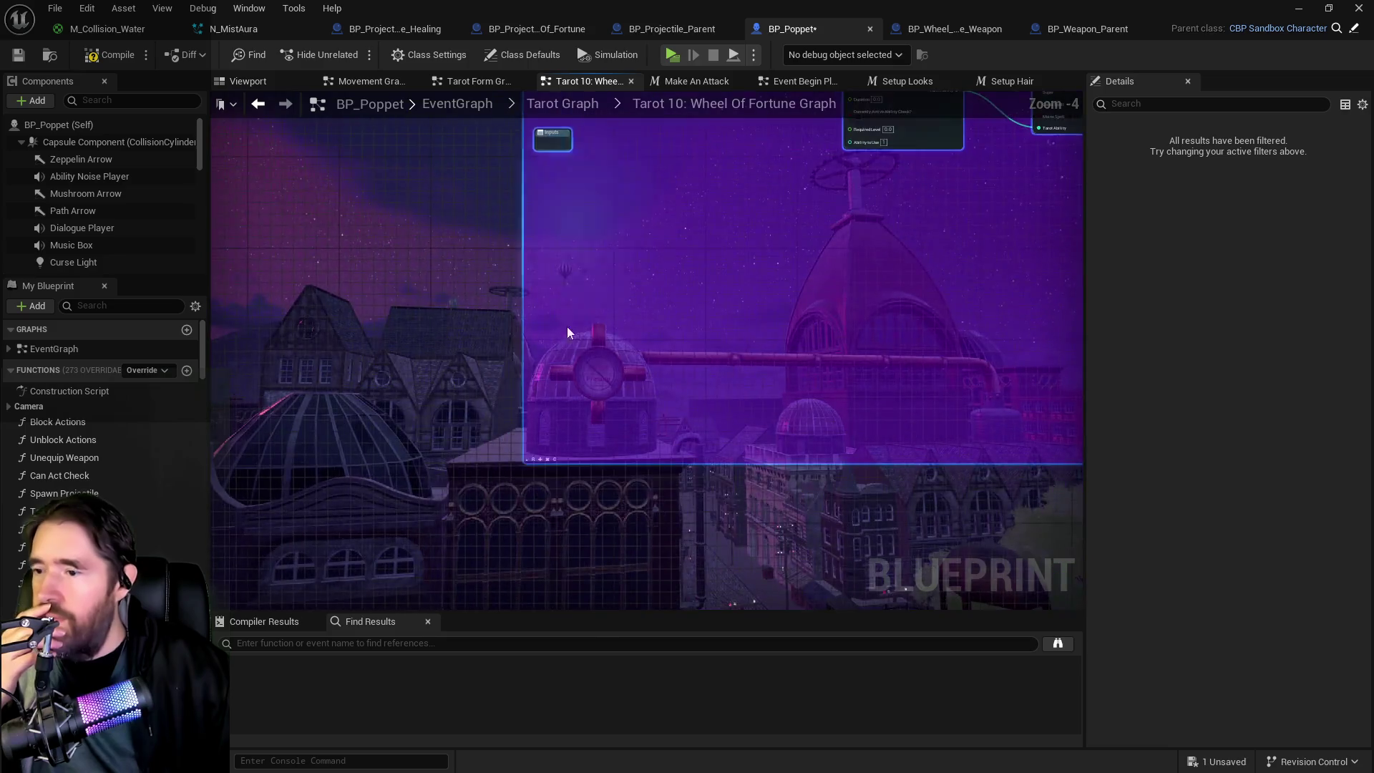
pyautogui.scroll(2, 566, 309)
pyautogui.moveTo(537, 370); pyautogui.dragTo(541, 109)
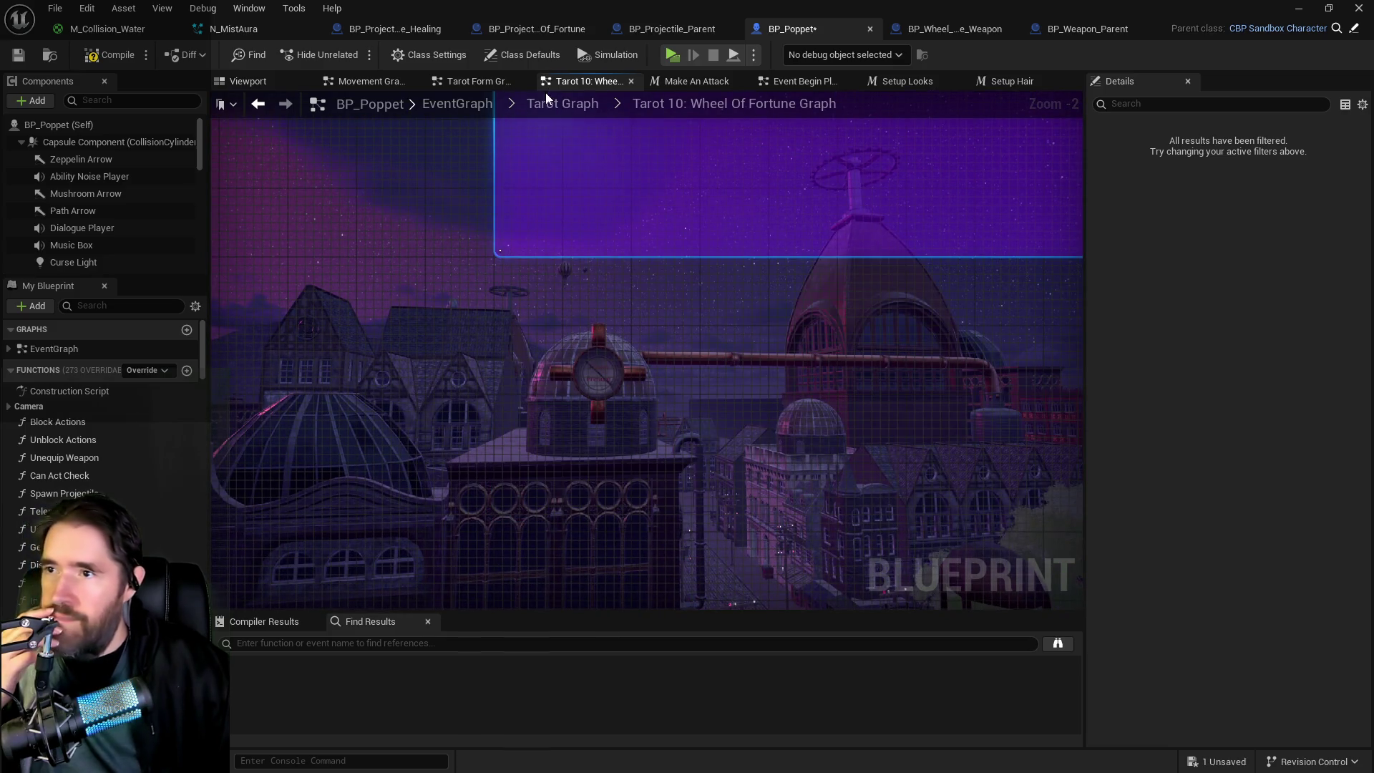
pyautogui.click(543, 102)
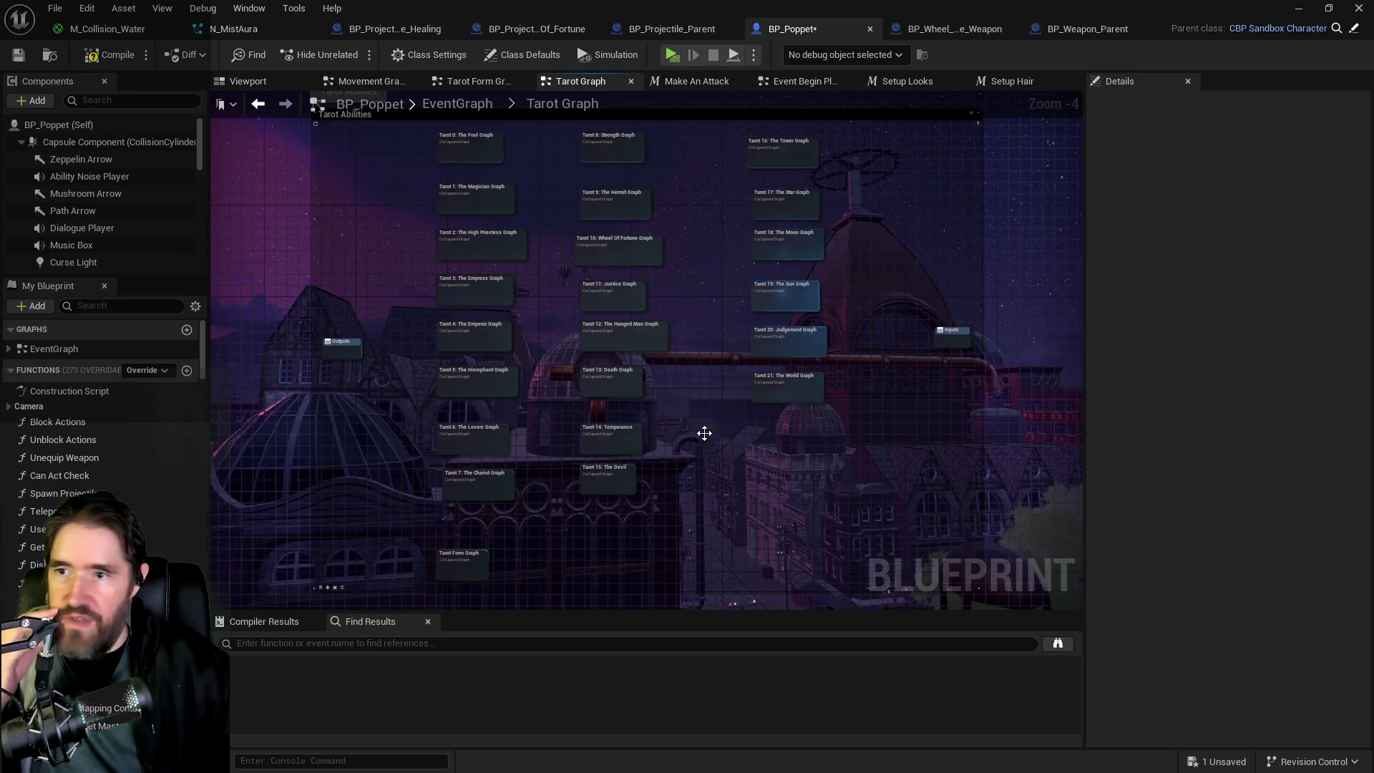
# Step: Open the Tarot Form Graph collapsed node and locate the Reset Tarot Form event
pyautogui.moveTo(503, 542); pyautogui.dragTo(598, 453)
pyautogui.click(560, 477)
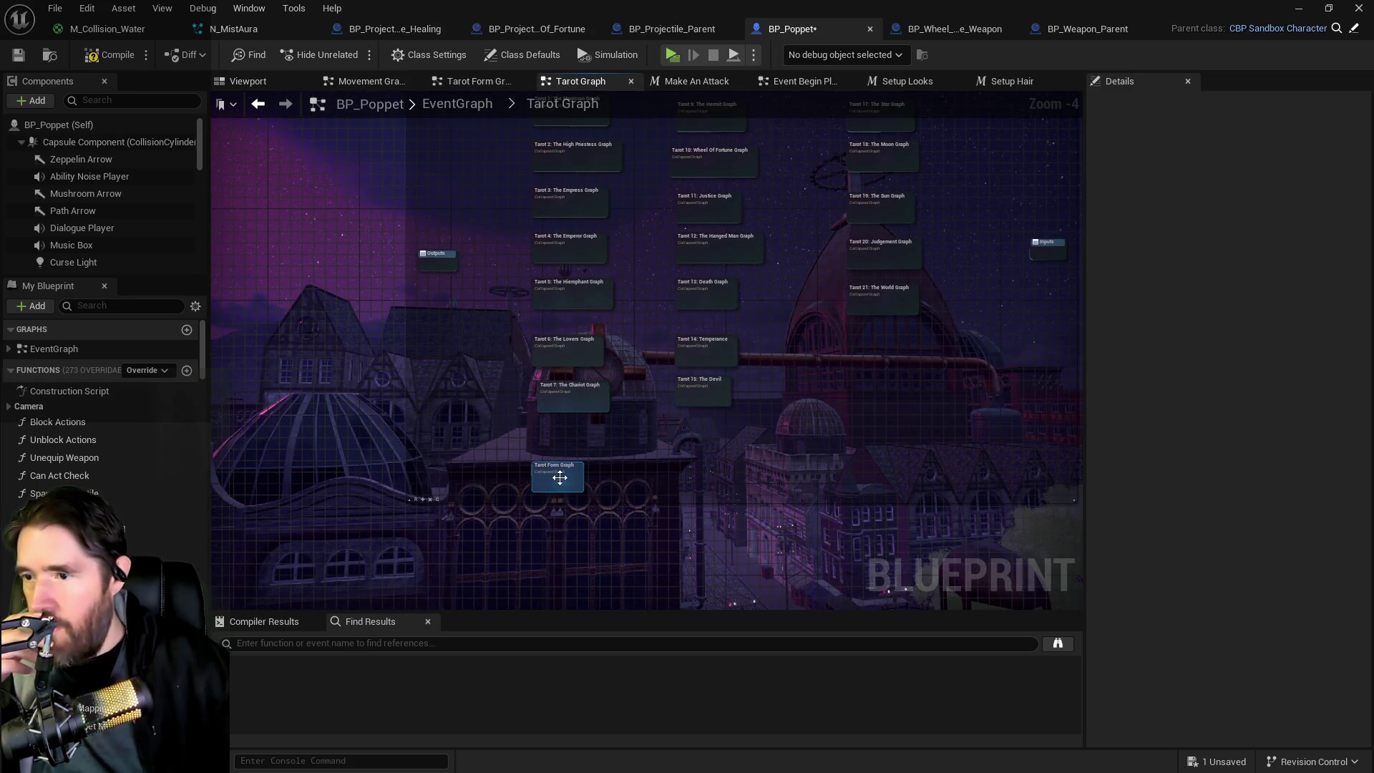
pyautogui.doubleClick(560, 477)
pyautogui.scroll(9, 405, 333)
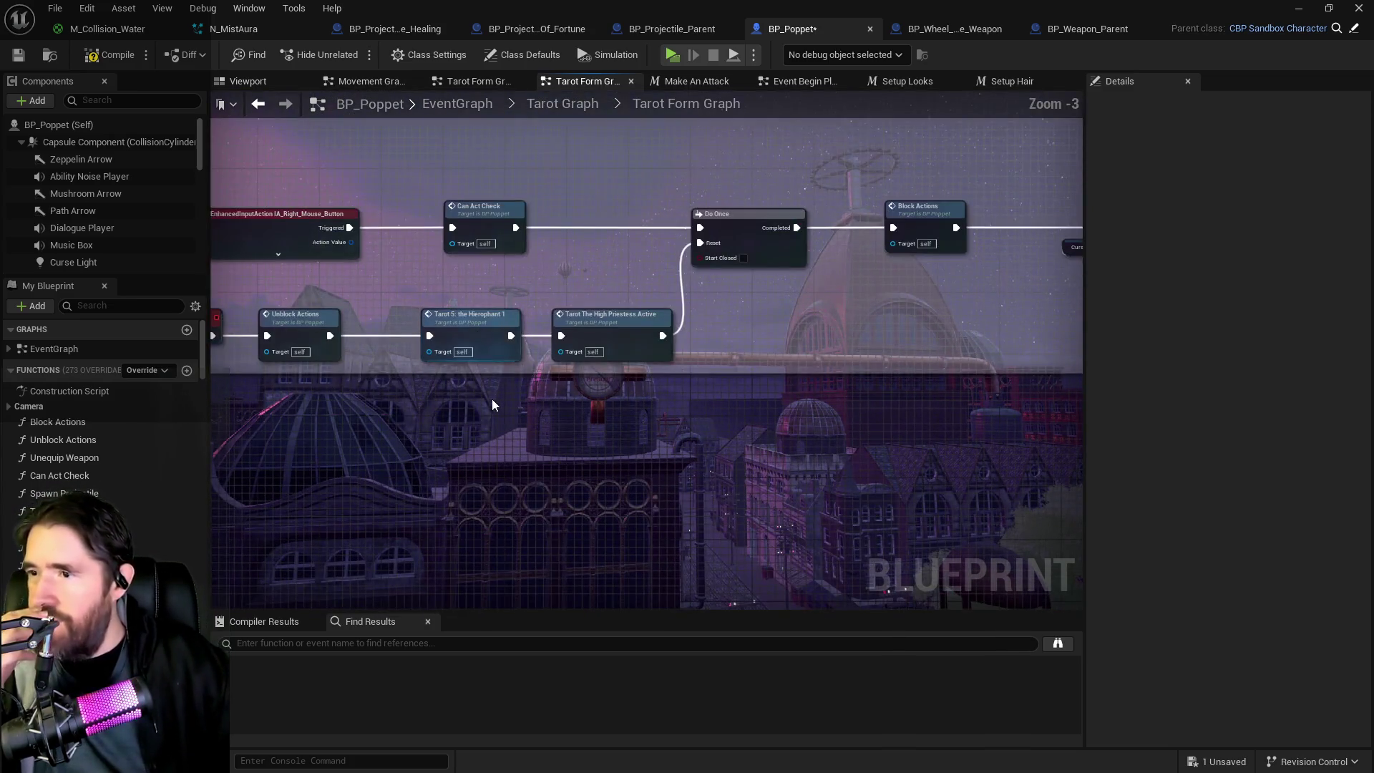
pyautogui.scroll(-1, 499, 398)
pyautogui.scroll(1, 629, 397)
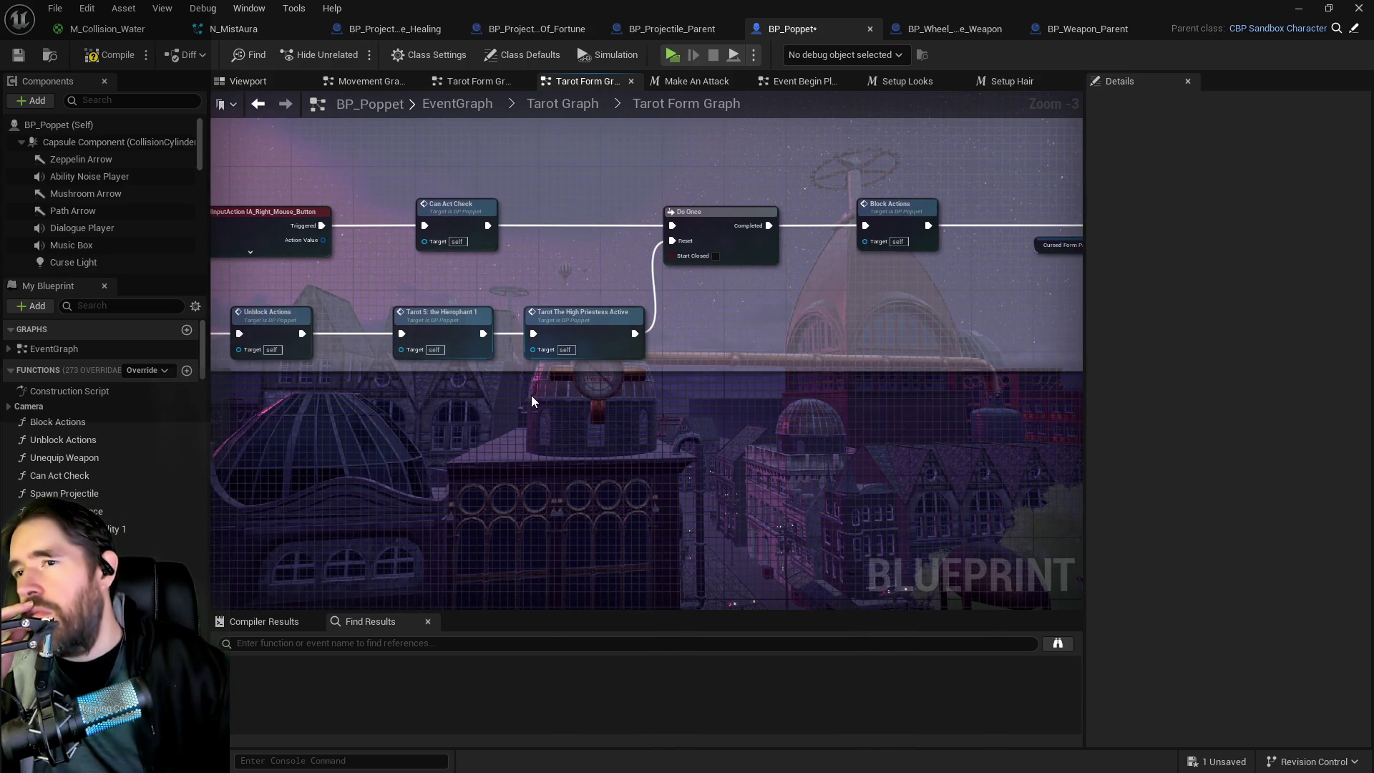
pyautogui.moveTo(532, 401); pyautogui.dragTo(753, 399)
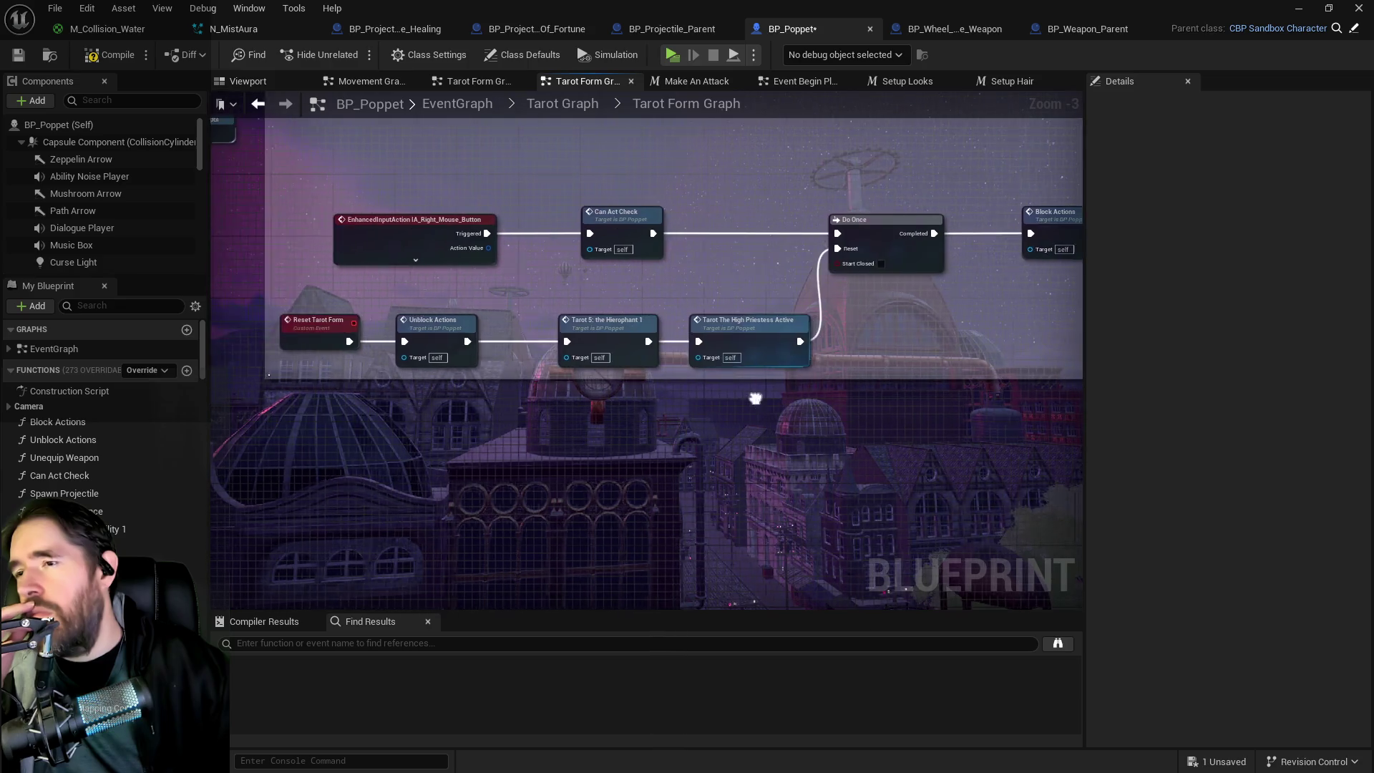
# Step: Select the Tarot 5: the Hierophant 1 call and survey the Tarot Form Effects and Deactivate nodes
pyautogui.click(597, 334)
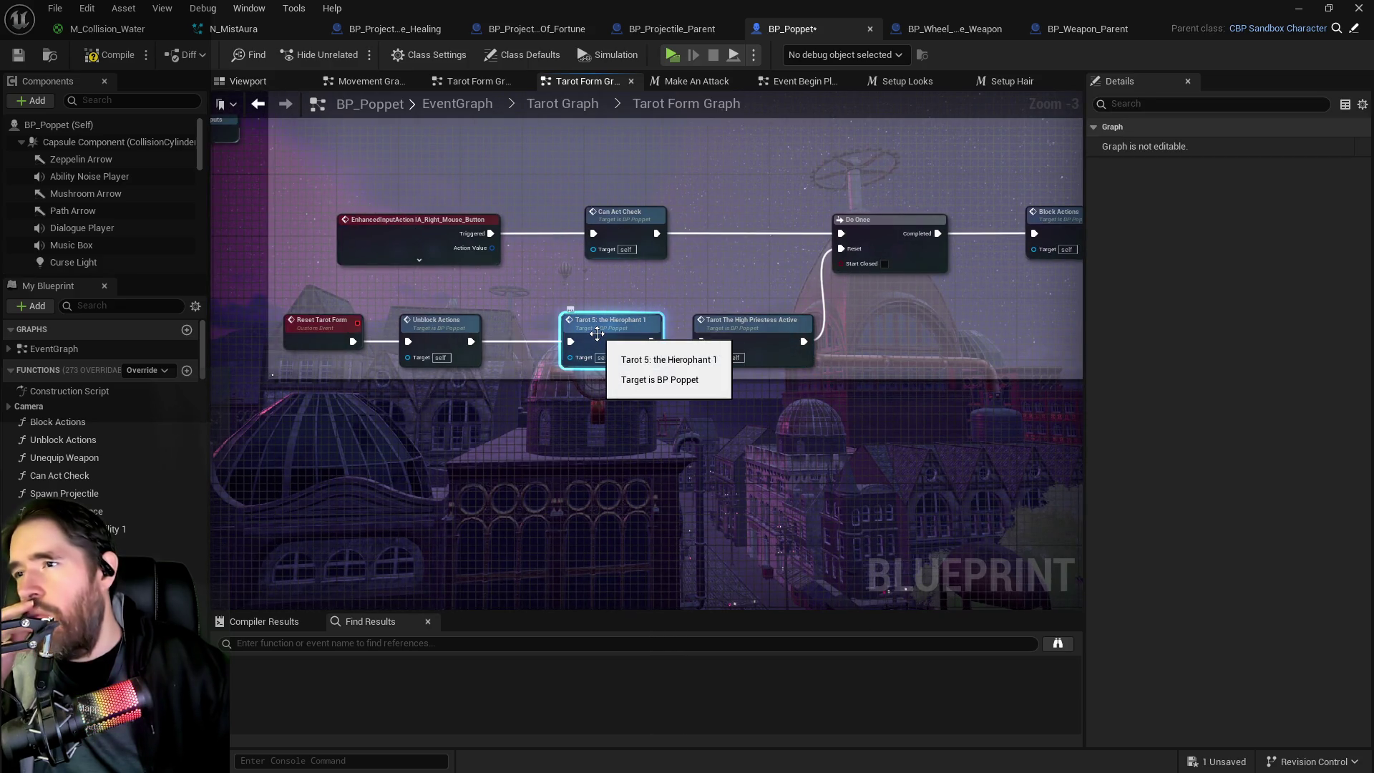
pyautogui.scroll(-3, 714, 379)
pyautogui.scroll(2, 594, 333)
pyautogui.scroll(-1, 614, 366)
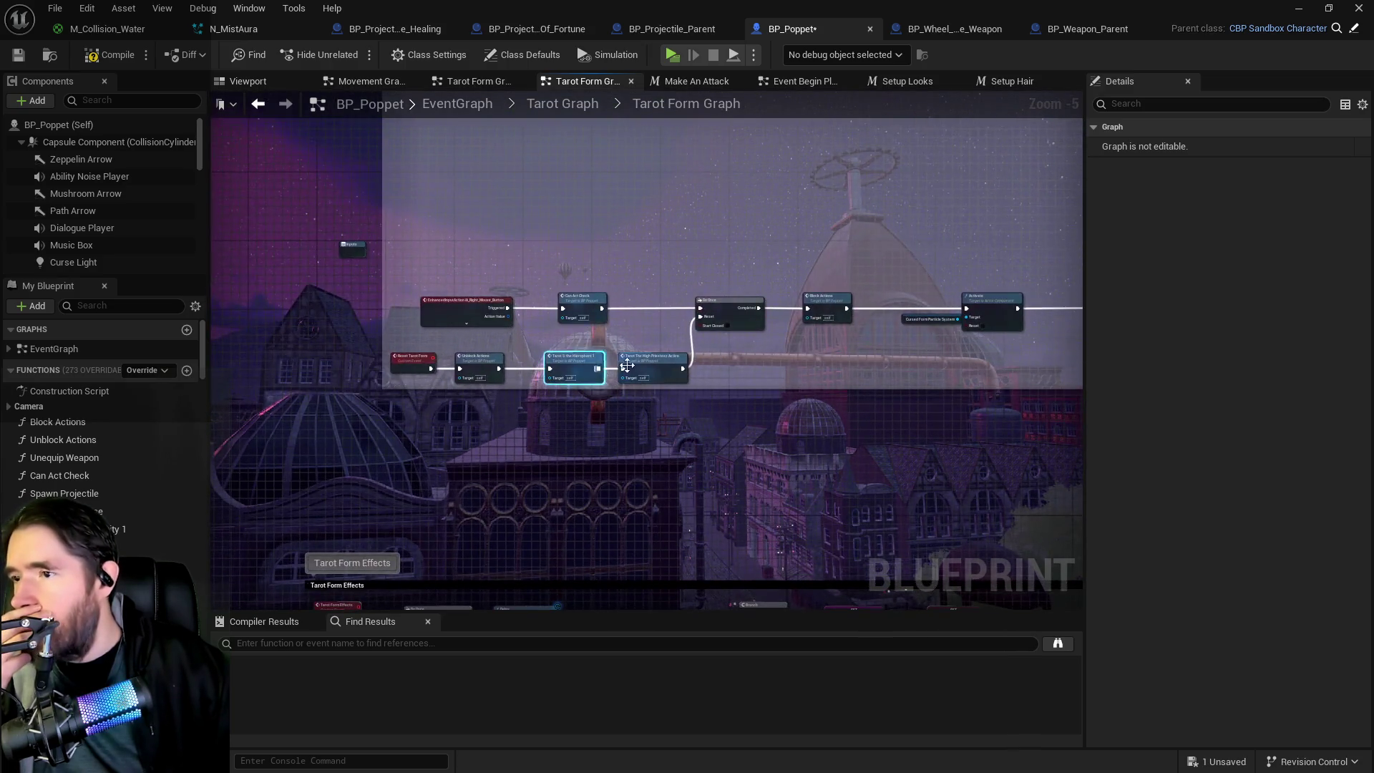
pyautogui.moveTo(614, 366); pyautogui.dragTo(272, 405)
pyautogui.moveTo(894, 322); pyautogui.dragTo(551, 362)
pyautogui.moveTo(865, 360); pyautogui.dragTo(582, 387)
pyautogui.moveTo(1003, 426)
pyautogui.mouseDown()
pyautogui.moveTo(641, 403)
pyautogui.moveTo(742, 372)
pyautogui.moveTo(760, 394)
pyautogui.moveTo(538, 350)
pyautogui.mouseUp()
pyautogui.scroll(1, 742, 315)
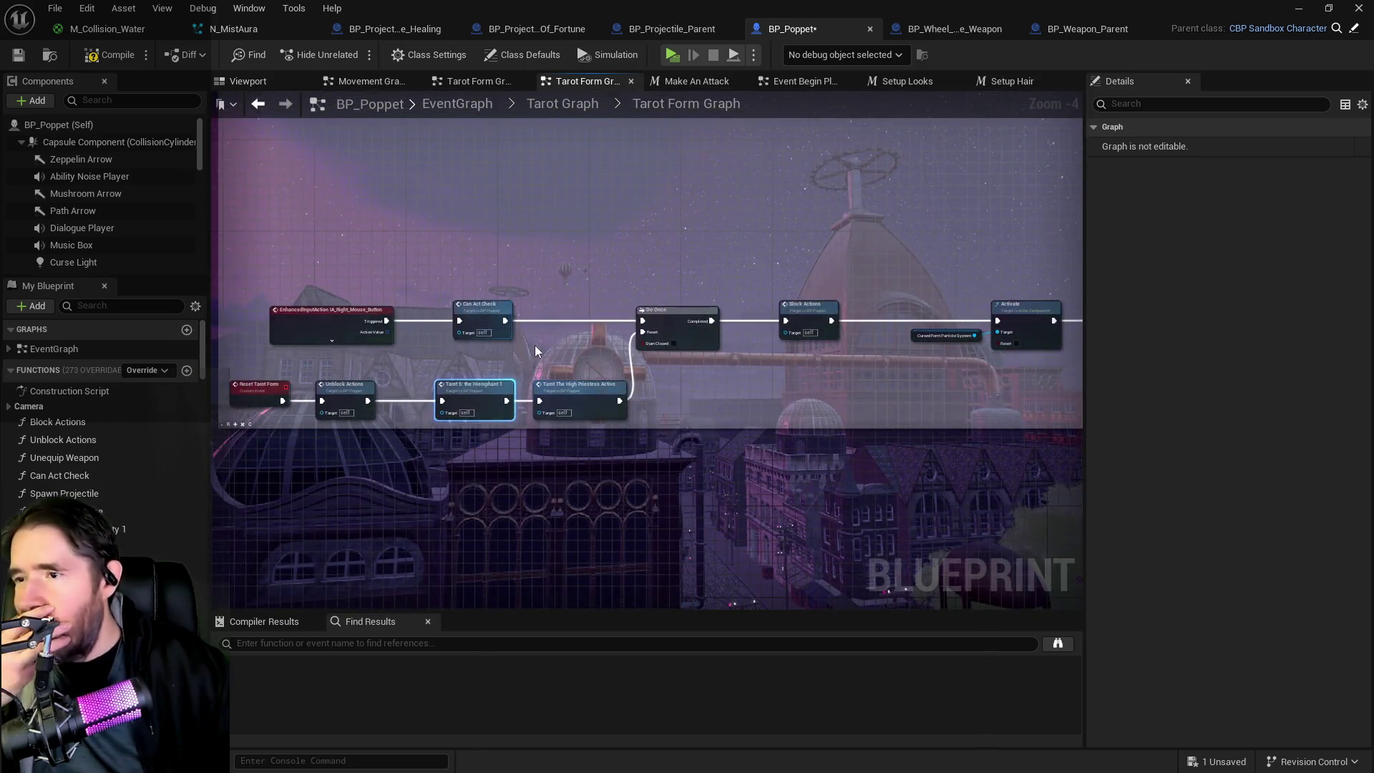
pyautogui.scroll(2, 538, 350)
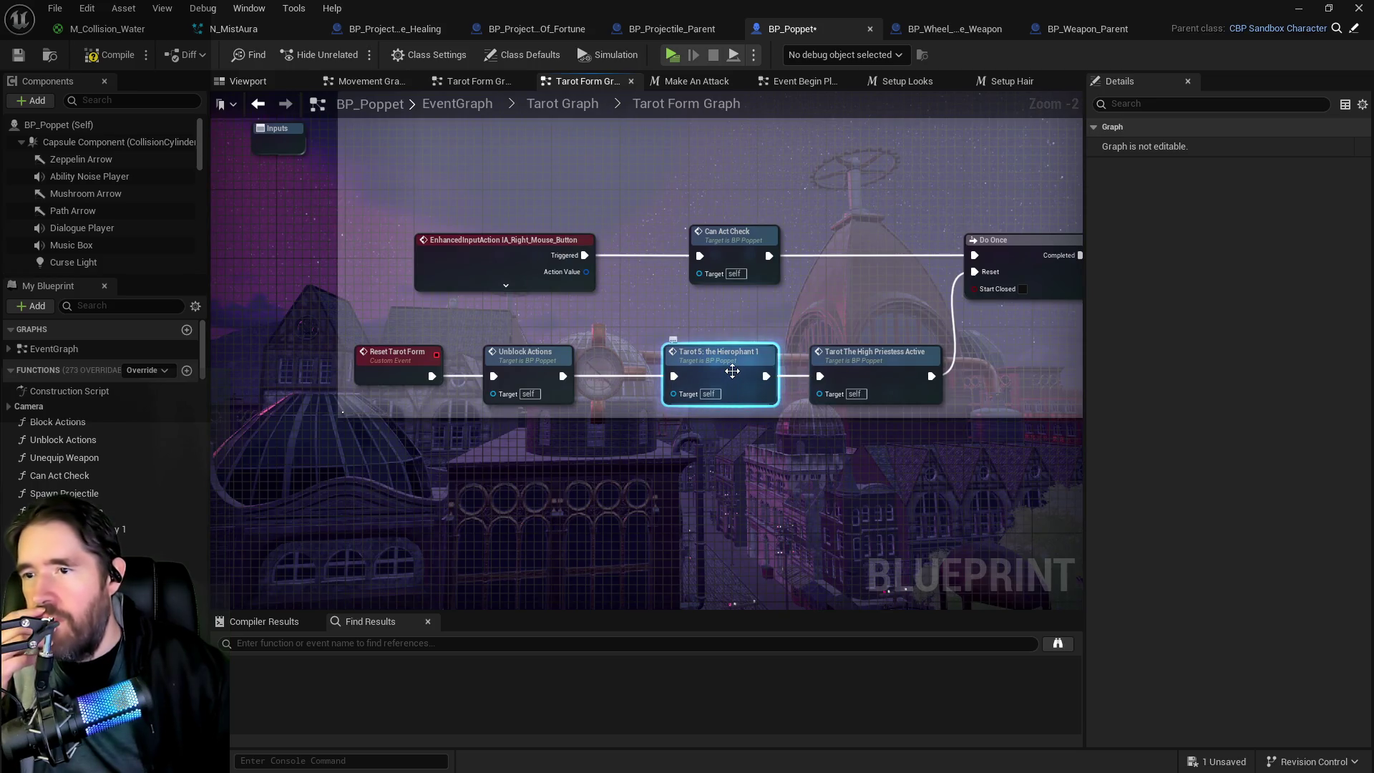
# Step: Open the Hierophant graph from its call and inspect the Upkeep branch and Hierophant 1–3 events
pyautogui.doubleClick(732, 370)
pyautogui.moveTo(503, 356)
pyautogui.mouseDown()
pyautogui.moveTo(529, 379)
pyautogui.moveTo(494, 529)
pyautogui.moveTo(511, 504)
pyautogui.moveTo(472, 297)
pyautogui.moveTo(551, 304)
pyautogui.moveTo(399, 361)
pyautogui.moveTo(354, 359)
pyautogui.mouseUp()
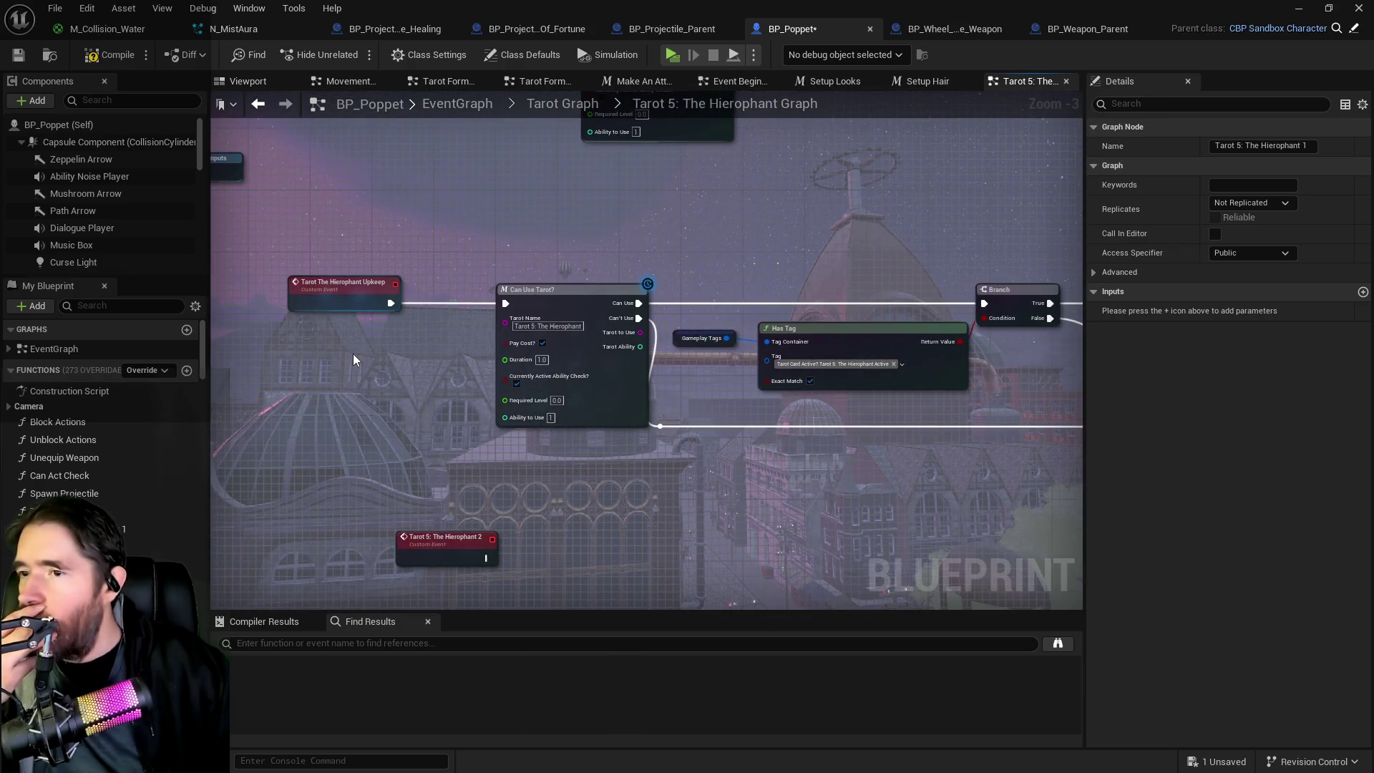
pyautogui.moveTo(624, 449)
pyautogui.mouseDown()
pyautogui.moveTo(512, 409)
pyautogui.moveTo(408, 415)
pyautogui.mouseUp()
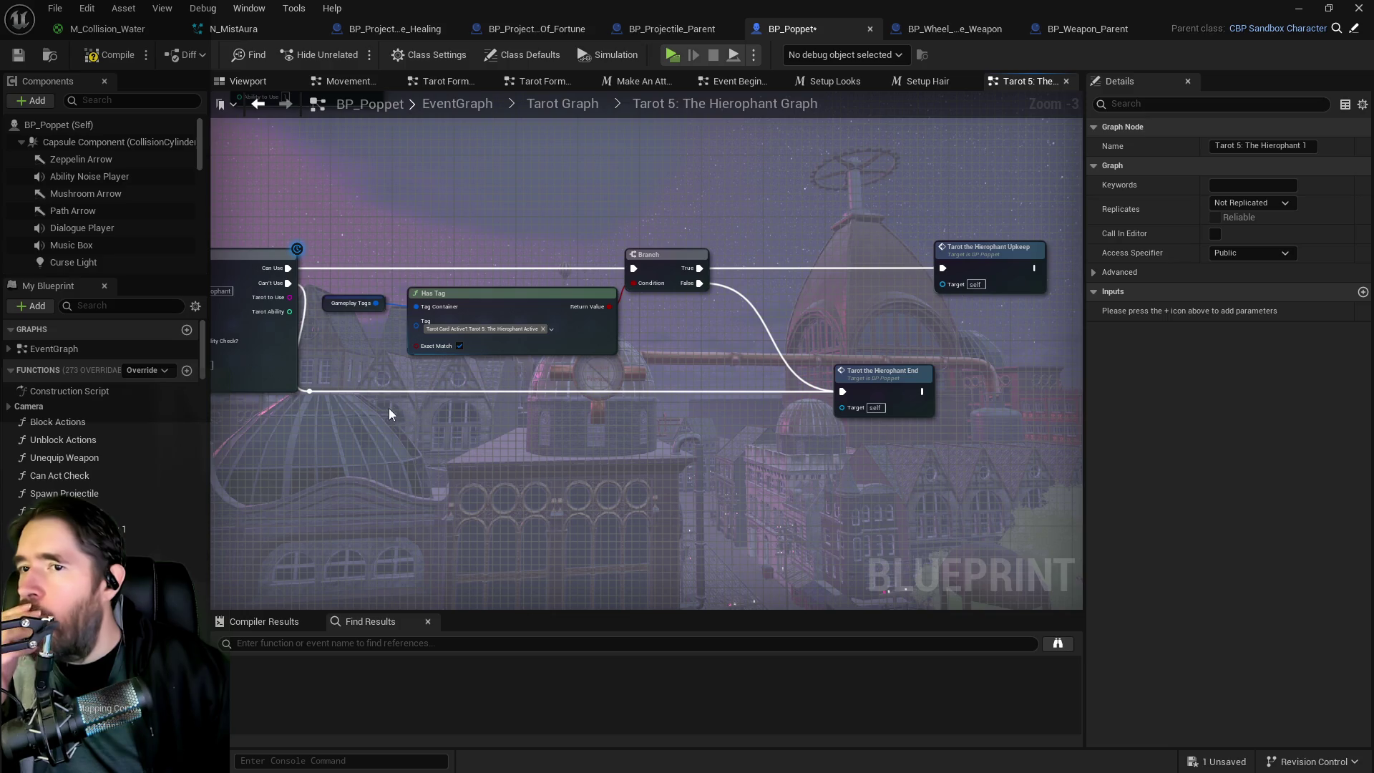
pyautogui.scroll(-2, 370, 408)
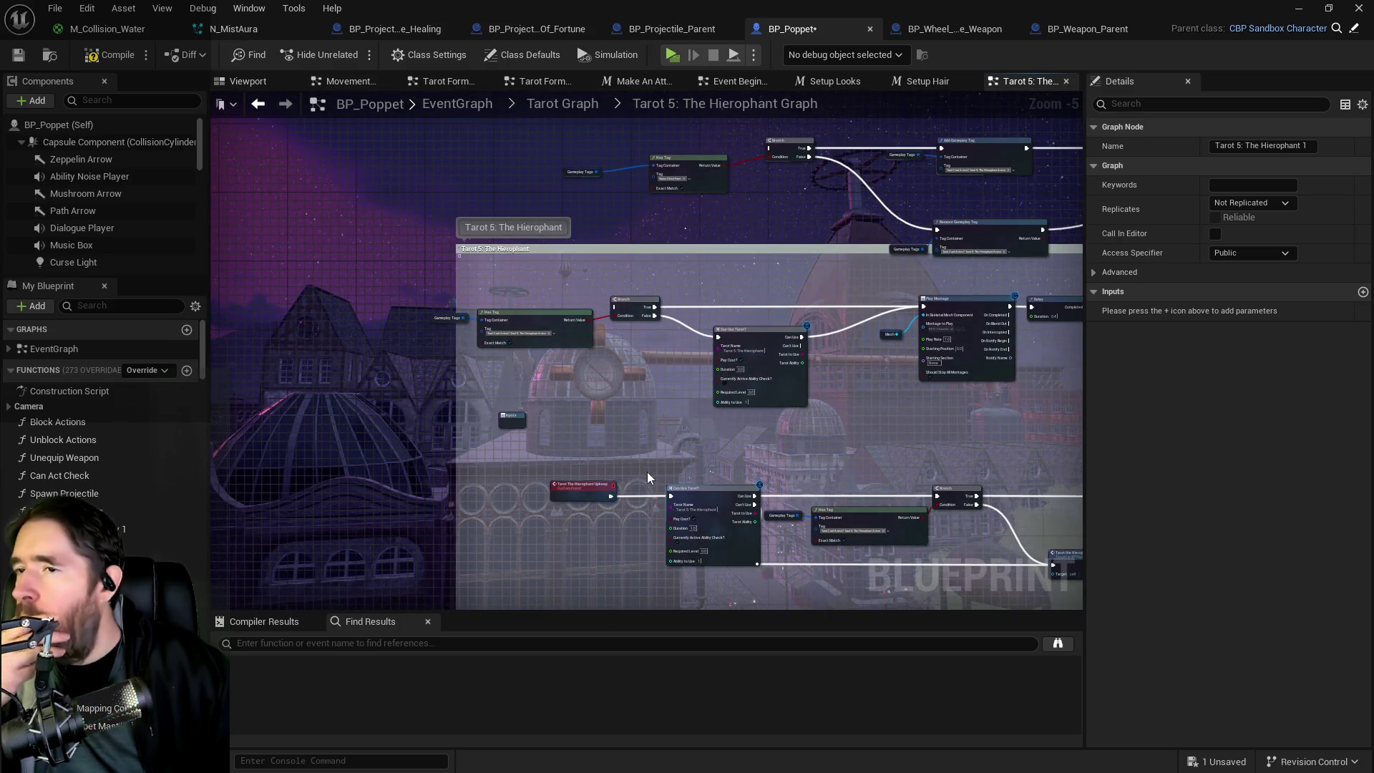
pyautogui.moveTo(647, 470); pyautogui.dragTo(660, 199)
pyautogui.scroll(2, 617, 215)
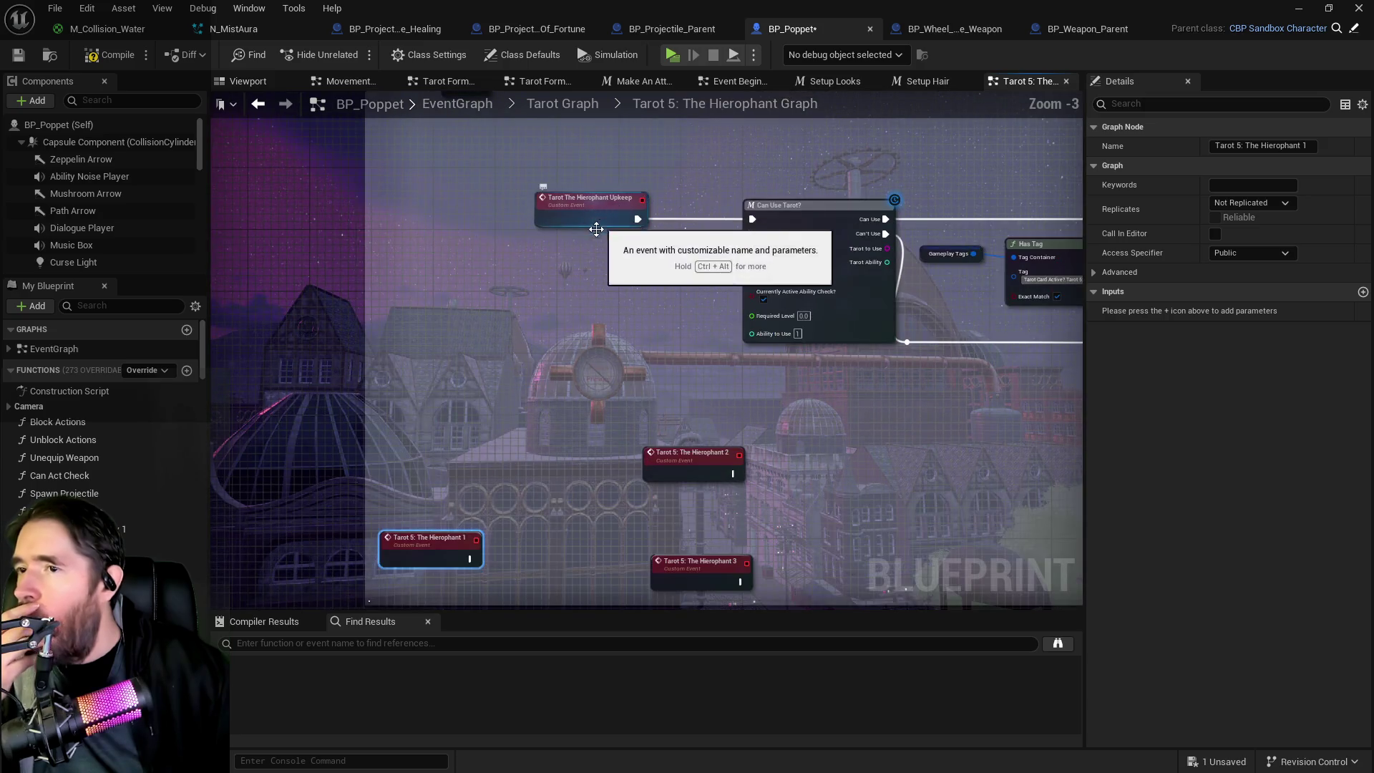
pyautogui.click(555, 105)
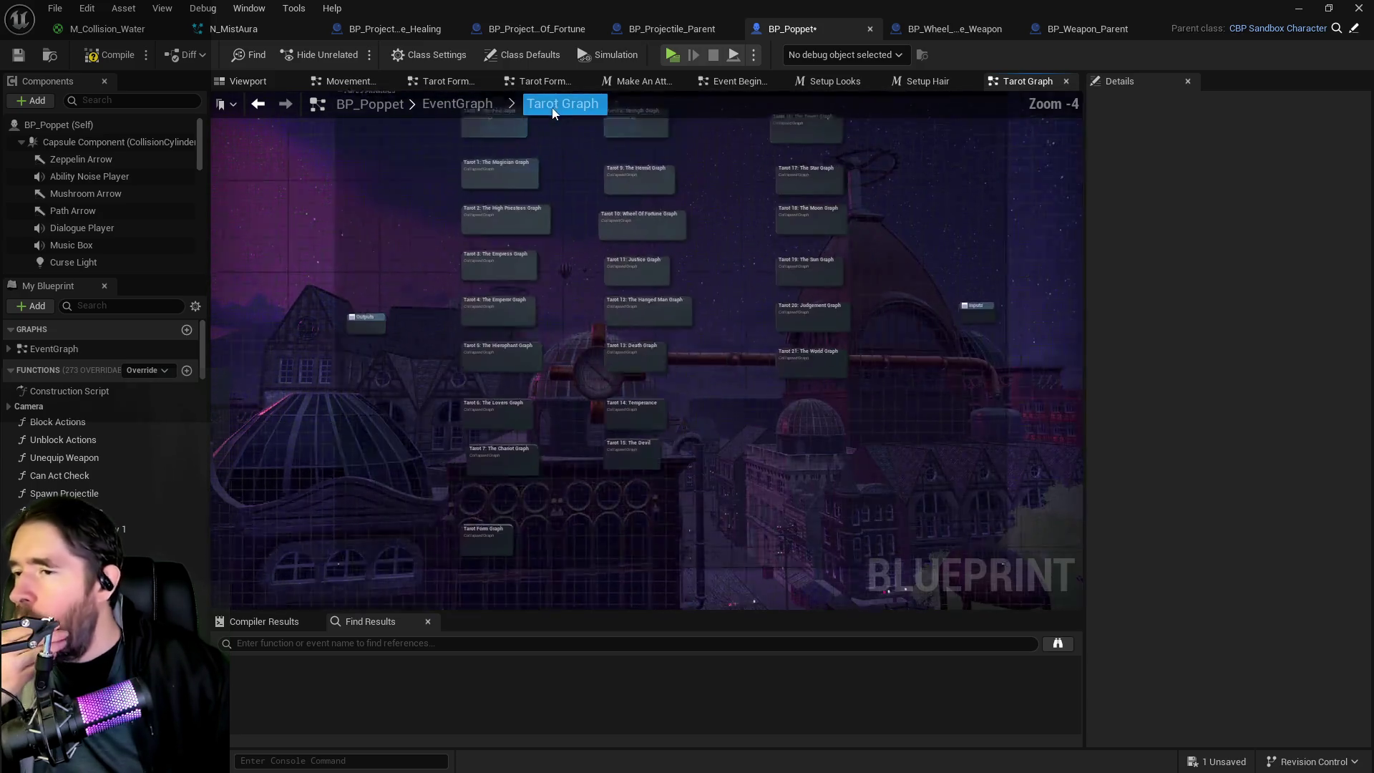
# Step: Reopen the Tarot Form Graph and pan over its Tarot Form and Tarot Form Effects groups
pyautogui.doubleClick(466, 552)
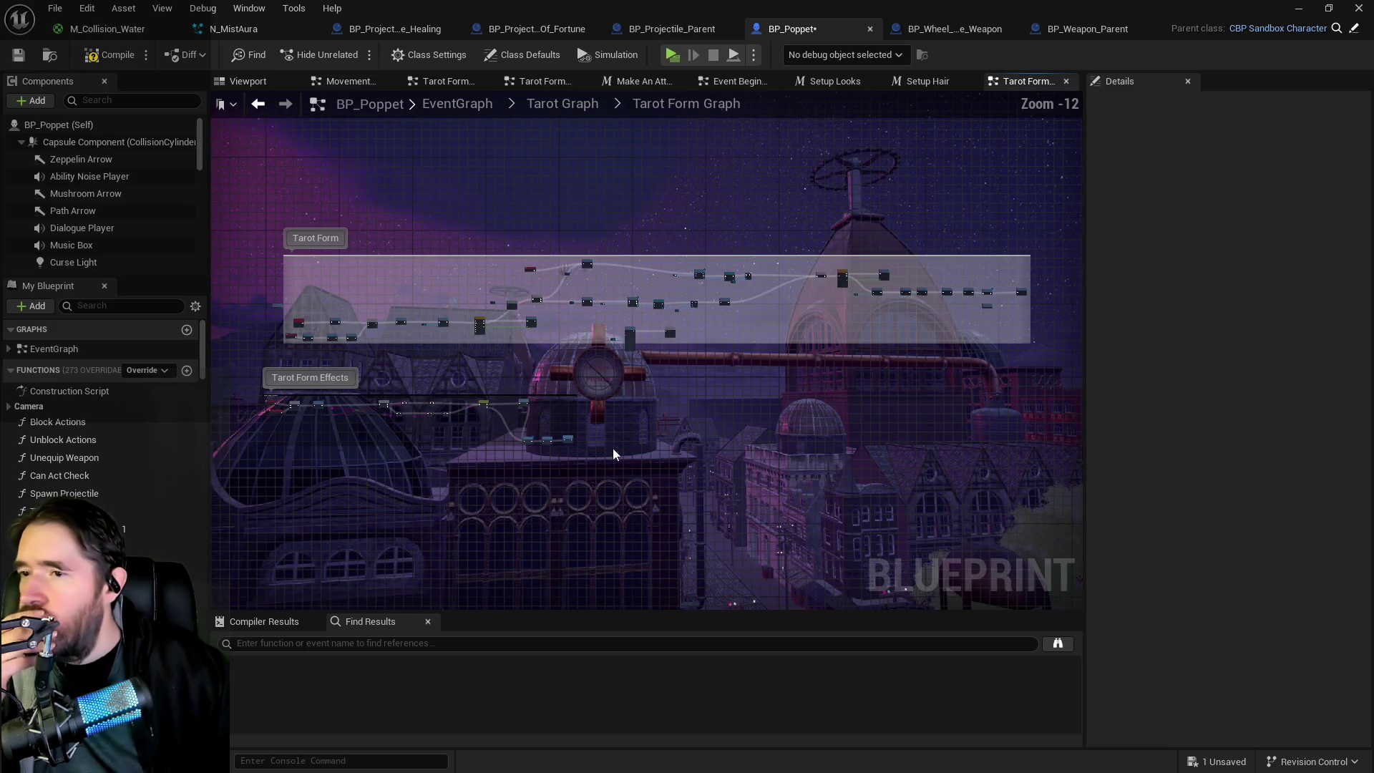
pyautogui.scroll(4, 454, 331)
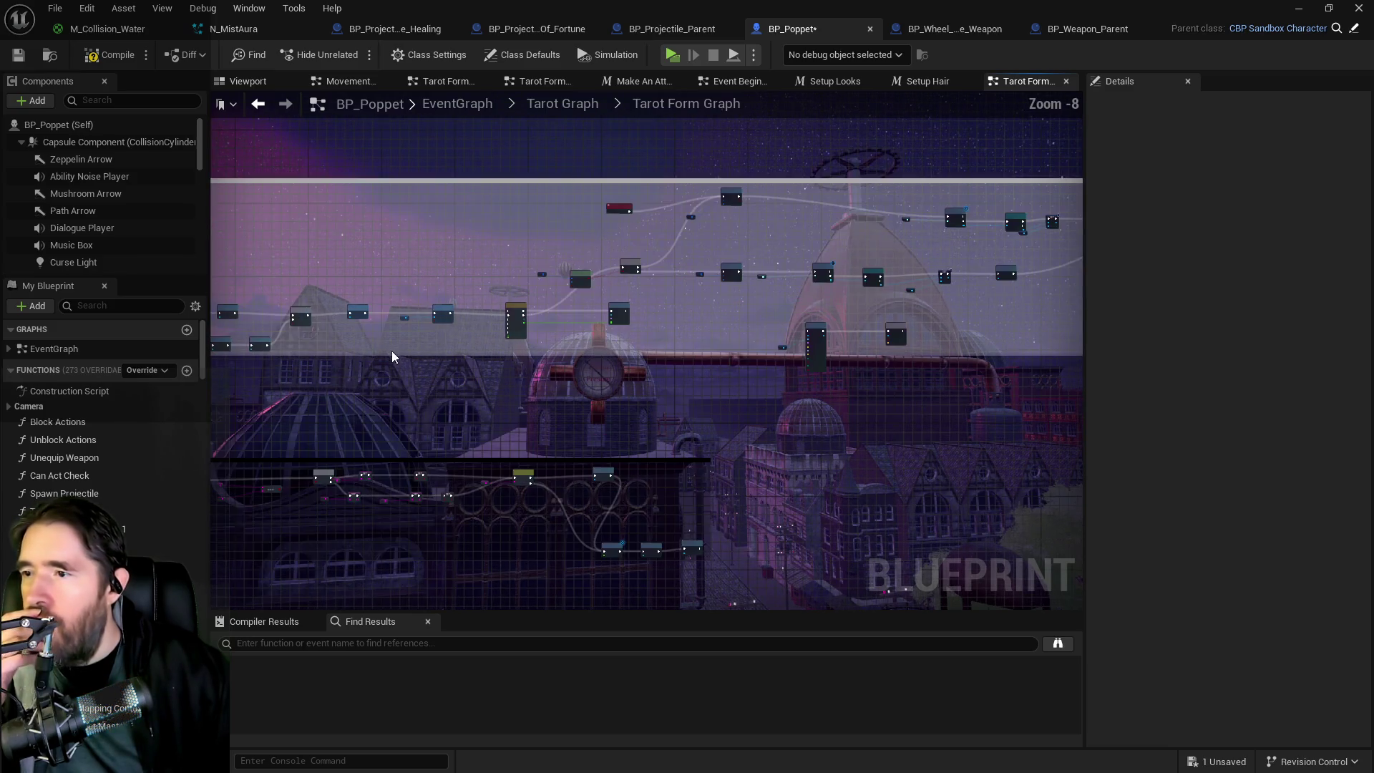
pyautogui.moveTo(578, 257); pyautogui.dragTo(771, 173)
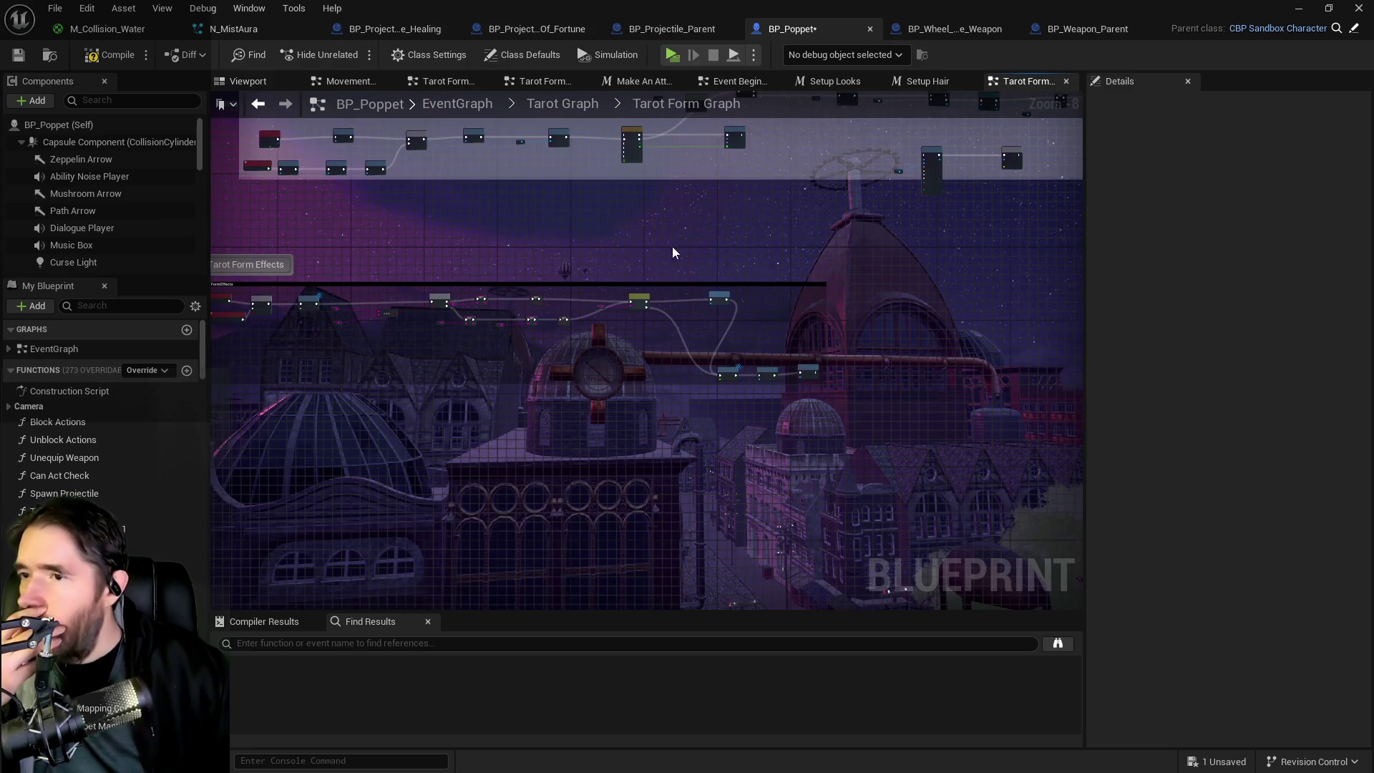
pyautogui.scroll(4, 636, 331)
pyautogui.moveTo(606, 324); pyautogui.dragTo(805, 527)
pyautogui.moveTo(538, 253)
pyautogui.mouseDown()
pyautogui.moveTo(573, 427)
pyautogui.moveTo(404, 366)
pyautogui.mouseUp()
# Step: Dismiss the add-node action list without adding anything and inspect the Switch on String and Delay nodes
pyautogui.rightClick(430, 356)
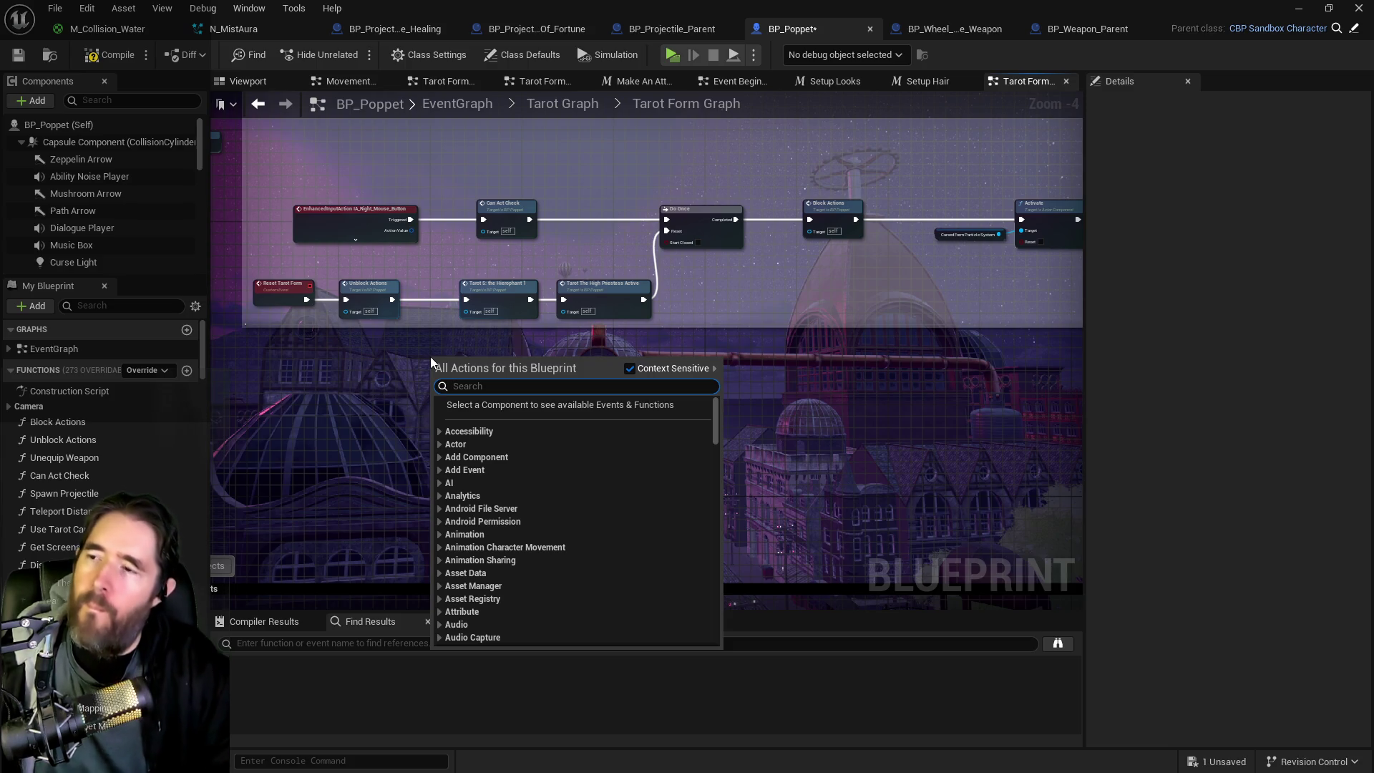
pyautogui.click(389, 348)
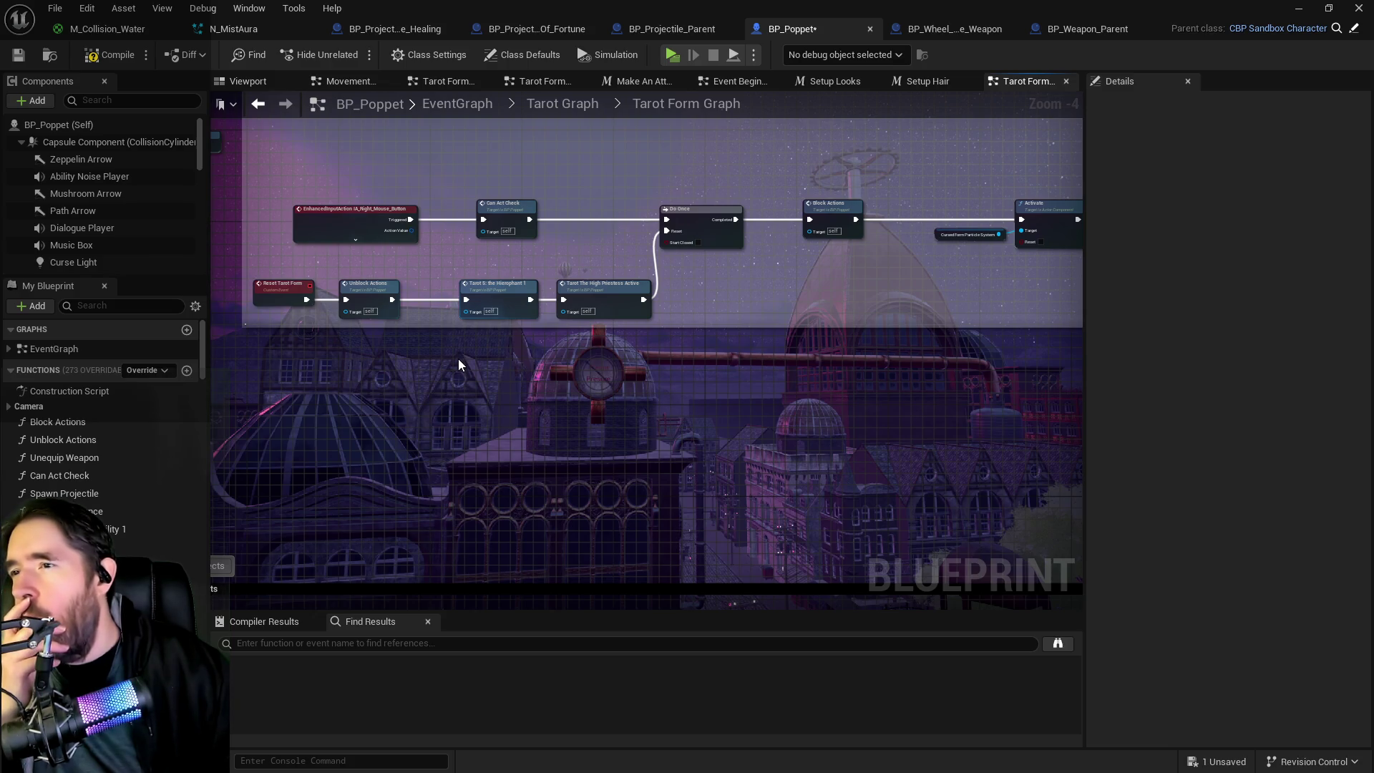
pyautogui.scroll(3, 506, 289)
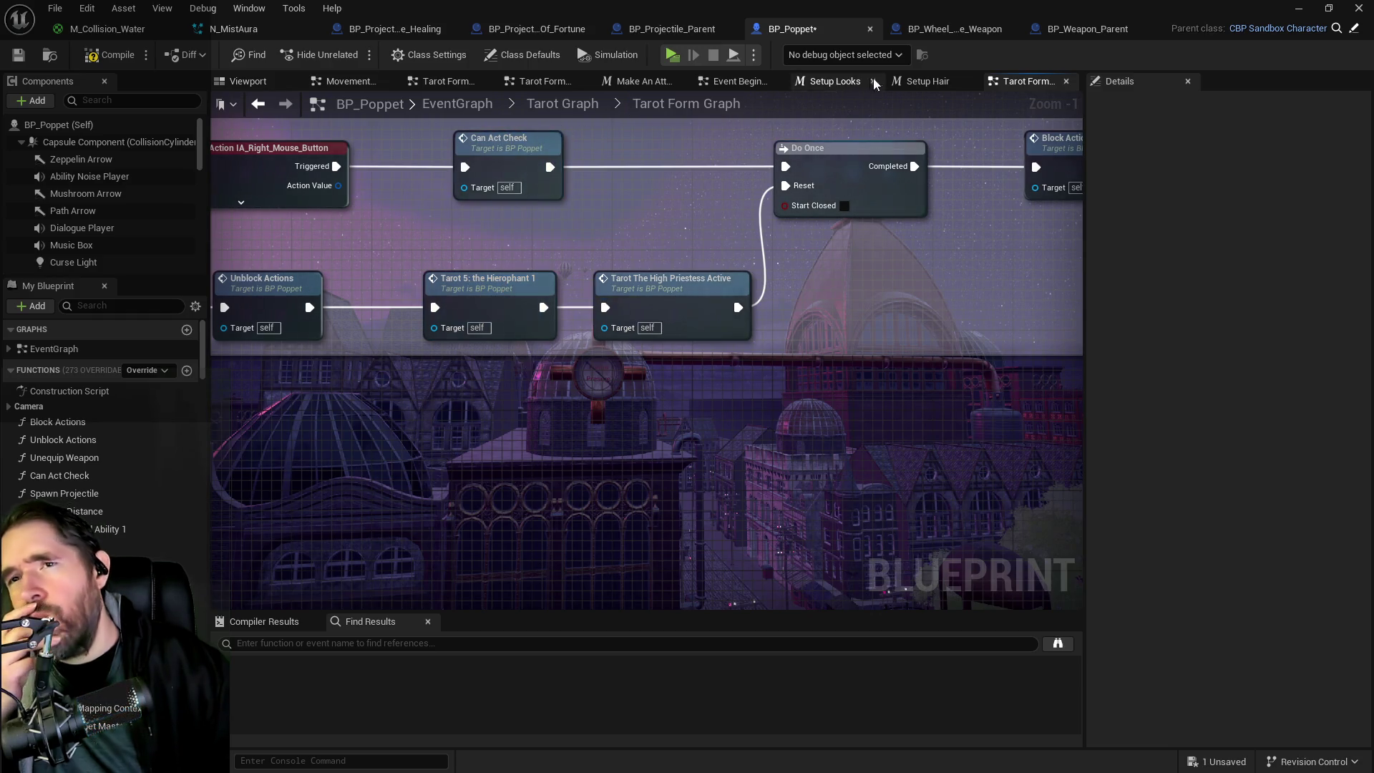
pyautogui.scroll(-4, 726, 270)
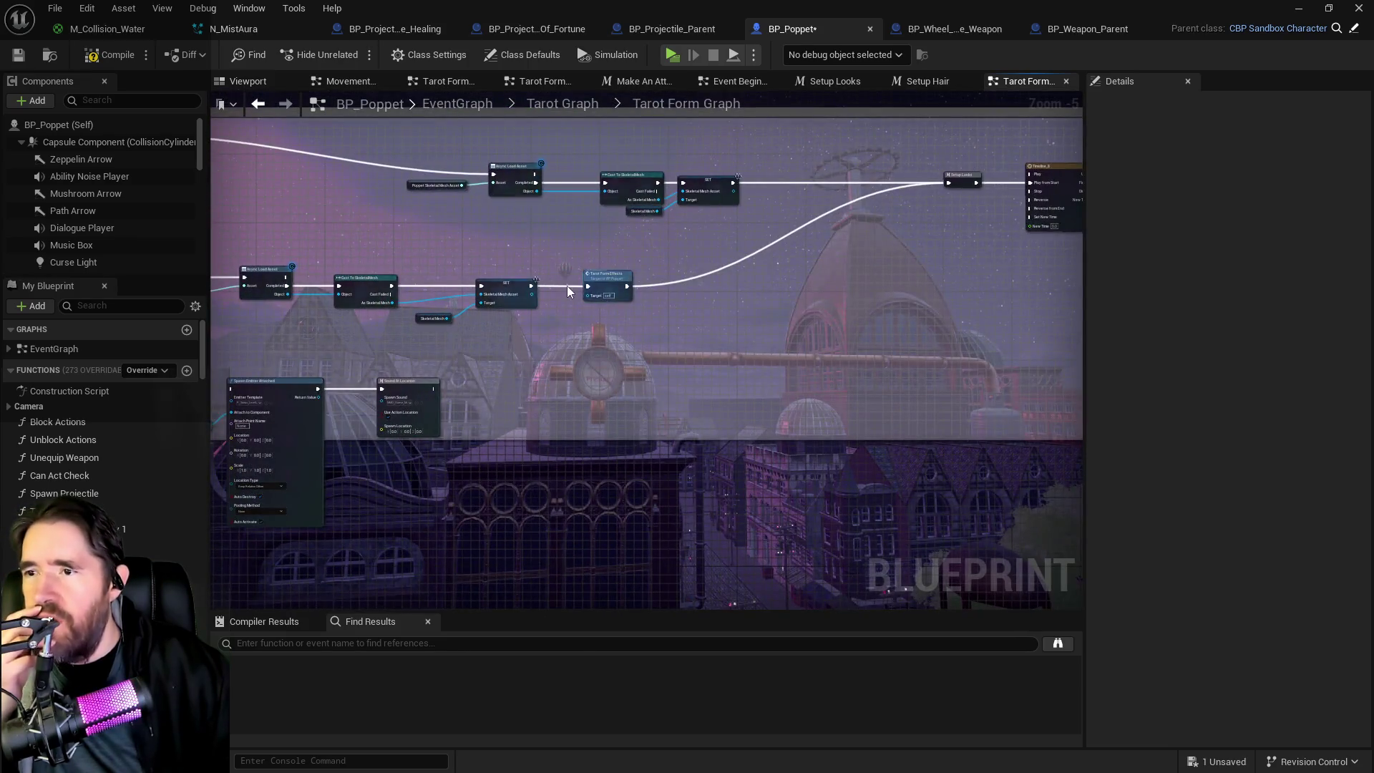
pyautogui.scroll(3, 642, 295)
pyautogui.scroll(-3, 673, 328)
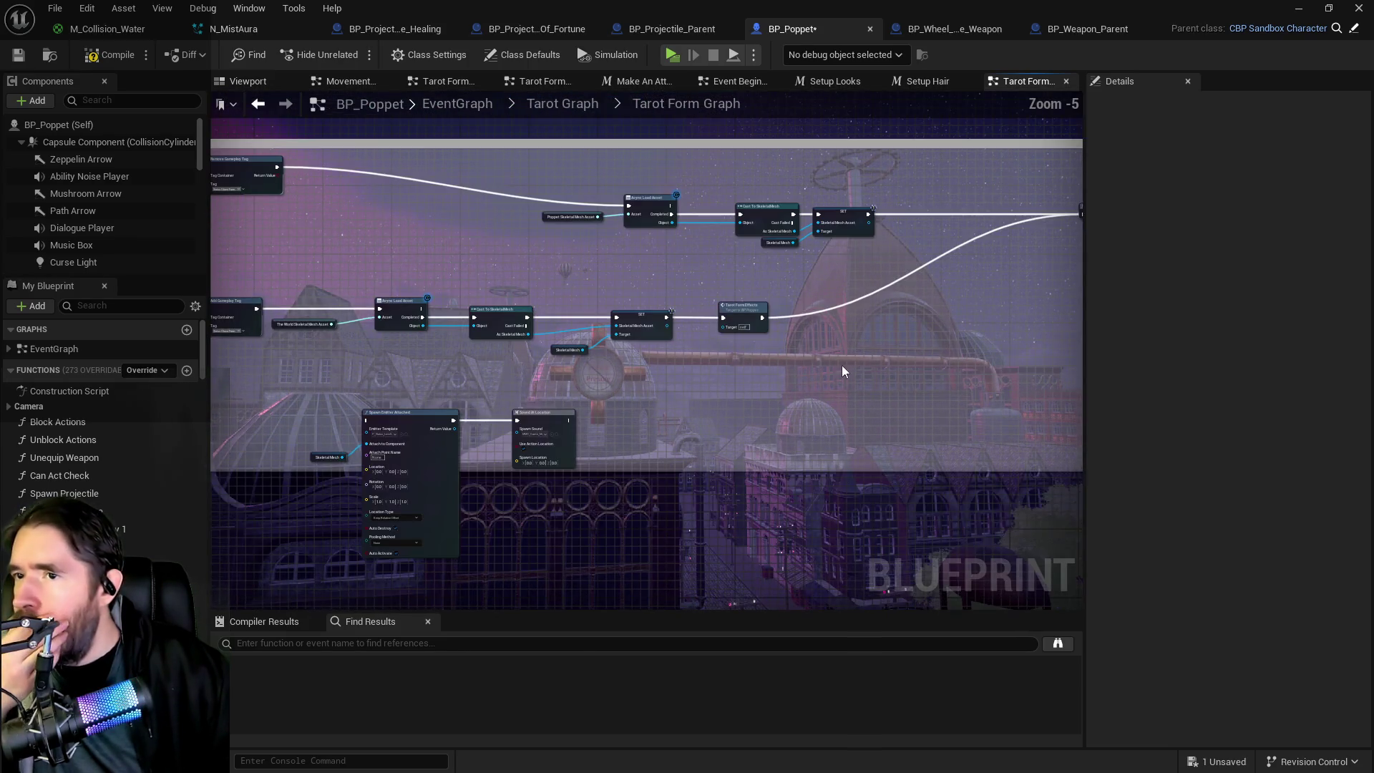
pyautogui.moveTo(442, 404)
pyautogui.mouseDown()
pyautogui.moveTo(674, 353)
pyautogui.moveTo(696, 143)
pyautogui.mouseUp()
pyautogui.scroll(2, 674, 331)
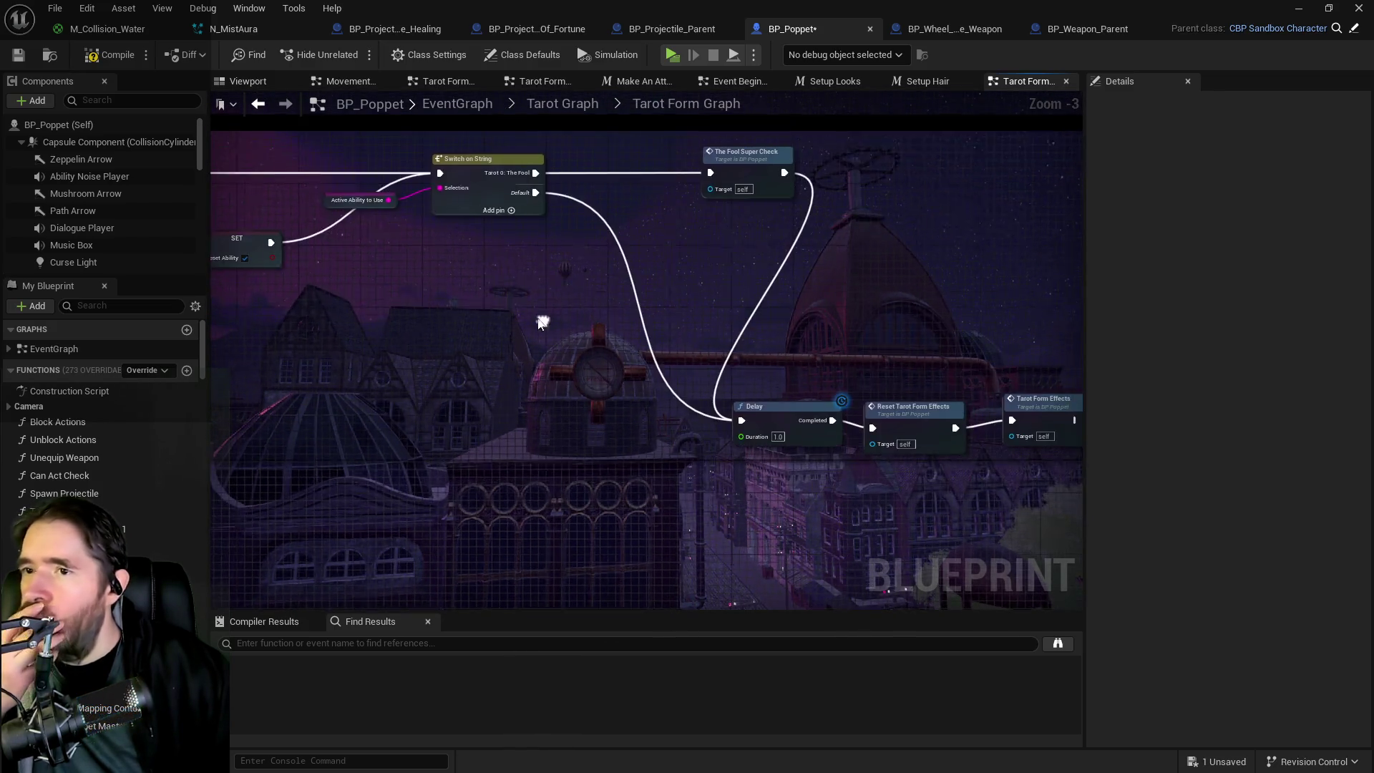
pyautogui.scroll(-4, 542, 322)
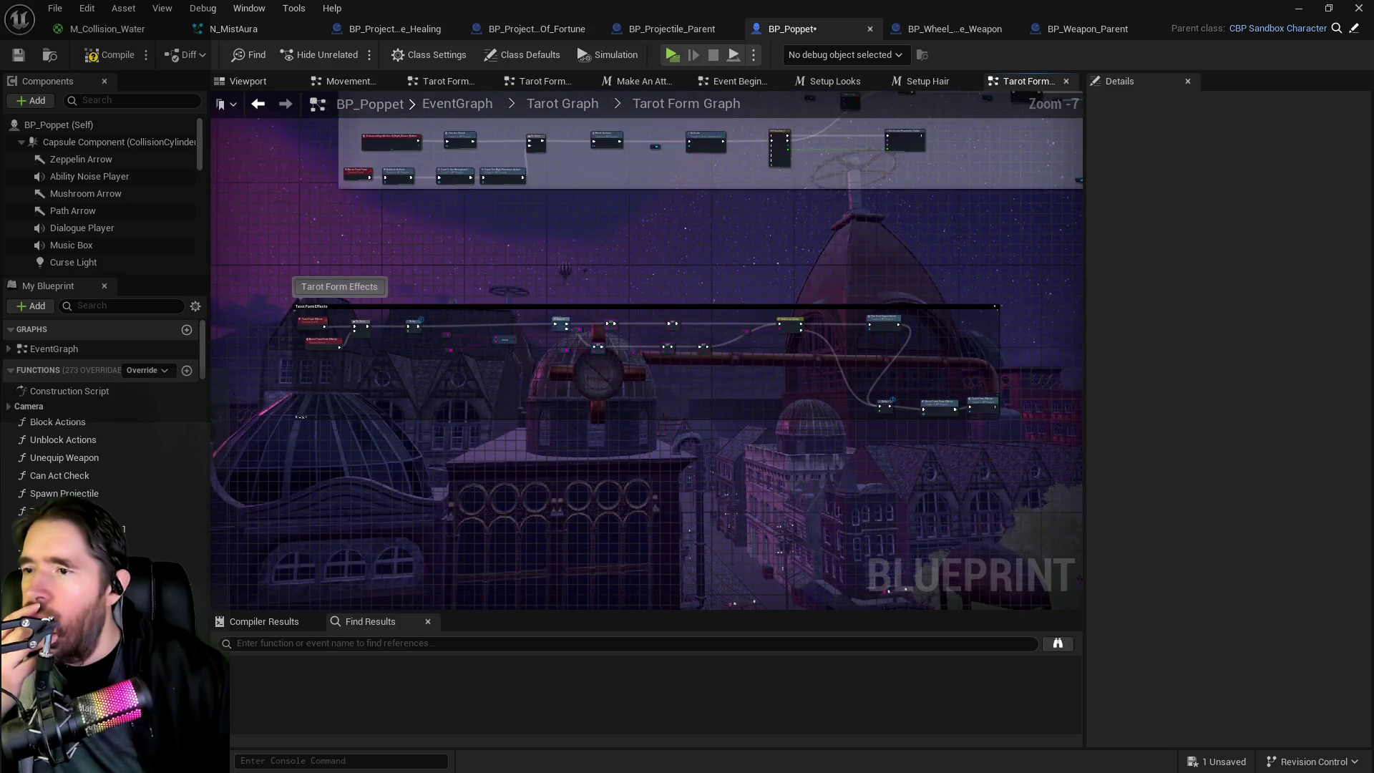
pyautogui.scroll(4, 531, 285)
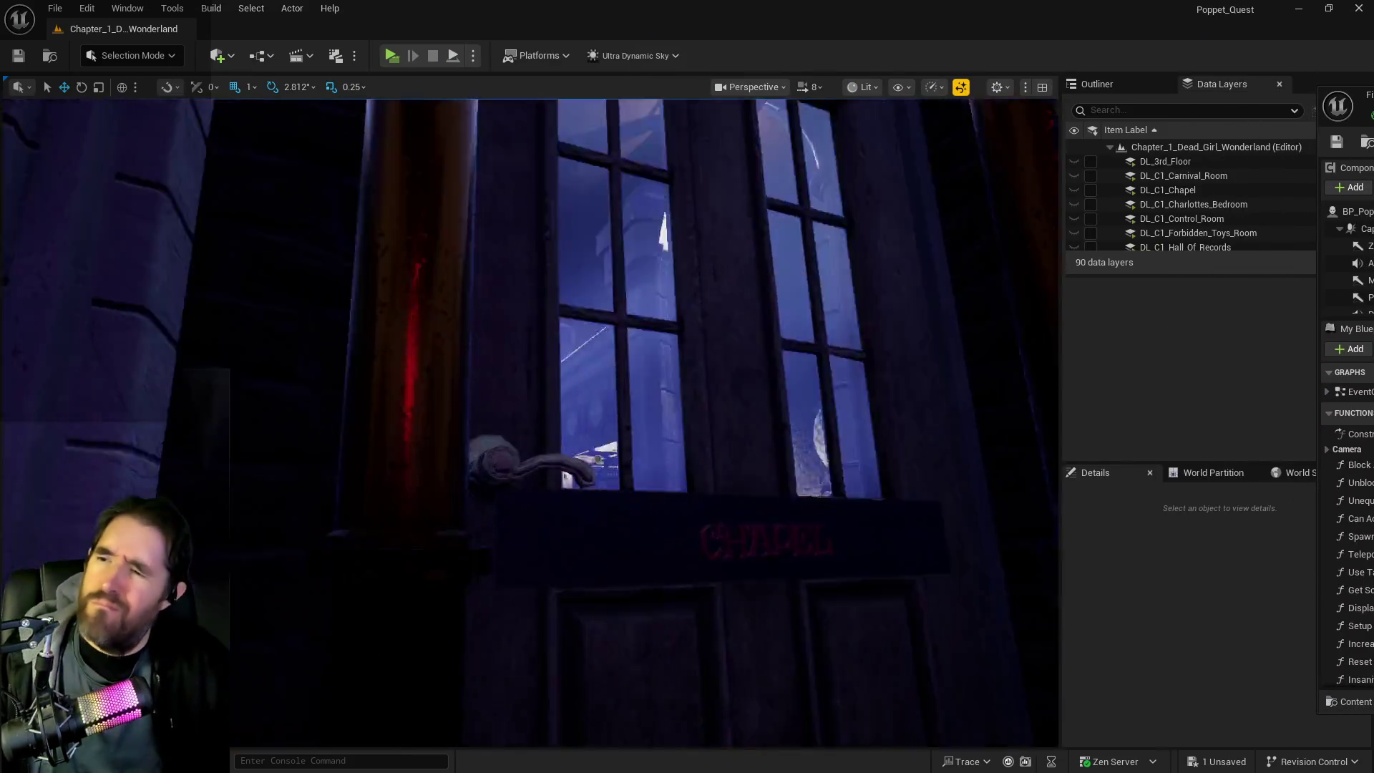
# Step: In the standalone play-test, show and then close the tarot card menu
pyautogui.moveTo(685, 204); pyautogui.dragTo(685, 203)
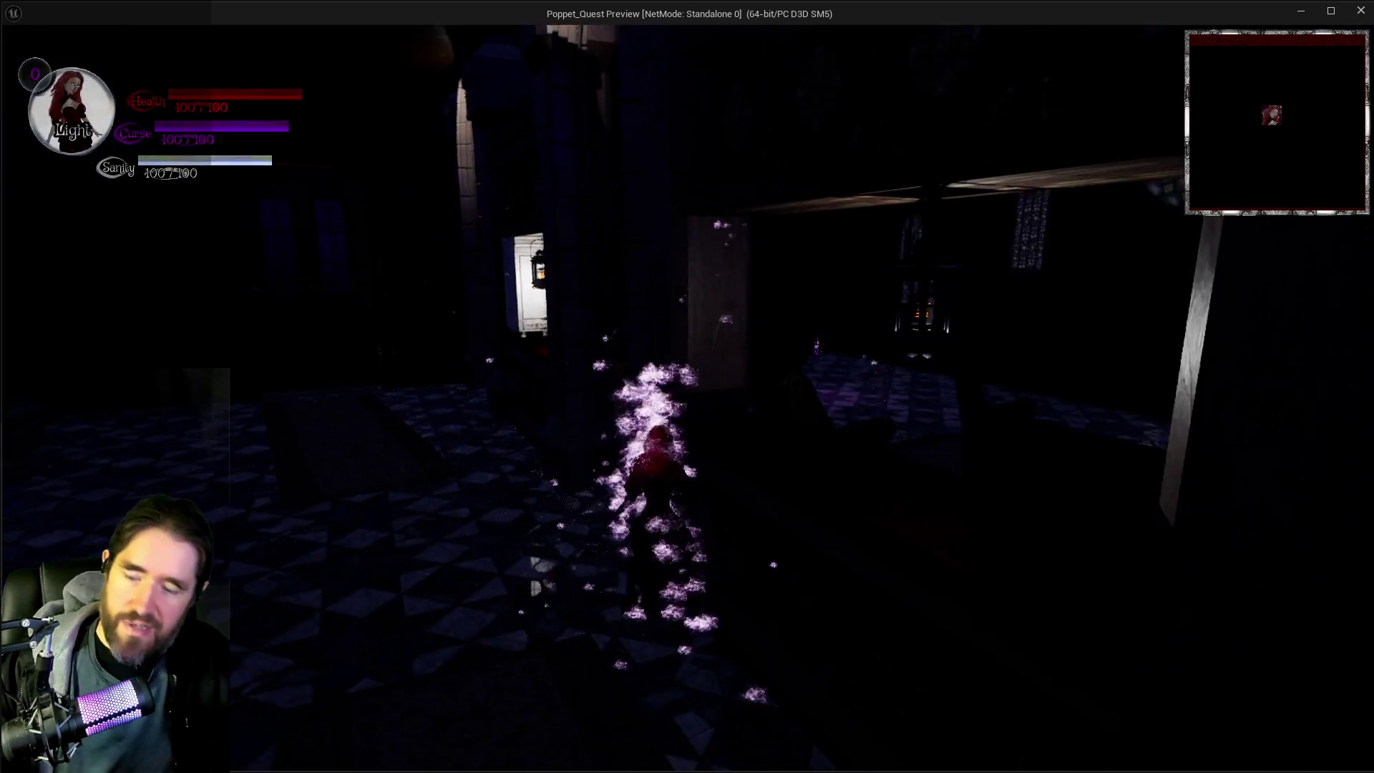
pyautogui.press('Tab')
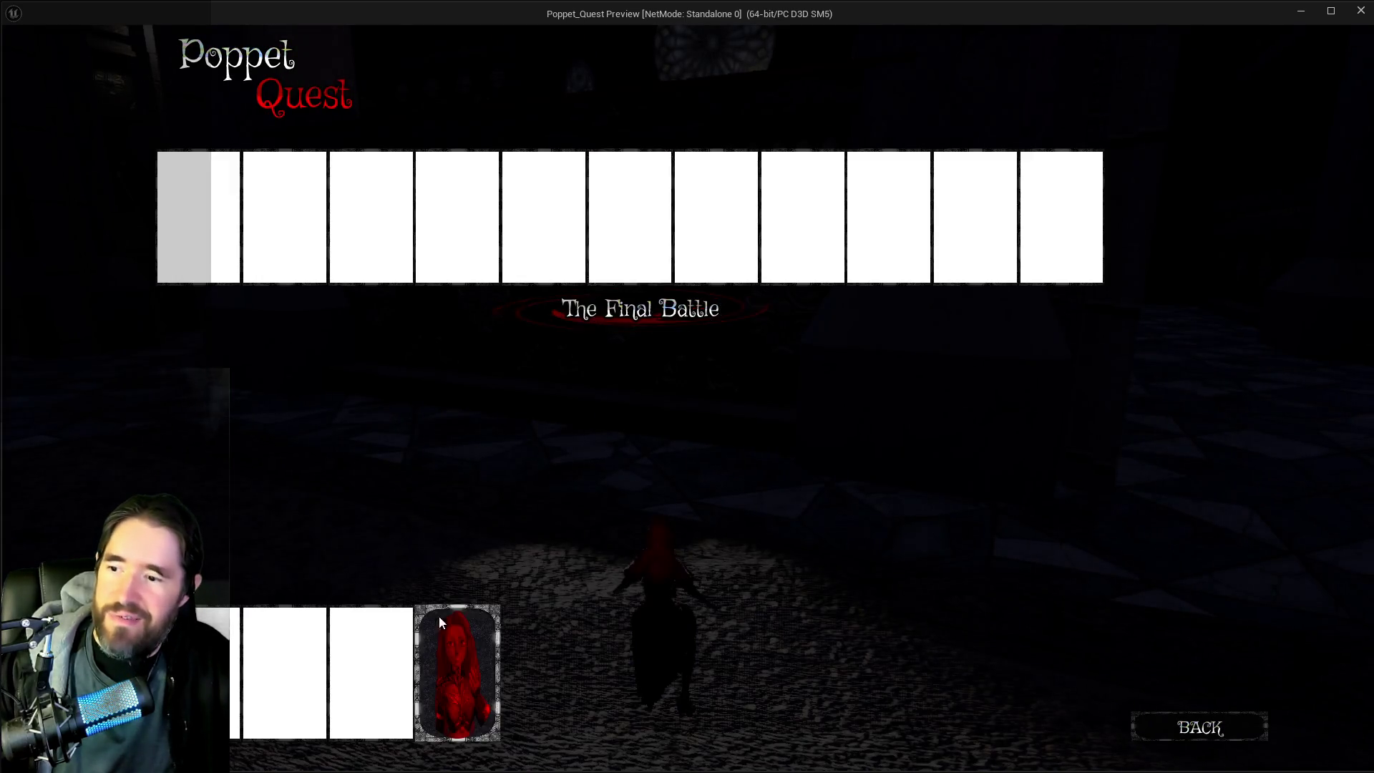
pyautogui.click(440, 619)
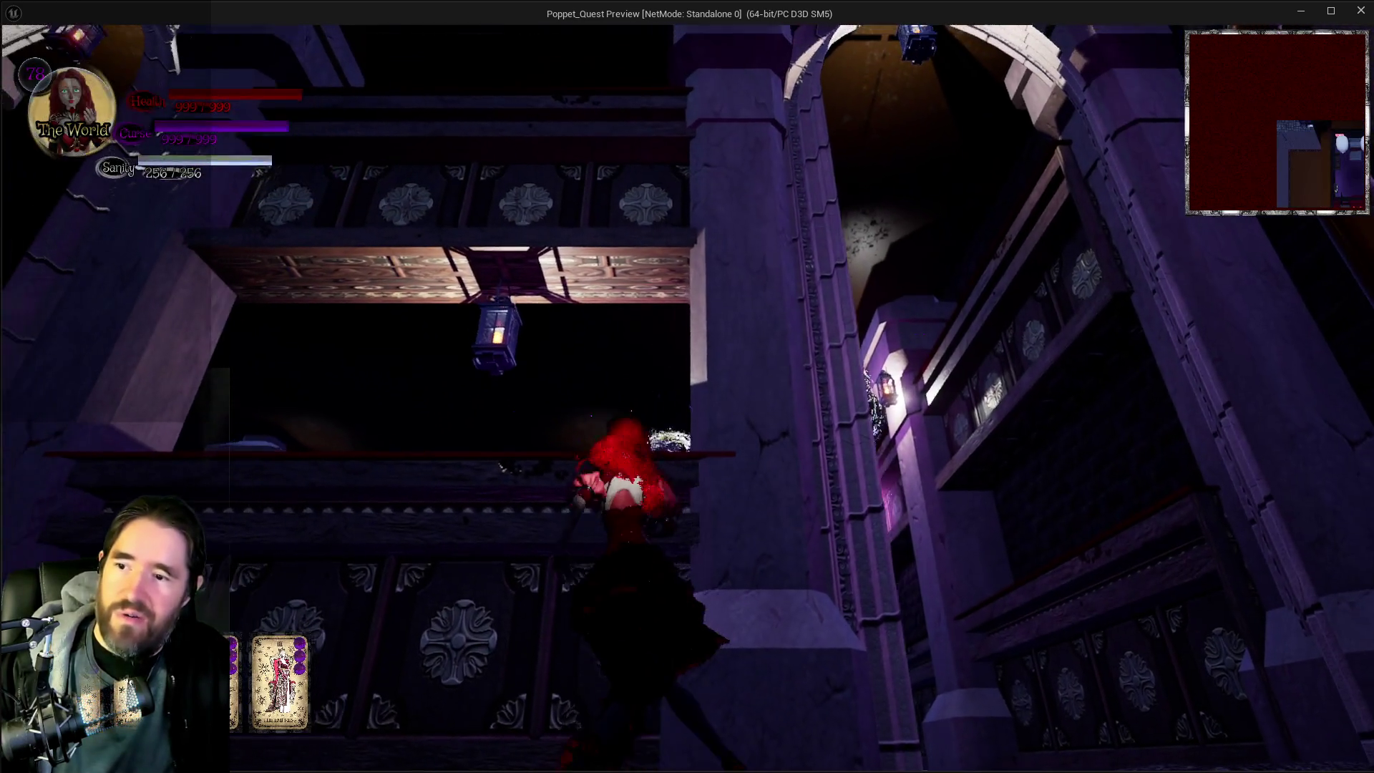
# Step: Run and teleport through the castle, trigger the bat wings, then end play with Esc
pyautogui.press('w')
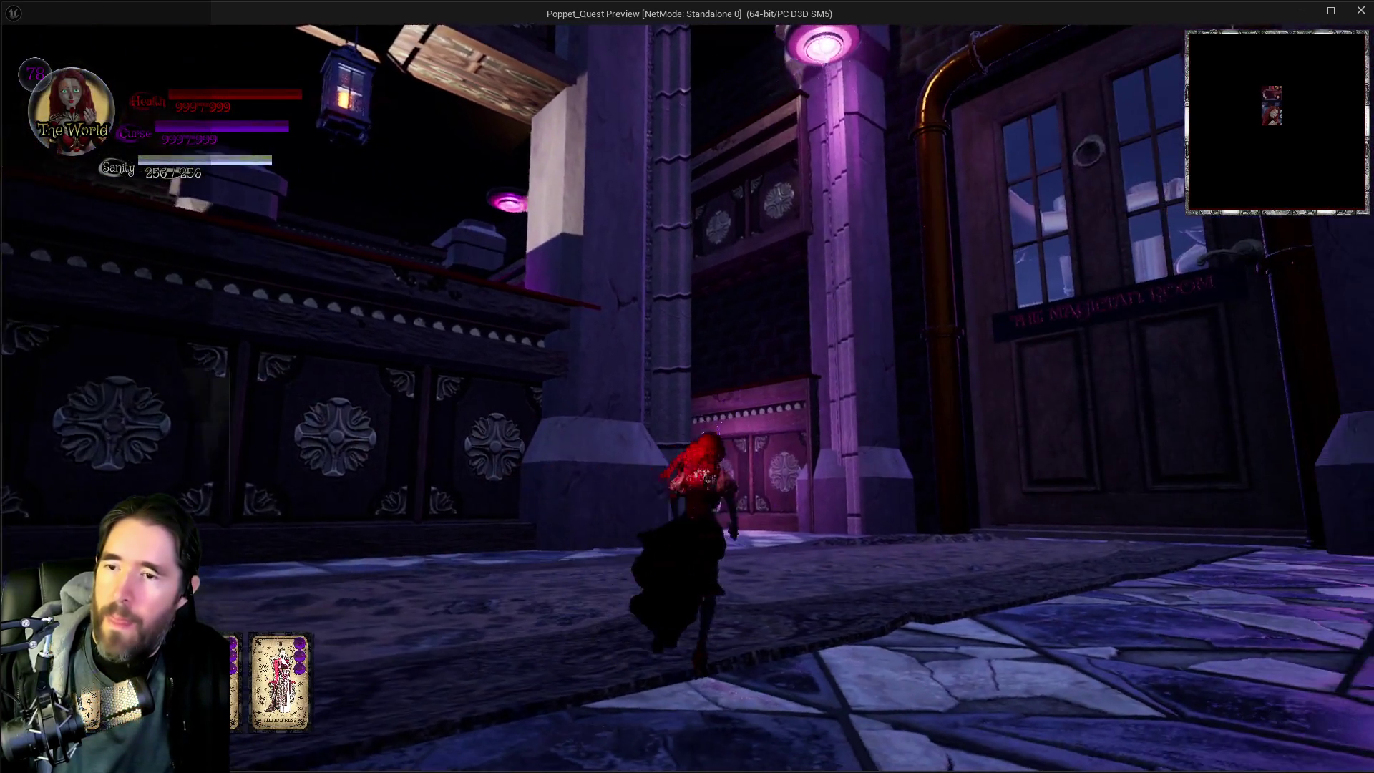
pyautogui.press('w')
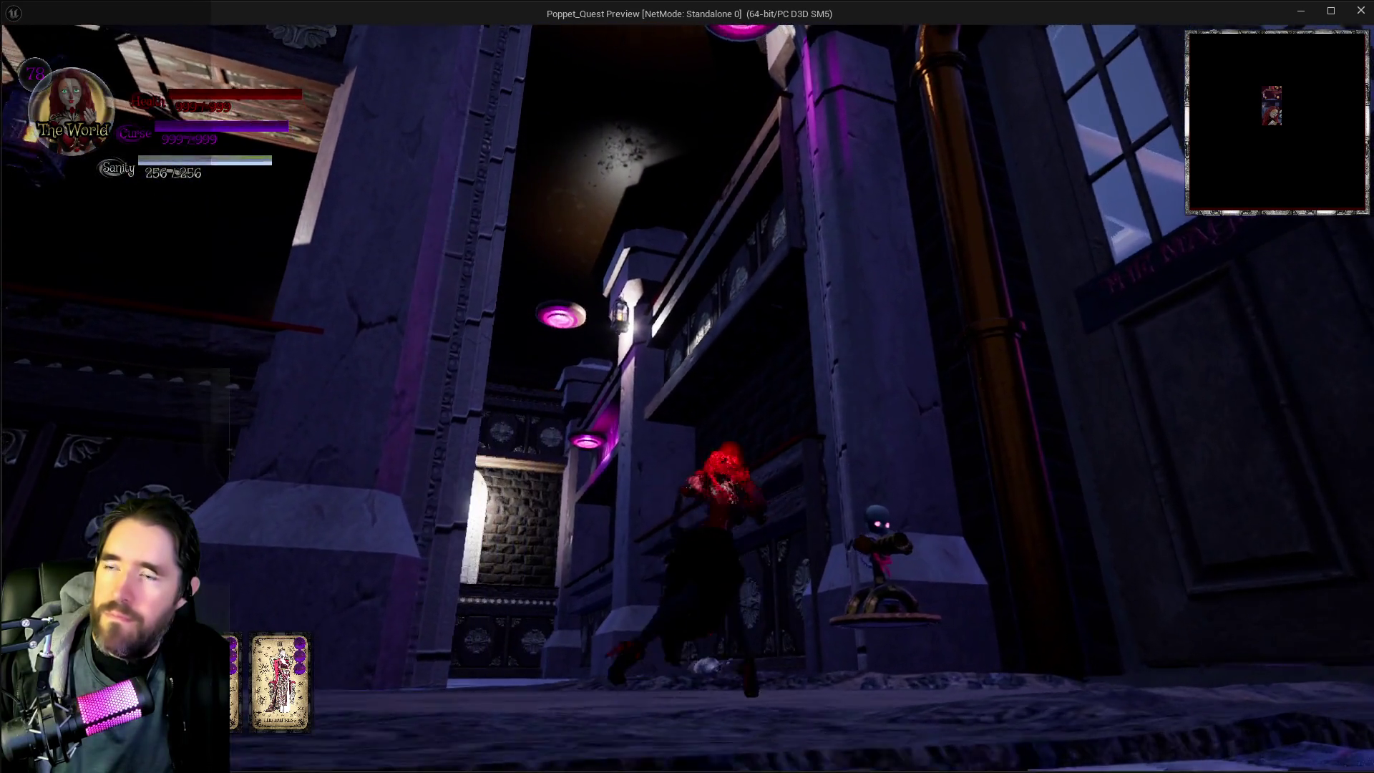
pyautogui.press('w')
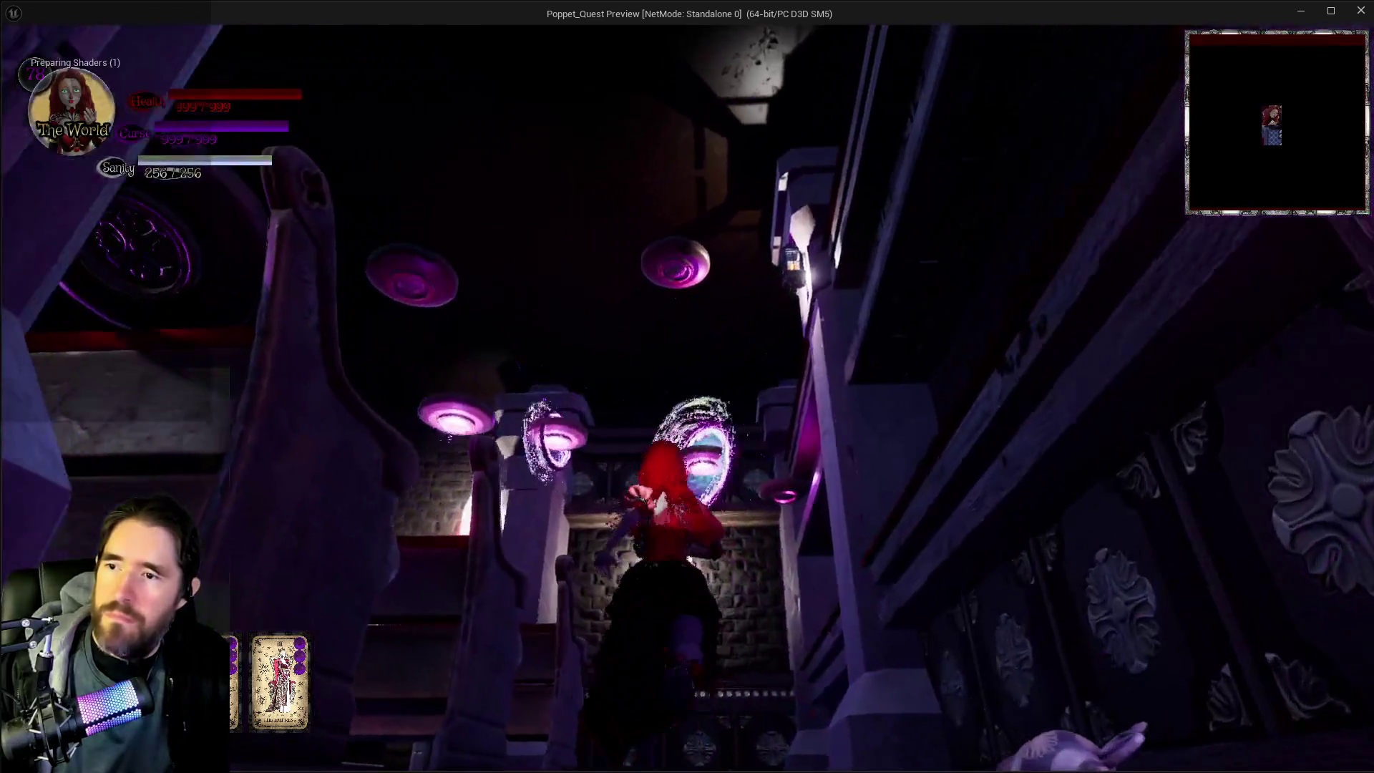
pyautogui.press('w')
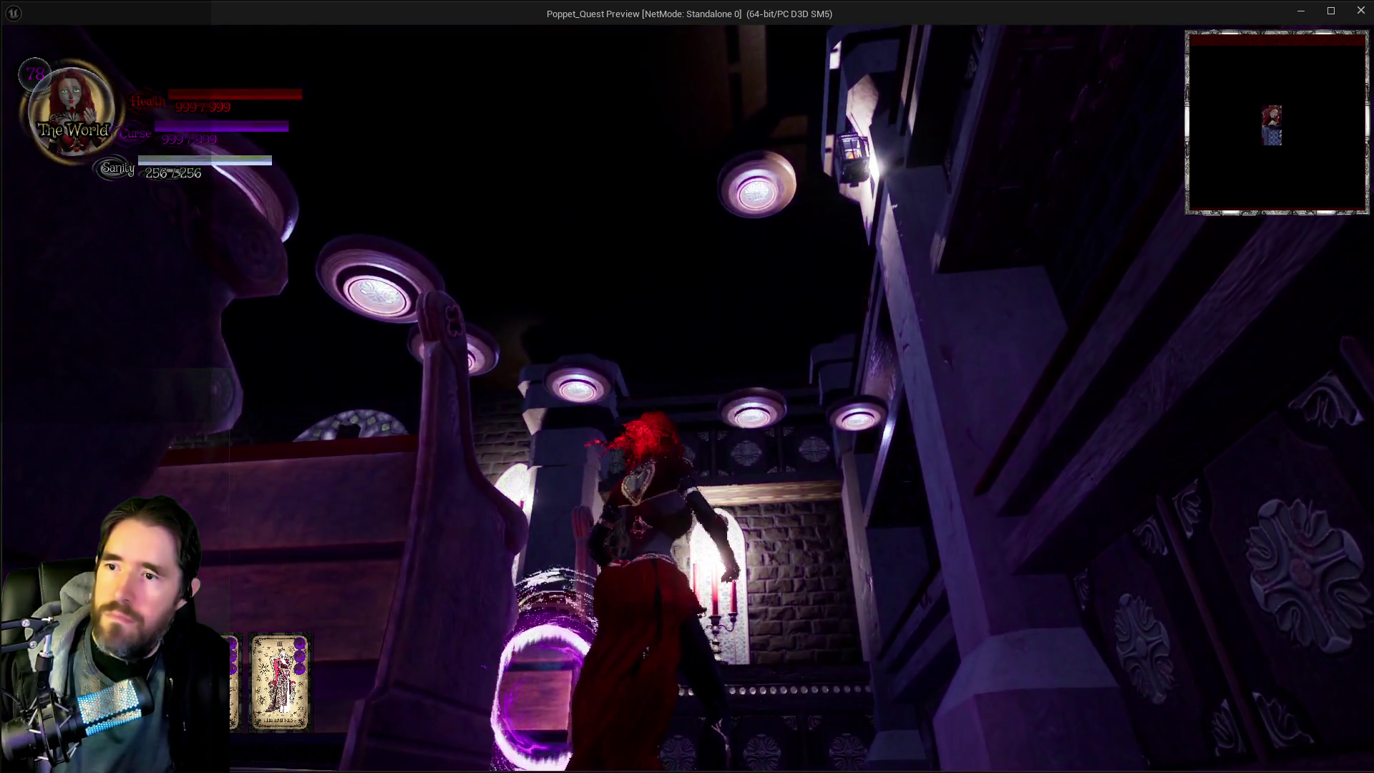
pyautogui.press('w')
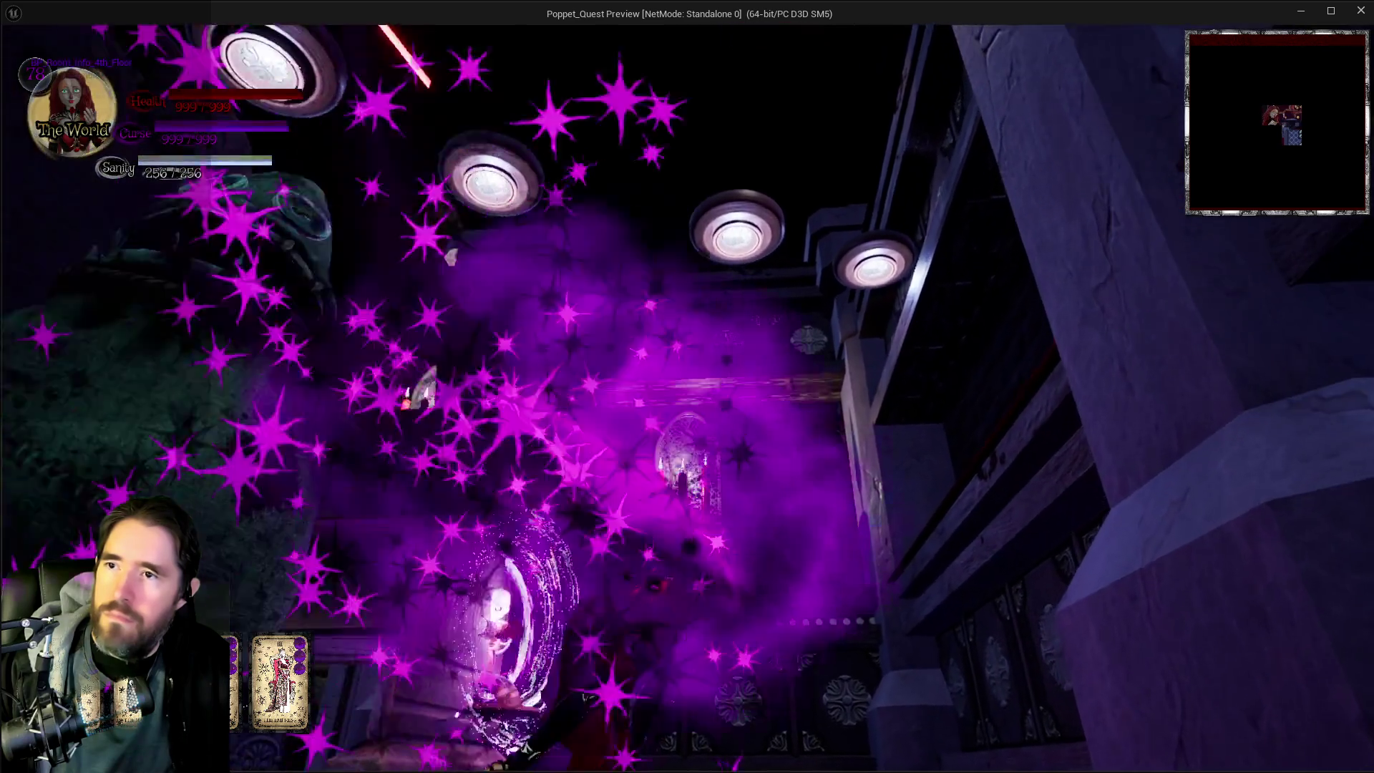
pyautogui.press('w')
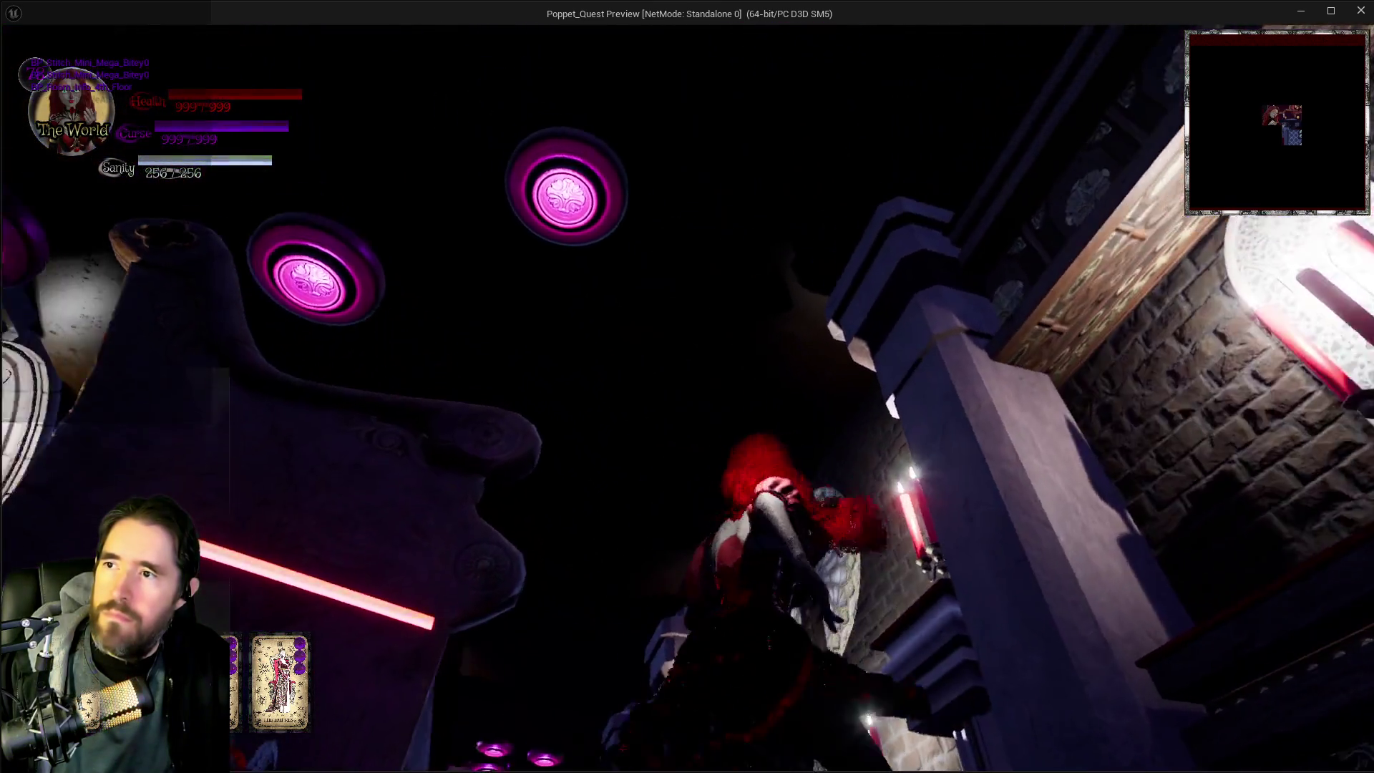
pyautogui.press('w')
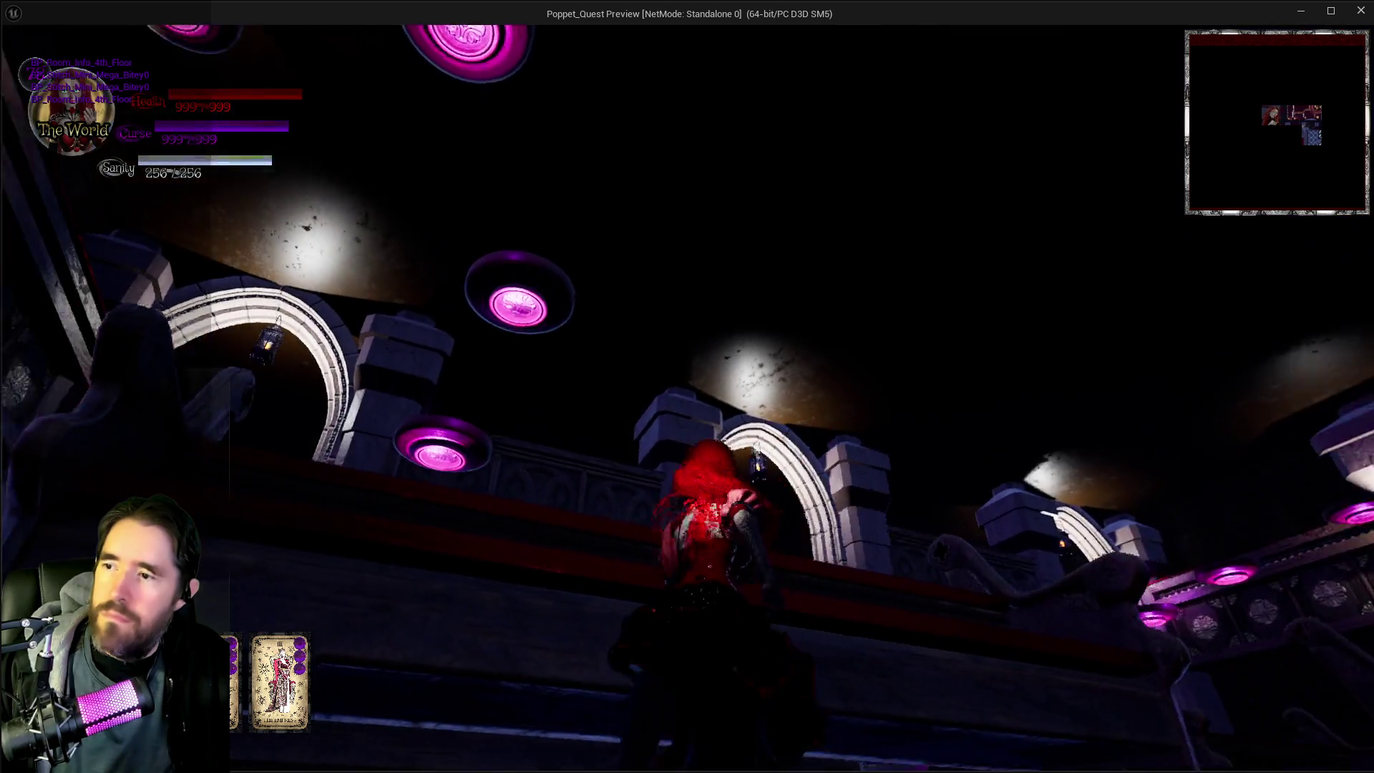
pyautogui.press('w')
pyautogui.press('w')
pyautogui.press('space')
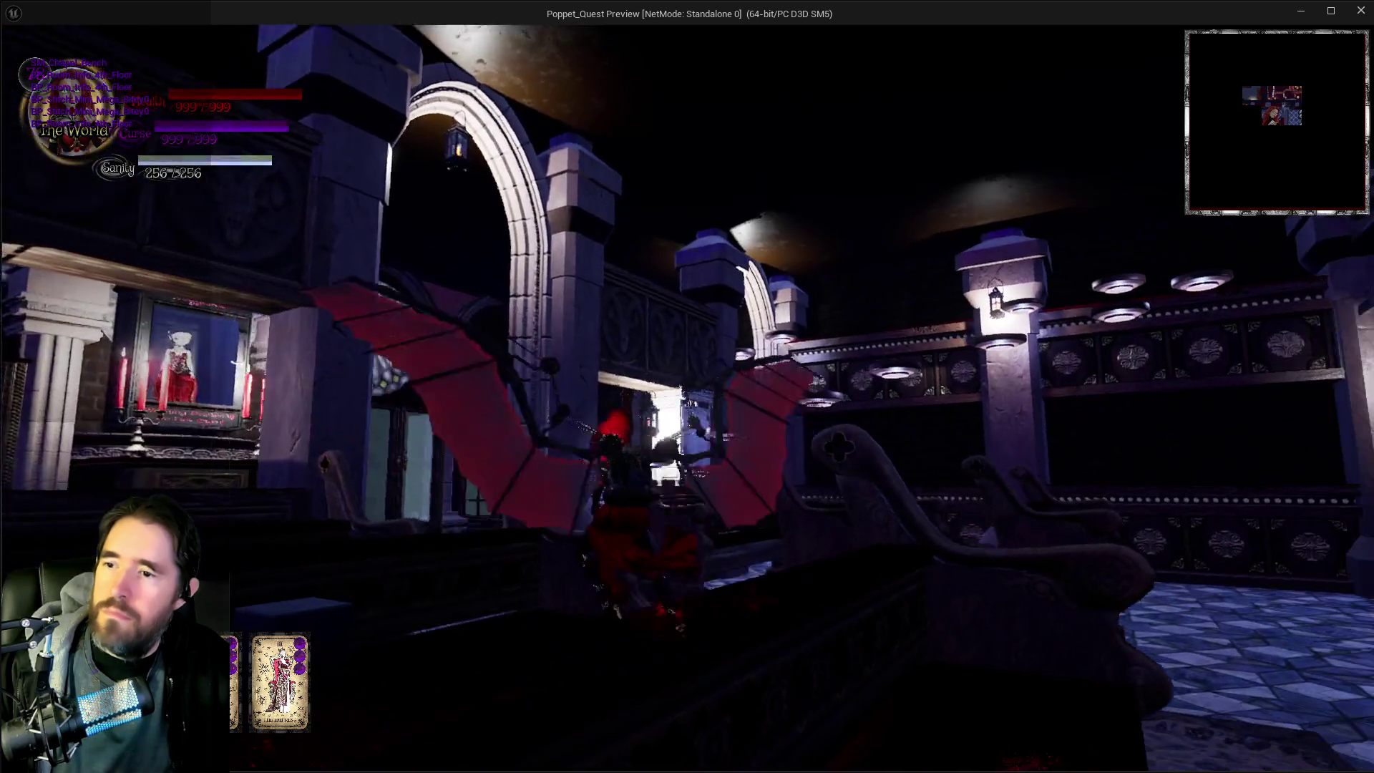
pyautogui.press('Escape')
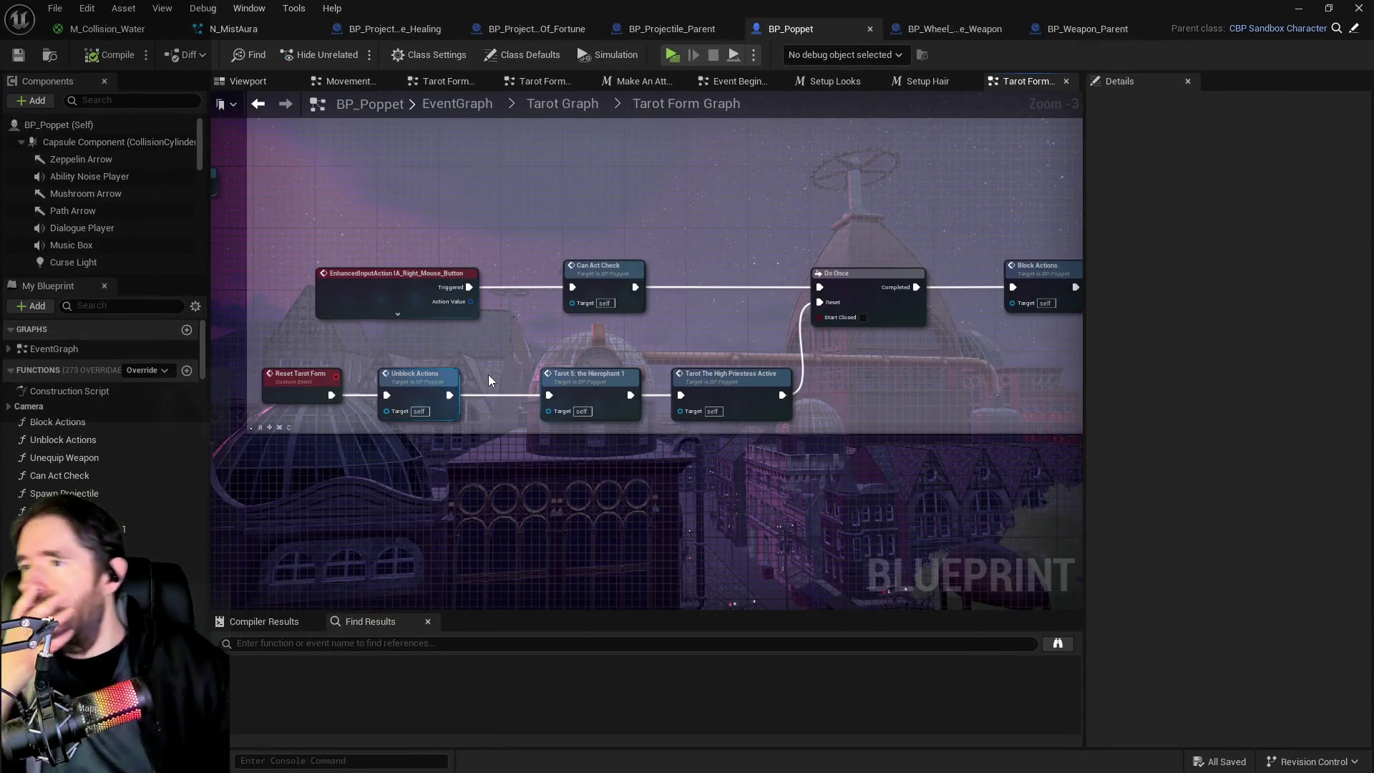
# Step: Open the Tarot 5: The Hierophant graph and survey its Branch, Play Montage and Delay nodes
pyautogui.moveTo(493, 362)
pyautogui.mouseDown()
pyautogui.moveTo(501, 408)
pyautogui.moveTo(494, 282)
pyautogui.moveTo(480, 286)
pyautogui.mouseUp()
pyautogui.scroll(1, 679, 321)
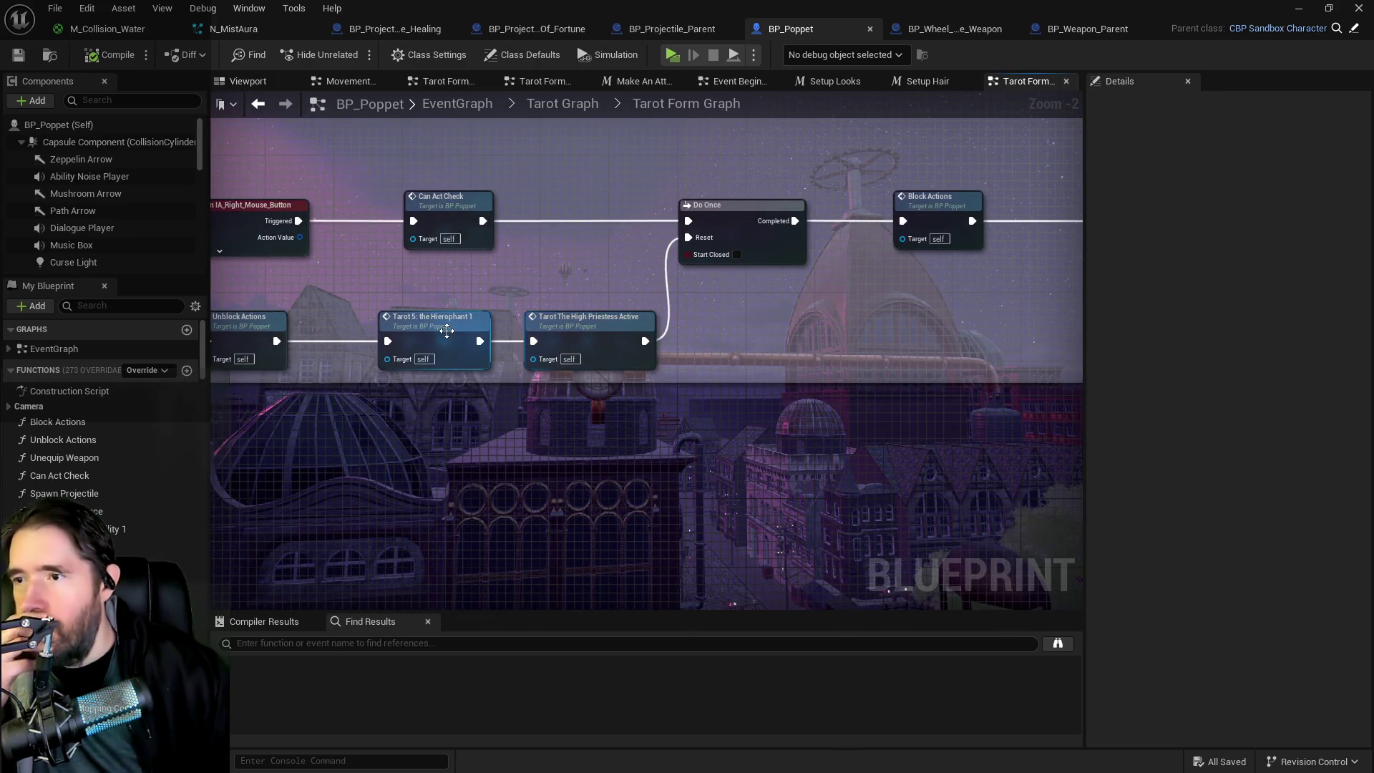
pyautogui.doubleClick(448, 337)
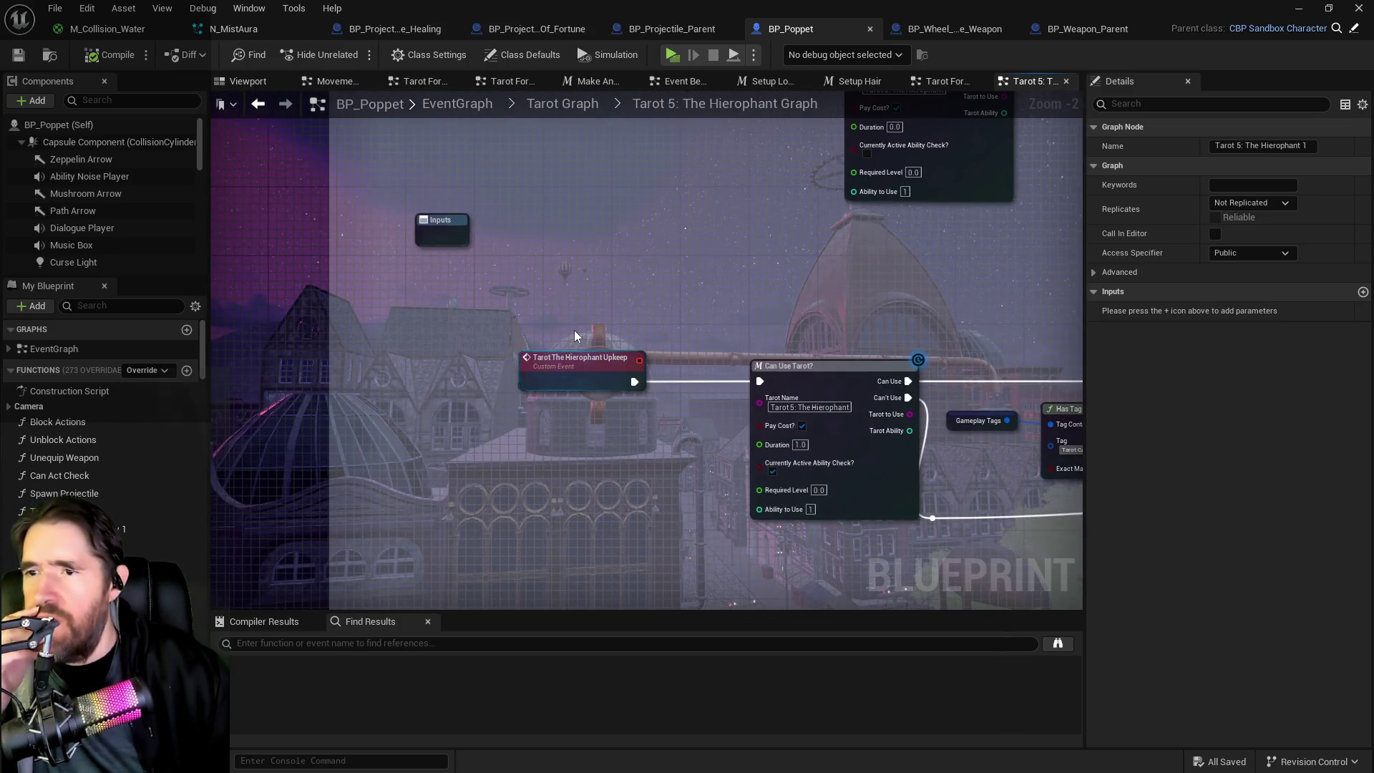
pyautogui.scroll(-2, 574, 334)
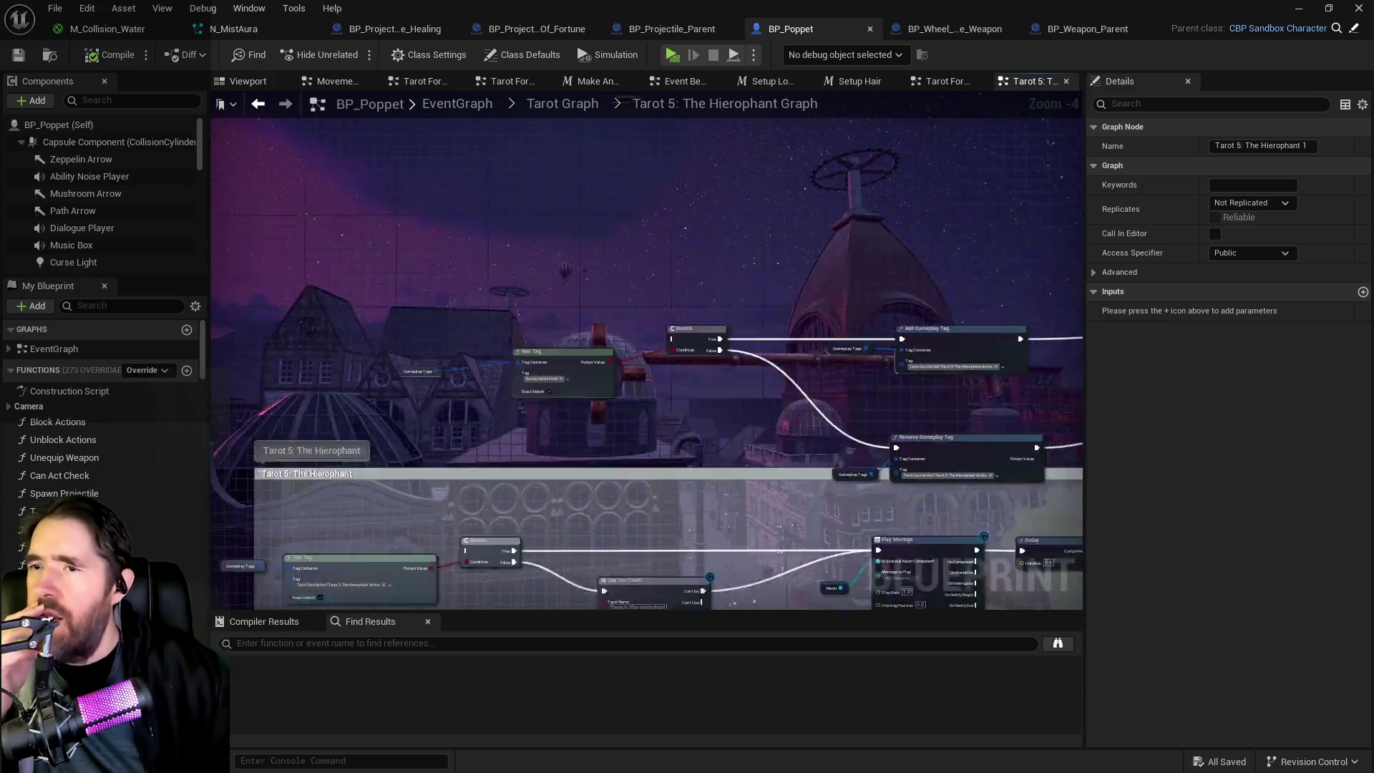
pyautogui.scroll(1, 654, 208)
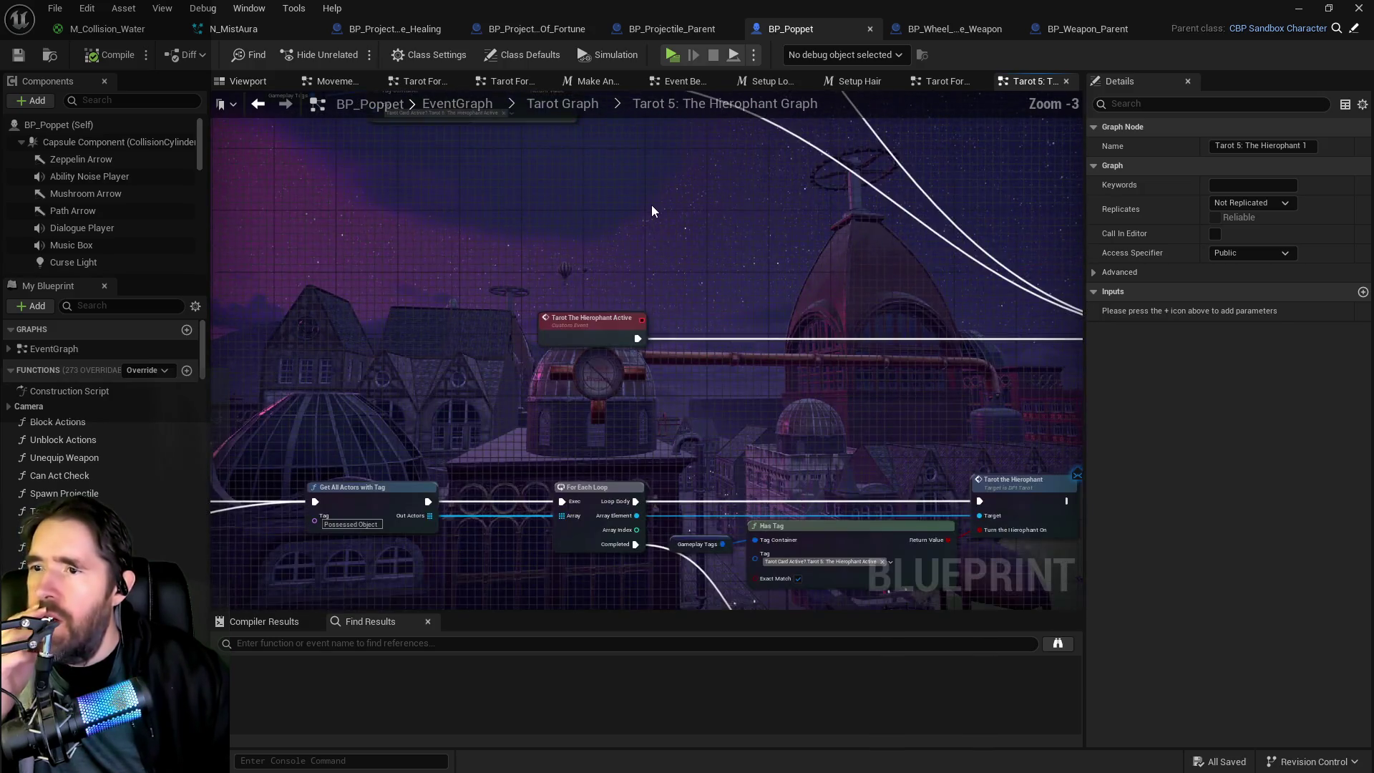
pyautogui.scroll(-1, 642, 278)
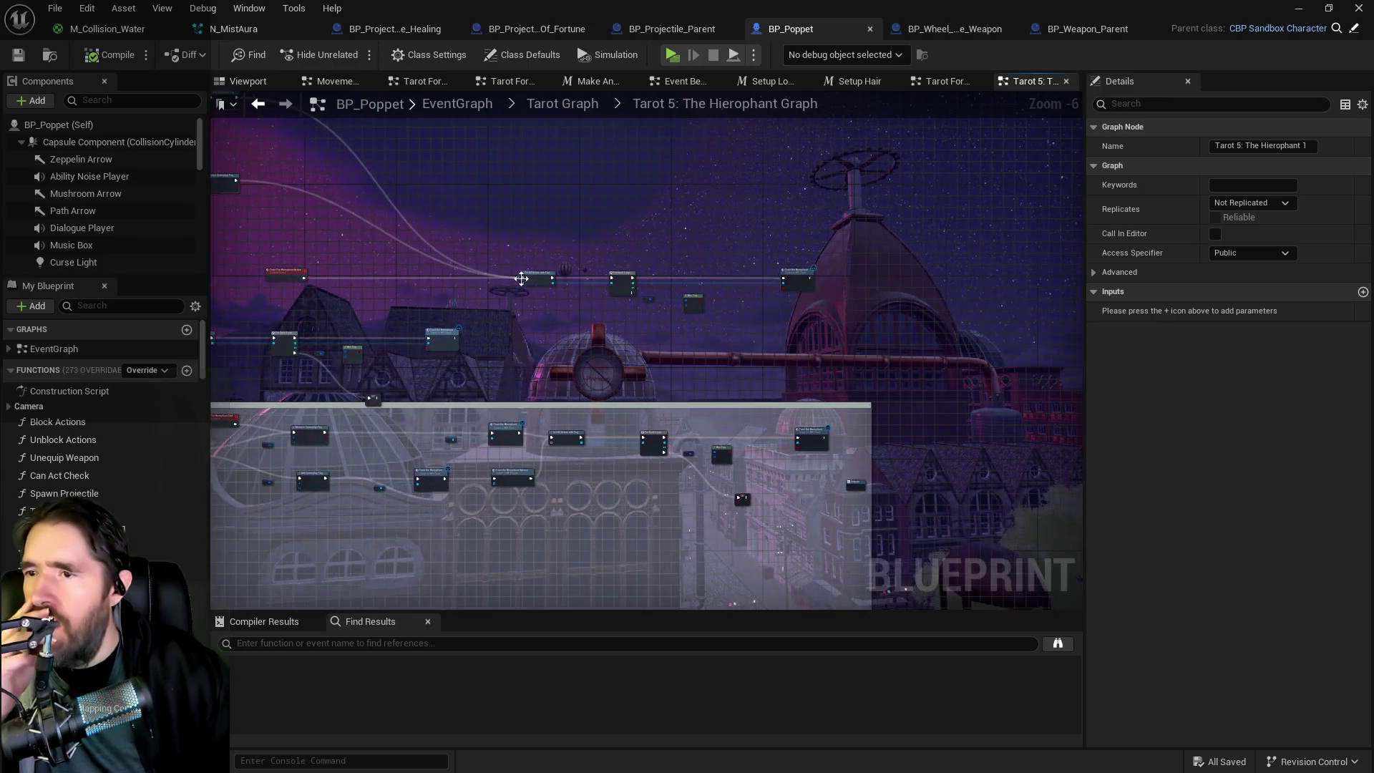
pyautogui.moveTo(497, 342); pyautogui.dragTo(810, 325)
pyautogui.moveTo(538, 310); pyautogui.dragTo(1065, 117)
pyautogui.moveTo(272, 523); pyautogui.dragTo(527, 466)
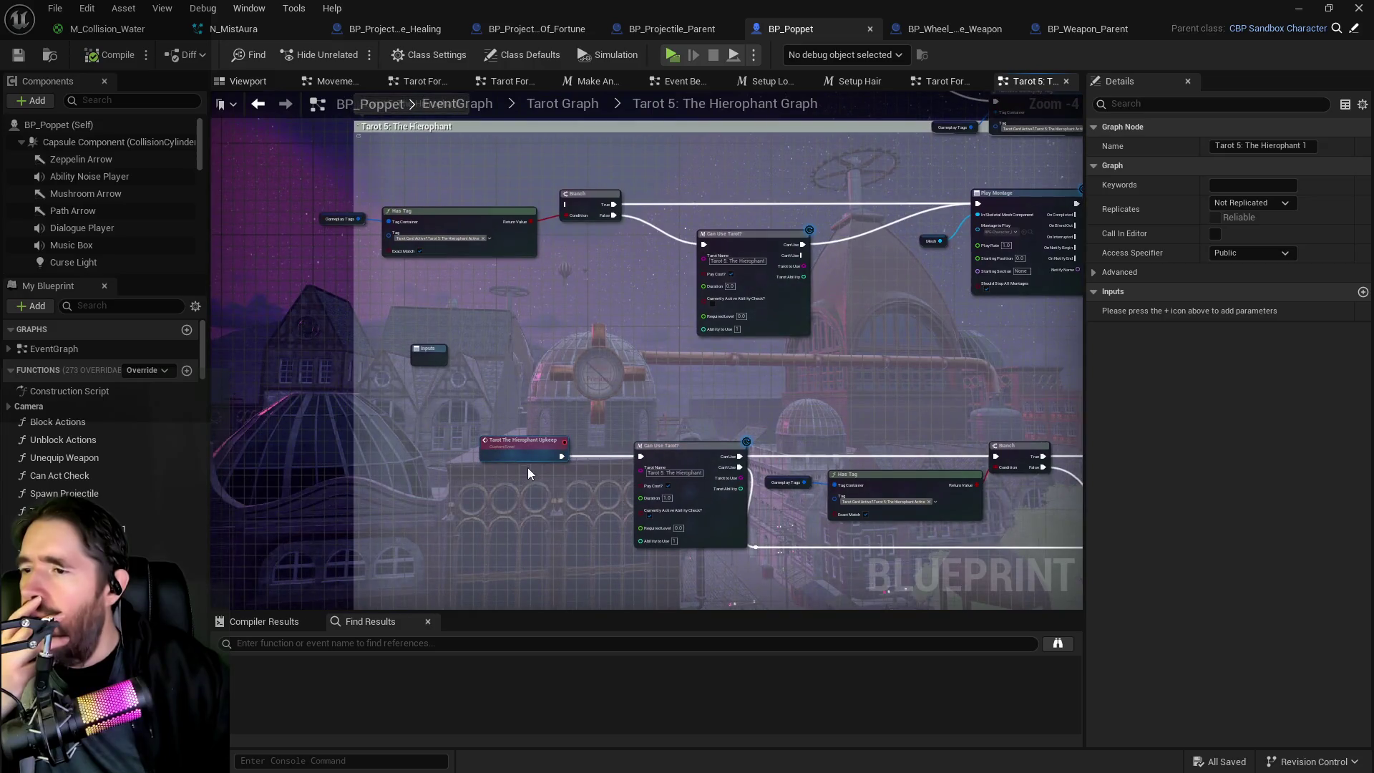
pyautogui.moveTo(825, 488); pyautogui.dragTo(710, 301)
pyautogui.scroll(-2, 707, 301)
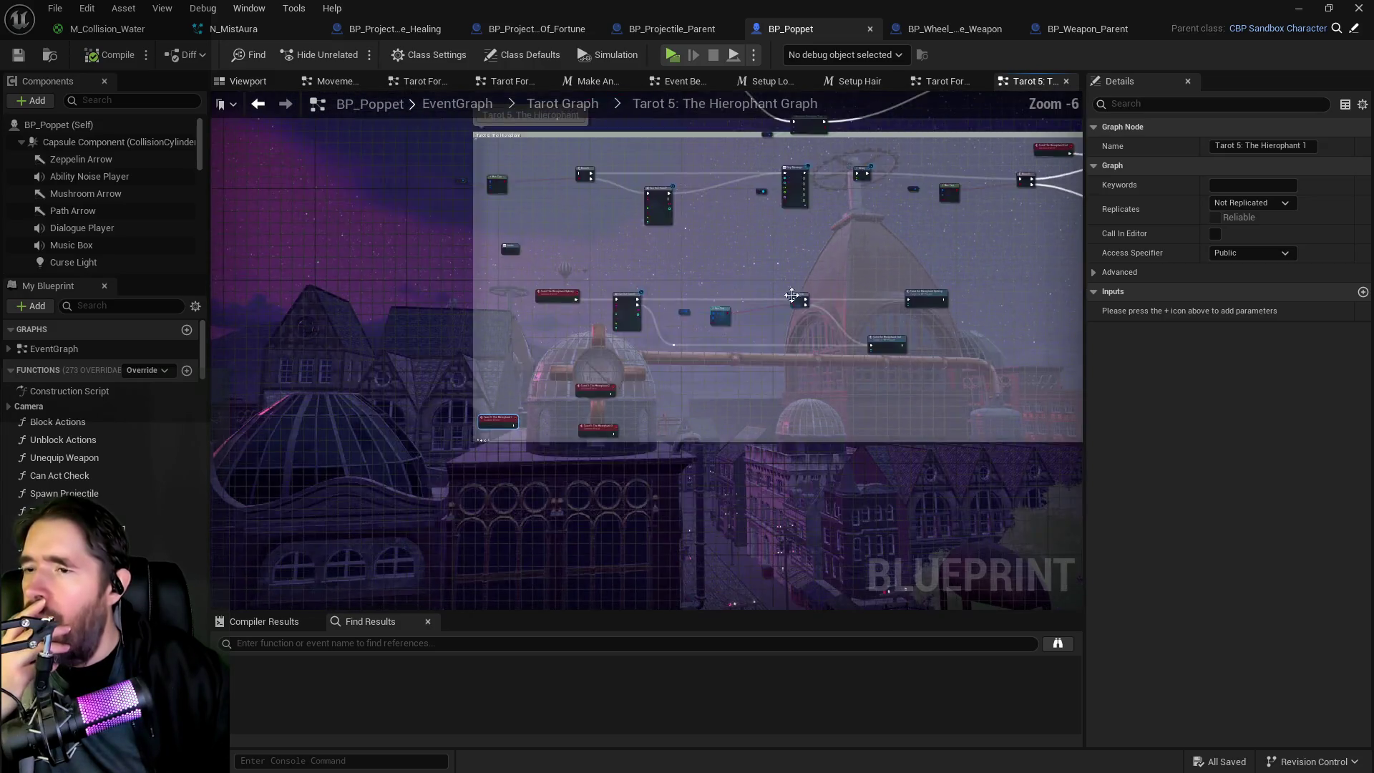
pyautogui.scroll(3, 662, 324)
# Step: Find all references to the Tarot The Hierophant Active custom event
pyautogui.moveTo(792, 416)
pyautogui.mouseDown()
pyautogui.moveTo(453, 364)
pyautogui.moveTo(260, 361)
pyautogui.moveTo(328, 610)
pyautogui.mouseUp()
pyautogui.click(571, 400)
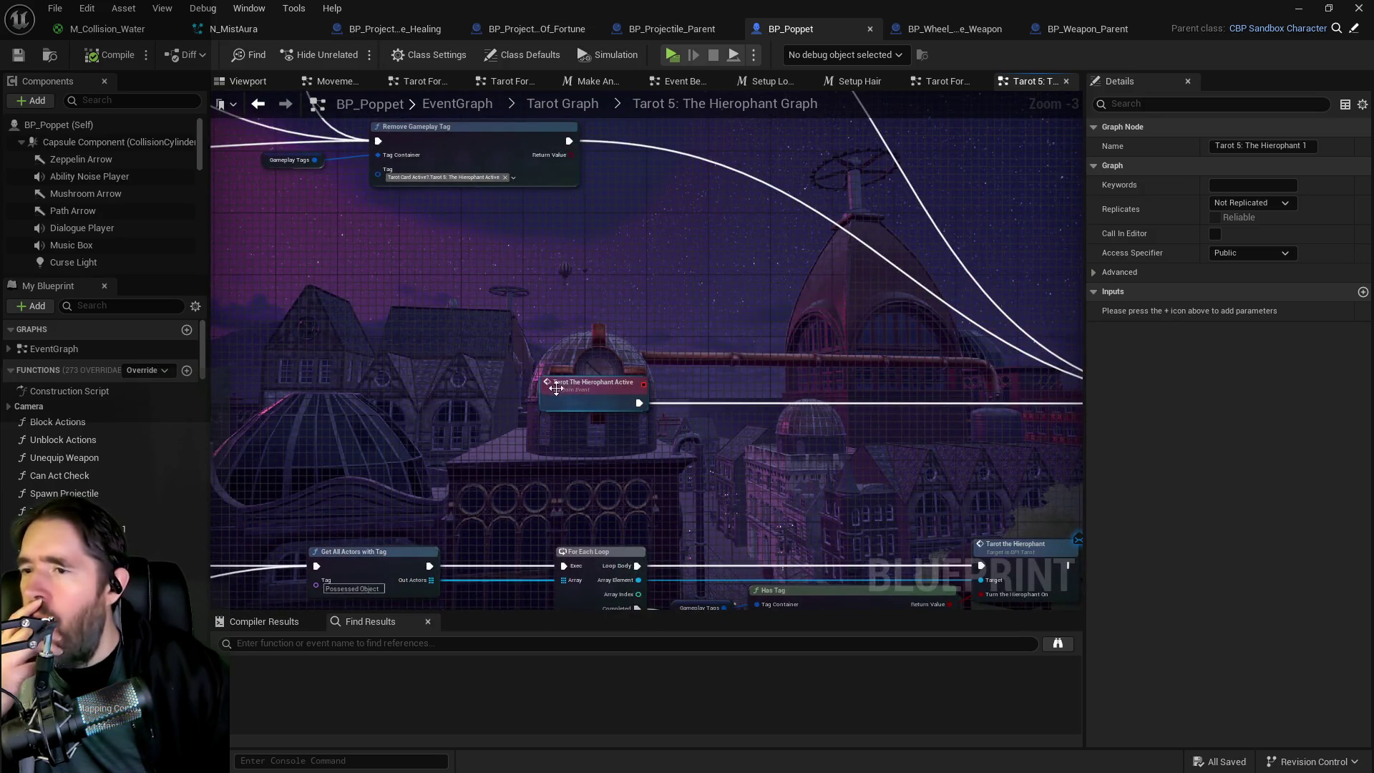
pyautogui.rightClick(571, 401)
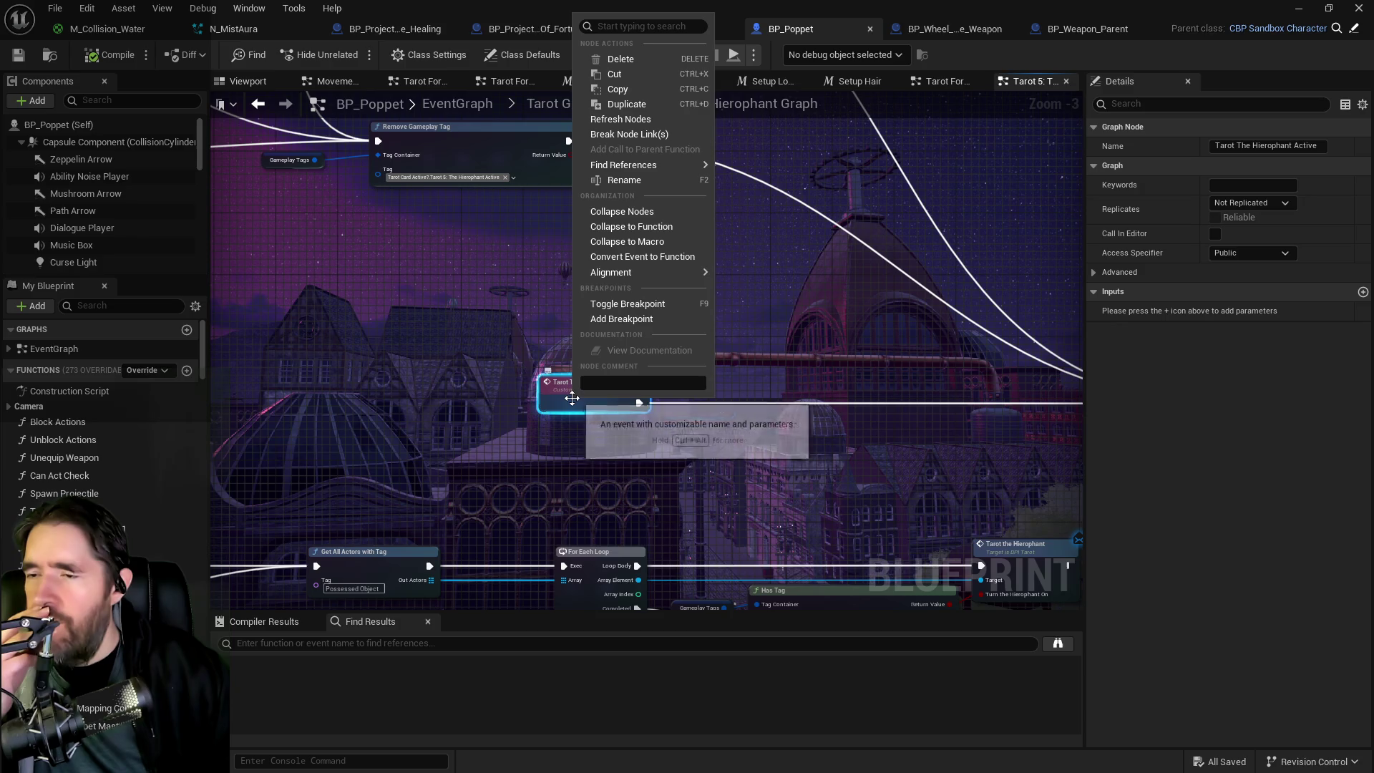
pyautogui.moveTo(650, 169)
pyautogui.click(273, 705)
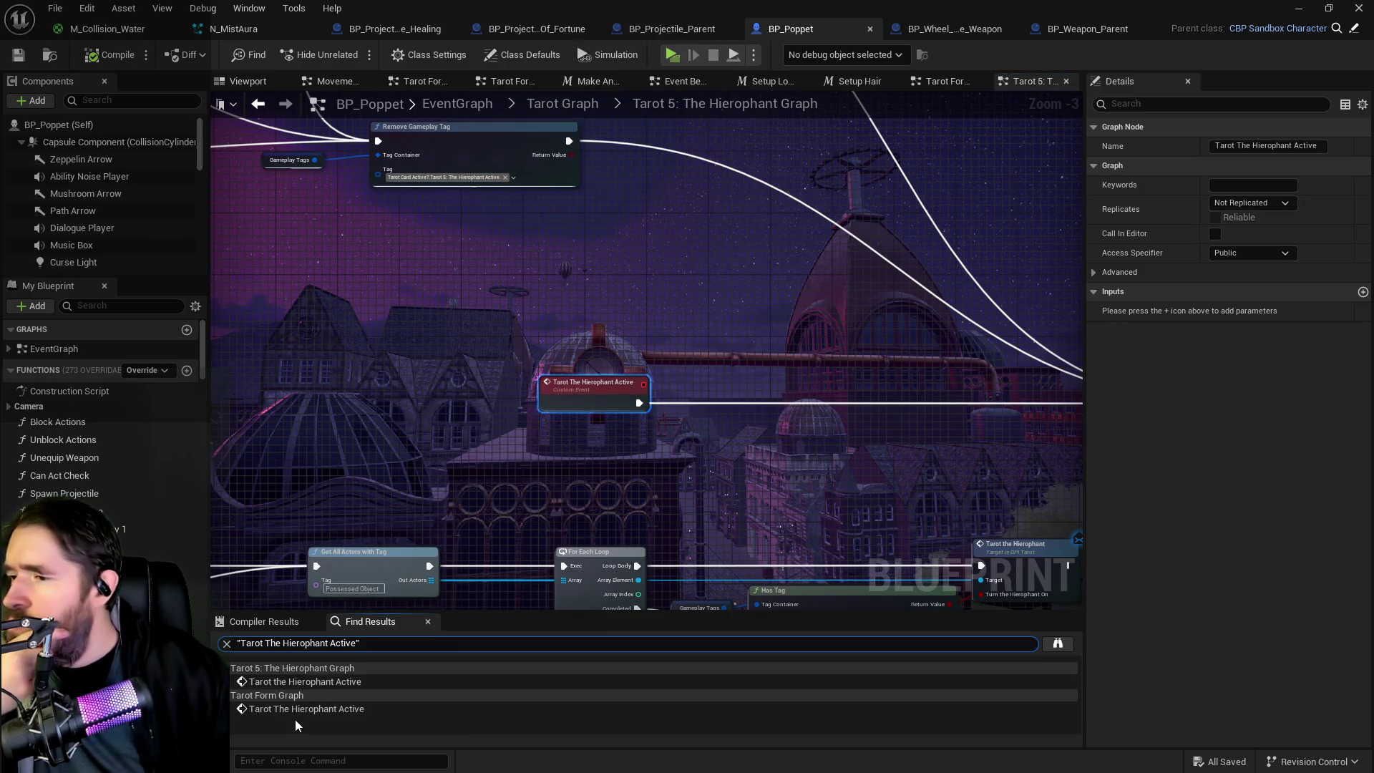
# Step: Jump to the Hierophant call in the Tarot Form Graph's Reset Tarot Form chain
pyautogui.click(290, 710)
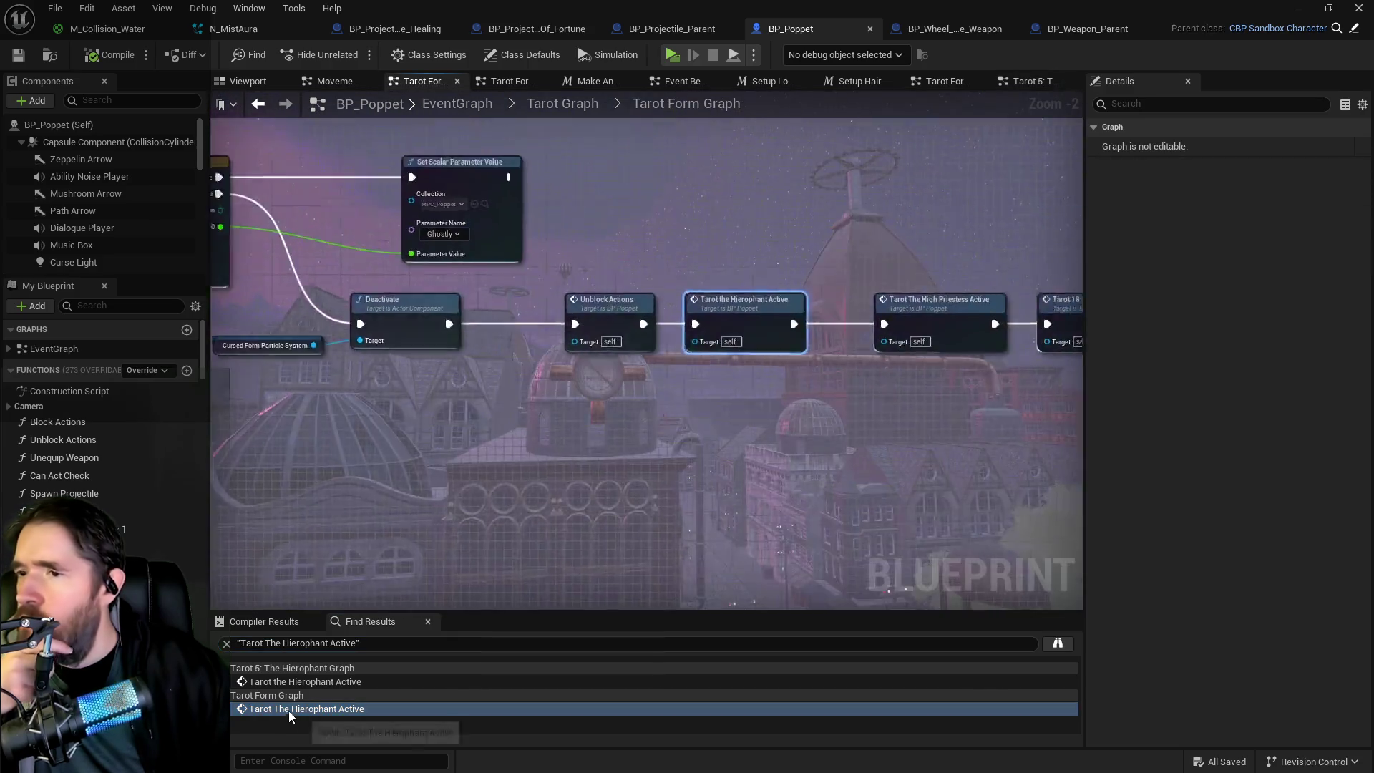
pyautogui.scroll(-5, 458, 573)
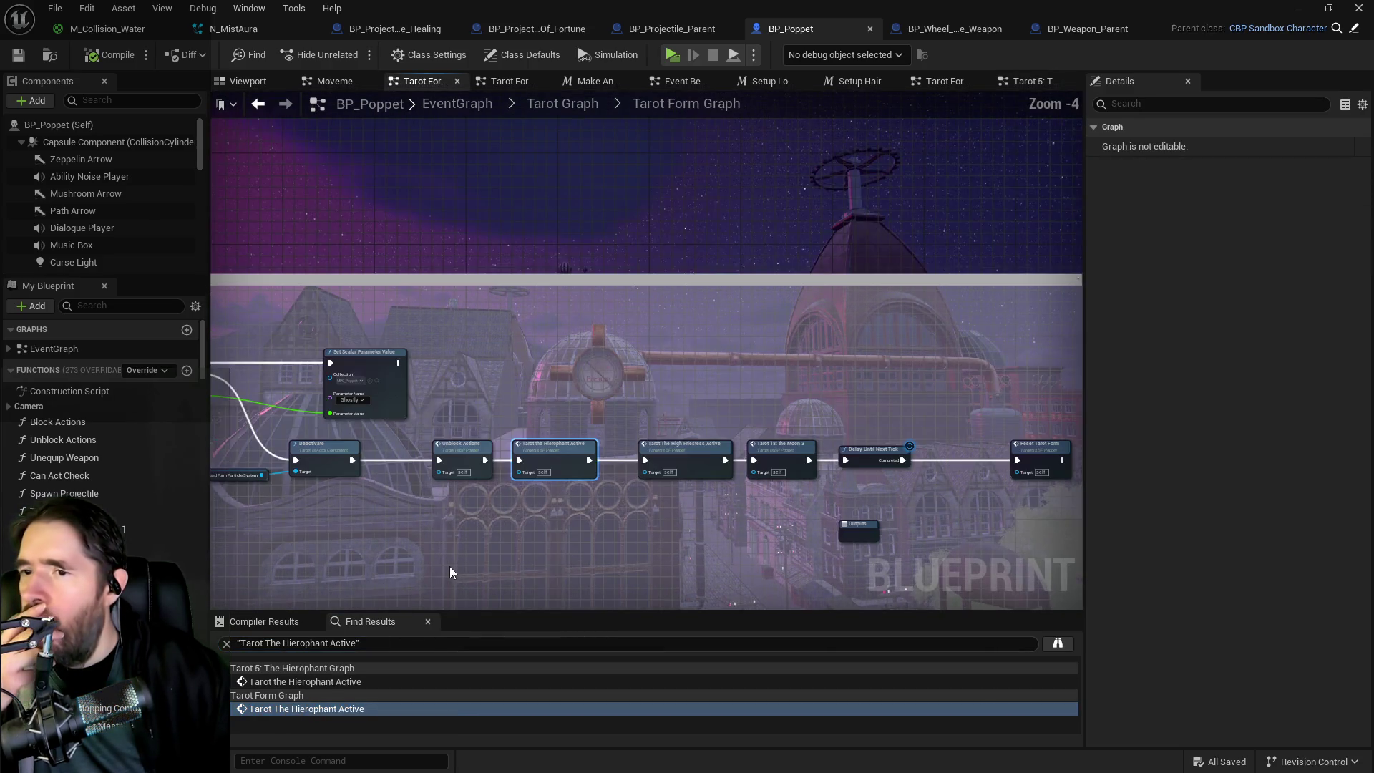
pyautogui.scroll(2, 621, 453)
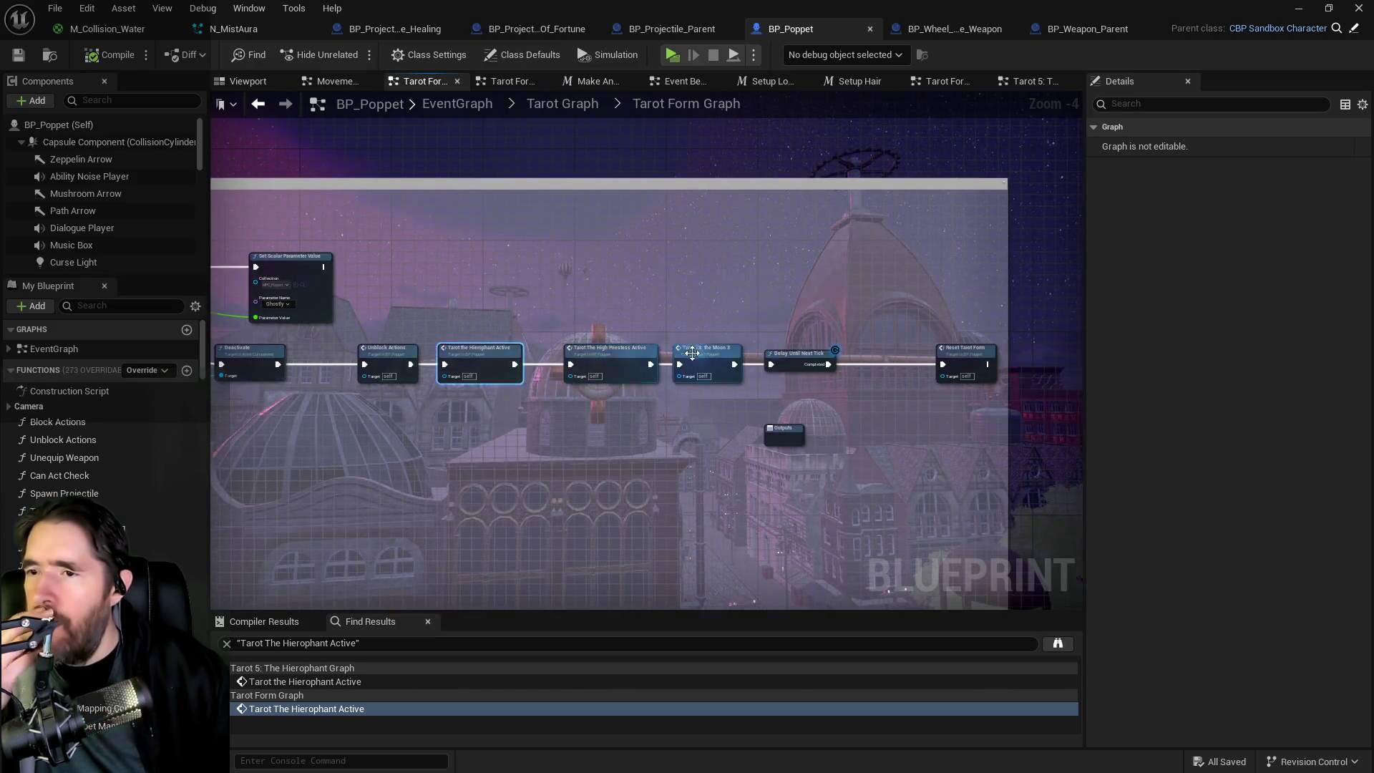
pyautogui.scroll(-1, 605, 451)
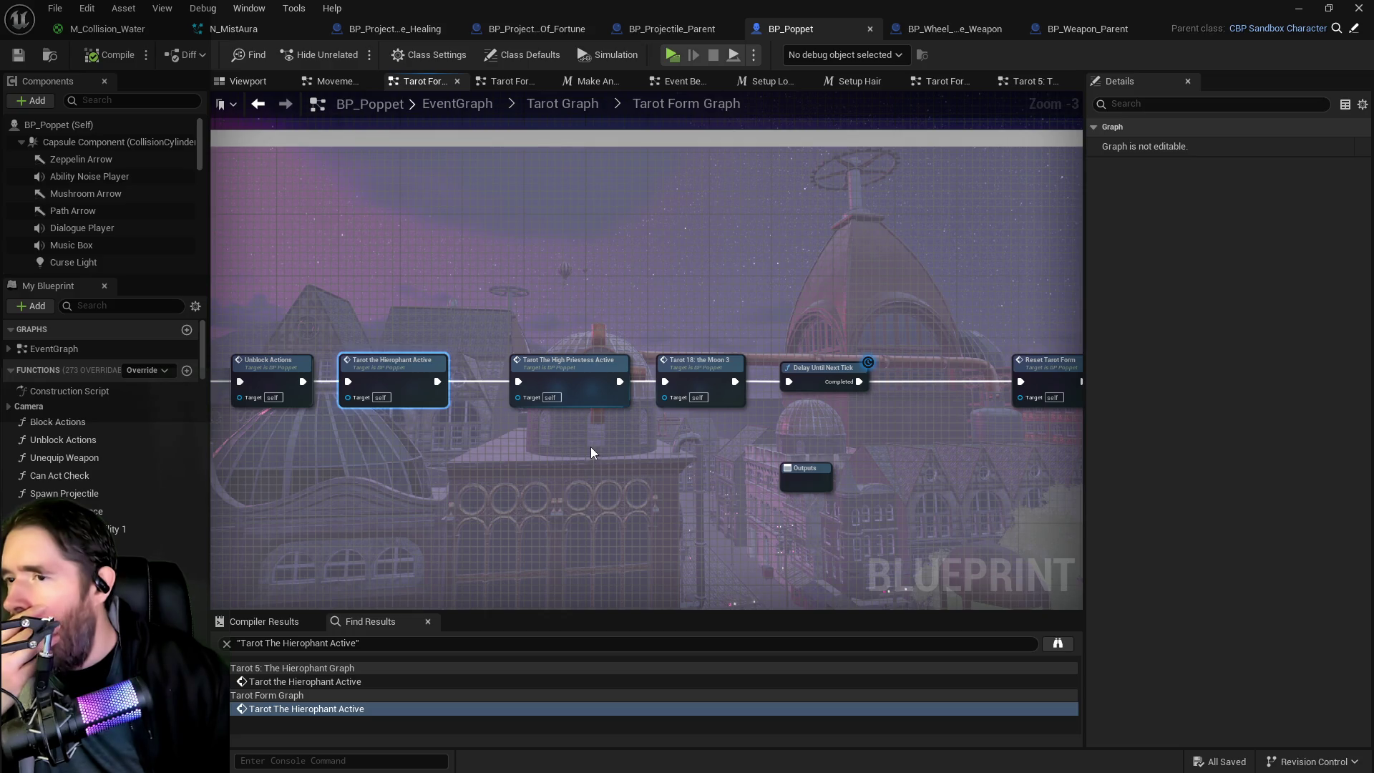
pyautogui.moveTo(590, 452); pyautogui.dragTo(748, 401)
pyautogui.scroll(-3, 584, 416)
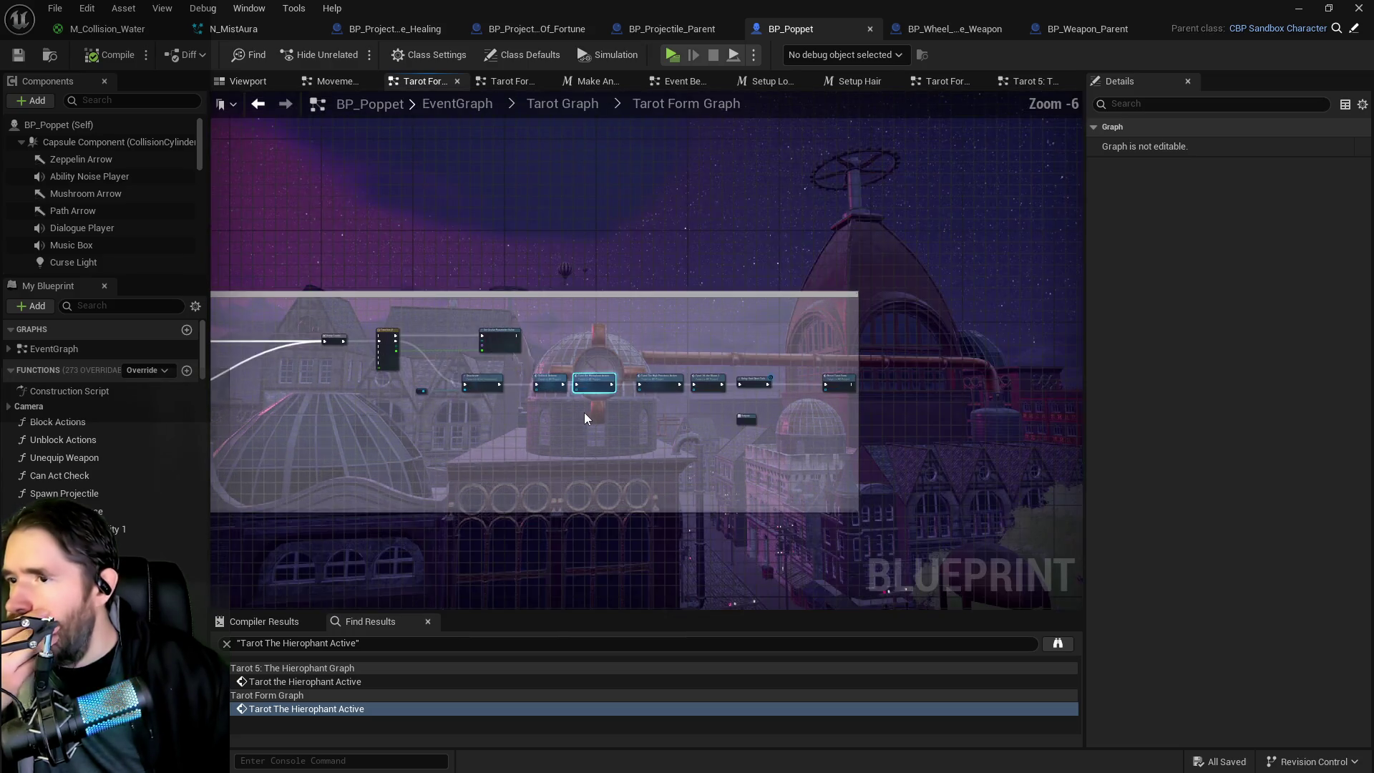
pyautogui.scroll(5, 512, 451)
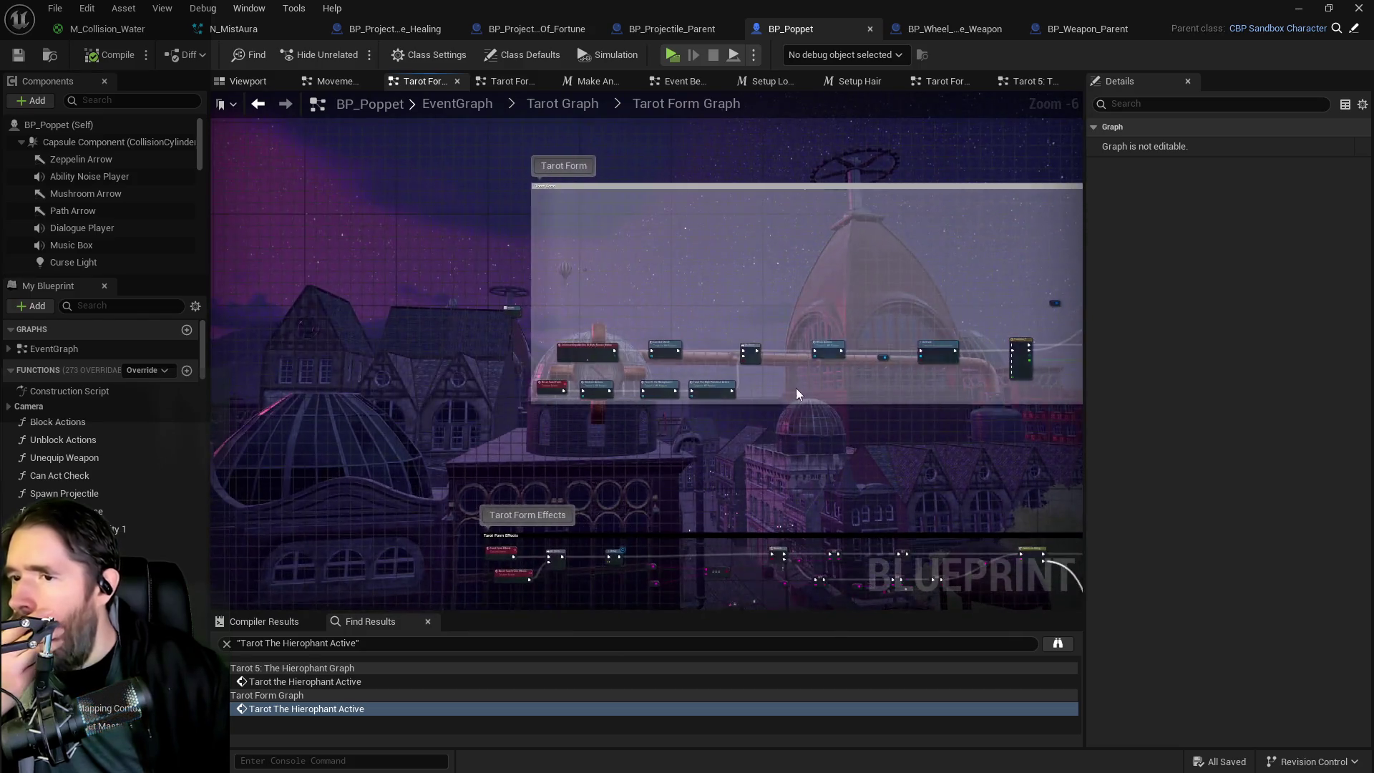
pyautogui.moveTo(415, 448)
pyautogui.mouseDown()
pyautogui.moveTo(497, 401)
pyautogui.moveTo(809, 367)
pyautogui.moveTo(792, 367)
pyautogui.mouseUp()
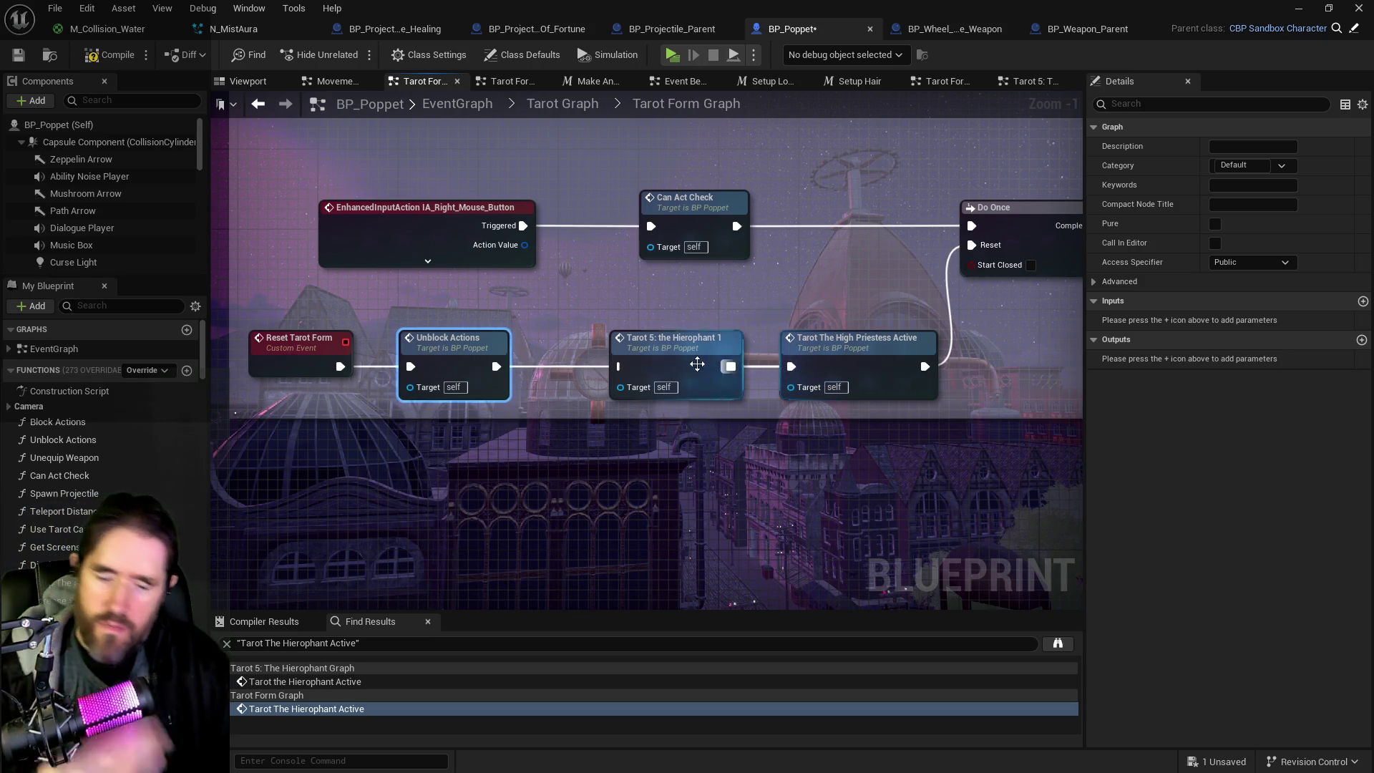
# Step: Delete the Tarot 5: the Hierophant 1 call, undoing an accidental Unblock Actions deletion
pyautogui.press('Delete')
pyautogui.click(86, 8)
pyautogui.hotkey('ctrl', 'z')
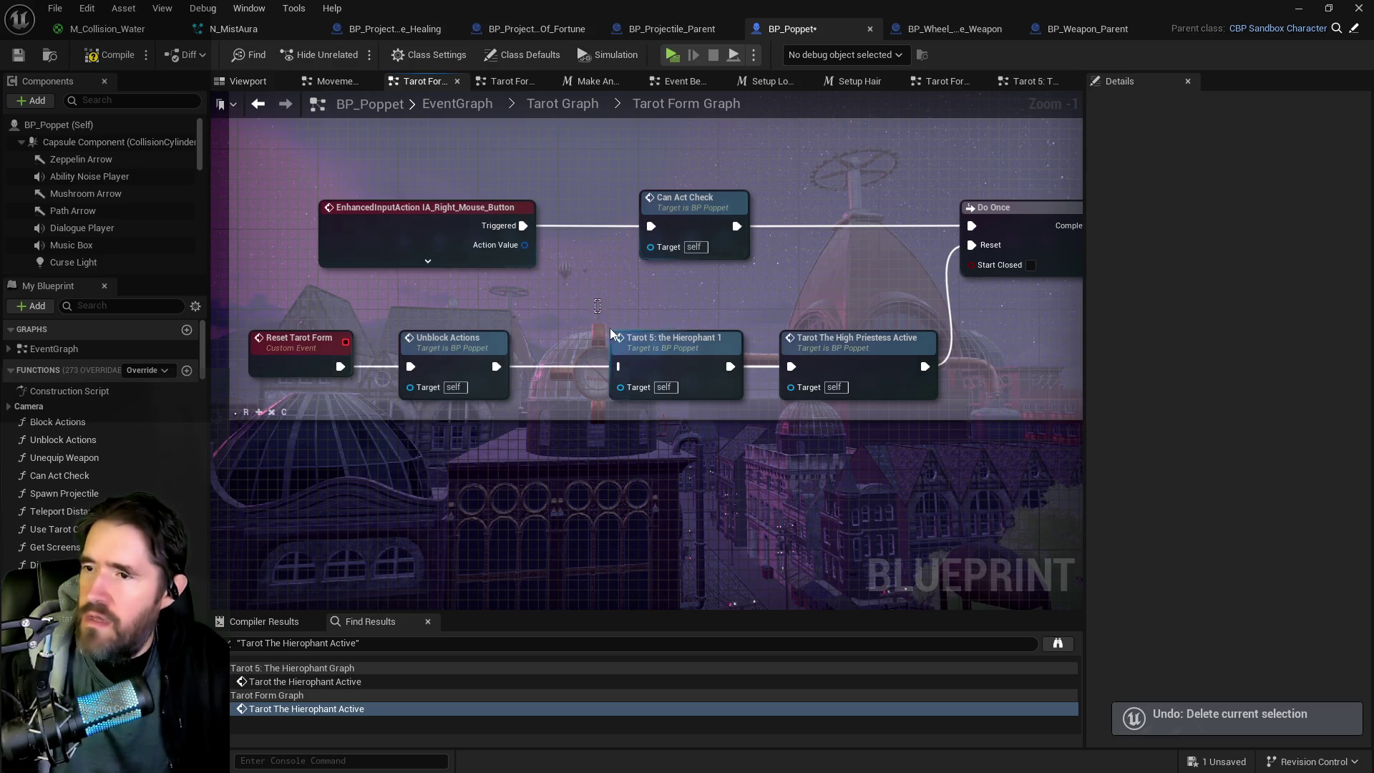
pyautogui.click(630, 351)
pyautogui.press('Delete')
pyautogui.moveTo(626, 386); pyautogui.dragTo(470, 393)
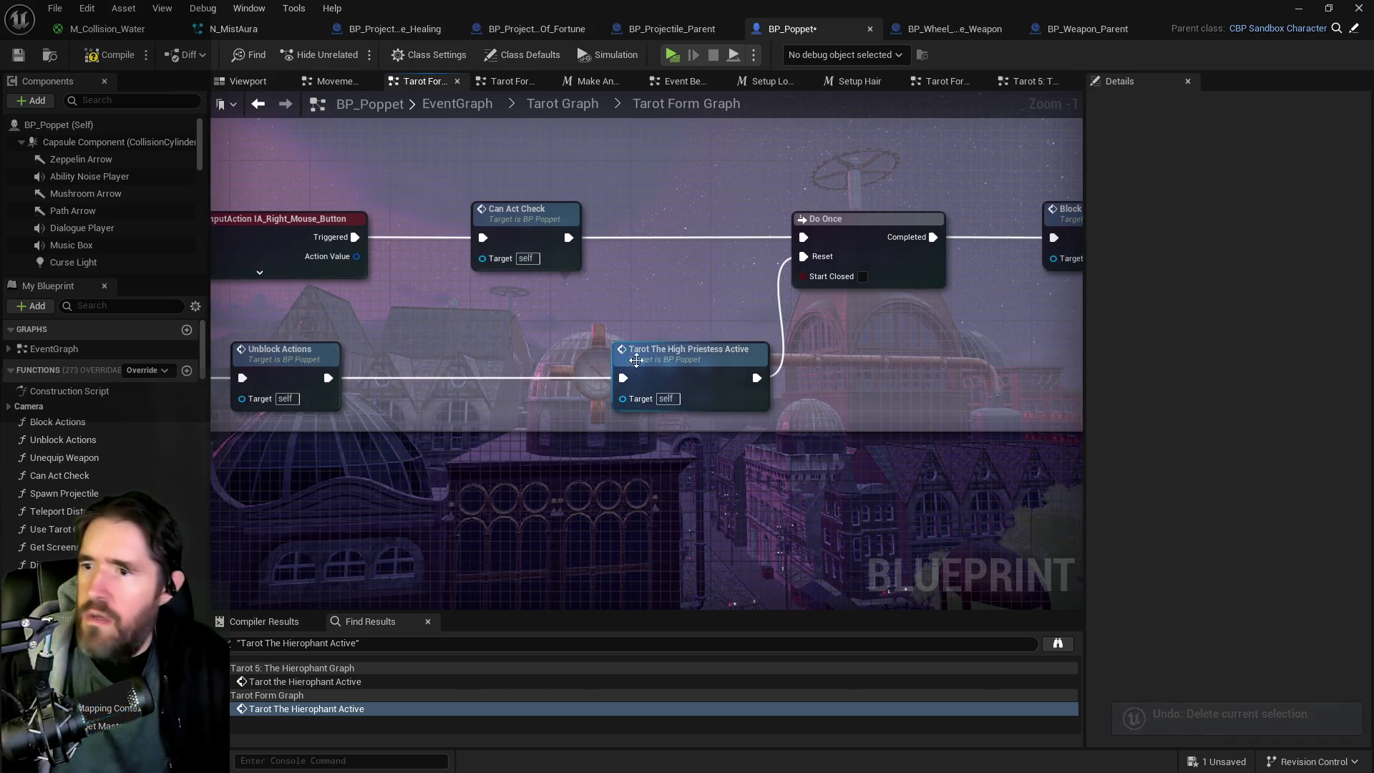
pyautogui.click(668, 352)
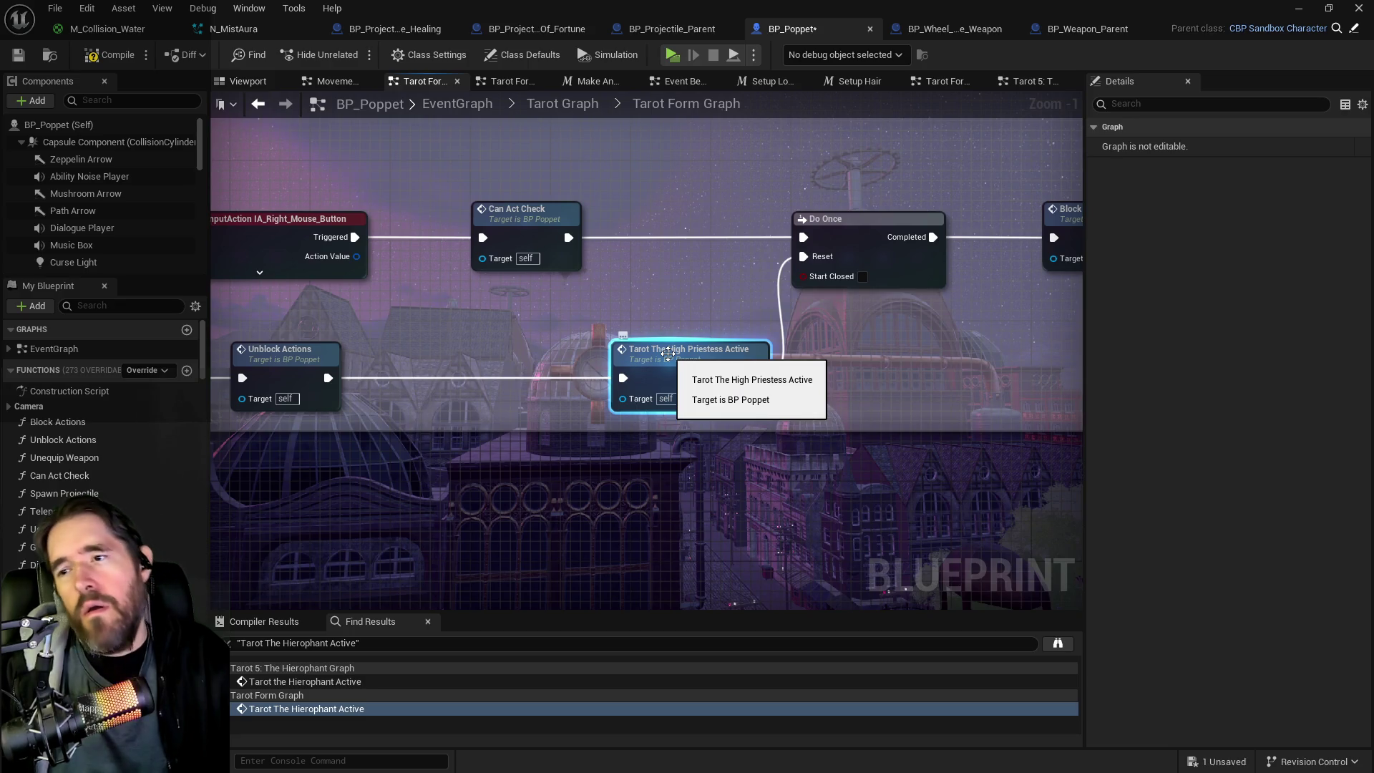
# Step: Inspect the High Priestess ability graph, then reopen the Tarot Form Graph
pyautogui.doubleClick(667, 354)
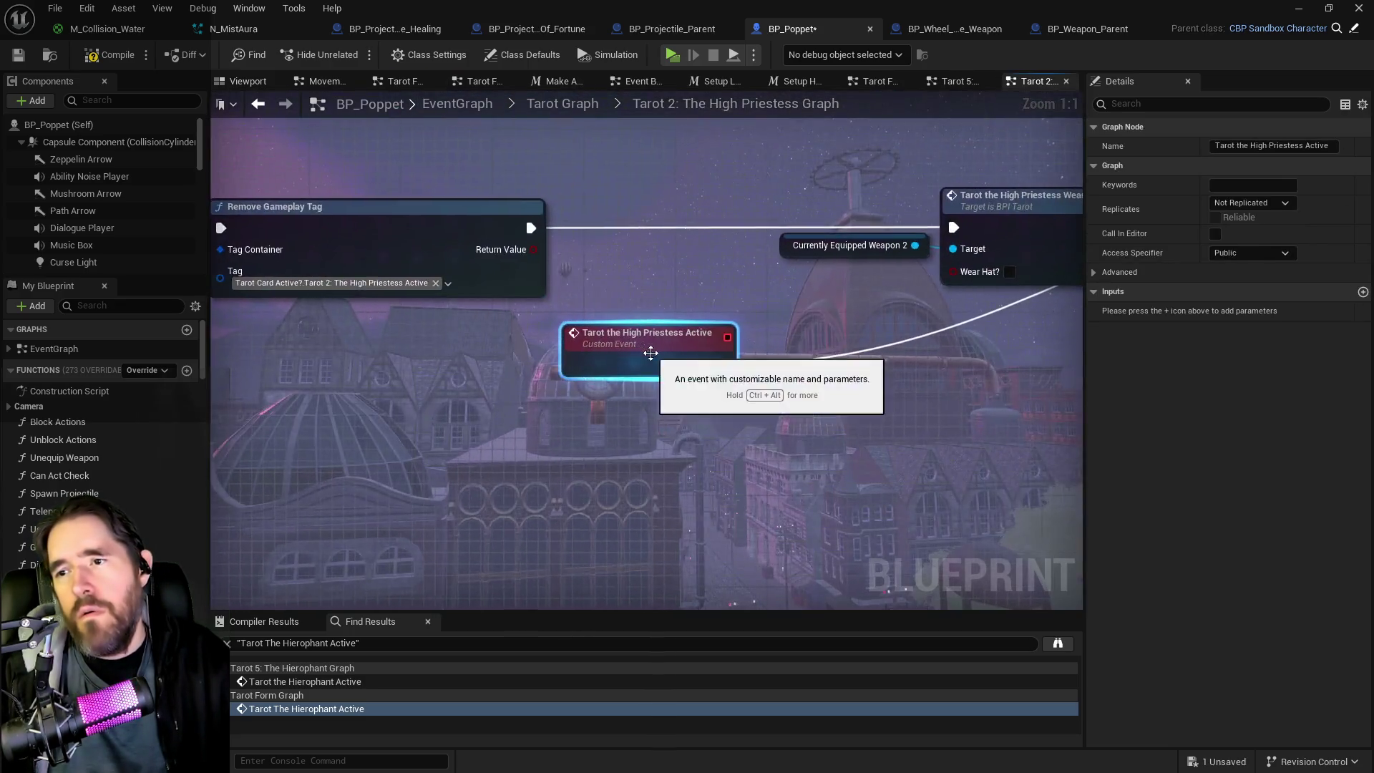
pyautogui.scroll(-3, 603, 390)
pyautogui.moveTo(604, 392); pyautogui.dragTo(515, 392)
pyautogui.scroll(3, 685, 380)
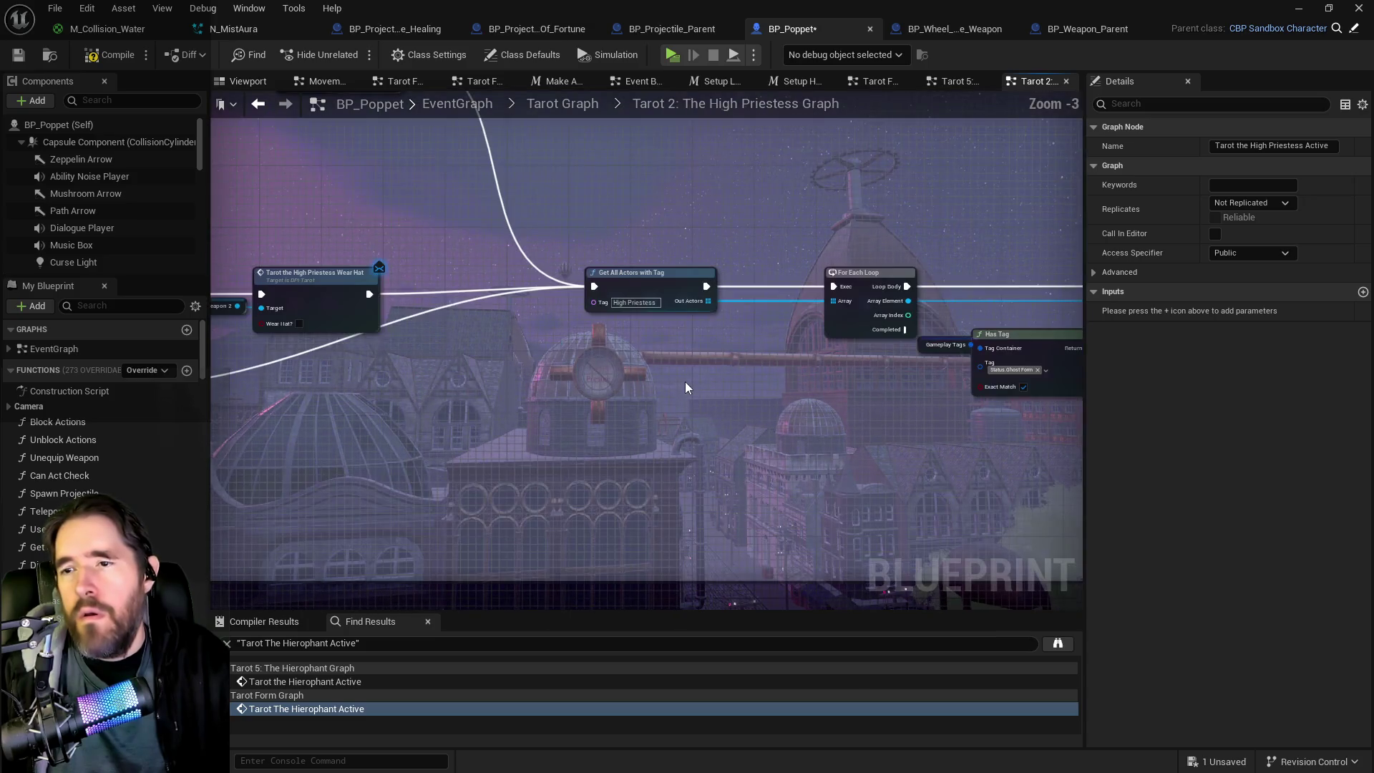
pyautogui.click(563, 105)
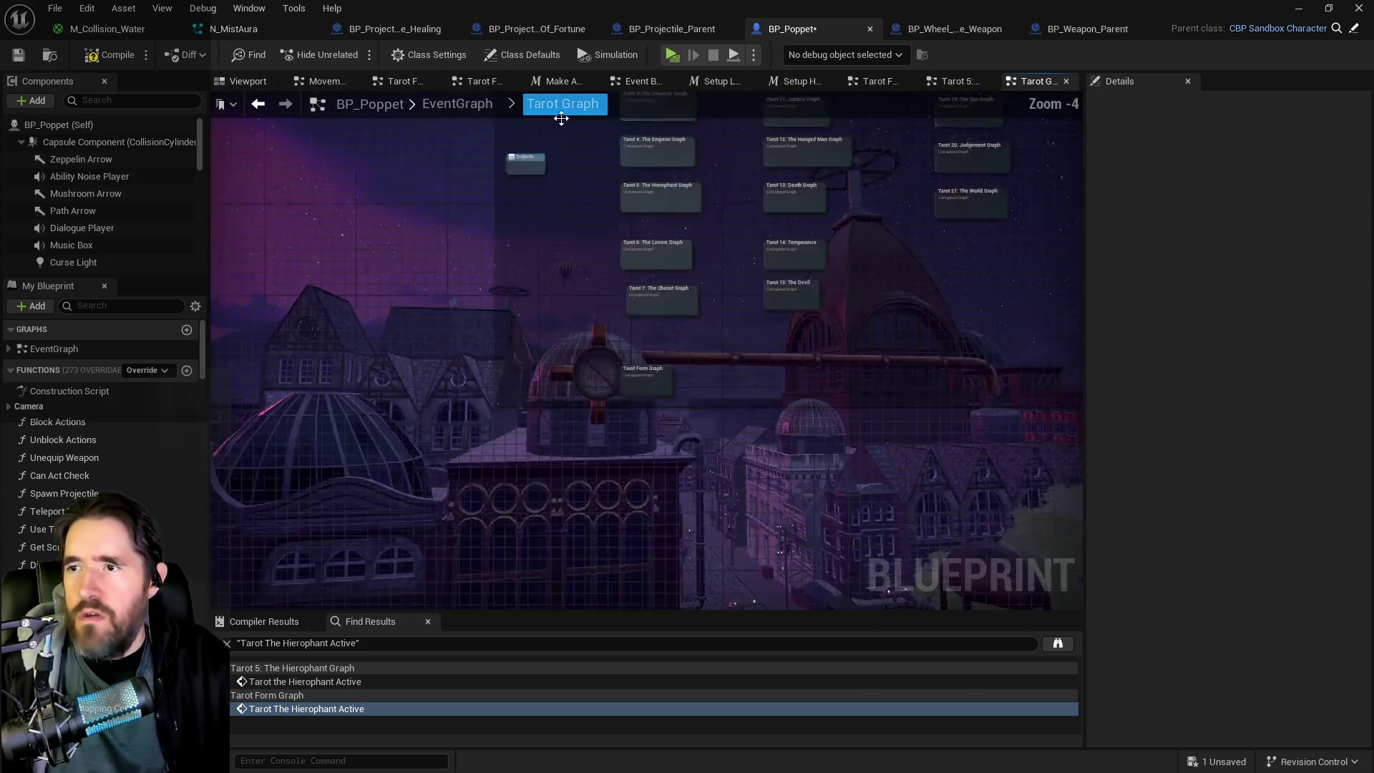
pyautogui.doubleClick(461, 560)
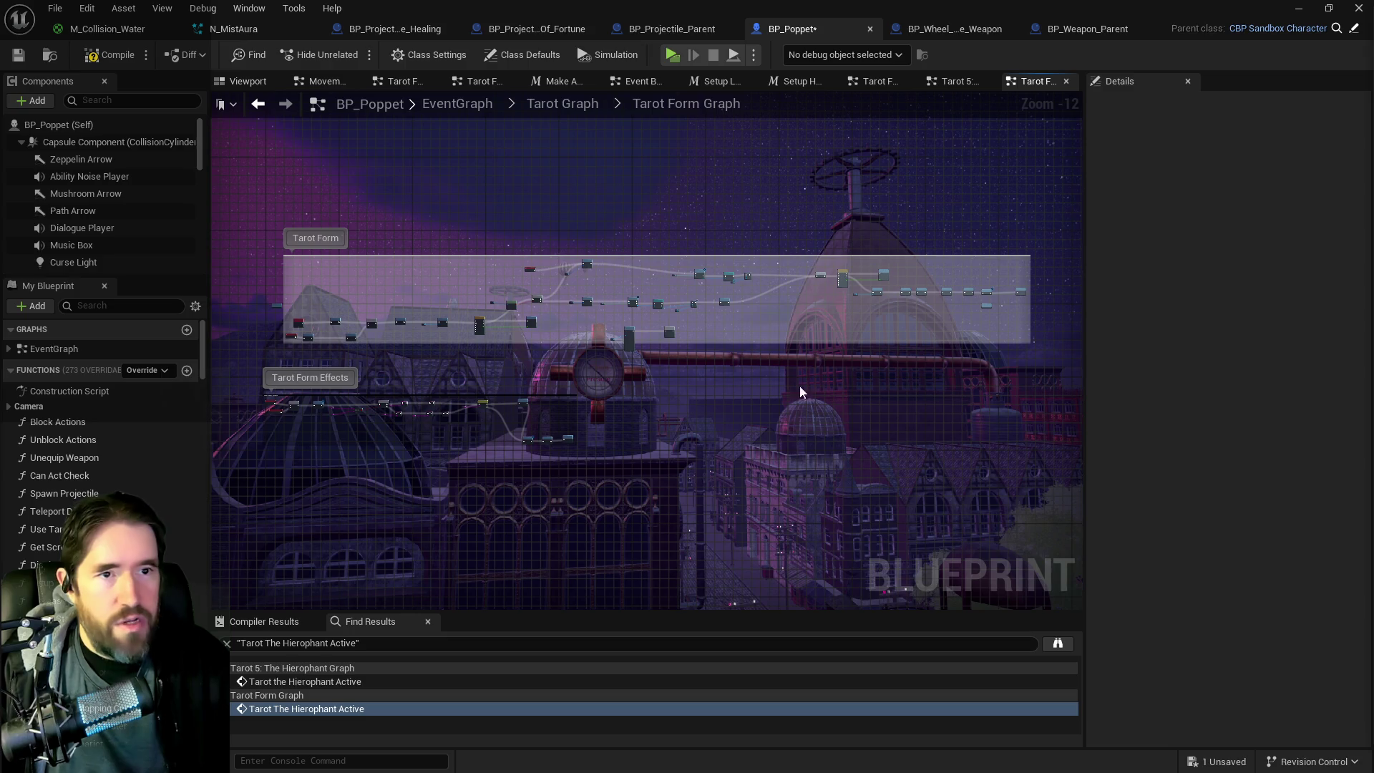
# Step: Pan through the Tarot Form Graph to the Can Act Check and Do Once section
pyautogui.scroll(2, 424, 355)
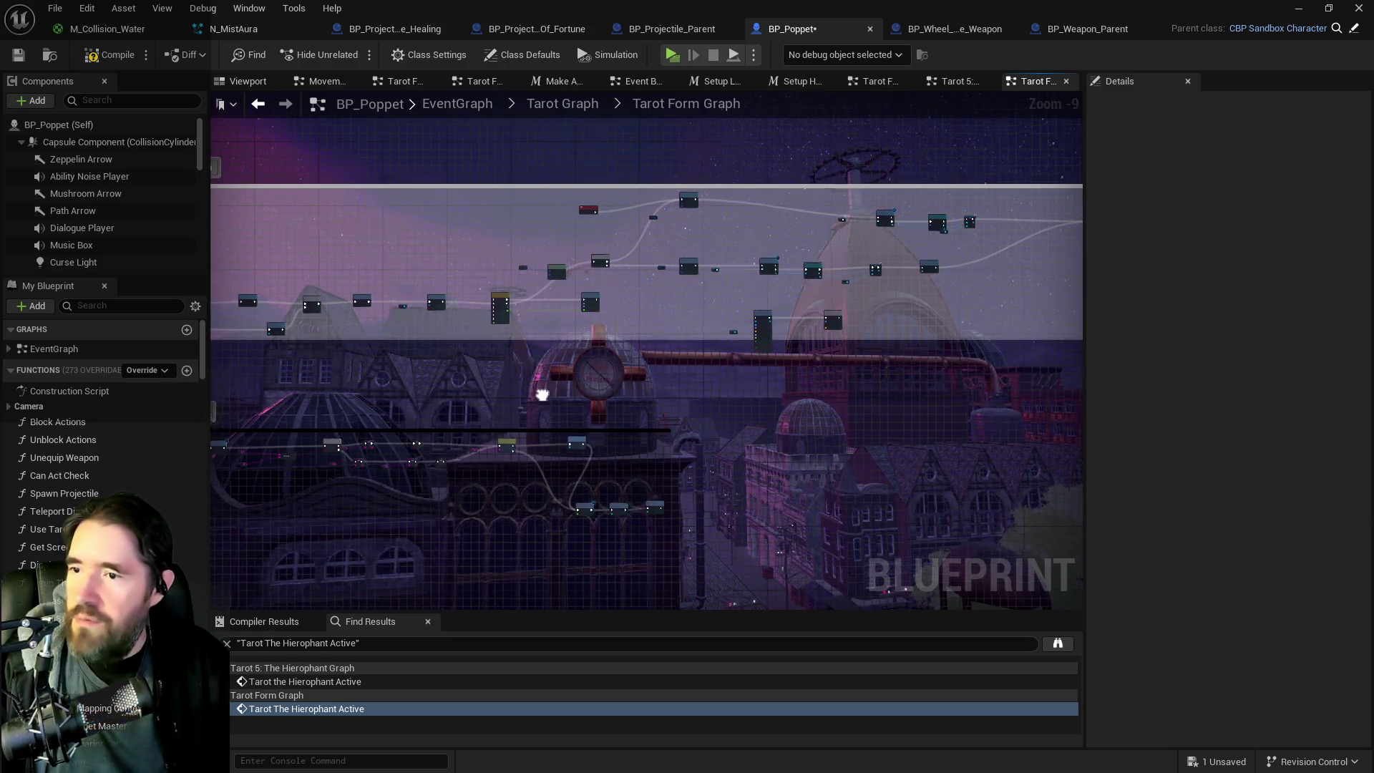
pyautogui.scroll(2, 744, 401)
pyautogui.scroll(2, 693, 391)
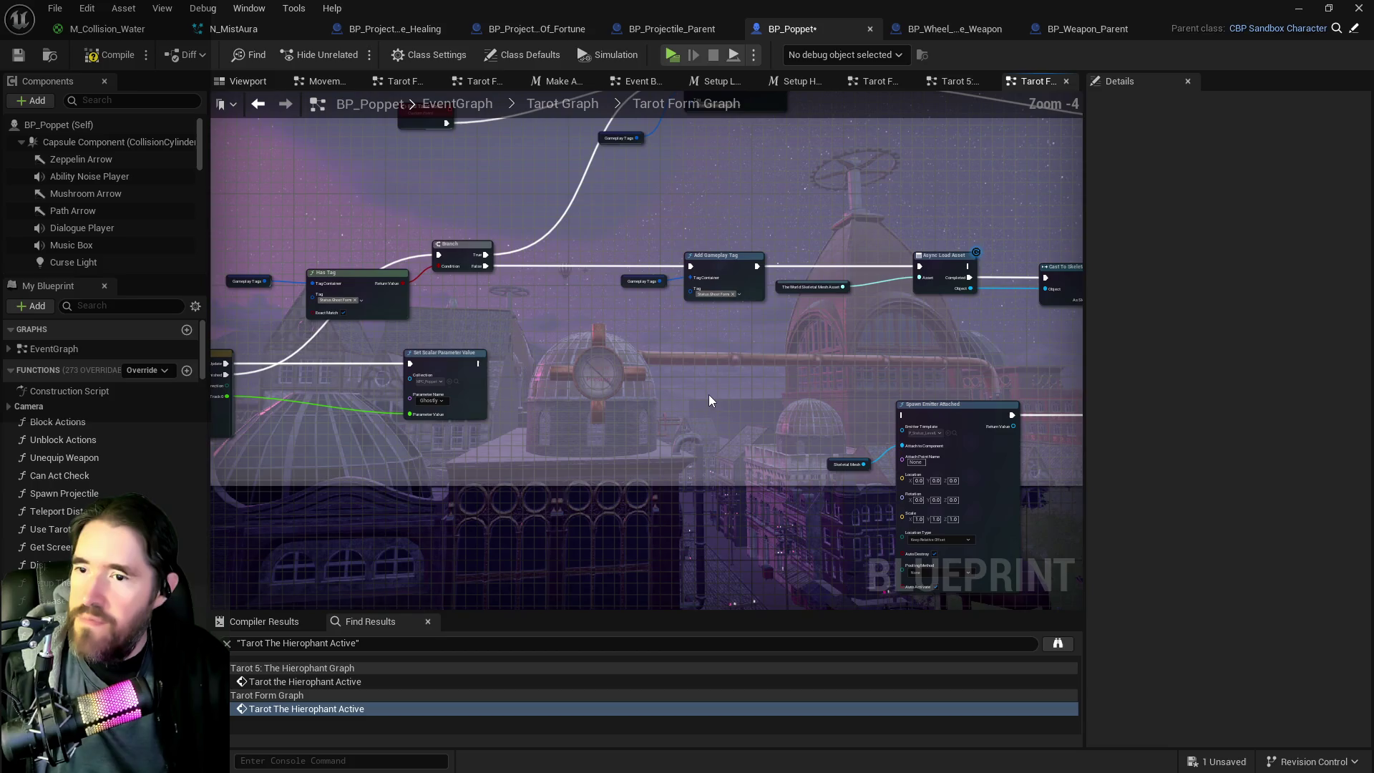
pyautogui.scroll(2, 709, 394)
pyautogui.scroll(-2, 1031, 415)
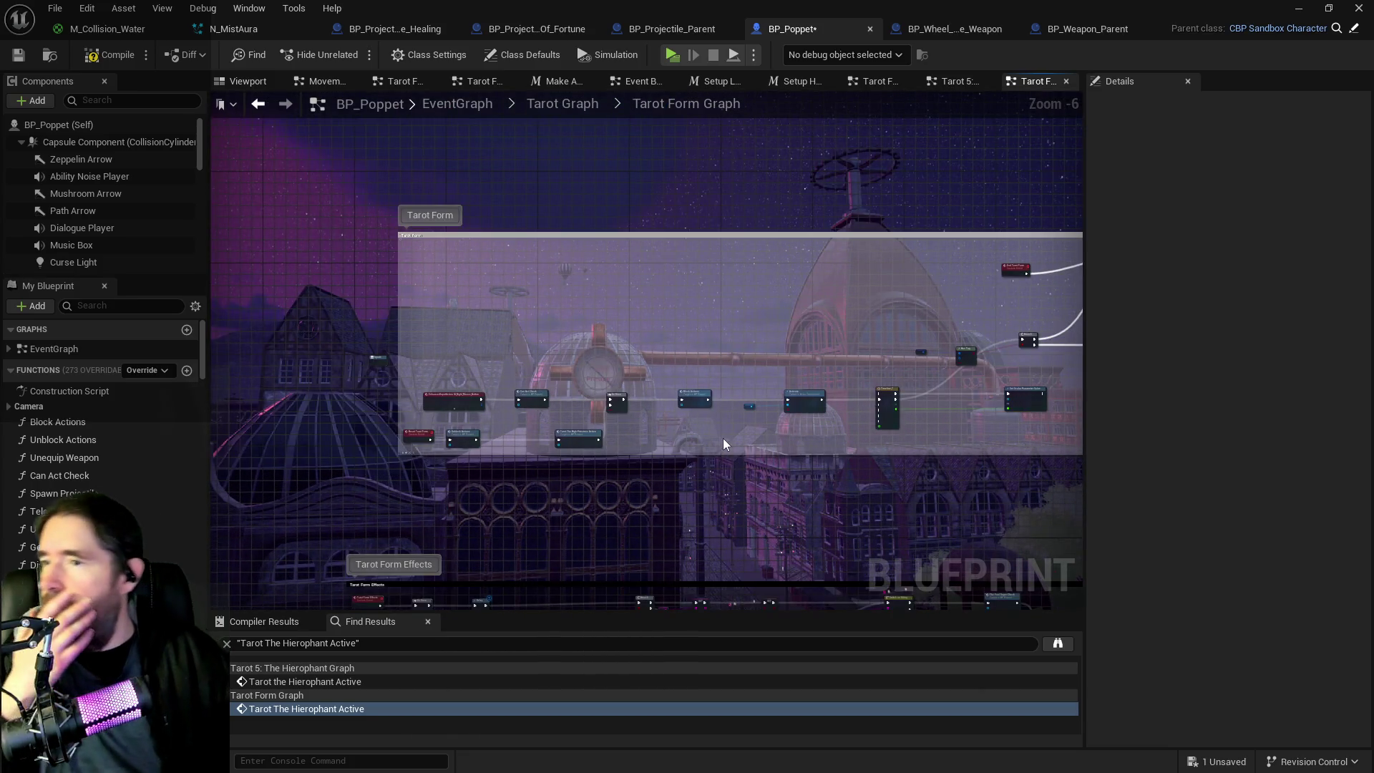
pyautogui.moveTo(964, 336); pyautogui.dragTo(959, 195)
pyautogui.scroll(2, 959, 195)
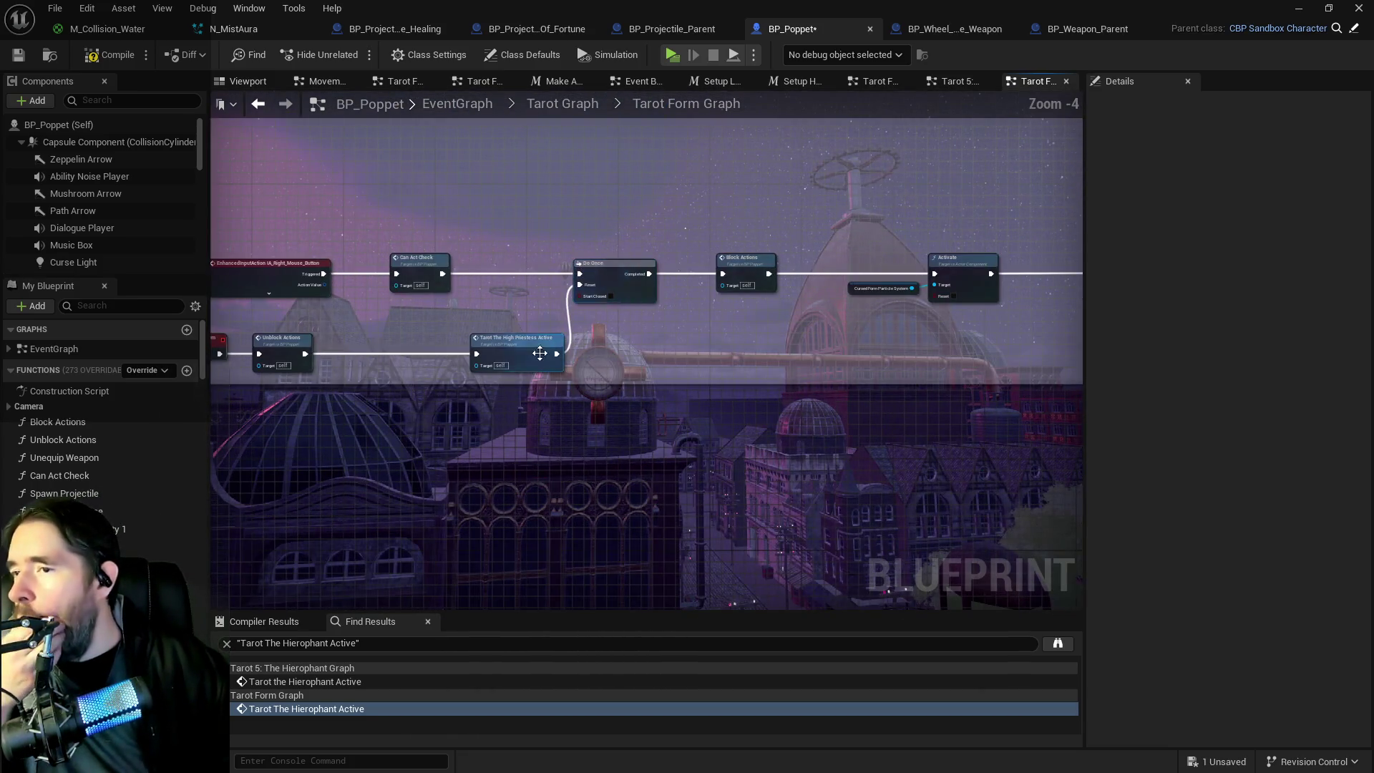
pyautogui.moveTo(530, 376); pyautogui.dragTo(244, 376)
pyautogui.moveTo(858, 401); pyautogui.dragTo(501, 286)
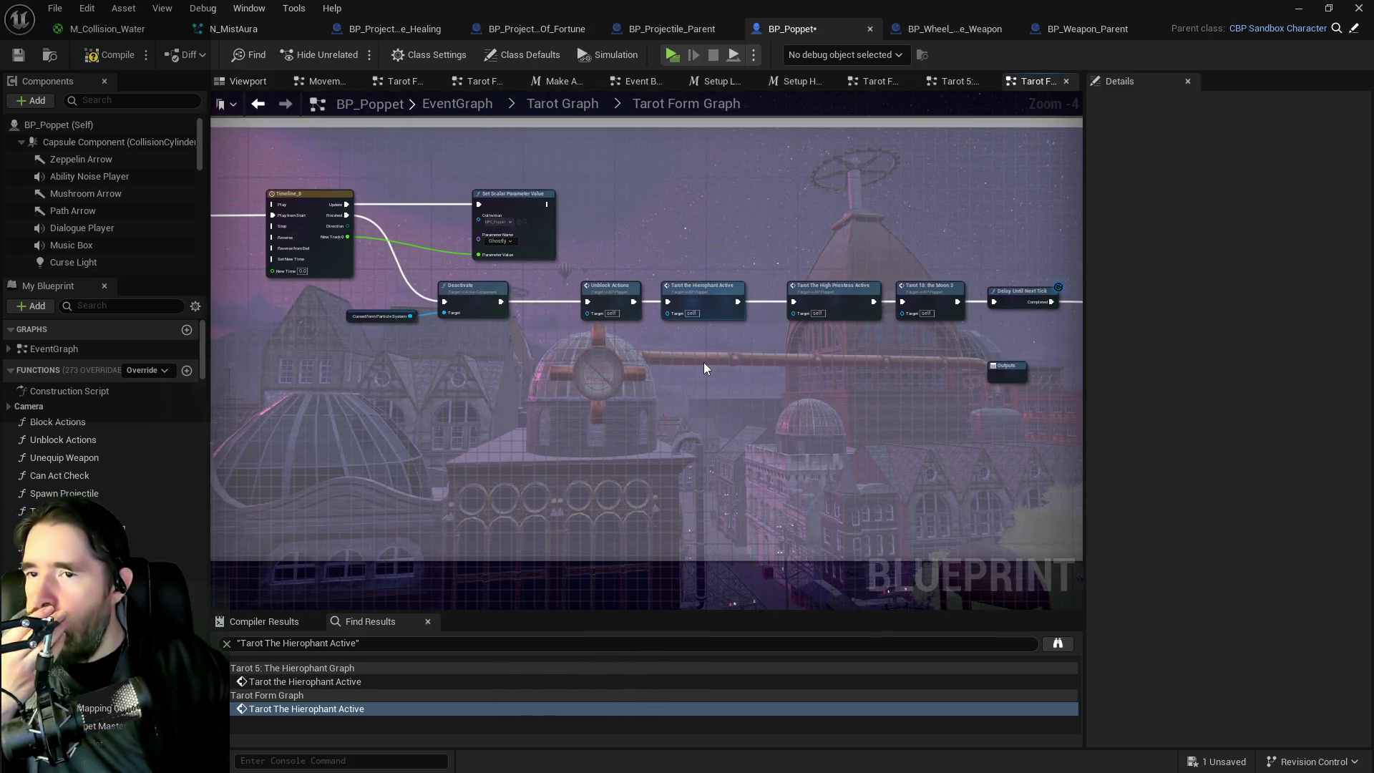
pyautogui.moveTo(674, 377)
pyautogui.mouseDown()
pyautogui.moveTo(644, 286)
pyautogui.moveTo(787, 444)
pyautogui.moveTo(644, 358)
pyautogui.moveTo(535, 346)
pyautogui.mouseUp()
# Step: Wire Unblock Actions to Do Once's Reset and delete the Tarot The High Priestess Active call
pyautogui.moveTo(253, 410)
pyautogui.mouseDown()
pyautogui.moveTo(594, 346)
pyautogui.moveTo(656, 315)
pyautogui.moveTo(642, 313)
pyautogui.mouseUp()
pyautogui.click(598, 376)
pyautogui.press('Delete')
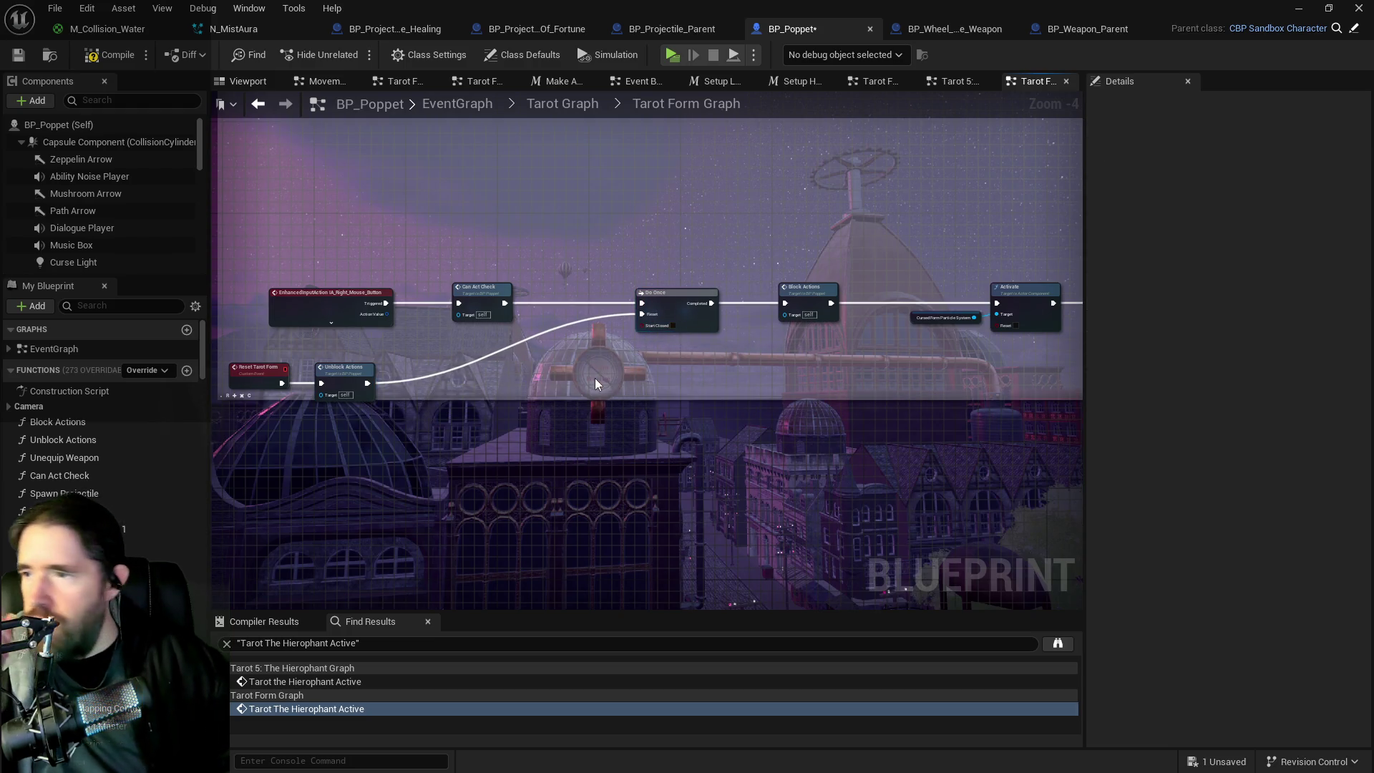
pyautogui.moveTo(299, 369)
pyautogui.mouseDown()
pyautogui.moveTo(337, 382)
pyautogui.moveTo(465, 372)
pyautogui.mouseUp()
pyautogui.scroll(-3, 843, 381)
pyautogui.scroll(4, 402, 392)
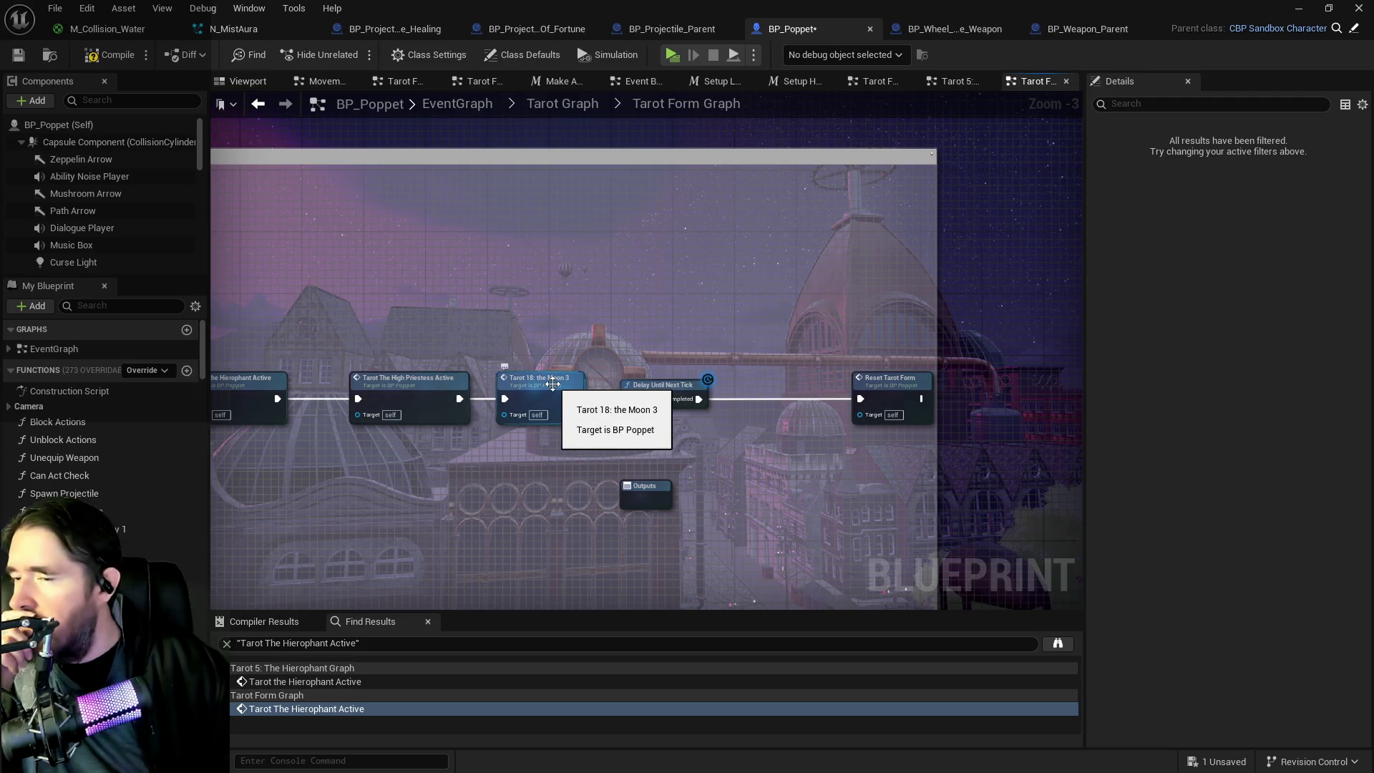
# Step: In the Tarot 18: The Moon graph, wire Play Montage's exec output into Get All Actors with Tag, then save BP_Poppet
pyautogui.doubleClick(565, 378)
pyautogui.moveTo(706, 374); pyautogui.dragTo(213, 336)
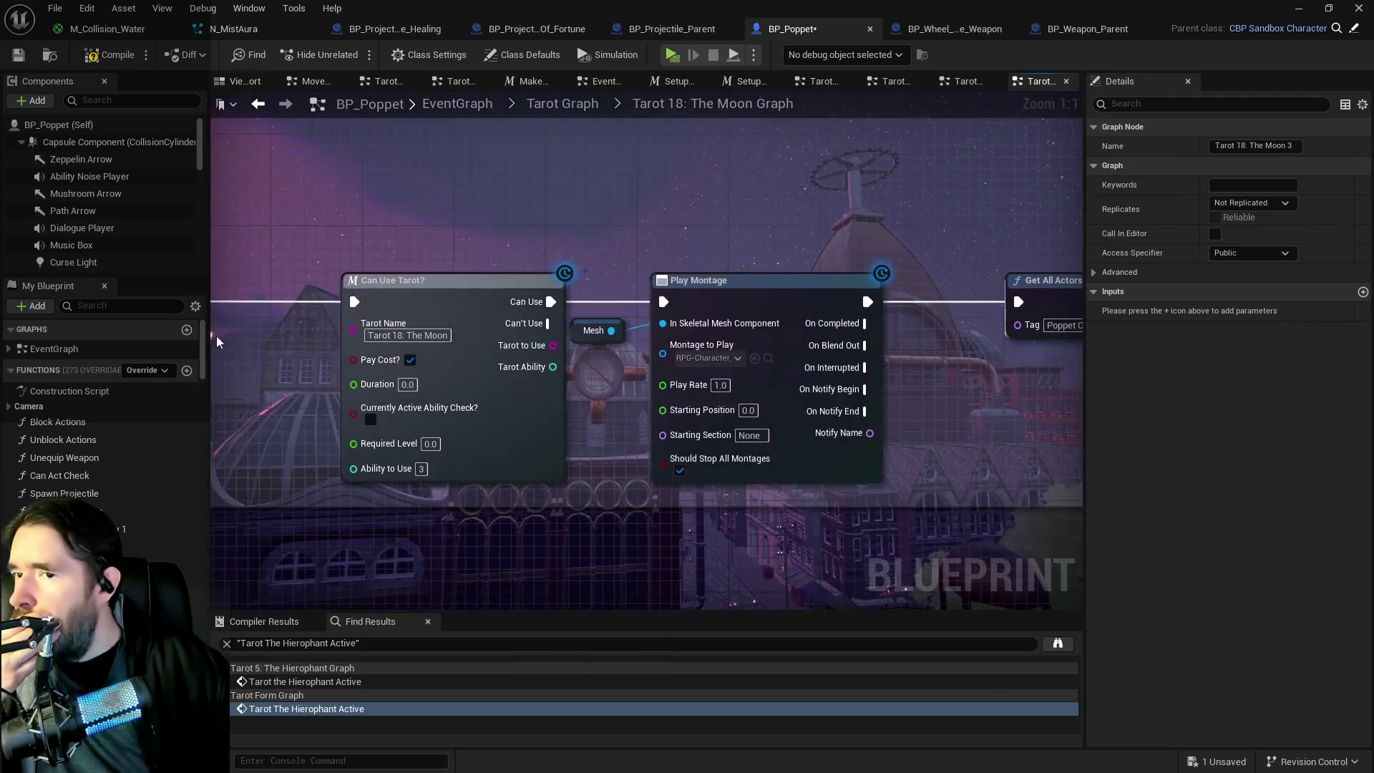
pyautogui.moveTo(517, 379)
pyautogui.mouseDown()
pyautogui.moveTo(215, 369)
pyautogui.moveTo(925, 445)
pyautogui.mouseUp()
pyautogui.scroll(-1, 243, 372)
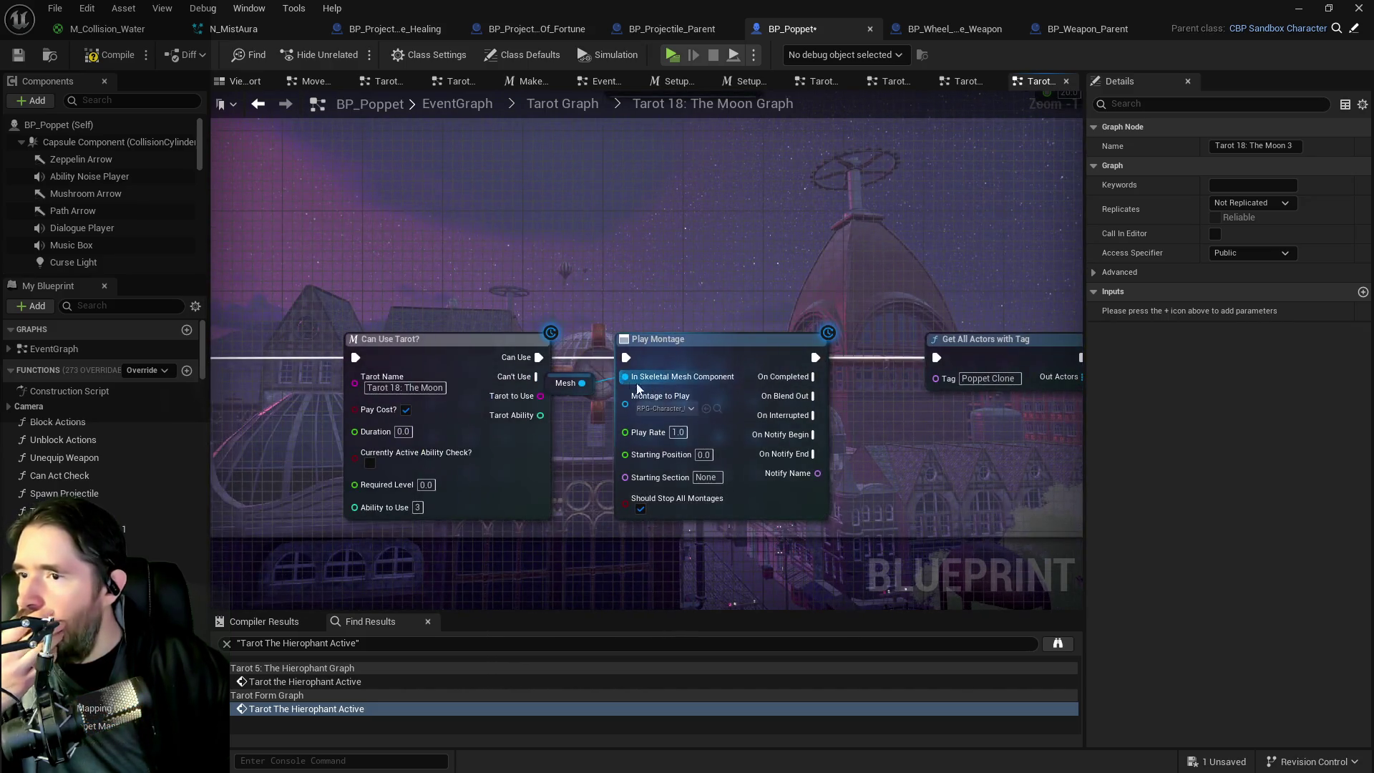
pyautogui.click(522, 387)
pyautogui.moveTo(816, 357)
pyautogui.mouseDown()
pyautogui.moveTo(856, 354)
pyautogui.moveTo(576, 365)
pyautogui.moveTo(936, 357)
pyautogui.mouseUp()
pyautogui.moveTo(586, 331); pyautogui.dragTo(704, 436)
pyautogui.moveTo(703, 437); pyautogui.dragTo(714, 517)
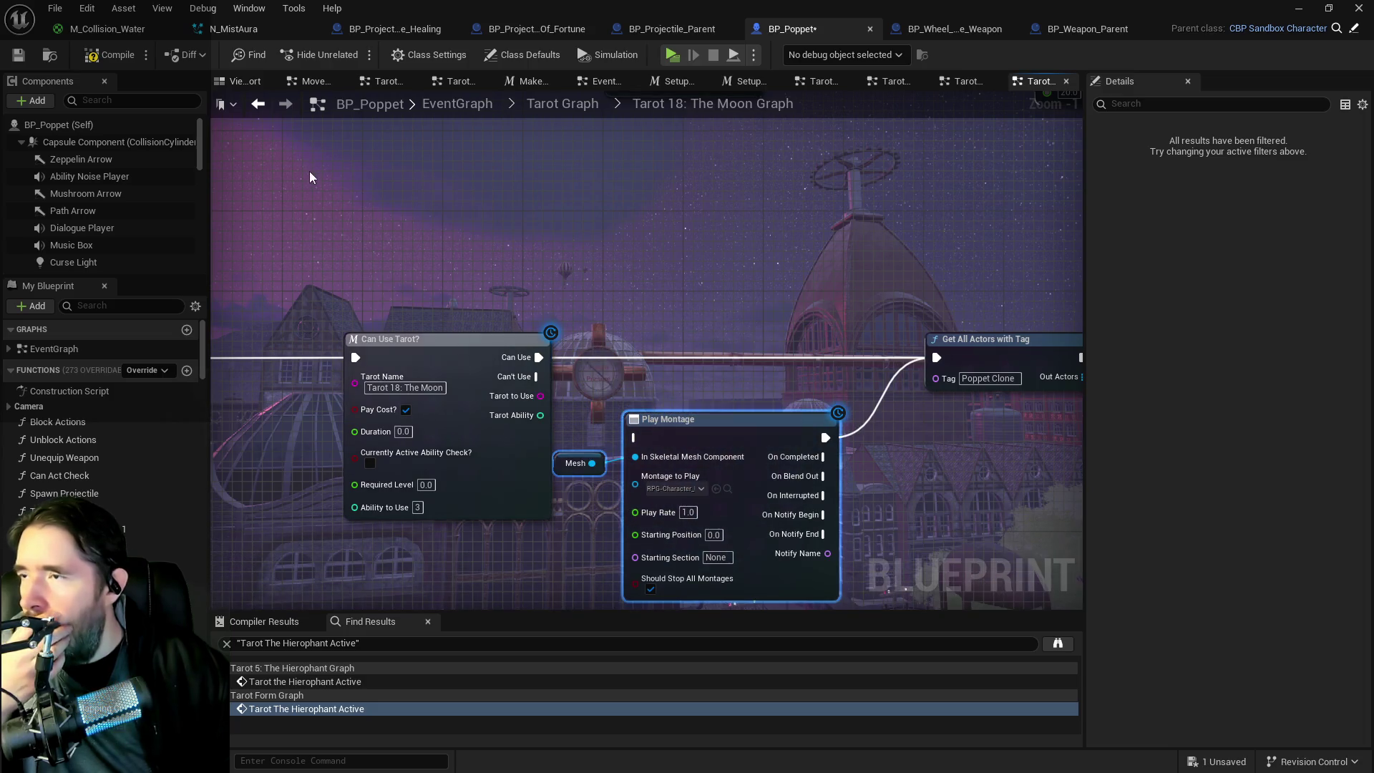
pyautogui.click(17, 57)
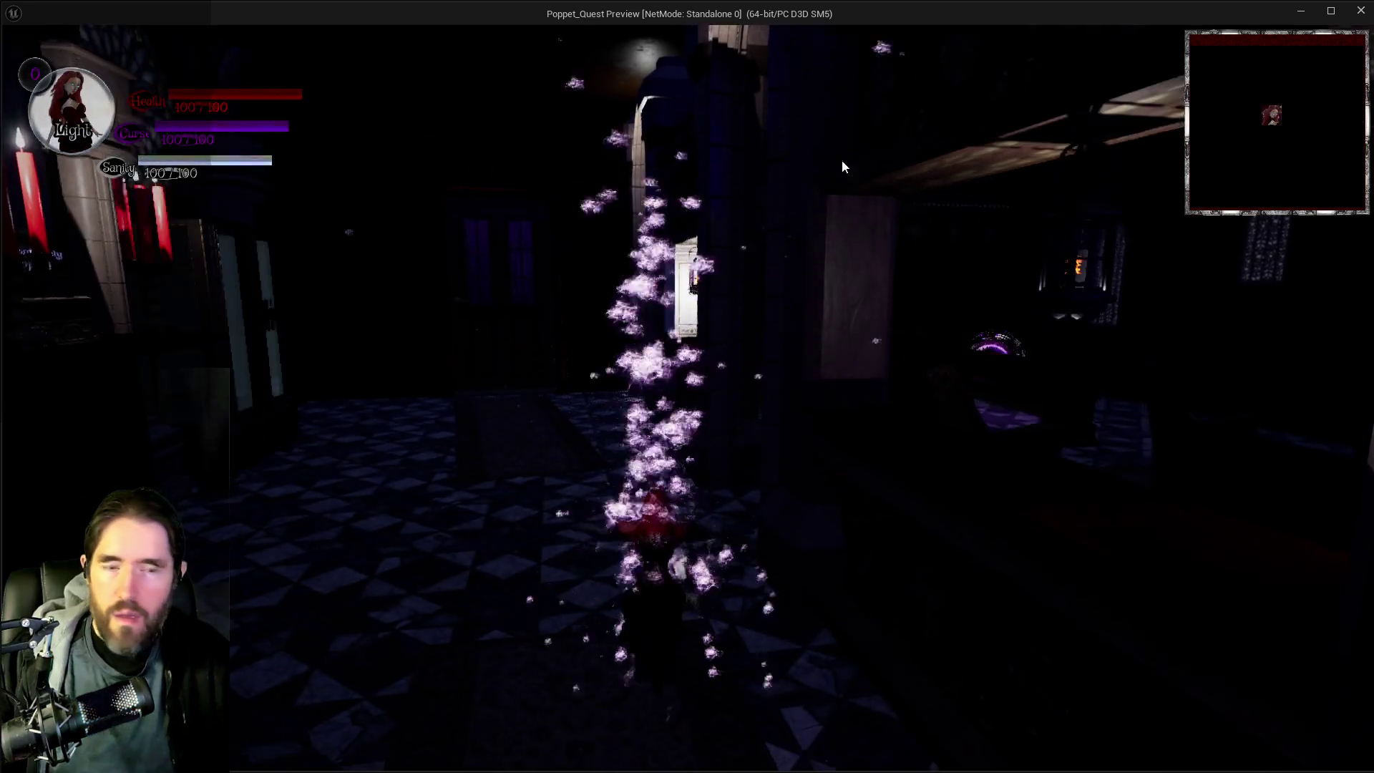
# Step: Run the character down the corridor in the preview, then pause and resume the game
pyautogui.click(844, 139)
pyautogui.press('w')
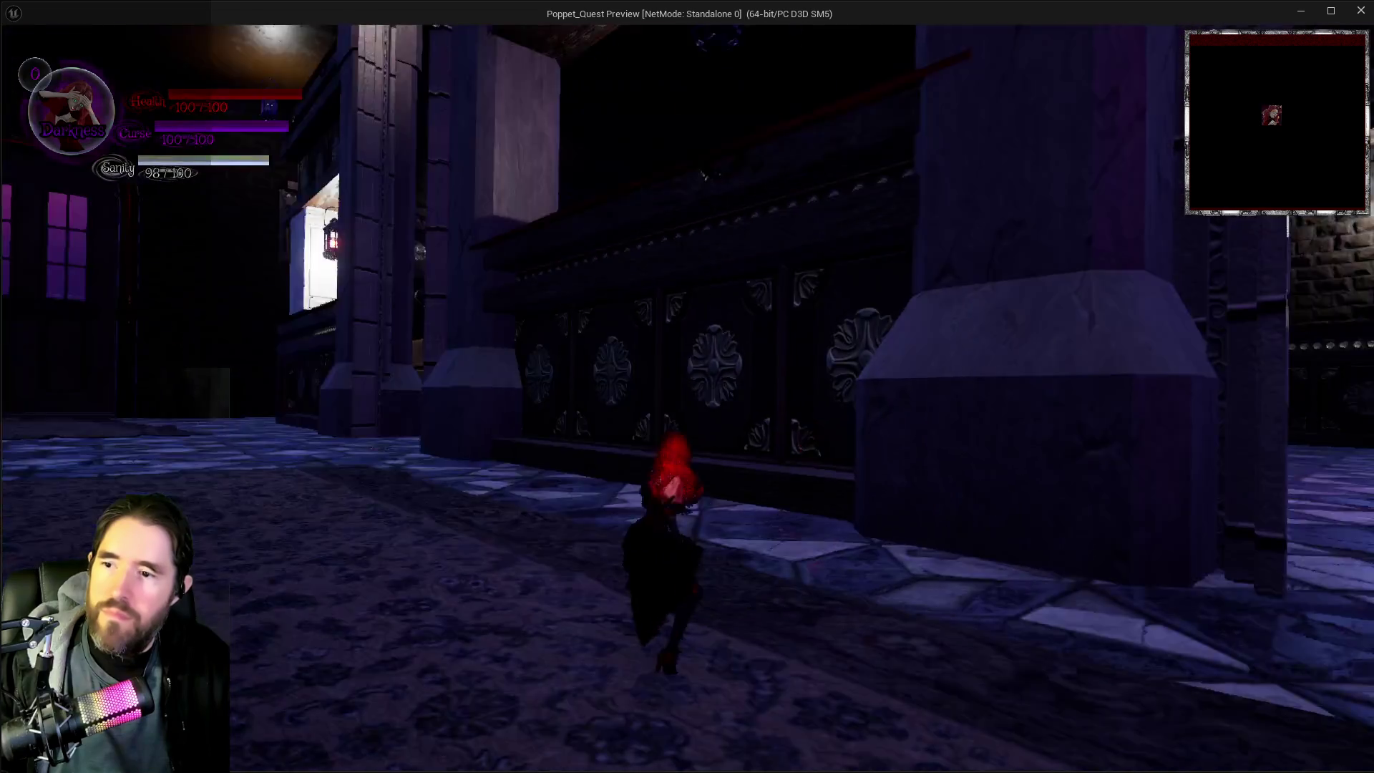
pyautogui.press('e')
pyautogui.press('w')
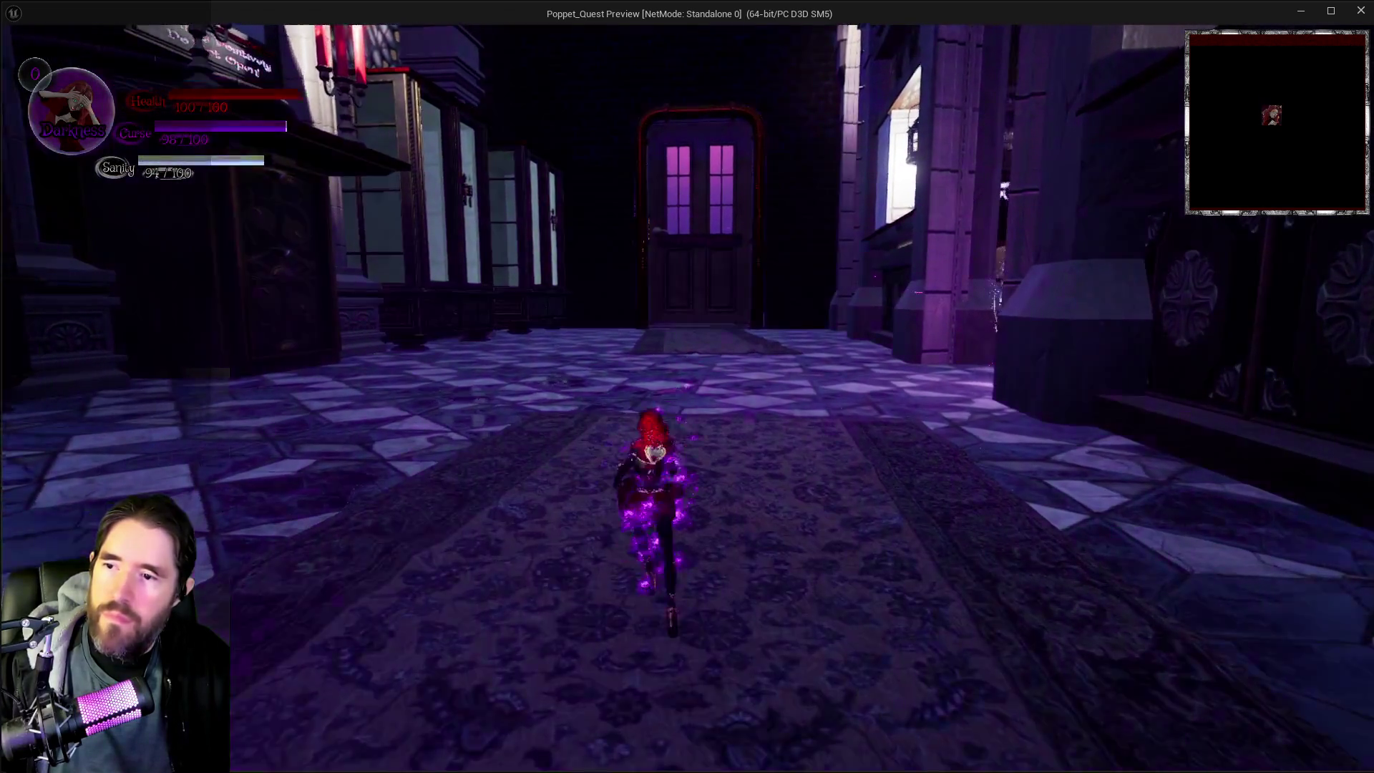
pyautogui.press('w')
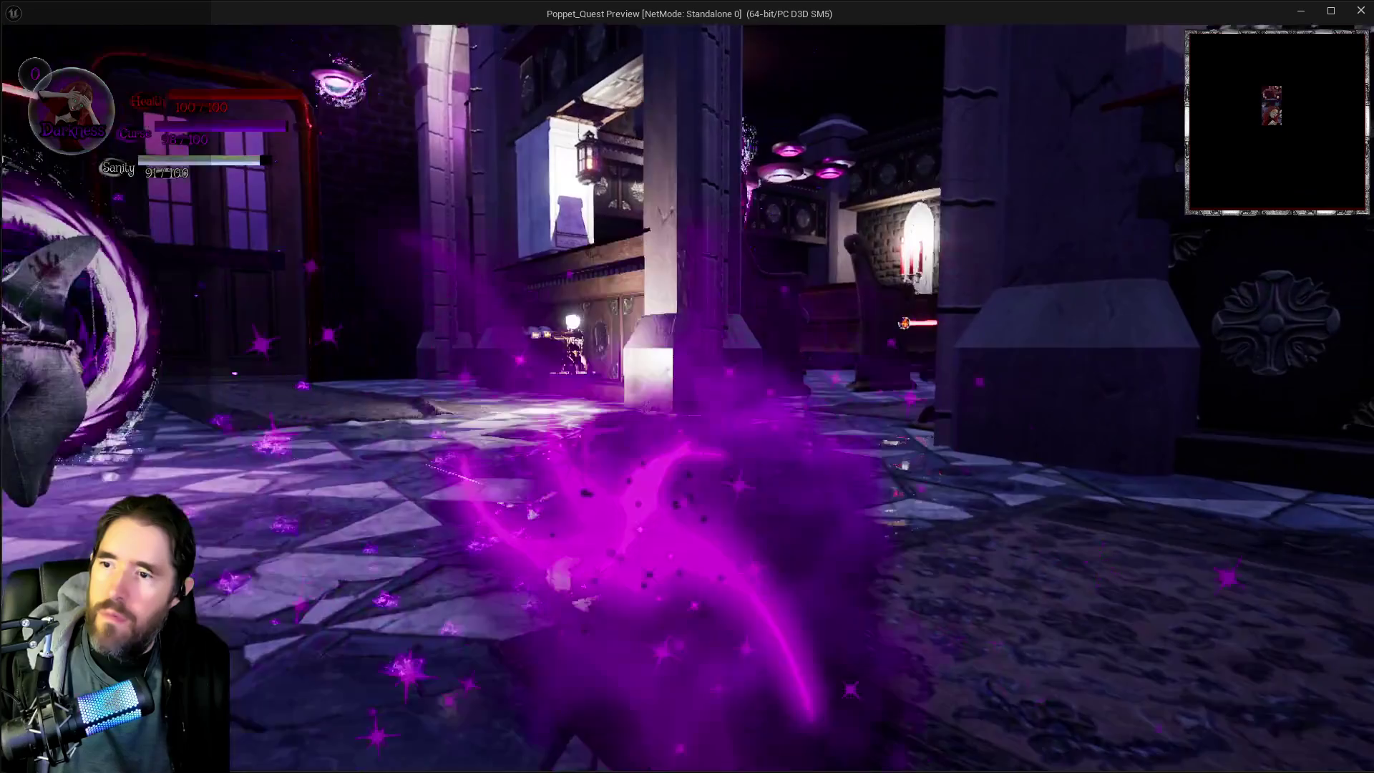
pyautogui.press('Escape')
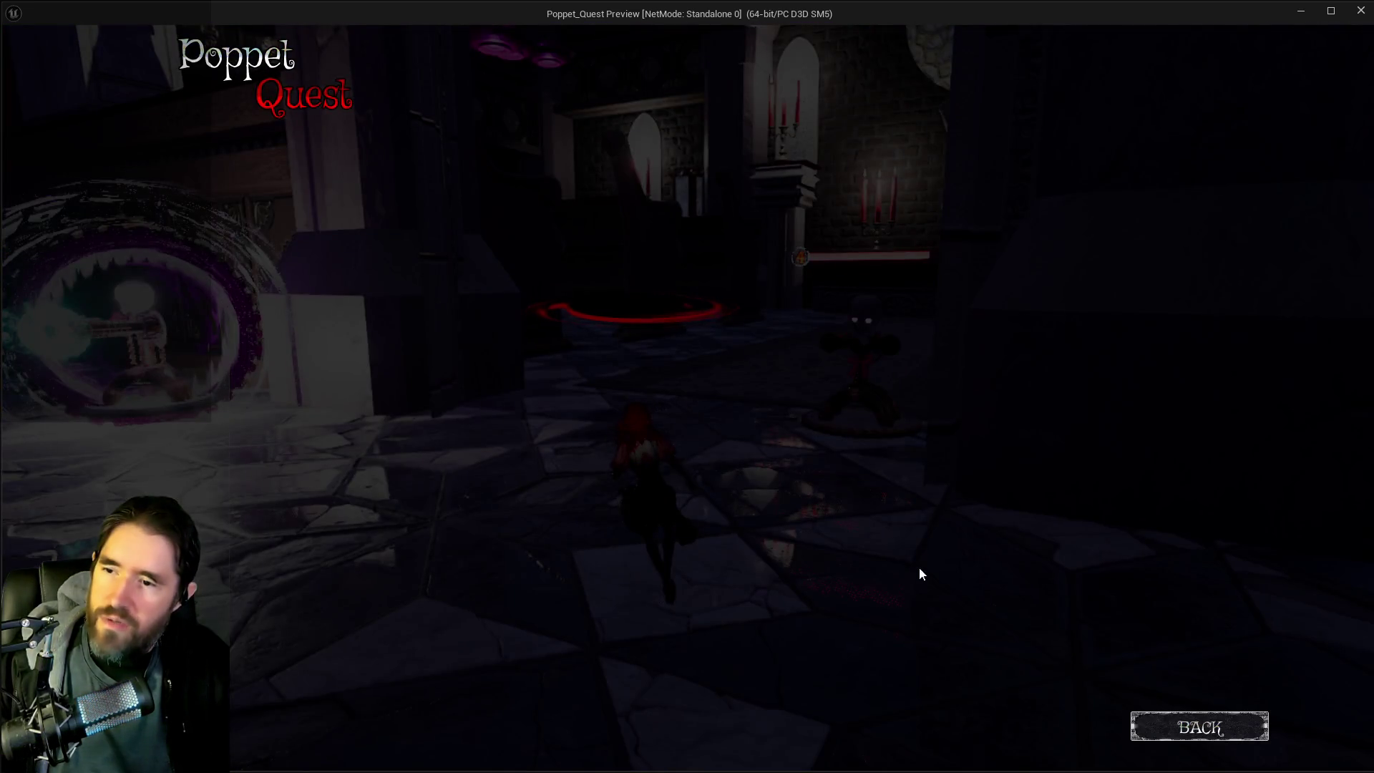
pyautogui.click(1161, 719)
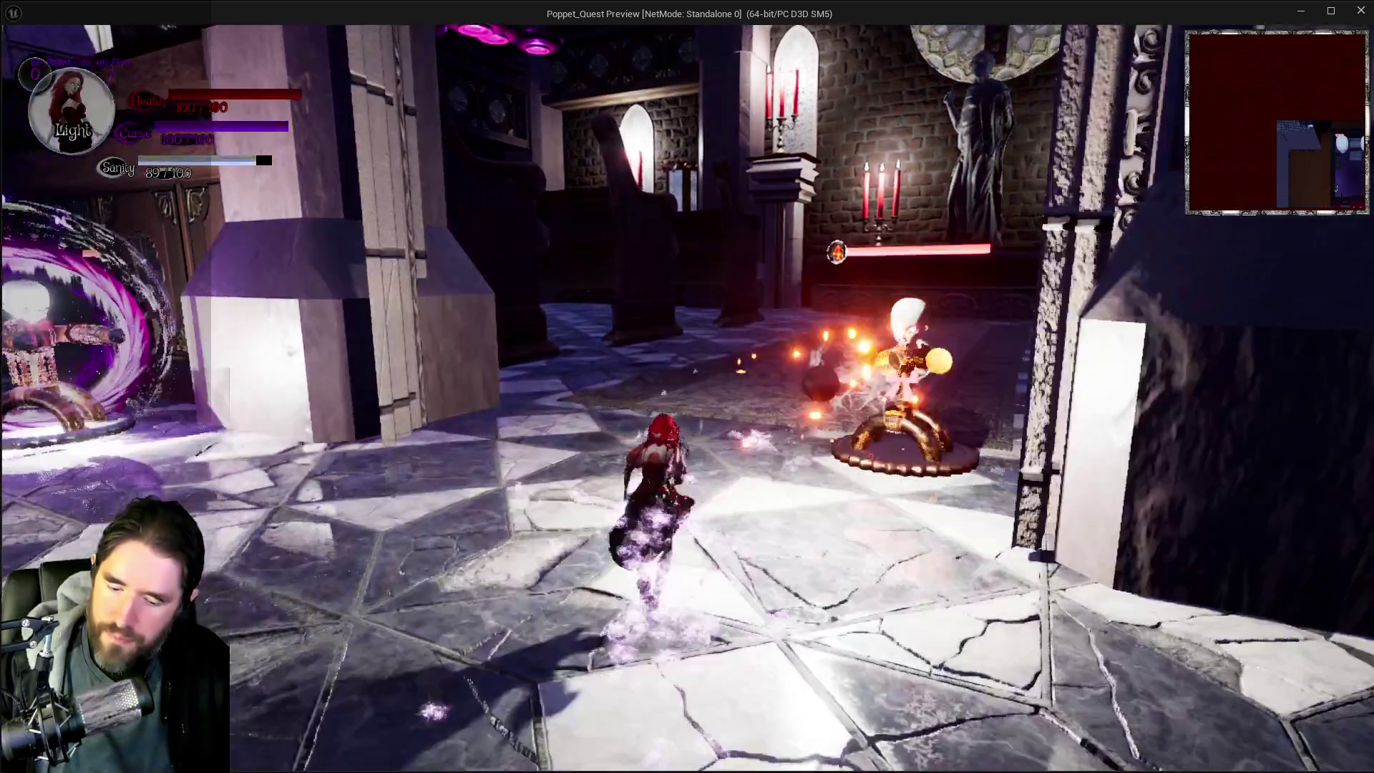
pyautogui.press('Escape')
pyautogui.press('Escape')
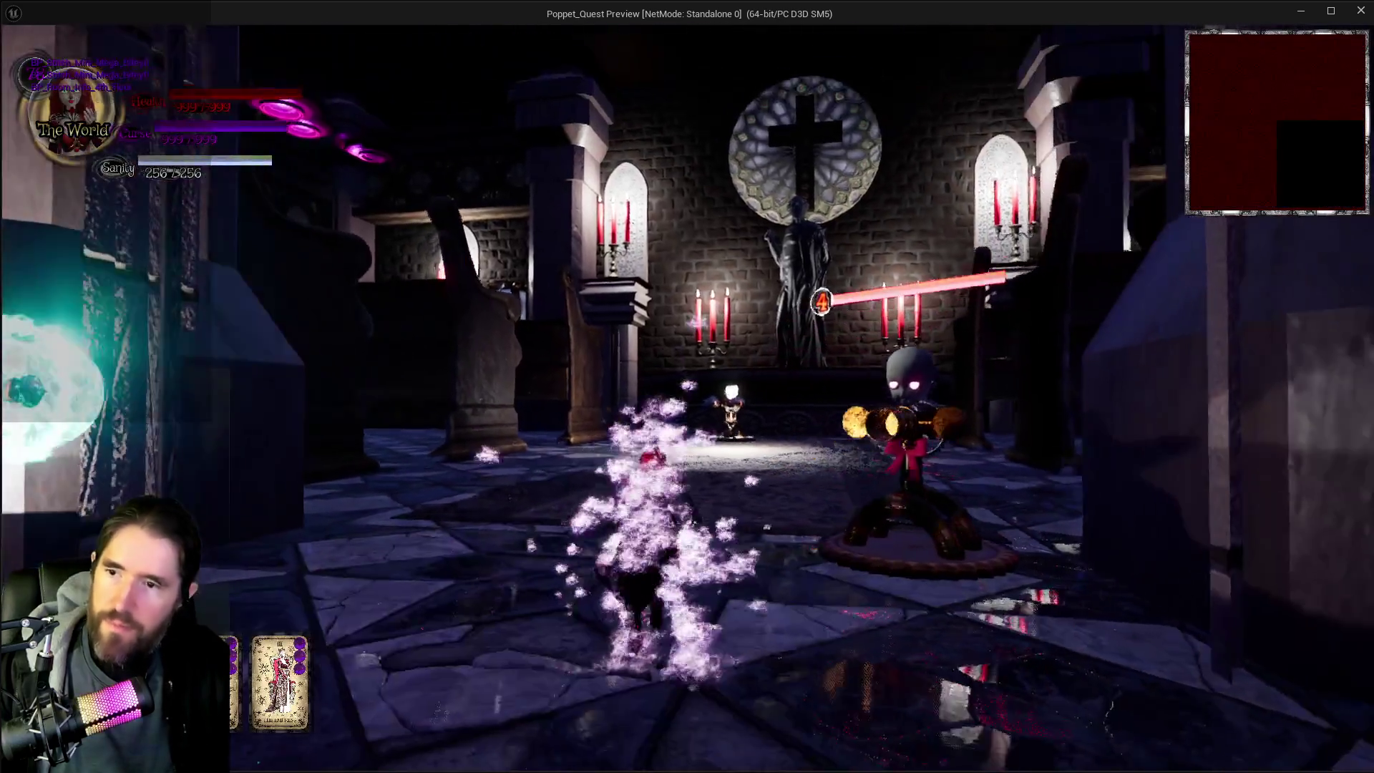
# Step: Run through the chapel pews, leap a bench and trigger an ability among the benches
pyautogui.press('w')
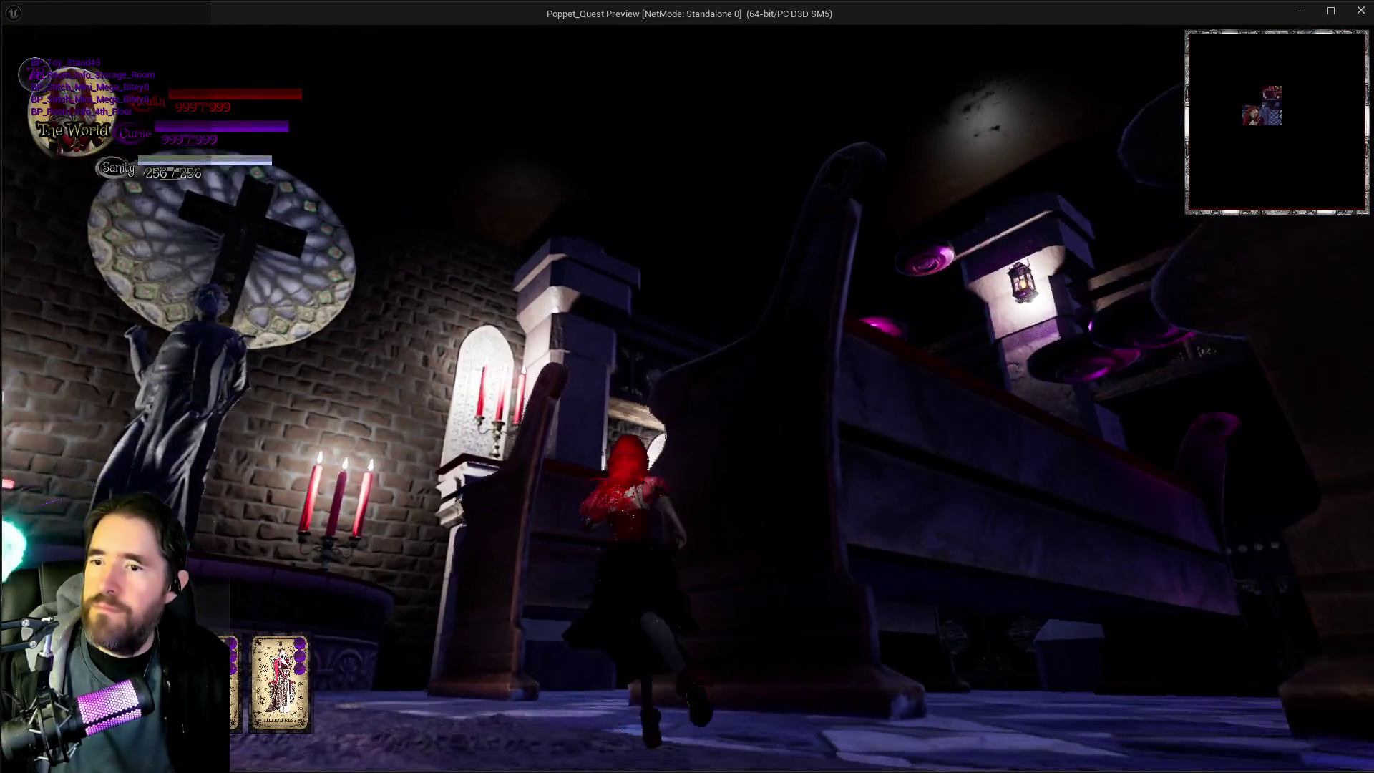
pyautogui.press('w')
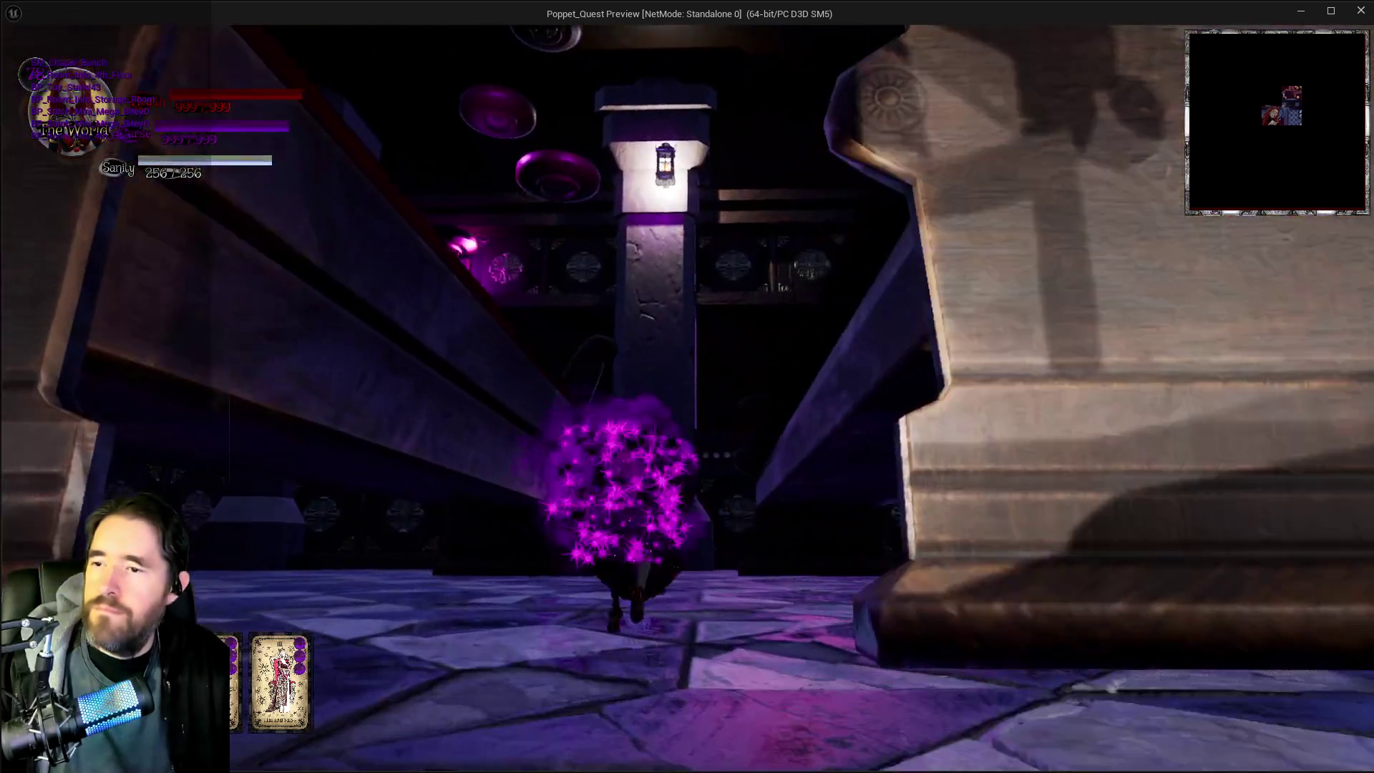
pyautogui.press('w')
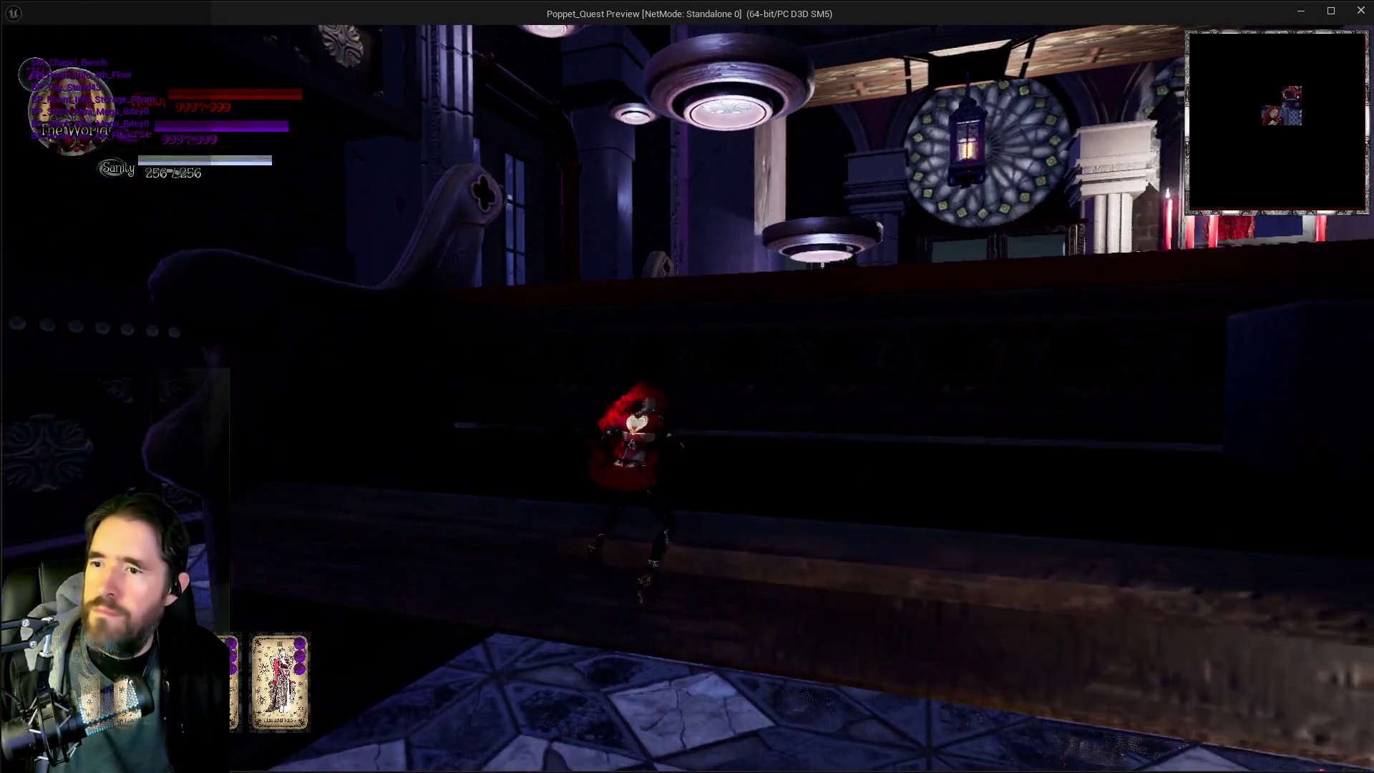
pyautogui.press('w')
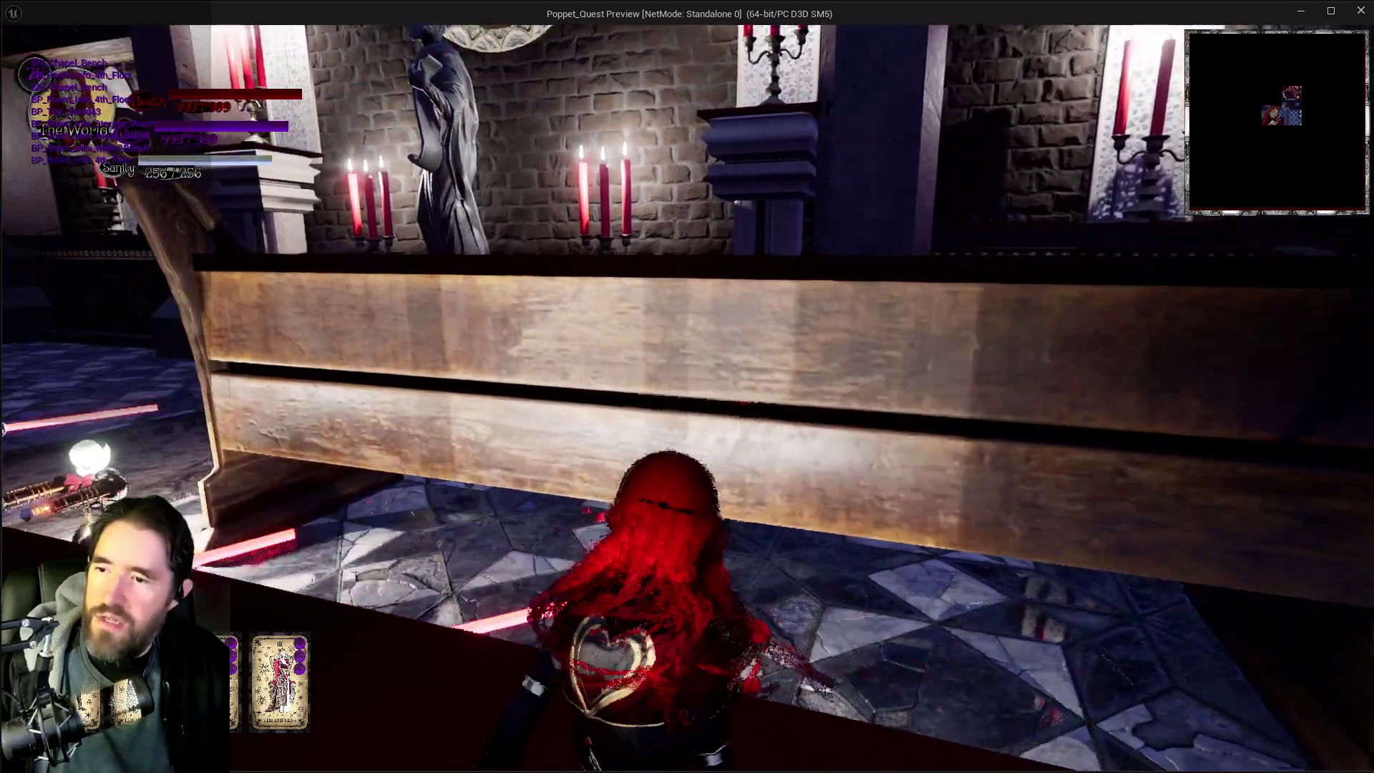
pyautogui.press('w')
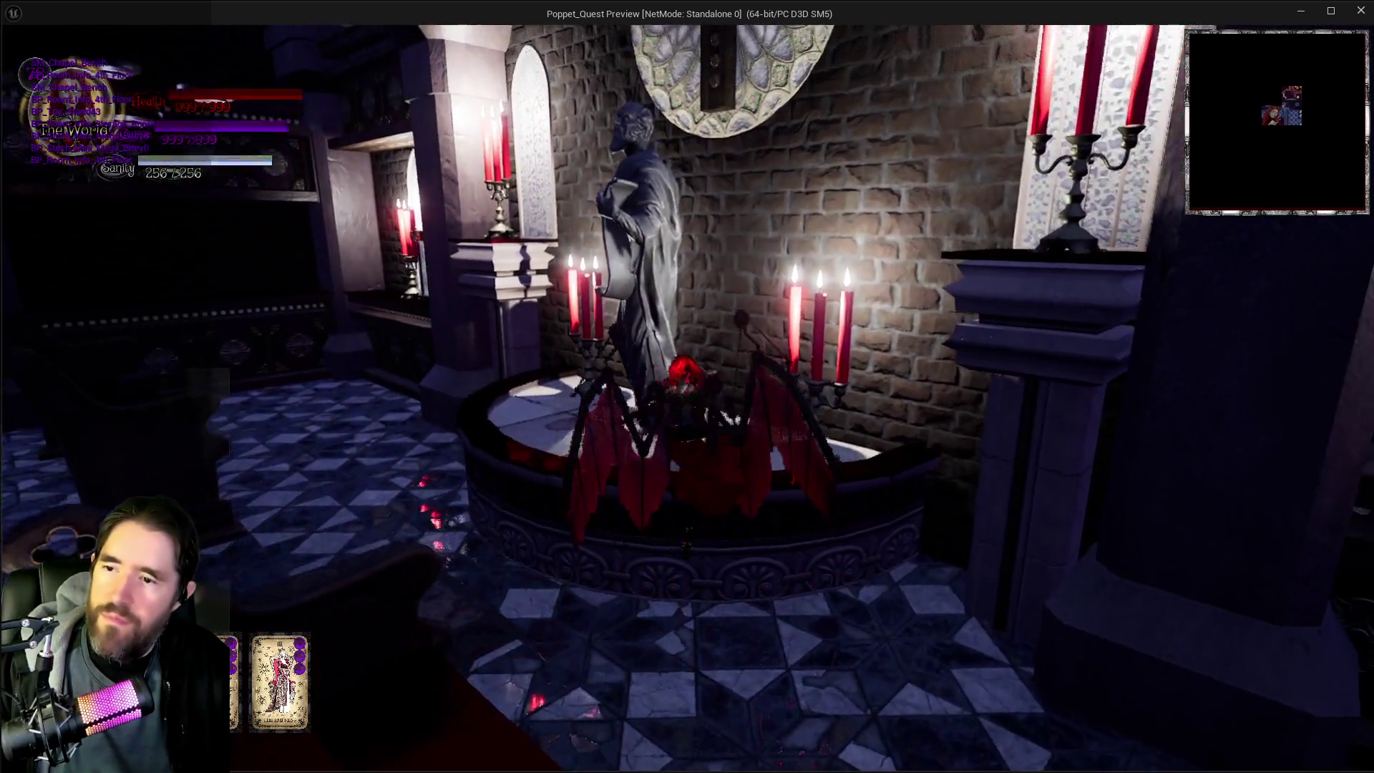
pyautogui.press('w')
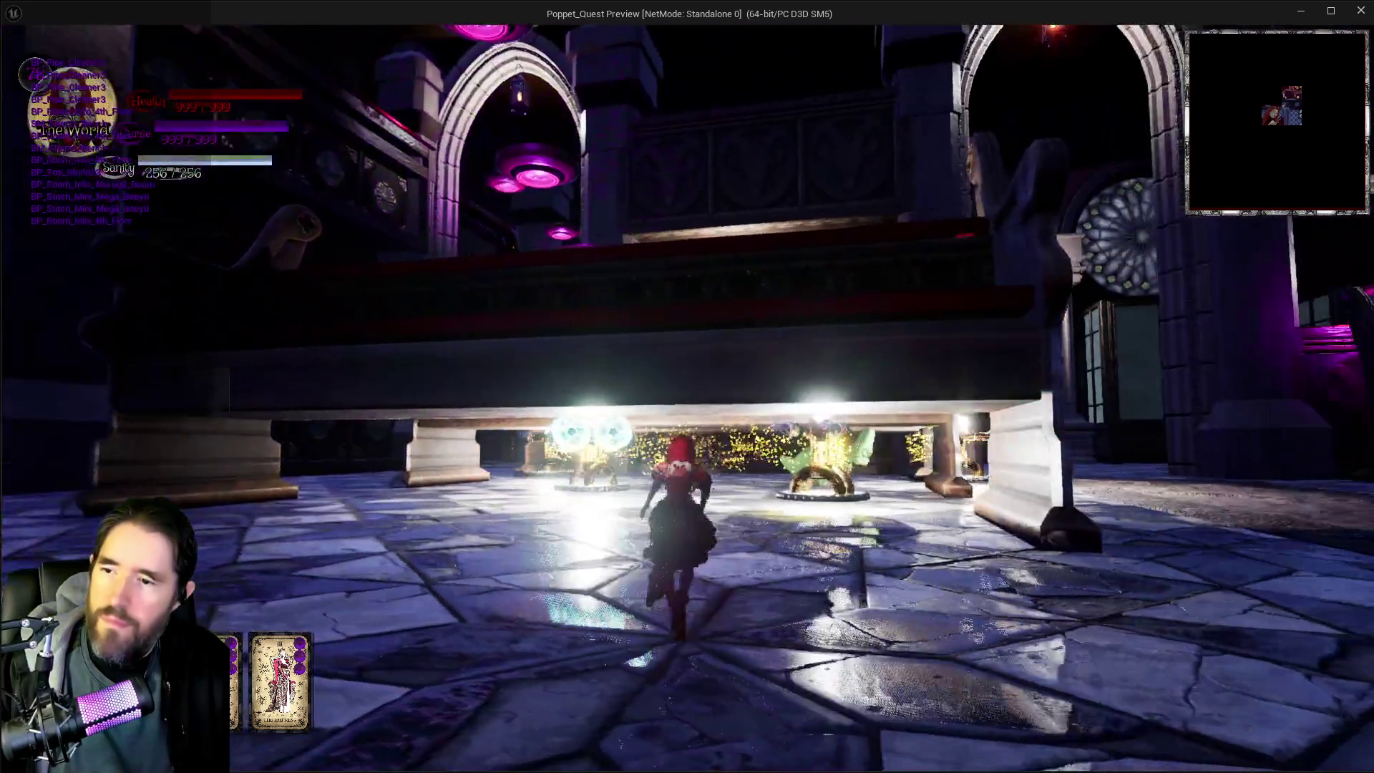
pyautogui.press('w')
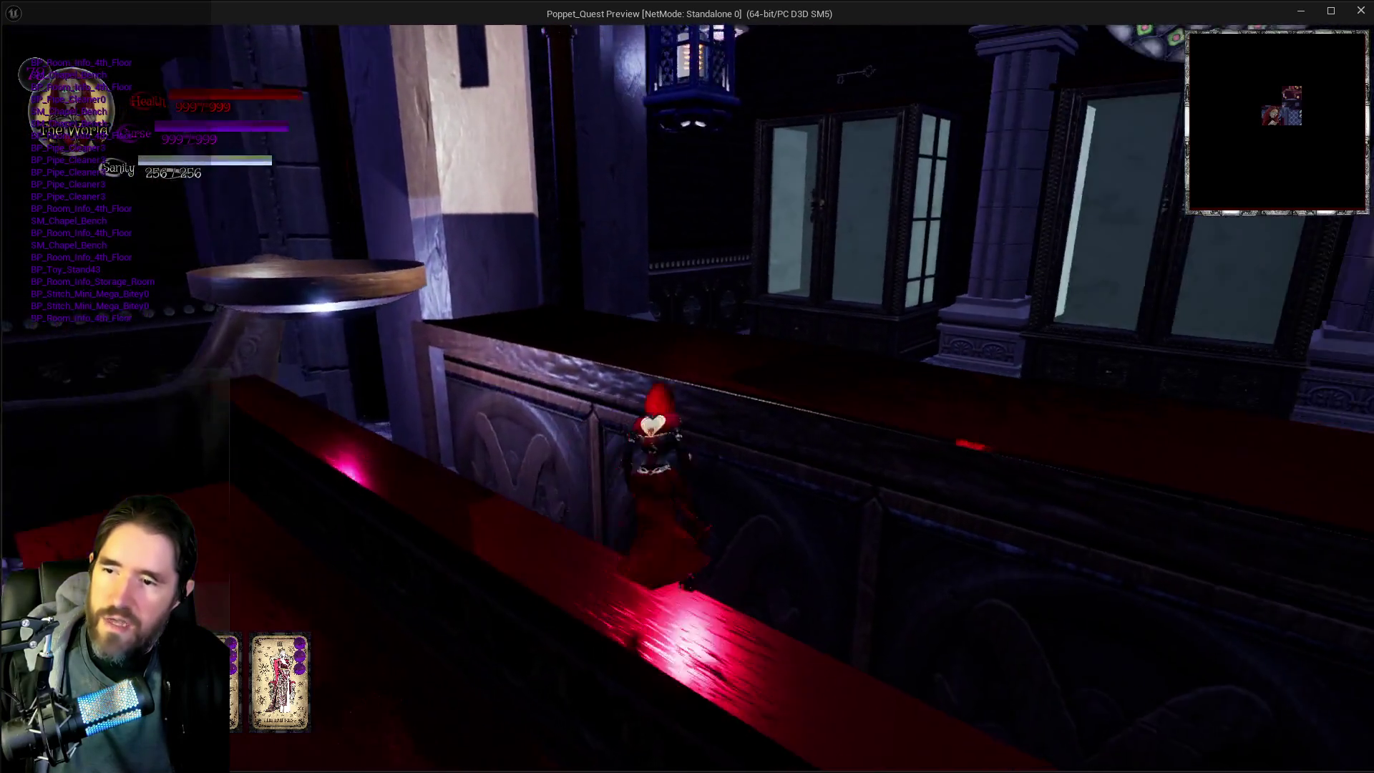
pyautogui.press('space')
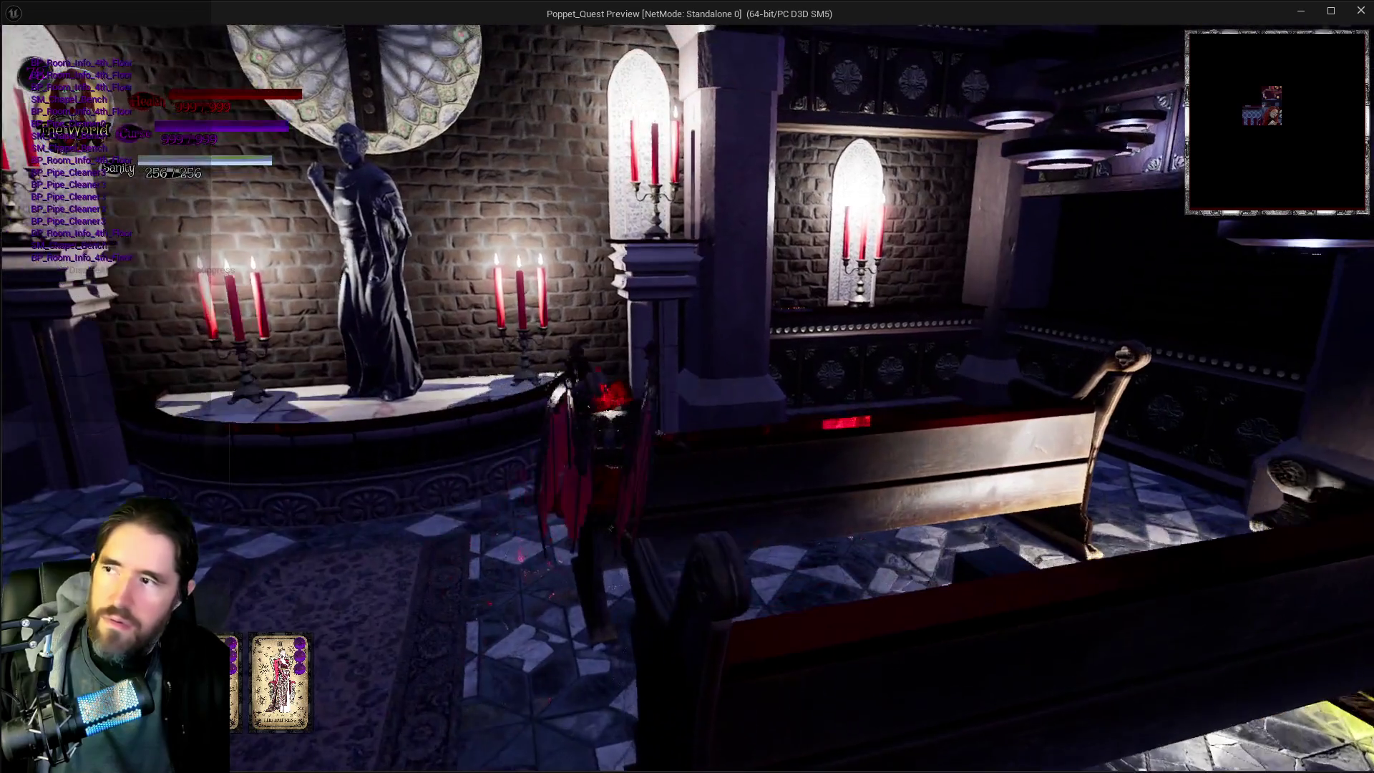
# Step: Walk around the hall toward the altar and door, then return to the editor and stop the simulation
pyautogui.press('w')
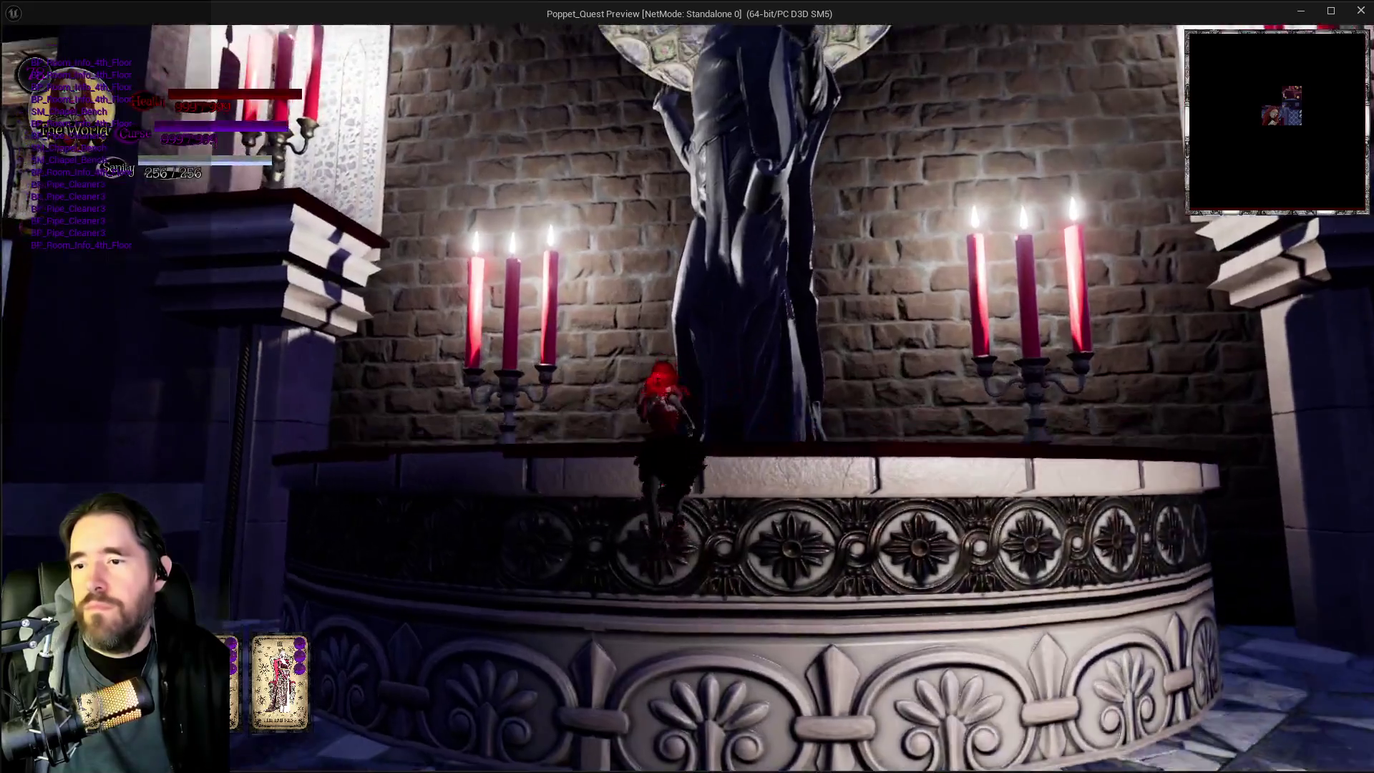
pyautogui.press('w')
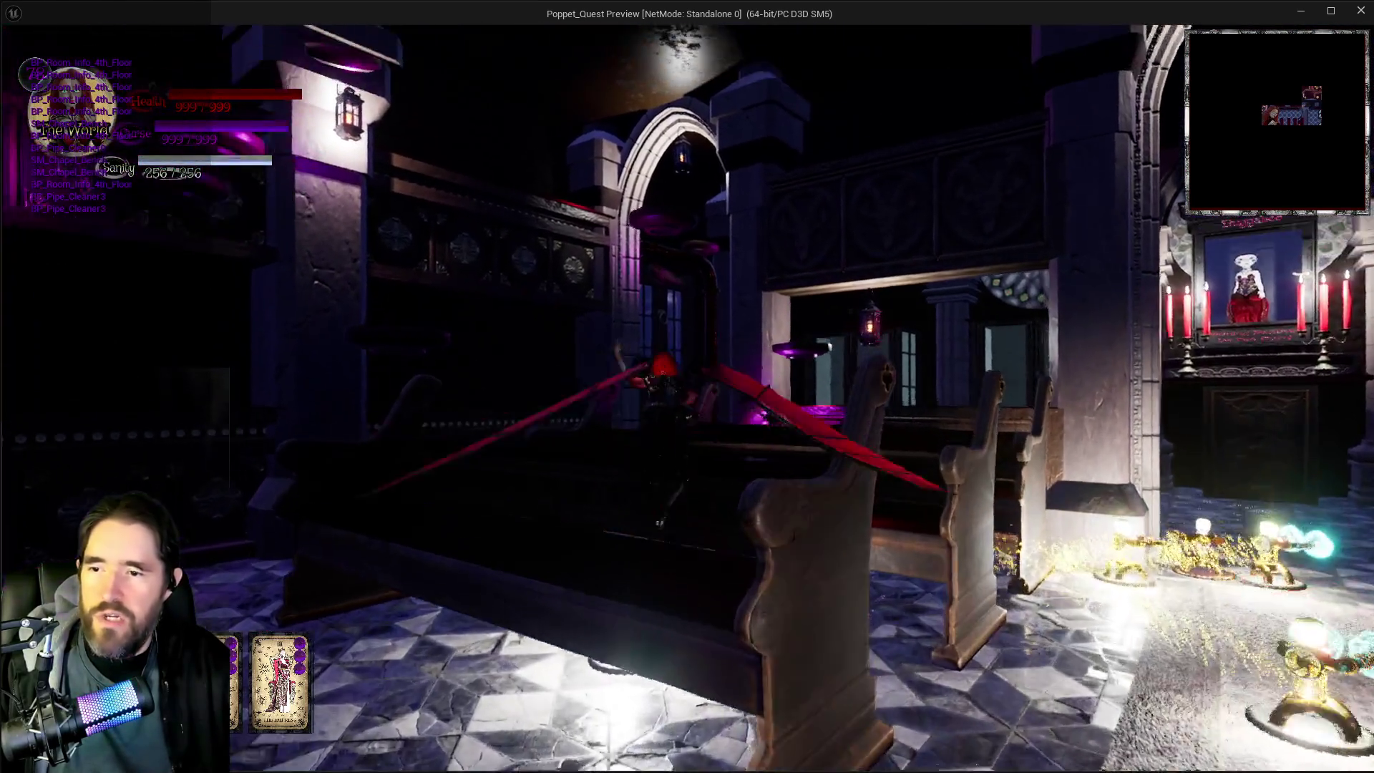
pyautogui.press('w')
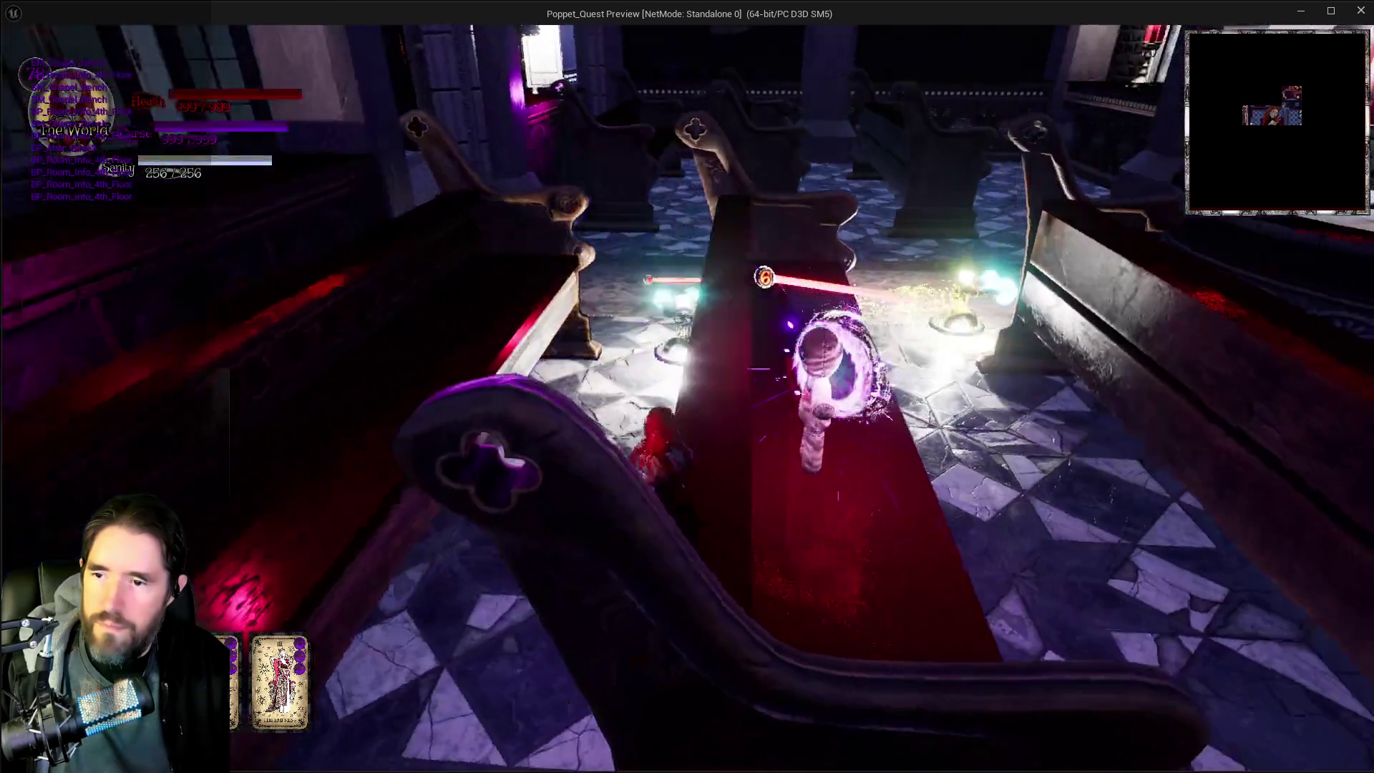
pyautogui.press('w')
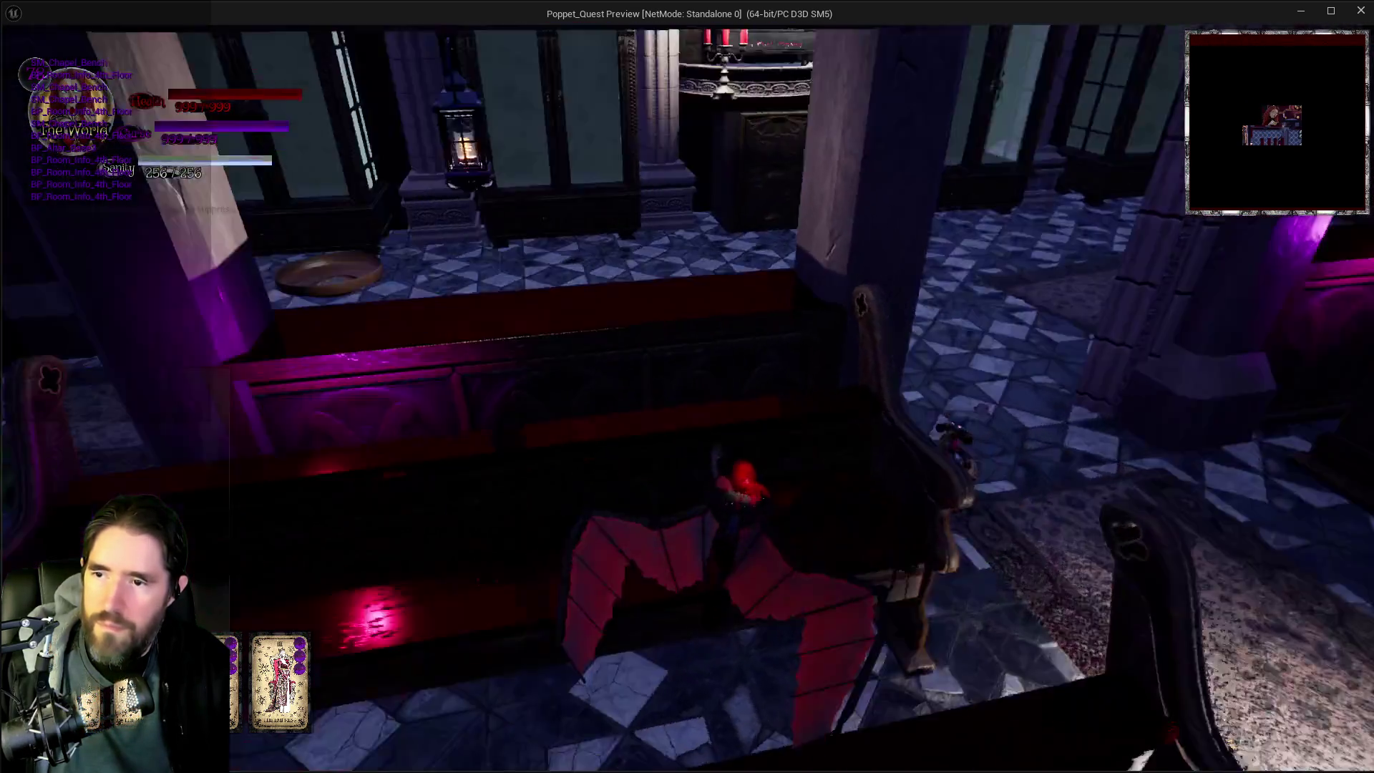
pyautogui.press('w')
pyautogui.press('w')
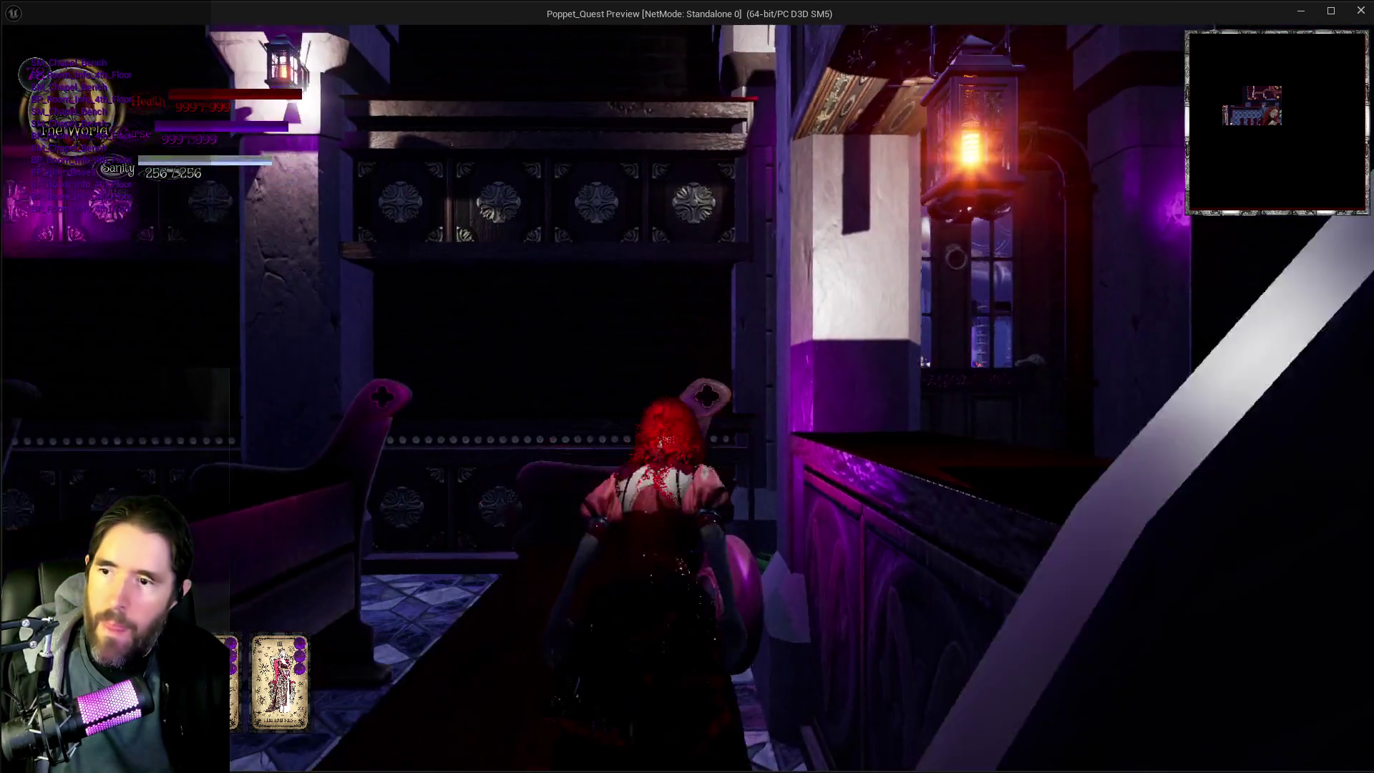
pyautogui.press('w')
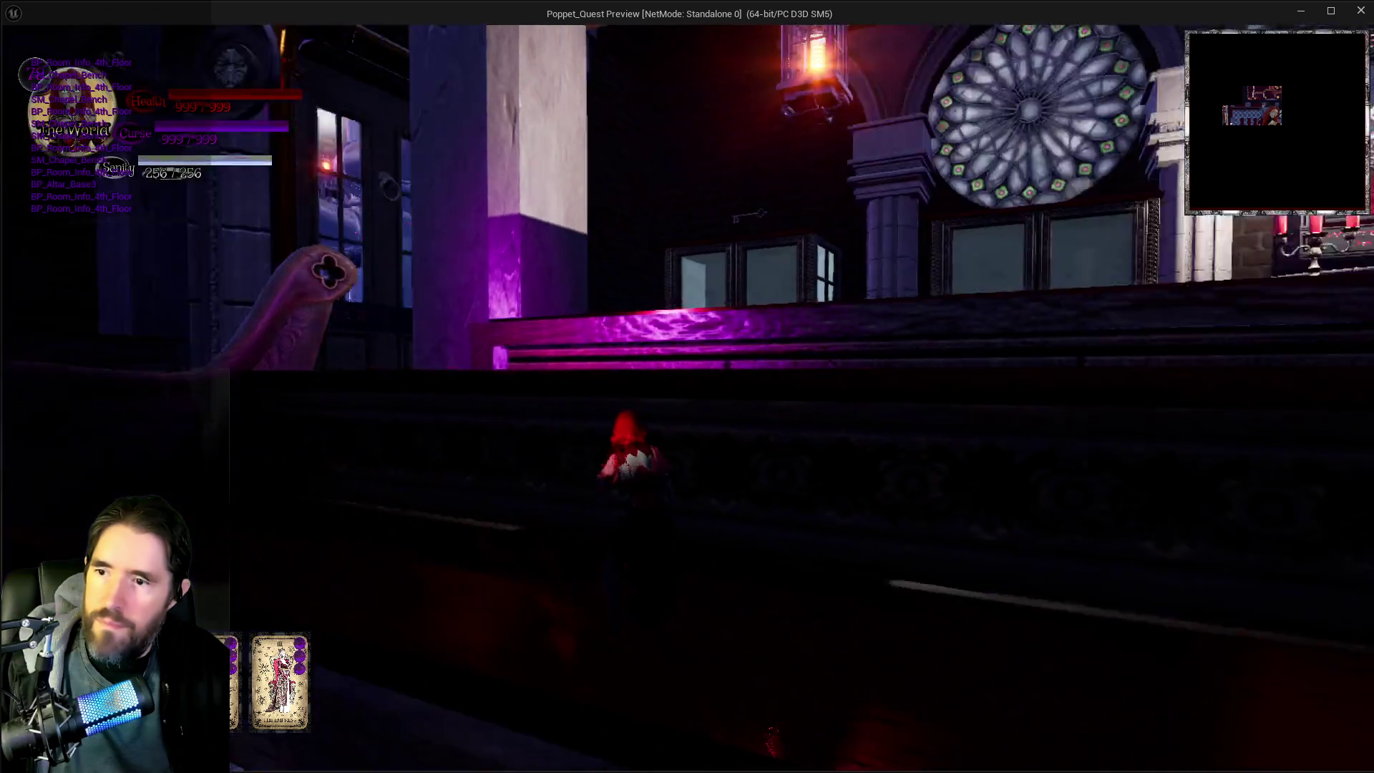
pyautogui.press('w')
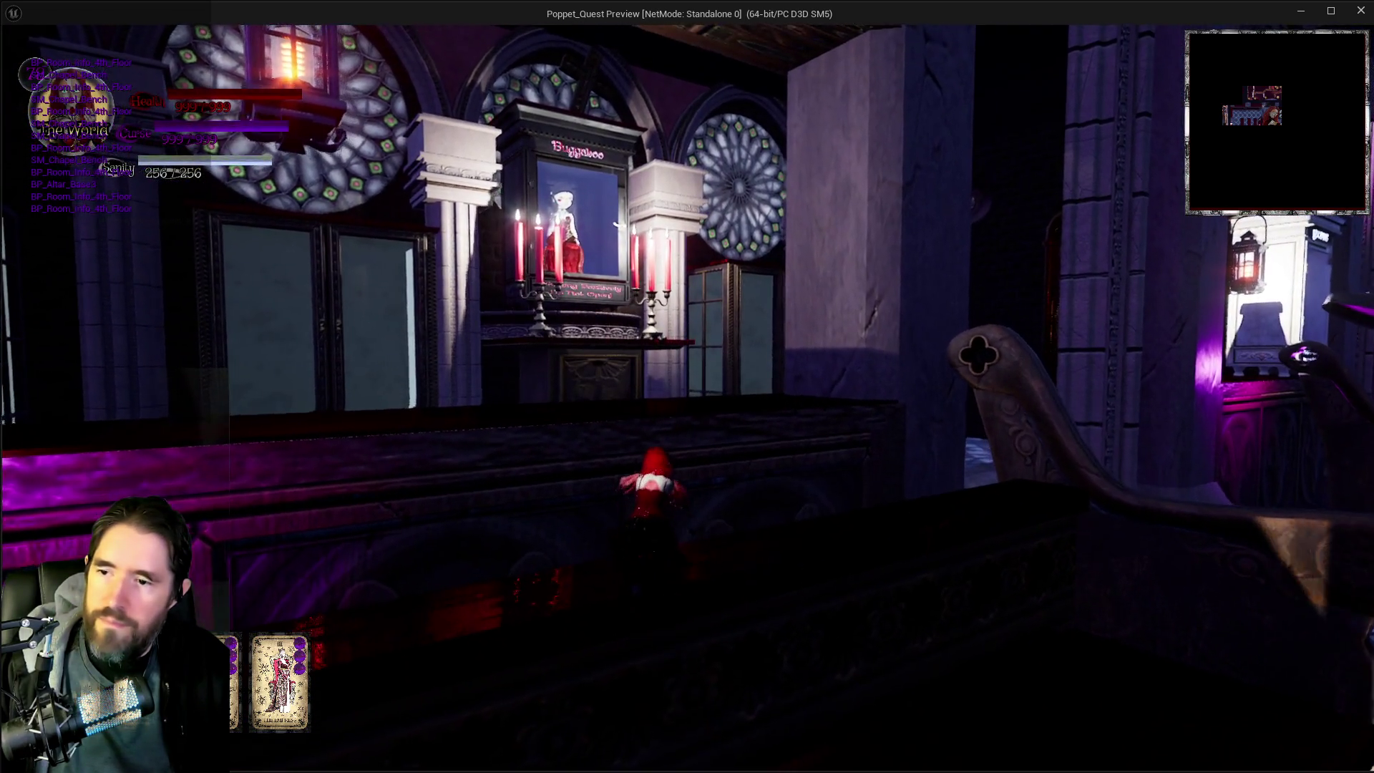
pyautogui.press('w')
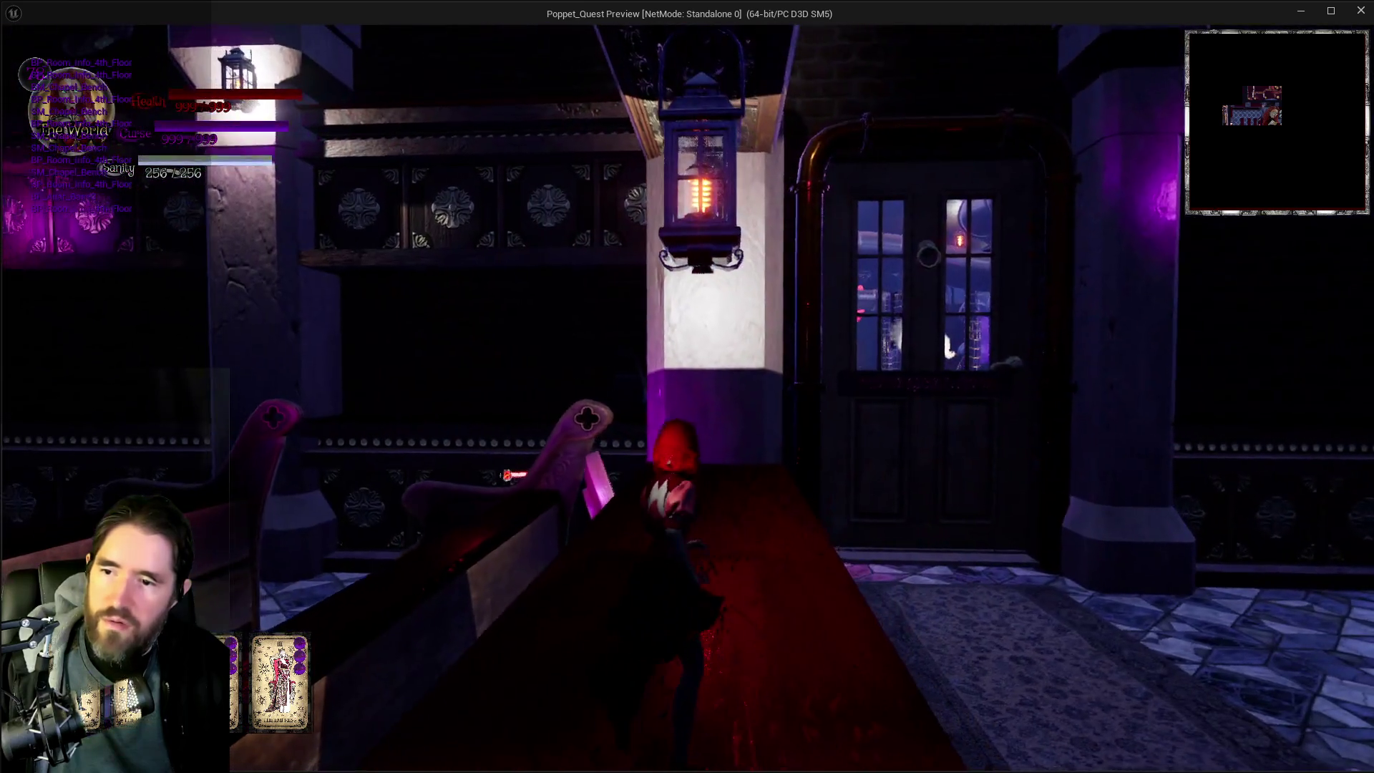
pyautogui.press('w')
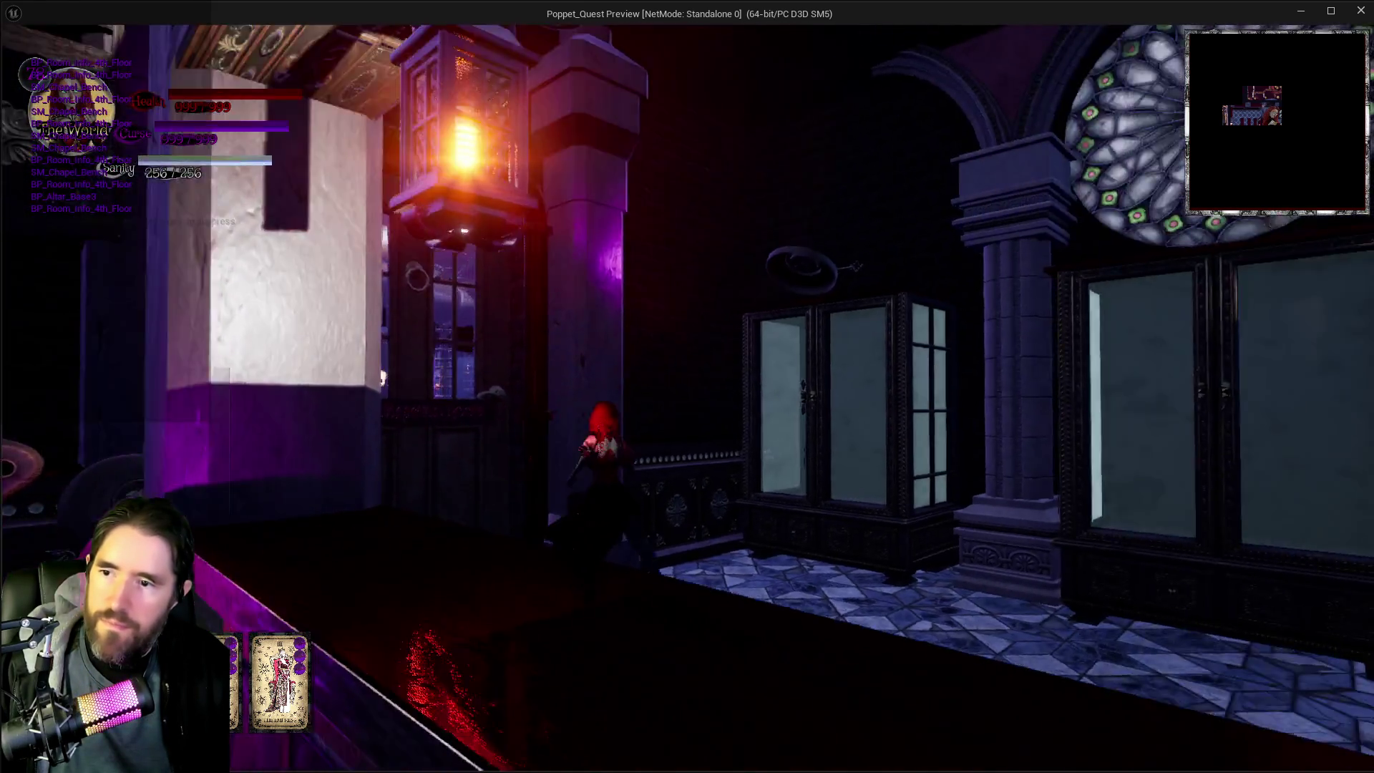
pyautogui.press('w')
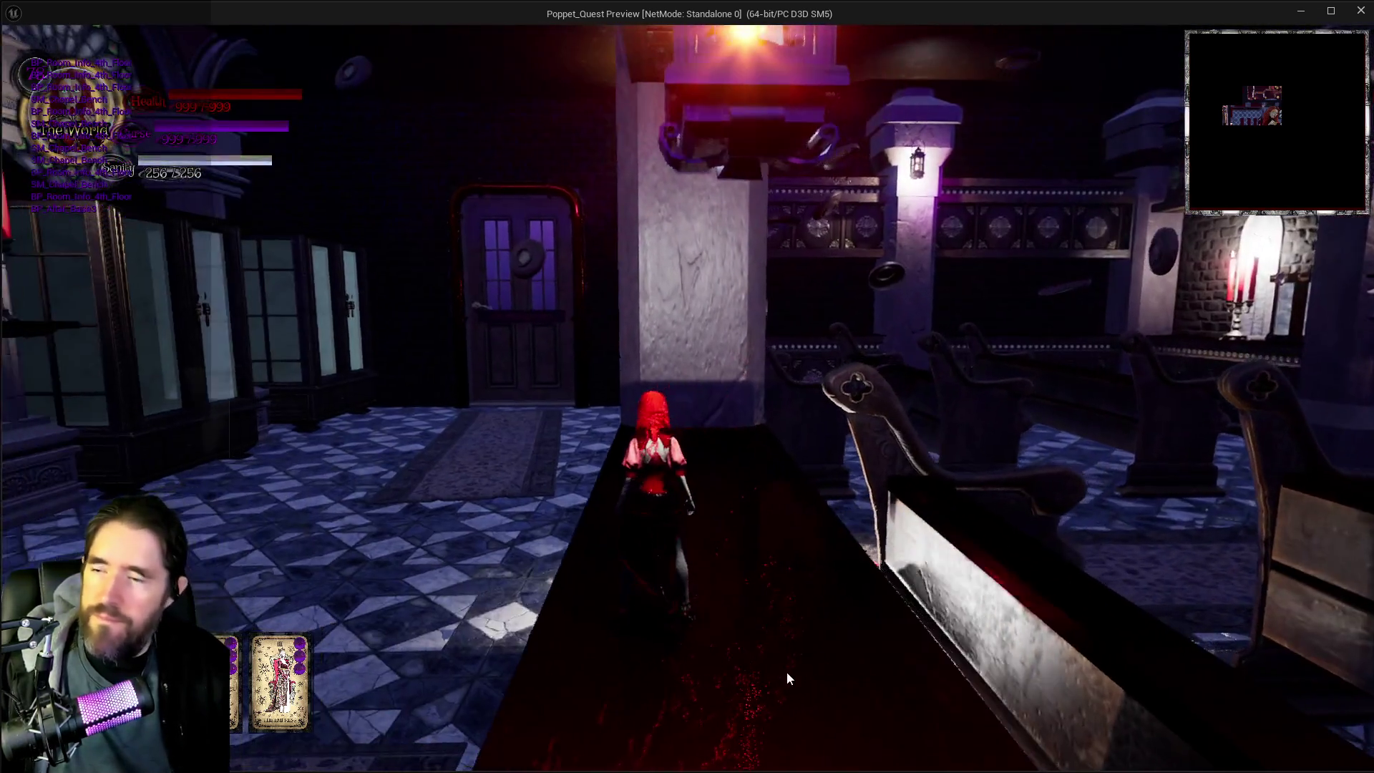
pyautogui.hotkey('alt', 'Tab')
pyautogui.press('Escape')
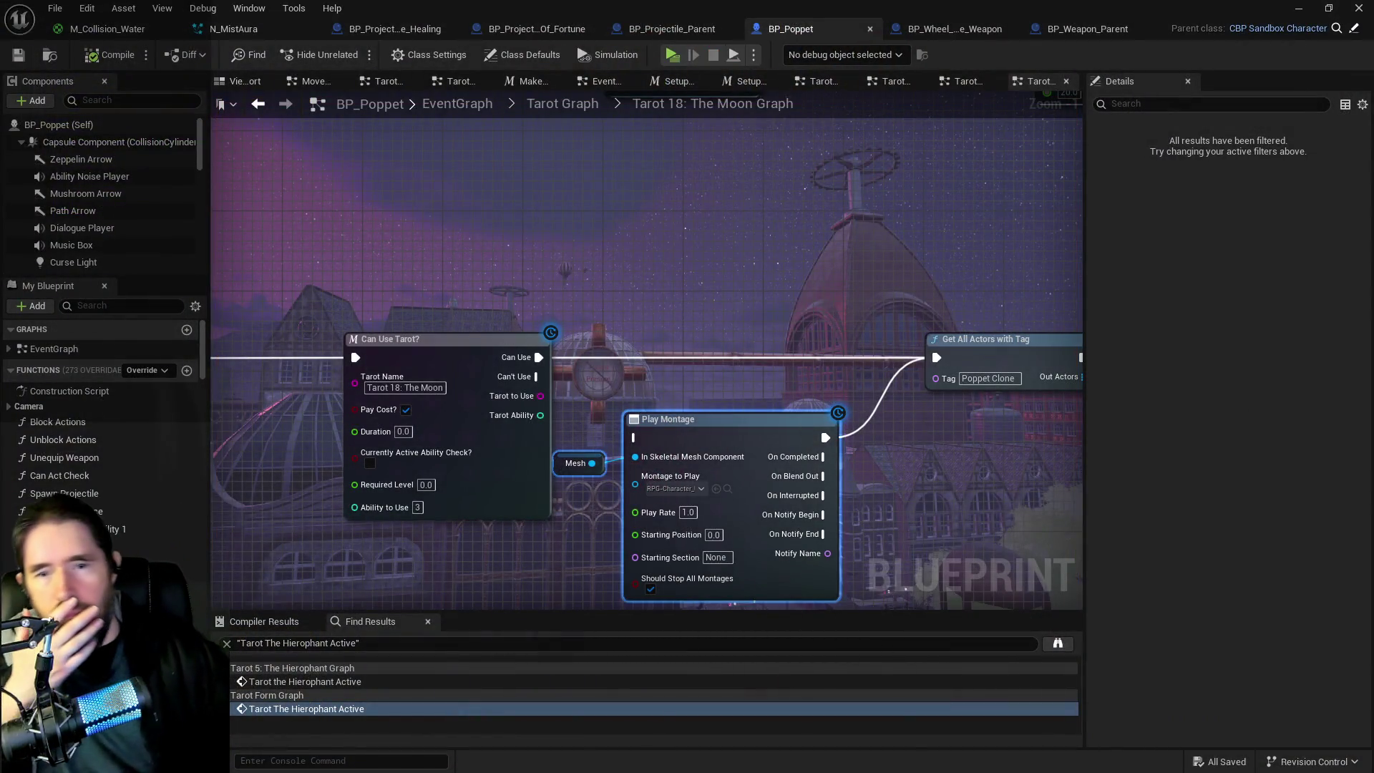
# Step: Go back up from the Tarot Graph to the main EventGraph and open the Upkeep Graph
pyautogui.click(576, 106)
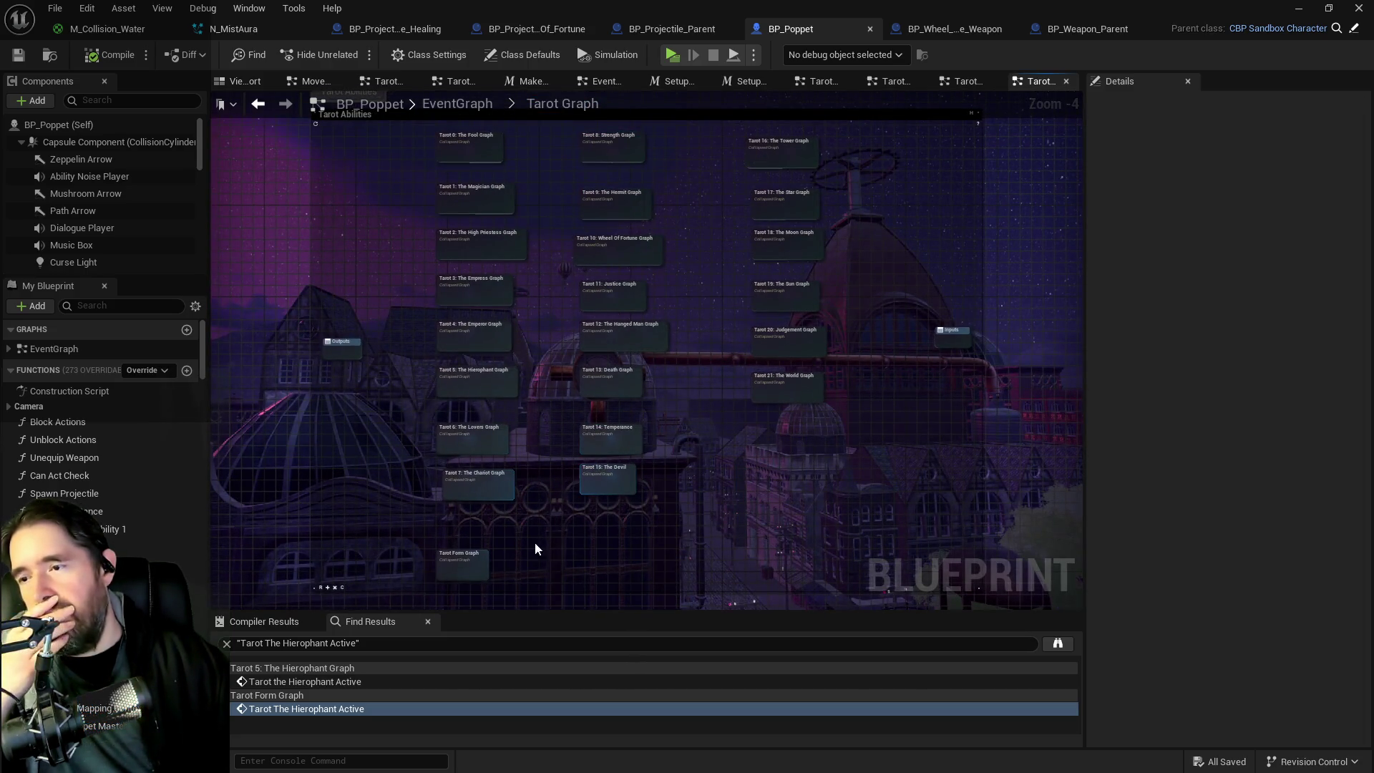
pyautogui.click(457, 104)
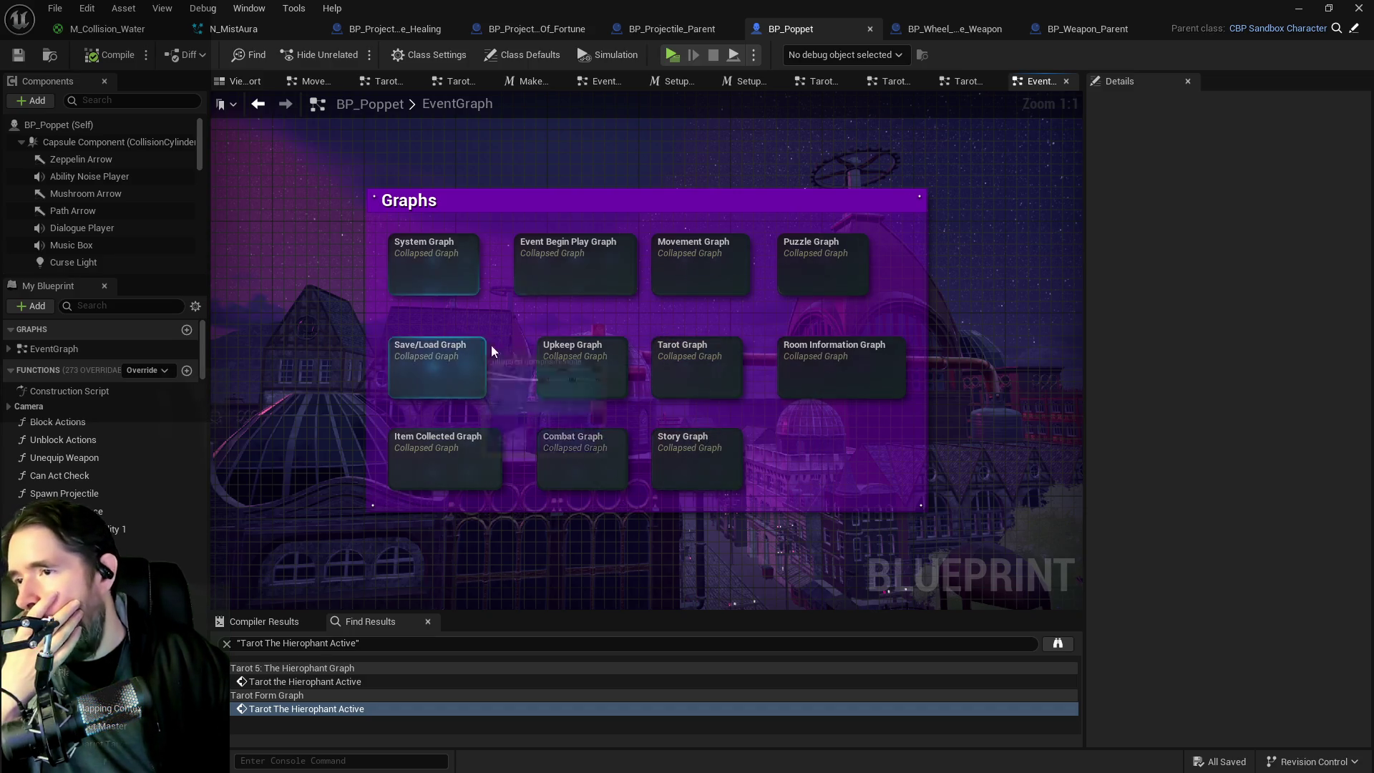
pyautogui.doubleClick(593, 359)
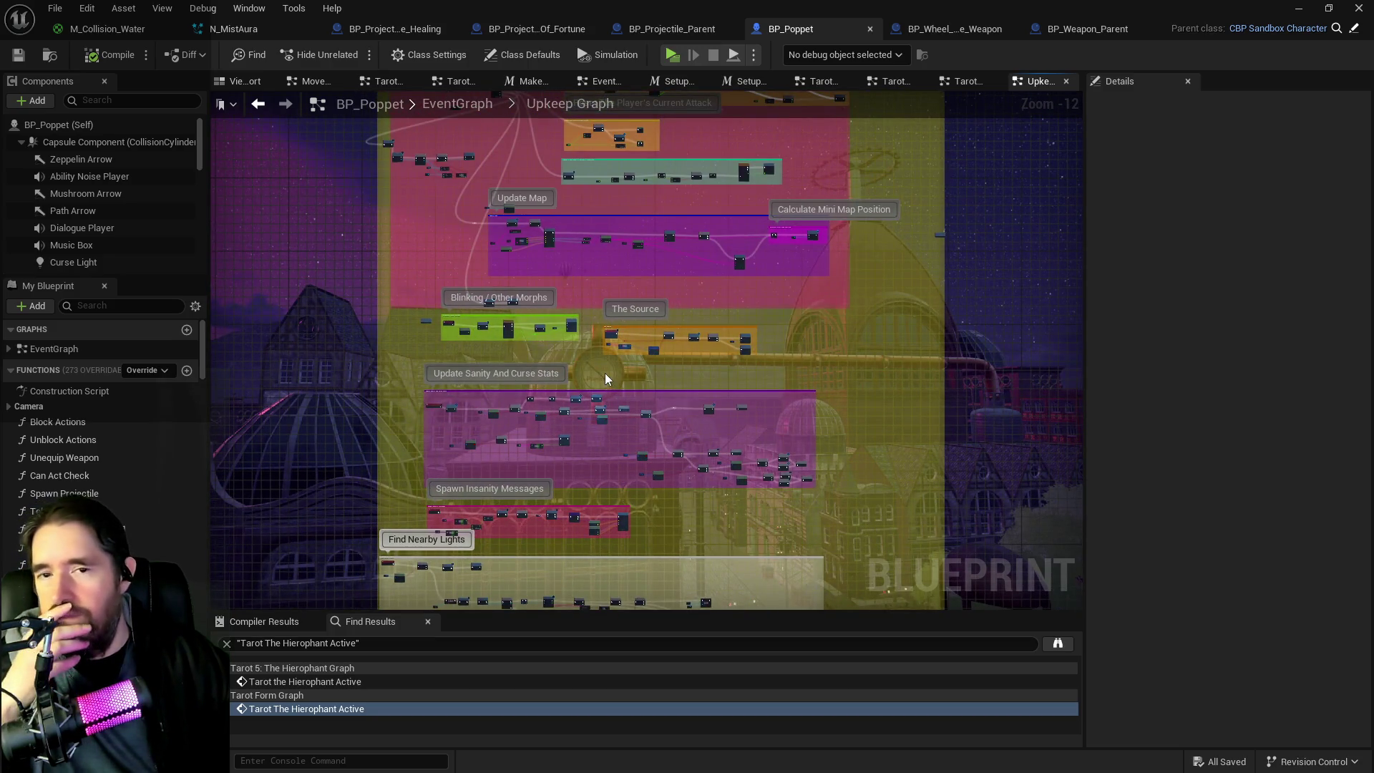
# Step: Navigate to the insanity messages and lights sections and open the Insanity Update function
pyautogui.moveTo(600, 390)
pyautogui.mouseDown()
pyautogui.moveTo(641, 224)
pyautogui.moveTo(612, 282)
pyautogui.moveTo(653, 546)
pyautogui.moveTo(678, 610)
pyautogui.mouseUp()
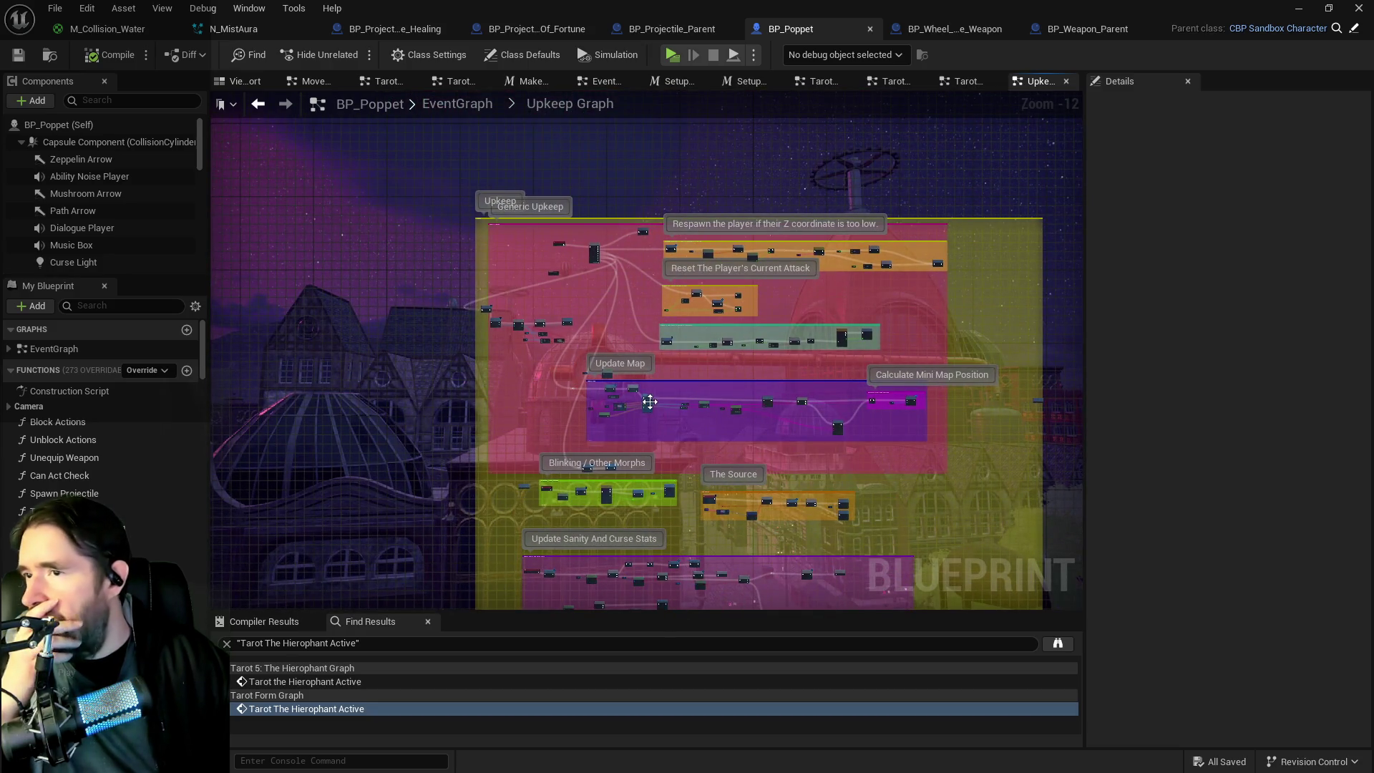
pyautogui.scroll(2, 649, 402)
pyautogui.scroll(2, 634, 481)
pyautogui.moveTo(600, 503); pyautogui.dragTo(526, 294)
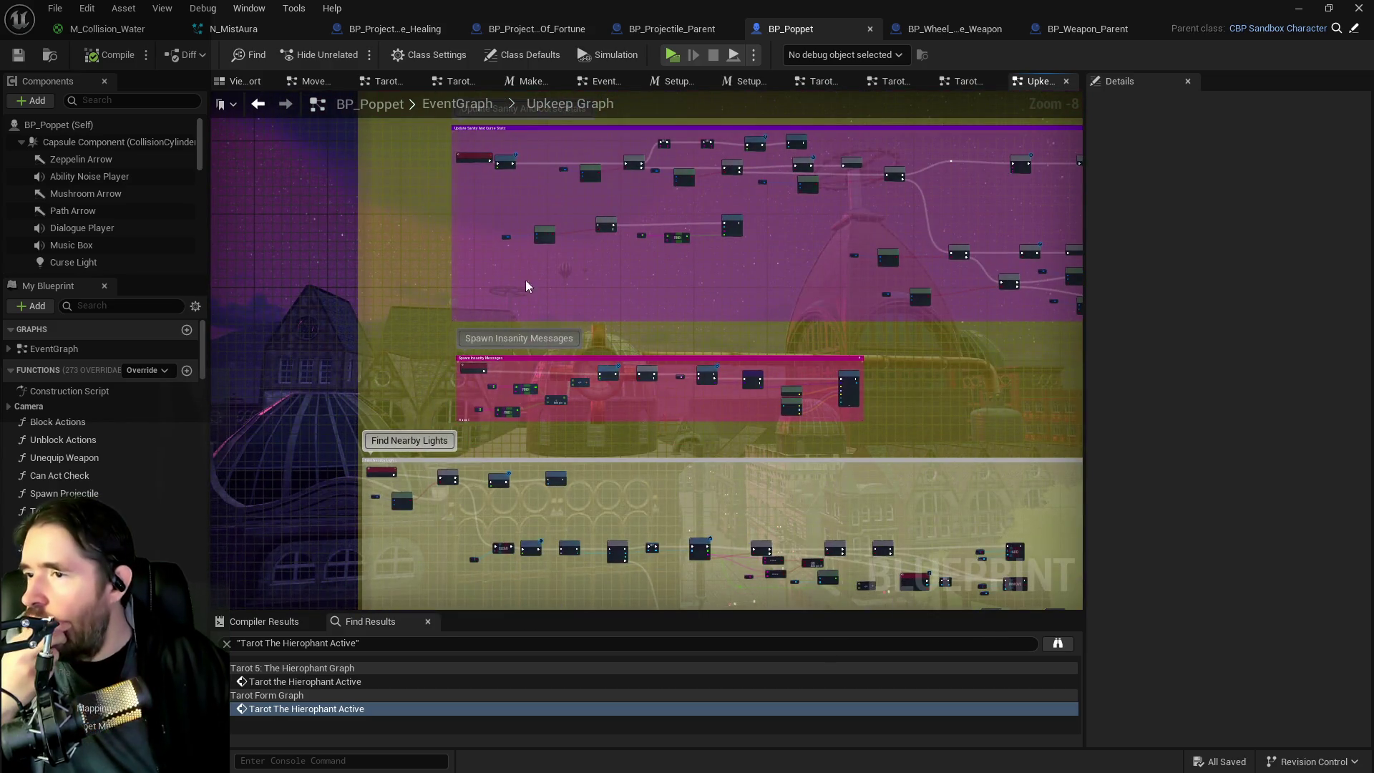
pyautogui.scroll(1, 578, 206)
pyautogui.scroll(2, 515, 389)
pyautogui.scroll(1, 362, 380)
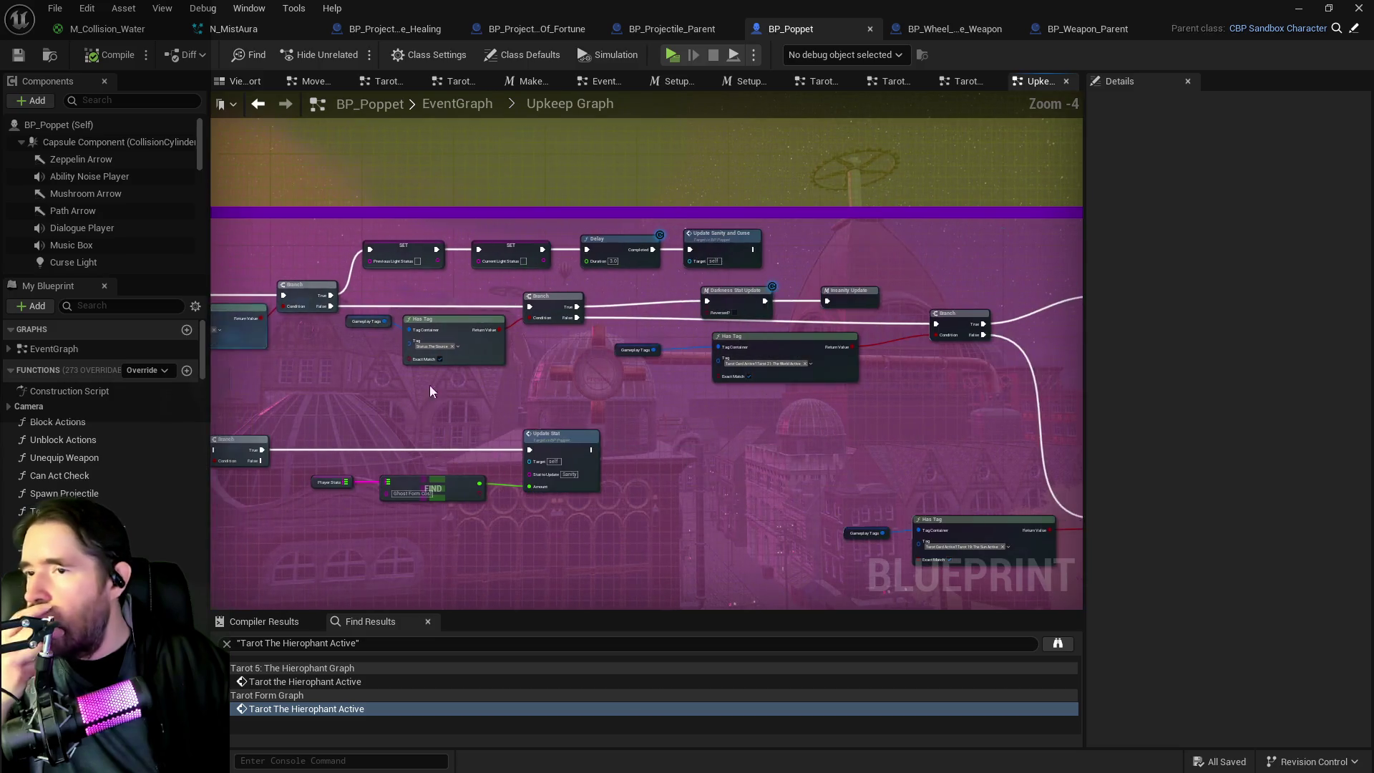
pyautogui.scroll(-2, 362, 379)
pyautogui.scroll(2, 508, 346)
pyautogui.doubleClick(757, 260)
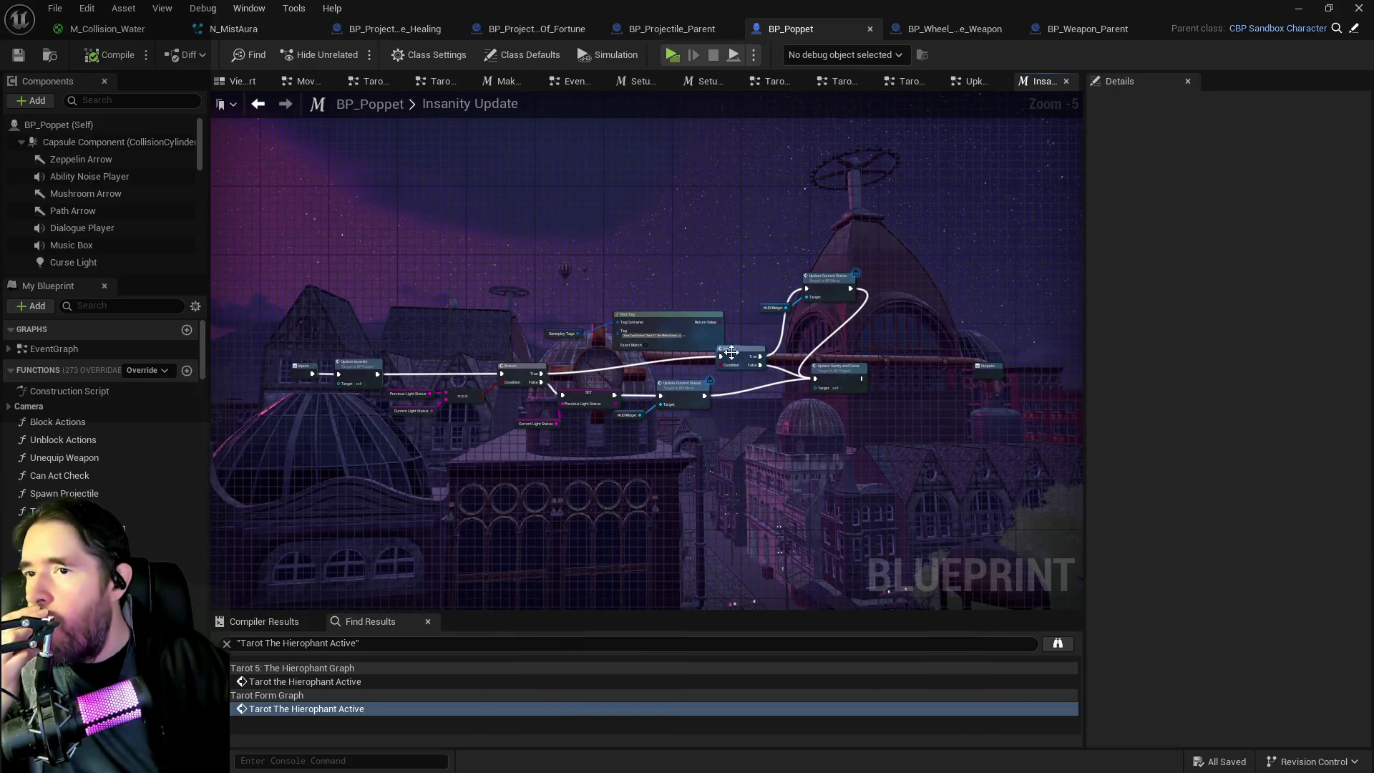
# Step: Tidy the Insanity Update graph, shifting the Branch node left and Update Sanity and Curse right
pyautogui.scroll(2, 738, 379)
pyautogui.moveTo(817, 506)
pyautogui.mouseDown()
pyautogui.moveTo(927, 466)
pyautogui.moveTo(914, 462)
pyautogui.mouseUp()
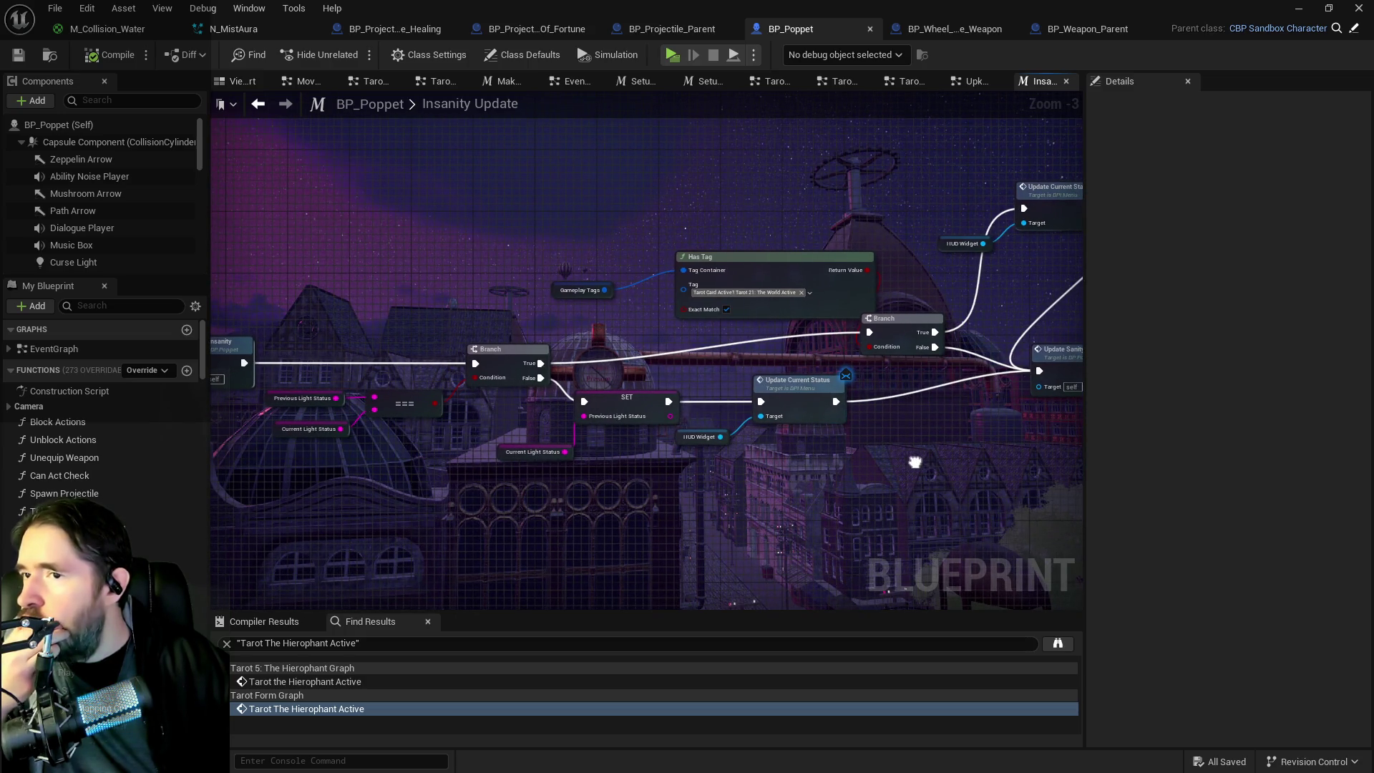
pyautogui.moveTo(531, 196)
pyautogui.mouseDown()
pyautogui.moveTo(763, 287)
pyautogui.moveTo(625, 248)
pyautogui.moveTo(844, 207)
pyautogui.mouseUp()
pyautogui.hotkey('ctrl', 'z')
pyautogui.moveTo(797, 325); pyautogui.dragTo(641, 330)
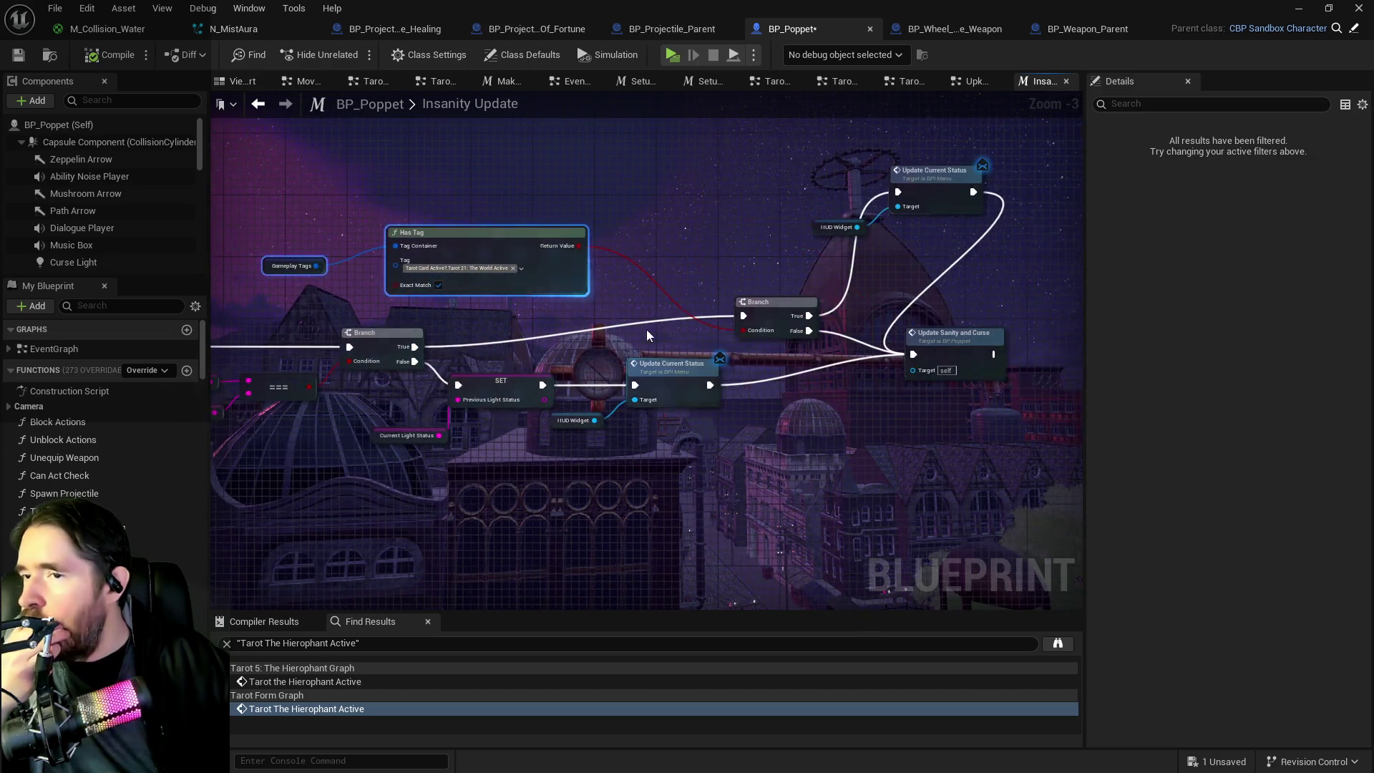
pyautogui.moveTo(790, 306); pyautogui.dragTo(775, 329)
pyautogui.moveTo(924, 341); pyautogui.dragTo(1014, 341)
# Step: Back in the Upkeep Graph, review the stat-update branches and open the Light Stat Update macro
pyautogui.click(971, 81)
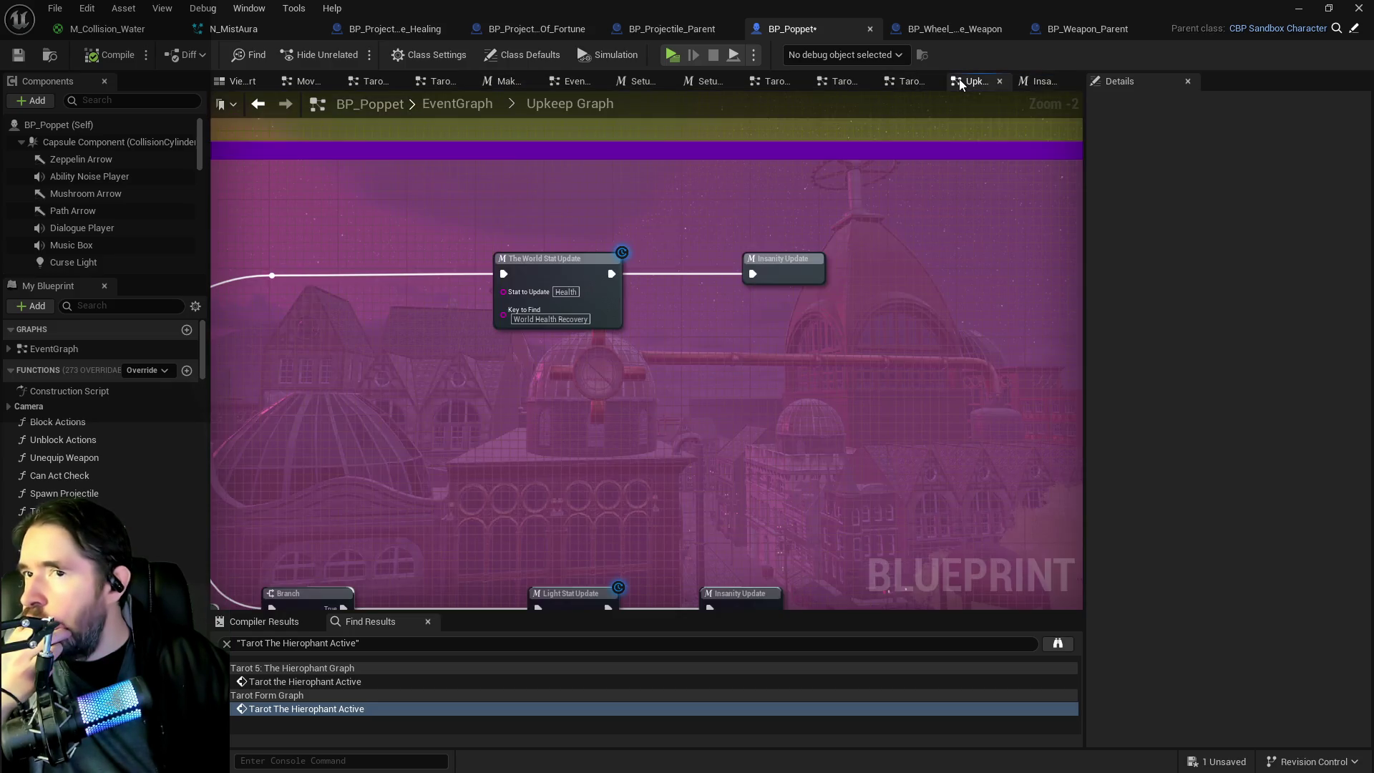
pyautogui.scroll(-4, 719, 312)
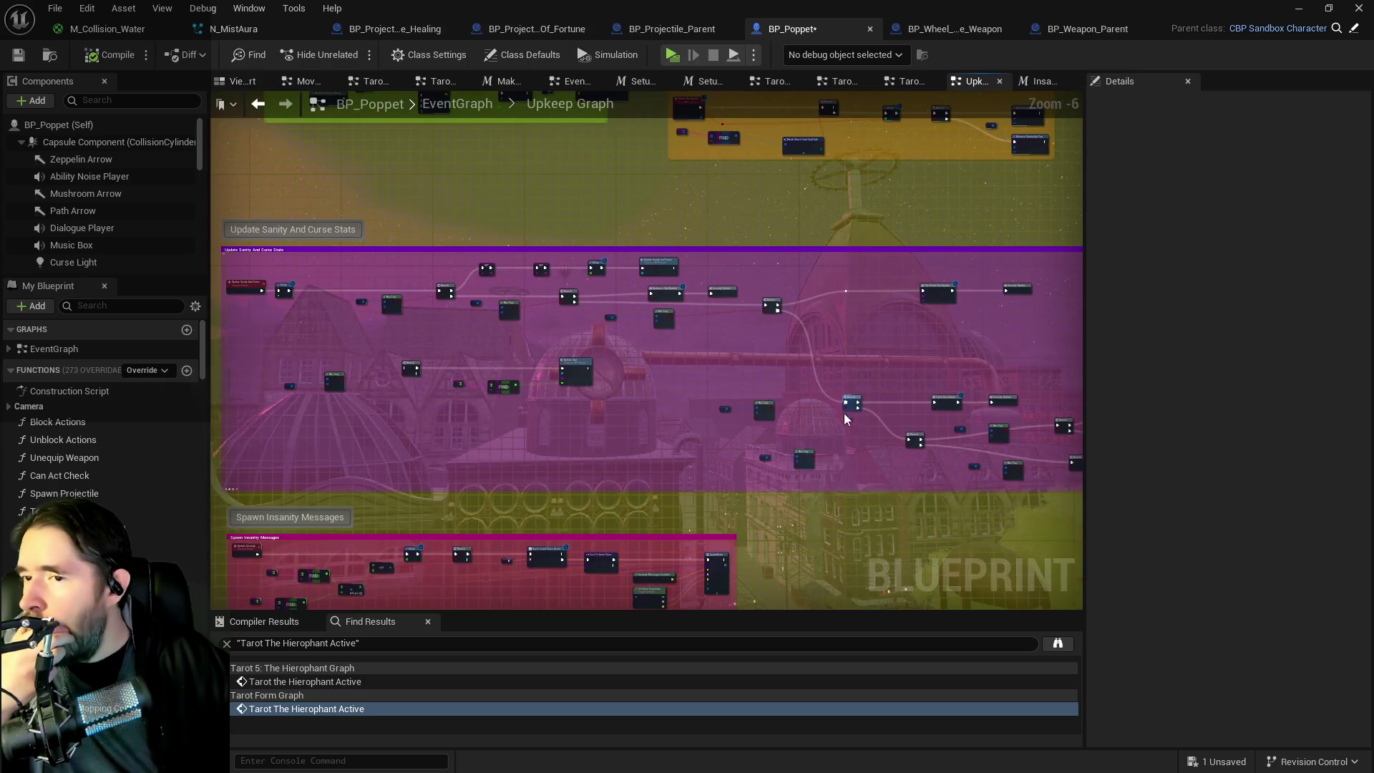
pyautogui.scroll(3, 720, 361)
pyautogui.moveTo(764, 367); pyautogui.dragTo(426, 368)
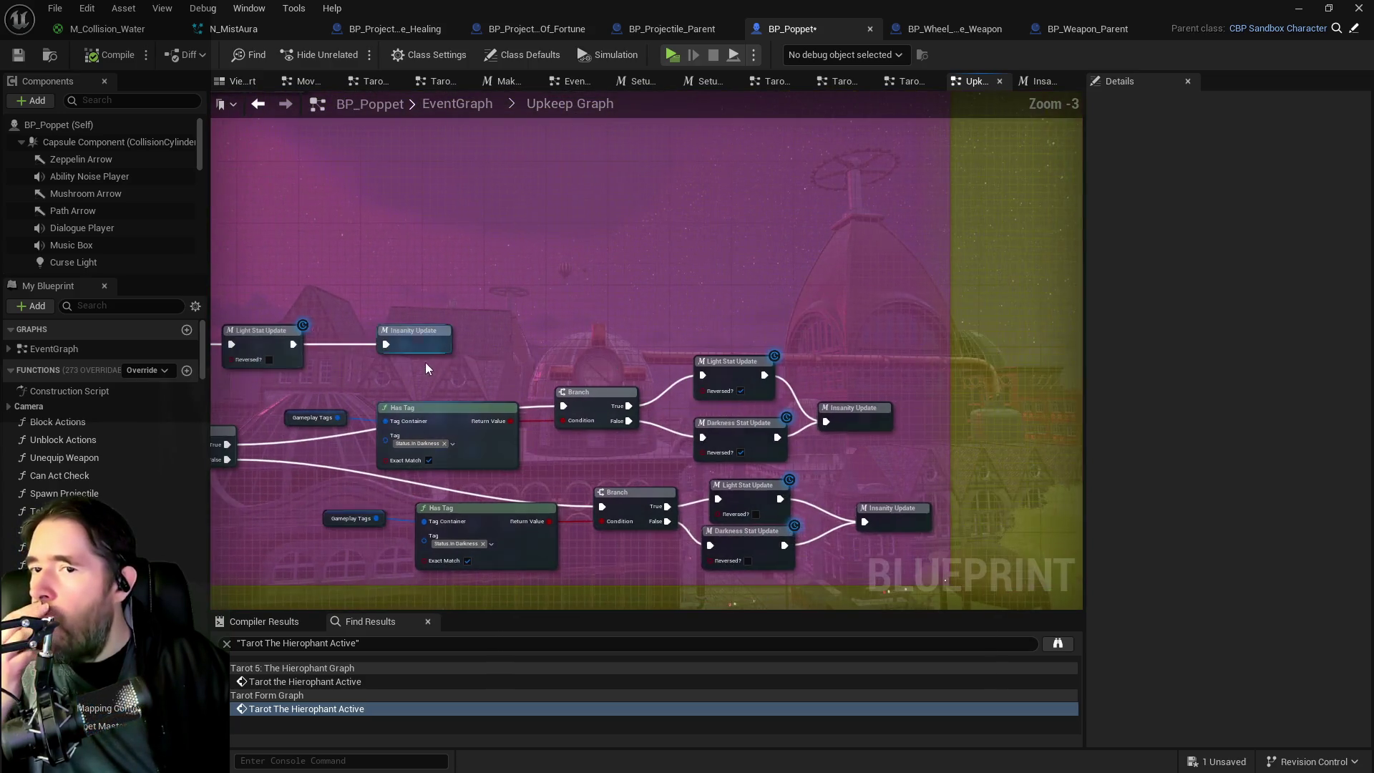
pyautogui.scroll(-1, 576, 384)
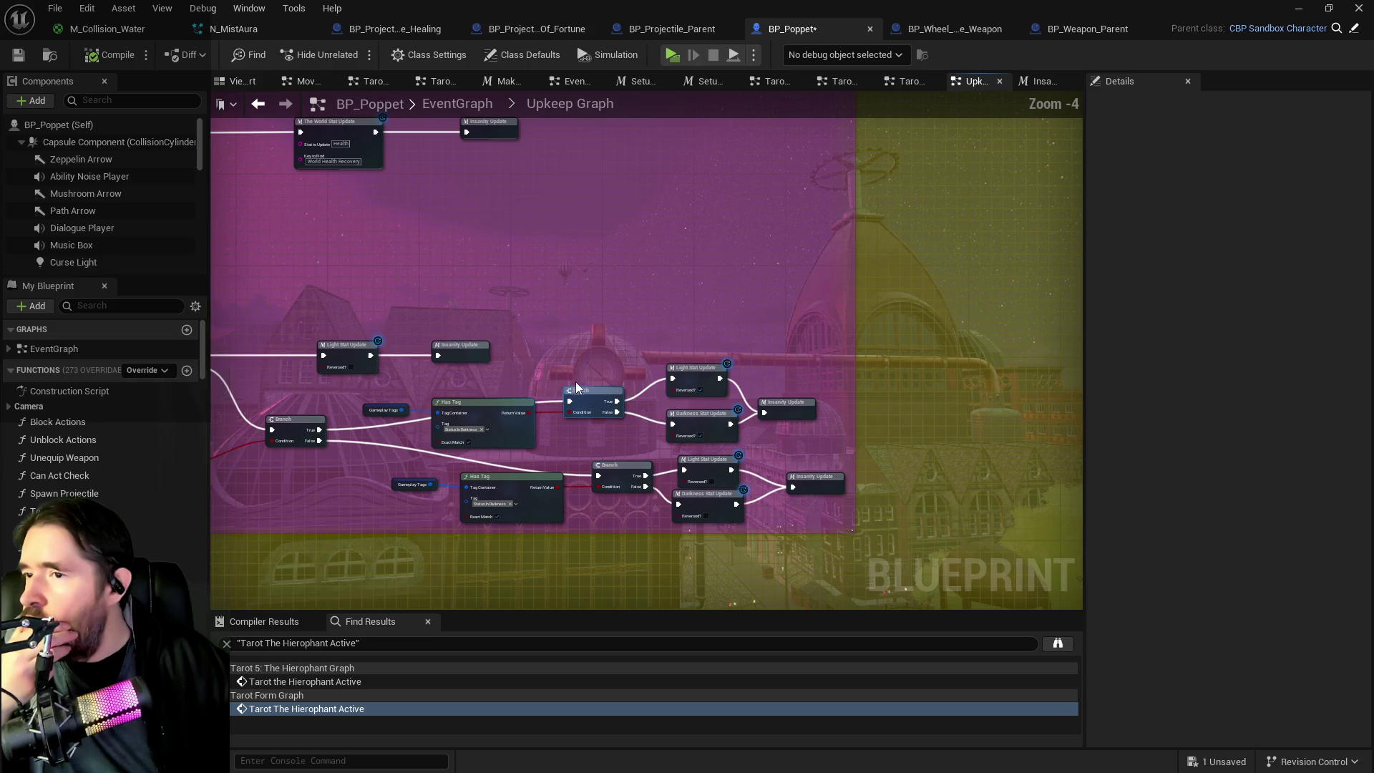
pyautogui.moveTo(575, 383); pyautogui.dragTo(943, 392)
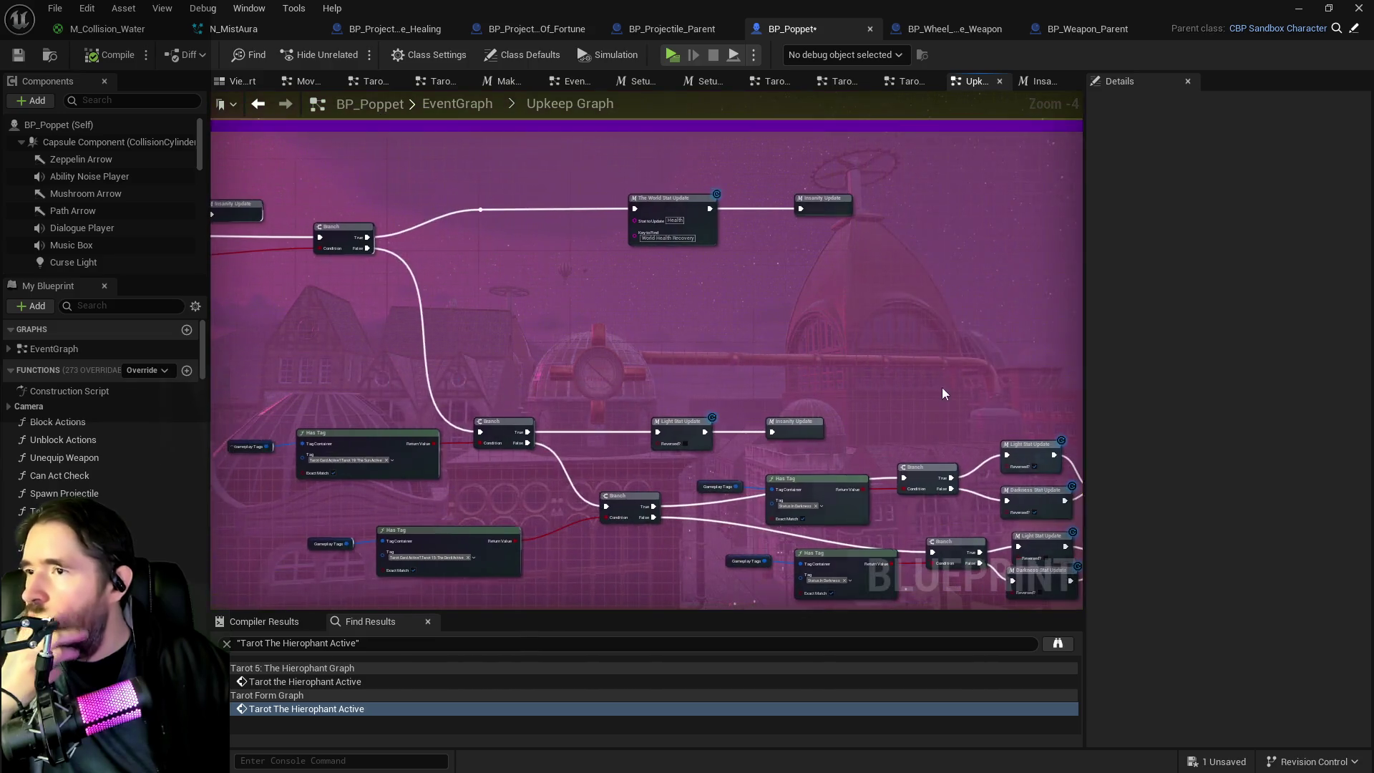
pyautogui.doubleClick(1028, 445)
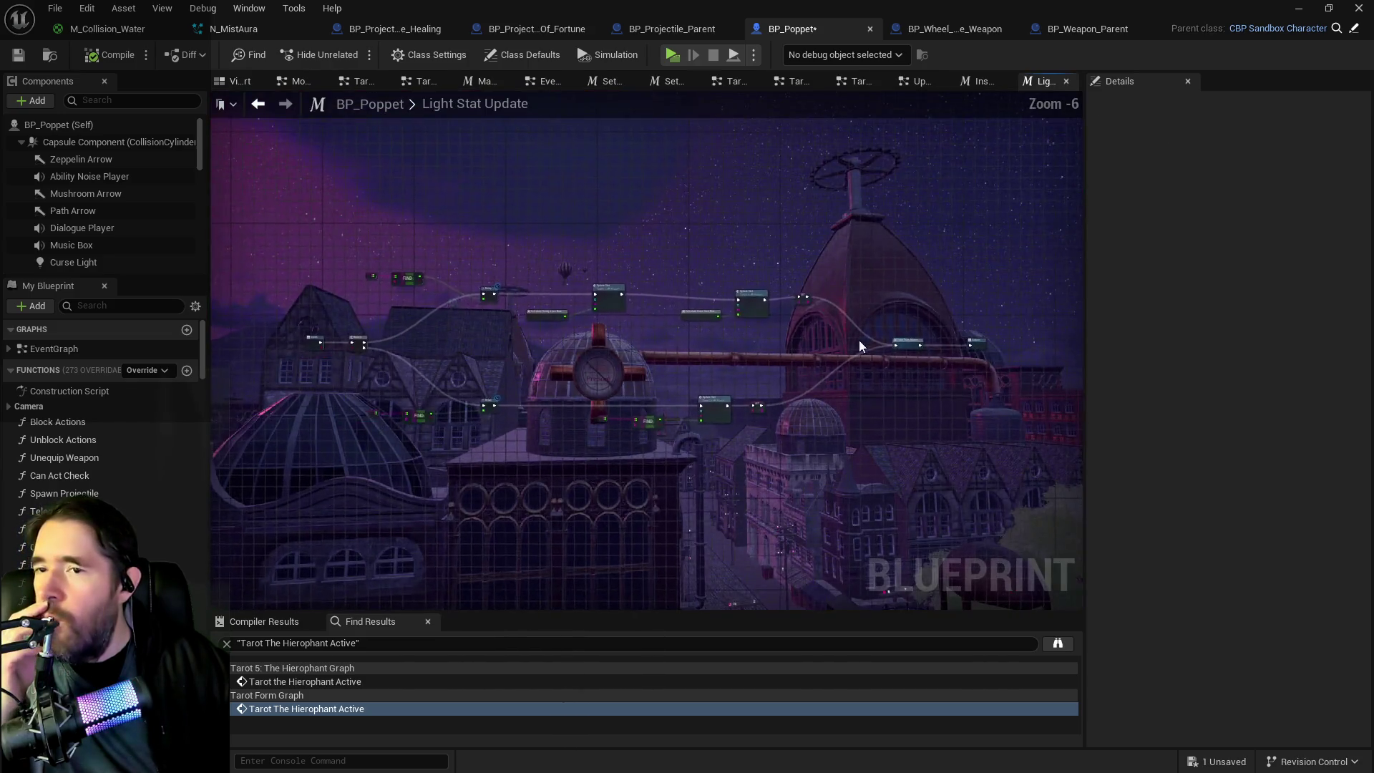
# Step: Inspect the Tarot Form Macro graph's Update Stat, SET, Switch on String, Branch and End Tarot Form nodes
pyautogui.doubleClick(905, 348)
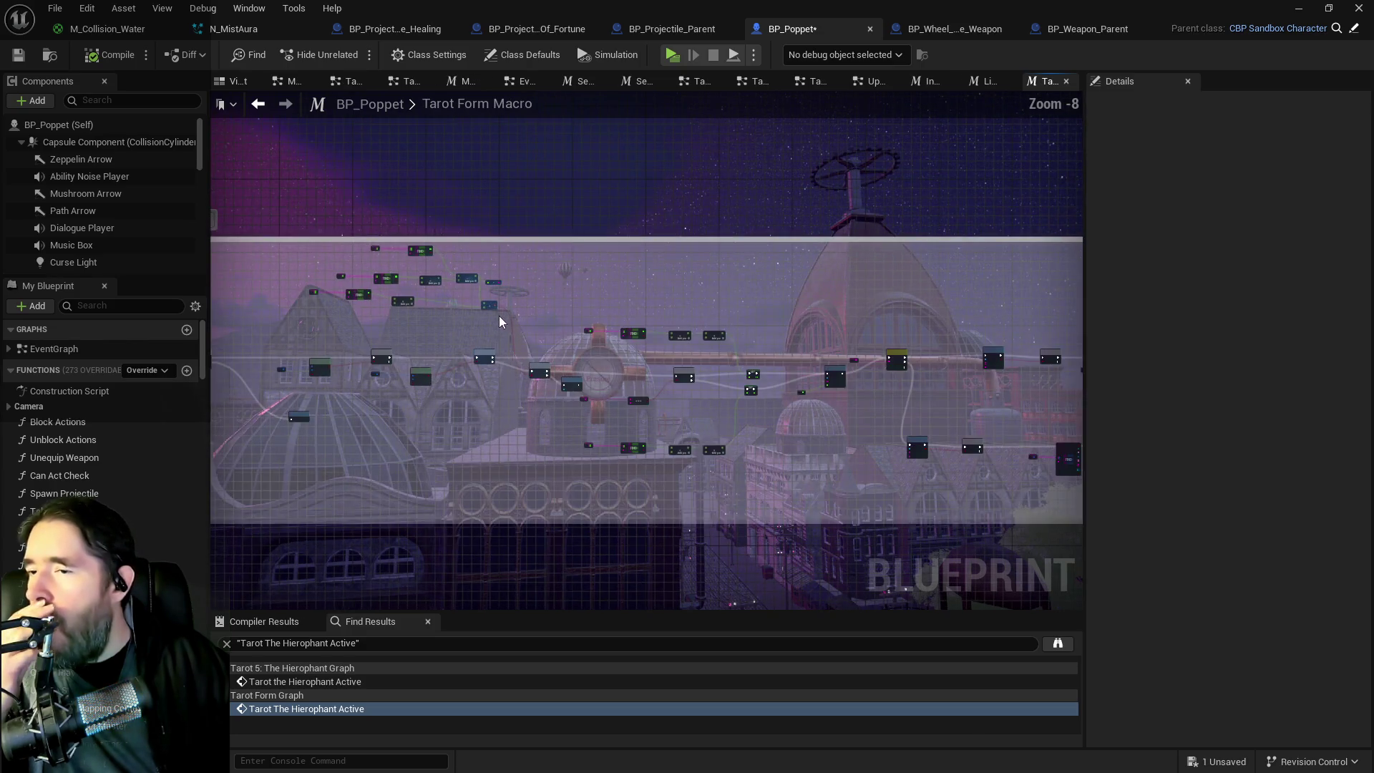
pyautogui.scroll(3, 504, 341)
pyautogui.moveTo(788, 397); pyautogui.dragTo(569, 262)
pyautogui.moveTo(784, 297)
pyautogui.mouseDown()
pyautogui.moveTo(398, 267)
pyautogui.moveTo(700, 310)
pyautogui.moveTo(862, 356)
pyautogui.moveTo(396, 276)
pyautogui.moveTo(595, 316)
pyautogui.mouseUp()
pyautogui.scroll(3, 596, 316)
pyautogui.moveTo(874, 451); pyautogui.dragTo(250, 326)
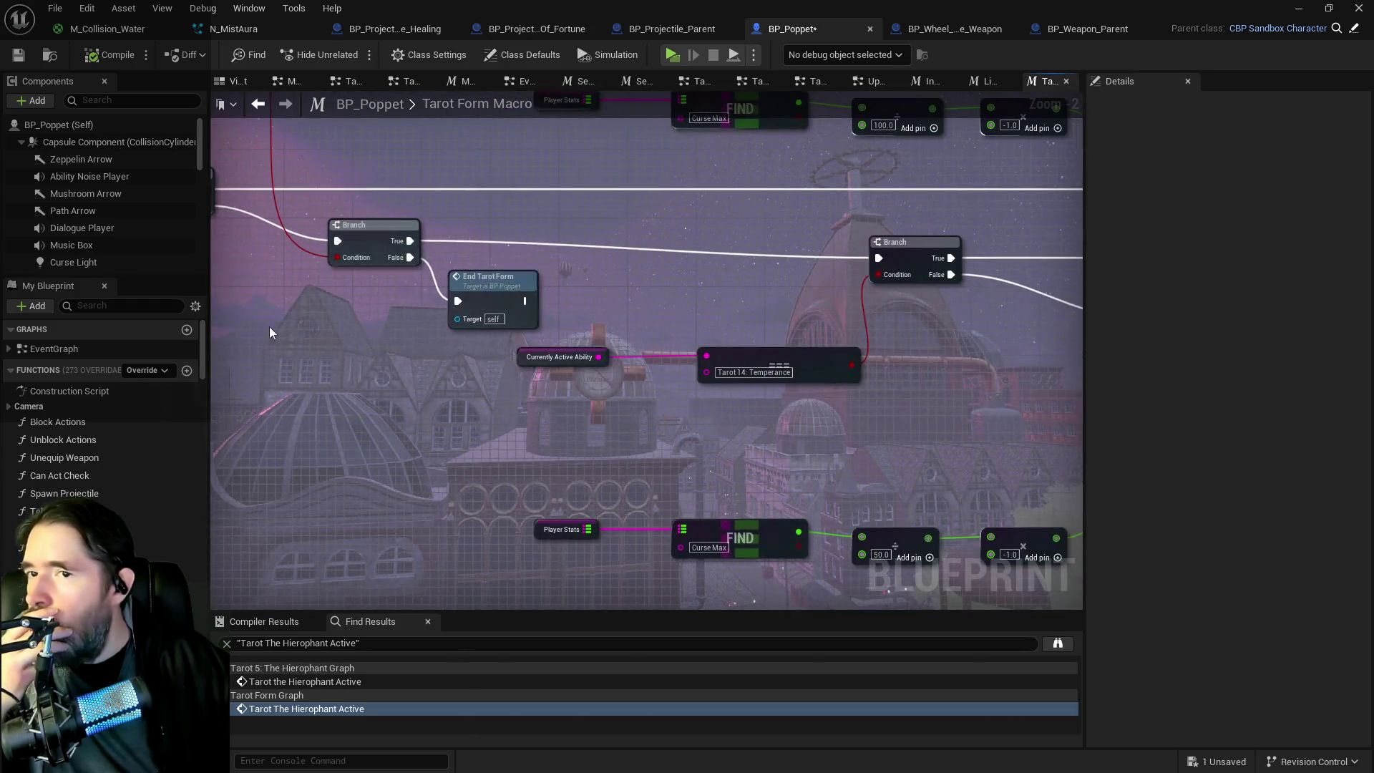
pyautogui.scroll(-3, 242, 282)
# Step: Step back to the Upkeep Graph and locate the Tarot 21: The World Active check and stat-update branches
pyautogui.click(988, 81)
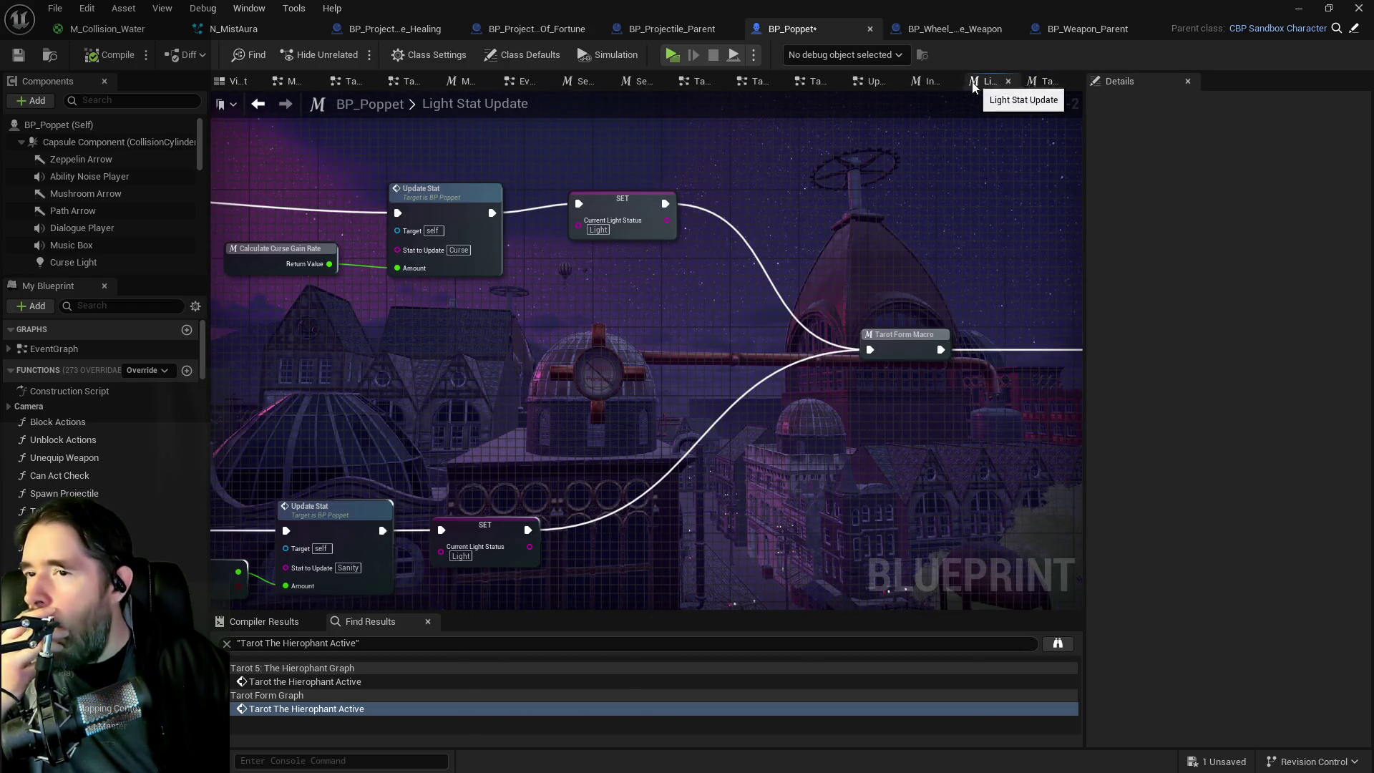
pyautogui.click(934, 86)
pyautogui.click(875, 83)
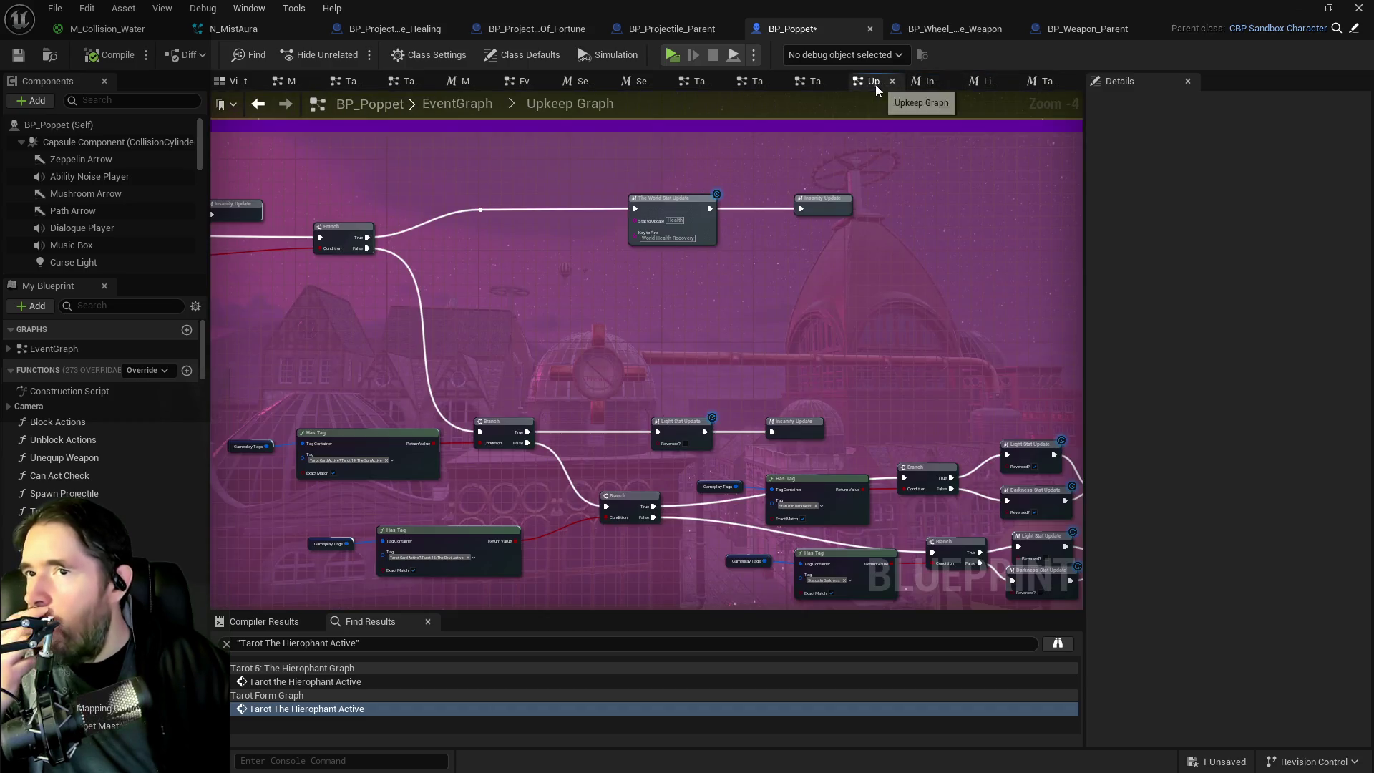
pyautogui.scroll(3, 690, 324)
pyautogui.moveTo(690, 323)
pyautogui.mouseDown()
pyautogui.moveTo(586, 303)
pyautogui.moveTo(665, 321)
pyautogui.moveTo(555, 319)
pyautogui.mouseUp()
pyautogui.scroll(-4, 672, 340)
pyautogui.scroll(2, 629, 347)
pyautogui.moveTo(777, 403); pyautogui.dragTo(392, 342)
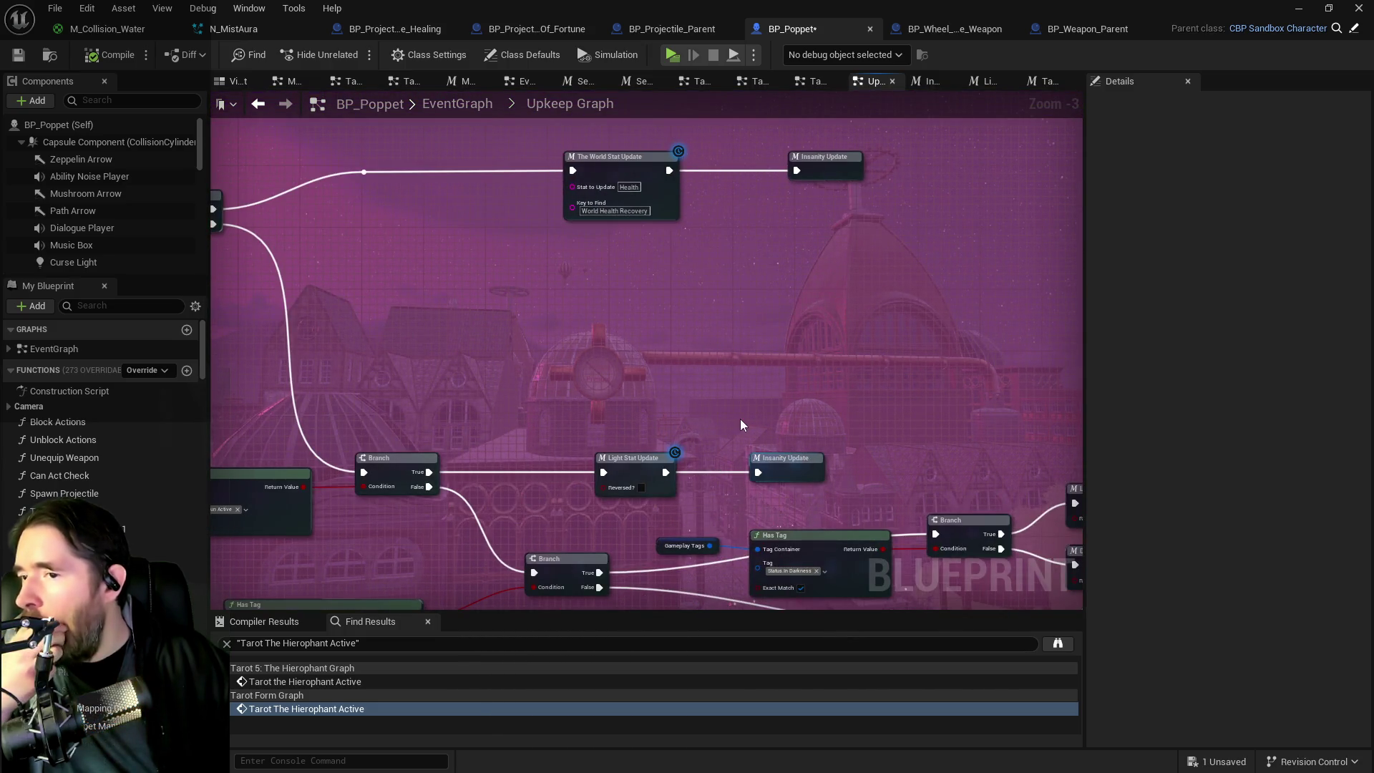
pyautogui.moveTo(739, 339)
pyautogui.mouseDown()
pyautogui.moveTo(675, 227)
pyautogui.moveTo(696, 258)
pyautogui.moveTo(448, 329)
pyautogui.moveTo(760, 410)
pyautogui.mouseUp()
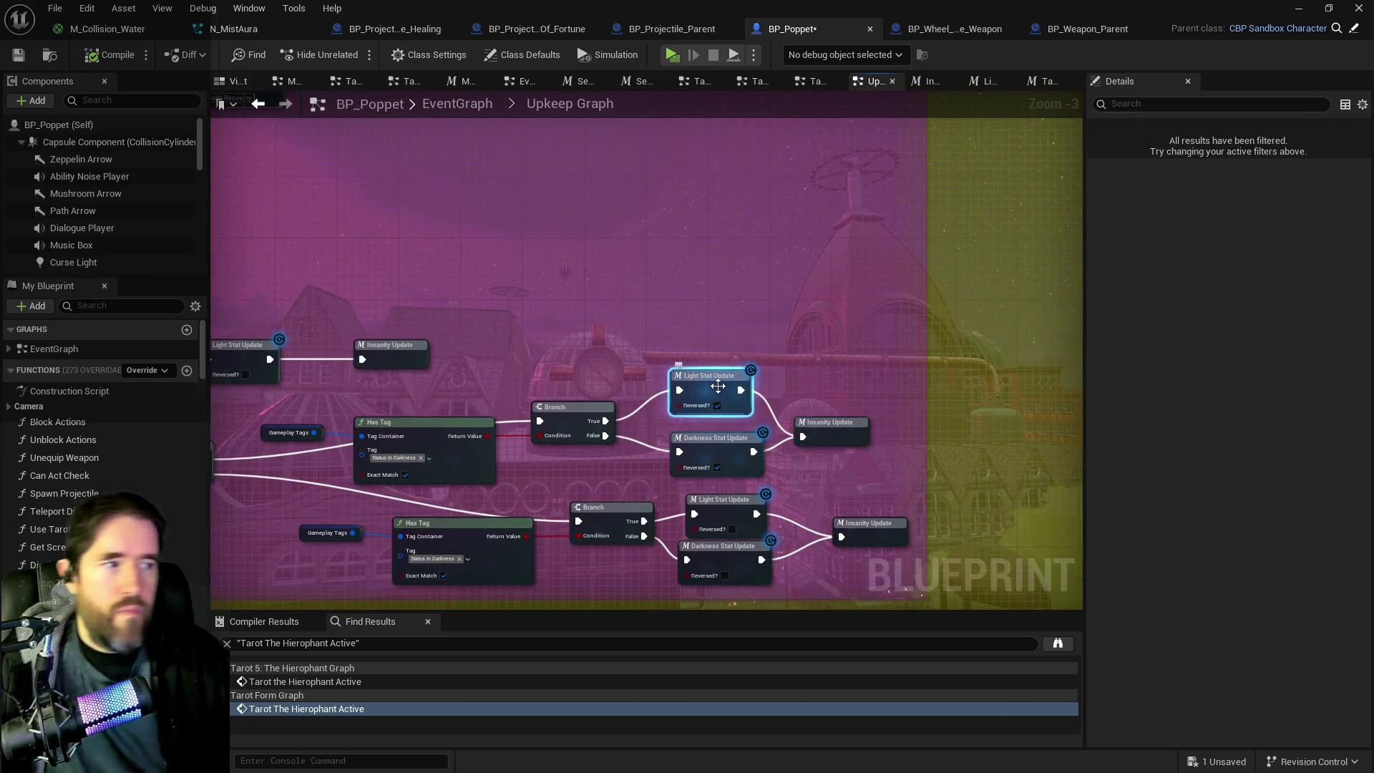
# Step: Take the Tarot Form Macro node from Light Stat Update and paste it beside The World Stat Update
pyautogui.doubleClick(712, 392)
pyautogui.doubleClick(904, 336)
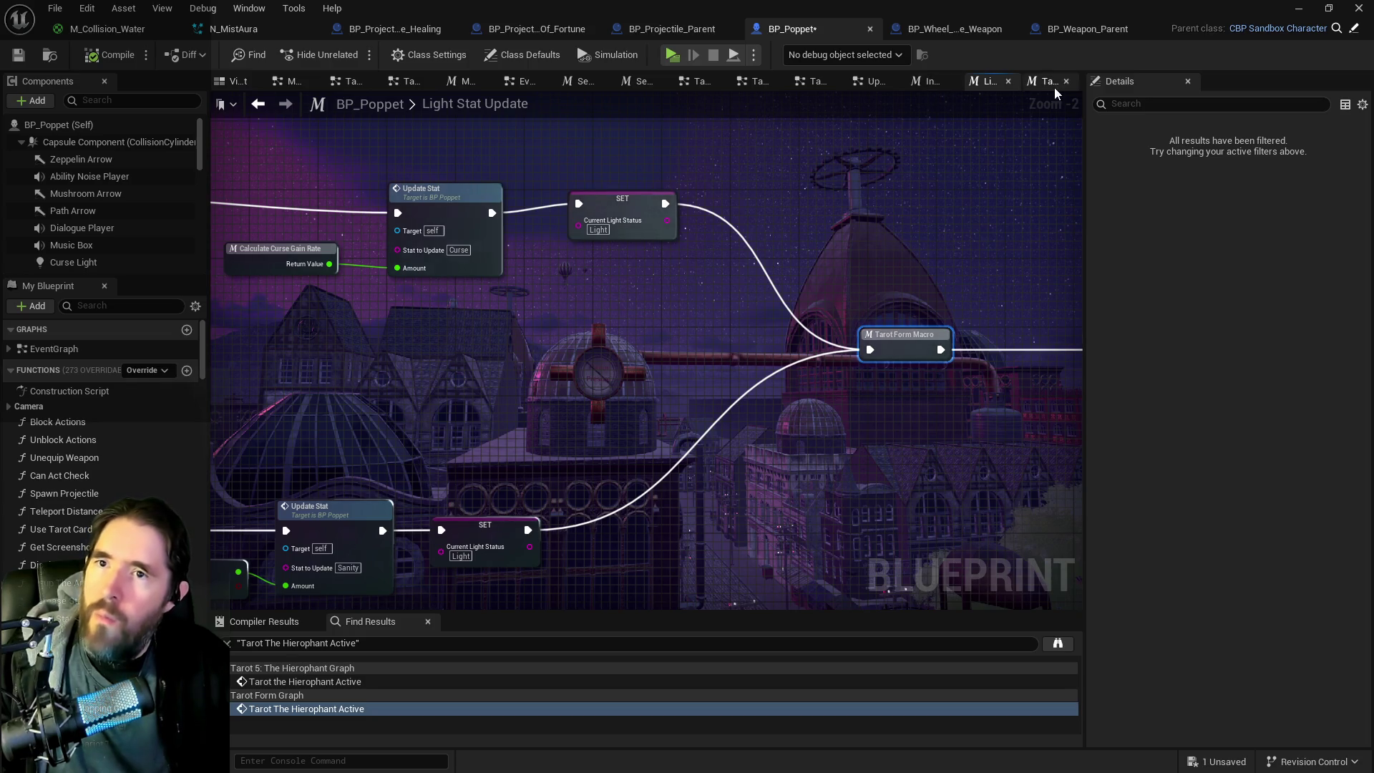
pyautogui.click(861, 84)
pyautogui.scroll(3, 639, 205)
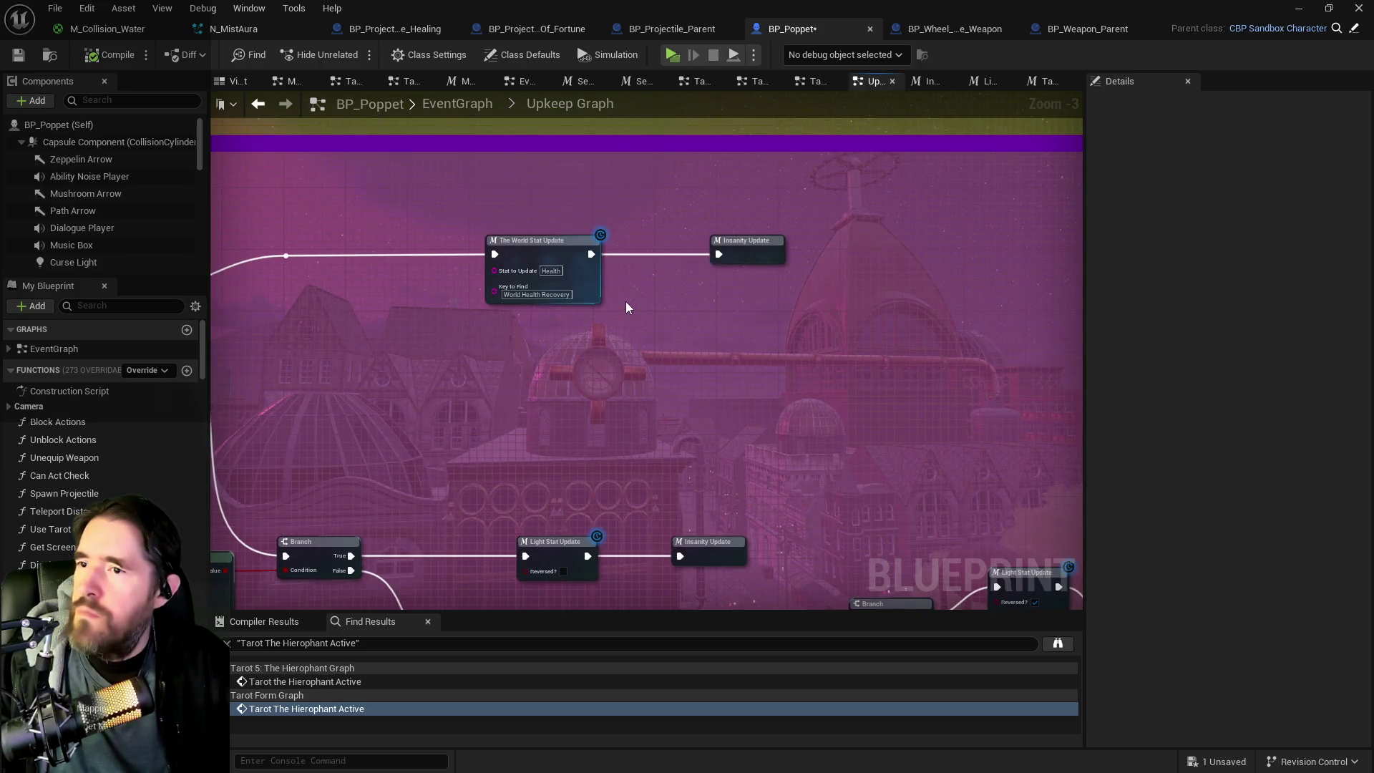
pyautogui.hotkey('ctrl', 'v')
pyautogui.click(557, 259)
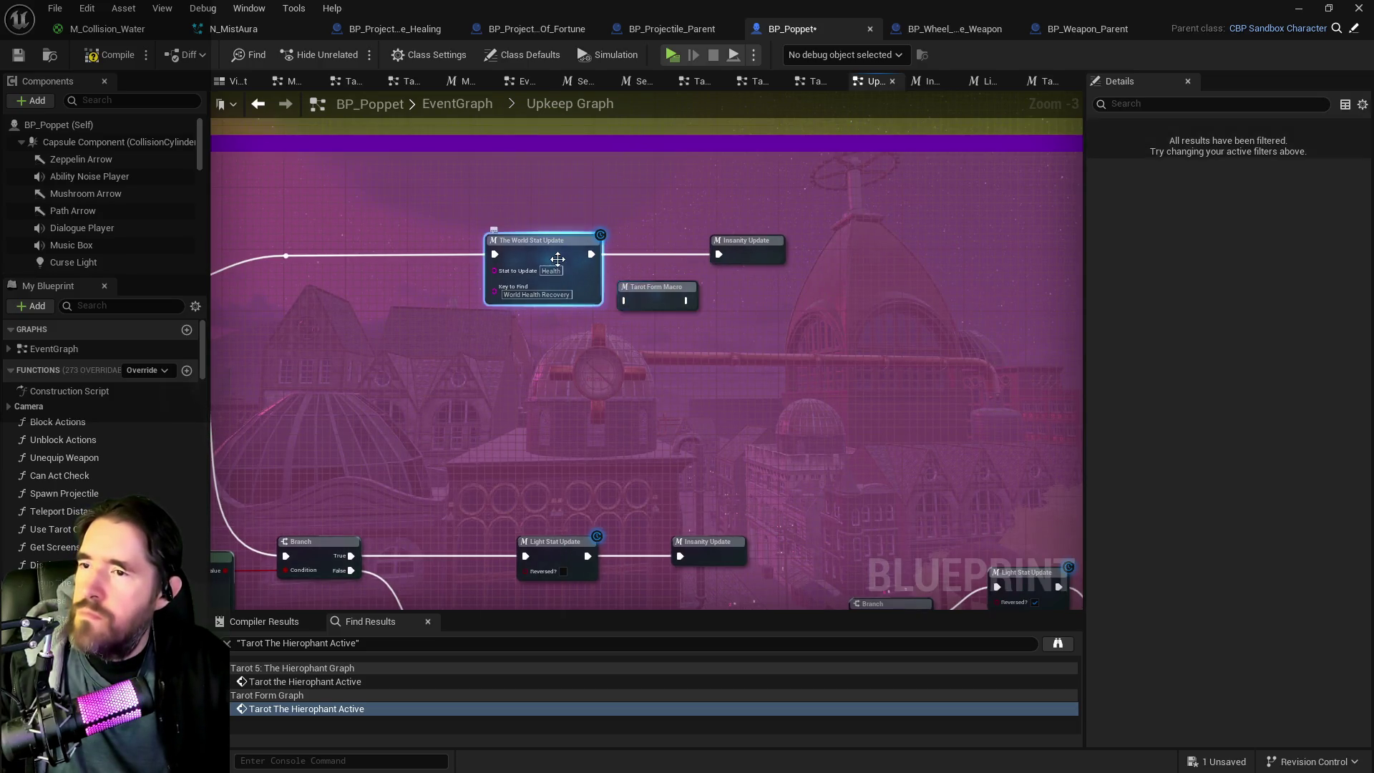
# Step: Inspect The World Stat Update graph's Delay, Update Stat, FIND and Tarot Form Macro nodes
pyautogui.doubleClick(557, 259)
pyautogui.scroll(4, 578, 298)
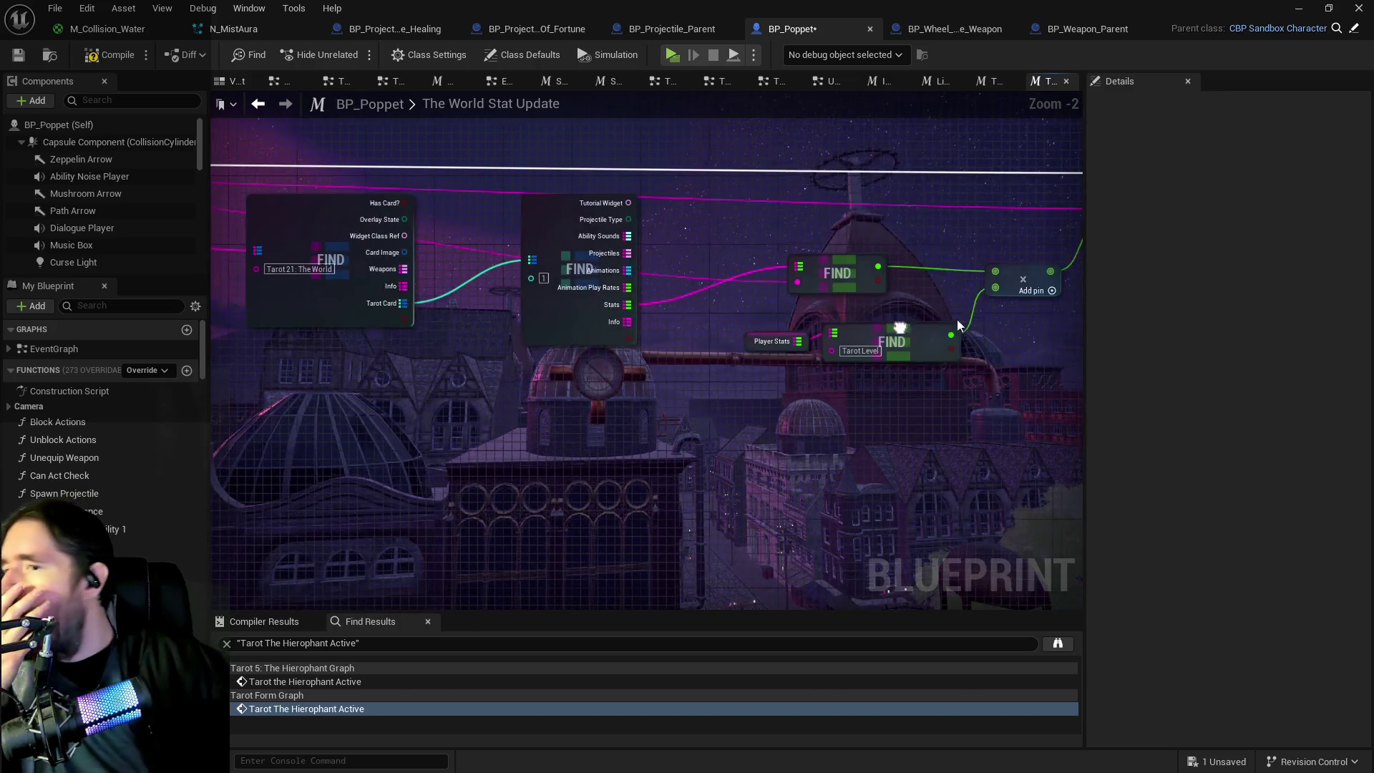
pyautogui.moveTo(707, 435)
pyautogui.mouseDown()
pyautogui.moveTo(868, 422)
pyautogui.moveTo(528, 383)
pyautogui.moveTo(582, 369)
pyautogui.moveTo(215, 380)
pyautogui.mouseUp()
pyautogui.scroll(-1, 720, 406)
pyautogui.moveTo(720, 407)
pyautogui.mouseDown()
pyautogui.moveTo(601, 375)
pyautogui.moveTo(609, 356)
pyautogui.moveTo(1020, 324)
pyautogui.mouseUp()
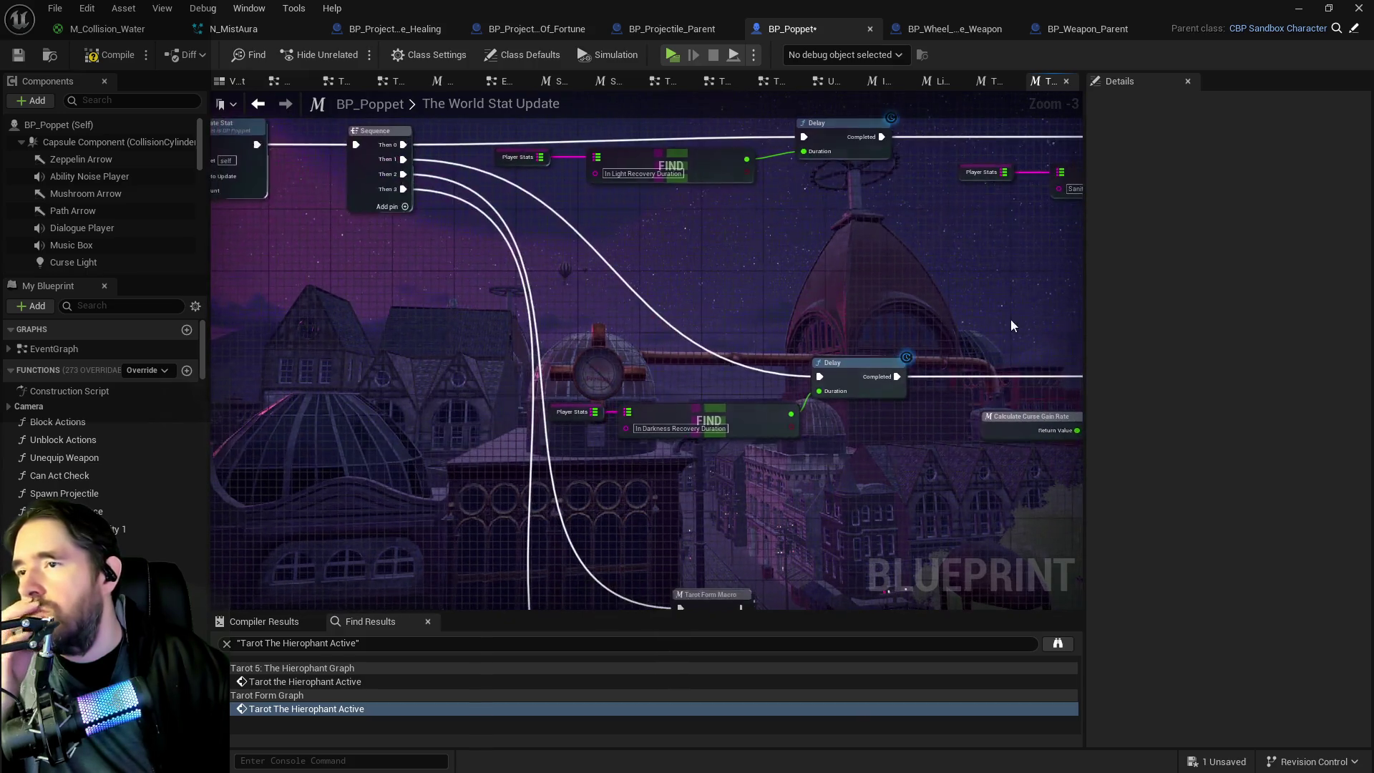
pyautogui.moveTo(922, 385)
pyautogui.mouseDown()
pyautogui.moveTo(643, 409)
pyautogui.moveTo(646, 488)
pyautogui.moveTo(699, 315)
pyautogui.mouseUp()
pyautogui.scroll(-1, 643, 410)
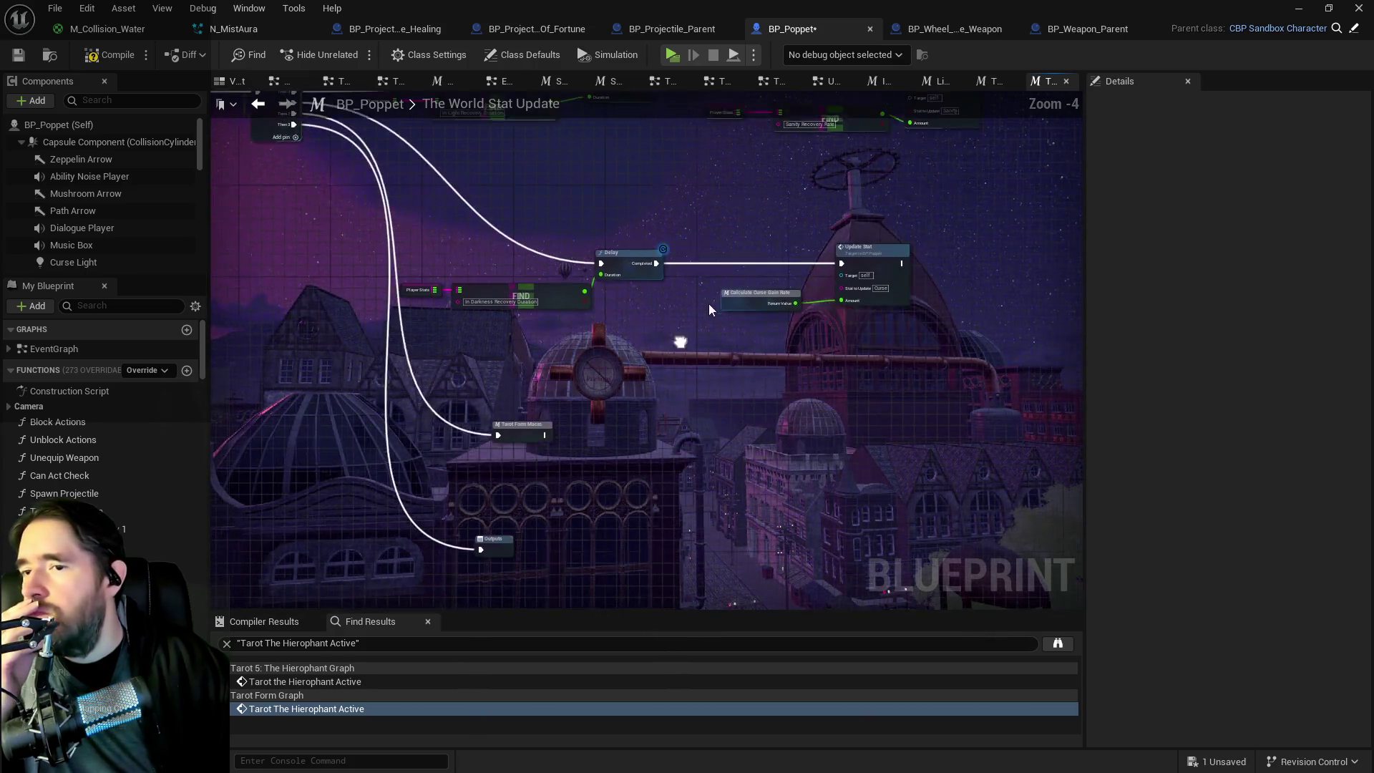
pyautogui.scroll(1, 698, 315)
pyautogui.scroll(1, 633, 412)
pyautogui.moveTo(633, 412)
pyautogui.mouseDown()
pyautogui.moveTo(602, 531)
pyautogui.moveTo(729, 299)
pyautogui.moveTo(740, 234)
pyautogui.mouseUp()
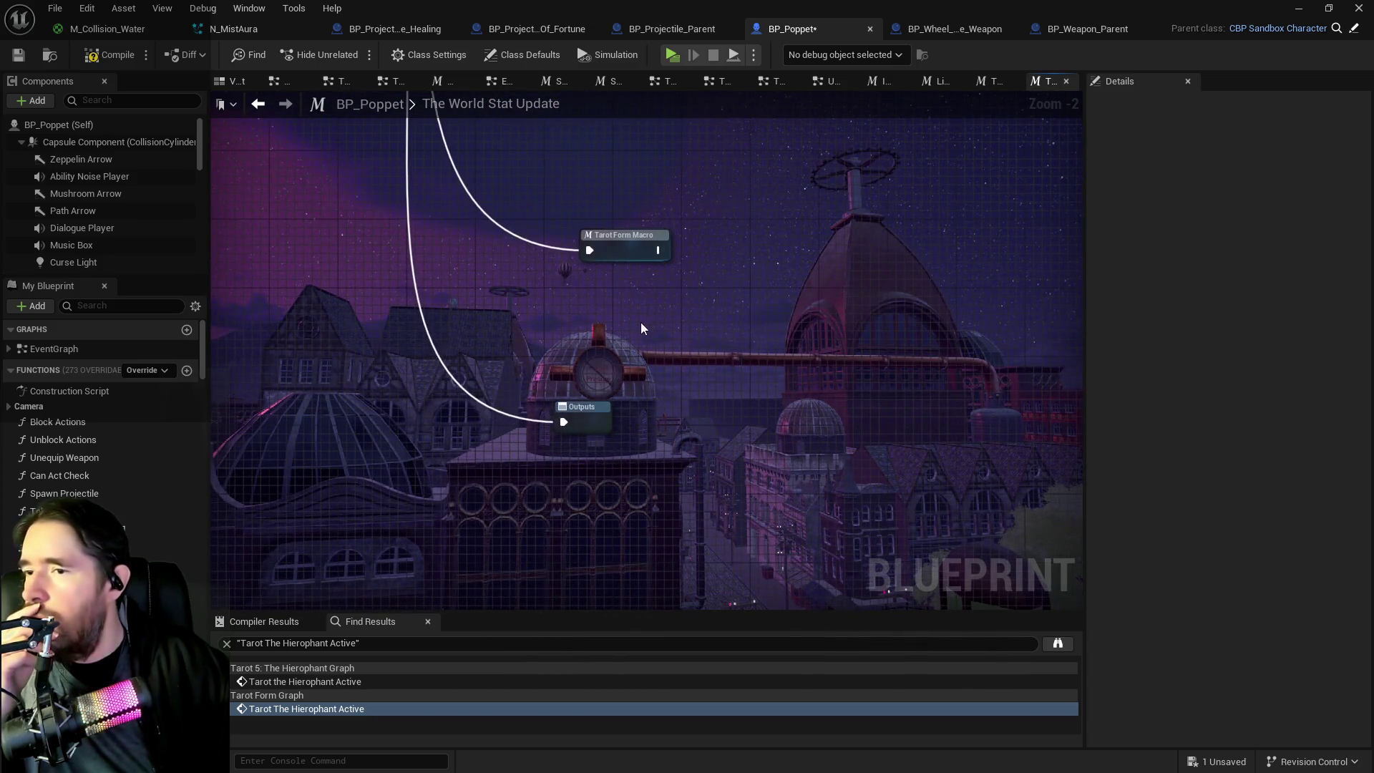
# Step: Delete the extra pasted Tarot Form Macro node from the Upkeep Graph
pyautogui.click(989, 81)
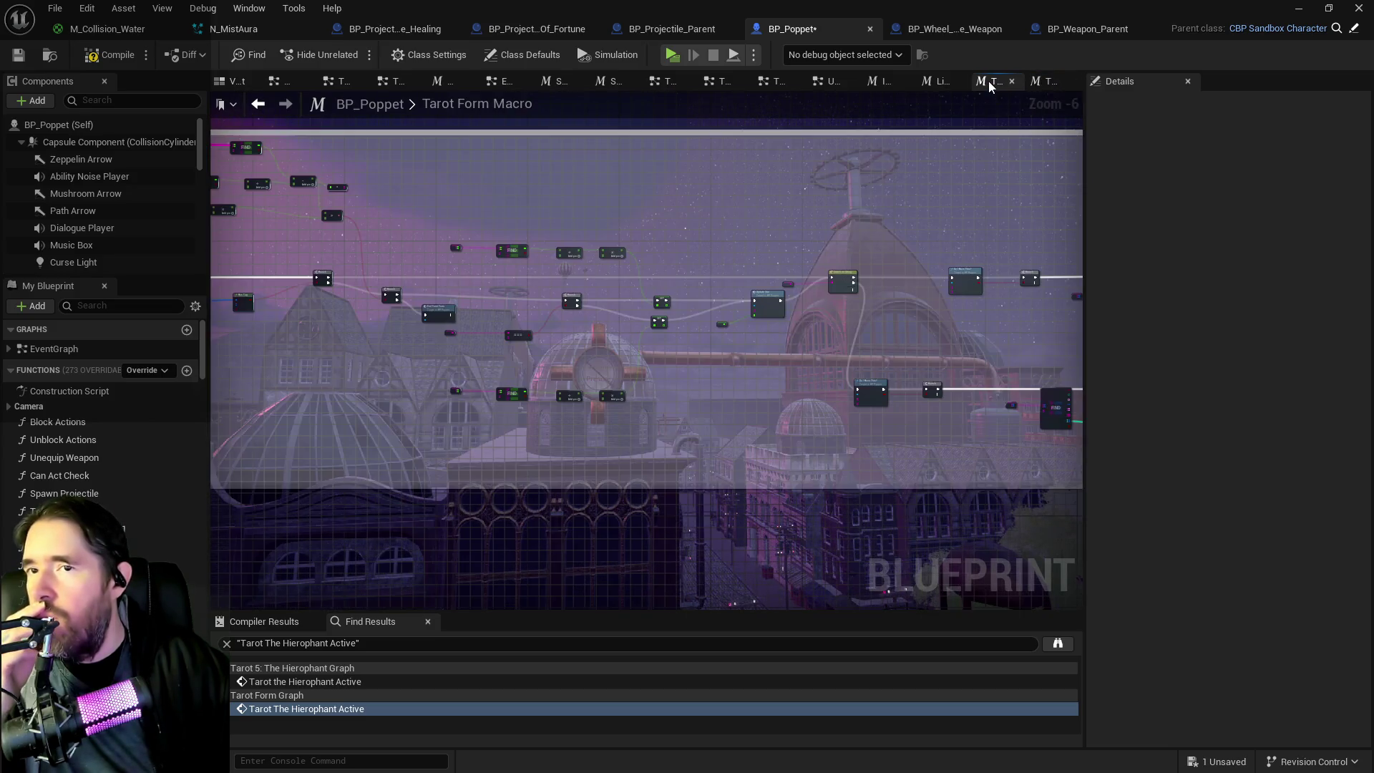
pyautogui.click(830, 83)
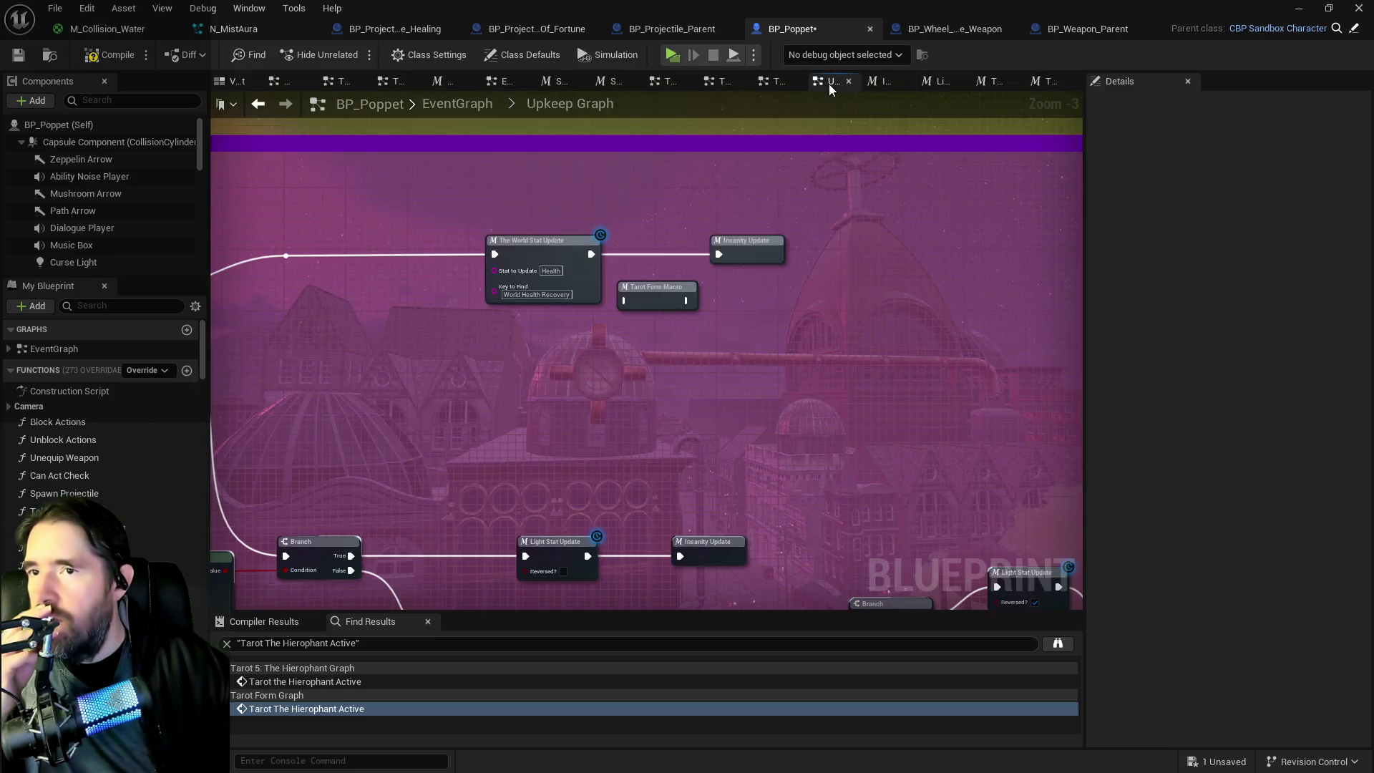
pyautogui.click(665, 299)
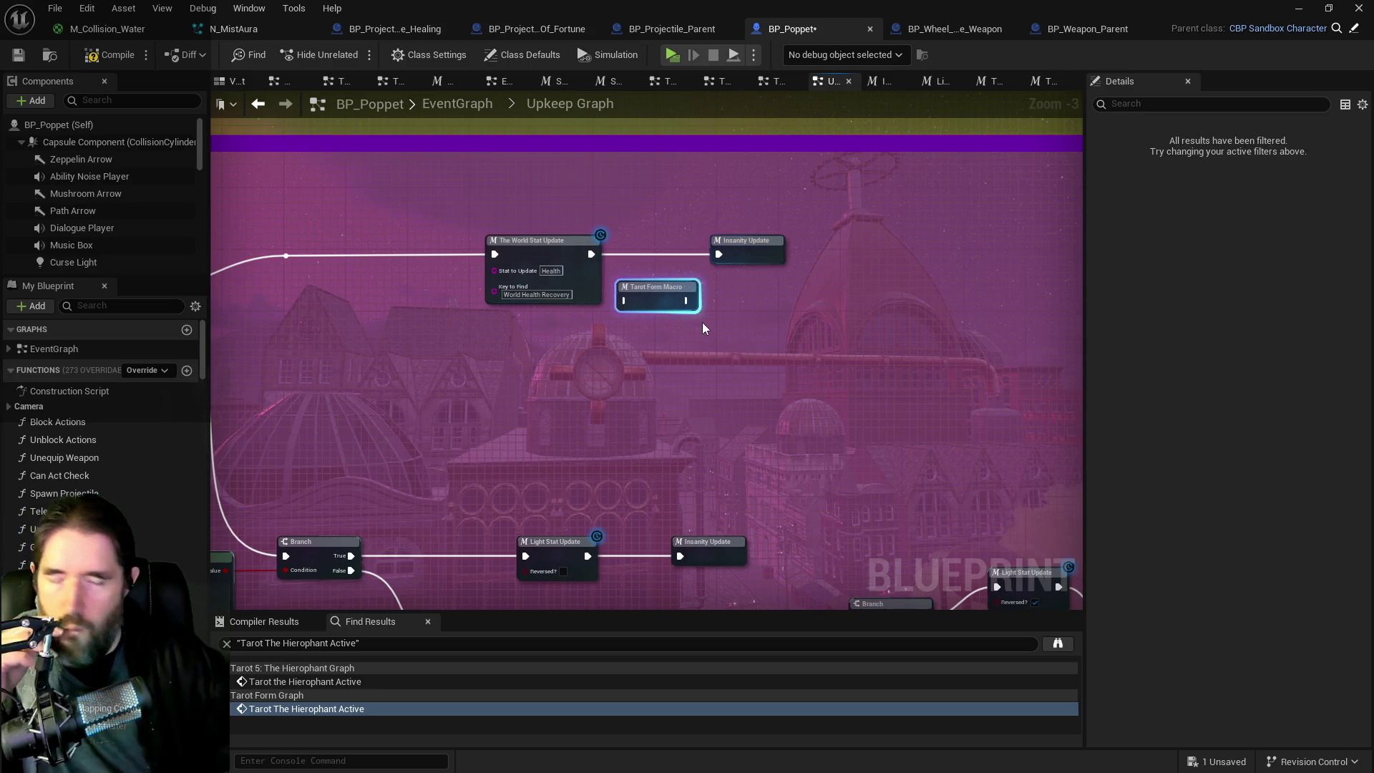
pyautogui.press('Delete')
# Step: Reopen The World Stat Update and review its Sequence, Delay, Update Stat and Calculate Curse Gain Rate nodes
pyautogui.click(518, 251)
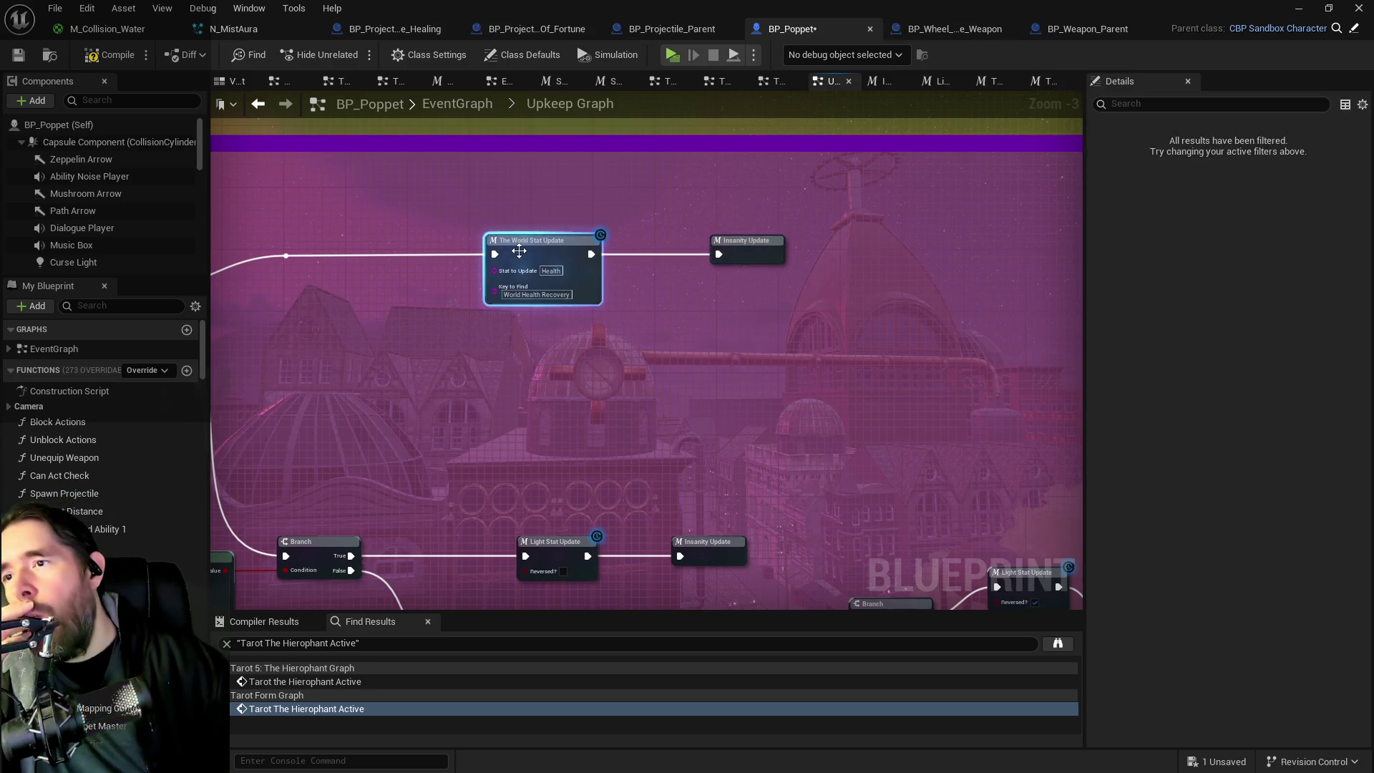
pyautogui.doubleClick(519, 250)
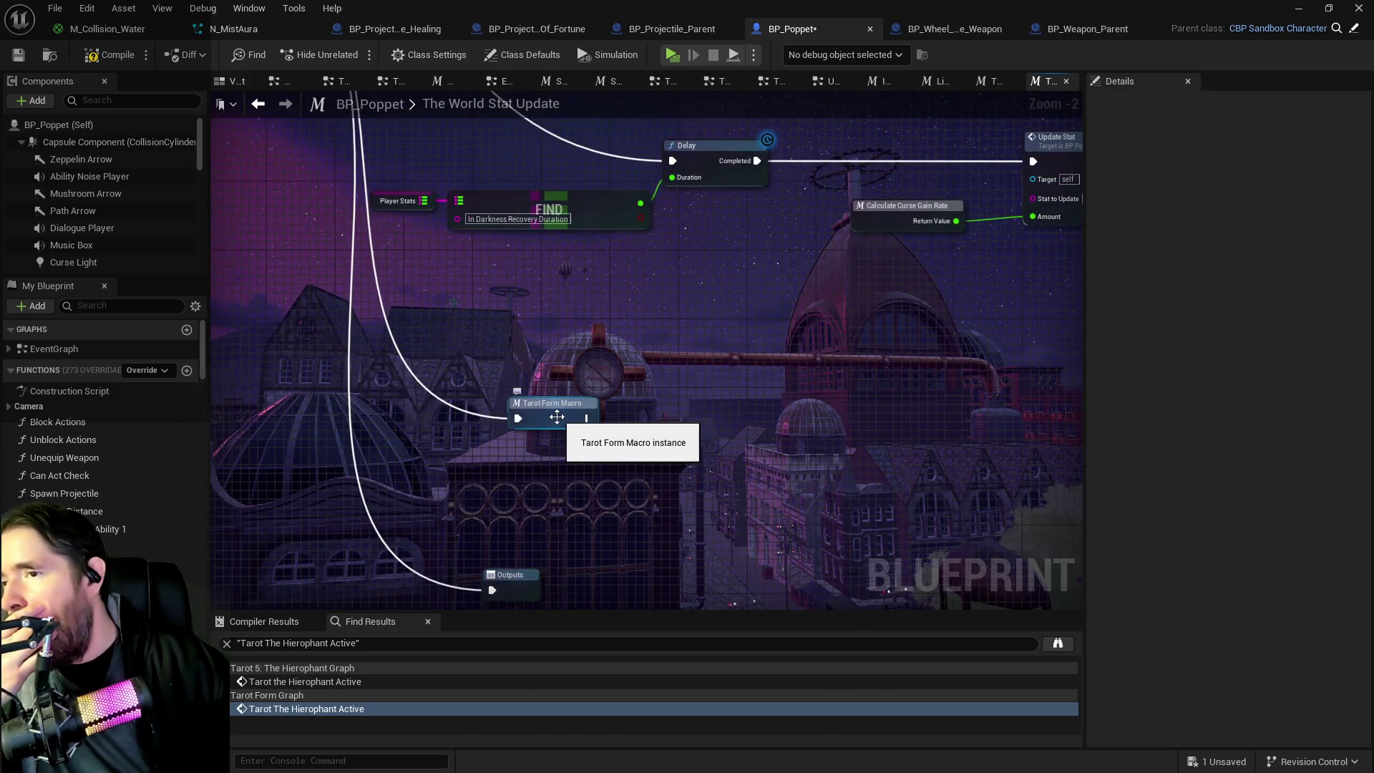
pyautogui.moveTo(576, 380)
pyautogui.mouseDown()
pyautogui.moveTo(518, 504)
pyautogui.moveTo(547, 517)
pyautogui.moveTo(686, 449)
pyautogui.moveTo(385, 433)
pyautogui.moveTo(614, 394)
pyautogui.mouseUp()
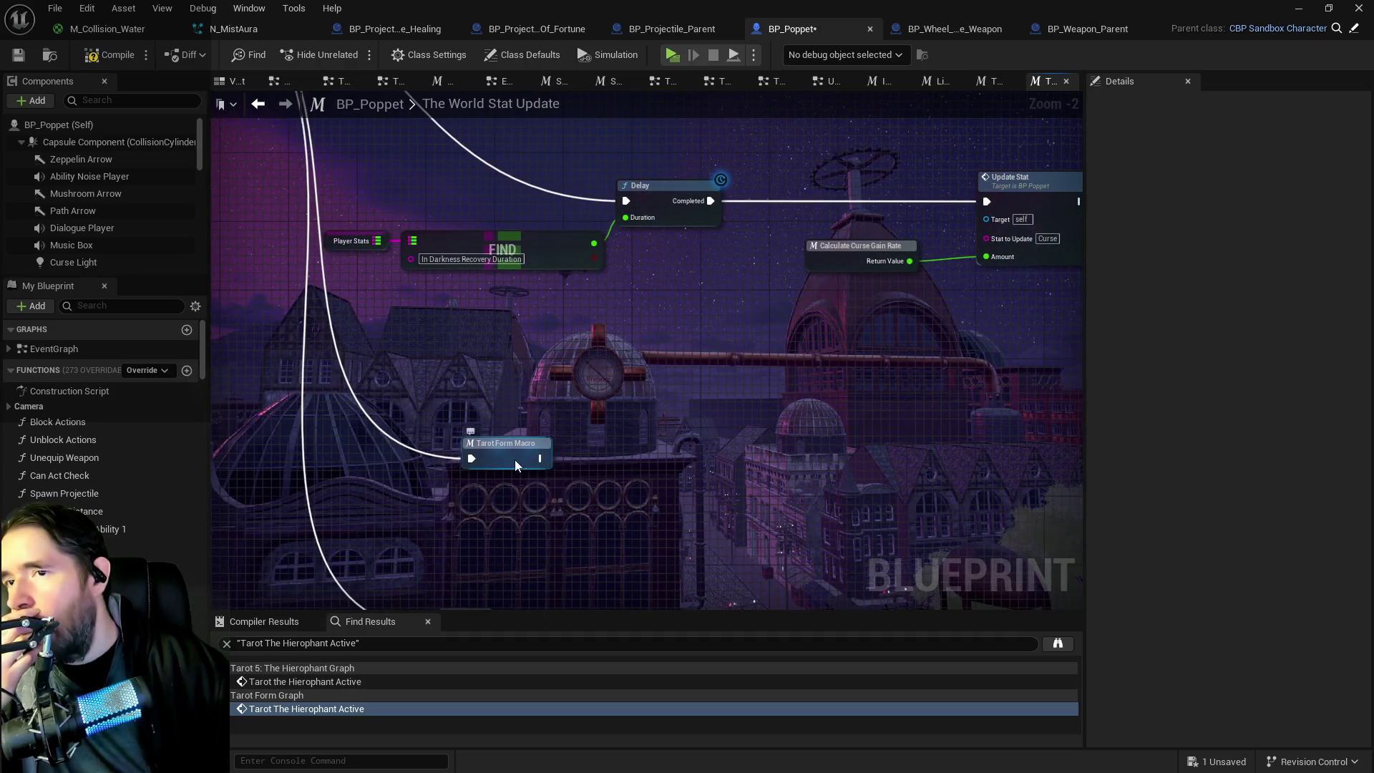
pyautogui.moveTo(515, 465); pyautogui.dragTo(513, 544)
pyautogui.moveTo(634, 355)
pyautogui.mouseDown()
pyautogui.moveTo(752, 372)
pyautogui.moveTo(553, 426)
pyautogui.moveTo(744, 404)
pyautogui.moveTo(681, 333)
pyautogui.moveTo(899, 354)
pyautogui.moveTo(1242, 307)
pyautogui.mouseUp()
pyautogui.moveTo(1145, 372); pyautogui.dragTo(466, 330)
pyautogui.moveTo(815, 357)
pyautogui.mouseDown()
pyautogui.moveTo(524, 297)
pyautogui.moveTo(678, 295)
pyautogui.moveTo(555, 327)
pyautogui.mouseUp()
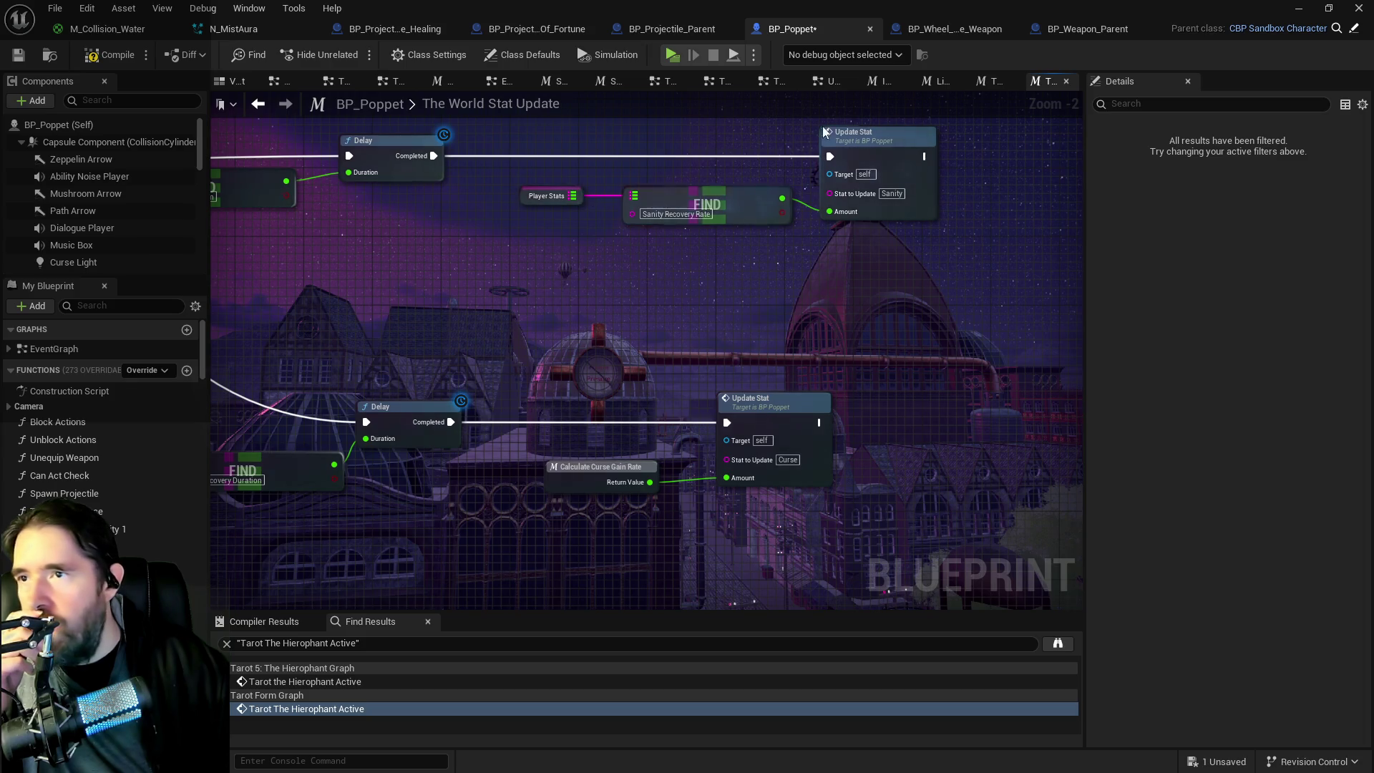
# Step: In Light Stat Update, follow the sanity chain from Calculate Sanity Loss Rate to the SET node
pyautogui.click(833, 81)
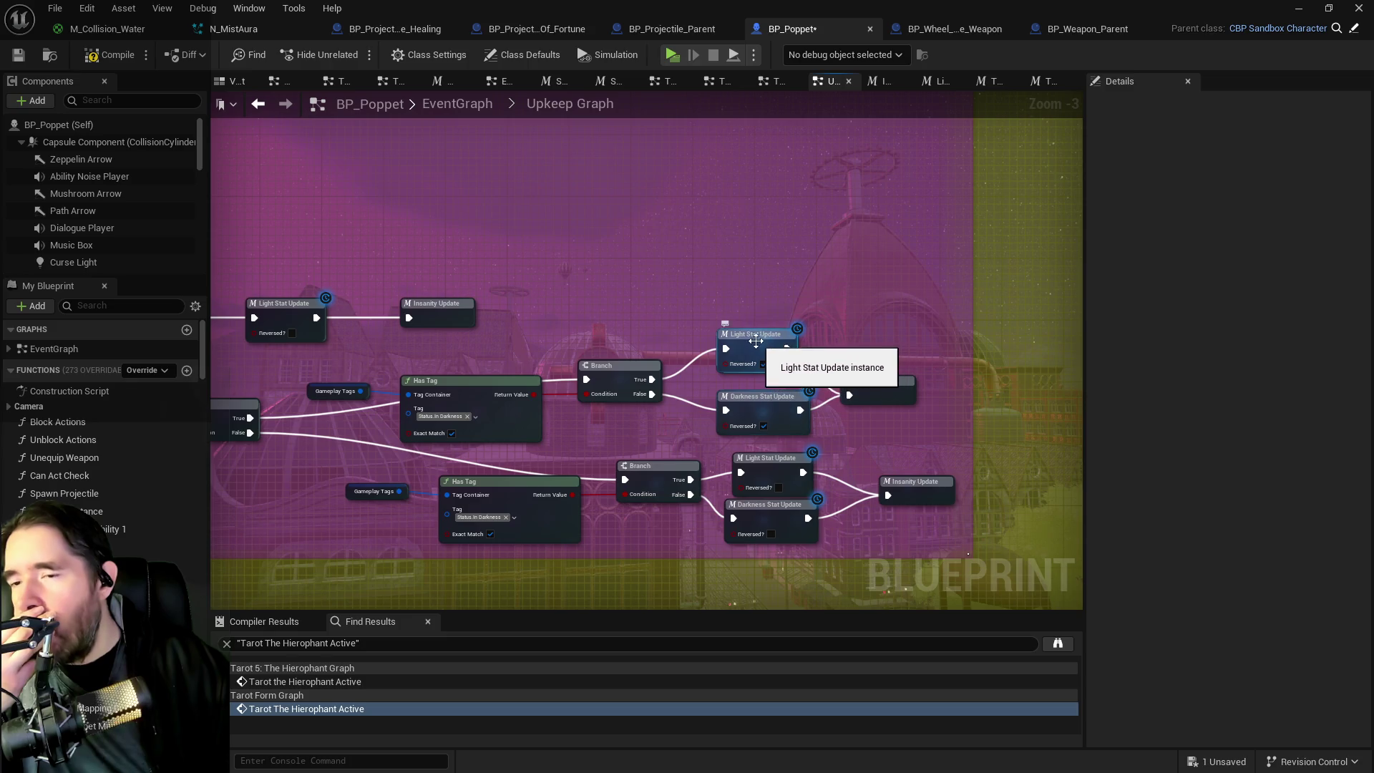
pyautogui.doubleClick(750, 345)
pyautogui.moveTo(446, 392)
pyautogui.mouseDown()
pyautogui.moveTo(780, 354)
pyautogui.moveTo(1037, 394)
pyautogui.mouseUp()
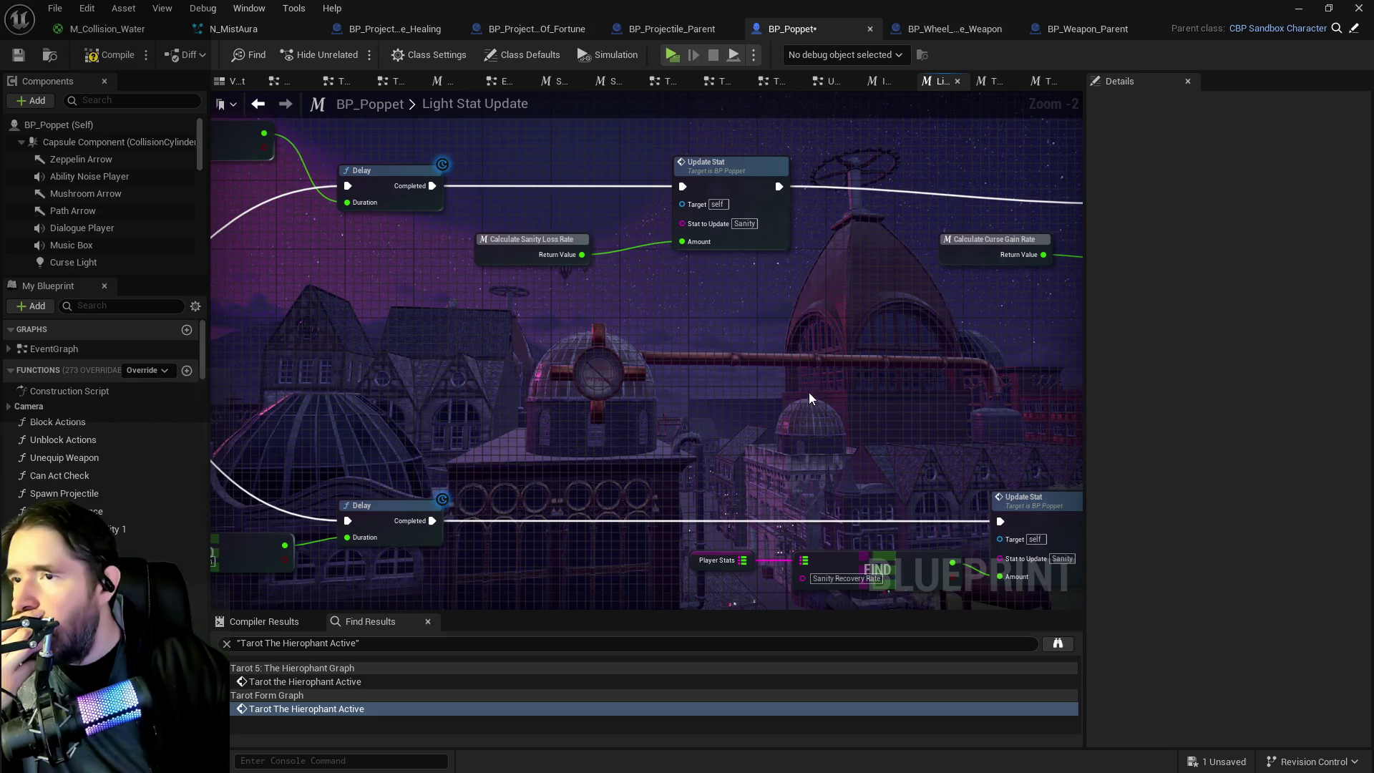
pyautogui.scroll(-1, 698, 367)
pyautogui.moveTo(797, 425); pyautogui.dragTo(787, 337)
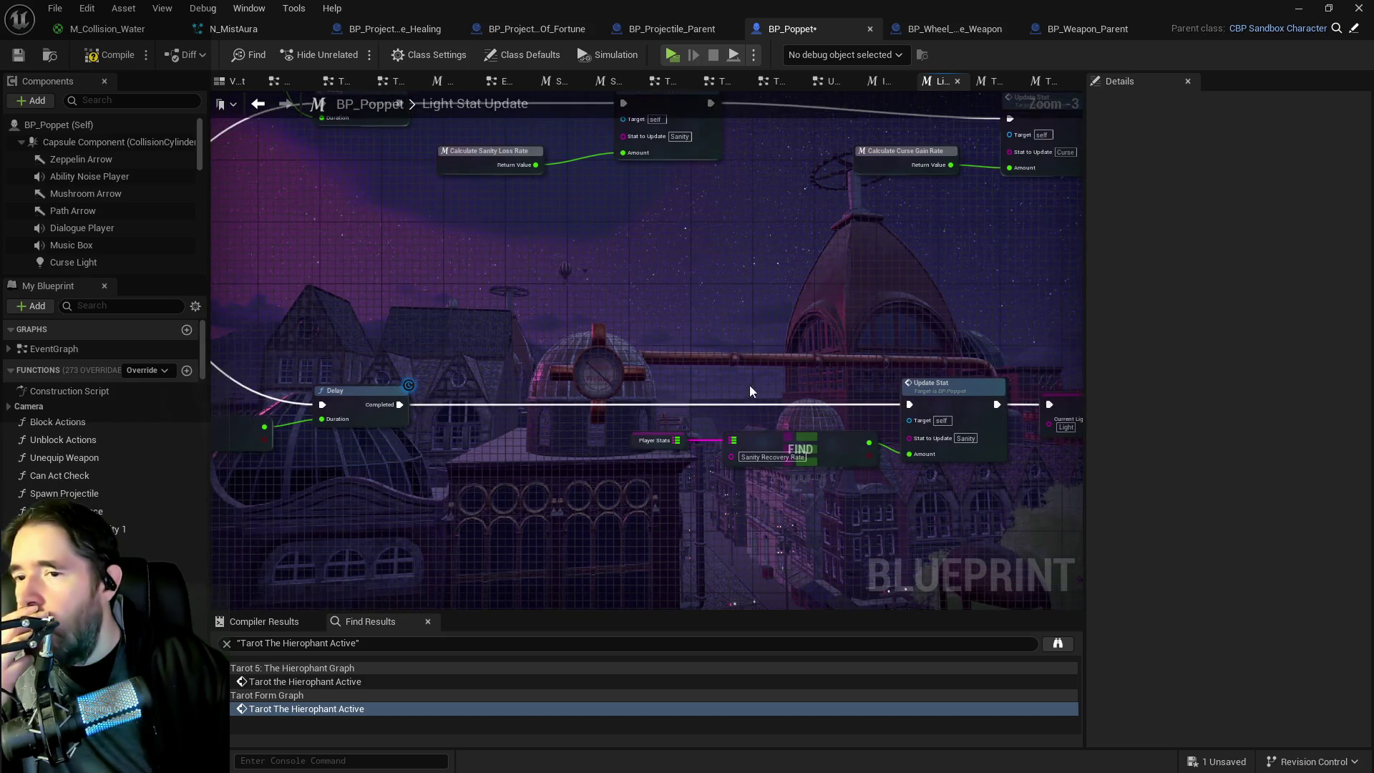
pyautogui.moveTo(792, 451)
pyautogui.mouseDown()
pyautogui.moveTo(725, 371)
pyautogui.moveTo(757, 342)
pyautogui.moveTo(445, 398)
pyautogui.mouseUp()
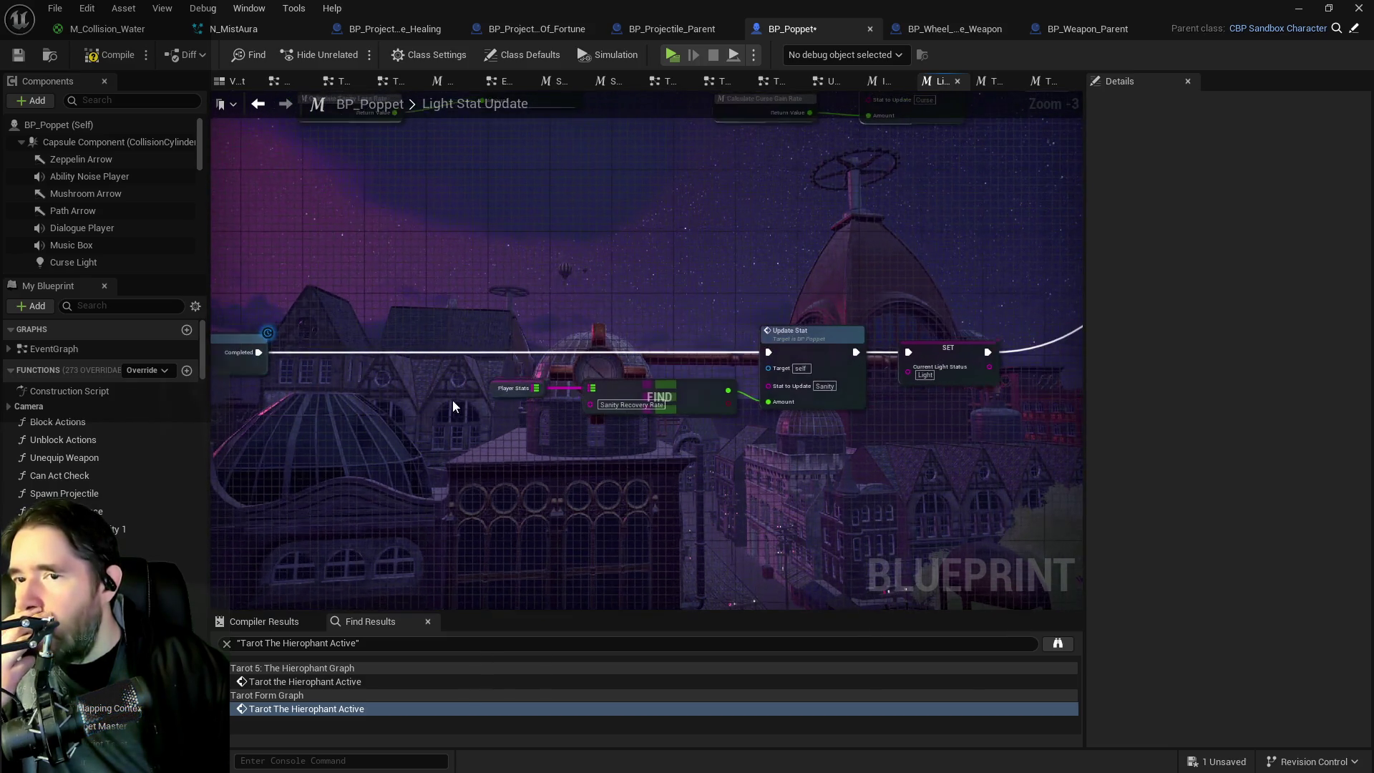
pyautogui.click(992, 81)
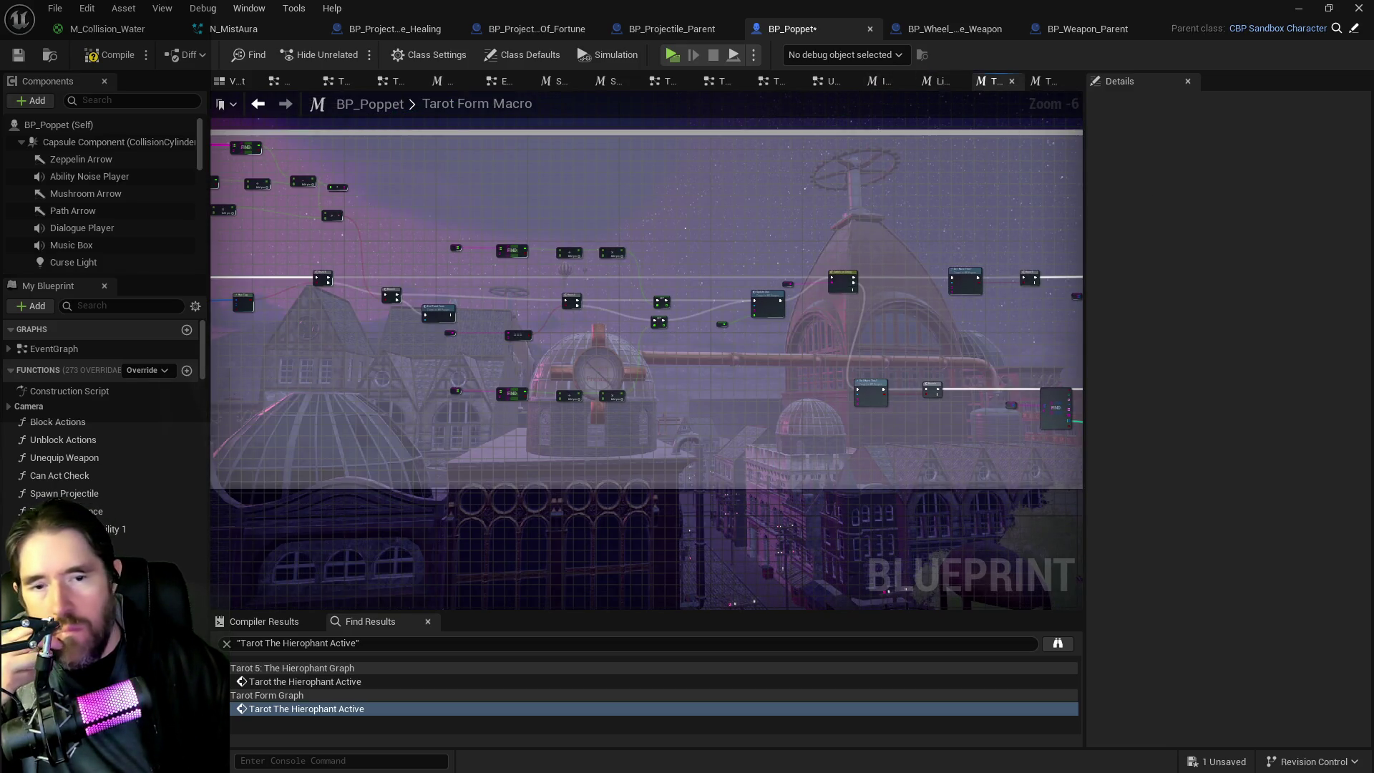
# Step: Look over the Has Tag checks, Branch, End Tarot Form and Do I Have This card nodes
pyautogui.moveTo(1000, 424); pyautogui.dragTo(746, 435)
pyautogui.moveTo(779, 362)
pyautogui.mouseDown()
pyautogui.moveTo(810, 365)
pyautogui.moveTo(834, 399)
pyautogui.moveTo(991, 285)
pyautogui.moveTo(1018, 114)
pyautogui.mouseUp()
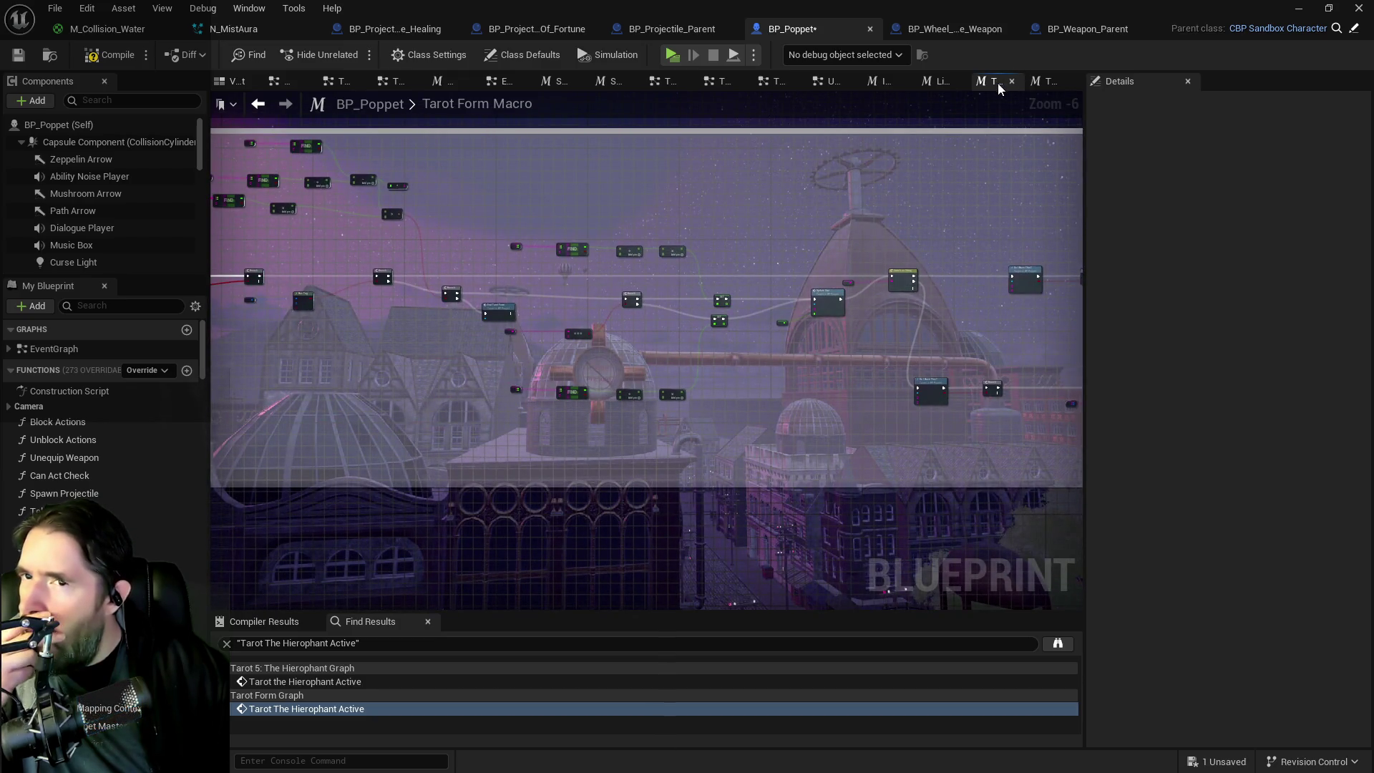
pyautogui.moveTo(930, 285); pyautogui.dragTo(650, 260)
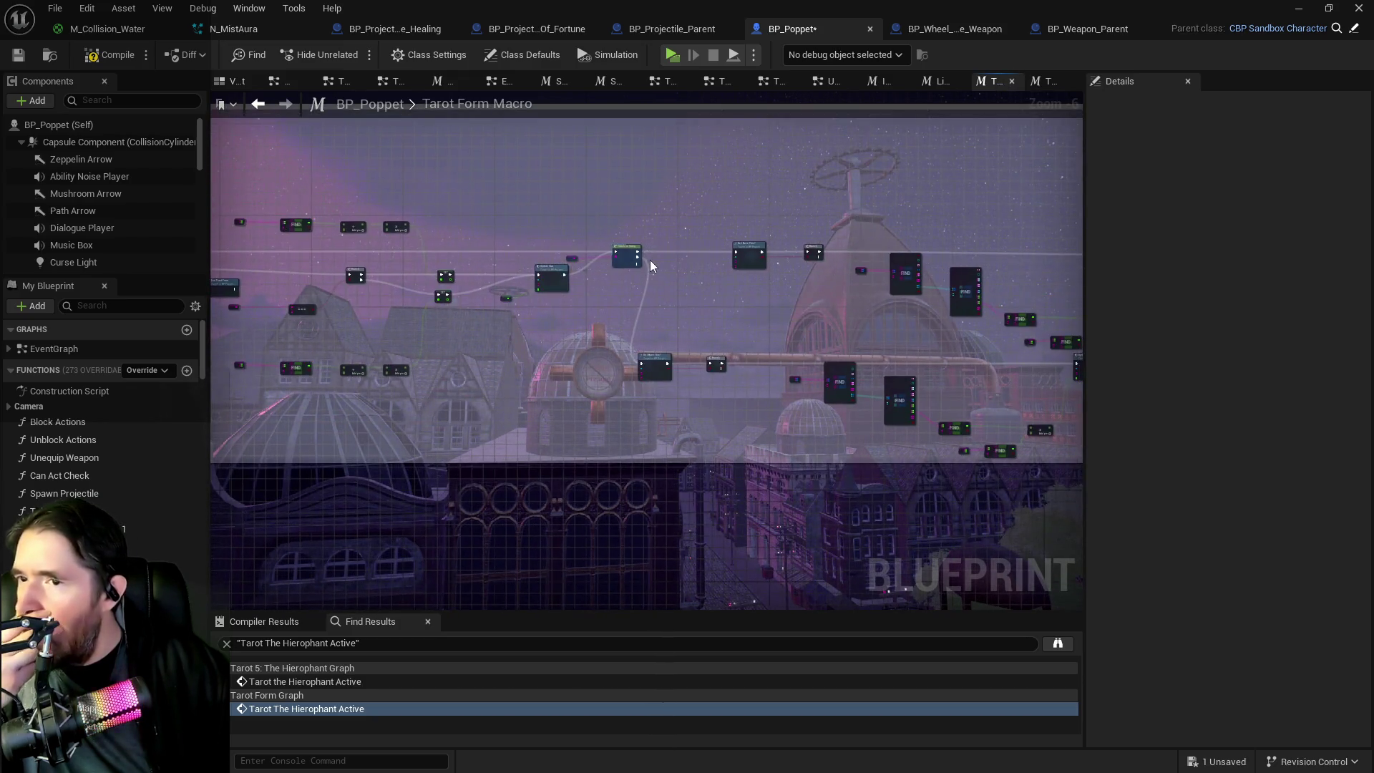
pyautogui.scroll(2, 836, 311)
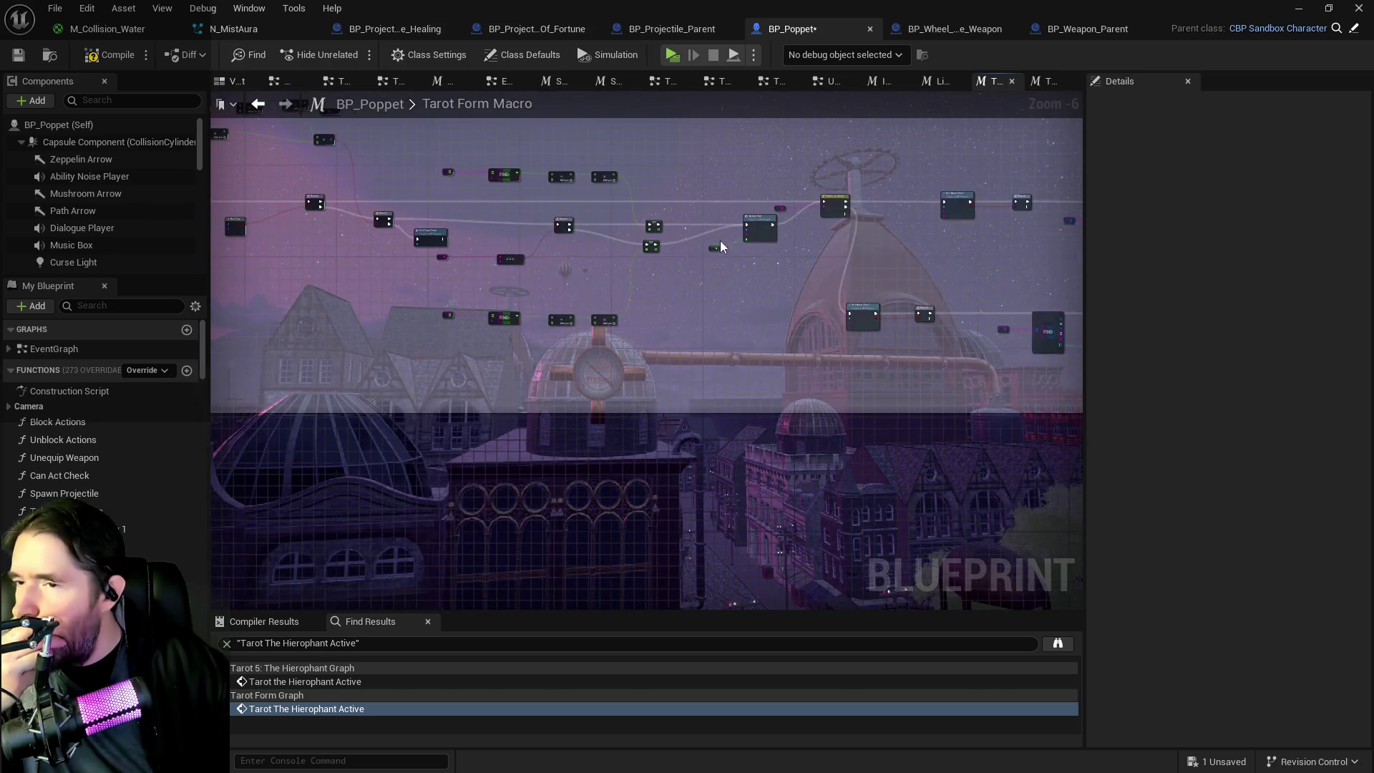
pyautogui.moveTo(629, 270)
pyautogui.mouseDown()
pyautogui.moveTo(658, 336)
pyautogui.moveTo(895, 301)
pyautogui.moveTo(885, 433)
pyautogui.mouseUp()
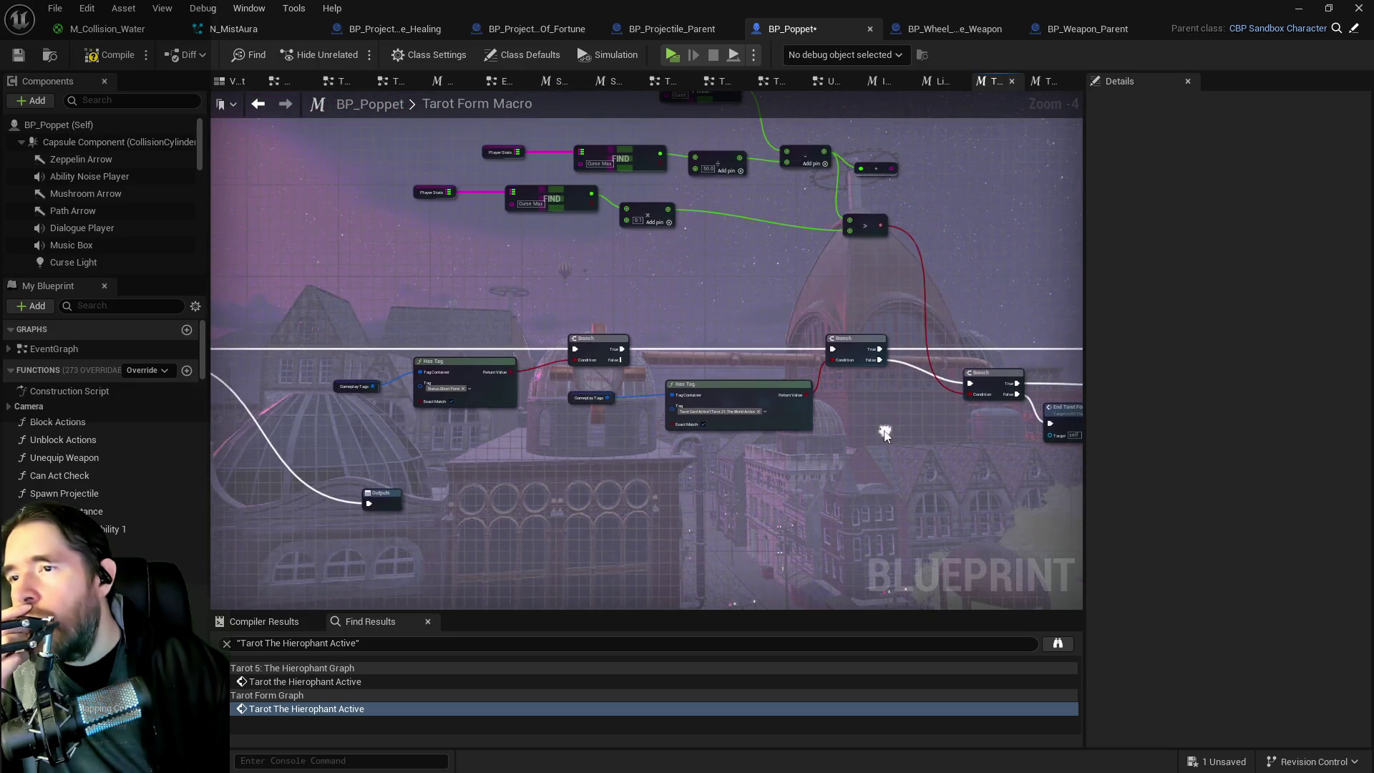
pyautogui.moveTo(793, 358); pyautogui.dragTo(599, 315)
pyautogui.scroll(2, 600, 315)
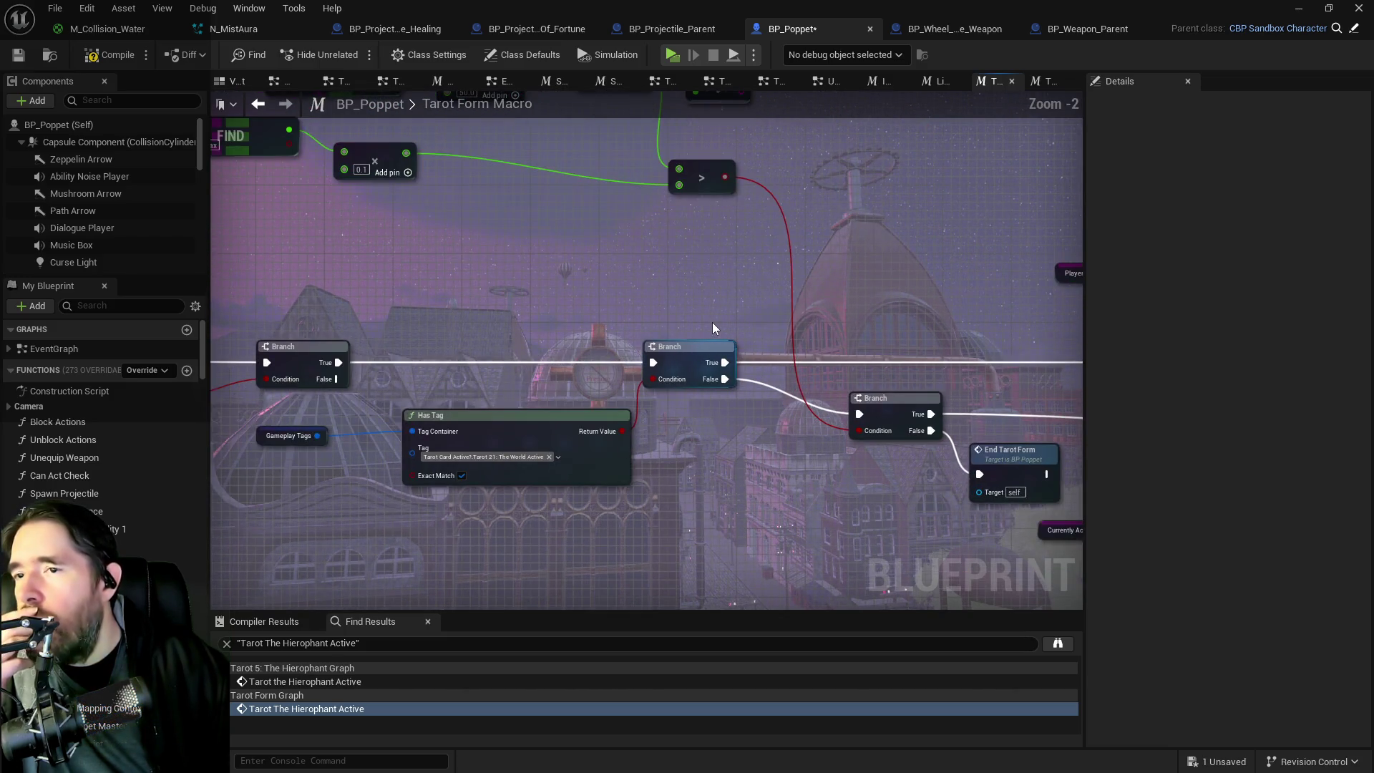
pyautogui.moveTo(785, 352)
pyautogui.mouseDown()
pyautogui.moveTo(598, 319)
pyautogui.moveTo(828, 322)
pyautogui.moveTo(786, 367)
pyautogui.moveTo(715, 393)
pyautogui.moveTo(448, 339)
pyautogui.moveTo(381, 345)
pyautogui.mouseUp()
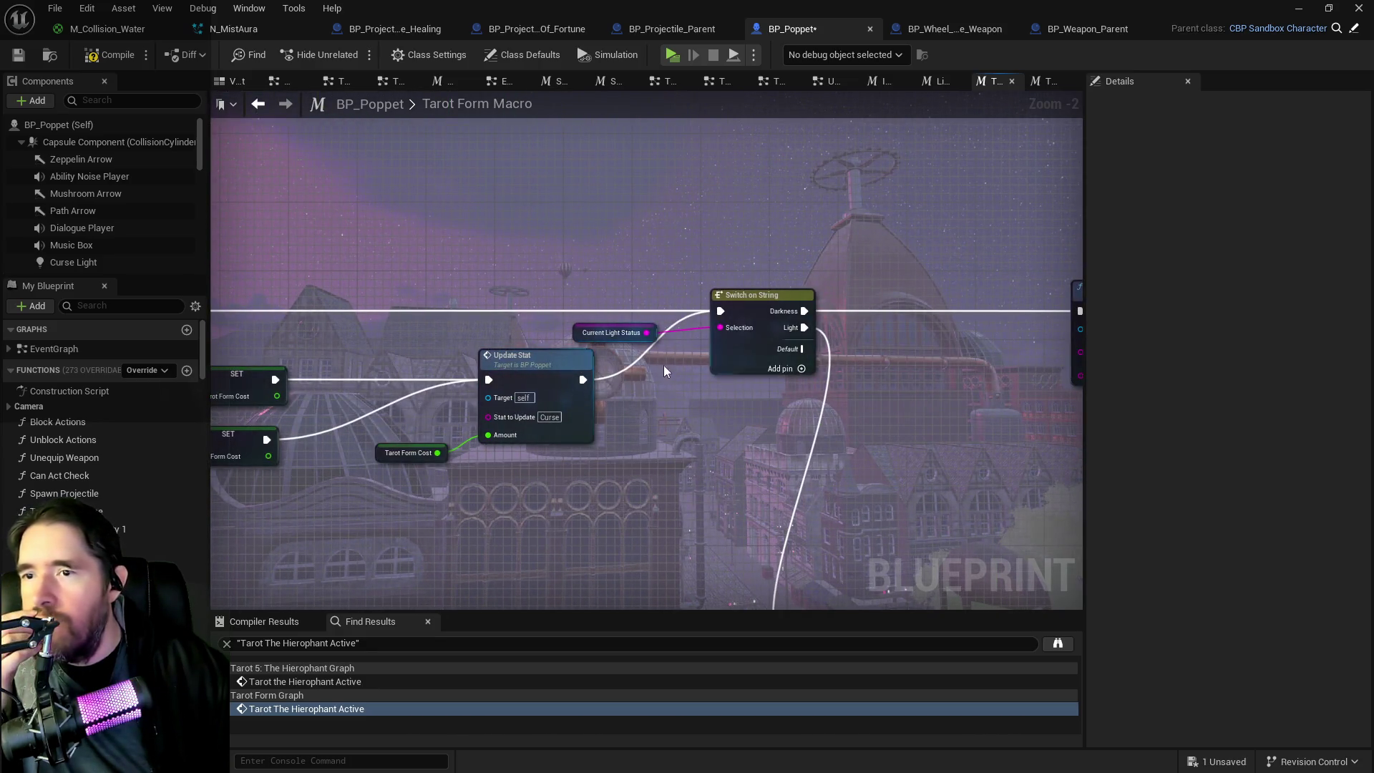
pyautogui.scroll(-1, 659, 362)
pyautogui.moveTo(659, 362)
pyautogui.mouseDown()
pyautogui.moveTo(650, 376)
pyautogui.moveTo(727, 384)
pyautogui.moveTo(524, 358)
pyautogui.moveTo(741, 403)
pyautogui.moveTo(783, 383)
pyautogui.moveTo(690, 351)
pyautogui.moveTo(644, 300)
pyautogui.mouseUp()
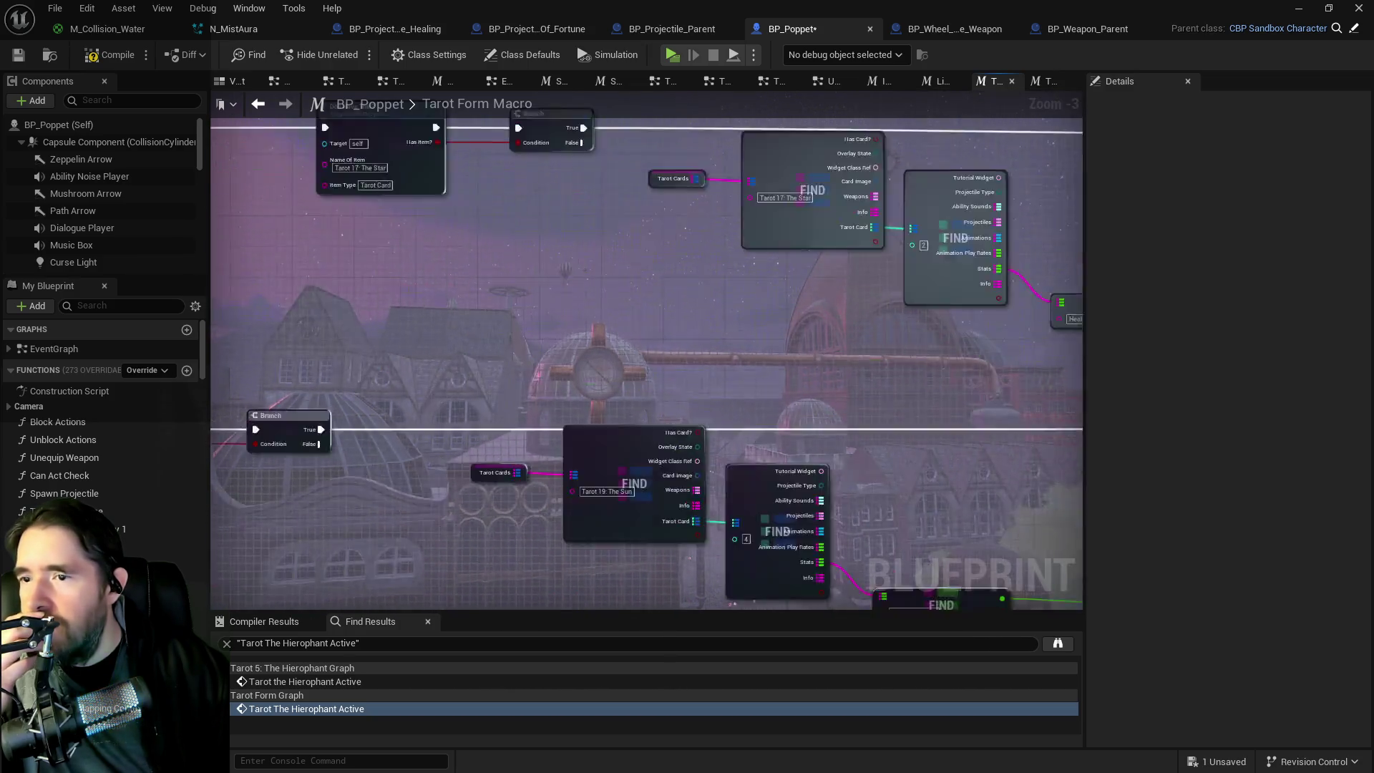
# Step: Trace the Switch on String card FIND chains to the Star and Sun Health updates
pyautogui.moveTo(461, 294); pyautogui.dragTo(840, 281)
pyautogui.scroll(-1, 722, 302)
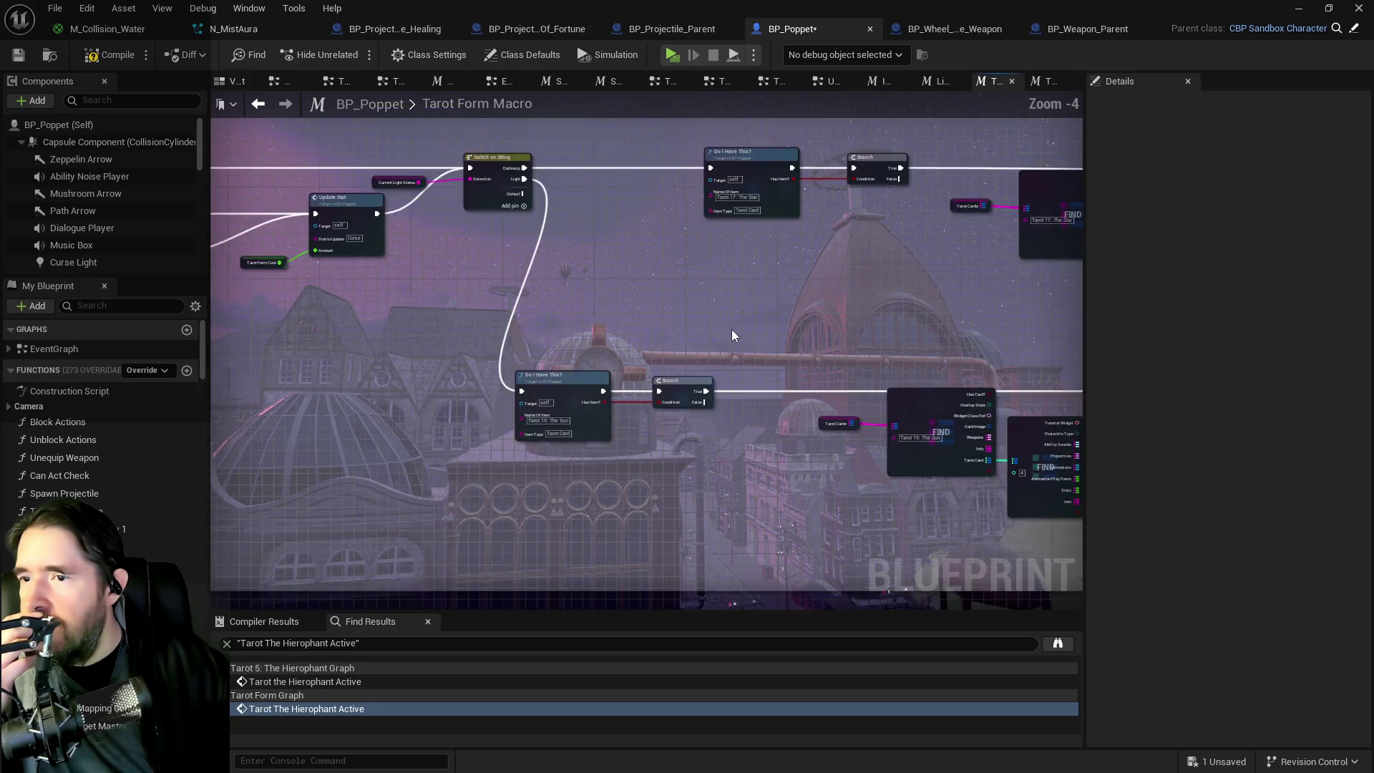
pyautogui.moveTo(732, 329); pyautogui.dragTo(483, 246)
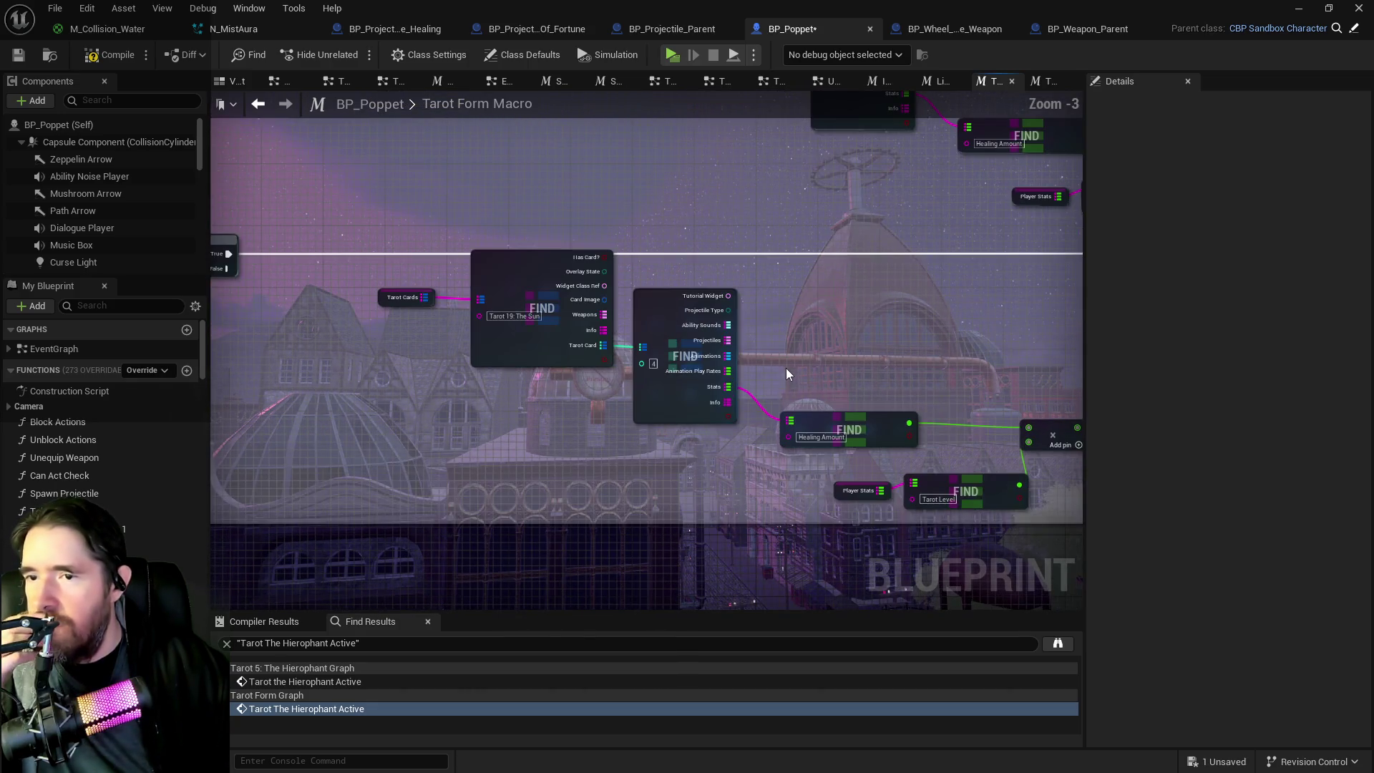
pyautogui.scroll(1, 864, 363)
pyautogui.moveTo(864, 362); pyautogui.dragTo(557, 297)
pyautogui.moveTo(710, 357); pyautogui.dragTo(1061, 286)
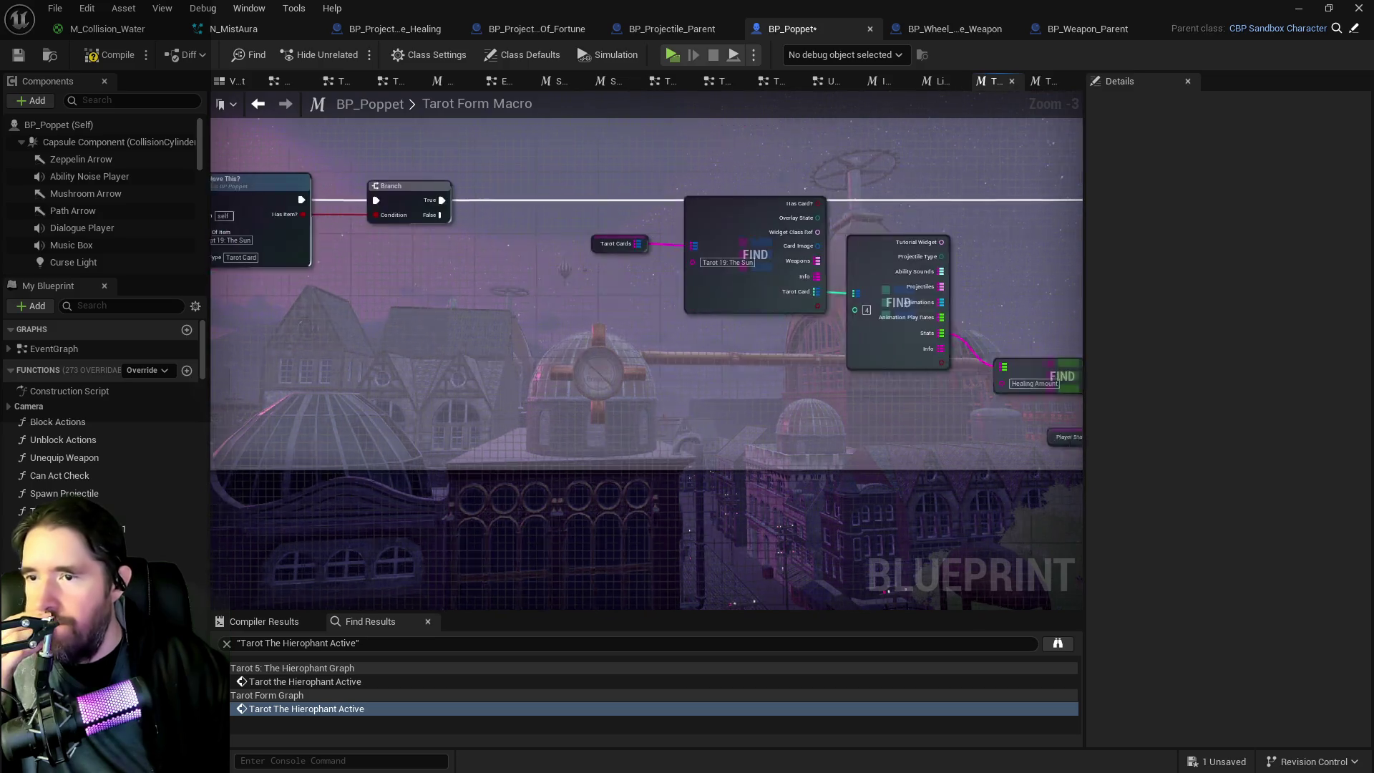
pyautogui.moveTo(604, 279)
pyautogui.mouseDown()
pyautogui.moveTo(920, 383)
pyautogui.moveTo(709, 366)
pyautogui.moveTo(699, 384)
pyautogui.mouseUp()
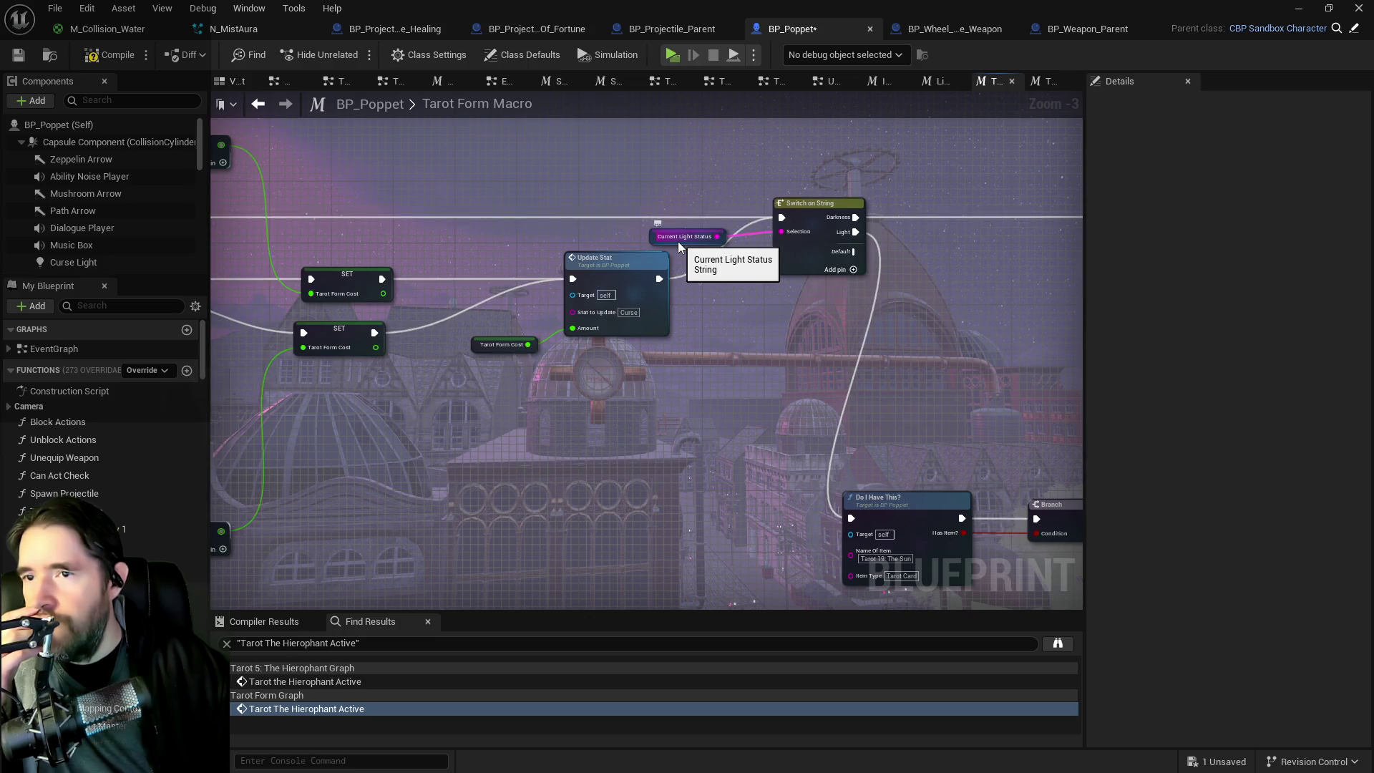
pyautogui.moveTo(677, 242); pyautogui.dragTo(350, 251)
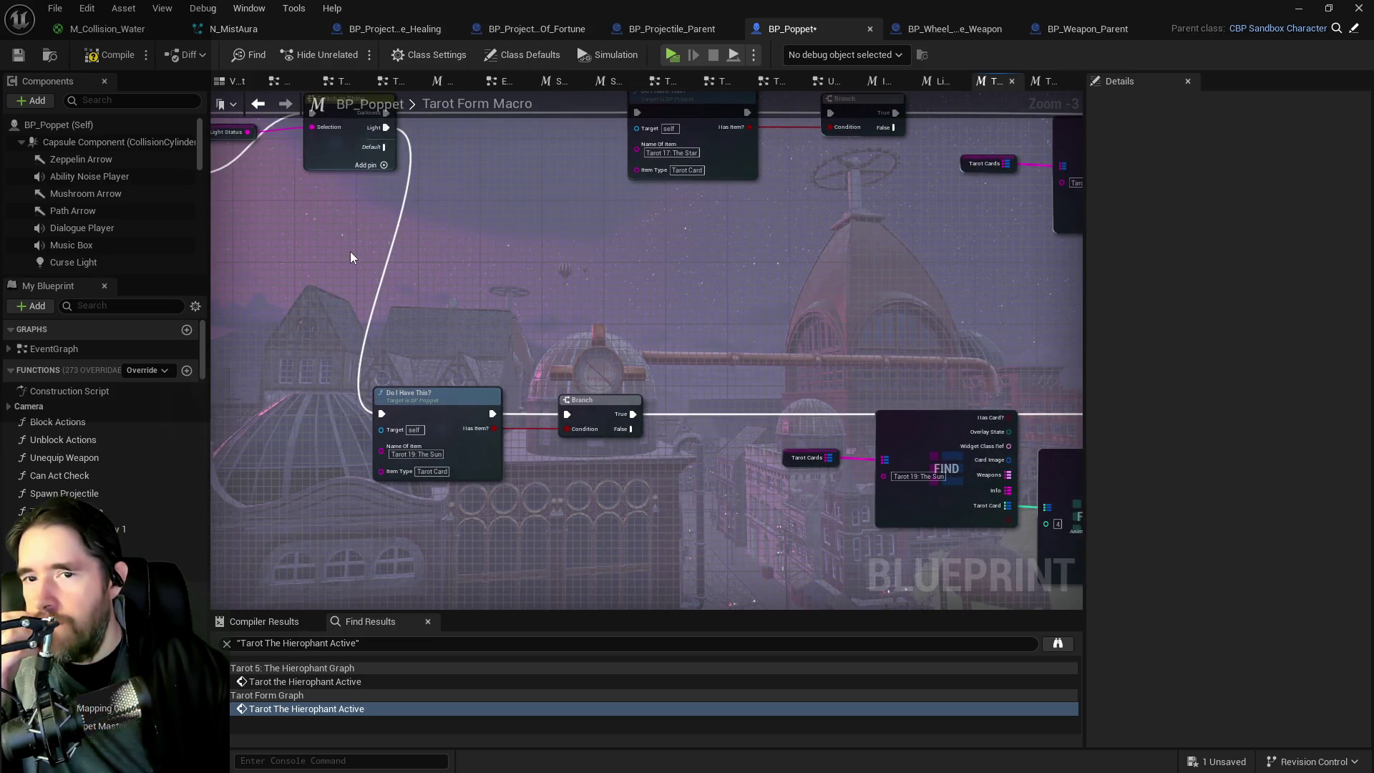
pyautogui.moveTo(480, 271); pyautogui.dragTo(598, 293)
pyautogui.moveTo(761, 372)
pyautogui.mouseDown()
pyautogui.moveTo(523, 258)
pyautogui.moveTo(586, 423)
pyautogui.mouseUp()
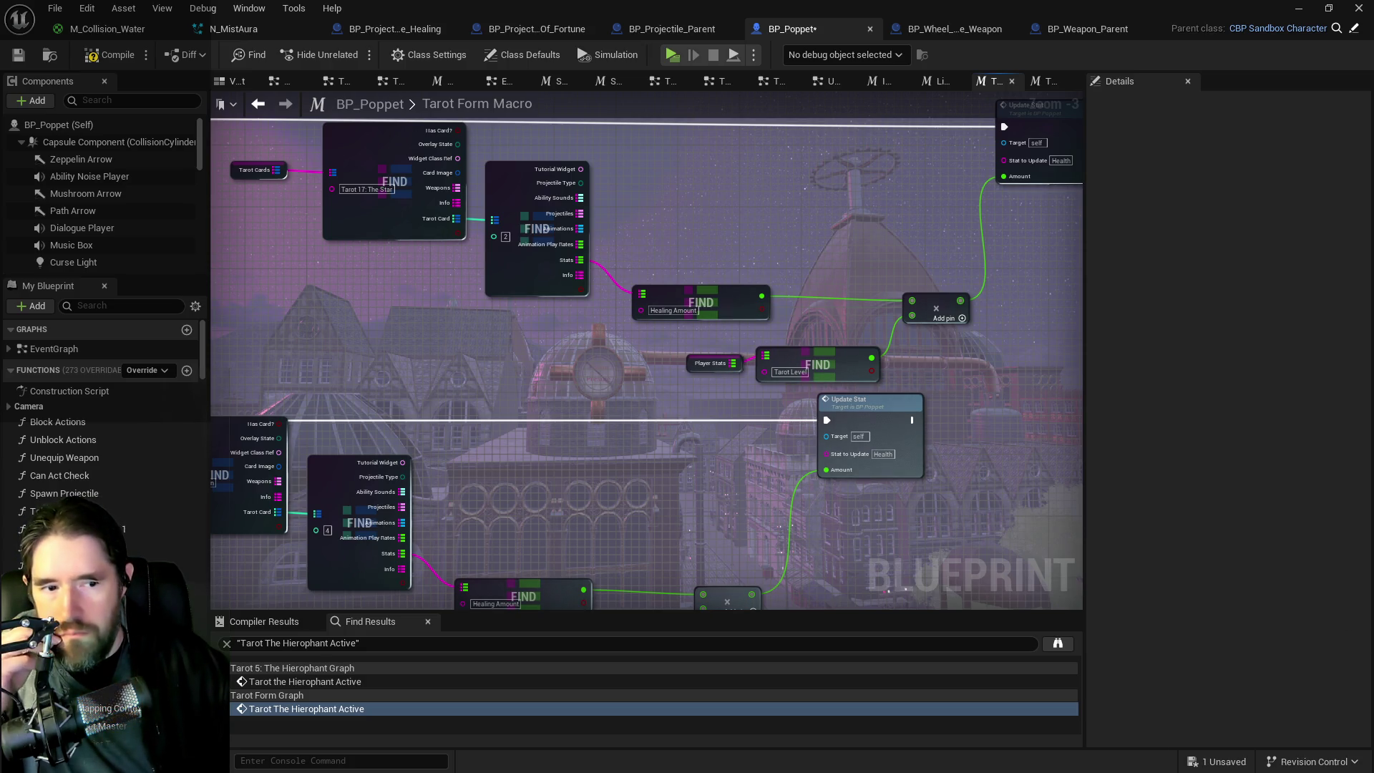
# Step: Star the Tarot 17 heading in the doc, keeping The Star's passive and activate lines unstarred
pyautogui.hotkey('alt', 'Tab')
pyautogui.scroll(-7, 477, 531)
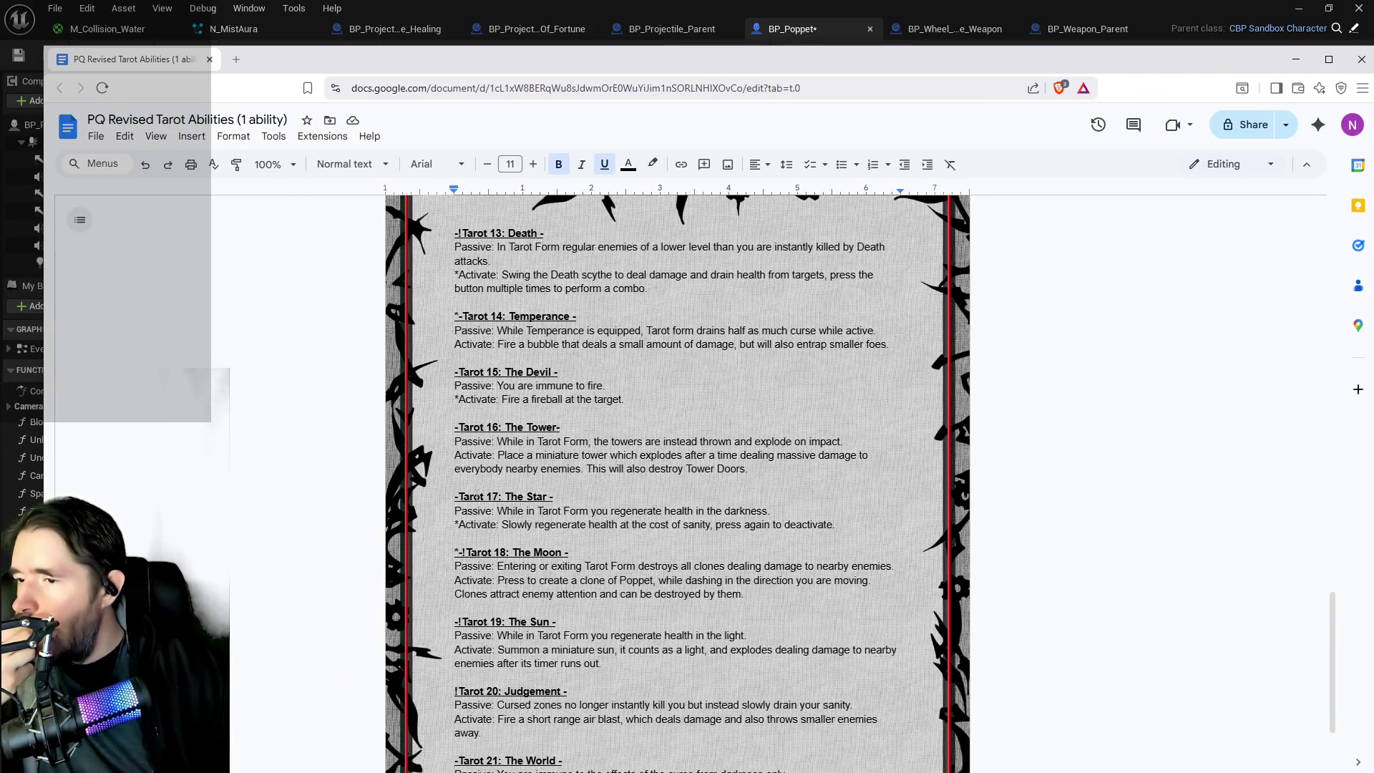
pyautogui.click(459, 510)
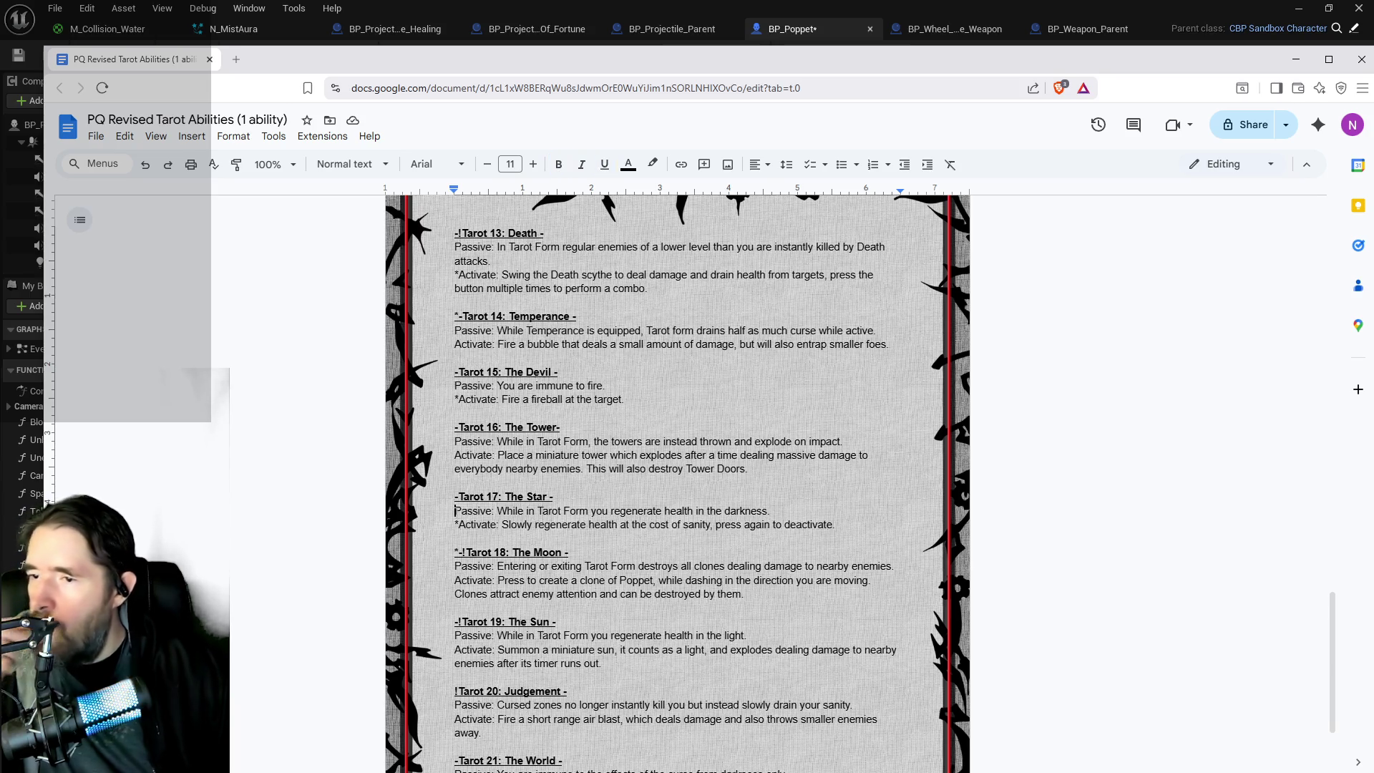
pyautogui.write('*')
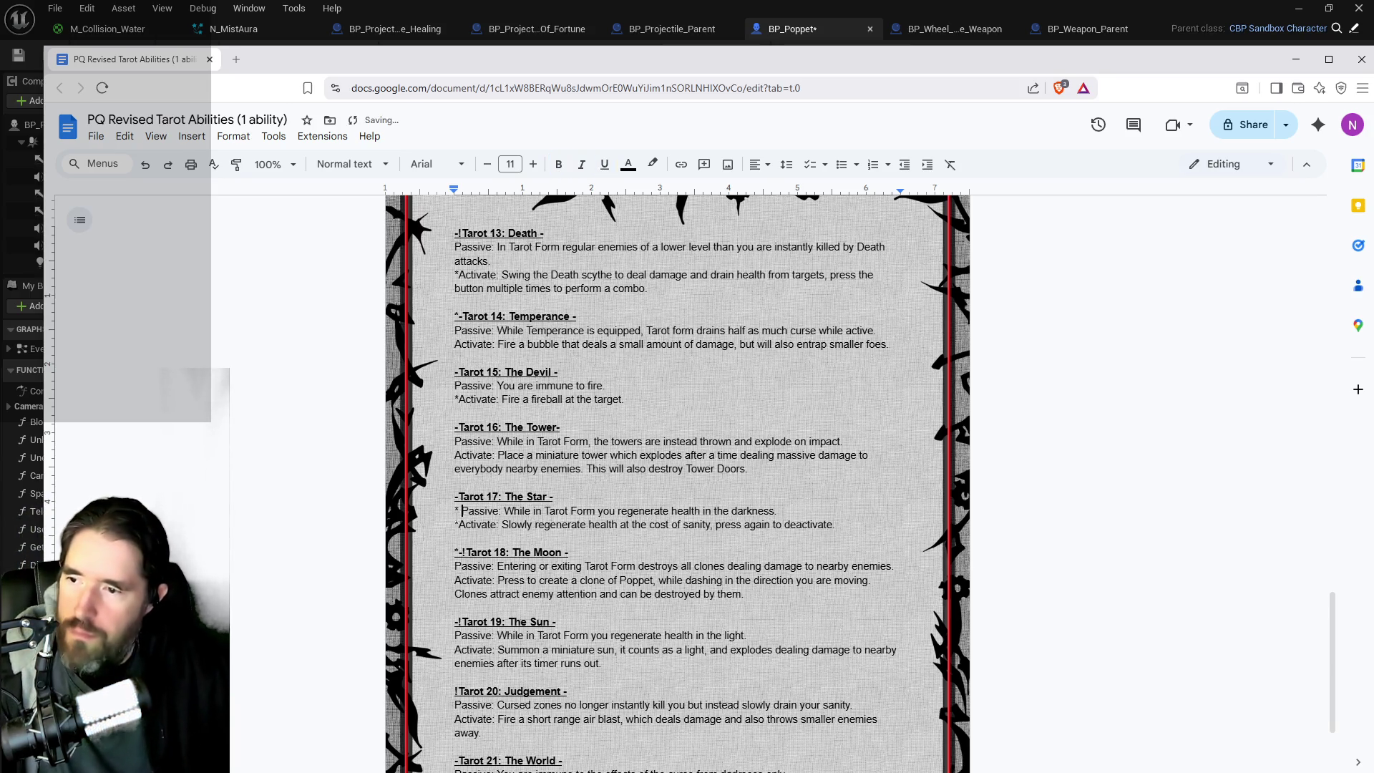
pyautogui.click(456, 496)
pyautogui.write('*')
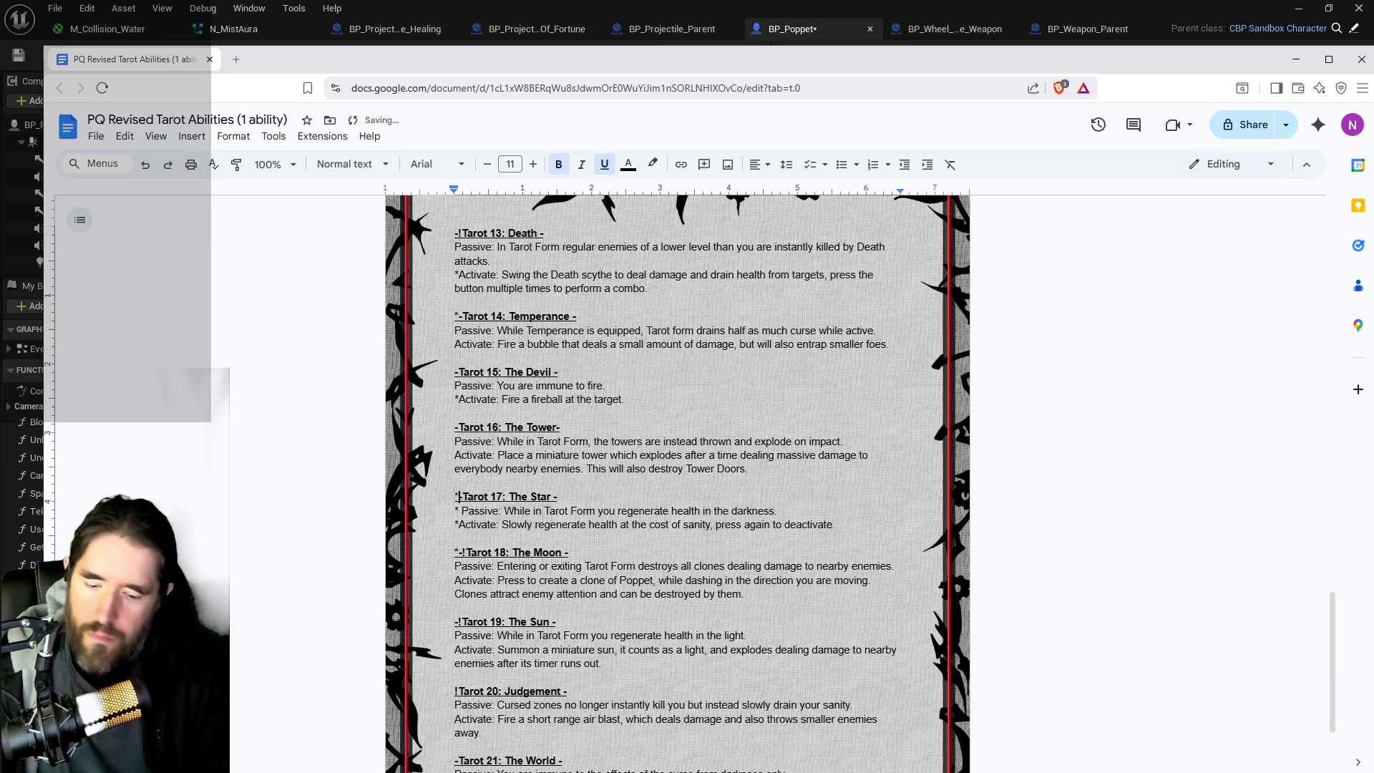
pyautogui.click(455, 510)
pyautogui.press('Delete')
pyautogui.press('Delete')
pyautogui.click(456, 524)
pyautogui.press('Delete')
# Step: Add an asterisk to the Tarot 19 Sun's passive line
pyautogui.scroll(-2, 460, 547)
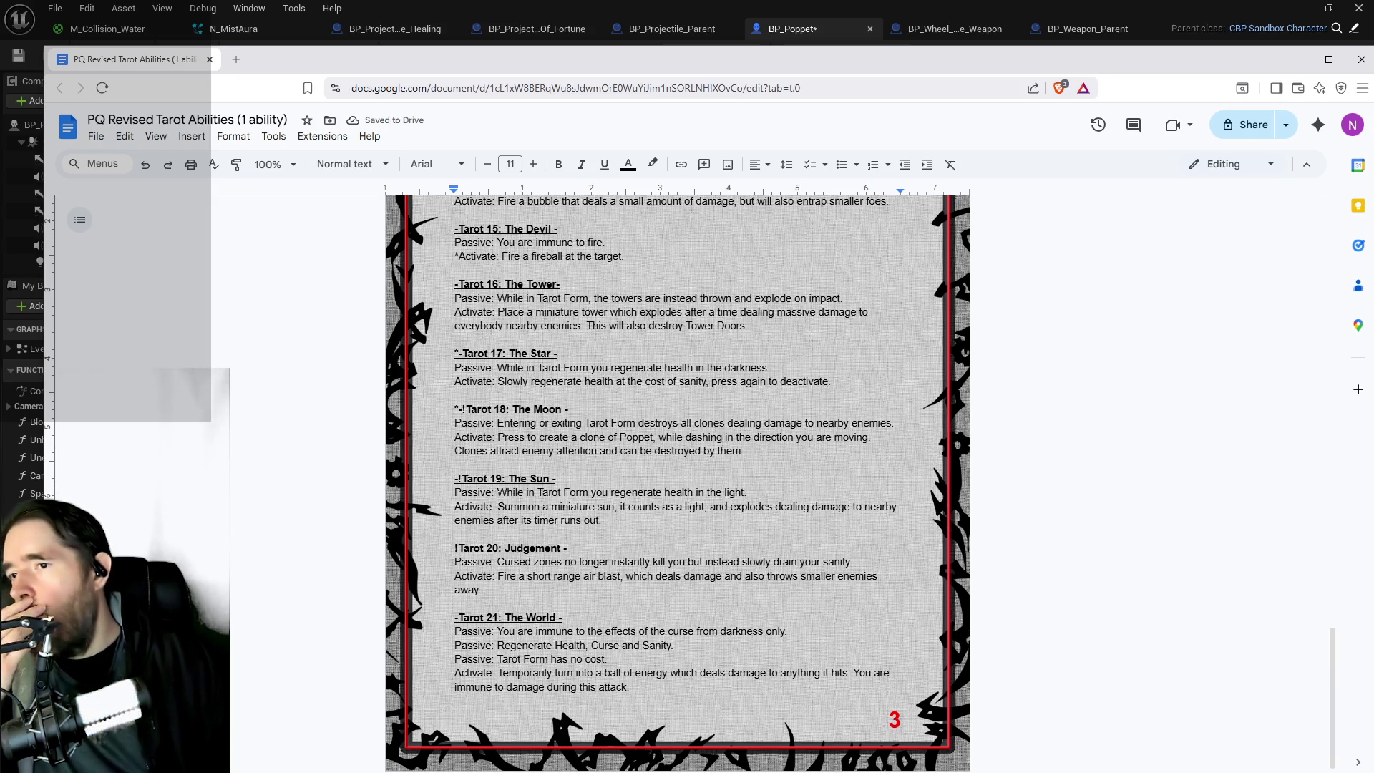
pyautogui.scroll(-1, 677, 479)
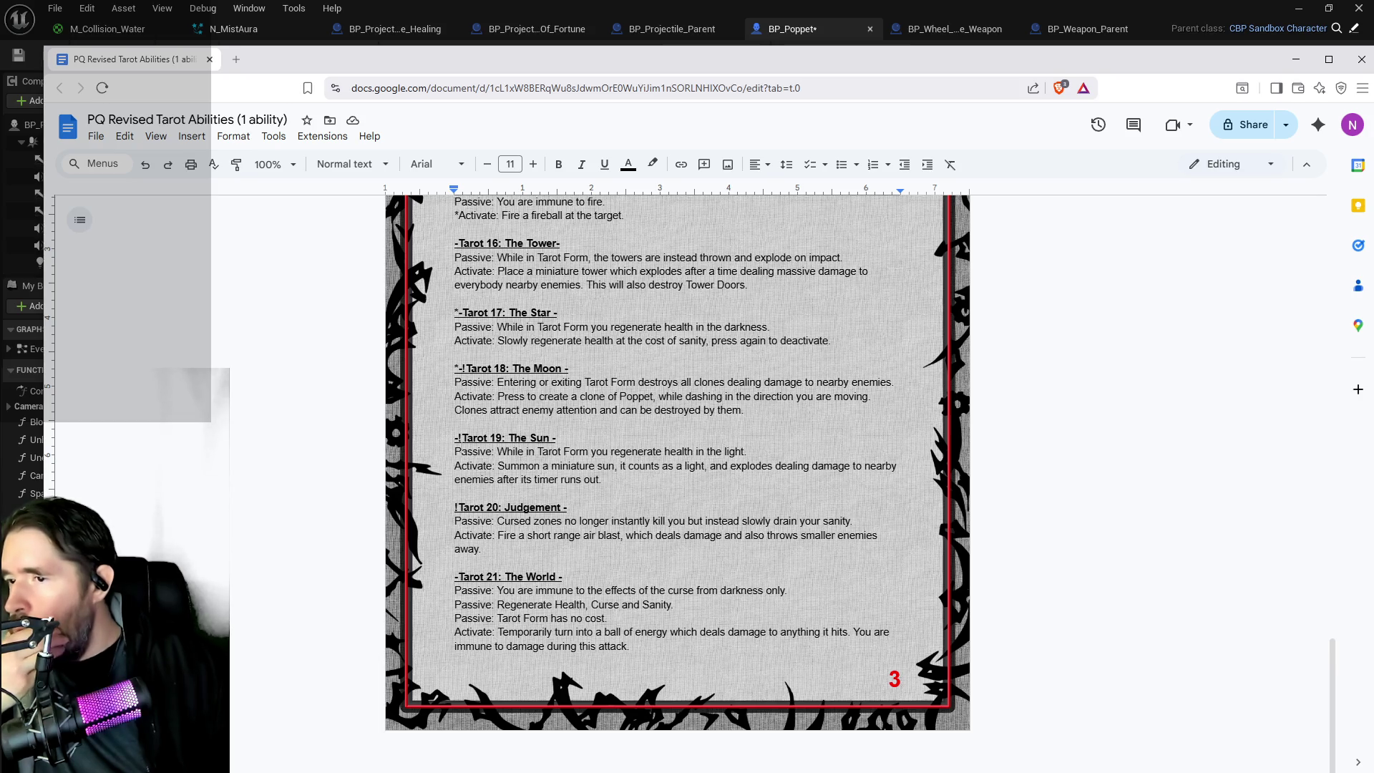
pyautogui.click(458, 438)
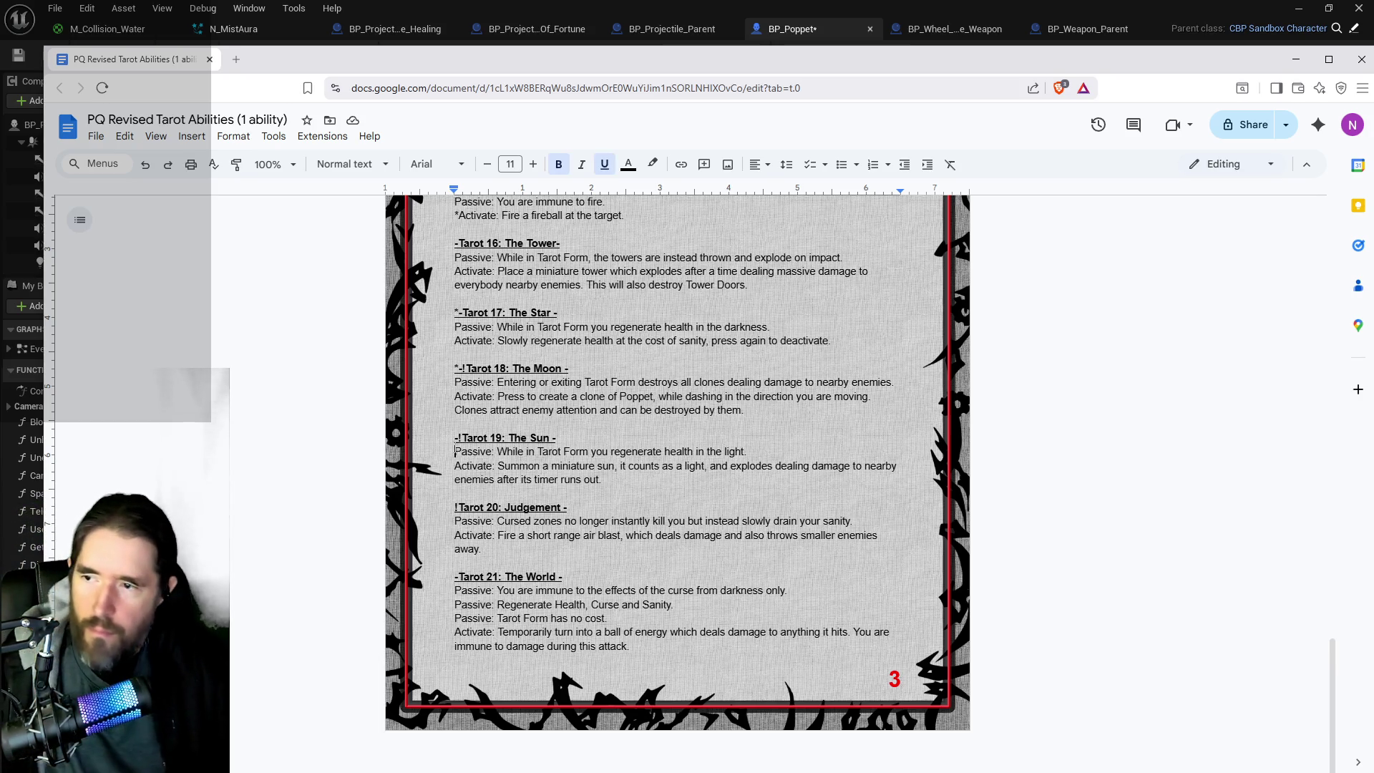
pyautogui.write('*')
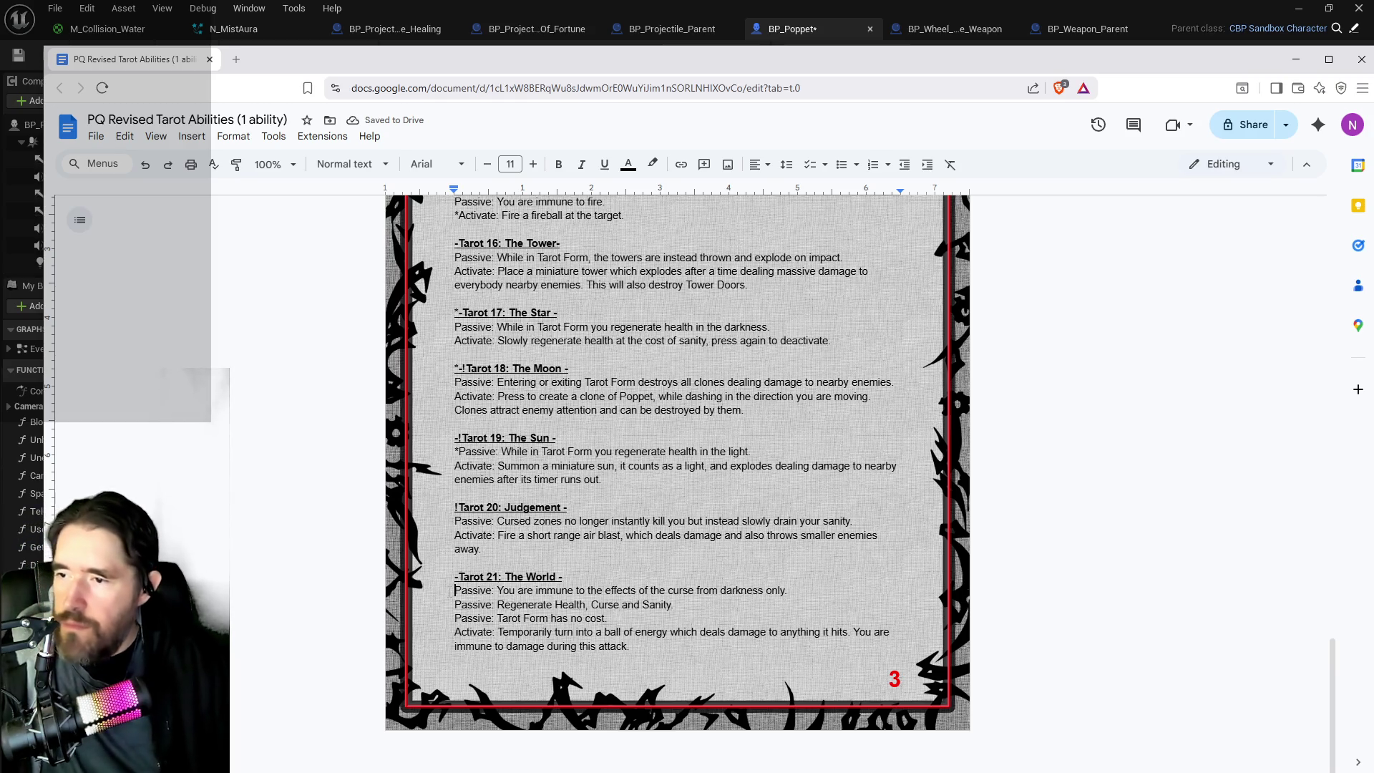
pyautogui.write('*')
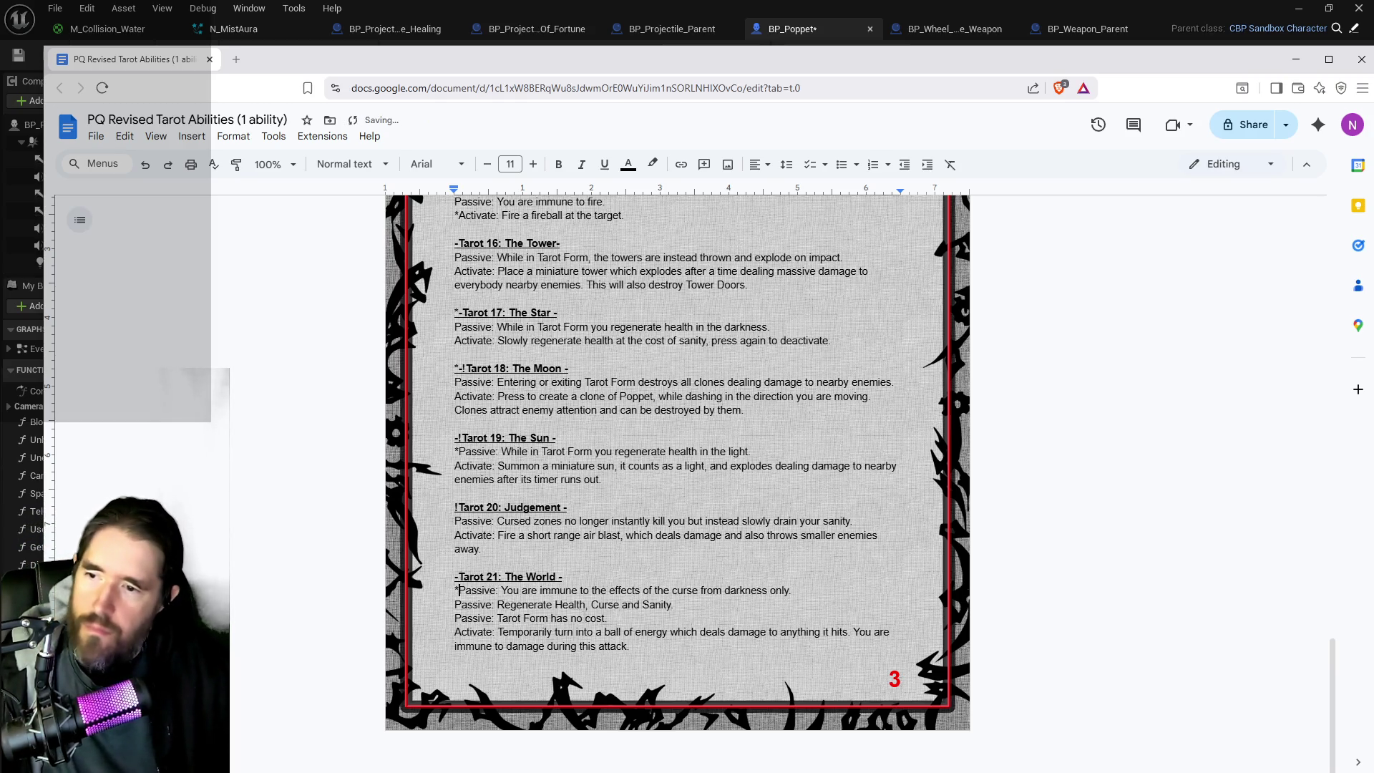
# Step: Trim The World's passive to 'Regenerate Health', starring it and keeping the no-cost passive separate
pyautogui.hotkey('shift', 'End')
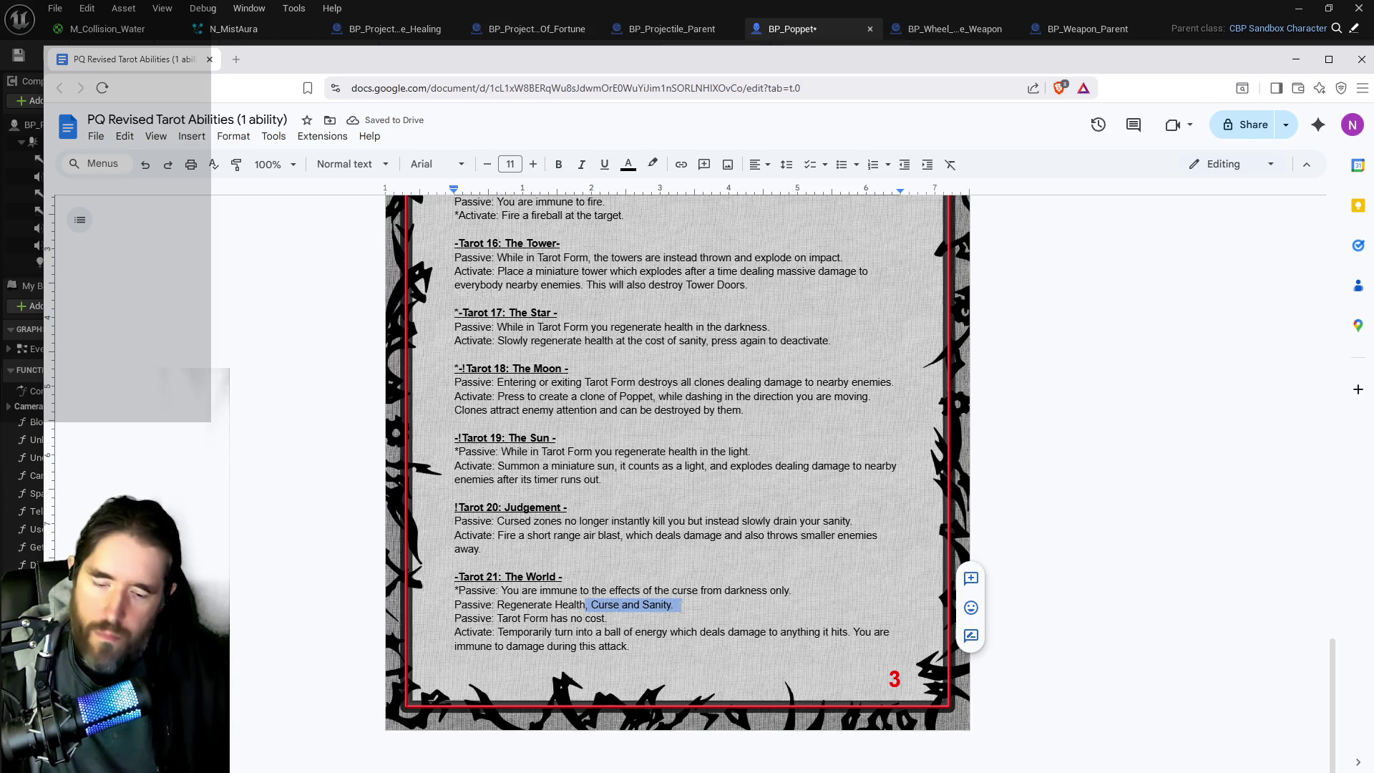
pyautogui.press('Delete')
pyautogui.press('Return')
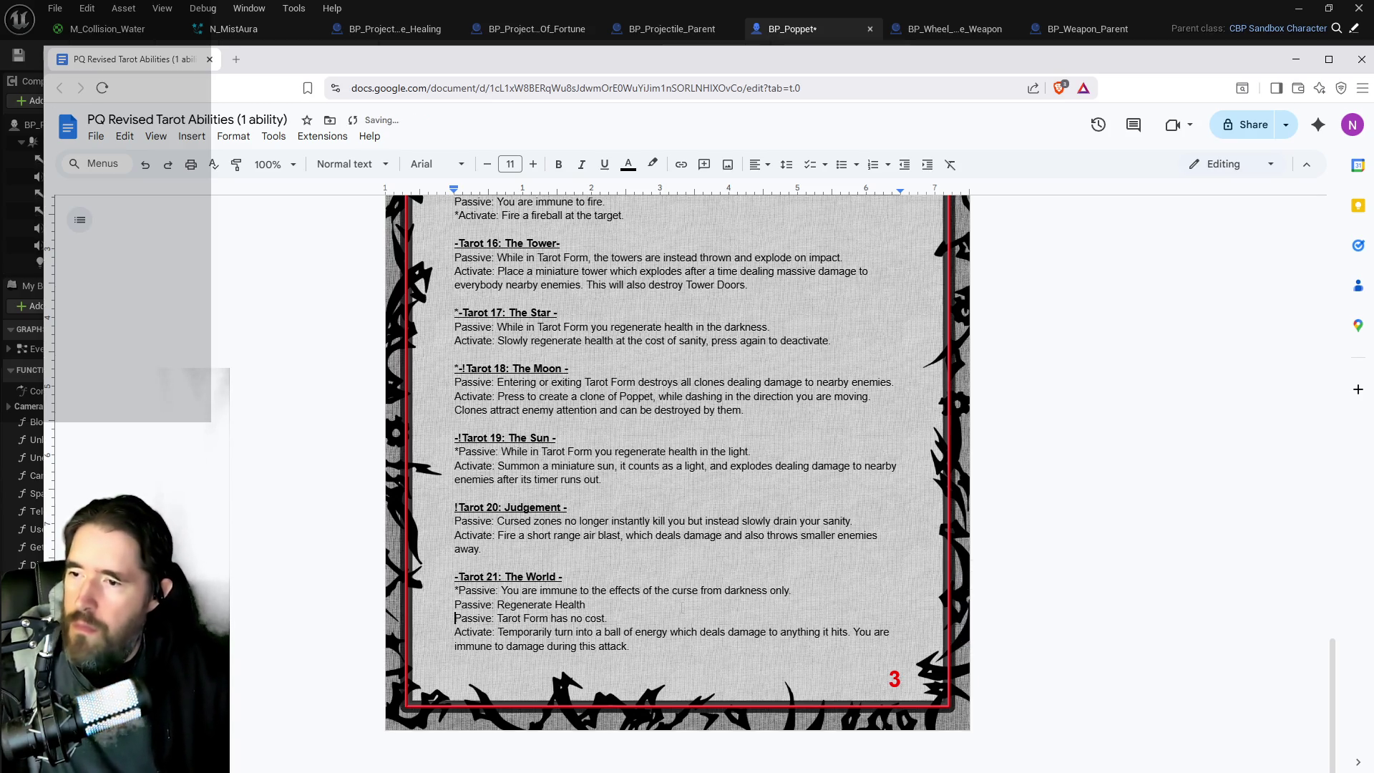
pyautogui.press('Up')
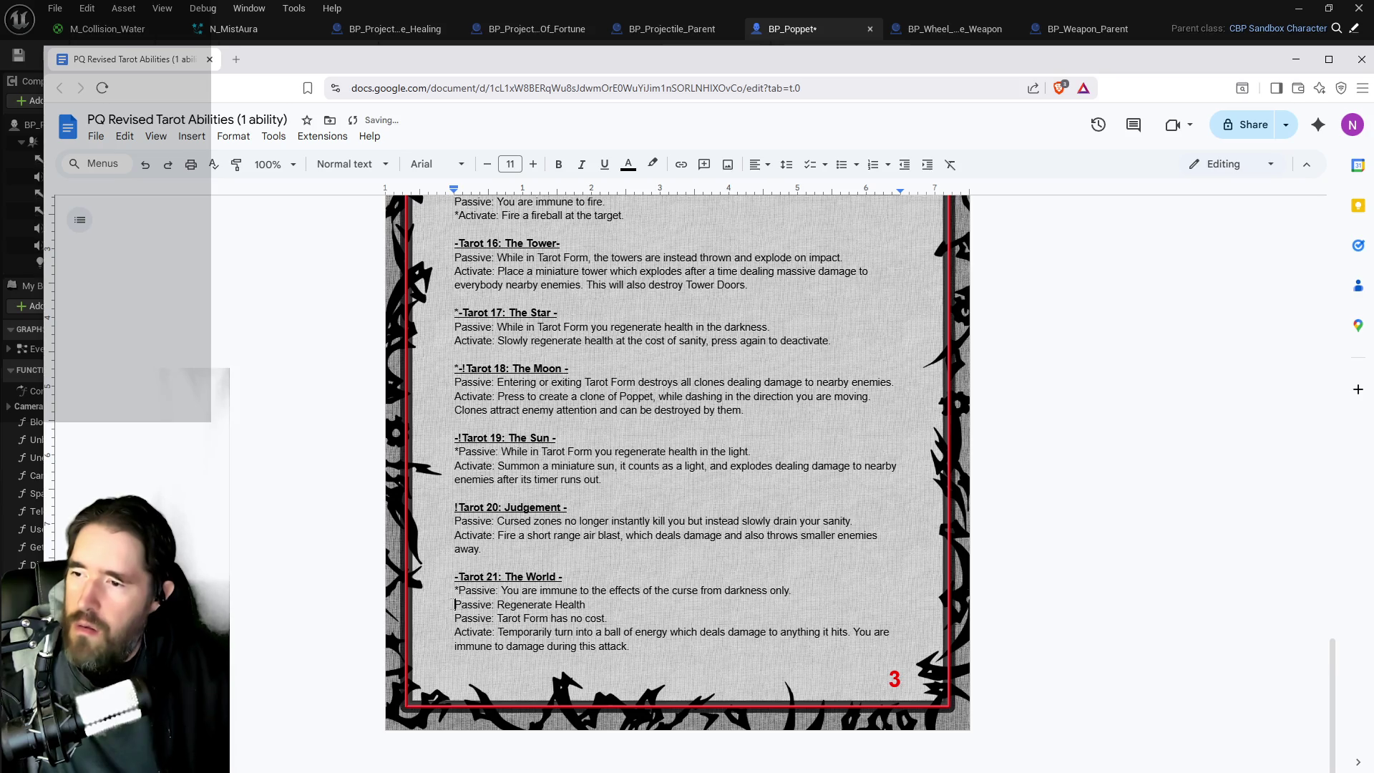
pyautogui.write('*')
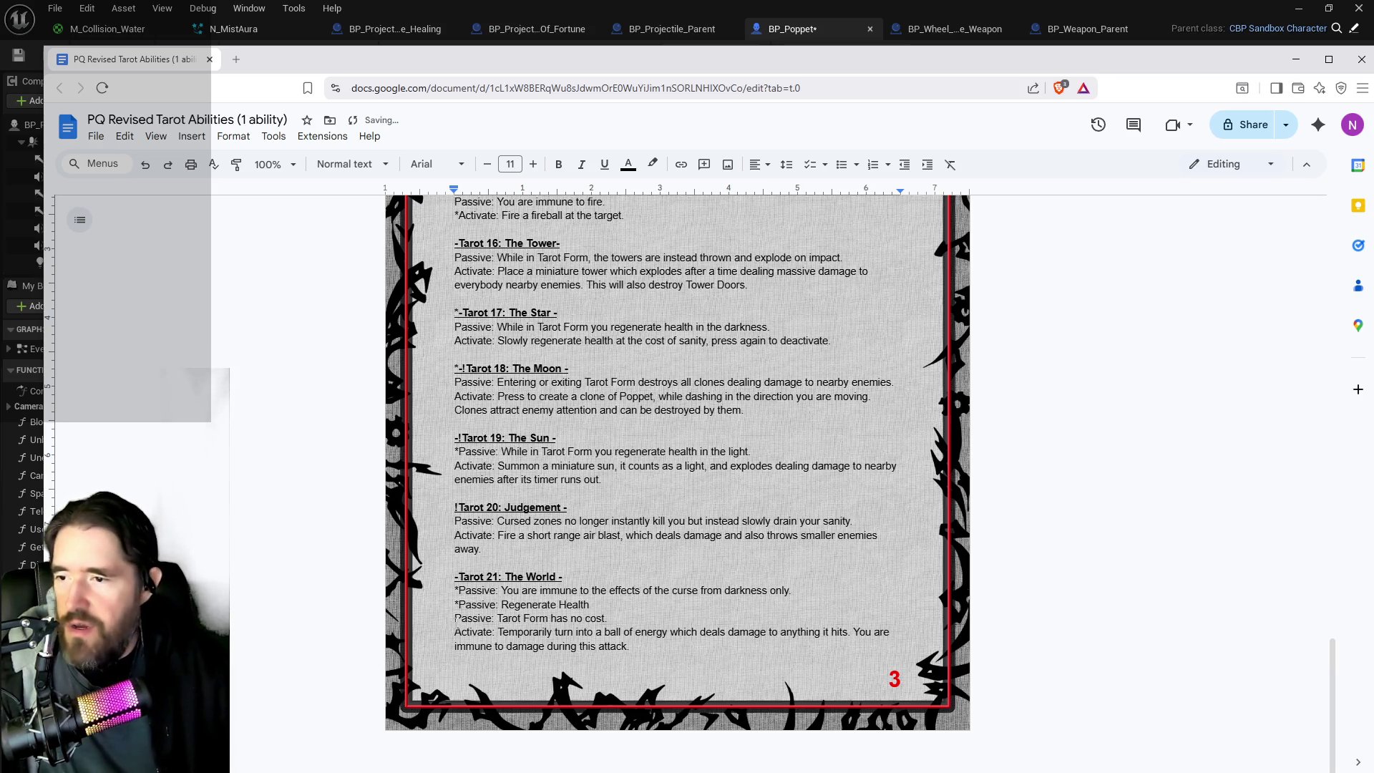
pyautogui.moveTo(607, 618)
pyautogui.mouseDown()
pyautogui.moveTo(501, 605)
pyautogui.moveTo(478, 619)
pyautogui.mouseUp()
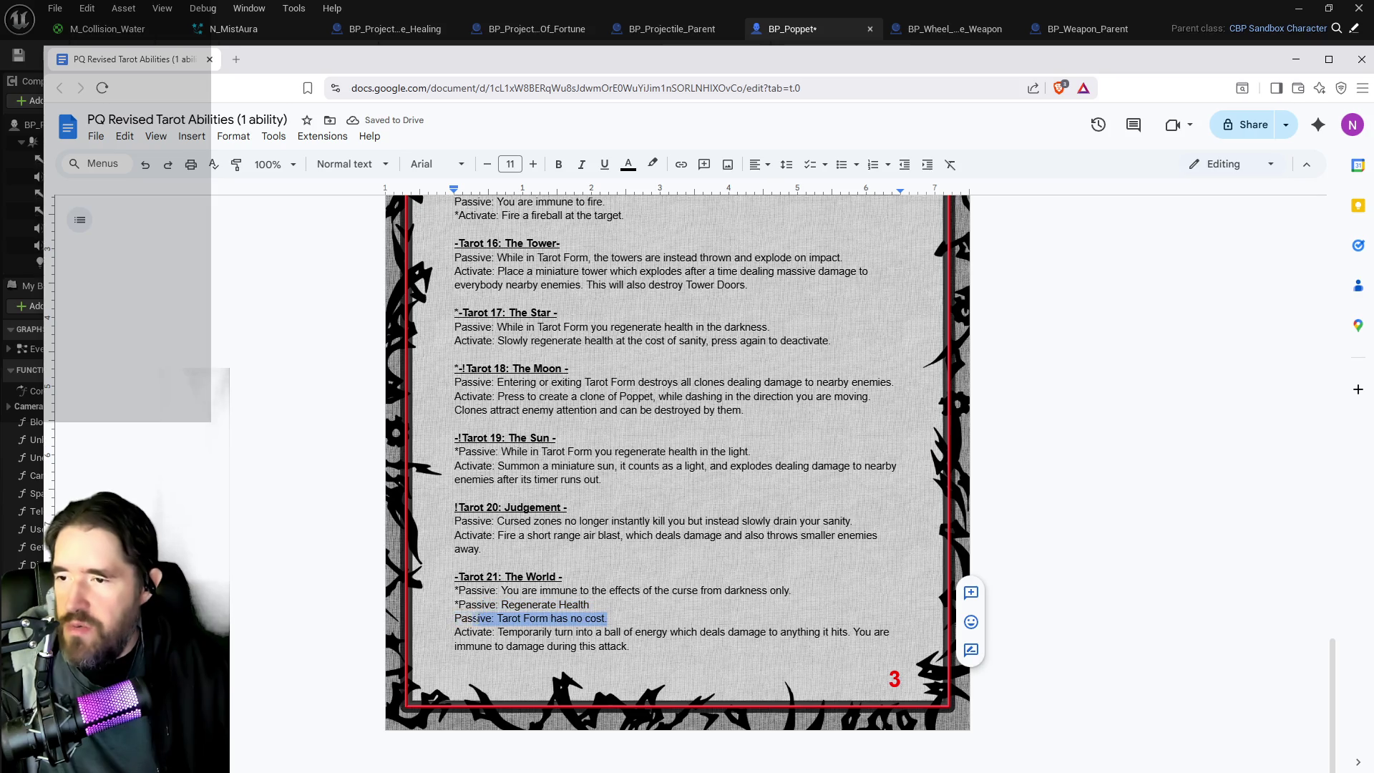
pyautogui.scroll(1, 608, 507)
pyautogui.scroll(-2, 608, 507)
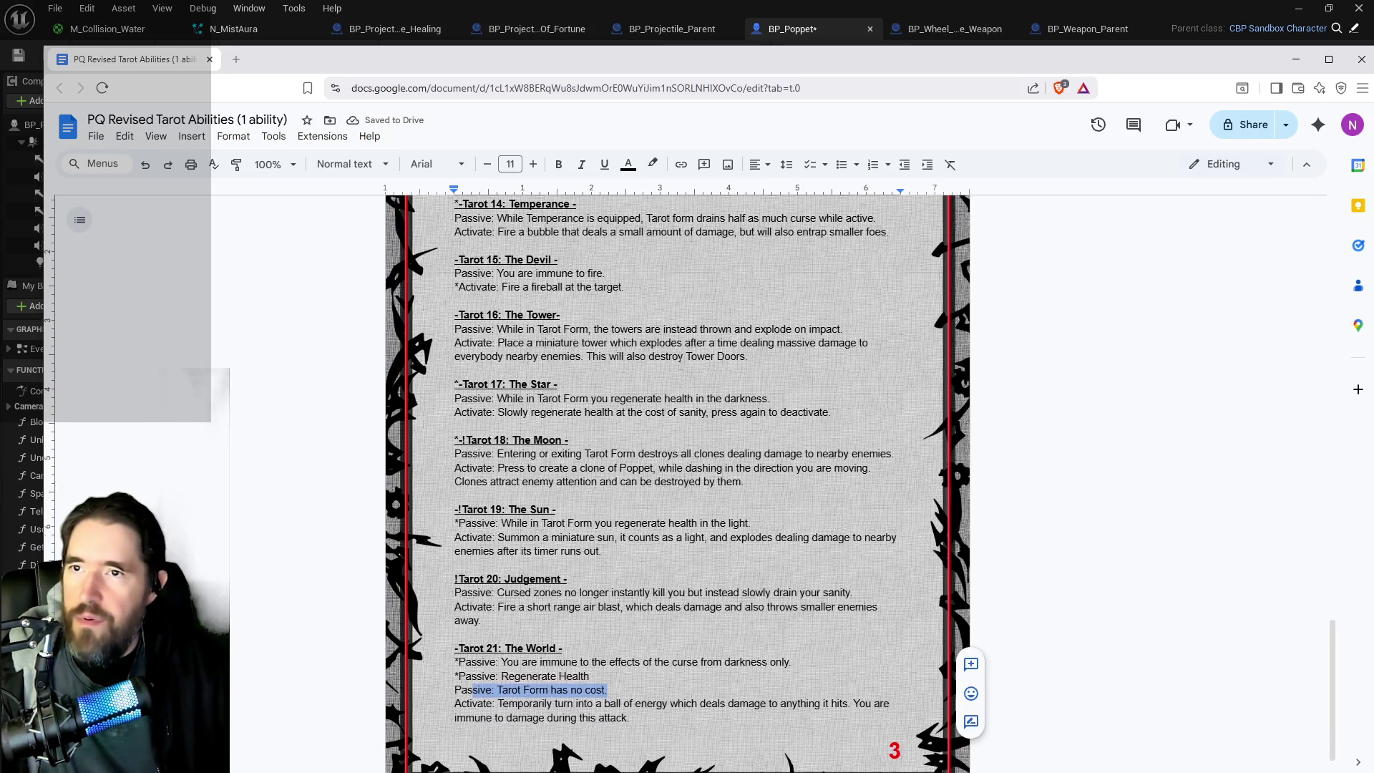
pyautogui.hotkey('alt', 'Tab')
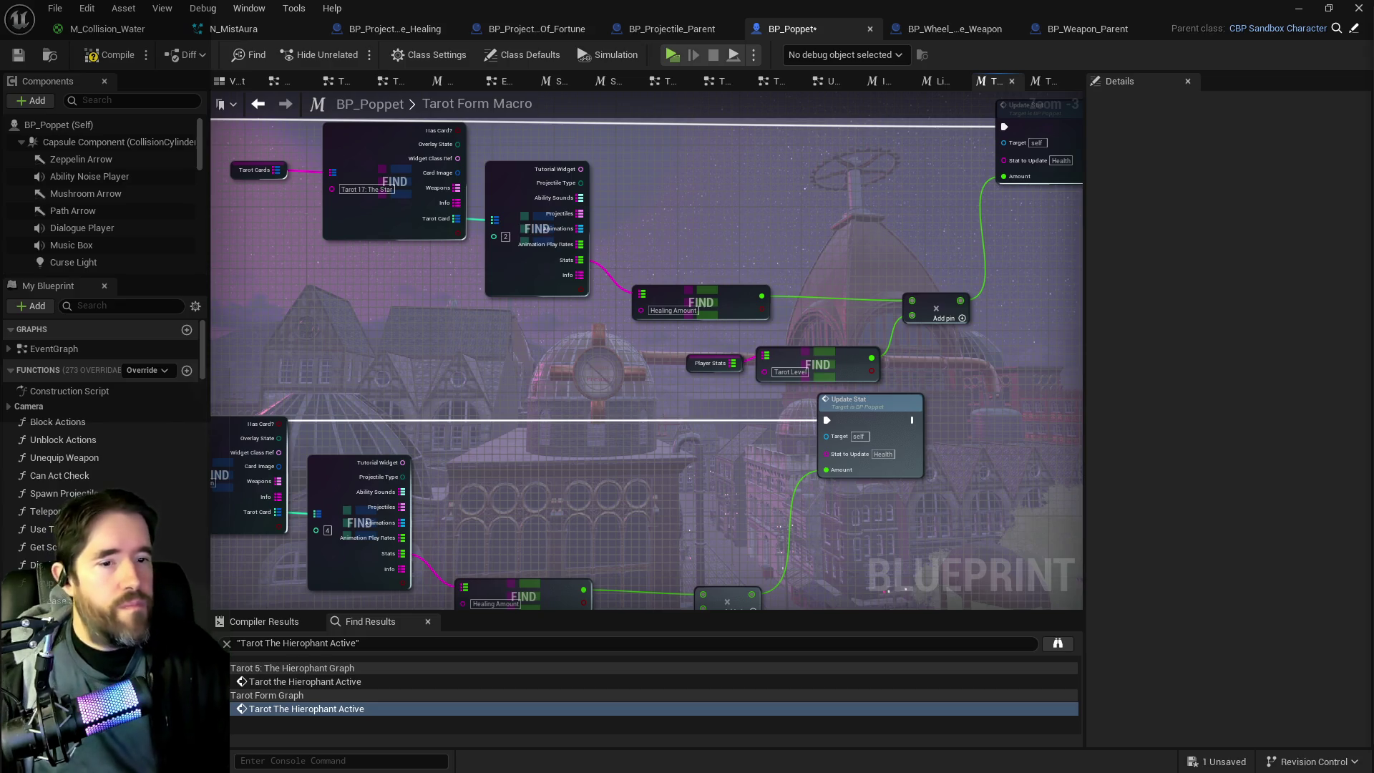
# Step: Pan the graph to center the Sun card's healing-amount and tarot-level nodes feeding Update Stat Health
pyautogui.moveTo(736, 527); pyautogui.dragTo(894, 398)
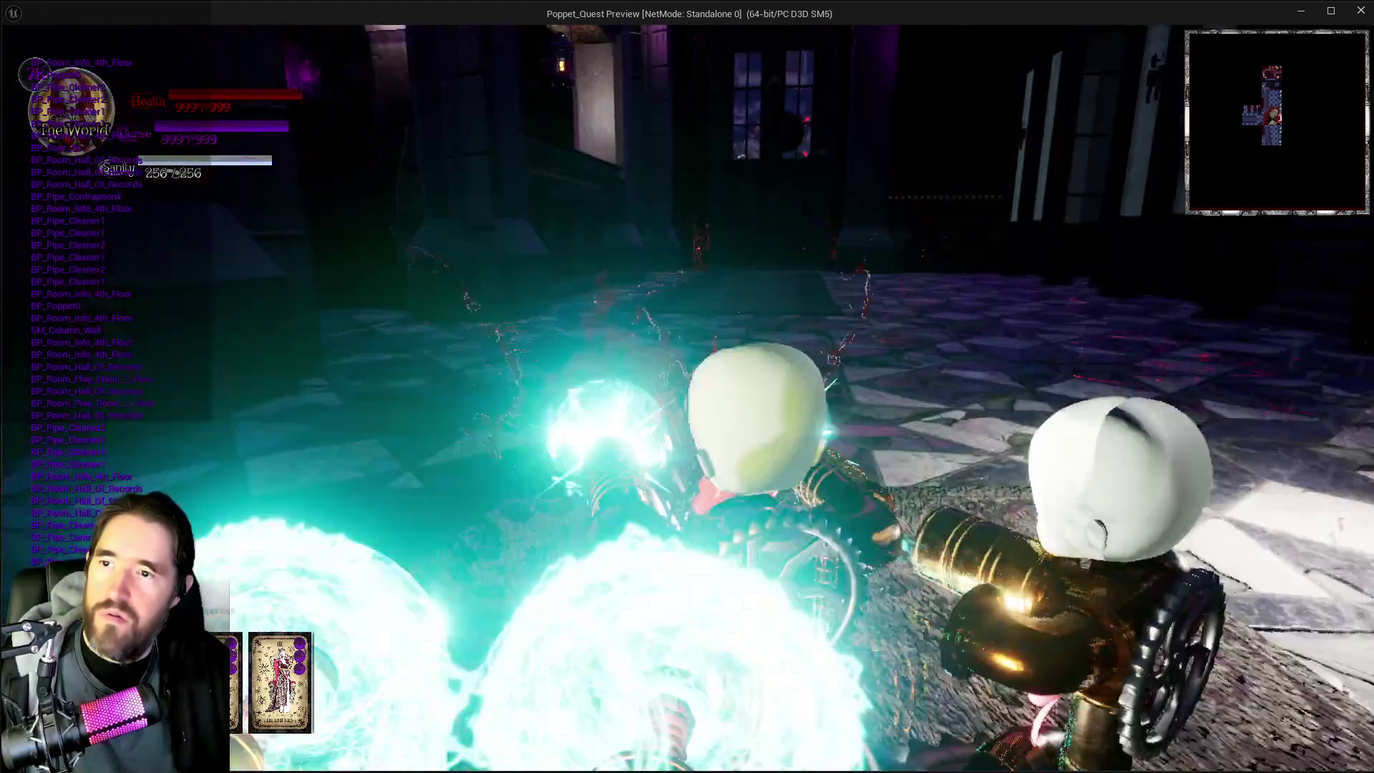
# Step: Stop the standalone game preview and return to BP_Poppet's Tarot Form Macro graph
pyautogui.hotkey('alt', 'Tab')
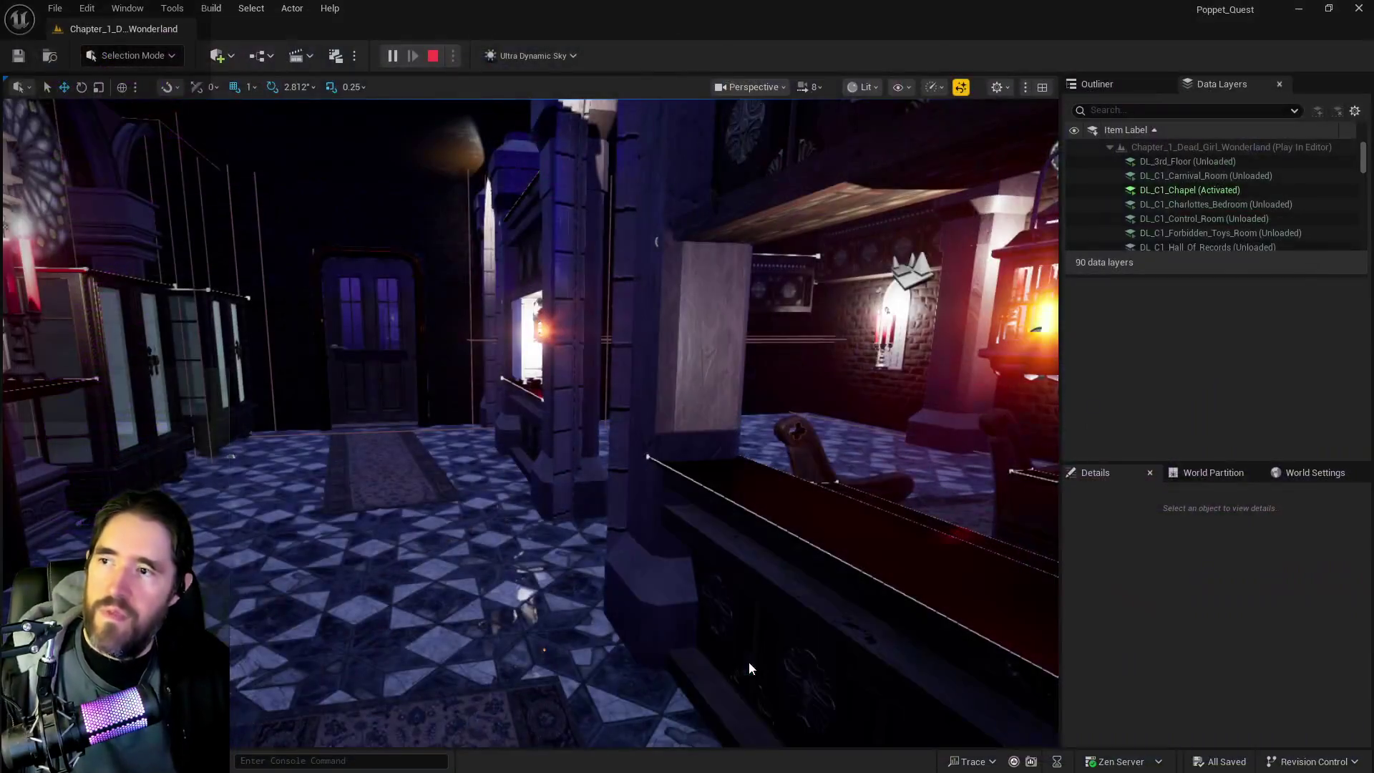
pyautogui.press('Escape')
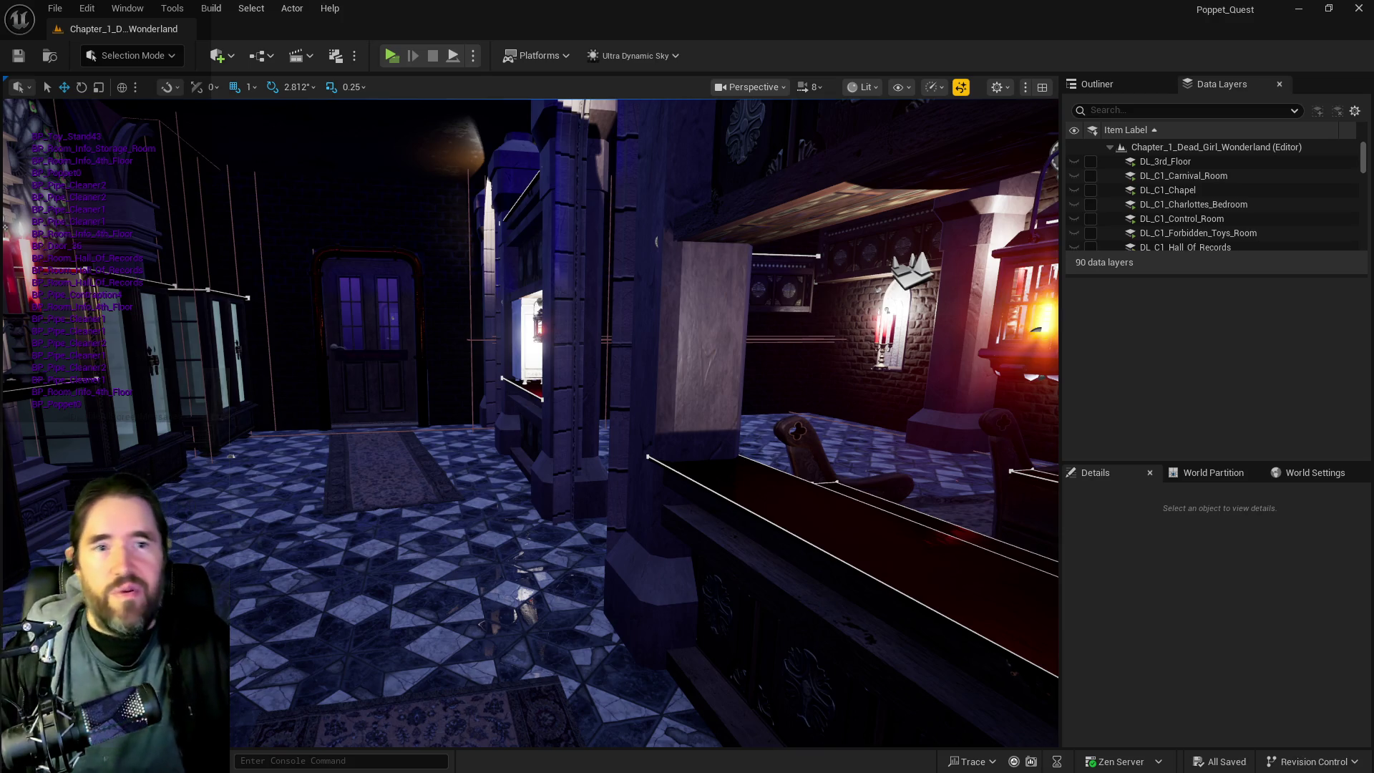
pyautogui.hotkey('alt', 'Tab')
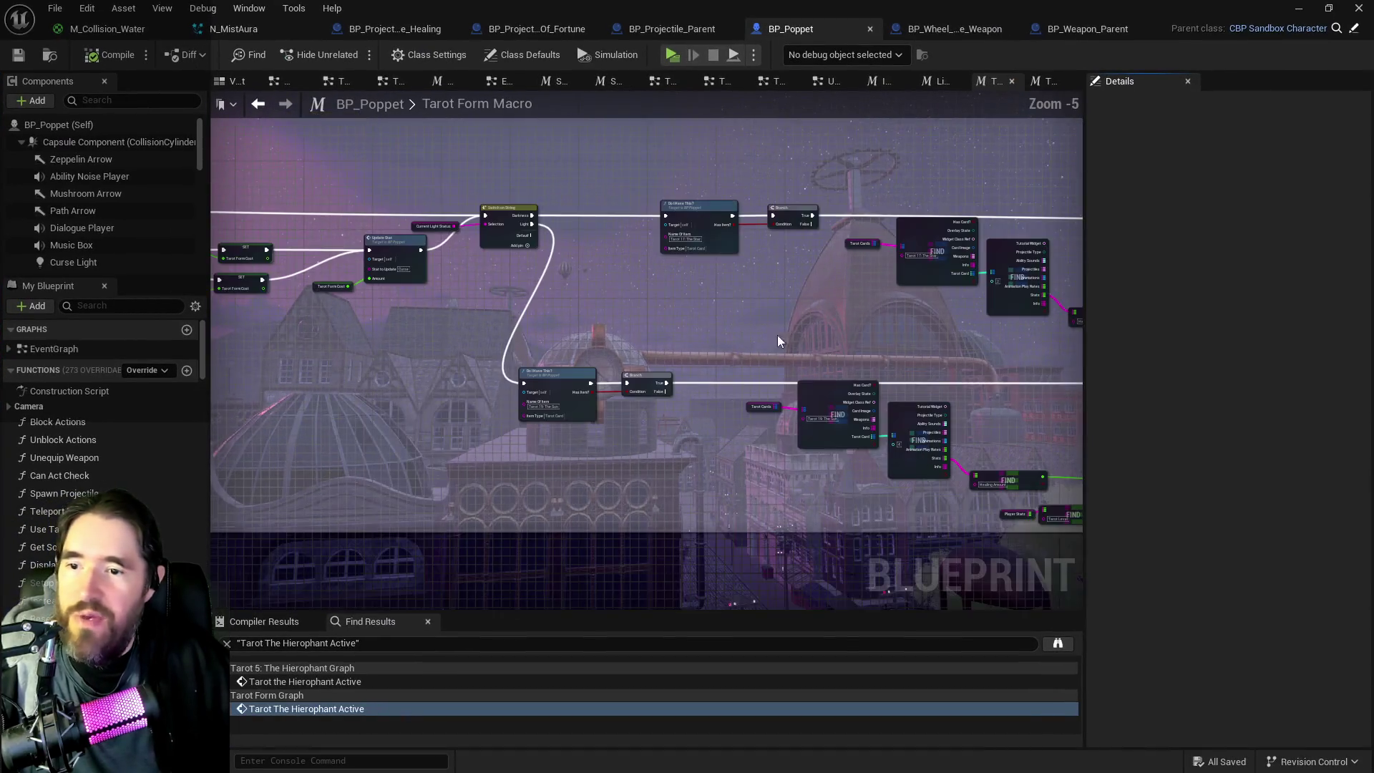
# Step: Shift the Tarot Form Macro's Update Stat node slightly right and save BP_Poppet
pyautogui.moveTo(777, 340); pyautogui.dragTo(623, 310)
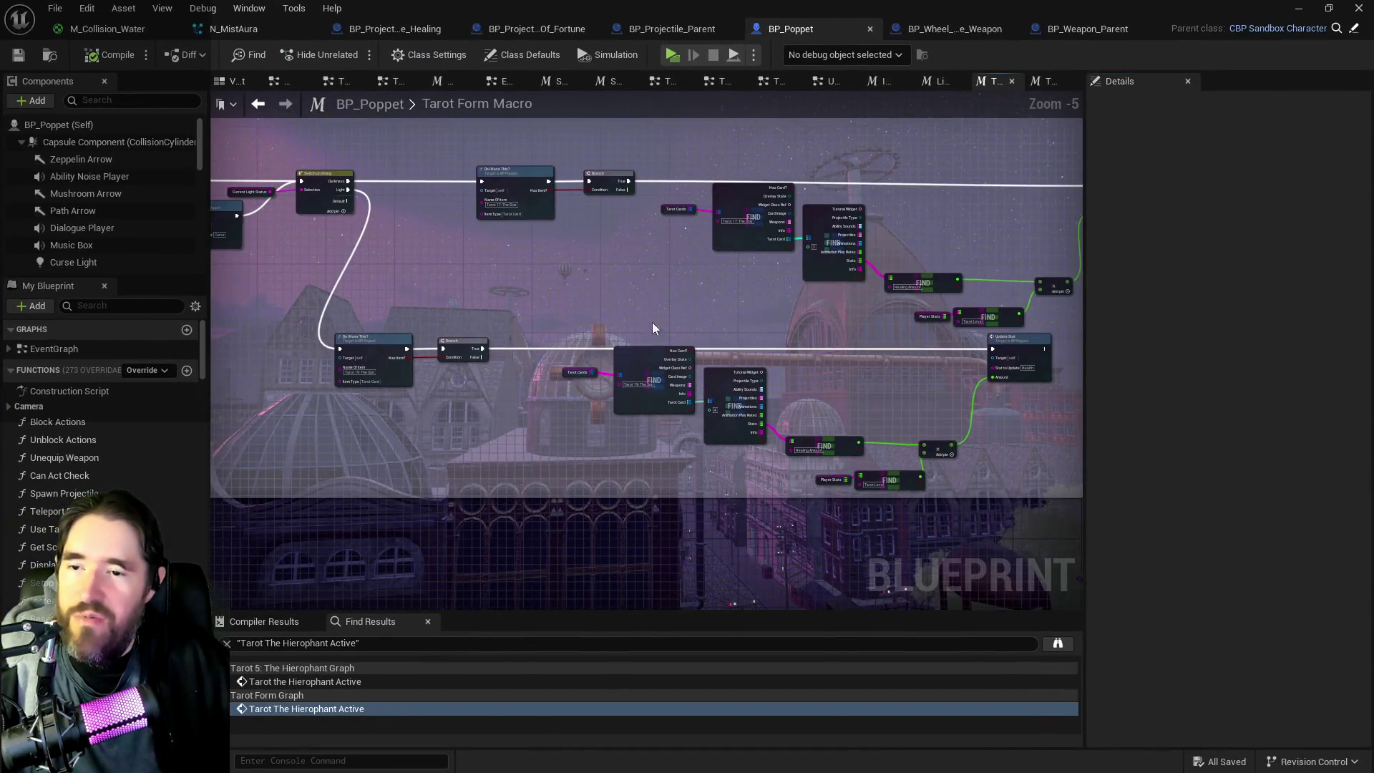
pyautogui.moveTo(936, 367)
pyautogui.mouseDown()
pyautogui.moveTo(741, 350)
pyautogui.moveTo(872, 273)
pyautogui.mouseUp()
pyautogui.moveTo(967, 273); pyautogui.dragTo(1056, 274)
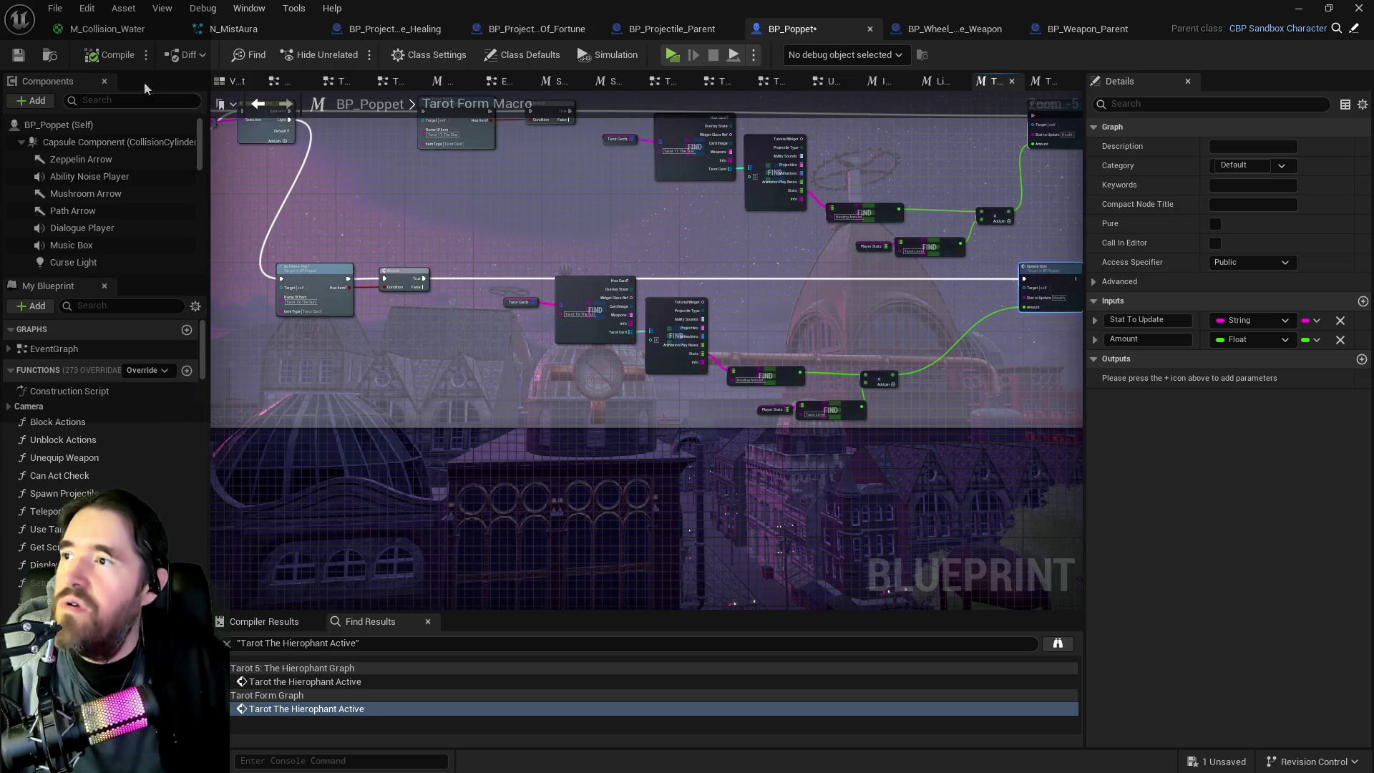
pyautogui.hotkey('ctrl', 's')
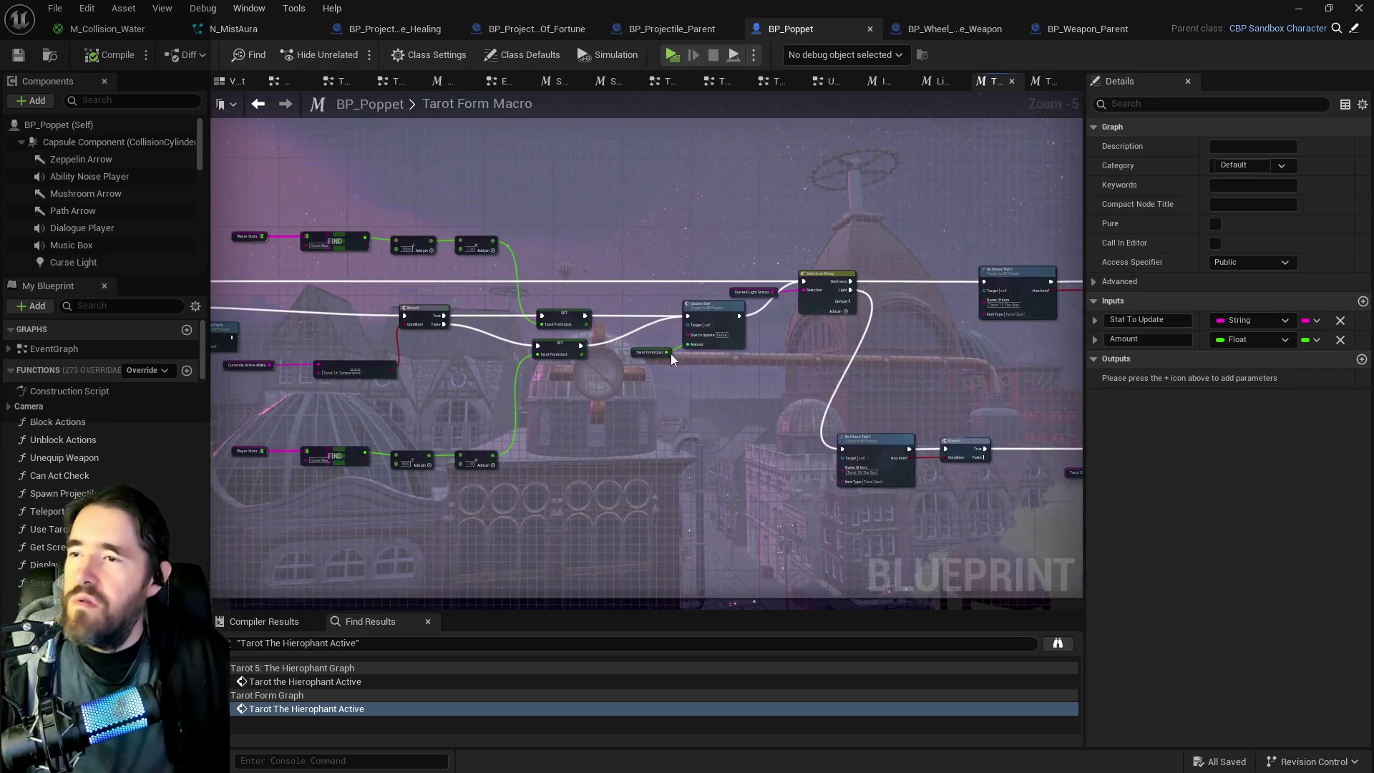
pyautogui.moveTo(493, 318); pyautogui.dragTo(701, 273)
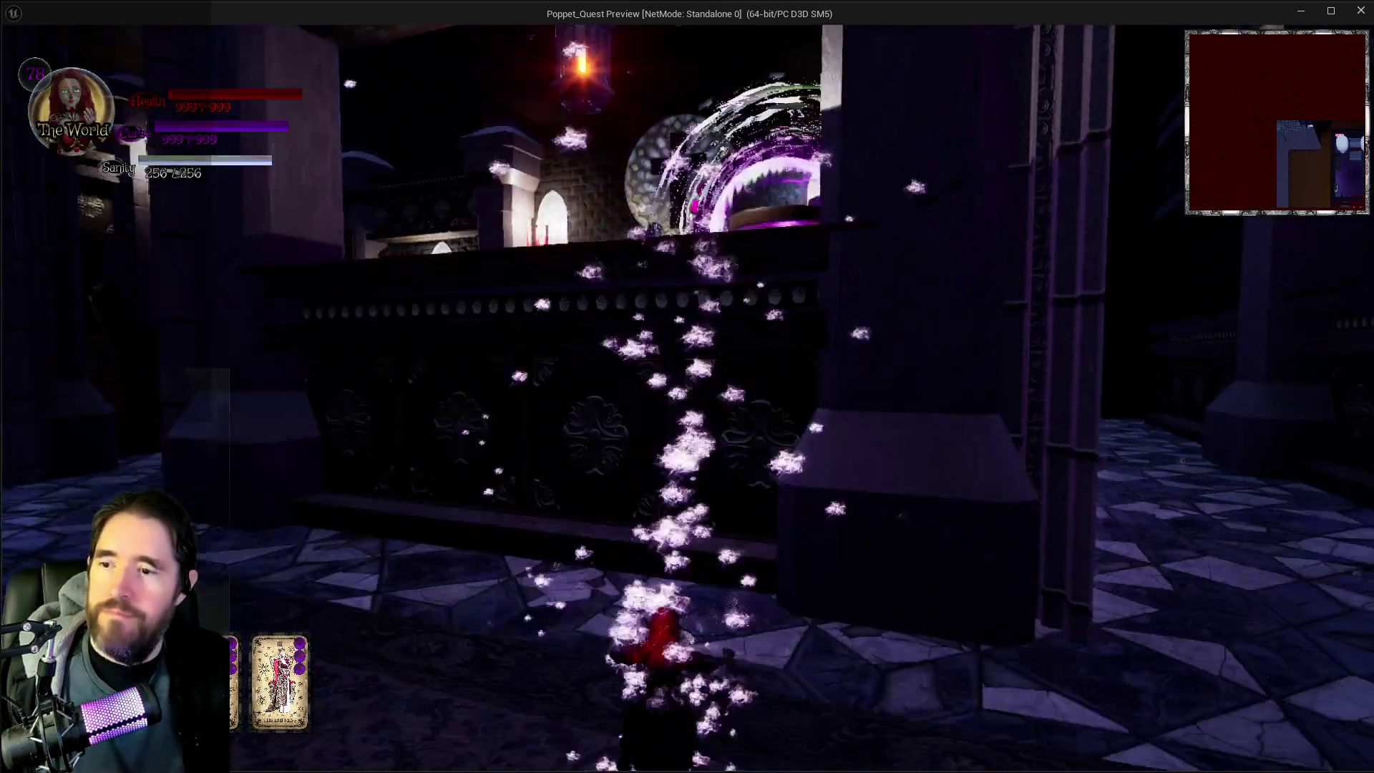
# Step: Run to the chapel altar, jump onto its ledge and trigger the purple burst twice
pyautogui.press('w')
pyautogui.press('w')
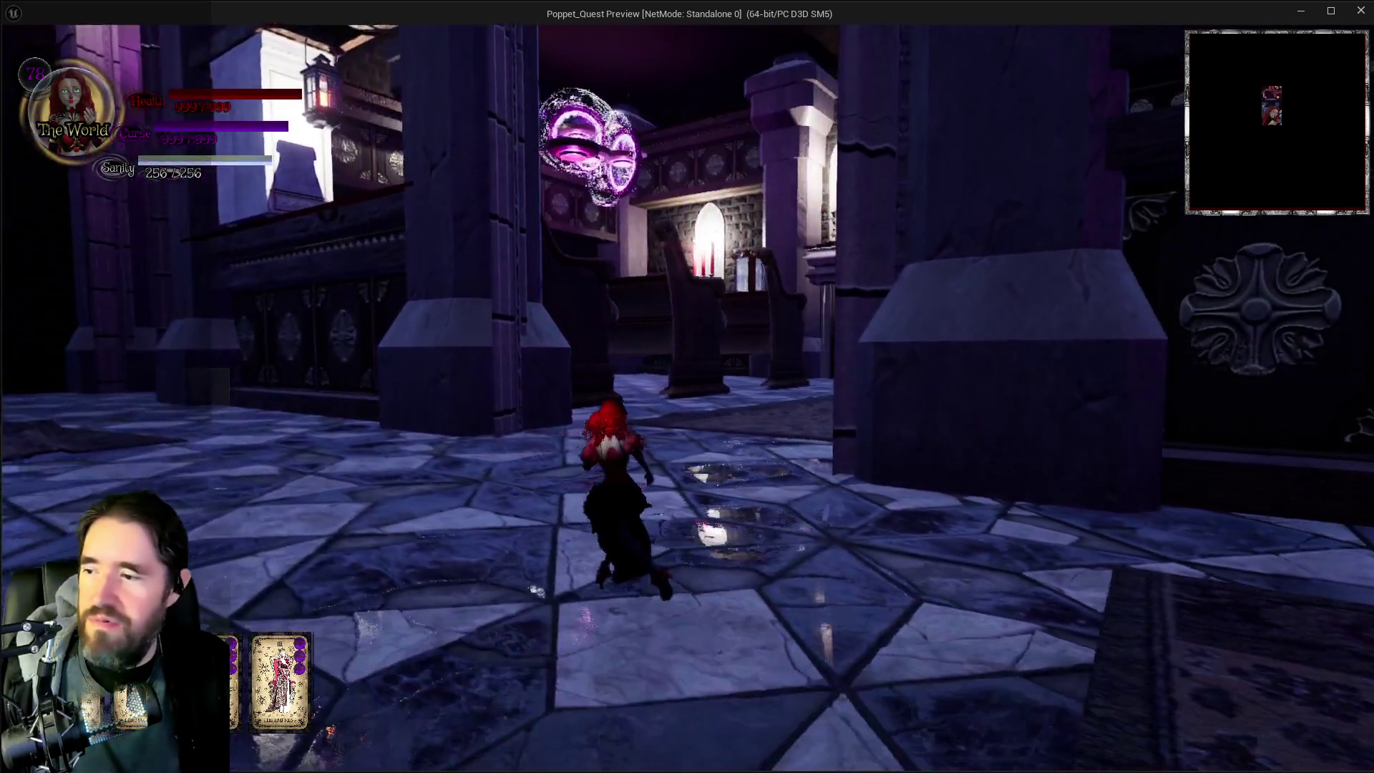
pyautogui.press('w')
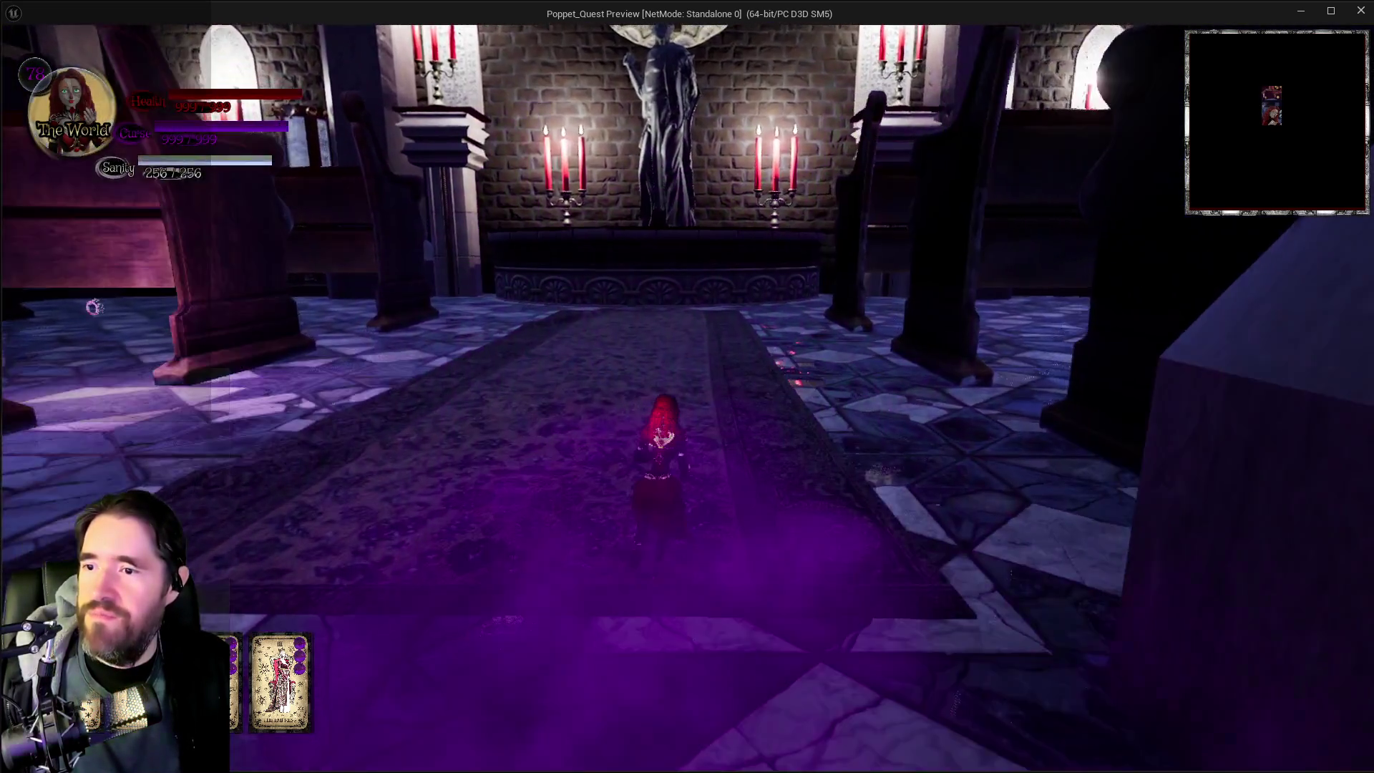
pyautogui.press('w')
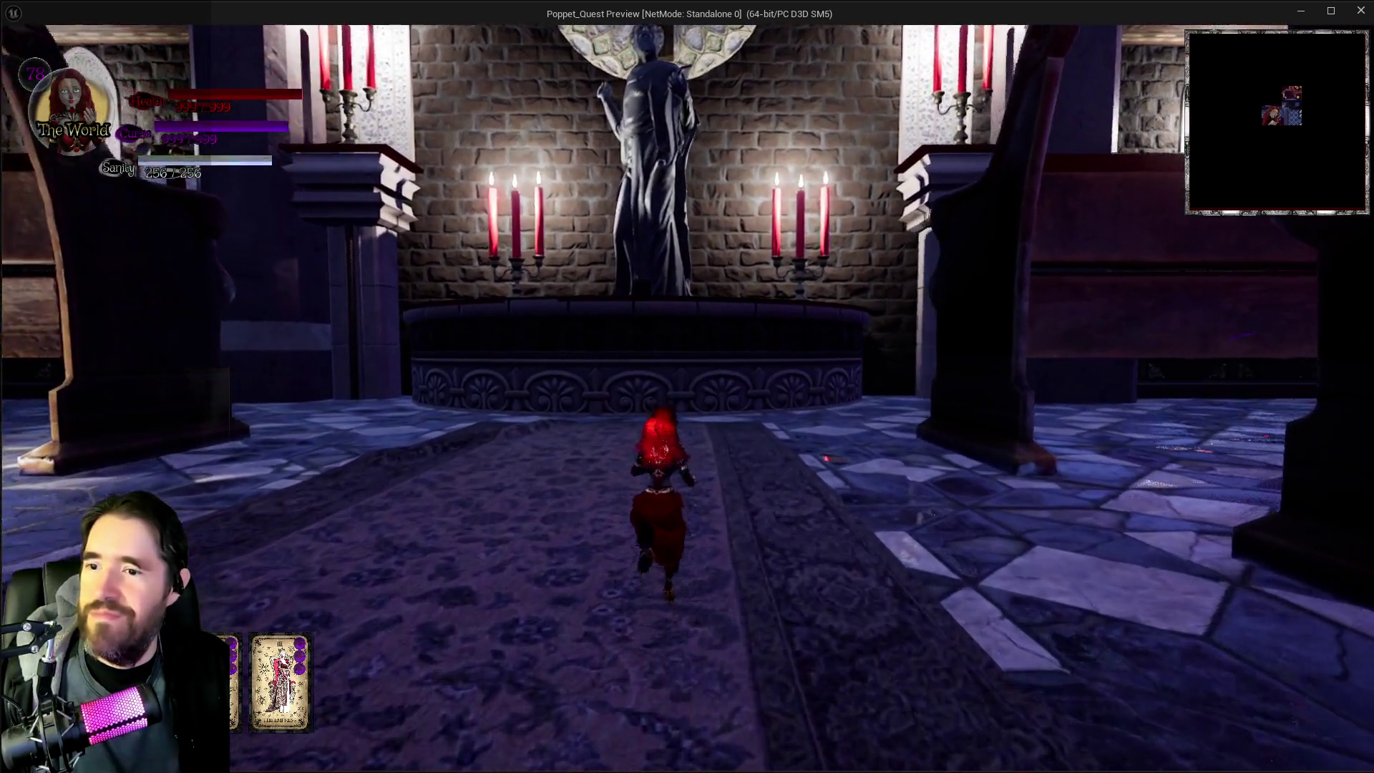
pyautogui.press('w')
pyautogui.press('space')
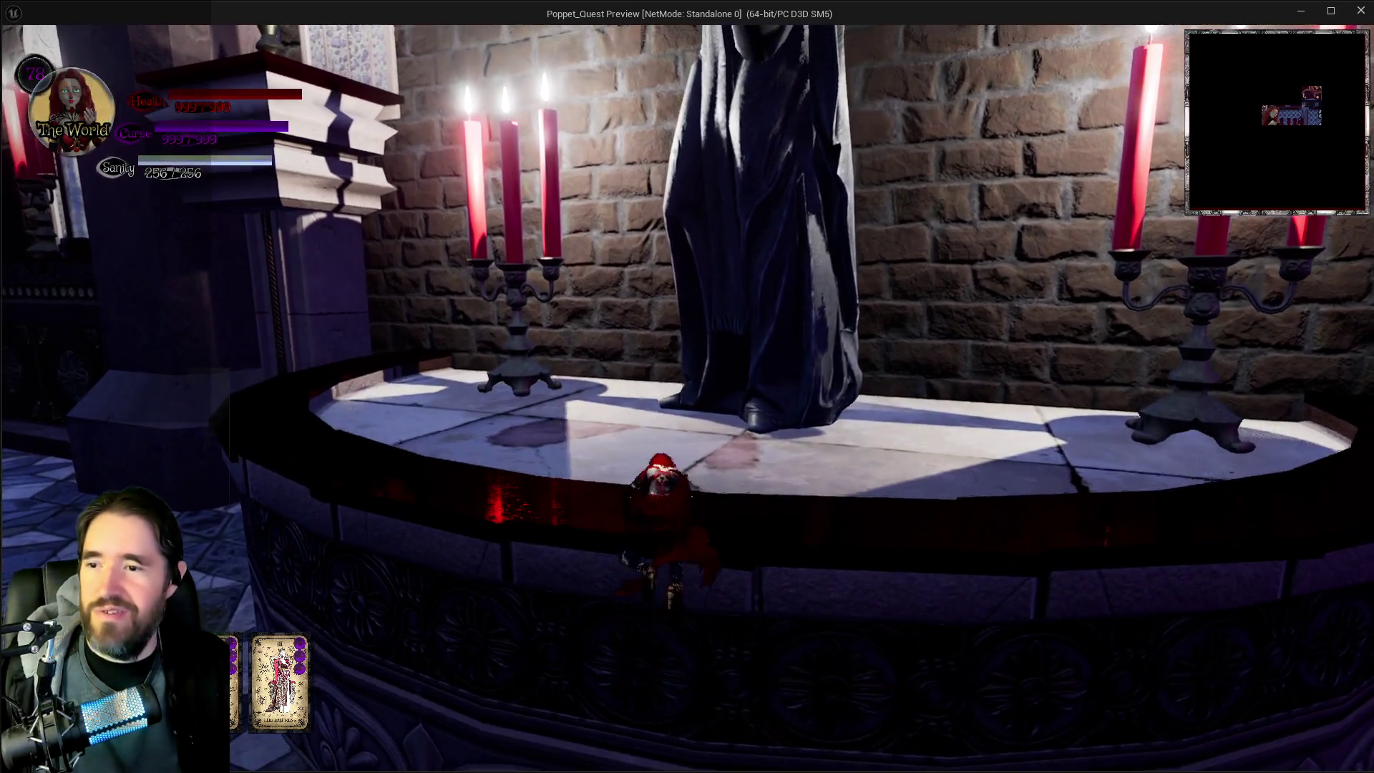
pyautogui.press('w')
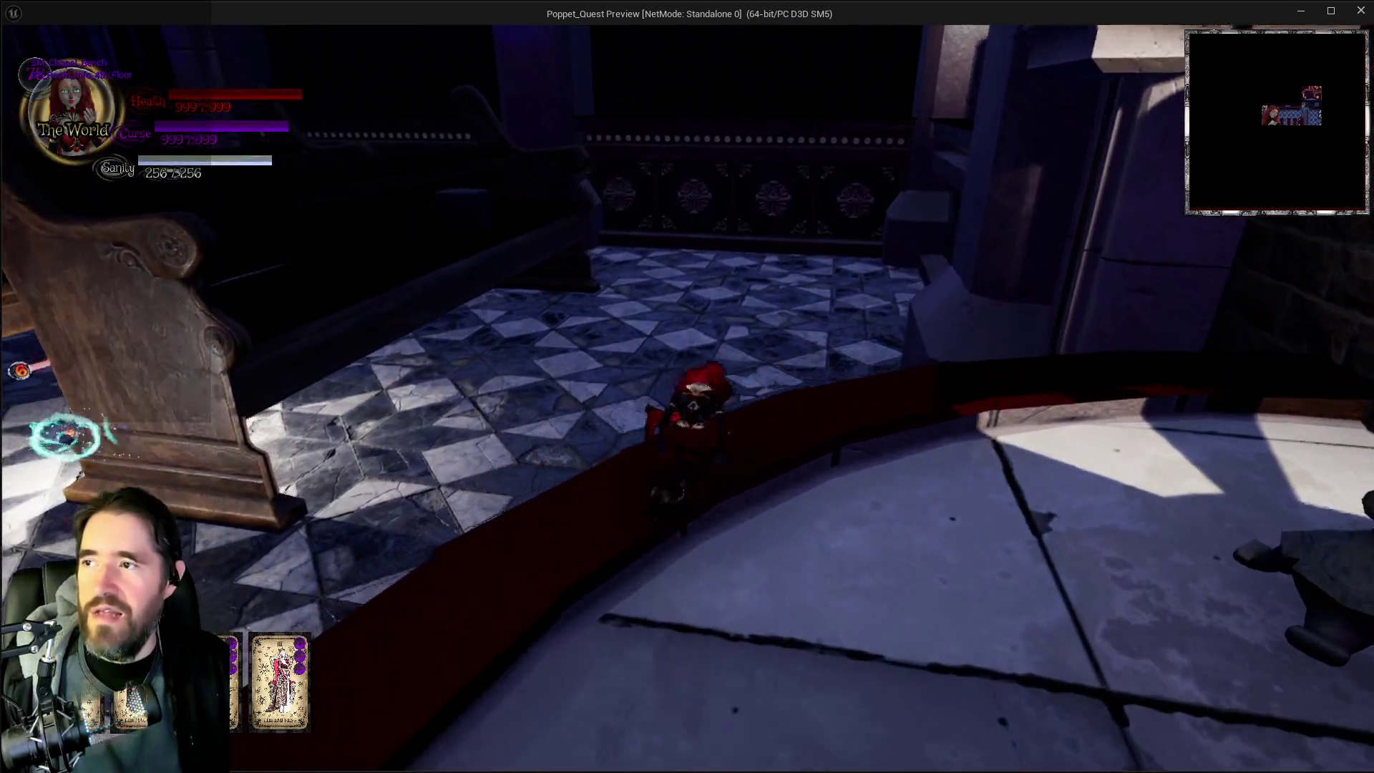
pyautogui.press('w')
pyautogui.press('e')
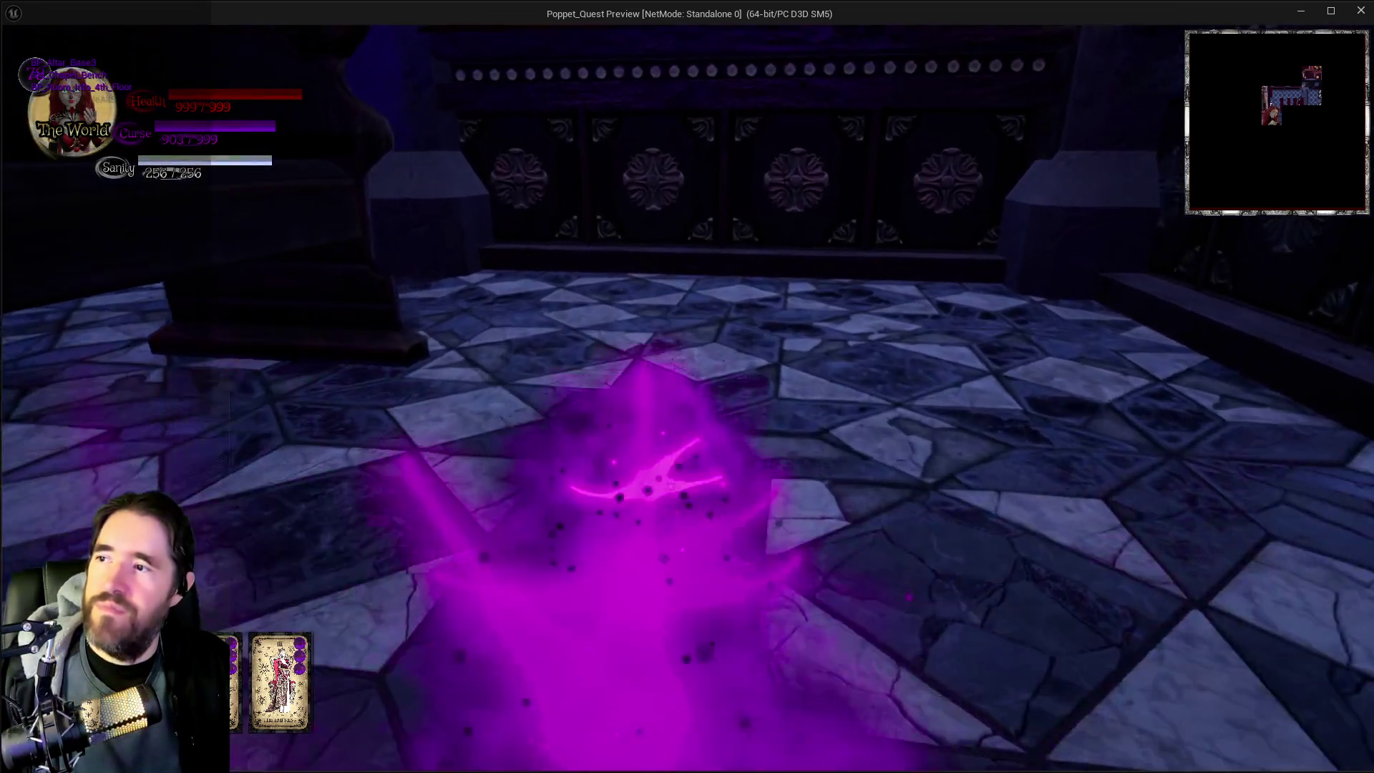
pyautogui.press('w')
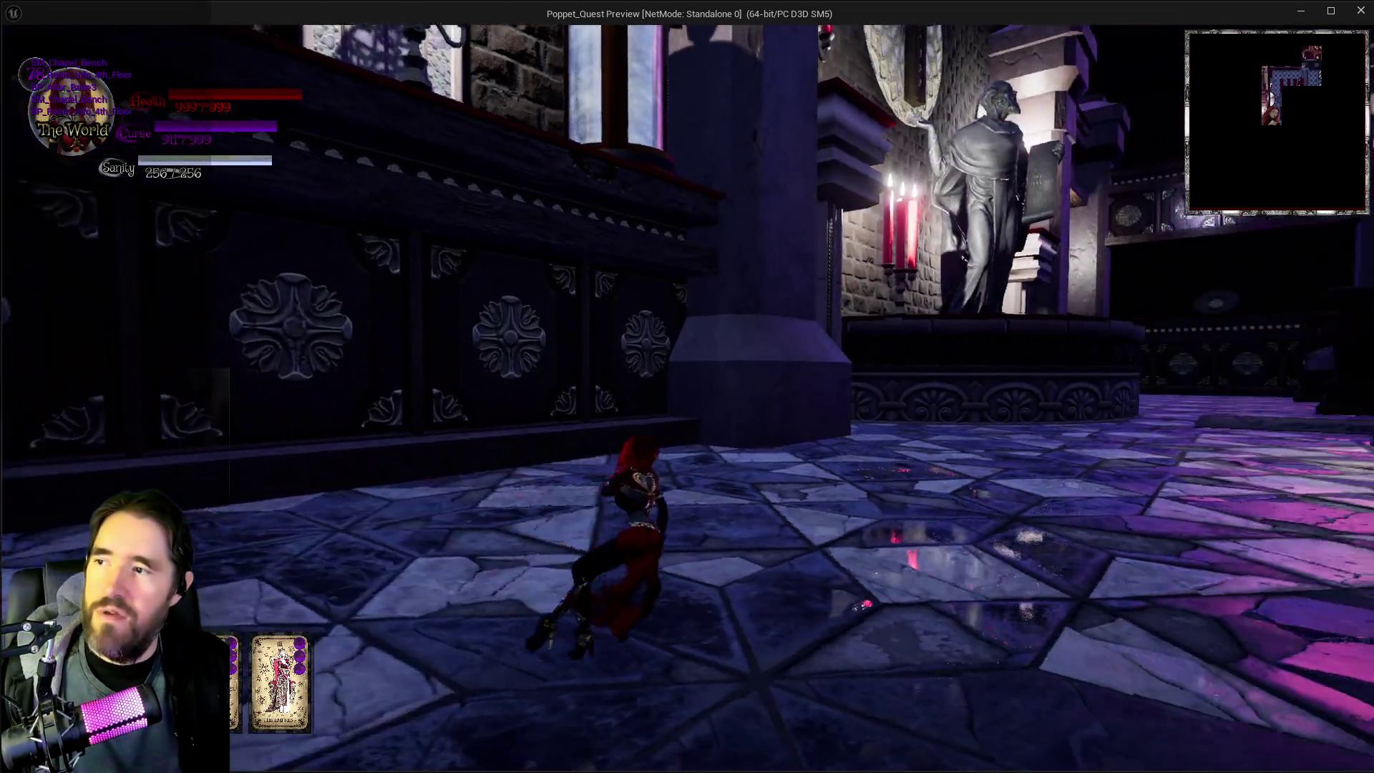
pyautogui.press('w')
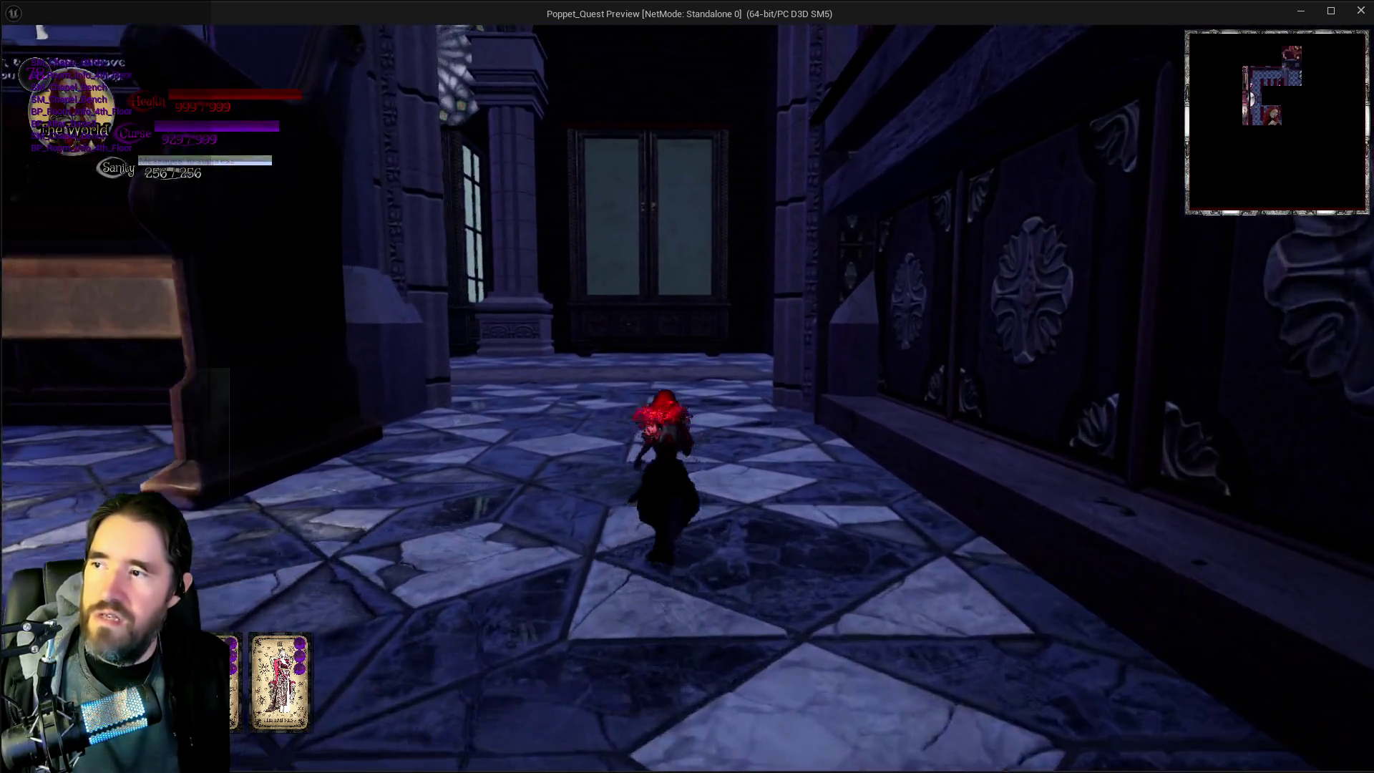
pyautogui.press('w')
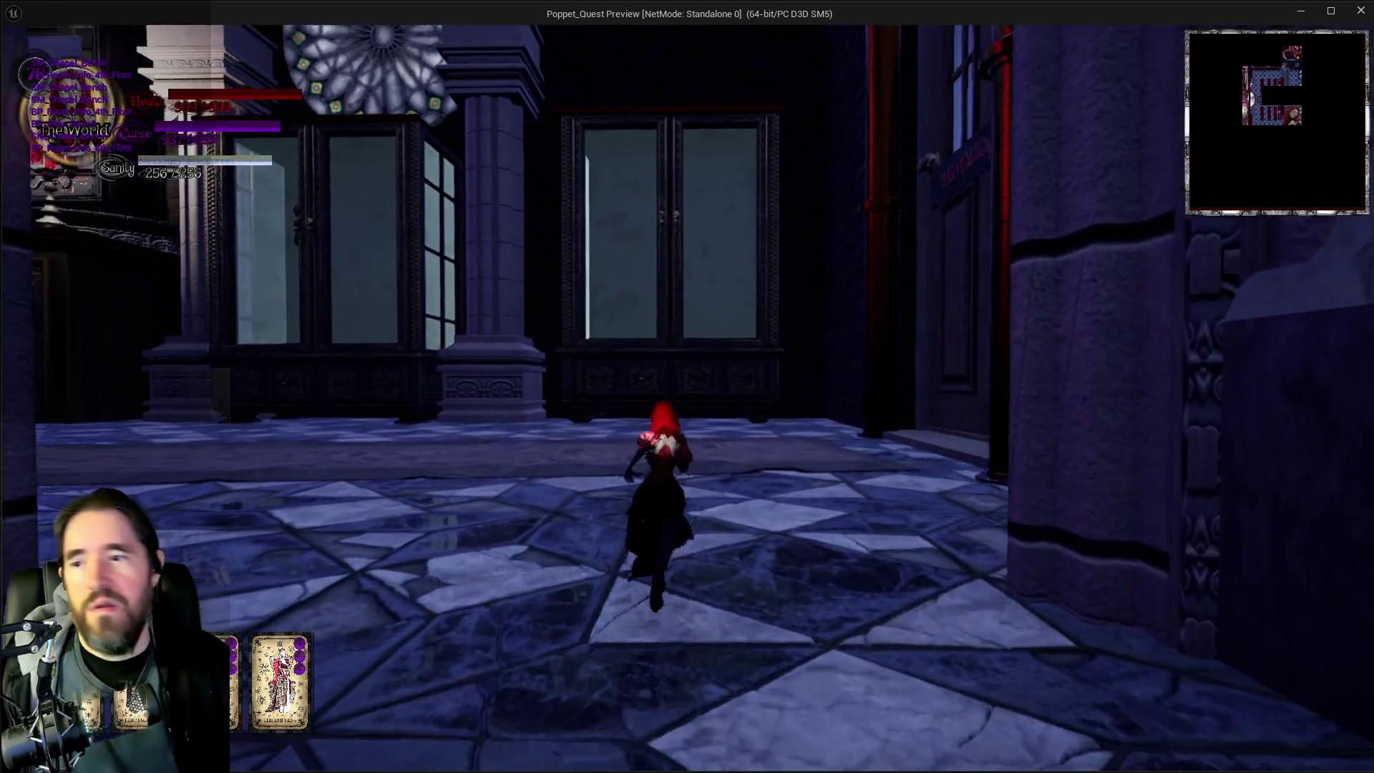
pyautogui.press('e')
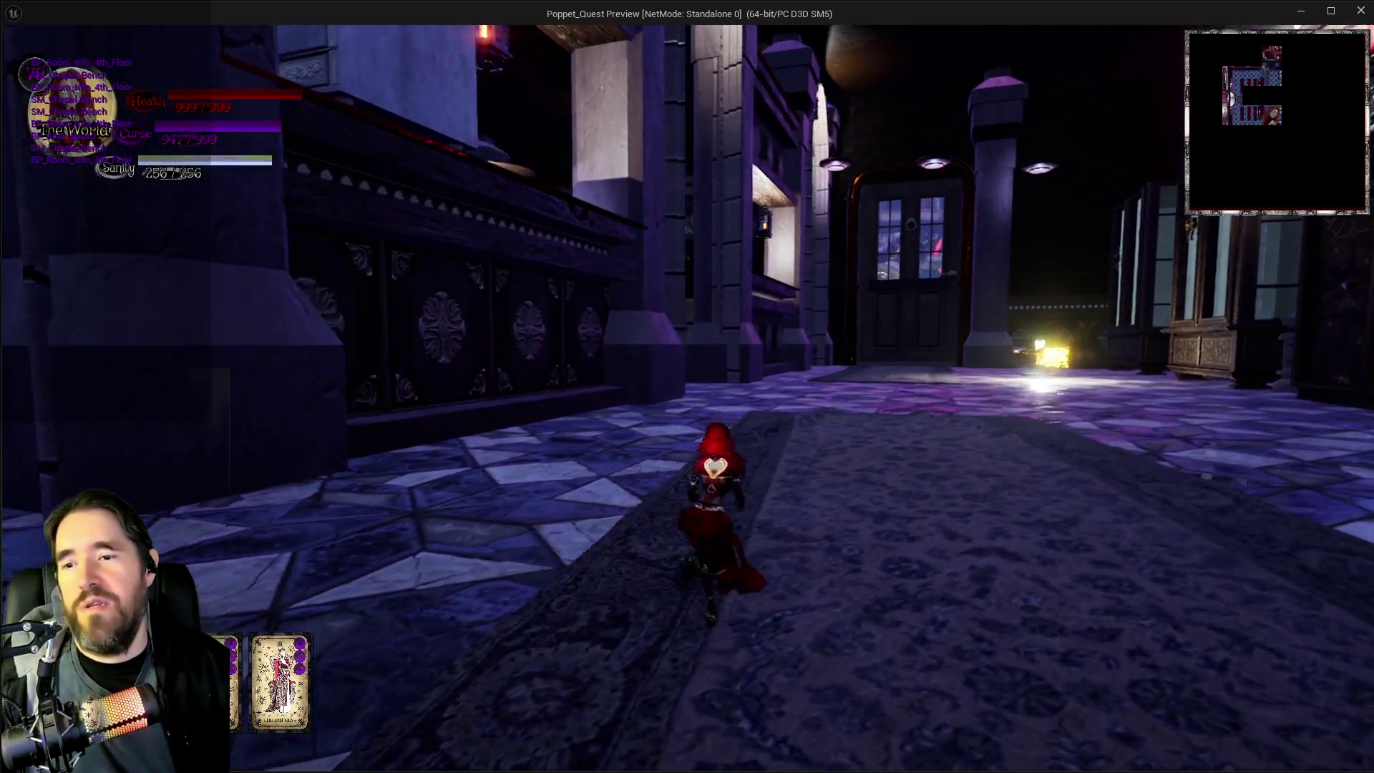
# Step: Glide down the aisle on bat wings, walk the pews and fire an attack beam
pyautogui.press('w')
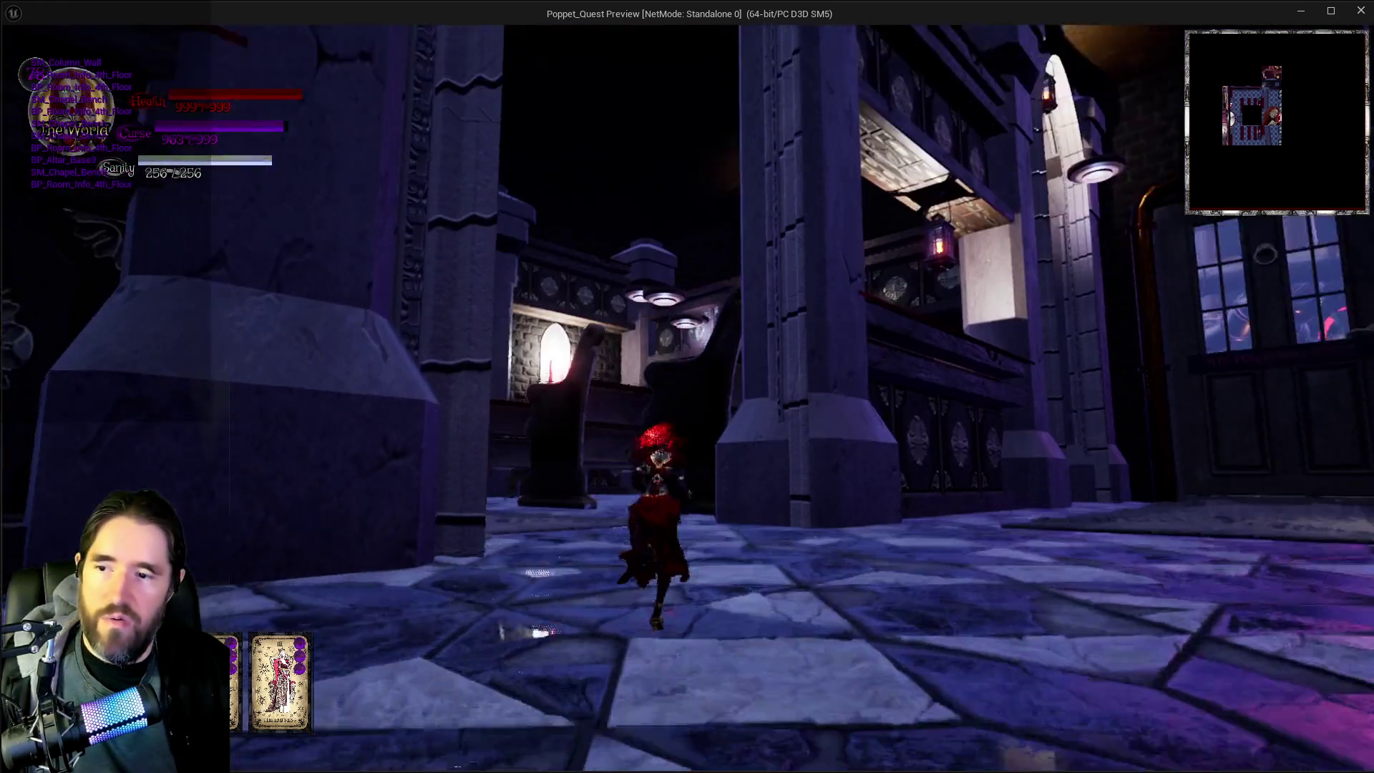
pyautogui.press('w')
pyautogui.press('space')
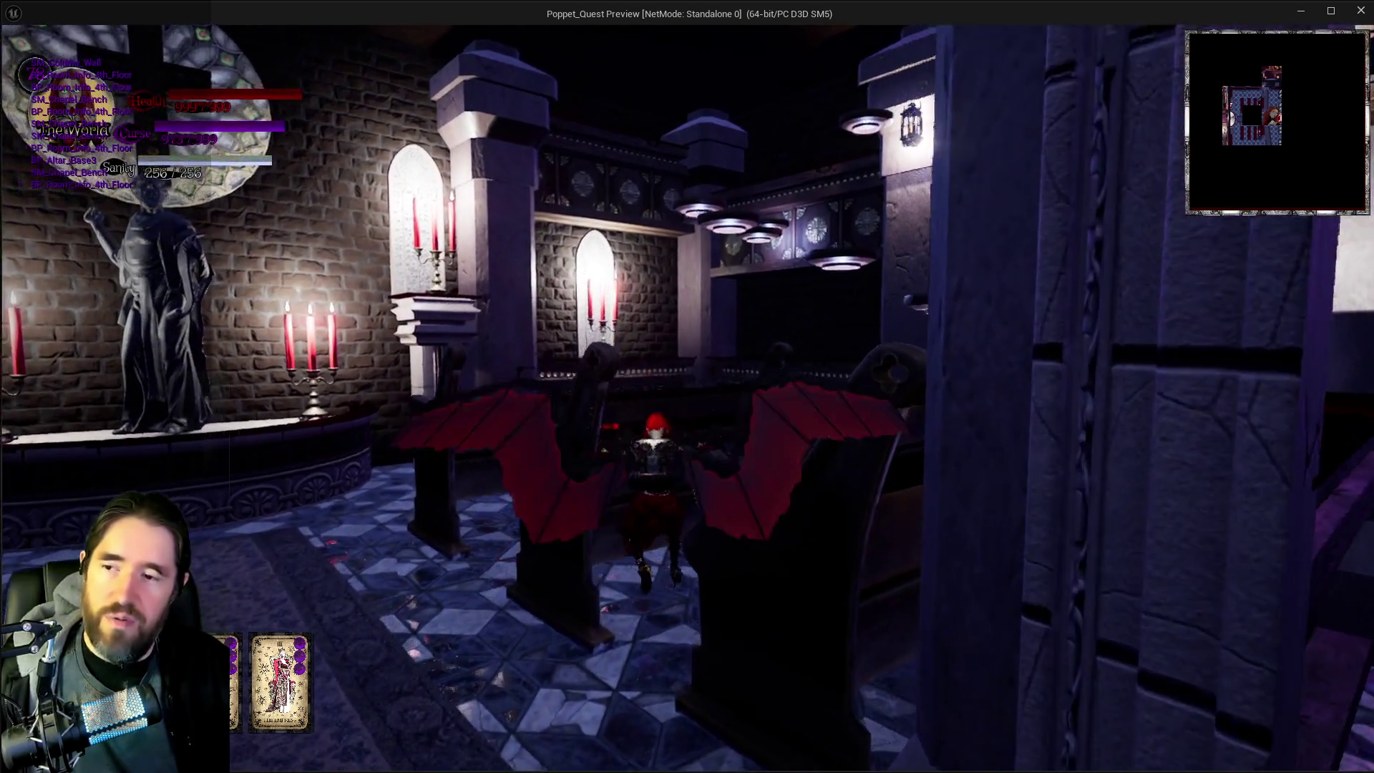
pyautogui.press('w')
pyautogui.press('w')
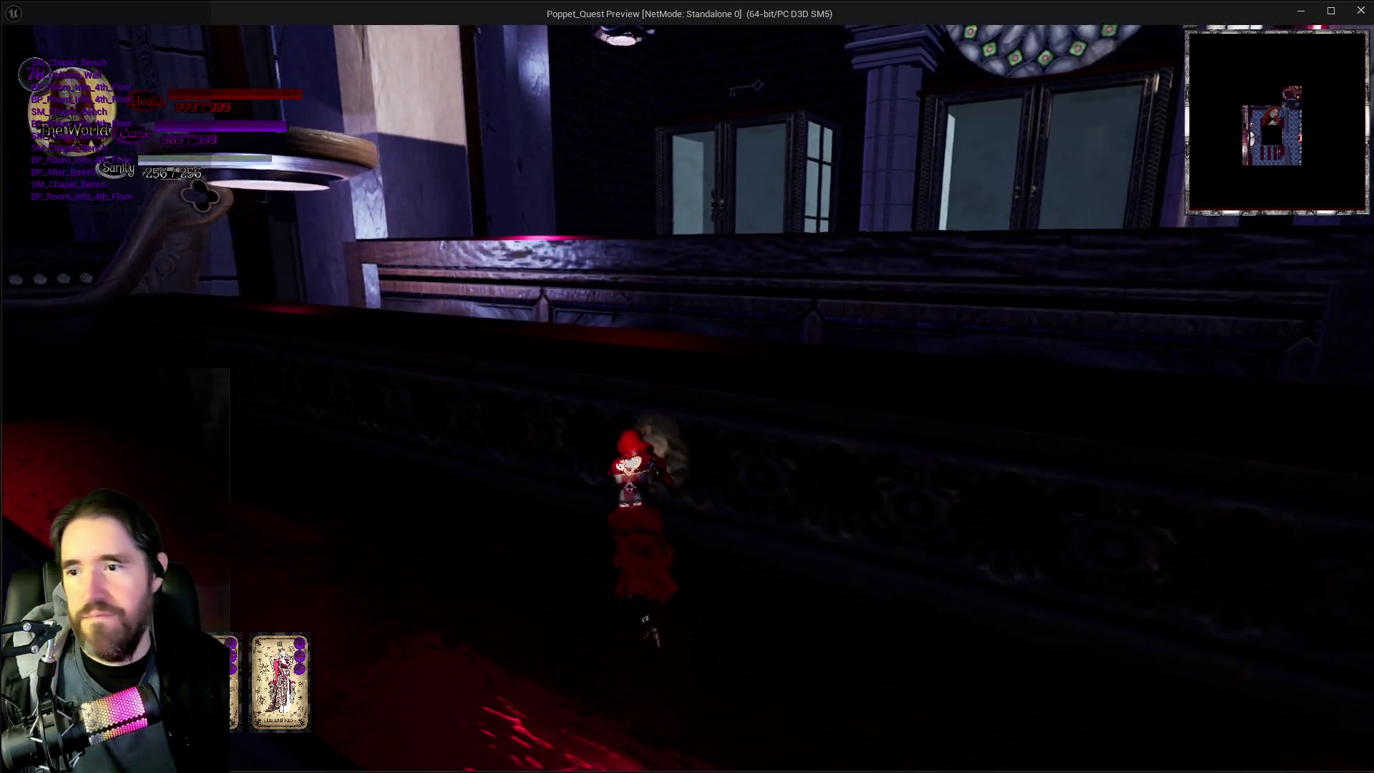
pyautogui.press('w')
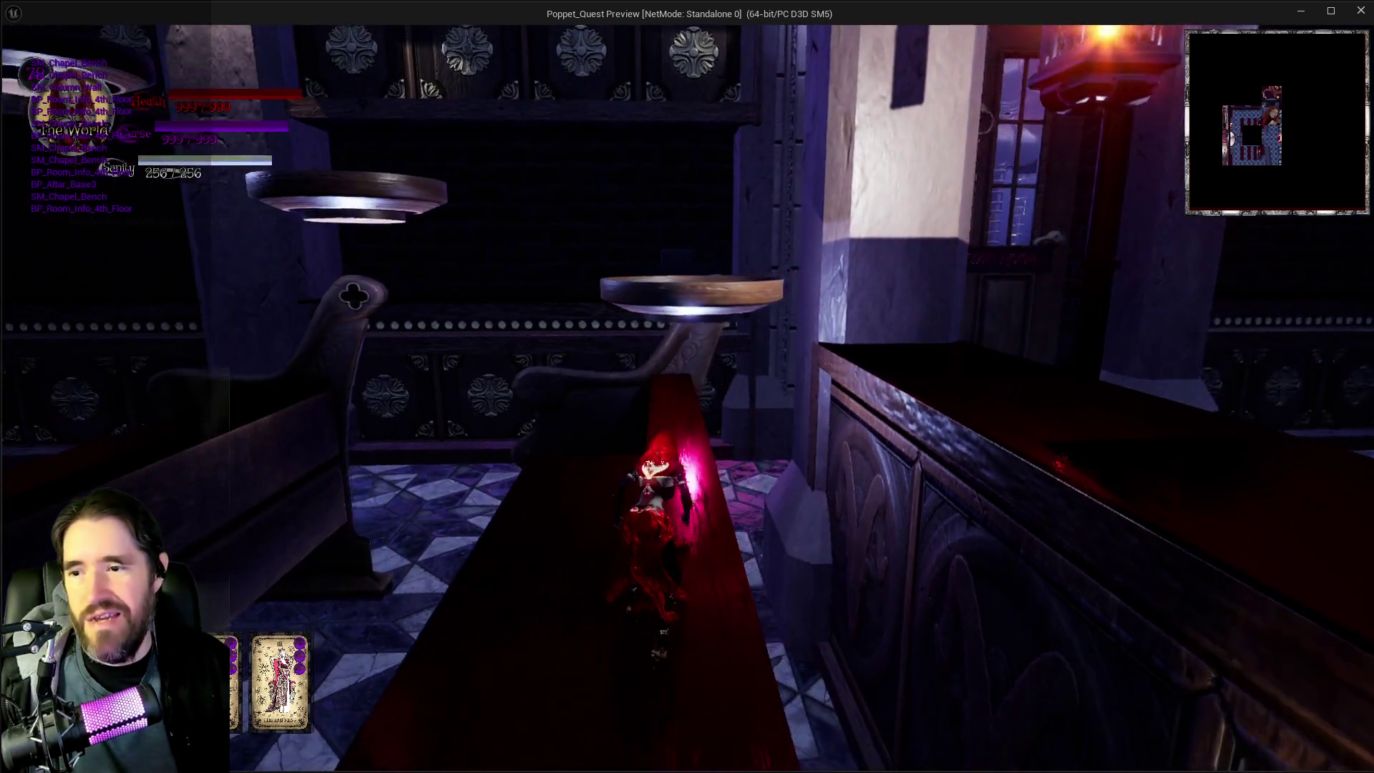
pyautogui.press('w')
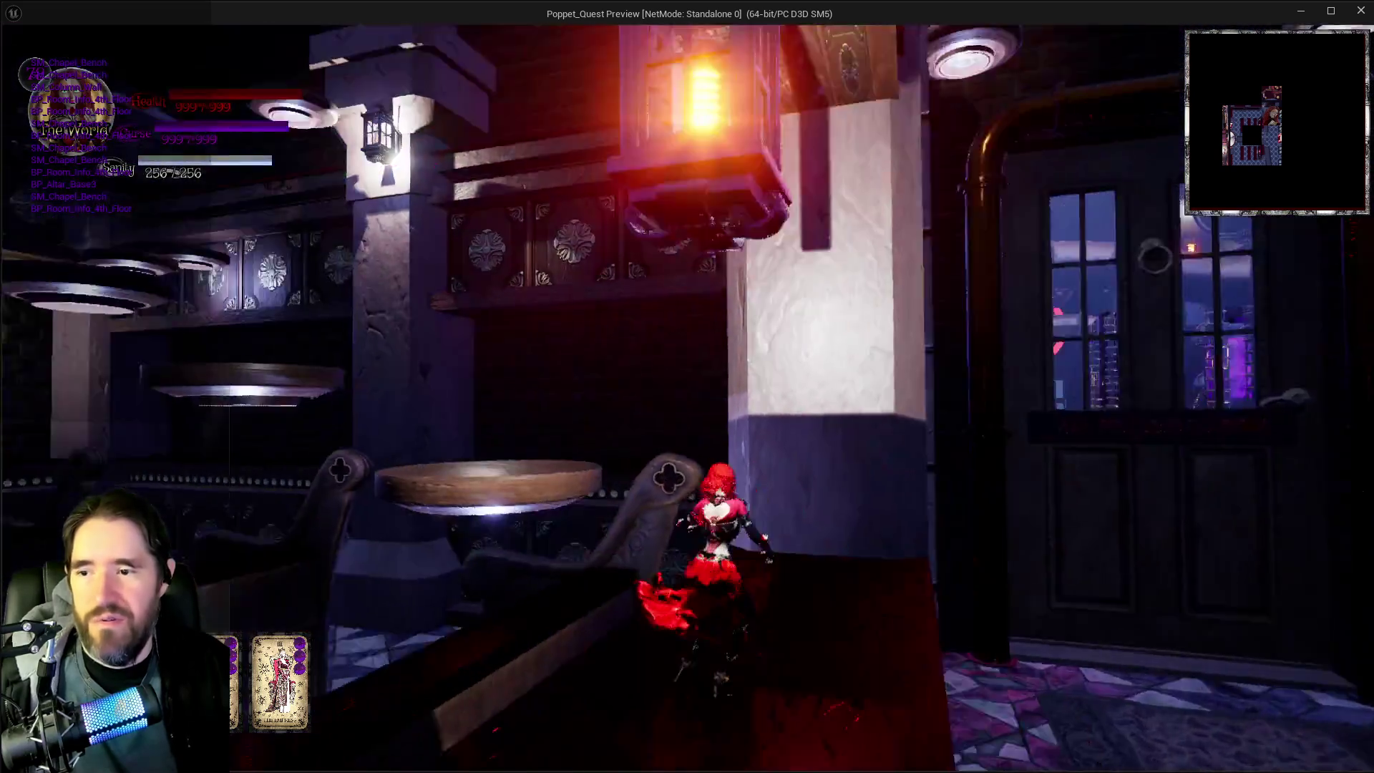
pyautogui.press('w')
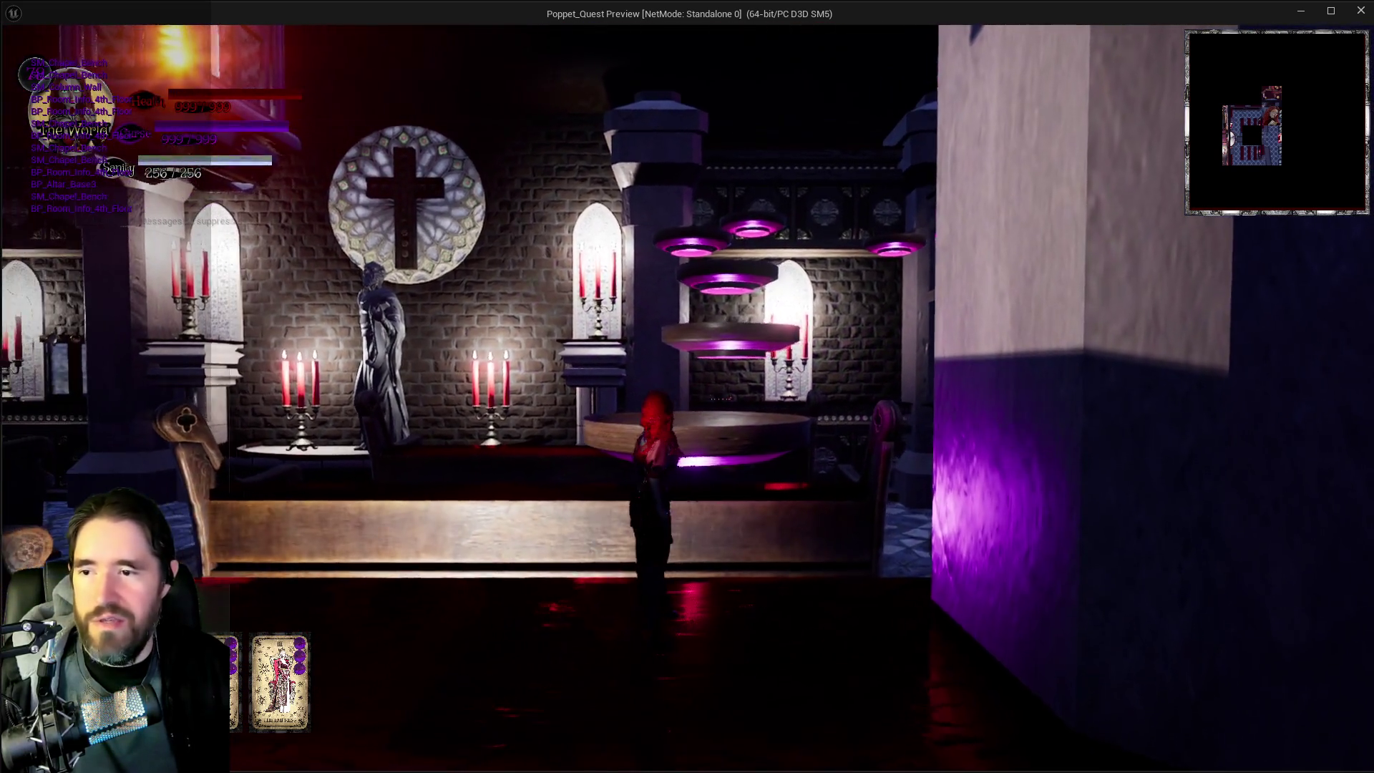
pyautogui.press('w')
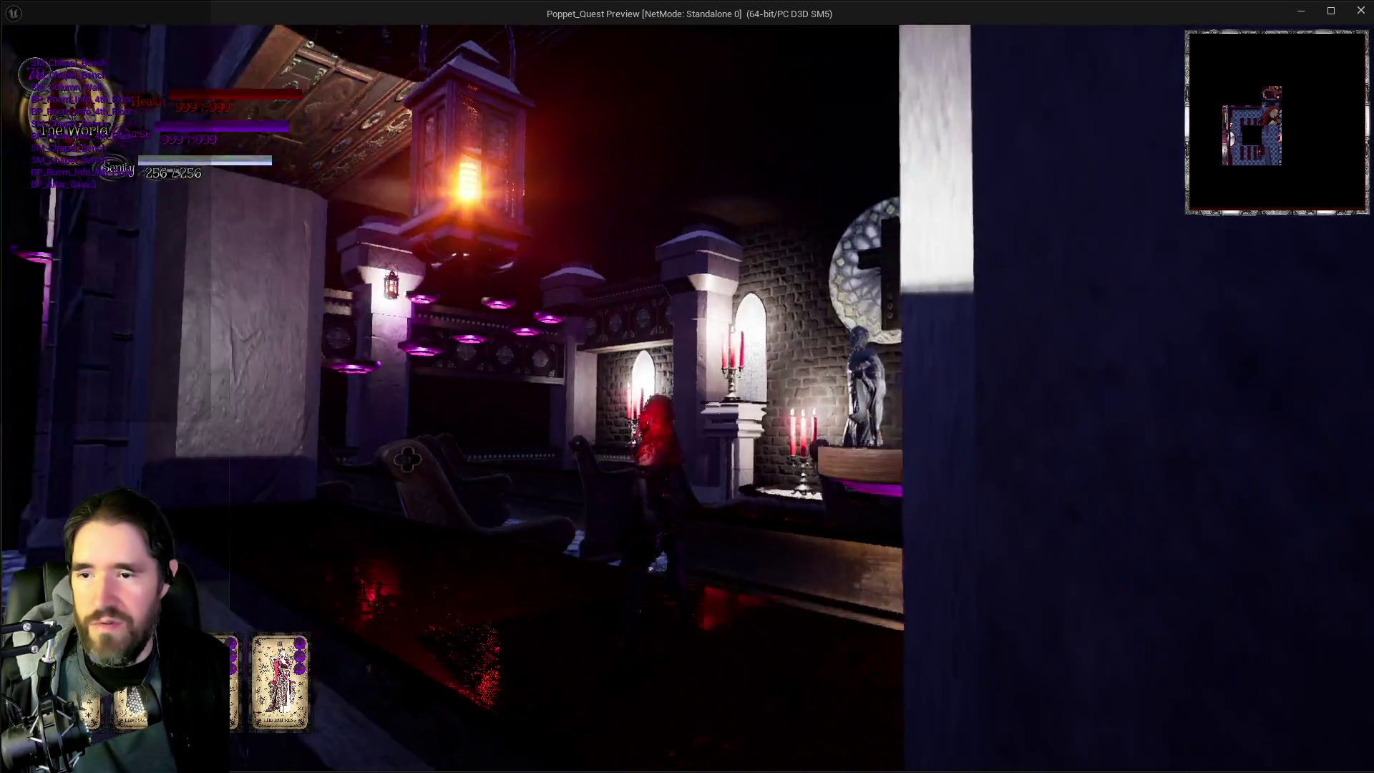
pyautogui.press('w')
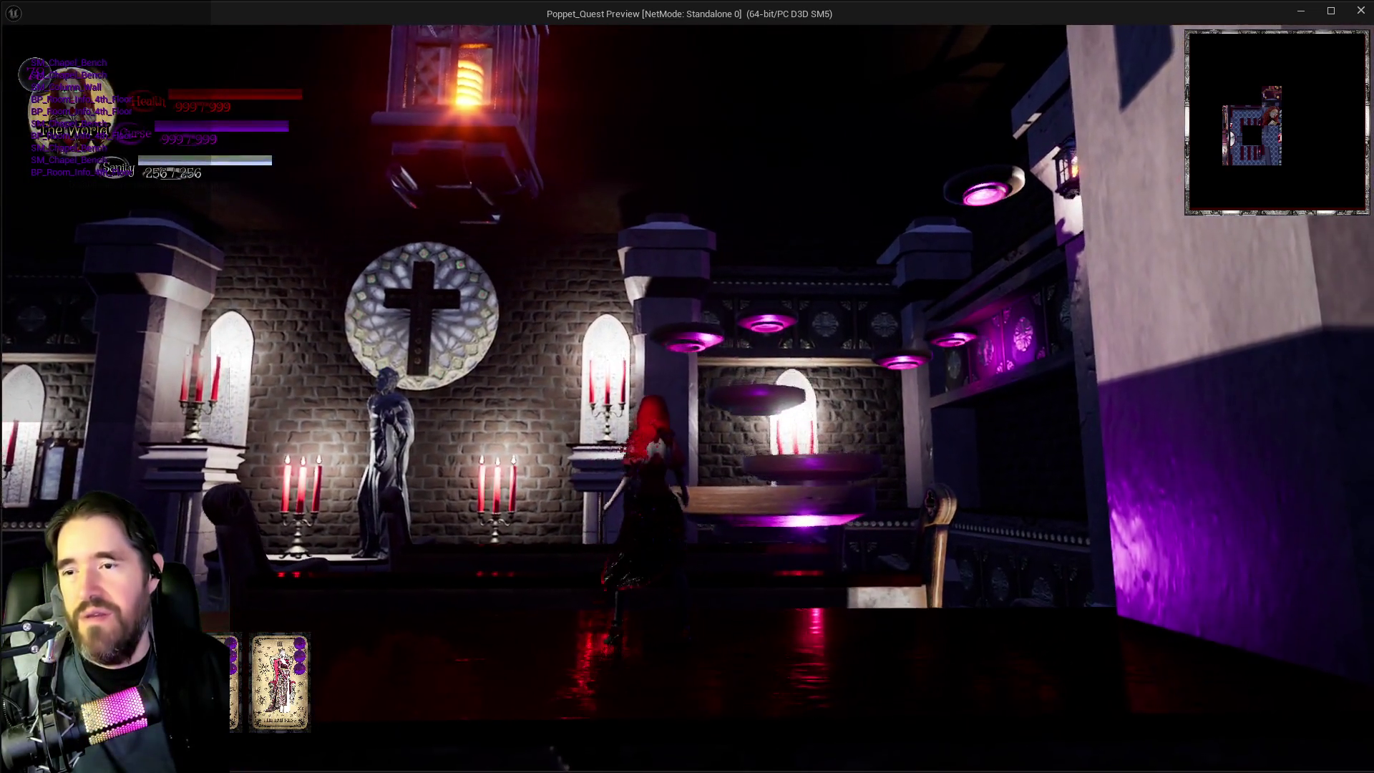
pyautogui.press('w')
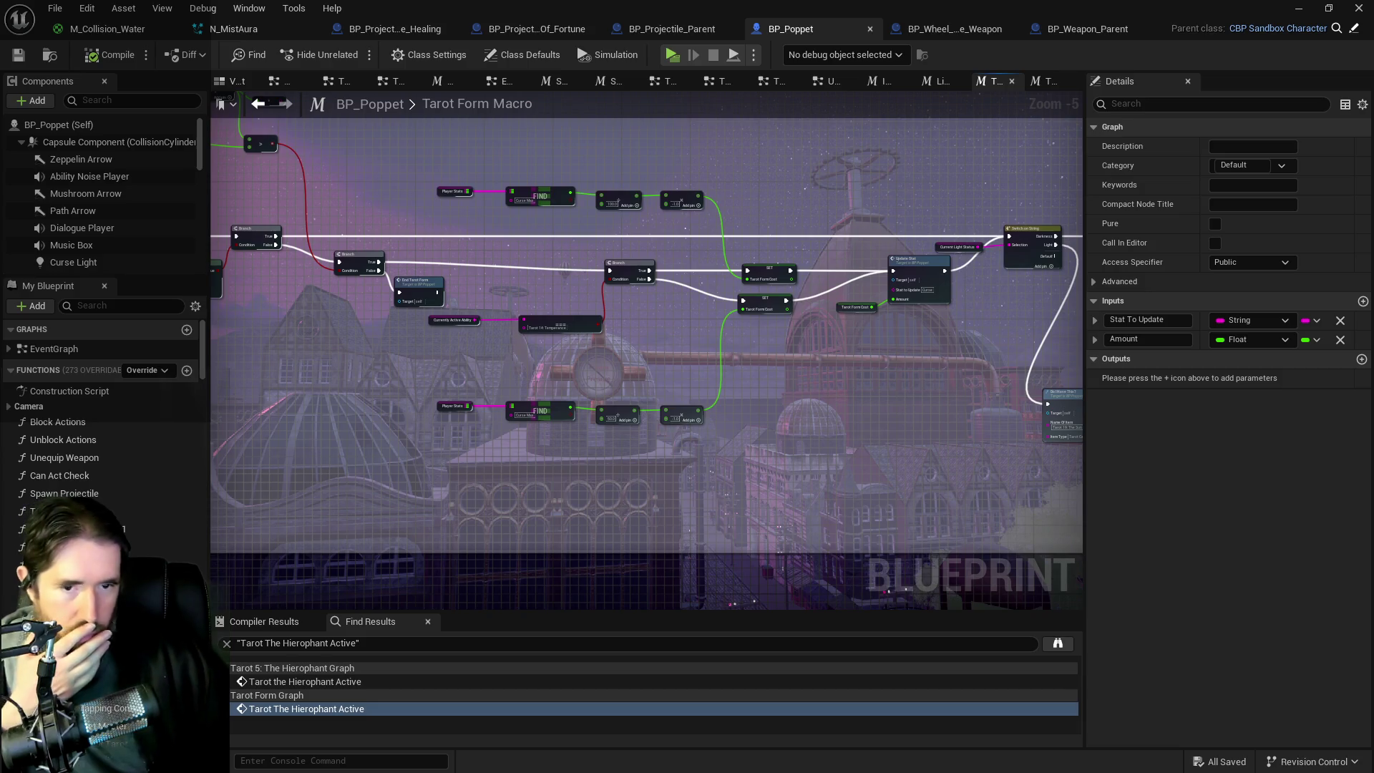
# Step: Star The World's 'Passive: Tarot Form has no cost.' line and move the Docs window aside
pyautogui.hotkey('alt', 'Tab')
pyautogui.moveTo(1059, 103); pyautogui.dragTo(952, 86)
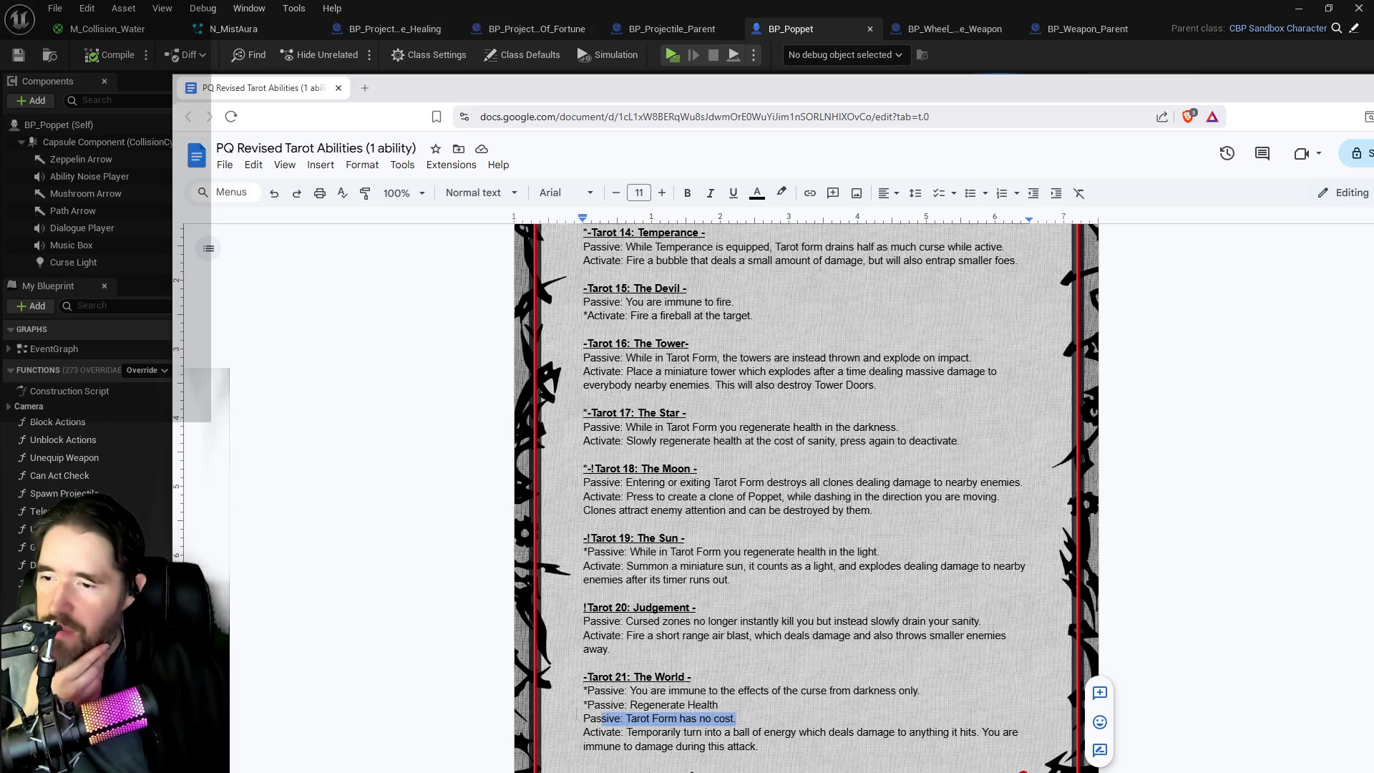
pyautogui.click(580, 716)
pyautogui.write('*')
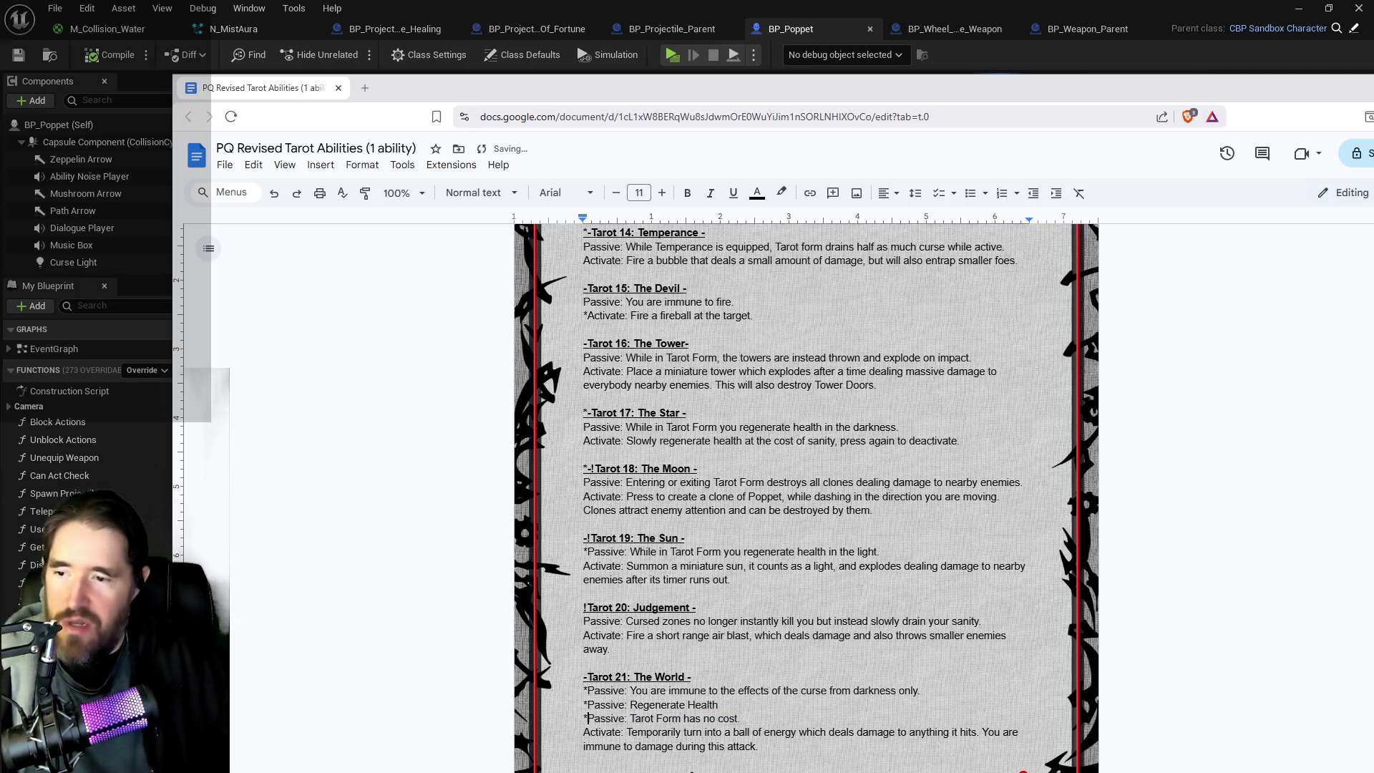
pyautogui.moveTo(984, 88); pyautogui.dragTo(1373, 84)
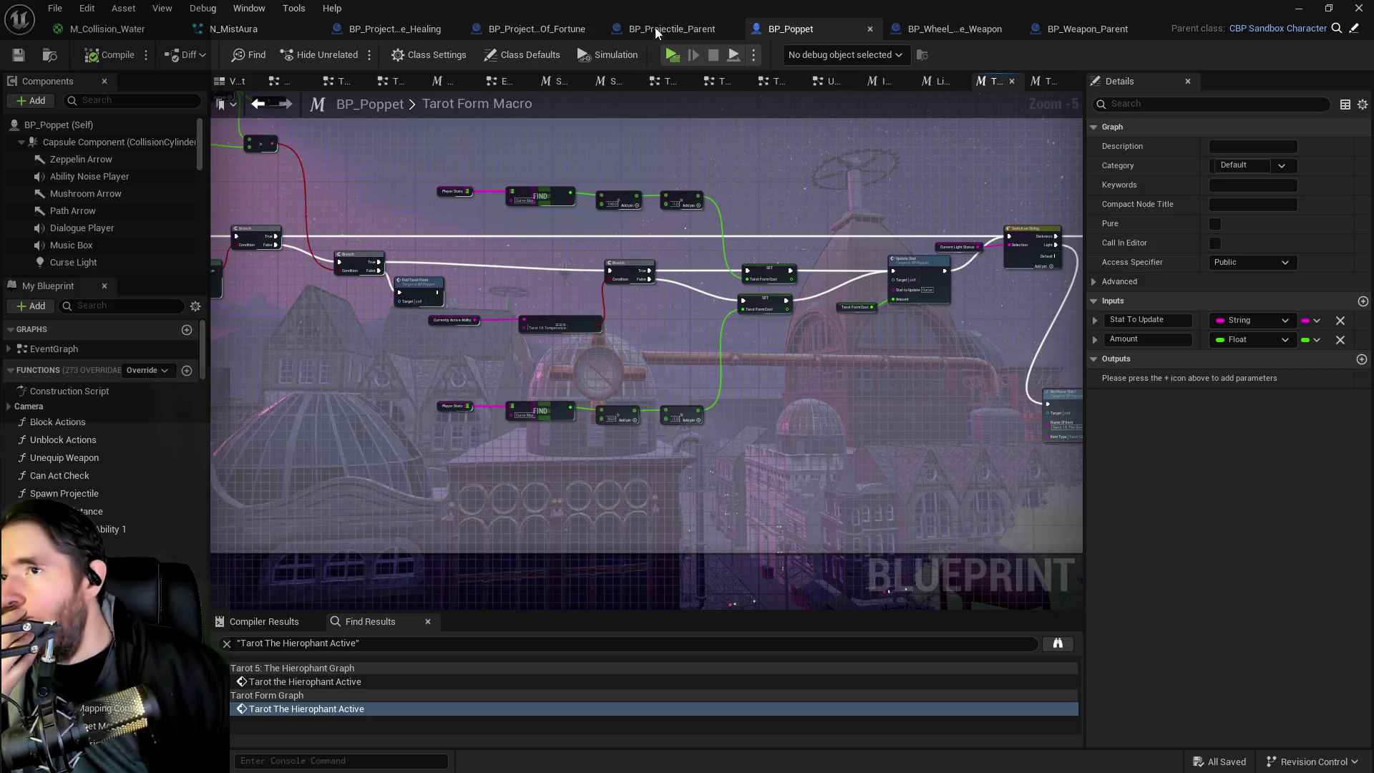
# Step: Close the Wheel of Fortune projectile, BP_Projectile_Parent, N_MistAura and M_Collision_Water asset tabs
pyautogui.middleClick(513, 32)
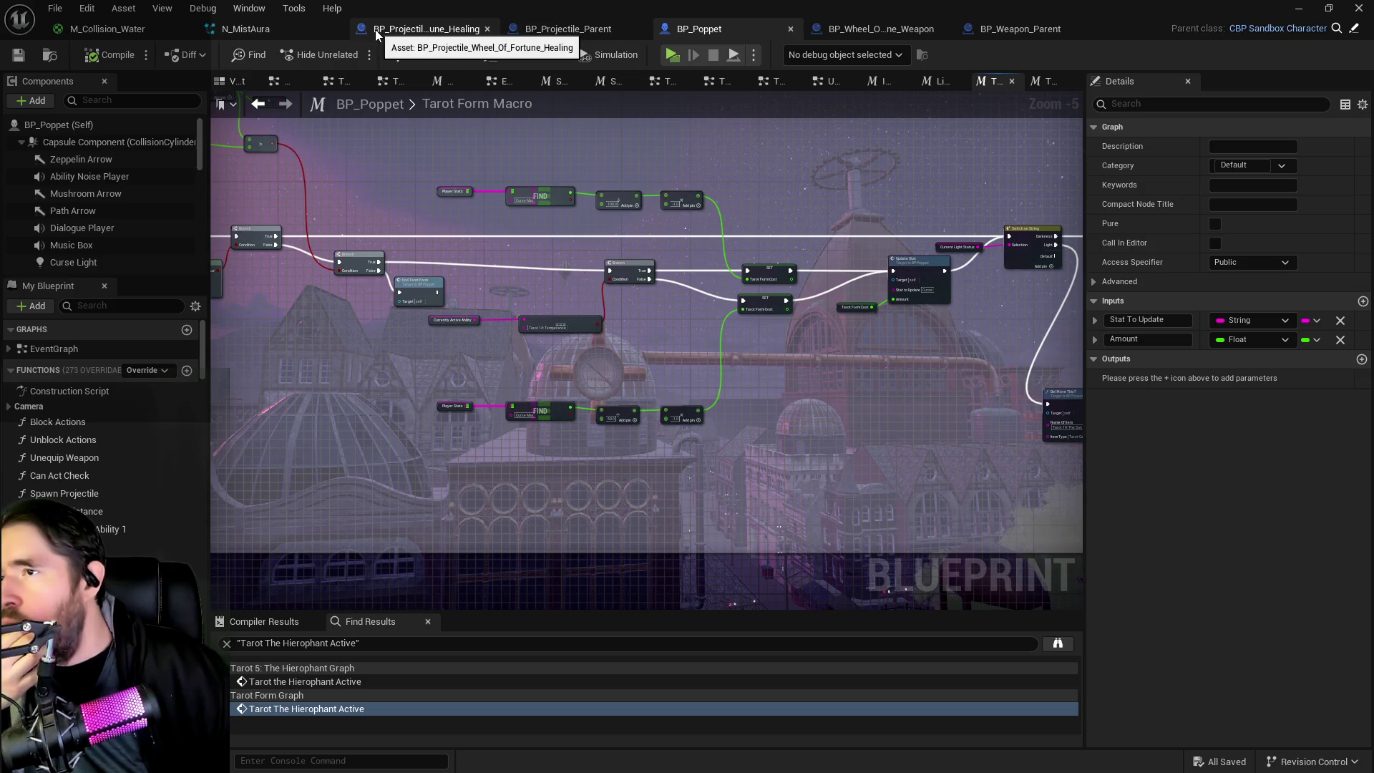
pyautogui.middleClick(422, 28)
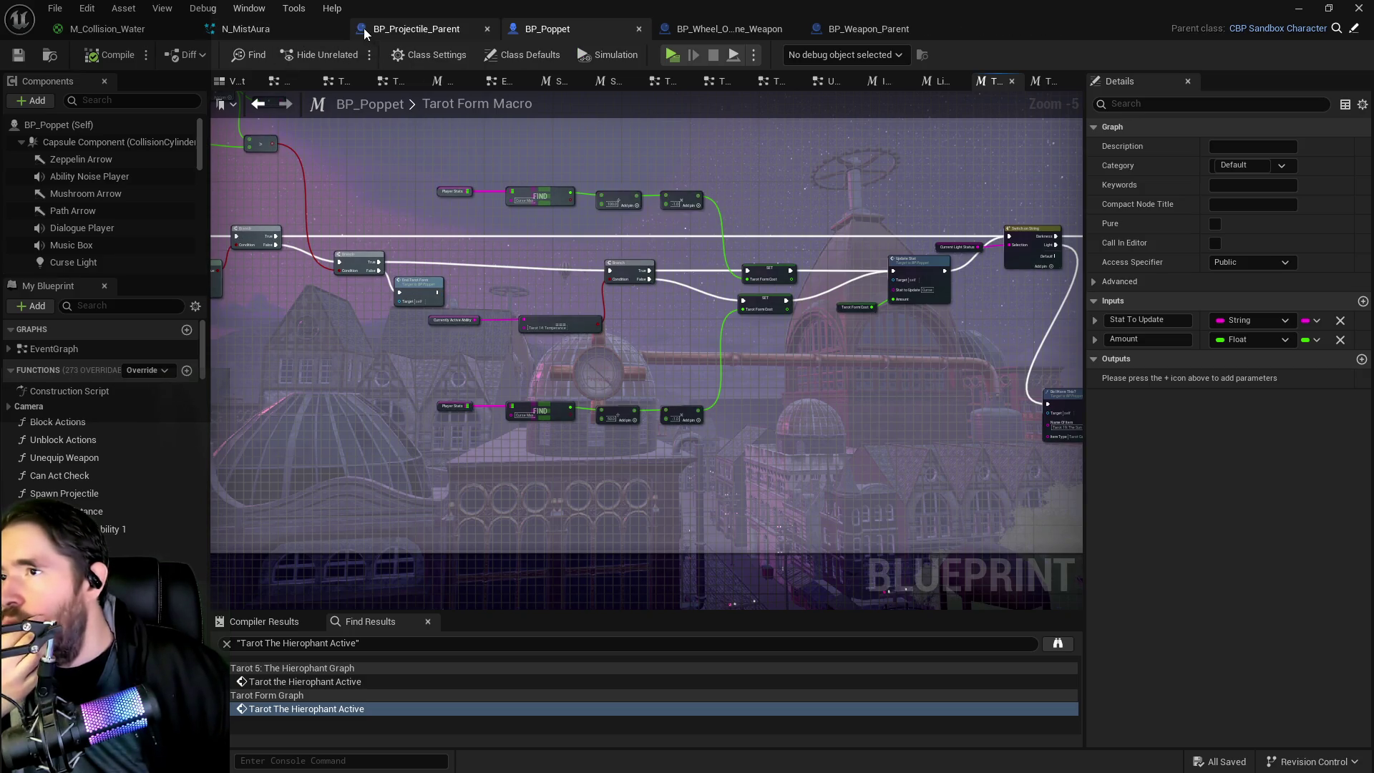
pyautogui.middleClick(365, 28)
pyautogui.middleClick(300, 28)
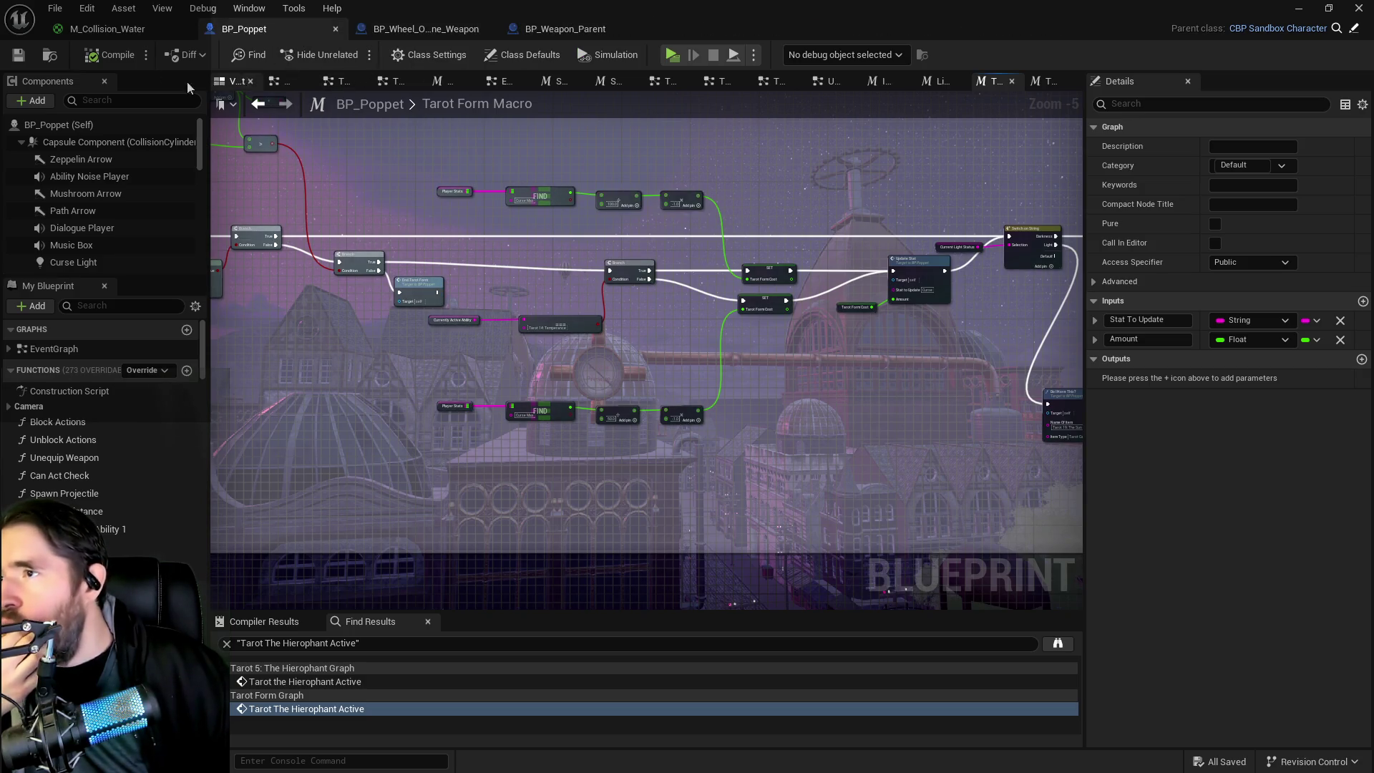
pyautogui.middleClick(129, 28)
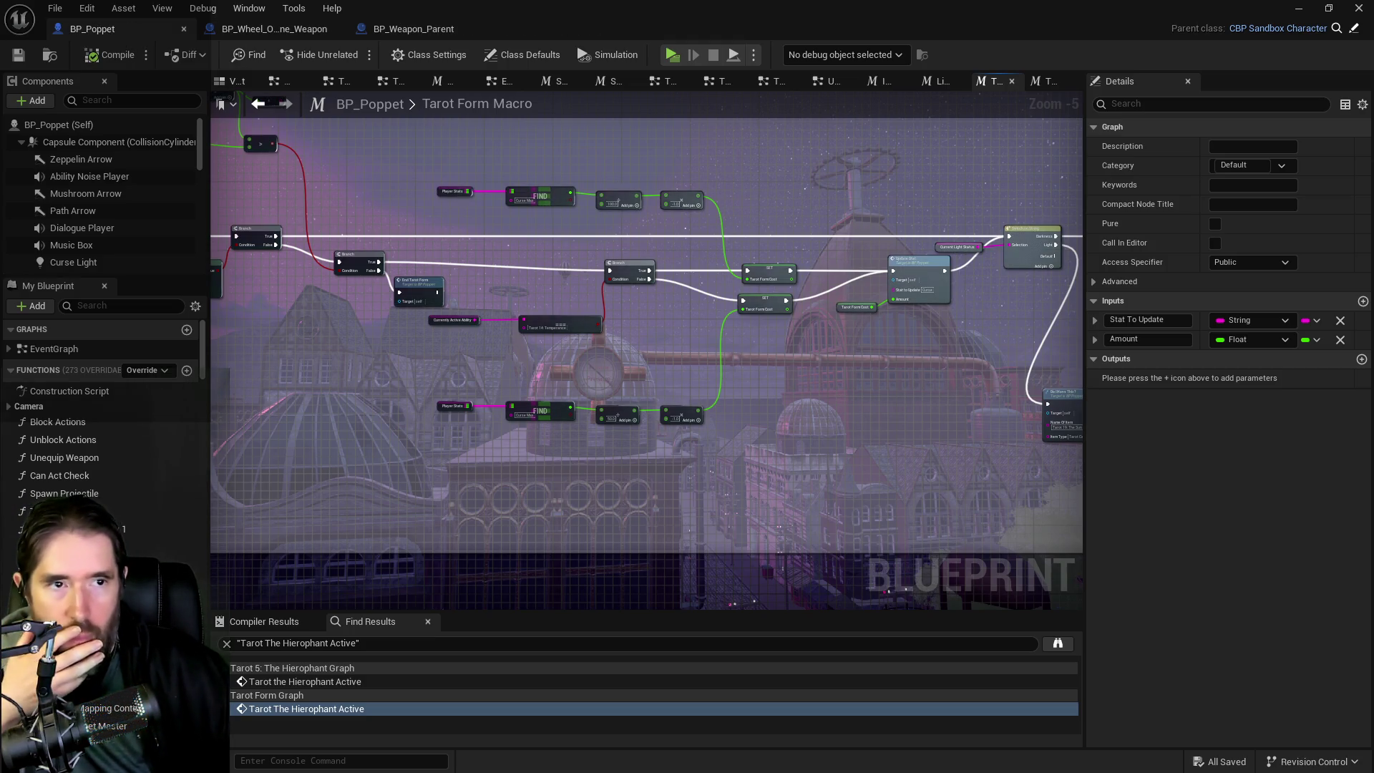
# Step: Star the 'Tarot 3: The Empress' heading in the doc, then move the browser aside
pyautogui.hotkey('alt', 'Tab')
pyautogui.scroll(15, 803, 418)
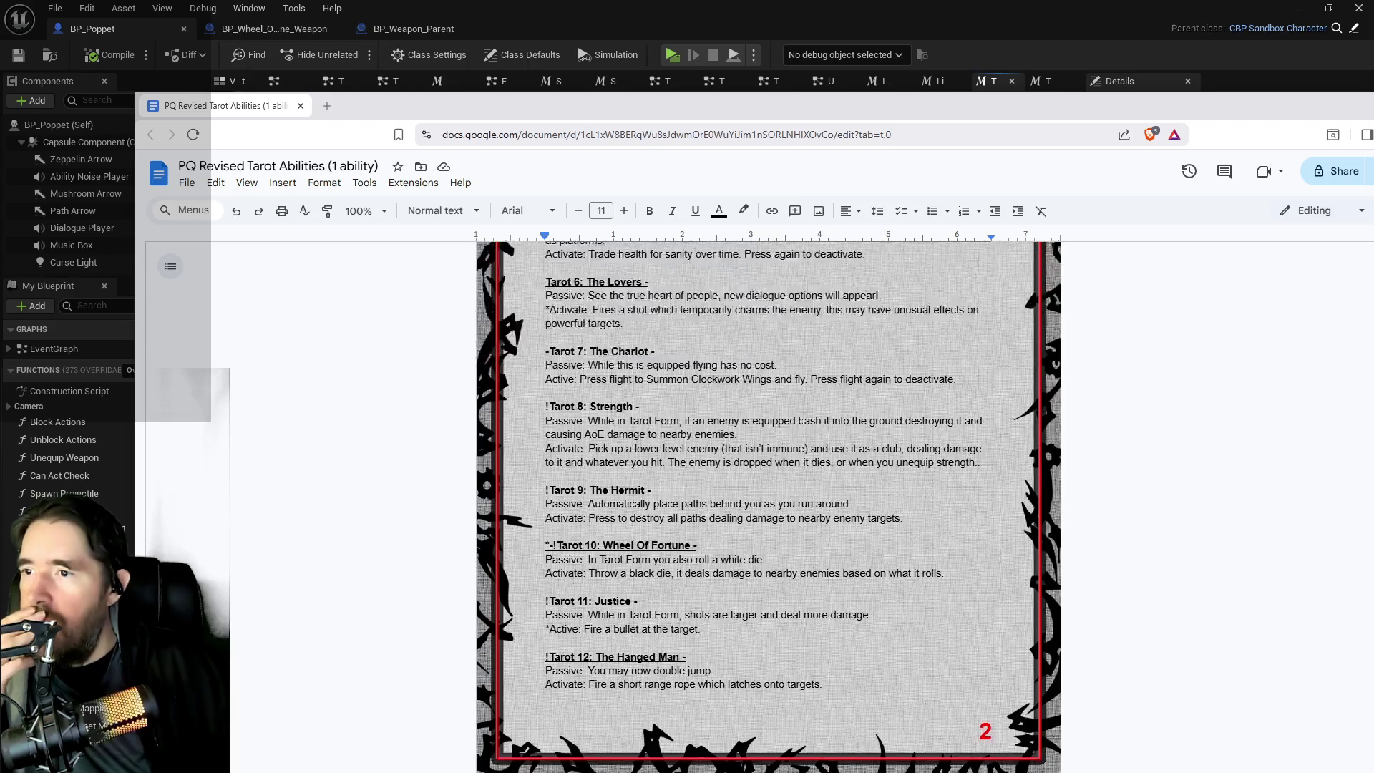
pyautogui.scroll(7, 802, 418)
pyautogui.scroll(-2, 590, 321)
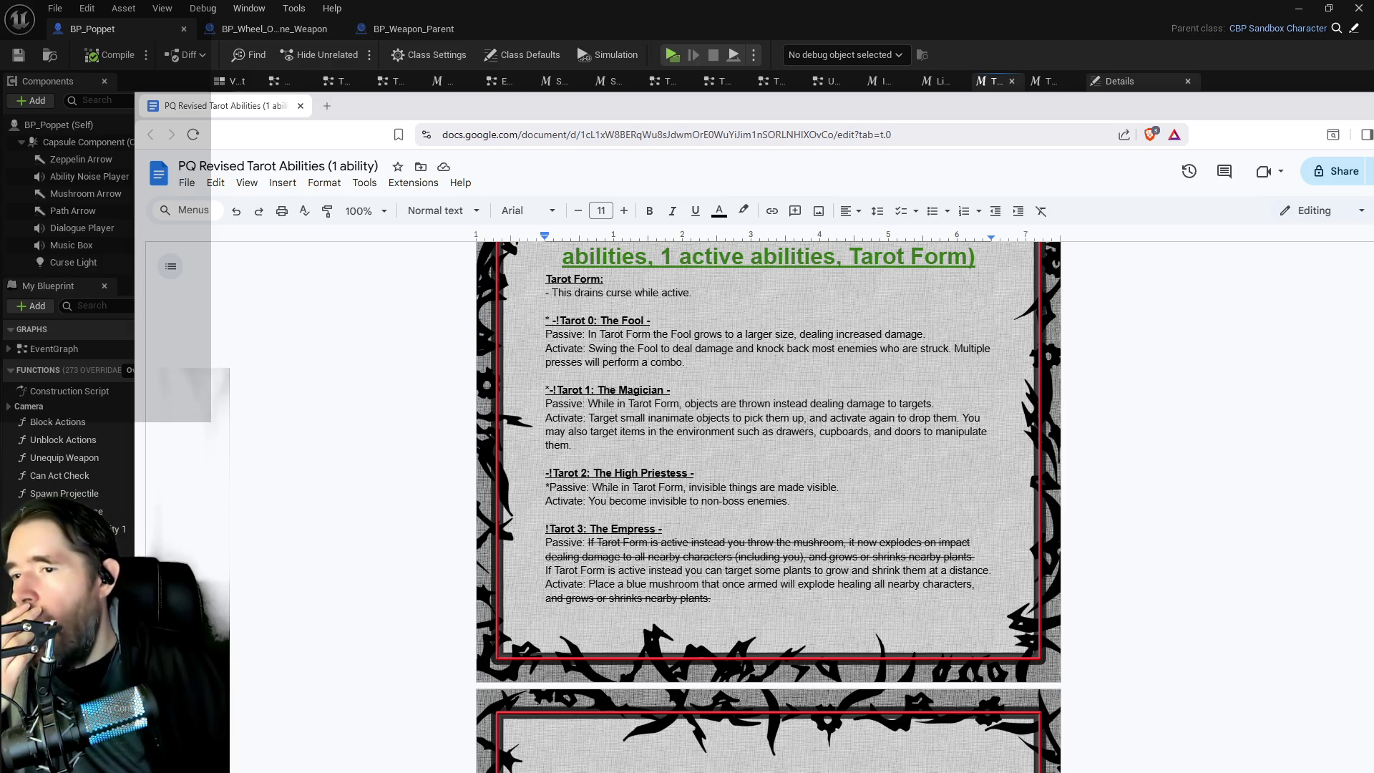
pyautogui.moveTo(790, 500); pyautogui.dragTo(546, 501)
pyautogui.scroll(-4, 545, 501)
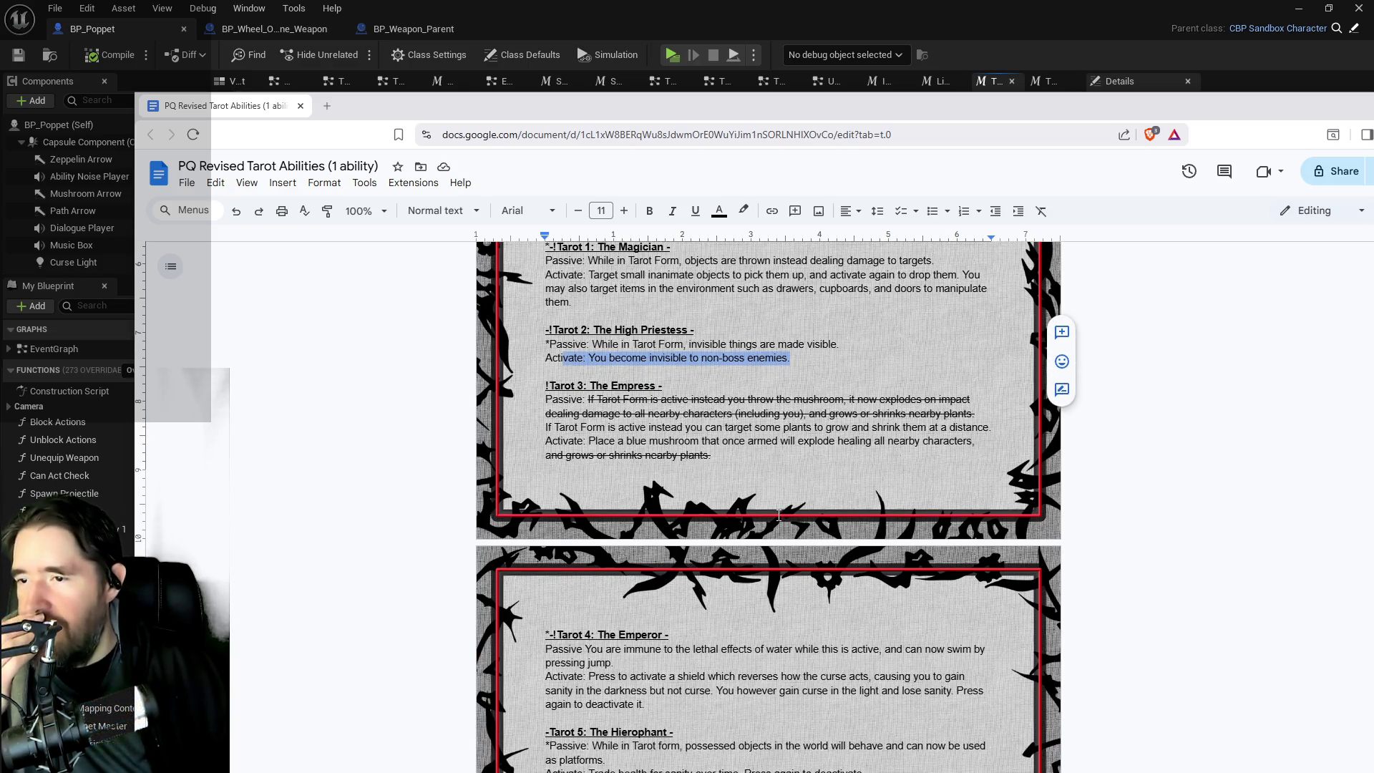
pyautogui.scroll(1, 777, 506)
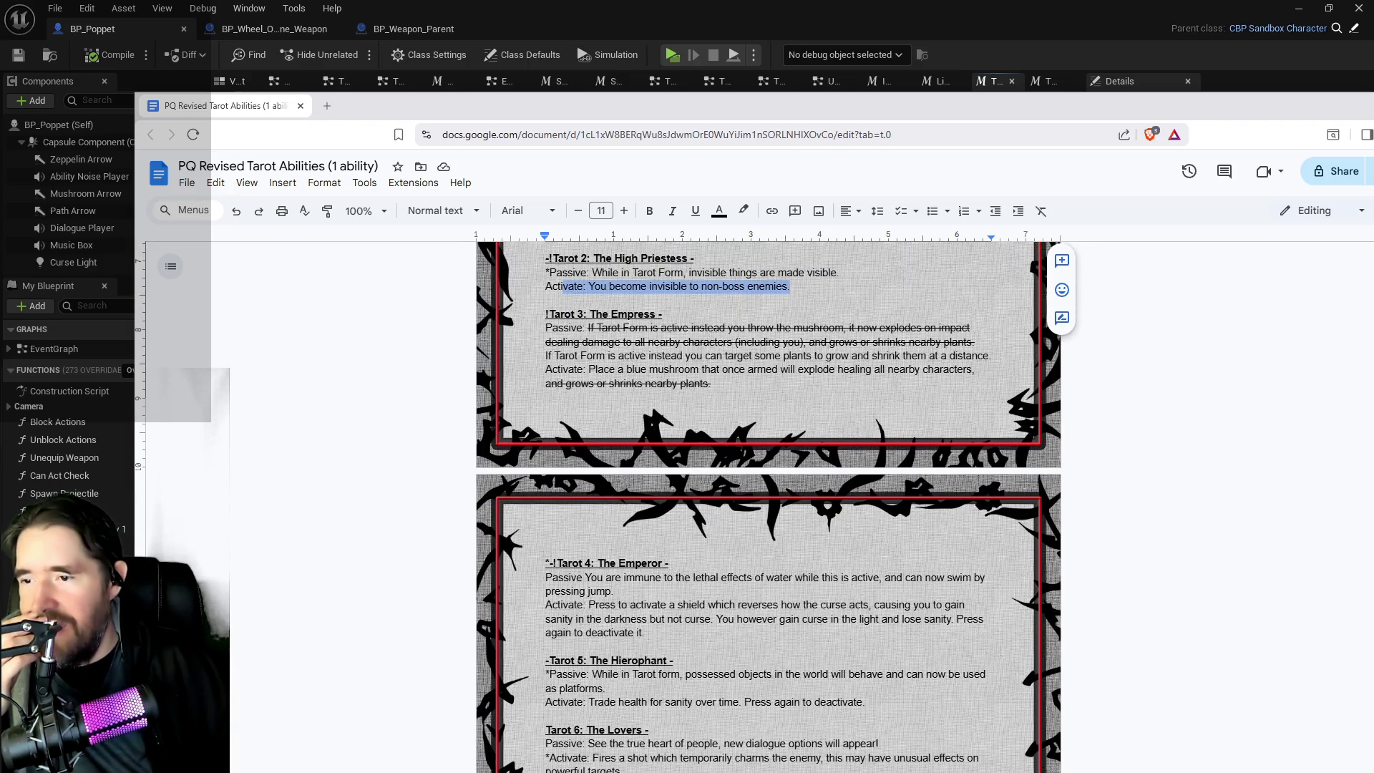
pyautogui.click(546, 315)
pyautogui.write('*')
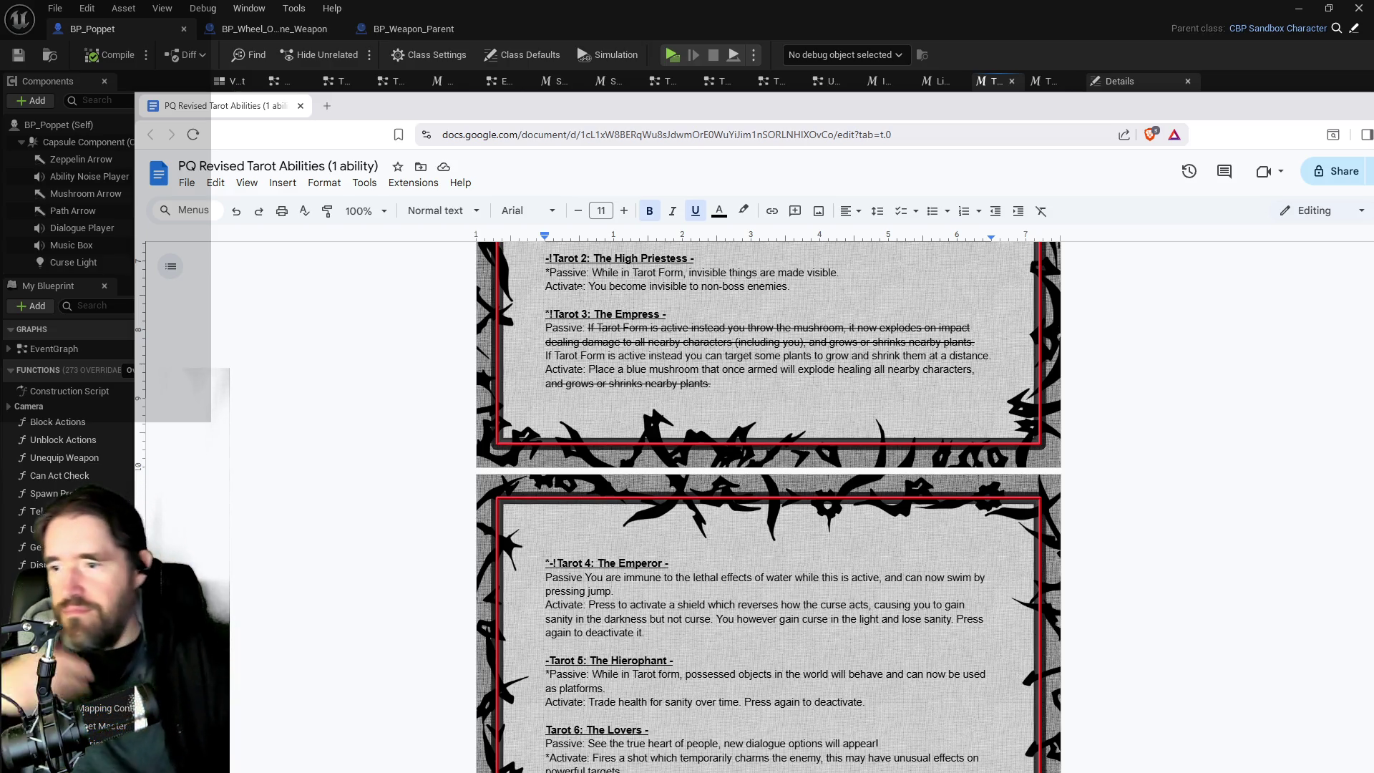
pyautogui.scroll(-3, 651, 435)
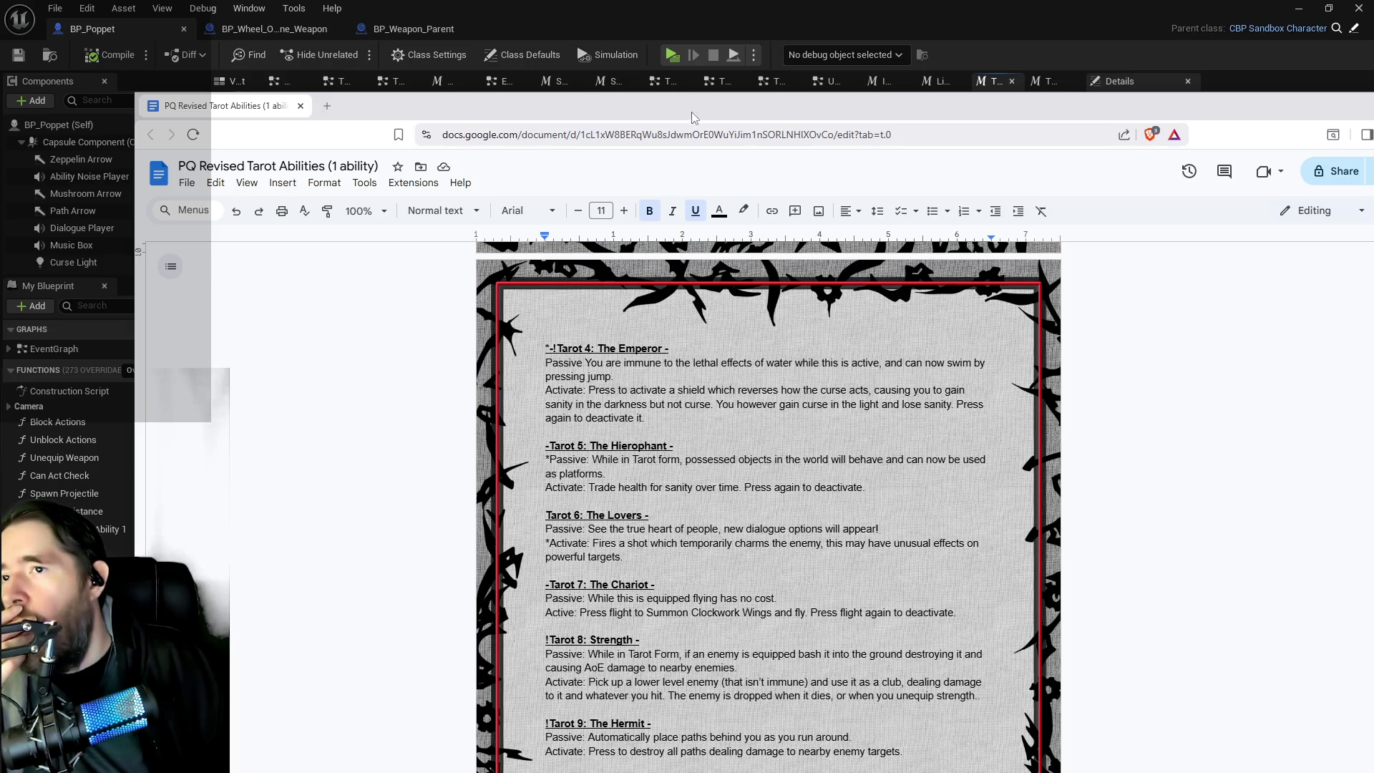
pyautogui.moveTo(693, 117); pyautogui.dragTo(1373, 81)
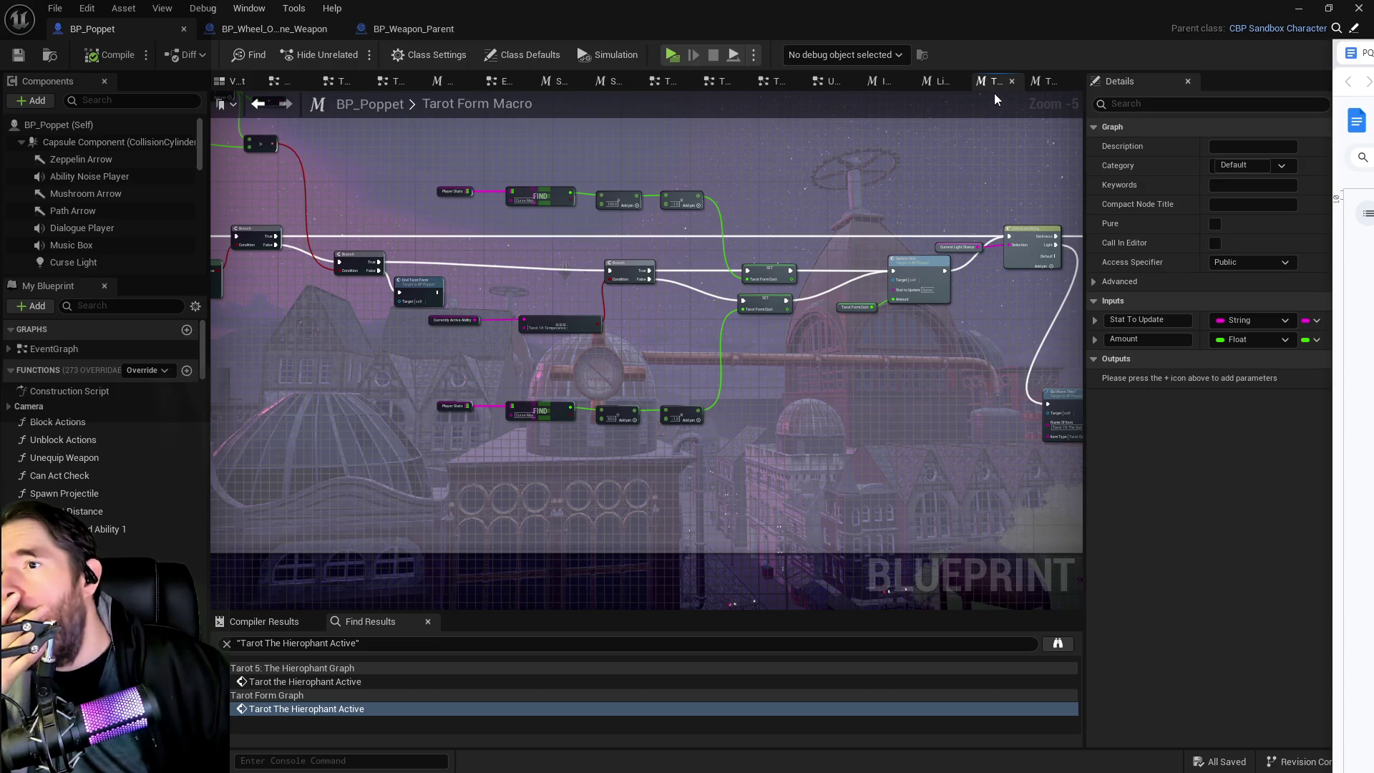
# Step: Close the Tarot Form Macro and stat-update graph tabs, then go up to the Tarot Graph
pyautogui.click(1010, 81)
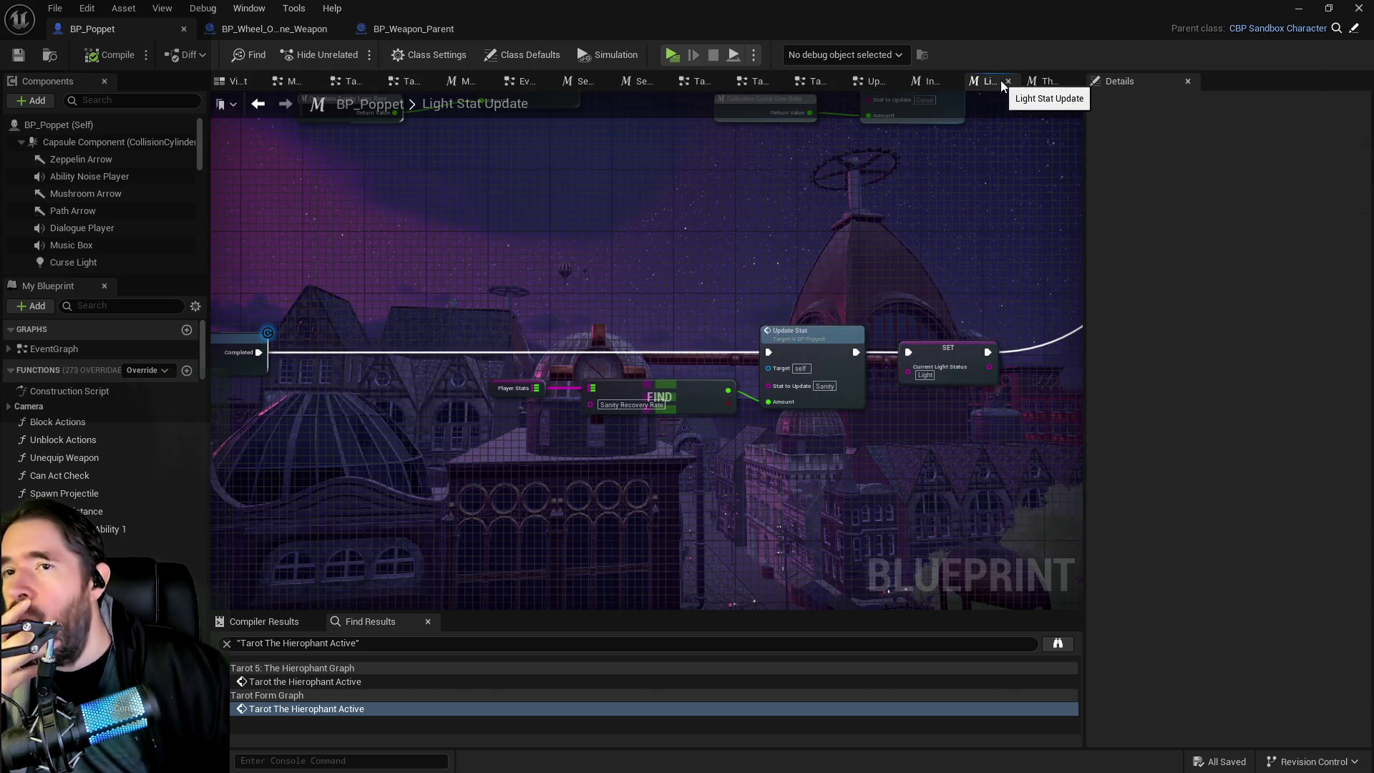
pyautogui.click(1008, 81)
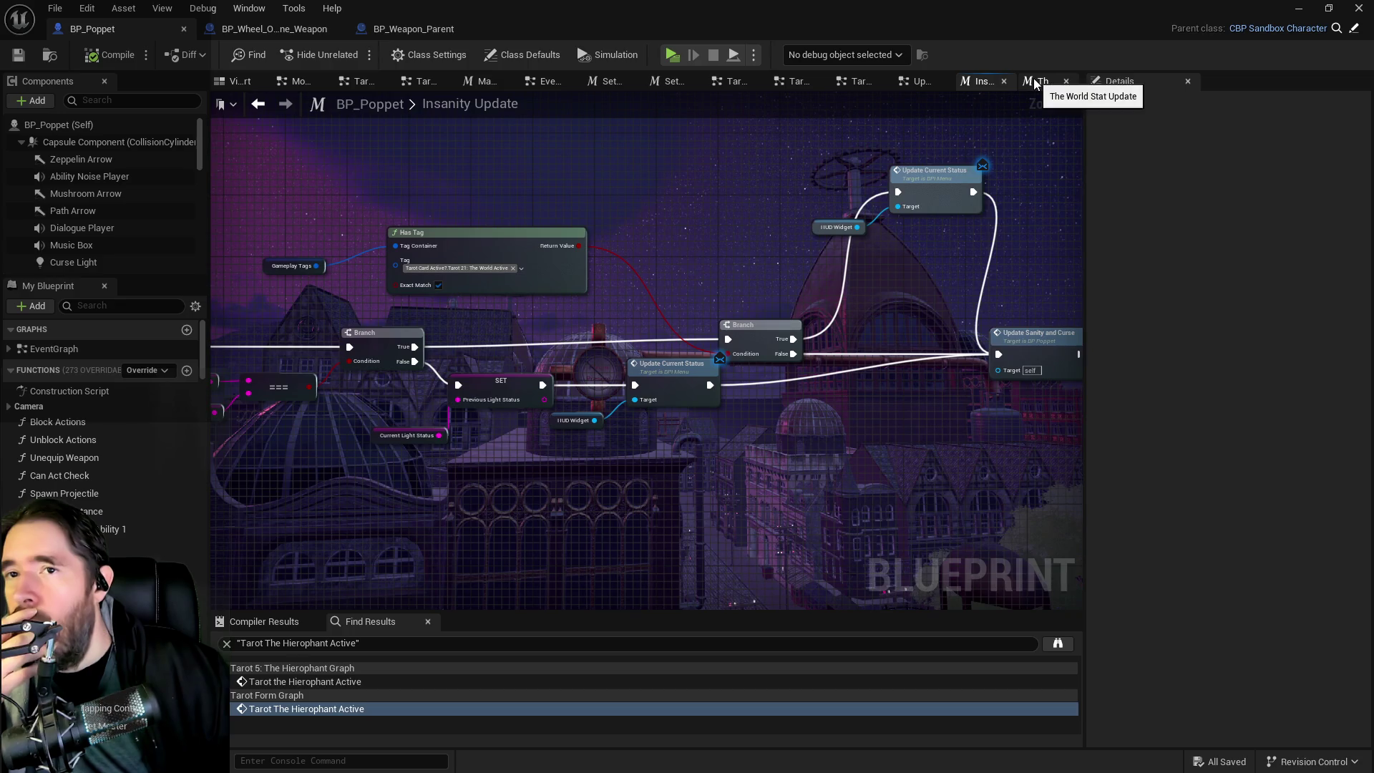
pyautogui.middleClick(1036, 82)
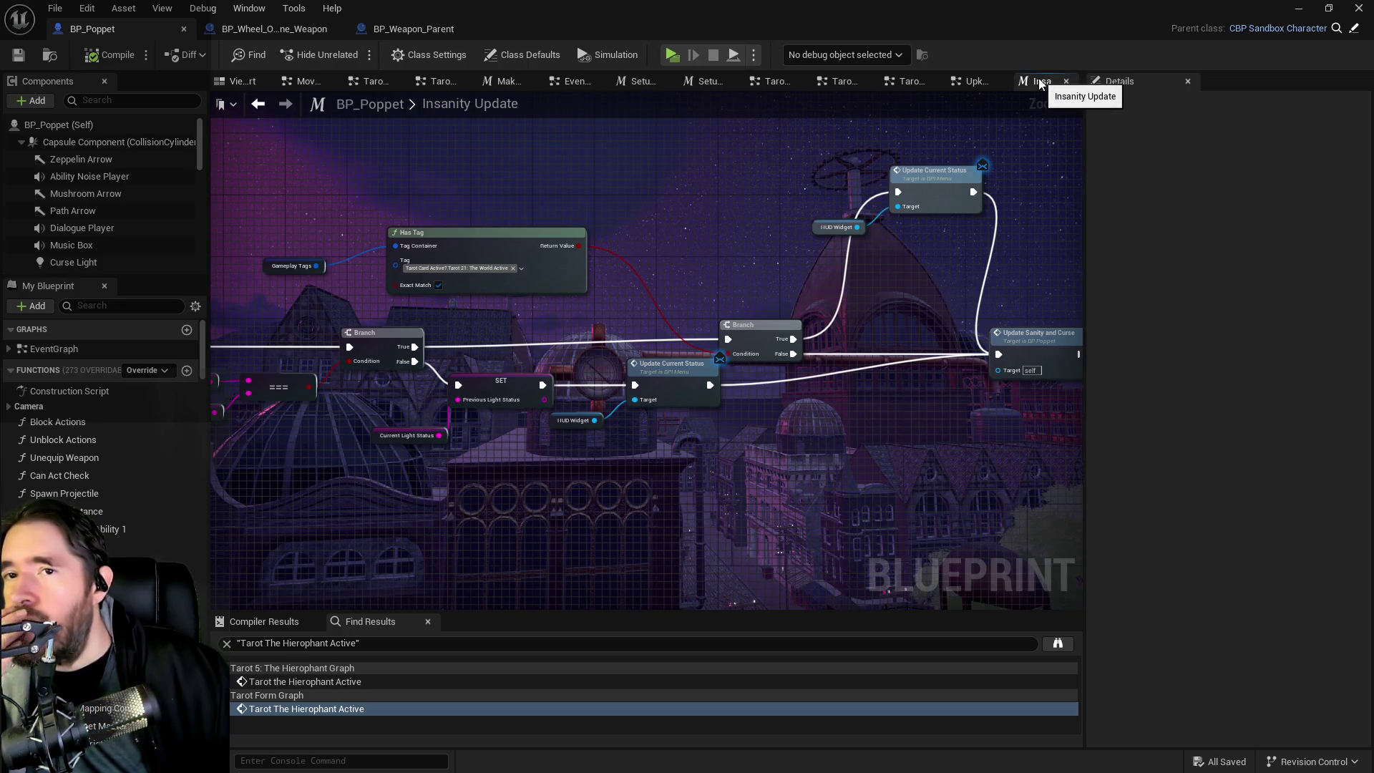
pyautogui.middleClick(1037, 82)
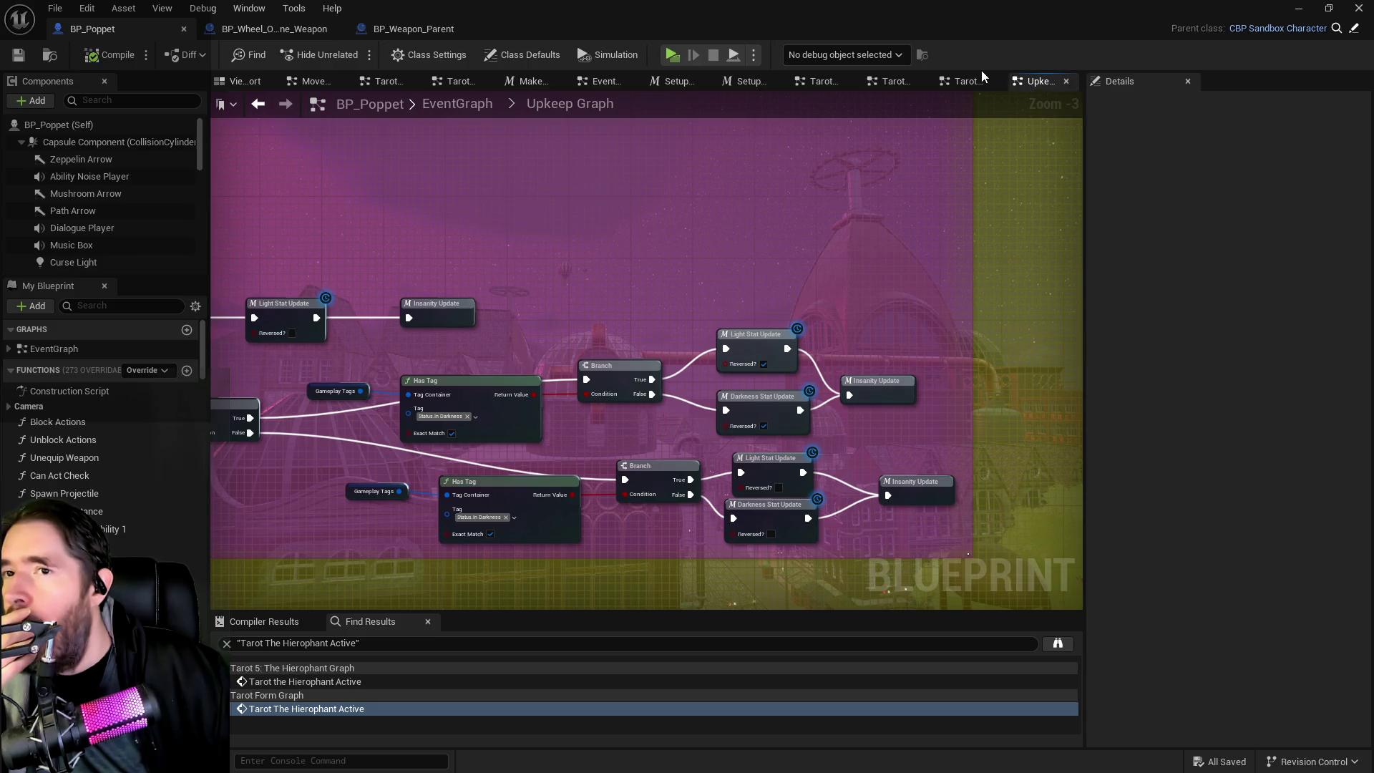
pyautogui.click(957, 81)
pyautogui.click(563, 104)
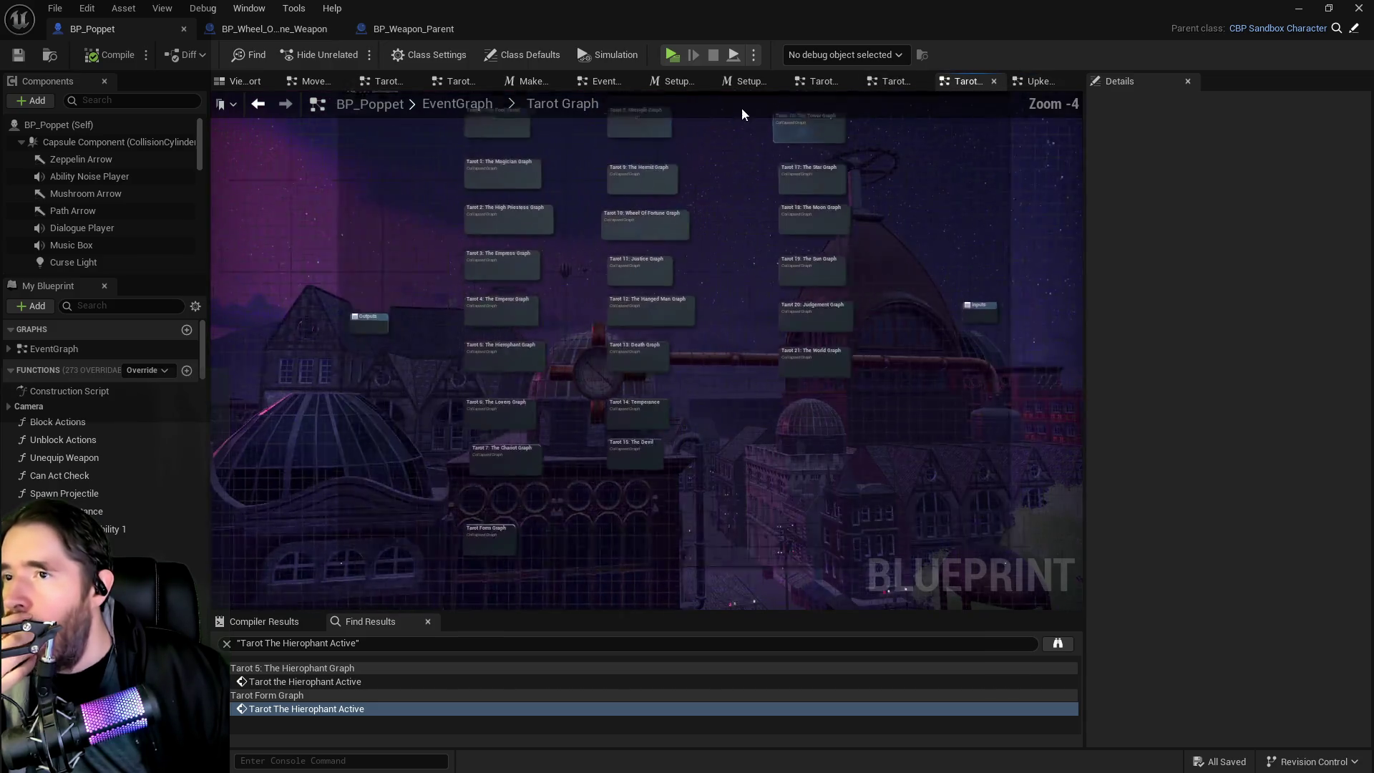
# Step: Close the Setup and duplicate Tarot Form tabs, then pan to the Tarot 0–6 nodes
pyautogui.middleClick(747, 83)
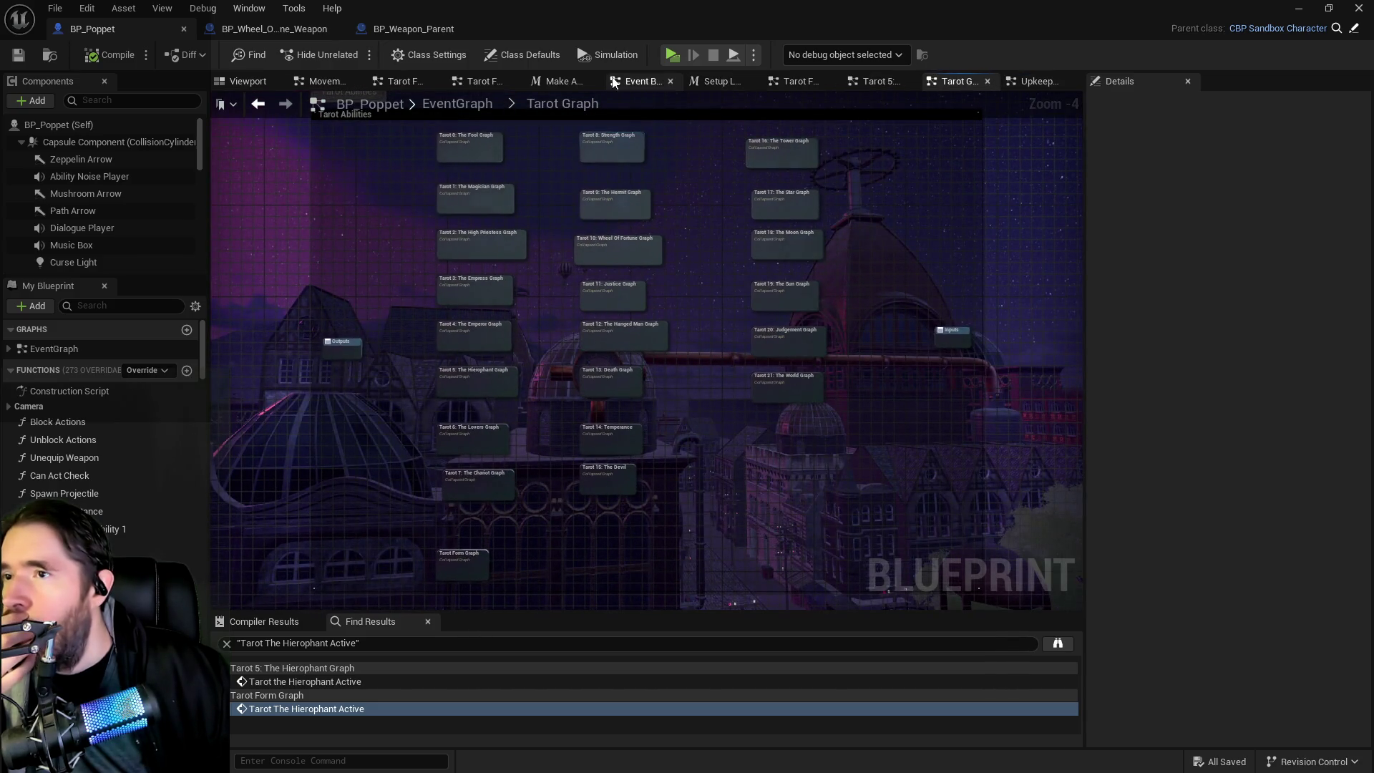
pyautogui.middleClick(708, 83)
pyautogui.middleClick(565, 83)
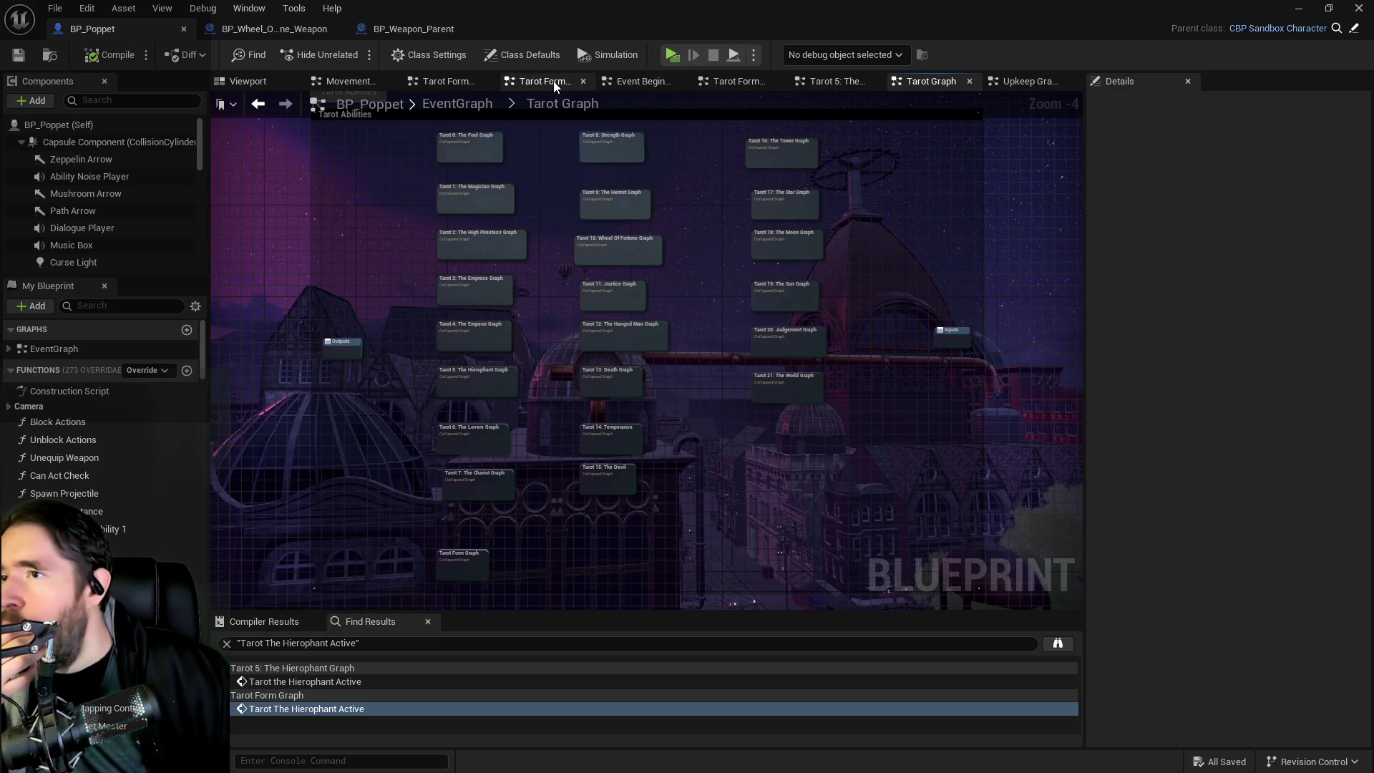
pyautogui.middleClick(555, 83)
pyautogui.middleClick(483, 83)
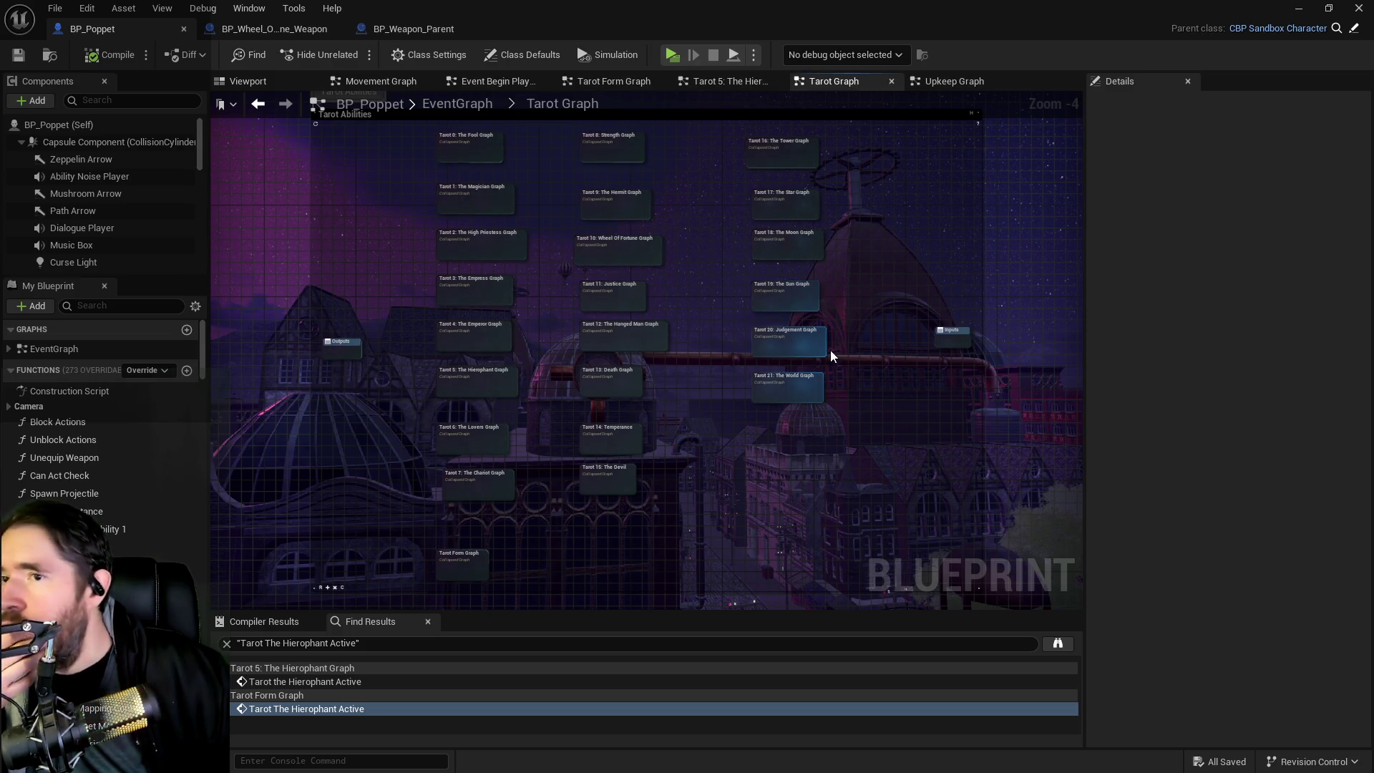
pyautogui.scroll(2, 748, 238)
pyautogui.moveTo(716, 294)
pyautogui.mouseDown()
pyautogui.moveTo(623, 336)
pyautogui.moveTo(602, 315)
pyautogui.moveTo(594, 327)
pyautogui.mouseUp()
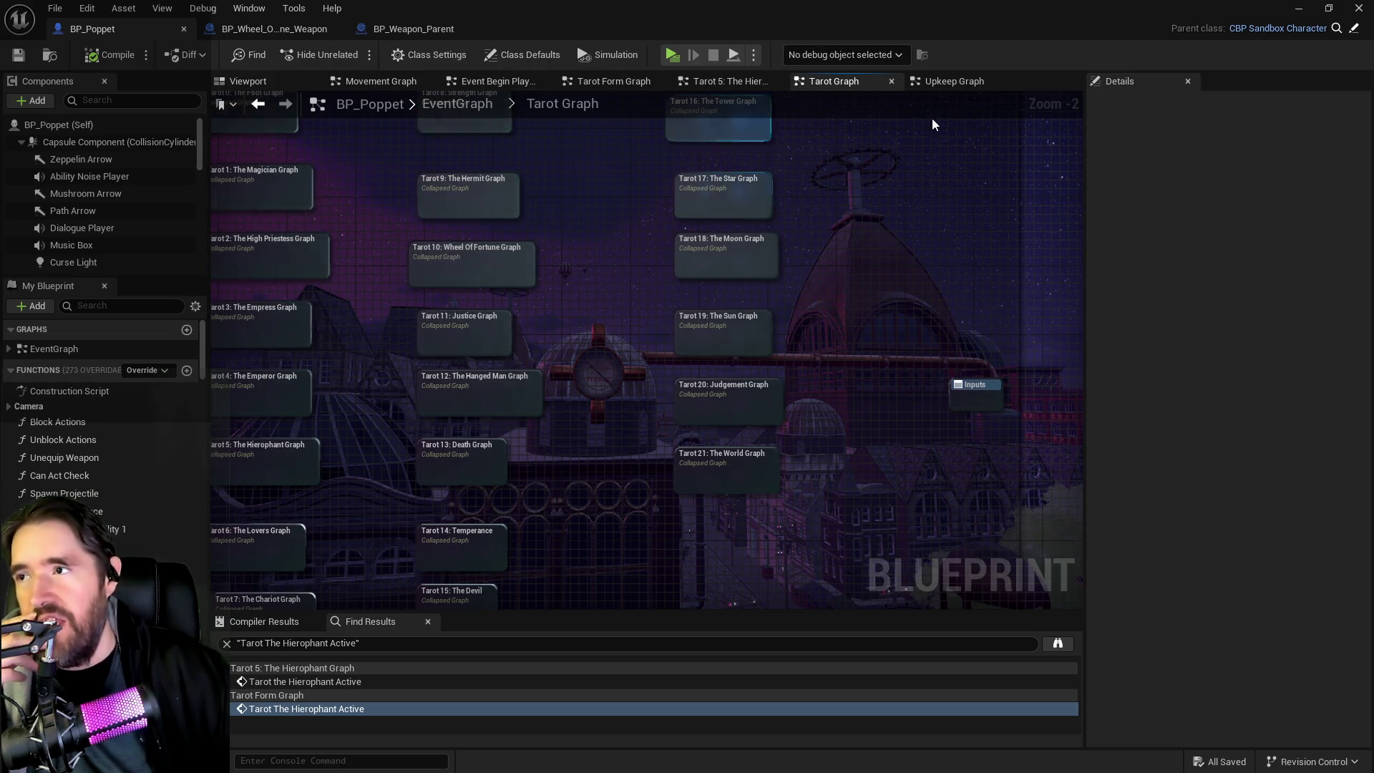
pyautogui.moveTo(624, 274); pyautogui.dragTo(553, 310)
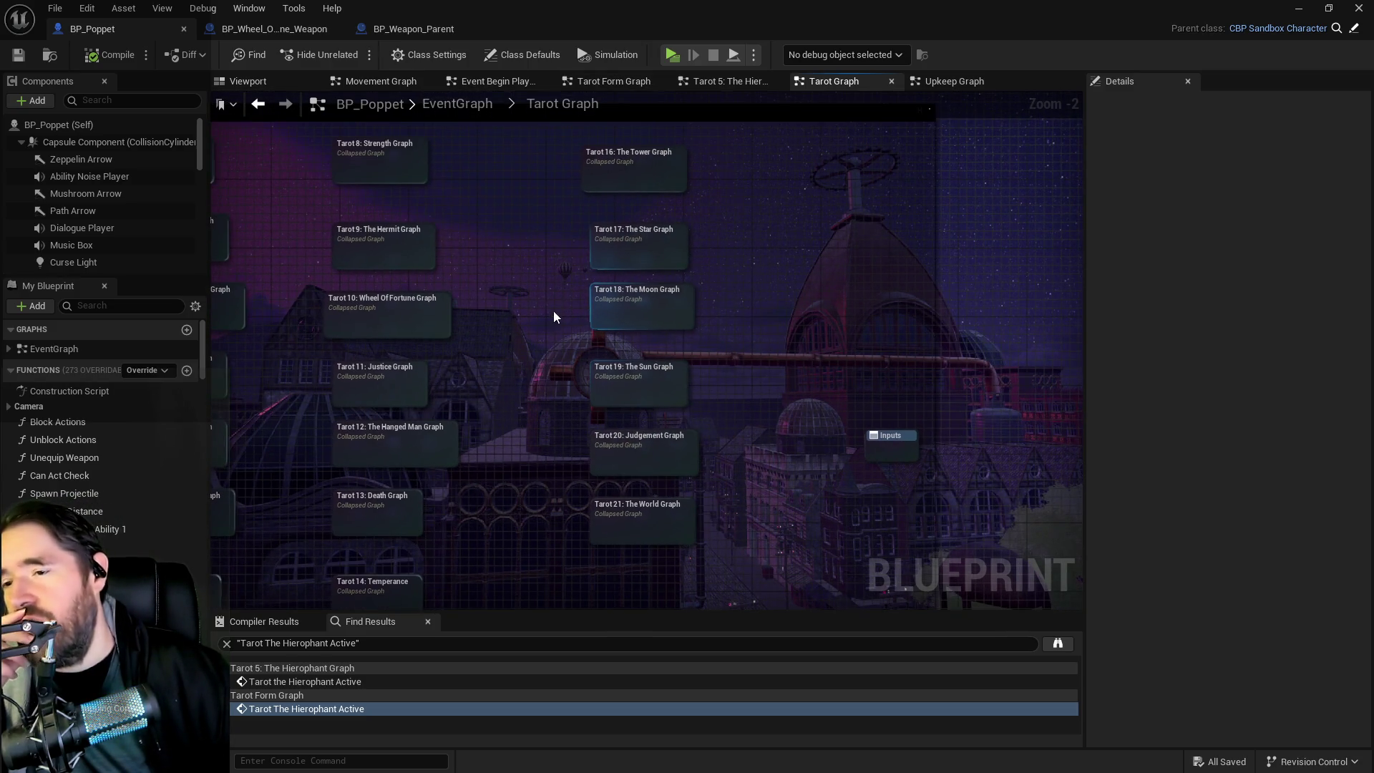
pyautogui.moveTo(546, 368)
pyautogui.mouseDown()
pyautogui.moveTo(648, 415)
pyautogui.moveTo(608, 333)
pyautogui.mouseUp()
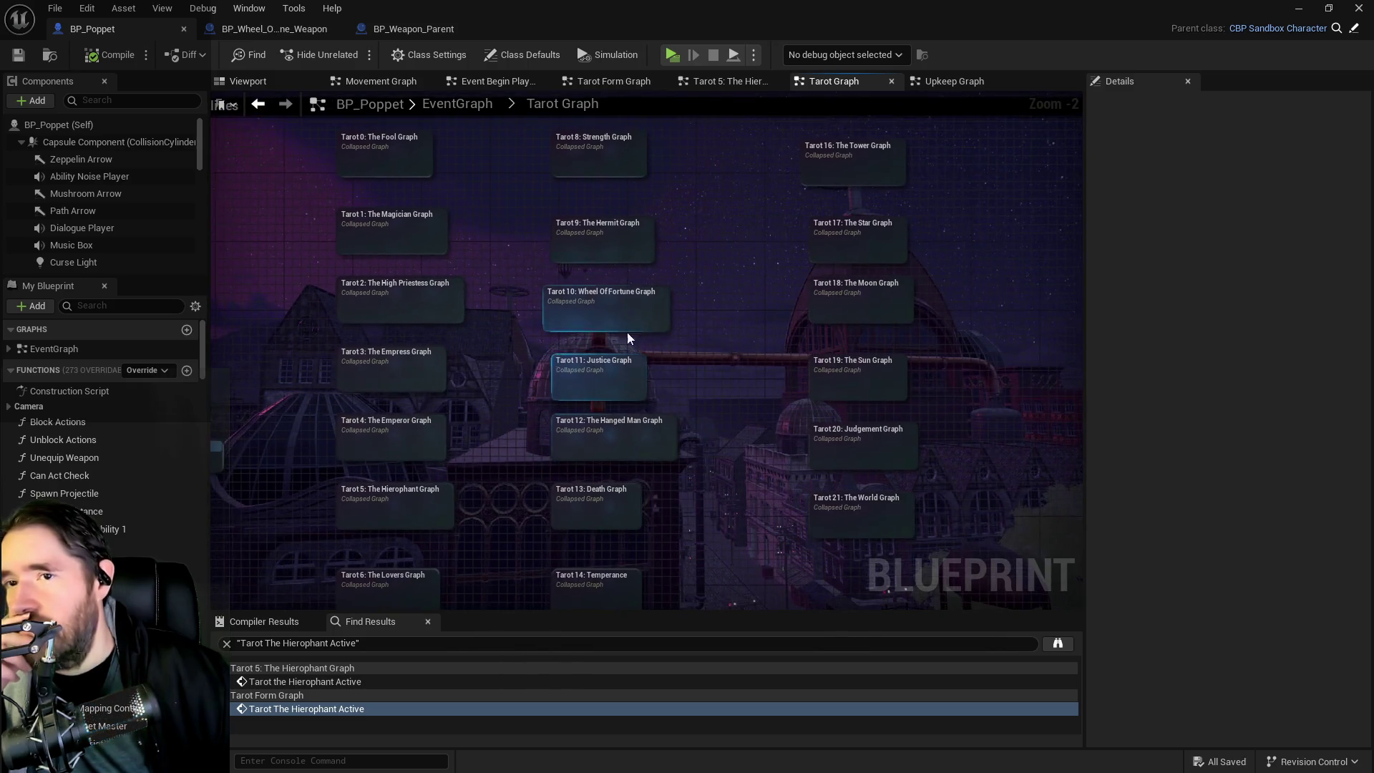
# Step: Open the Tarot 17: The Star graph and review its Play Montage, Has Tag, FIND and Update Stat nodes
pyautogui.doubleClick(835, 243)
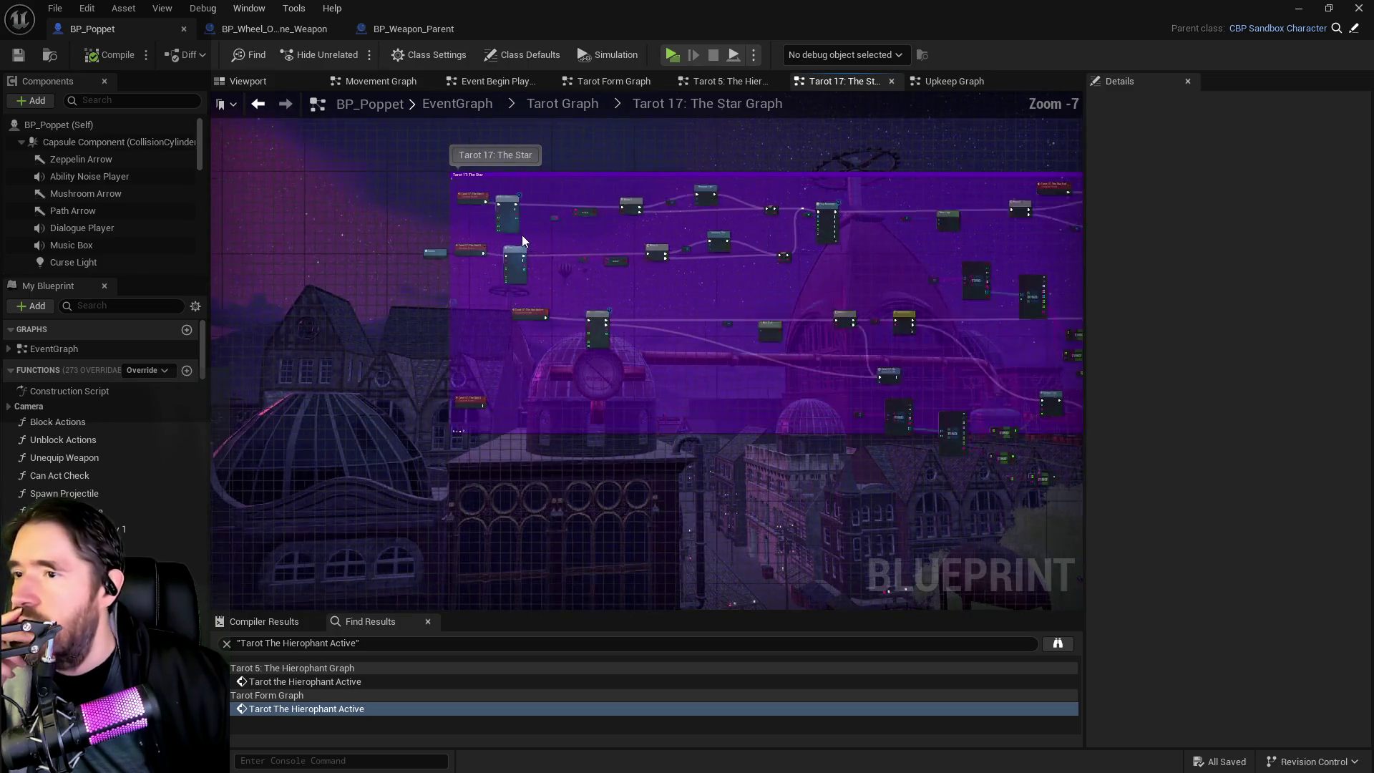
pyautogui.scroll(3, 522, 237)
pyautogui.scroll(2, 661, 355)
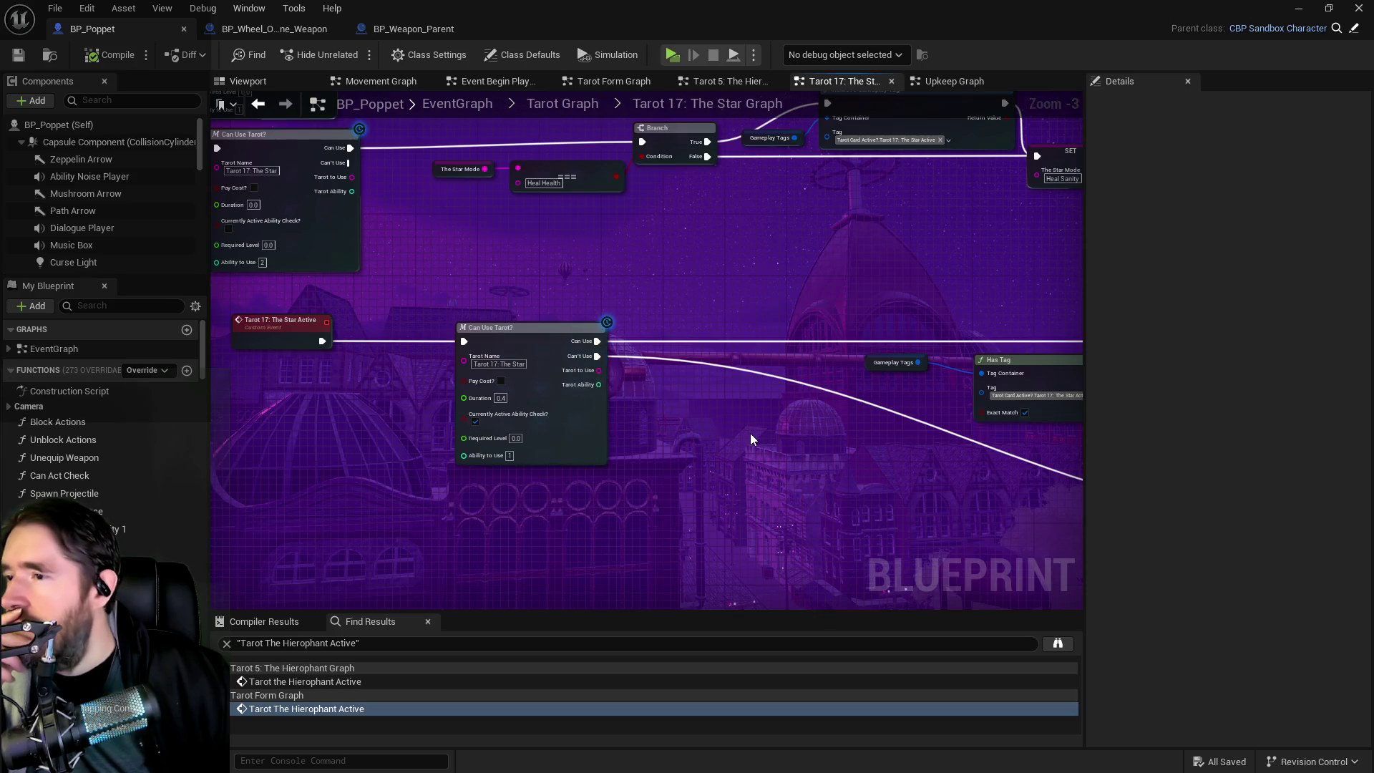
pyautogui.scroll(-3, 750, 432)
pyautogui.moveTo(733, 319)
pyautogui.mouseDown()
pyautogui.moveTo(513, 308)
pyautogui.moveTo(604, 160)
pyautogui.moveTo(576, 239)
pyautogui.moveTo(644, 358)
pyautogui.mouseUp()
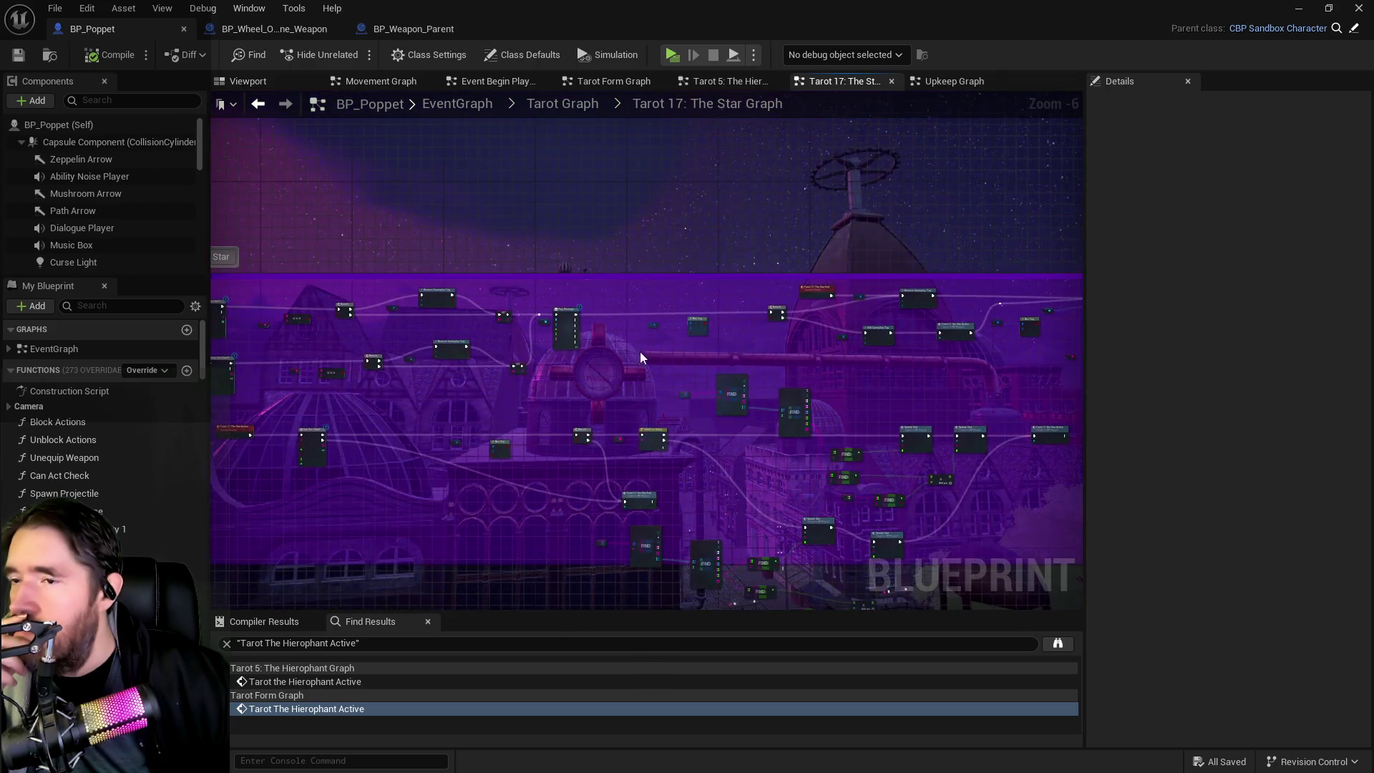
pyautogui.scroll(3, 828, 343)
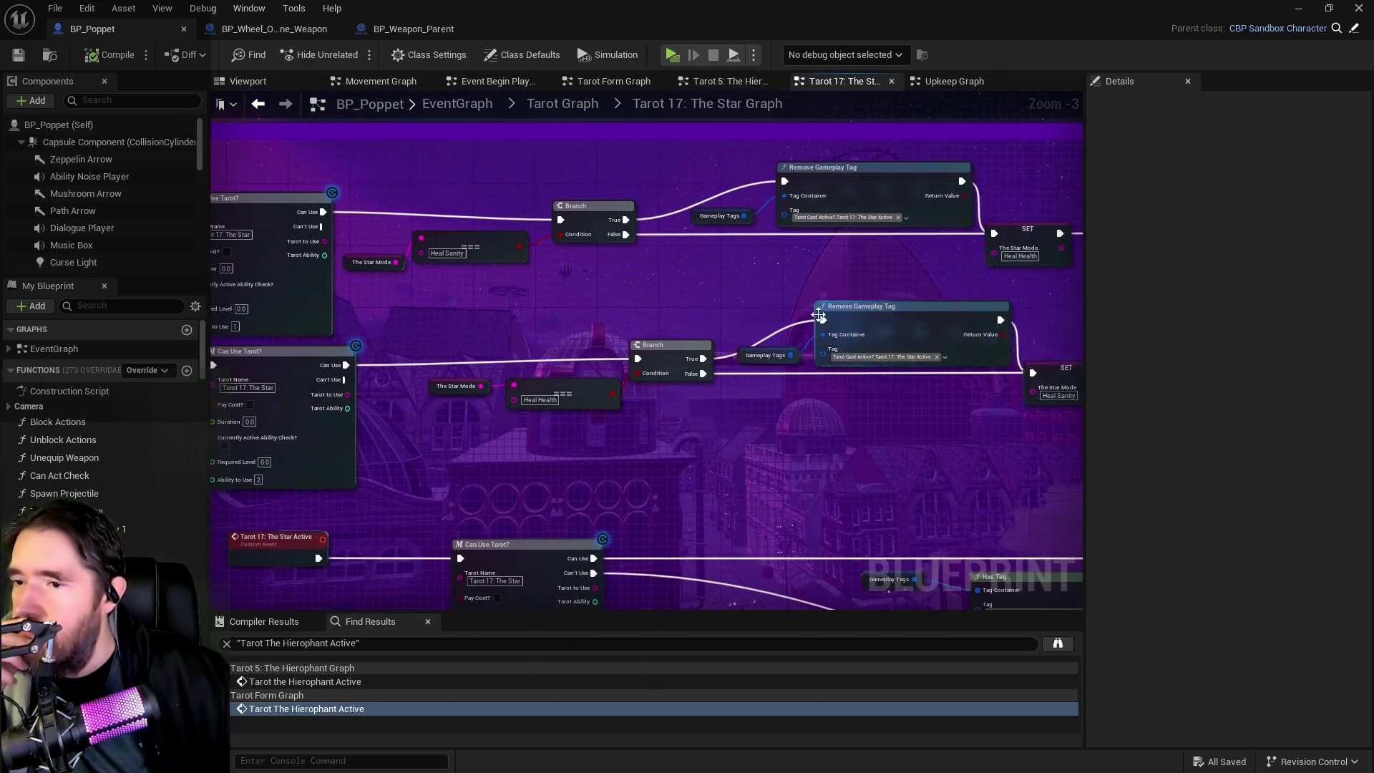
pyautogui.moveTo(745, 409); pyautogui.dragTo(547, 379)
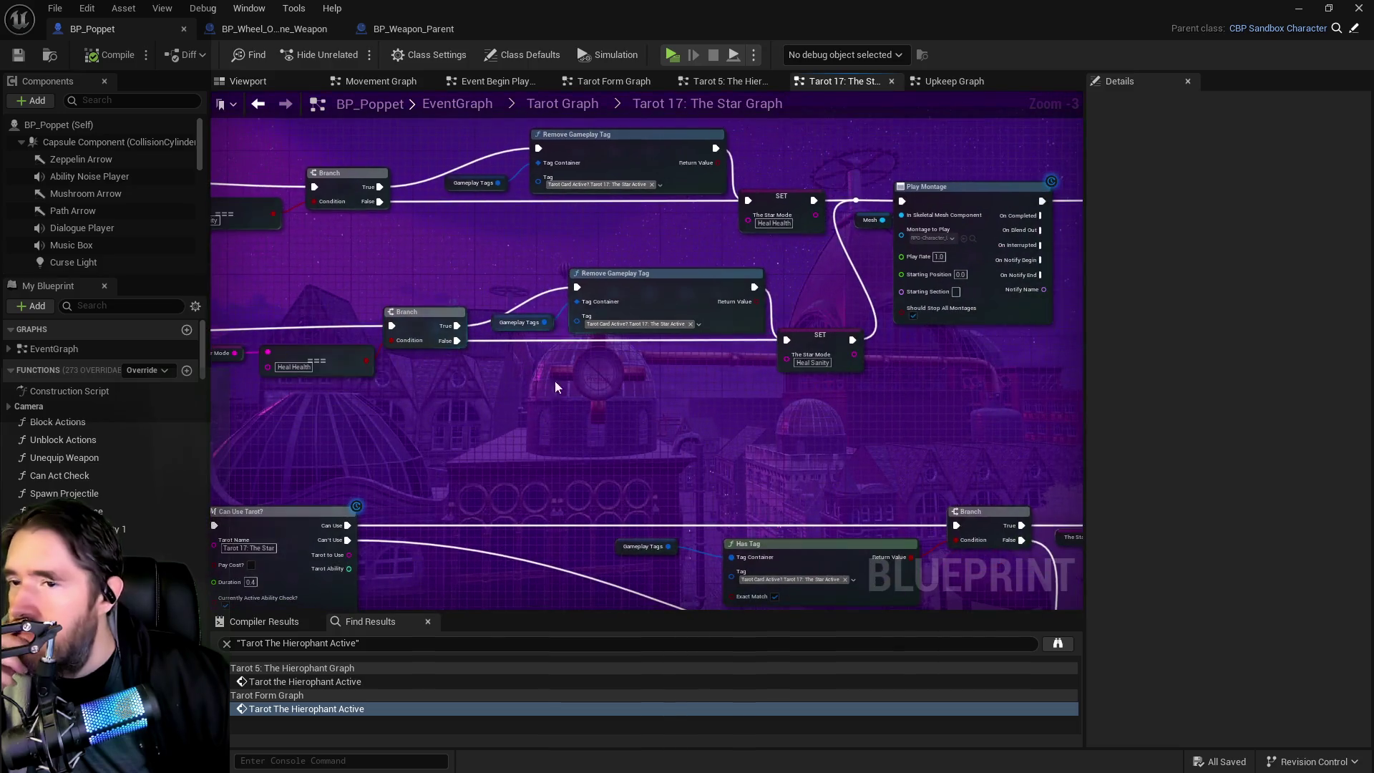
pyautogui.scroll(-2, 706, 412)
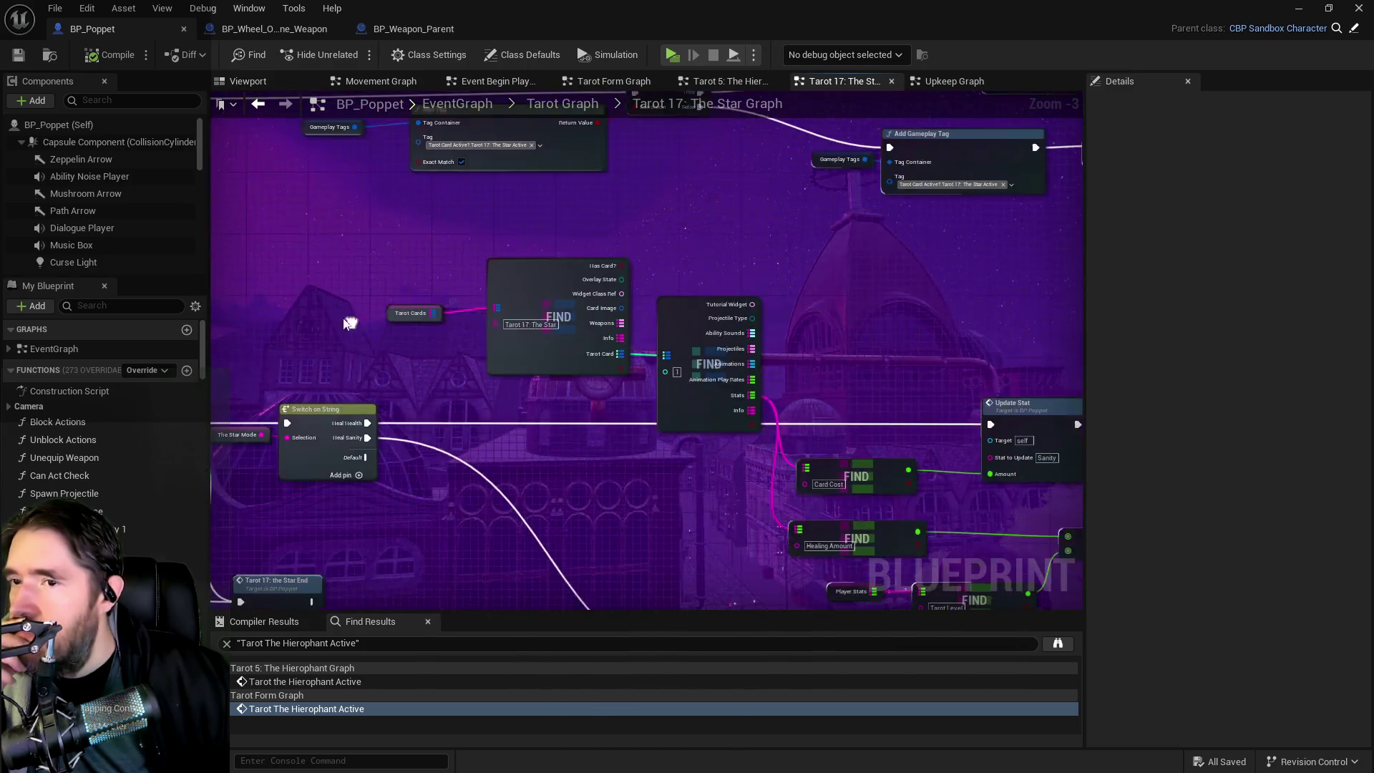
pyautogui.moveTo(340, 319); pyautogui.dragTo(402, 325)
pyautogui.scroll(-3, 632, 281)
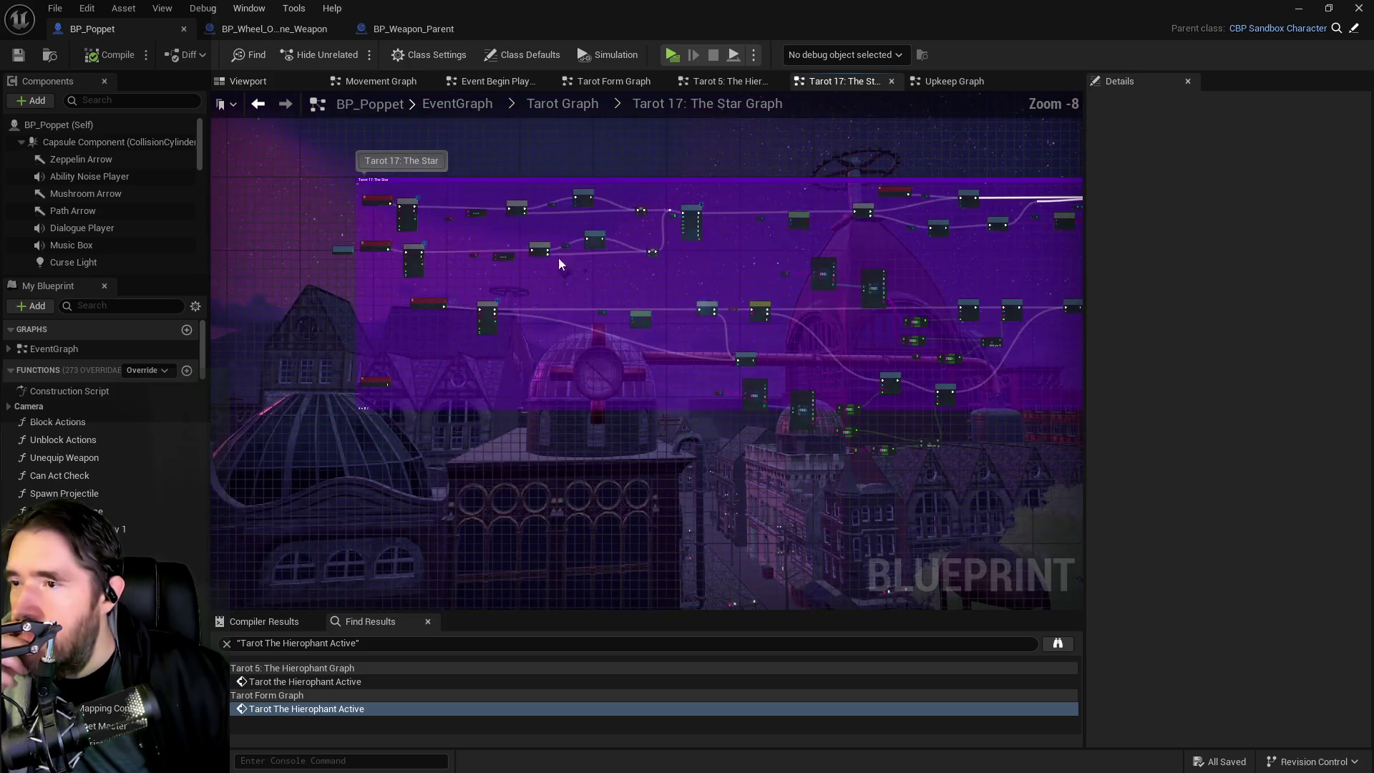
# Step: Select everything inside the Star comment, then pan to the custom events and pick The Star 2
pyautogui.moveTo(368, 189)
pyautogui.mouseDown()
pyautogui.moveTo(721, 353)
pyautogui.moveTo(1235, 428)
pyautogui.moveTo(663, 481)
pyautogui.moveTo(574, 458)
pyautogui.mouseUp()
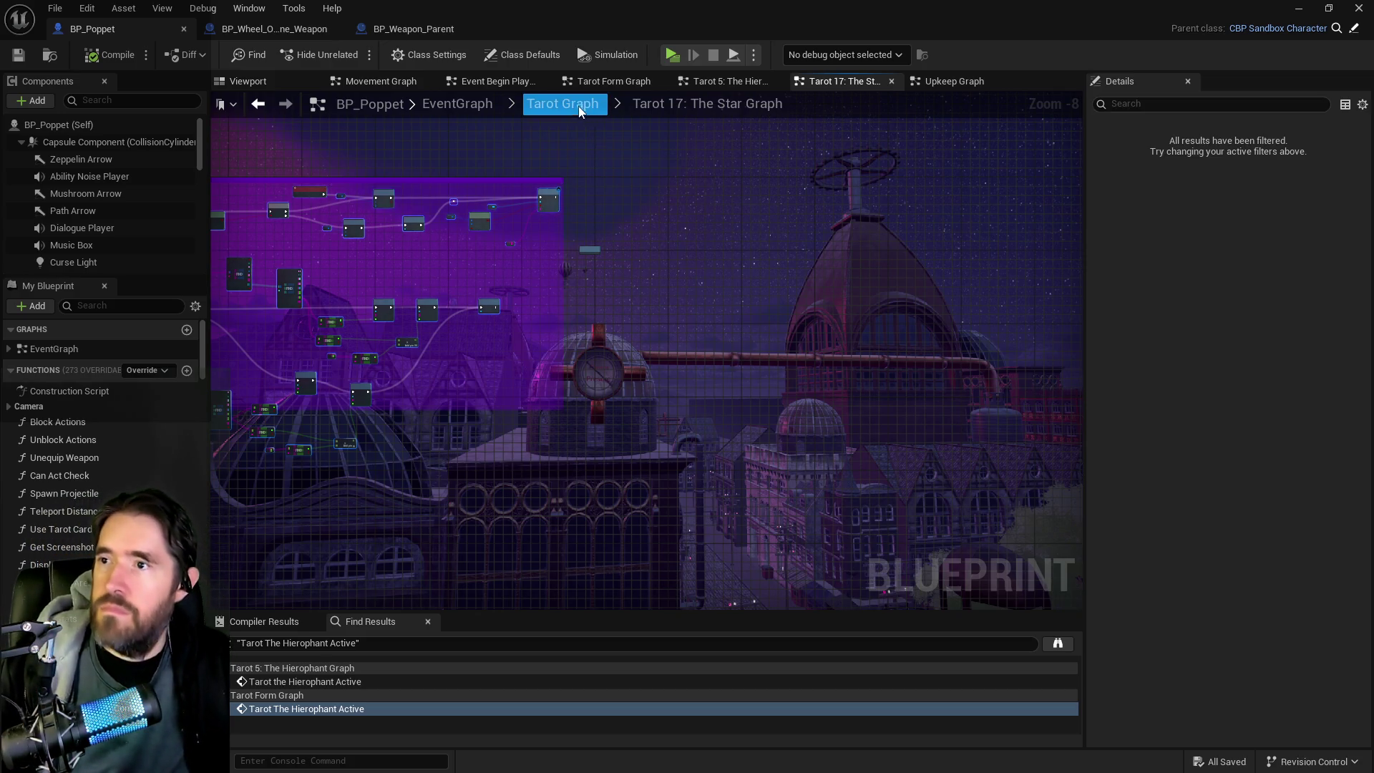
pyautogui.scroll(4, 711, 307)
pyautogui.scroll(1, 752, 455)
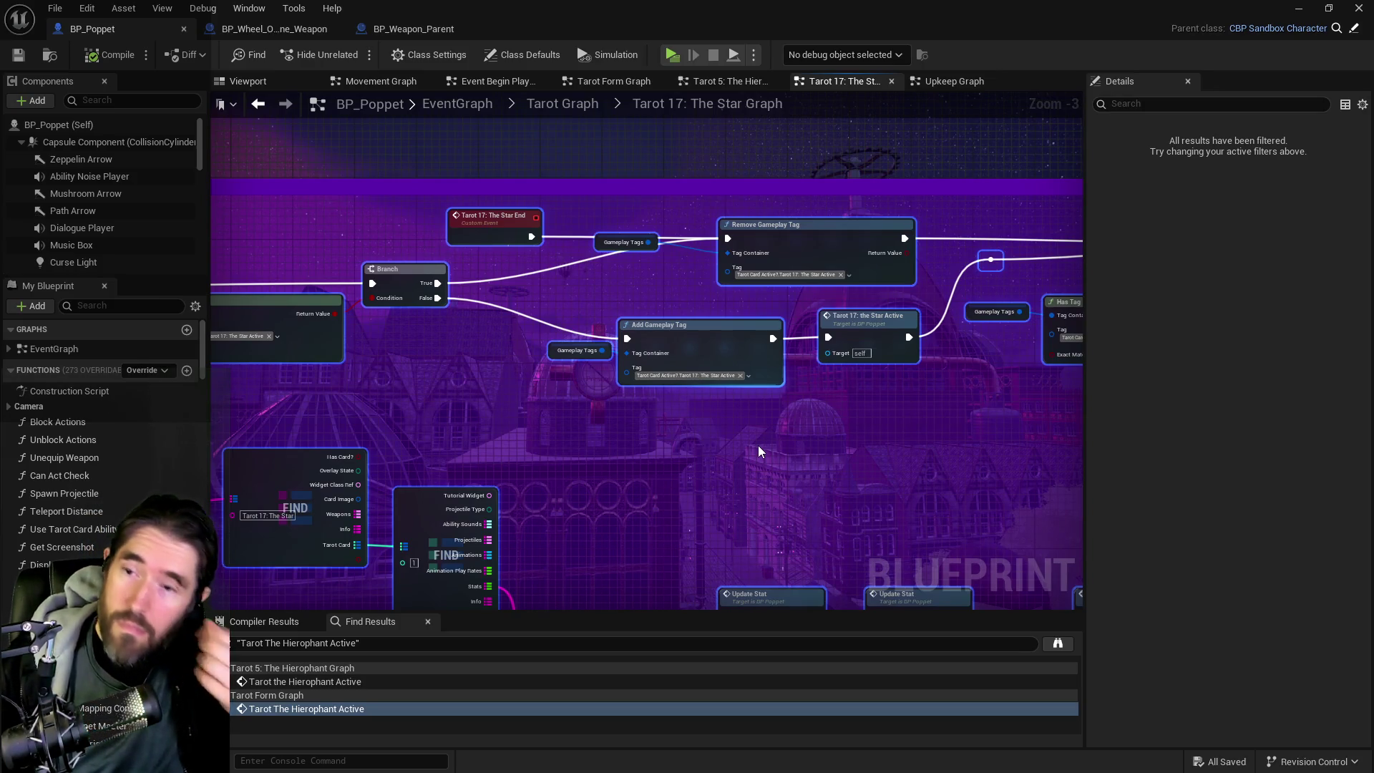
pyautogui.moveTo(757, 450)
pyautogui.mouseDown()
pyautogui.moveTo(687, 448)
pyautogui.moveTo(689, 422)
pyautogui.moveTo(716, 408)
pyautogui.moveTo(509, 349)
pyautogui.moveTo(646, 398)
pyautogui.moveTo(752, 356)
pyautogui.moveTo(573, 342)
pyautogui.moveTo(834, 349)
pyautogui.moveTo(696, 345)
pyautogui.mouseUp()
pyautogui.moveTo(455, 250)
pyautogui.mouseDown()
pyautogui.moveTo(600, 245)
pyautogui.moveTo(622, 300)
pyautogui.moveTo(732, 284)
pyautogui.moveTo(751, 263)
pyautogui.moveTo(619, 321)
pyautogui.moveTo(758, 298)
pyautogui.moveTo(973, 298)
pyautogui.mouseUp()
pyautogui.moveTo(700, 353)
pyautogui.mouseDown()
pyautogui.moveTo(973, 394)
pyautogui.moveTo(941, 365)
pyautogui.moveTo(811, 407)
pyautogui.moveTo(701, 413)
pyautogui.mouseUp()
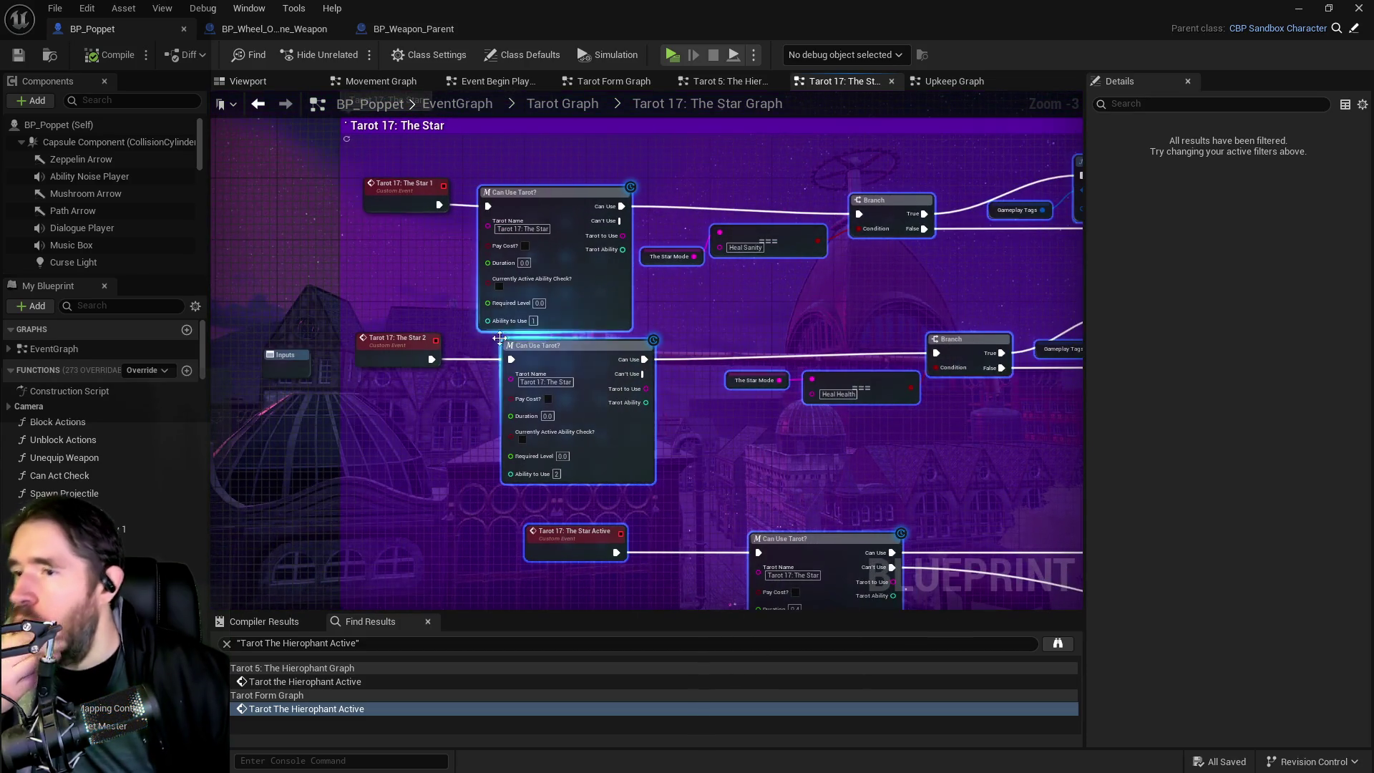
pyautogui.click(401, 341)
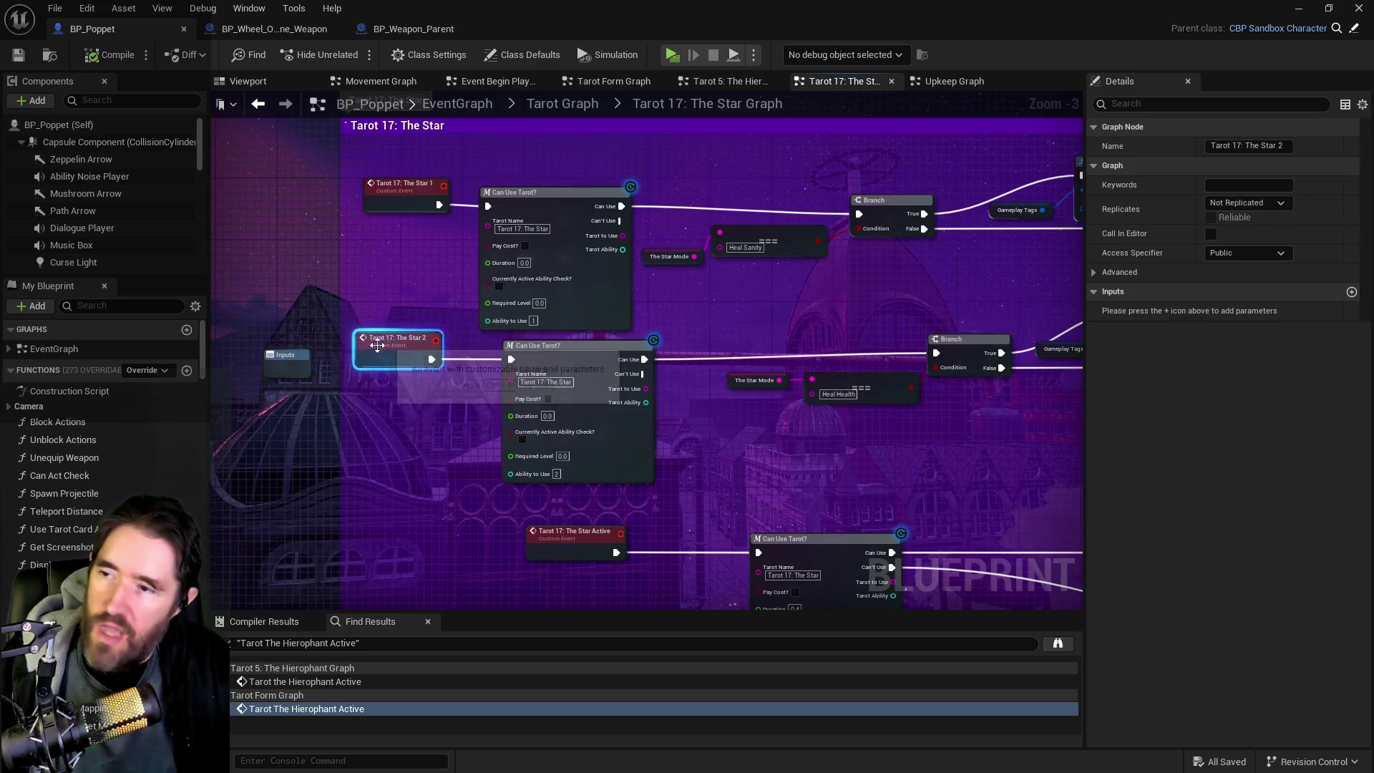
# Step: Delete the Tarot 17: The Star 2 event; delete then restore the Star Active event
pyautogui.press('Delete')
pyautogui.moveTo(641, 592)
pyautogui.mouseDown()
pyautogui.moveTo(562, 513)
pyautogui.moveTo(528, 439)
pyautogui.mouseUp()
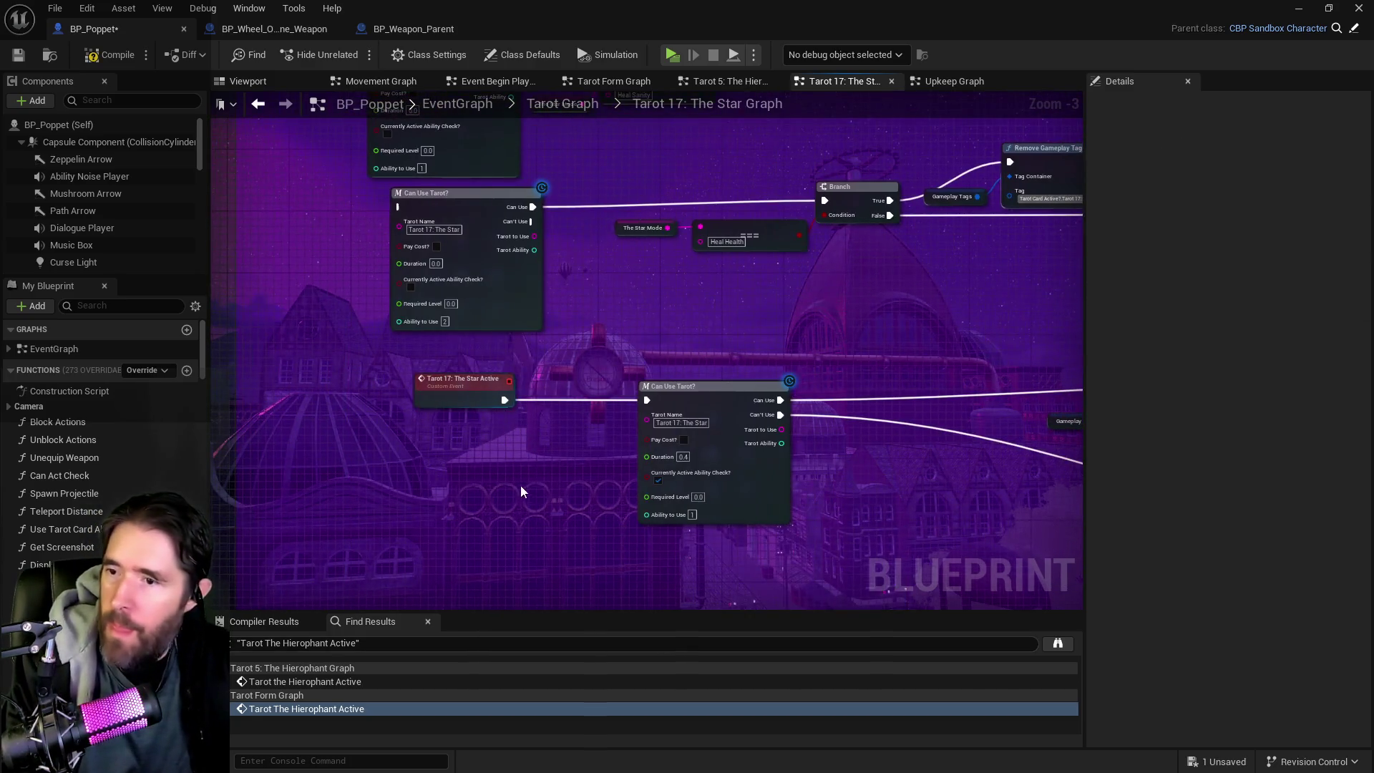
pyautogui.click(450, 392)
pyautogui.press('Delete')
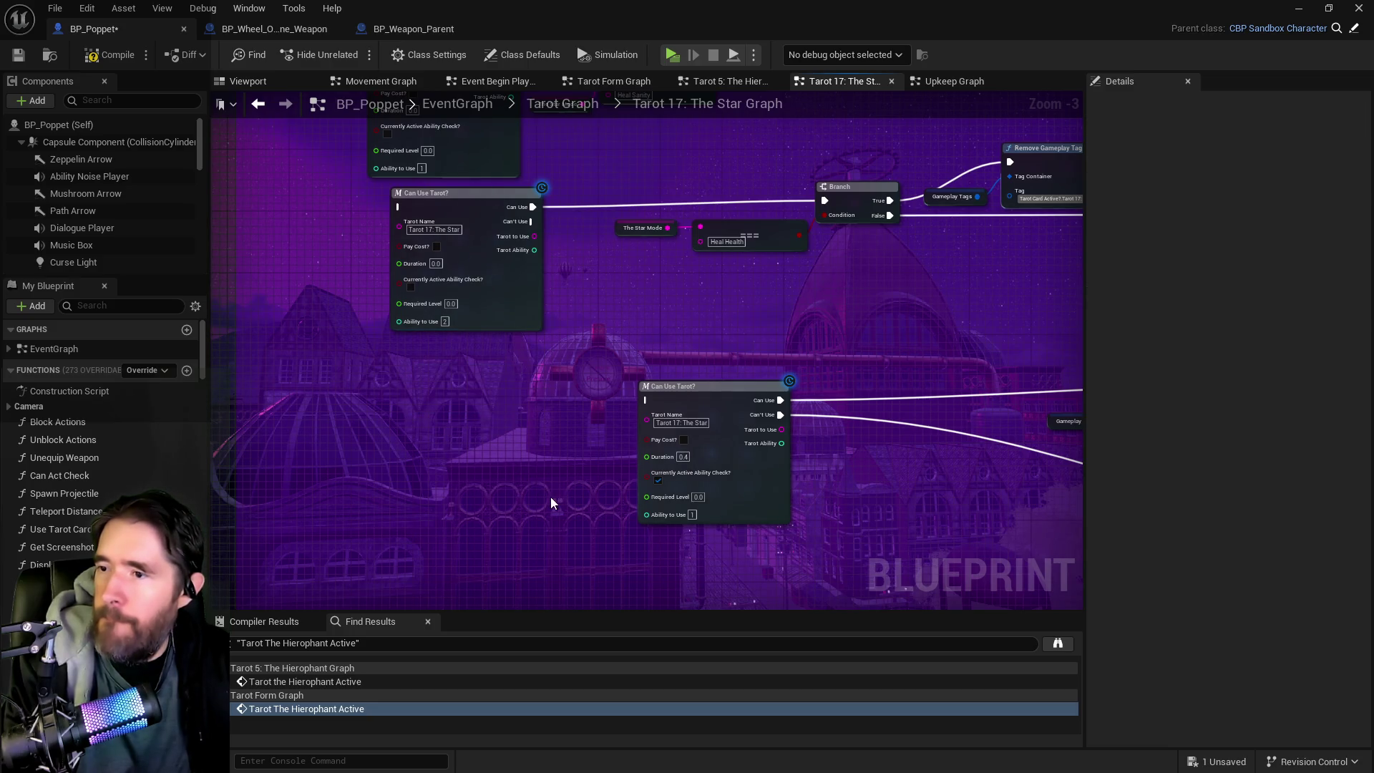
pyautogui.click(86, 8)
pyautogui.click(107, 57)
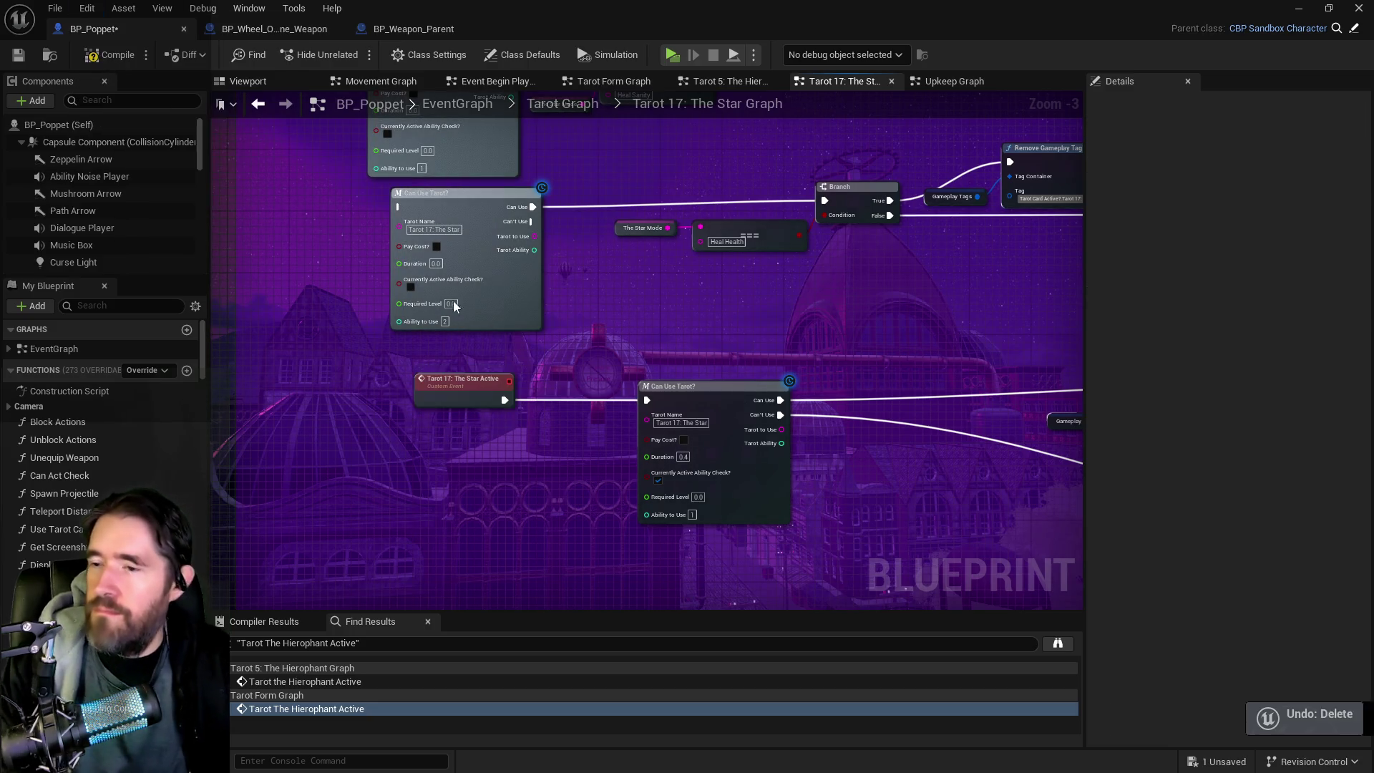
# Step: Wire the Branch's True execution output into the Update Stat node
pyautogui.moveTo(798, 446); pyautogui.dragTo(249, 333)
pyautogui.moveTo(618, 415)
pyautogui.mouseDown()
pyautogui.moveTo(533, 362)
pyautogui.moveTo(743, 358)
pyautogui.moveTo(543, 337)
pyautogui.moveTo(594, 401)
pyautogui.moveTo(668, 380)
pyautogui.moveTo(765, 383)
pyautogui.moveTo(605, 332)
pyautogui.mouseUp()
pyautogui.scroll(-2, 582, 329)
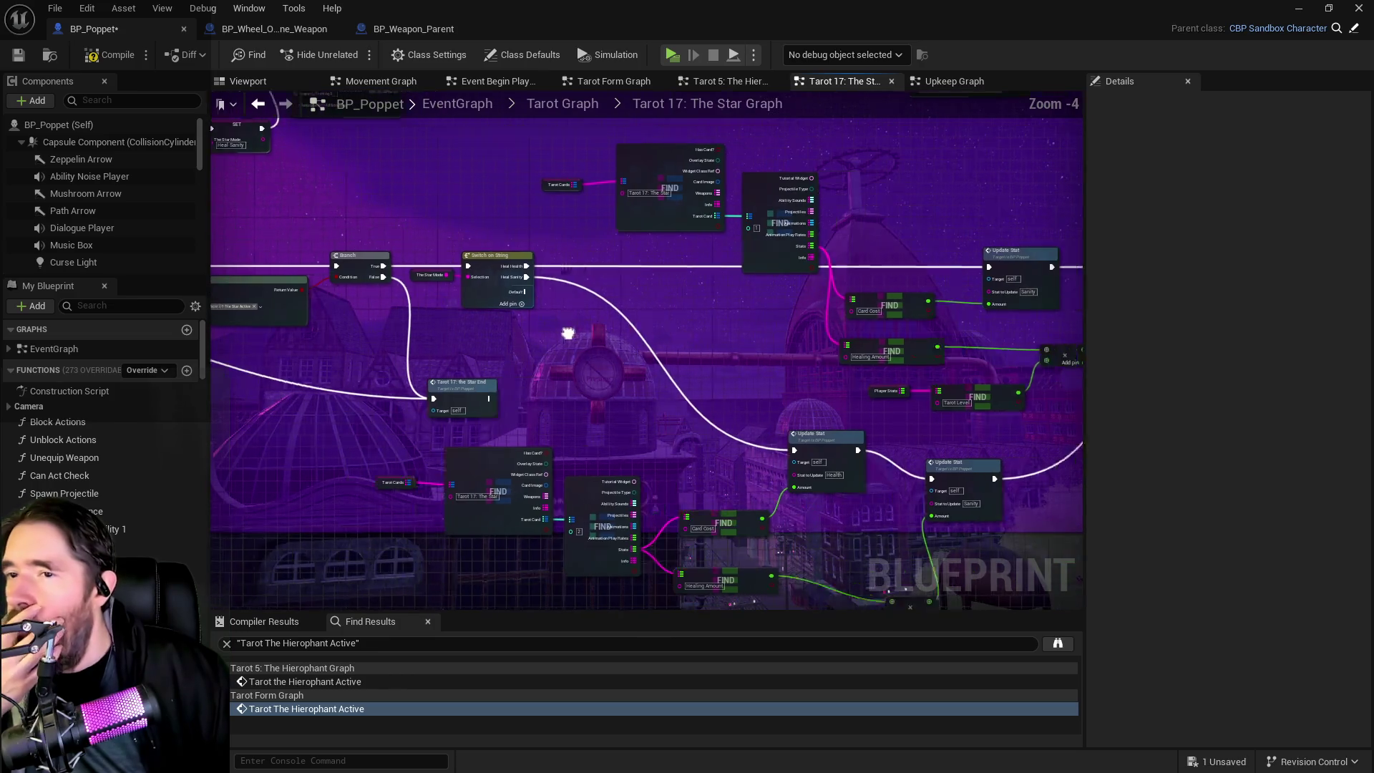
pyautogui.scroll(2, 528, 315)
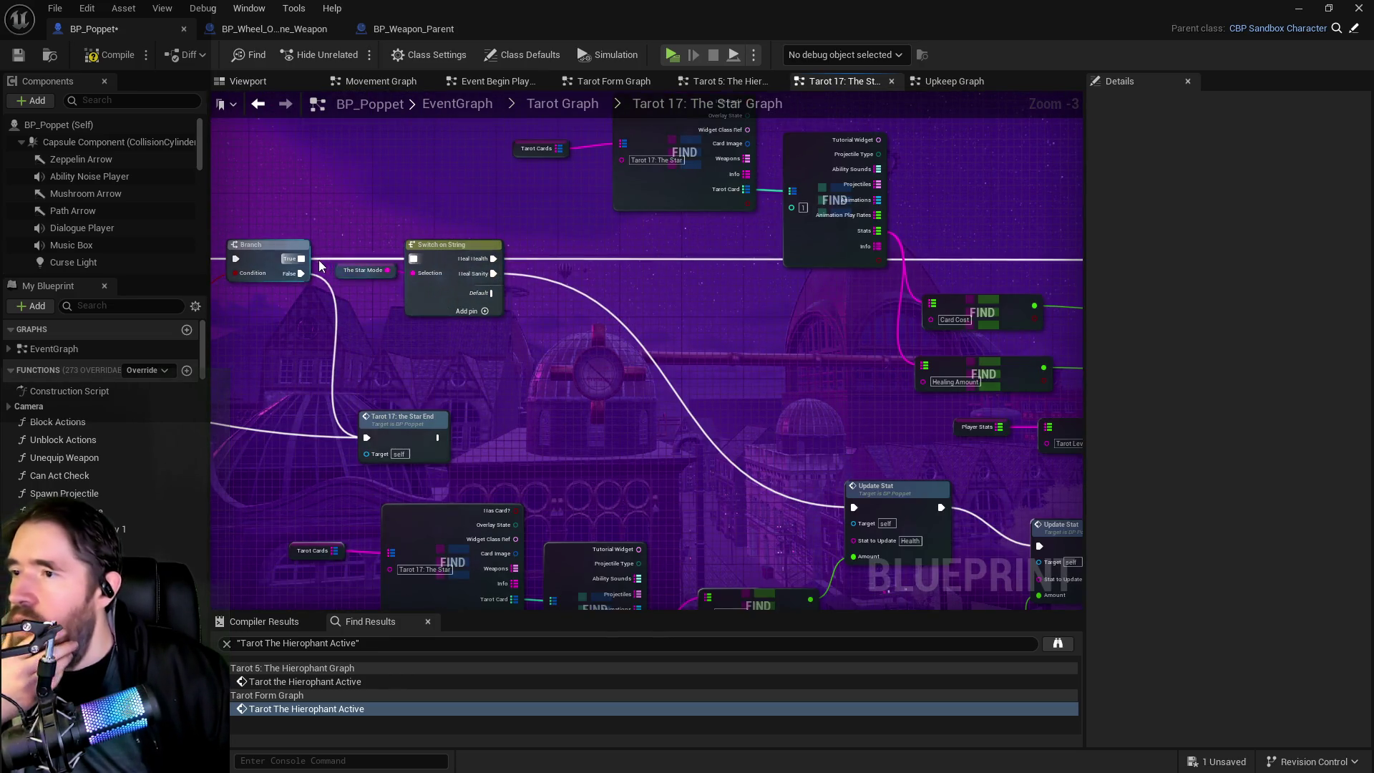
pyautogui.moveTo(306, 260)
pyautogui.mouseDown()
pyautogui.moveTo(1065, 285)
pyautogui.moveTo(809, 284)
pyautogui.moveTo(873, 260)
pyautogui.mouseUp()
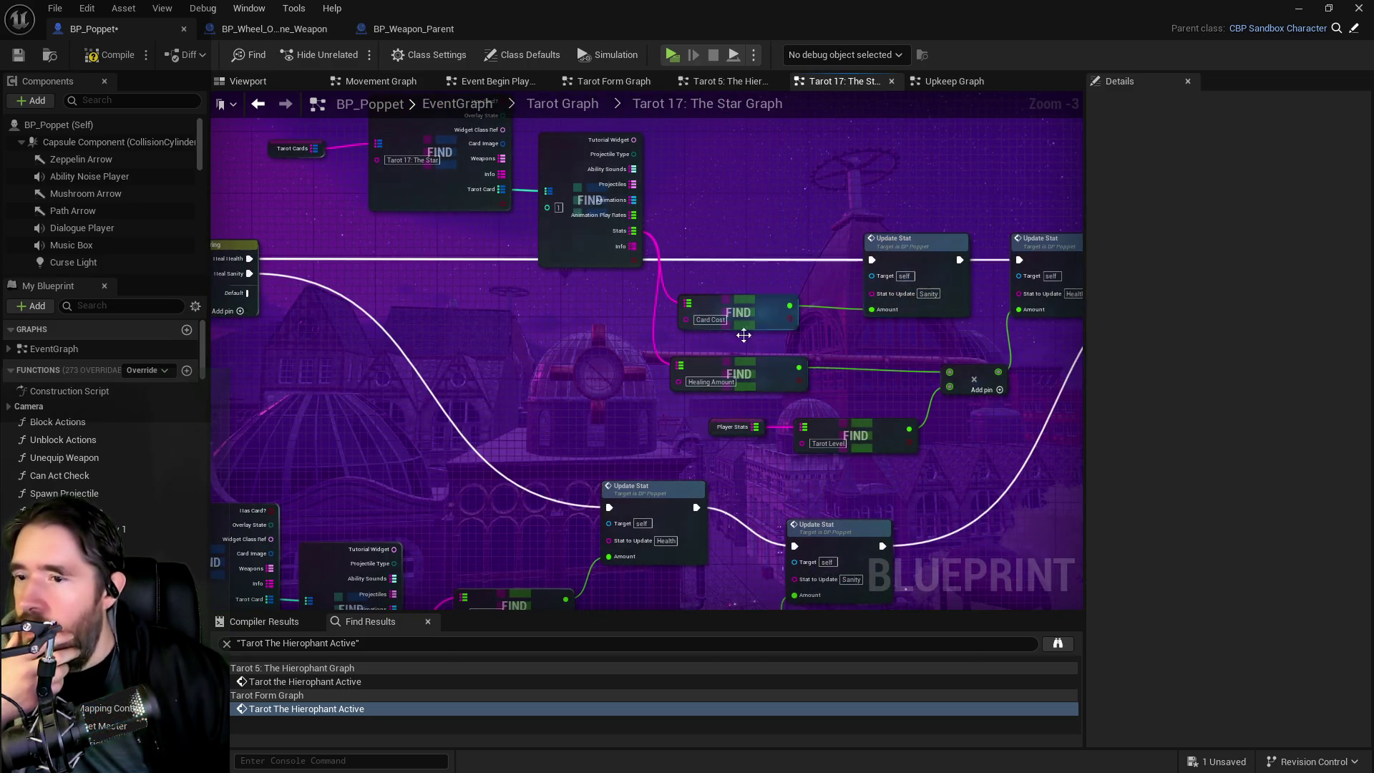
pyautogui.scroll(-1, 716, 322)
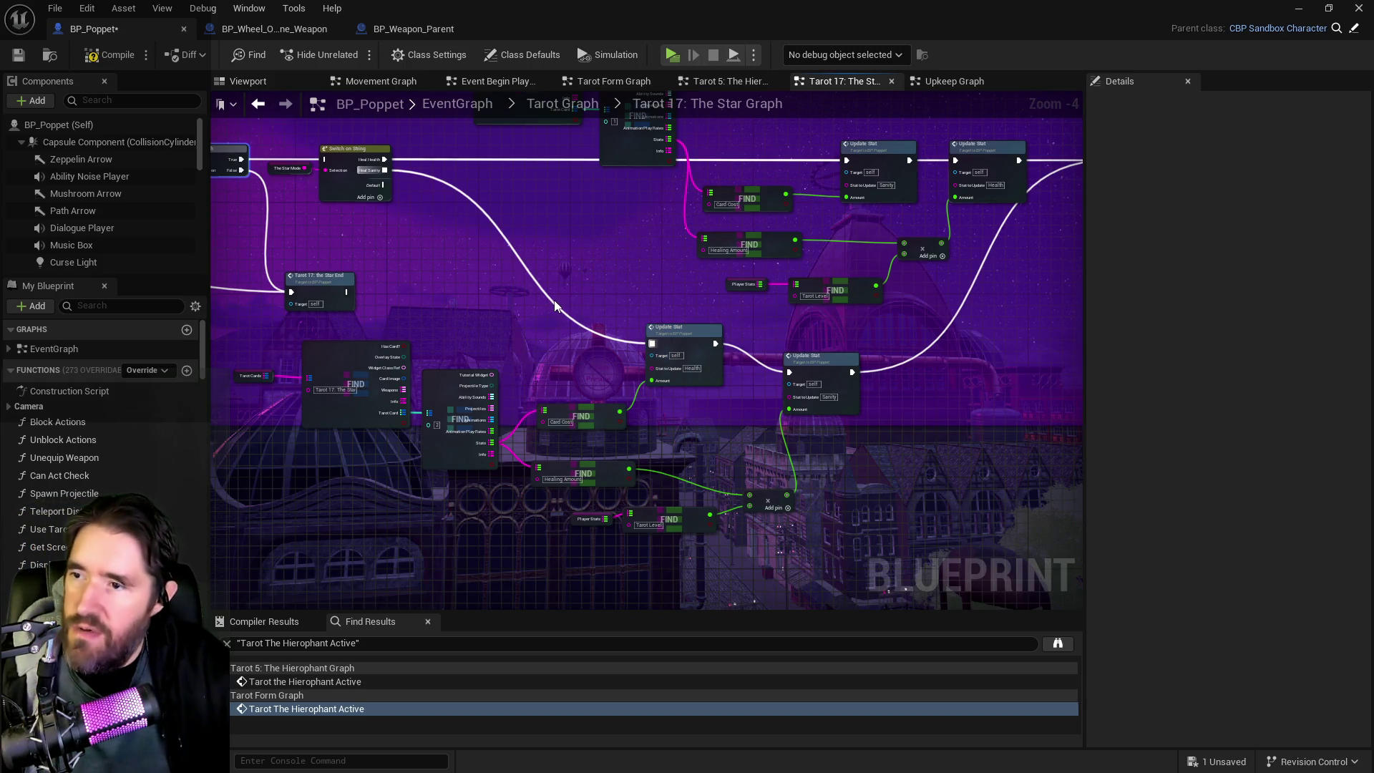
pyautogui.click(555, 306)
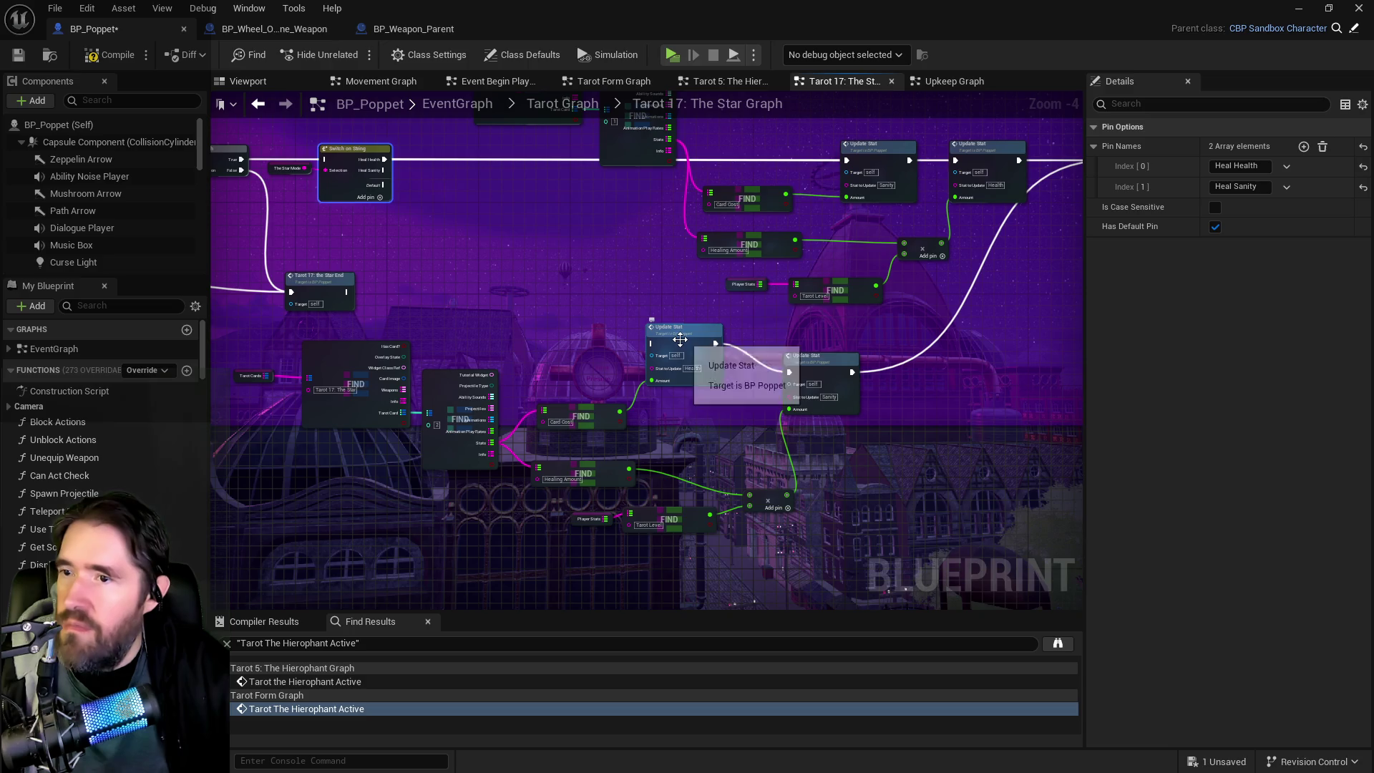
# Step: Straighten the lower Find and Update Stat chain, then bring up graph actions near Can Use Tarot
pyautogui.moveTo(346, 303); pyautogui.dragTo(930, 510)
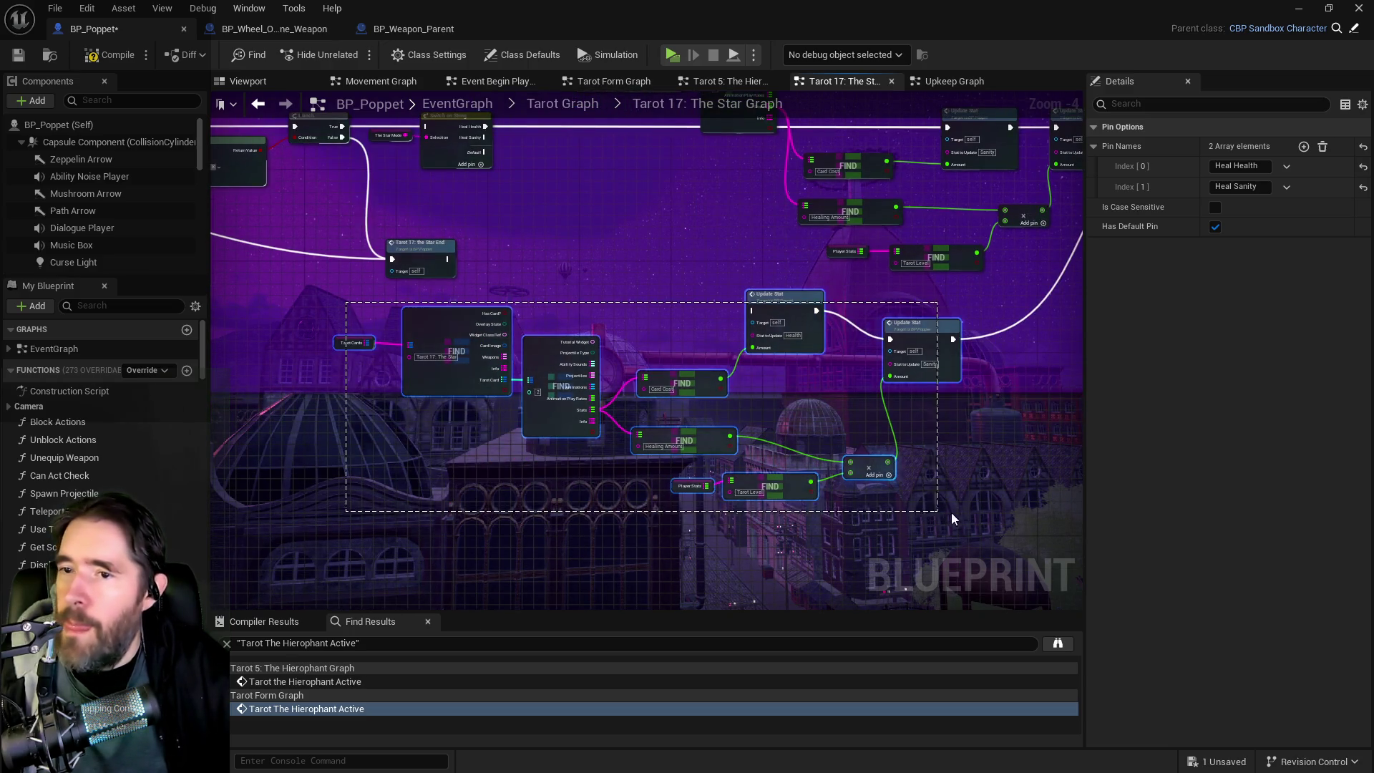
pyautogui.press('f')
pyautogui.moveTo(869, 475)
pyautogui.mouseDown()
pyautogui.moveTo(1073, 475)
pyautogui.moveTo(785, 475)
pyautogui.moveTo(736, 337)
pyautogui.moveTo(764, 356)
pyautogui.moveTo(721, 391)
pyautogui.mouseUp()
pyautogui.rightClick(701, 422)
pyautogui.rightClick(471, 331)
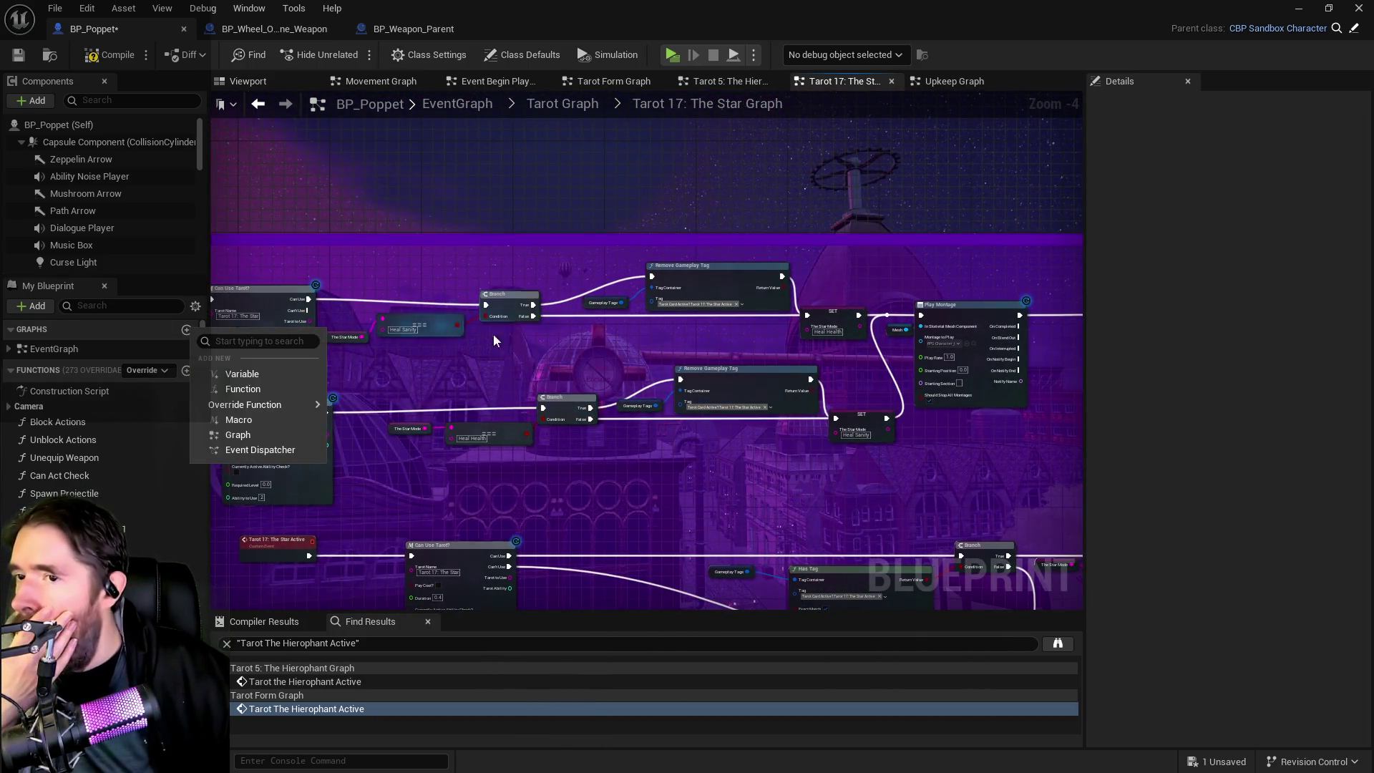
# Step: Raise the Heal Health SET node slightly into line with the Remove Gameplay Tag node
pyautogui.moveTo(886, 377); pyautogui.dragTo(950, 298)
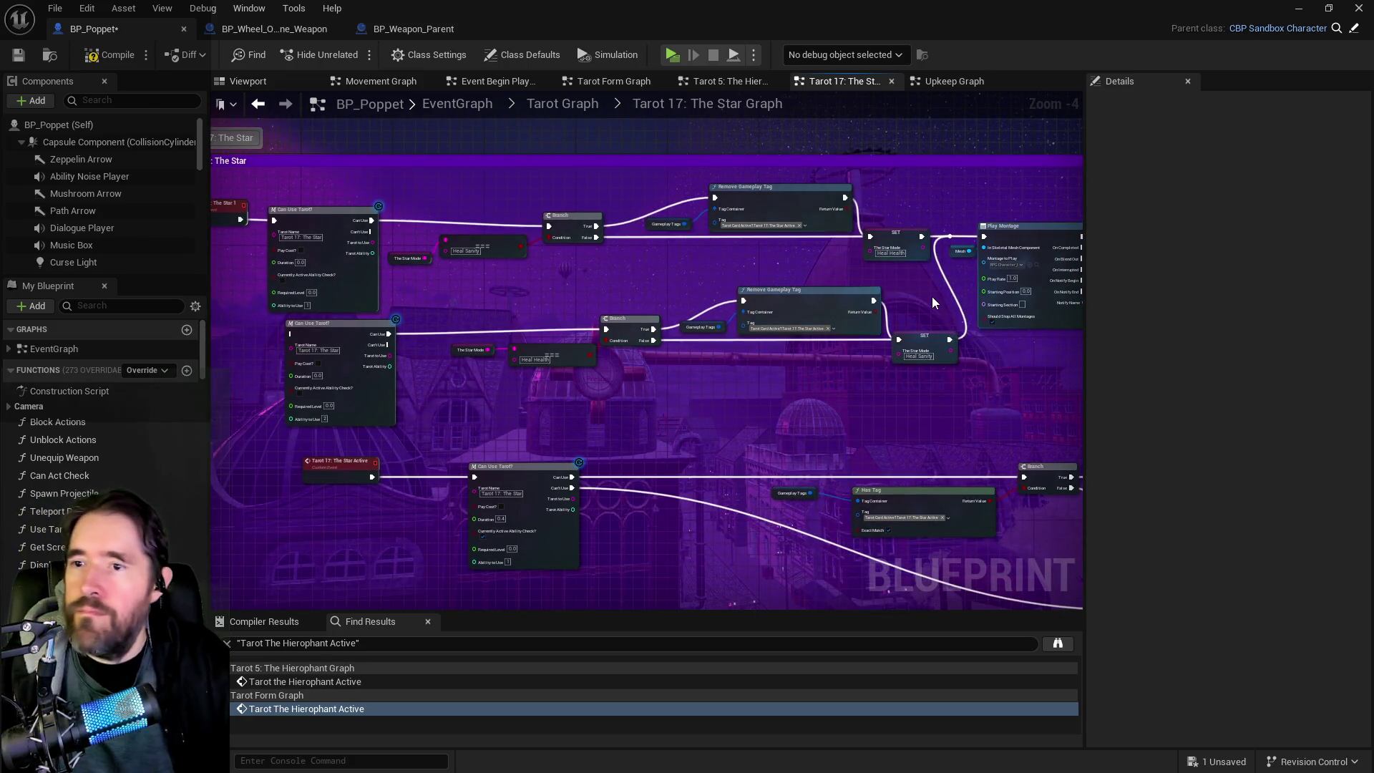
pyautogui.scroll(2, 934, 297)
pyautogui.moveTo(948, 303); pyautogui.dragTo(1079, 286)
pyautogui.moveTo(687, 286); pyautogui.dragTo(1077, 326)
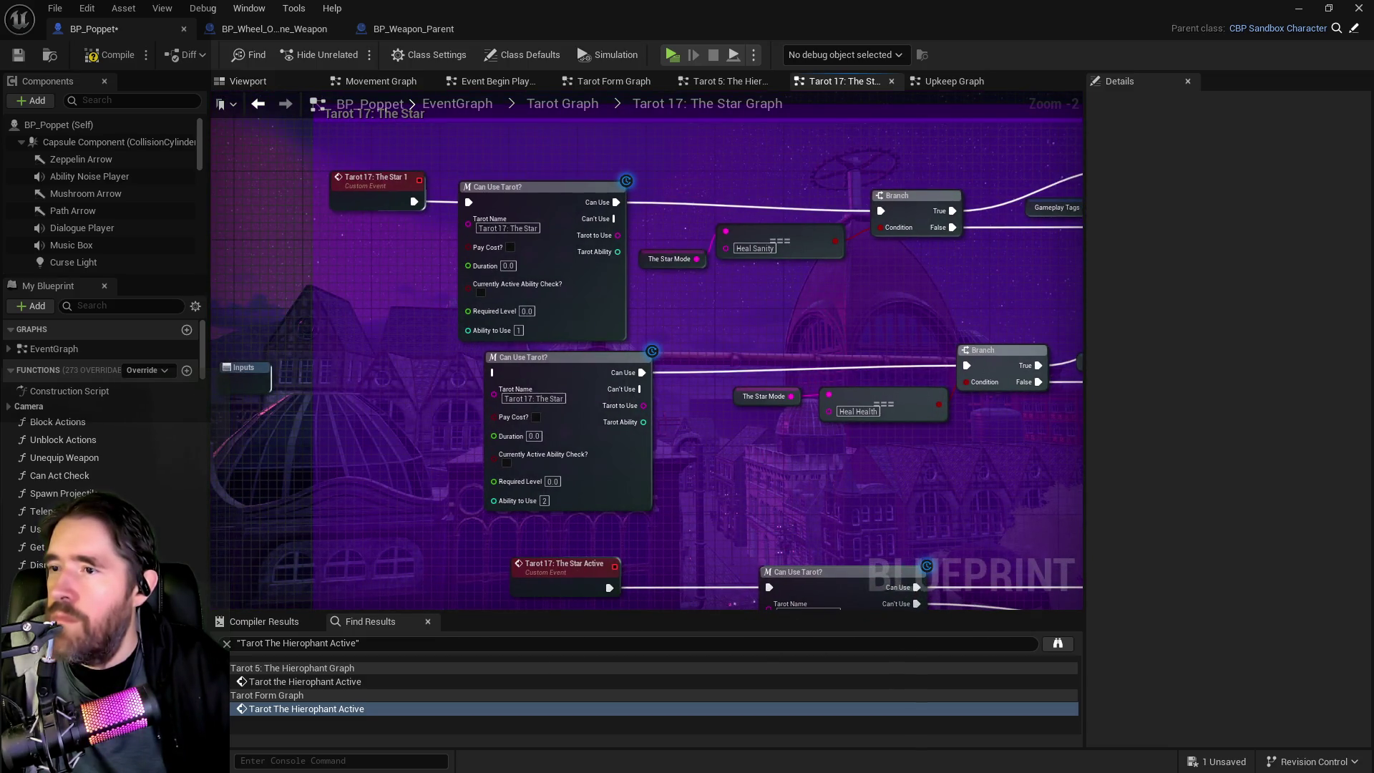
pyautogui.scroll(-1, 846, 399)
pyautogui.moveTo(847, 399)
pyautogui.mouseDown()
pyautogui.moveTo(514, 307)
pyautogui.moveTo(531, 302)
pyautogui.moveTo(459, 316)
pyautogui.mouseUp()
pyautogui.moveTo(988, 301)
pyautogui.mouseDown()
pyautogui.moveTo(912, 312)
pyautogui.moveTo(1216, 313)
pyautogui.mouseUp()
pyautogui.moveTo(737, 326)
pyautogui.mouseDown()
pyautogui.moveTo(668, 347)
pyautogui.moveTo(702, 259)
pyautogui.moveTo(419, 263)
pyautogui.mouseUp()
pyautogui.moveTo(527, 223)
pyautogui.mouseDown()
pyautogui.moveTo(731, 289)
pyautogui.moveTo(711, 245)
pyautogui.mouseUp()
pyautogui.click(832, 290)
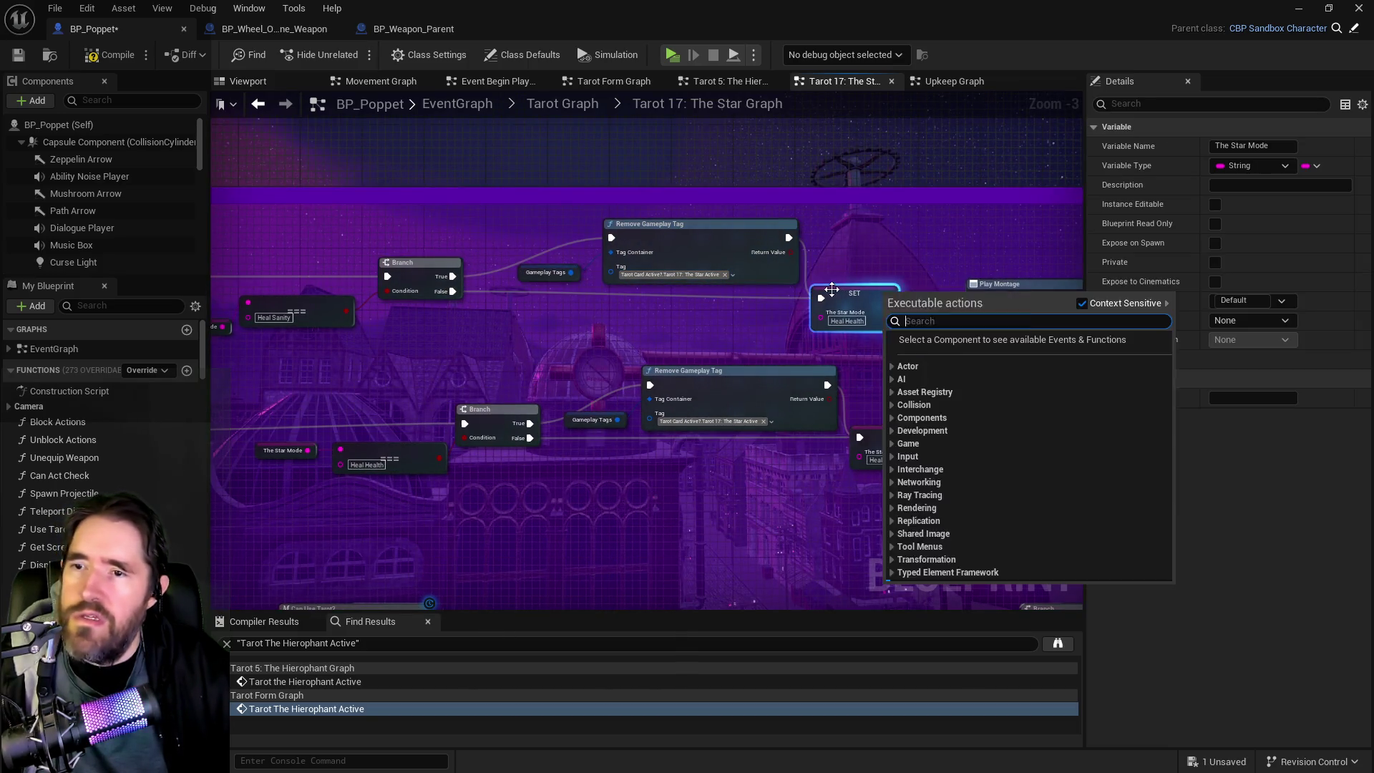
pyautogui.moveTo(832, 289); pyautogui.dragTo(834, 283)
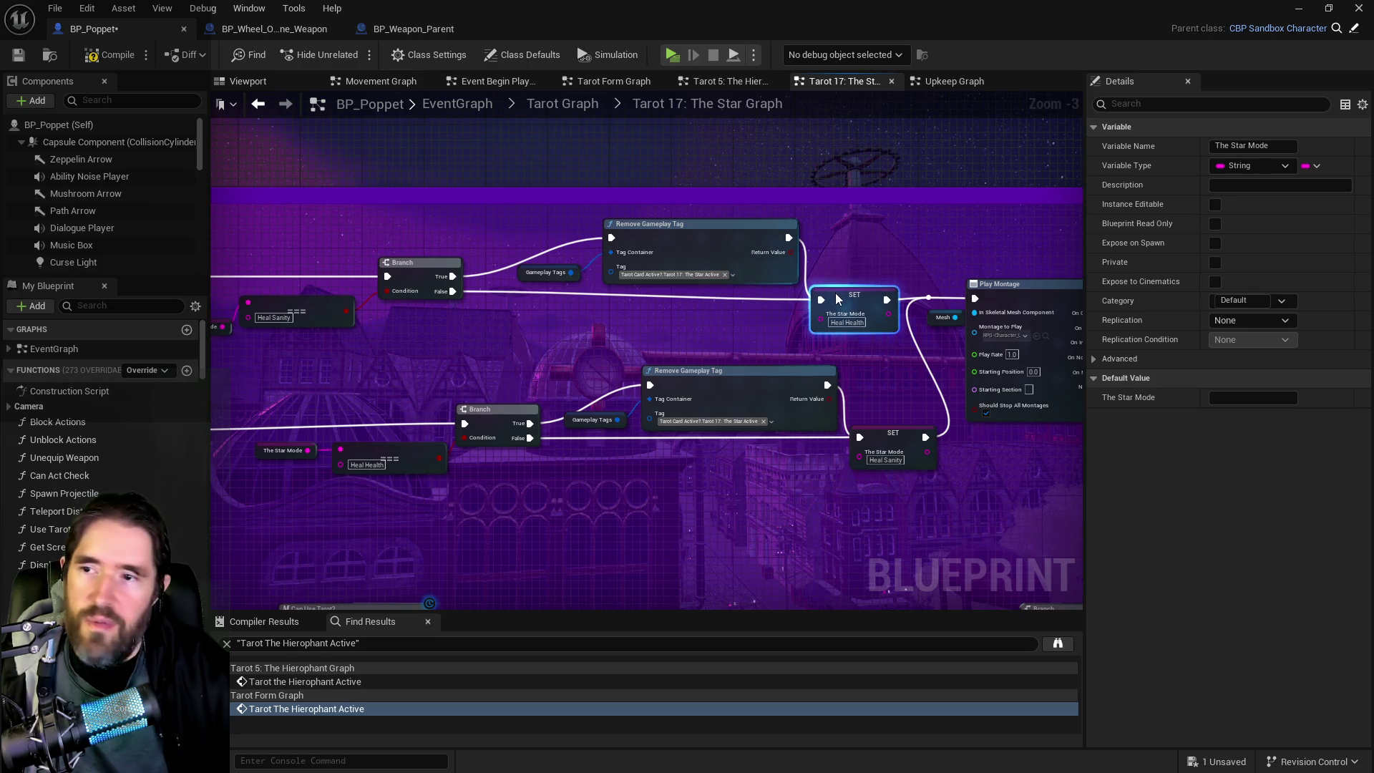
# Step: Shift the Branch and Heal Sanity nodes slightly down-left, then select the Tarot 17 event
pyautogui.moveTo(805, 328)
pyautogui.mouseDown()
pyautogui.moveTo(368, 243)
pyautogui.moveTo(275, 241)
pyautogui.mouseUp()
pyautogui.moveTo(770, 243); pyautogui.dragTo(762, 251)
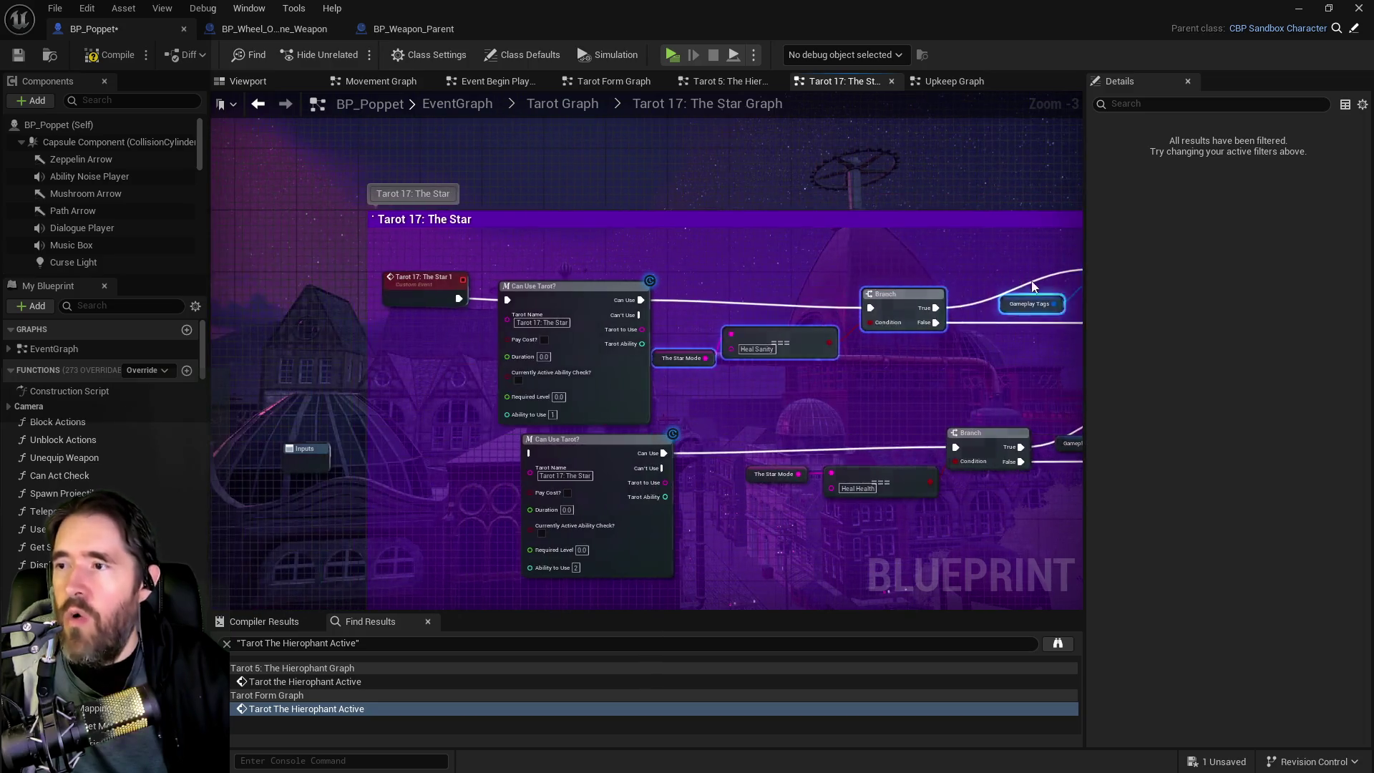
pyautogui.moveTo(428, 252); pyautogui.dragTo(565, 306)
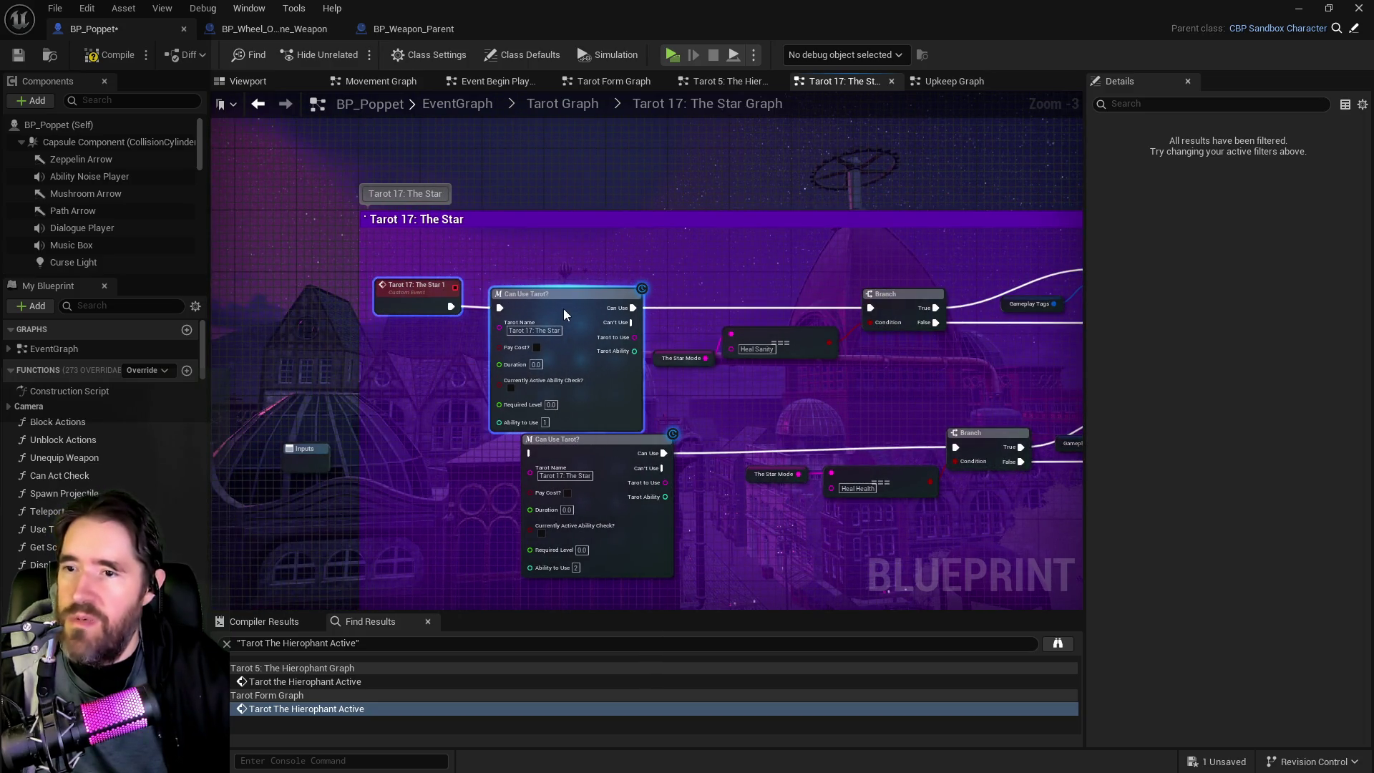
pyautogui.click(408, 300)
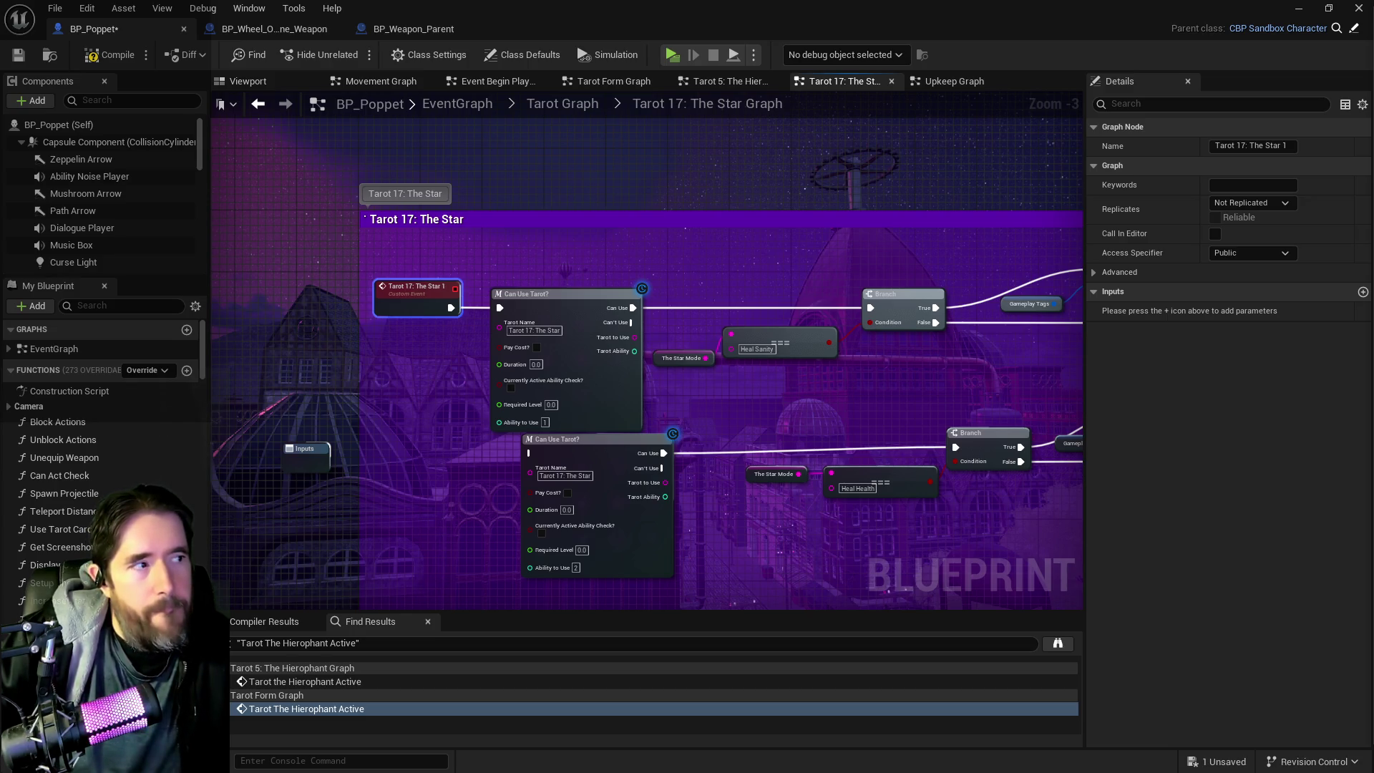
# Step: Survey the Tarot 17: The Star graph, framing its Remove Gameplay Tag, SET and Branch nodes
pyautogui.moveTo(815, 594)
pyautogui.mouseDown()
pyautogui.moveTo(668, 561)
pyautogui.moveTo(757, 485)
pyautogui.mouseUp()
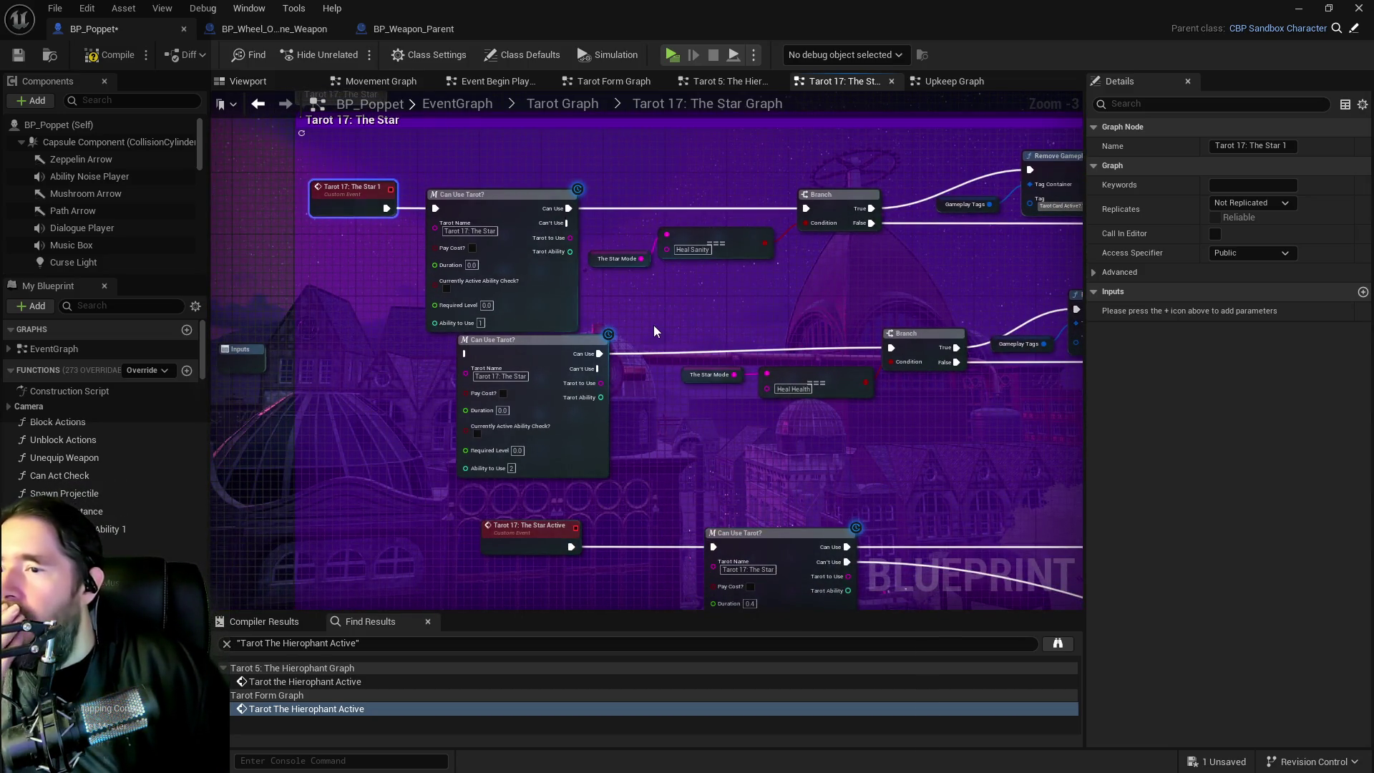
pyautogui.scroll(3, 536, 369)
pyautogui.moveTo(774, 502)
pyautogui.mouseDown()
pyautogui.moveTo(427, 541)
pyautogui.moveTo(222, 541)
pyautogui.mouseUp()
pyautogui.moveTo(902, 380)
pyautogui.mouseDown()
pyautogui.moveTo(573, 380)
pyautogui.moveTo(748, 482)
pyautogui.moveTo(884, 483)
pyautogui.mouseUp()
pyautogui.moveTo(702, 451); pyautogui.dragTo(407, 476)
pyautogui.moveTo(807, 418)
pyautogui.mouseDown()
pyautogui.moveTo(978, 404)
pyautogui.moveTo(653, 469)
pyautogui.moveTo(493, 459)
pyautogui.moveTo(976, 459)
pyautogui.mouseUp()
pyautogui.moveTo(590, 371); pyautogui.dragTo(712, 372)
pyautogui.moveTo(286, 161); pyautogui.dragTo(639, 264)
pyautogui.scroll(-1, 381, 265)
pyautogui.moveTo(548, 427)
pyautogui.mouseDown()
pyautogui.moveTo(301, 354)
pyautogui.moveTo(830, 385)
pyautogui.moveTo(687, 399)
pyautogui.mouseUp()
pyautogui.scroll(-1, 729, 388)
pyautogui.scroll(-1, 837, 401)
pyautogui.moveTo(837, 400)
pyautogui.mouseDown()
pyautogui.moveTo(660, 392)
pyautogui.moveTo(723, 383)
pyautogui.moveTo(574, 361)
pyautogui.moveTo(429, 372)
pyautogui.moveTo(476, 362)
pyautogui.moveTo(647, 390)
pyautogui.mouseUp()
pyautogui.scroll(1, 456, 372)
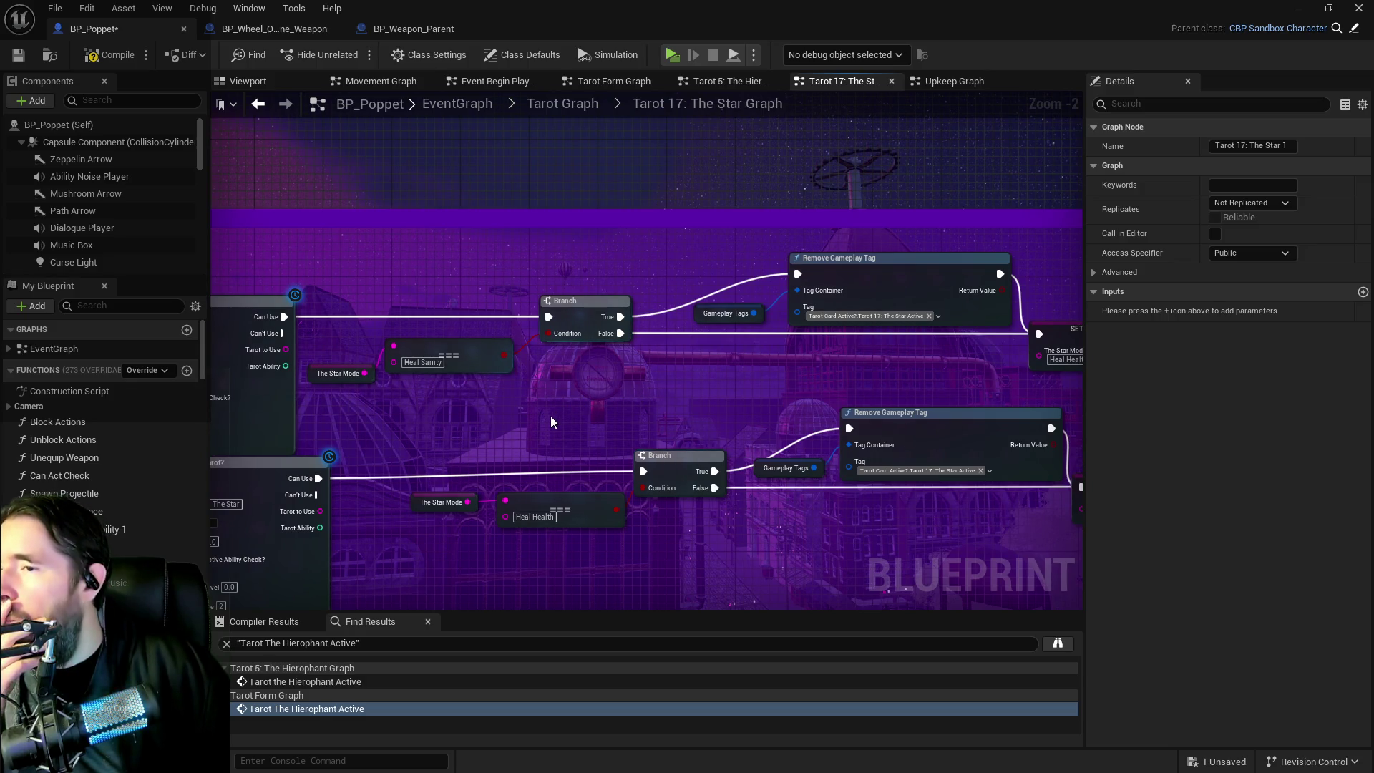
pyautogui.moveTo(551, 422)
pyautogui.mouseDown()
pyautogui.moveTo(822, 424)
pyautogui.moveTo(831, 407)
pyautogui.moveTo(543, 352)
pyautogui.moveTo(686, 247)
pyautogui.mouseUp()
pyautogui.scroll(-2, 687, 248)
# Step: Select a row of nodes, the Heal Sanity SET node and the execution reroute knot
pyautogui.moveTo(361, 316)
pyautogui.mouseDown()
pyautogui.moveTo(1037, 361)
pyautogui.moveTo(1006, 342)
pyautogui.moveTo(716, 445)
pyautogui.mouseUp()
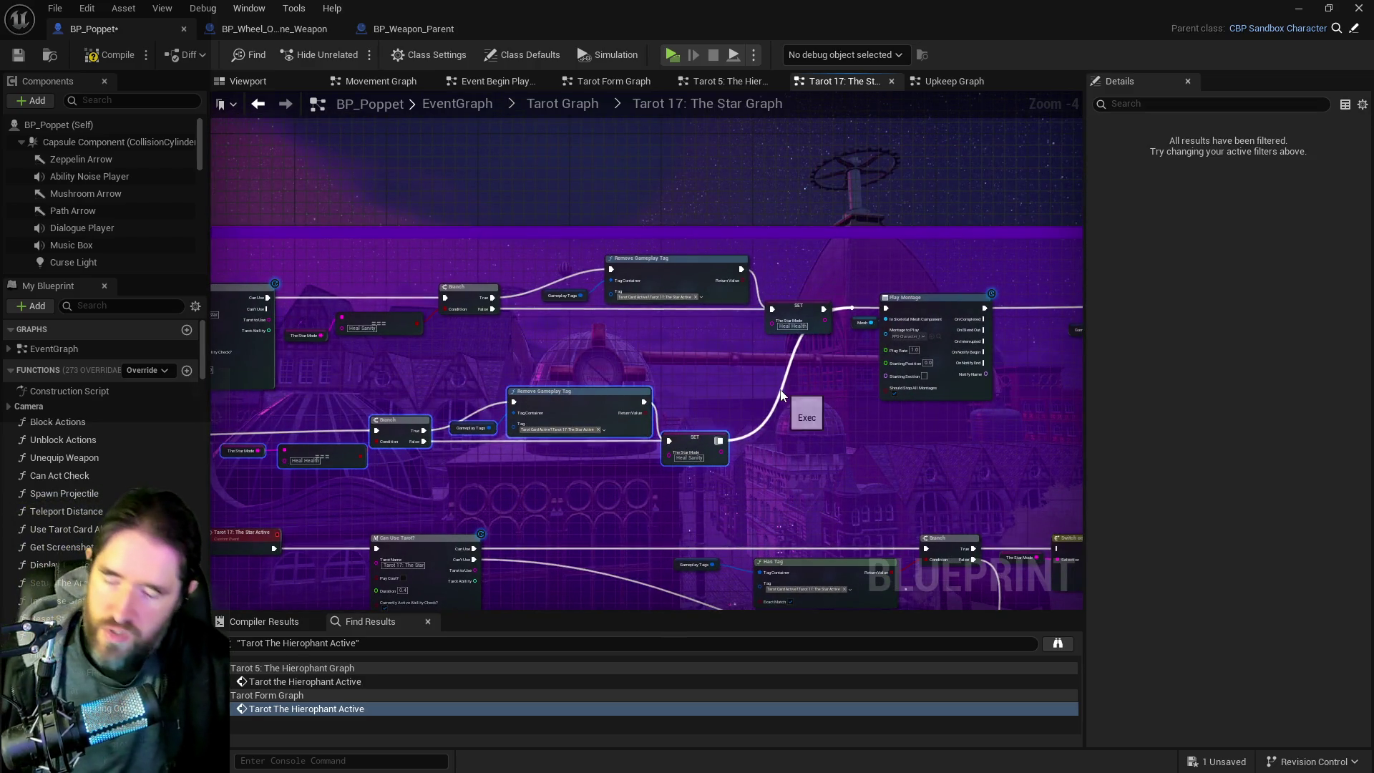
pyautogui.click(694, 440)
pyautogui.scroll(3, 749, 262)
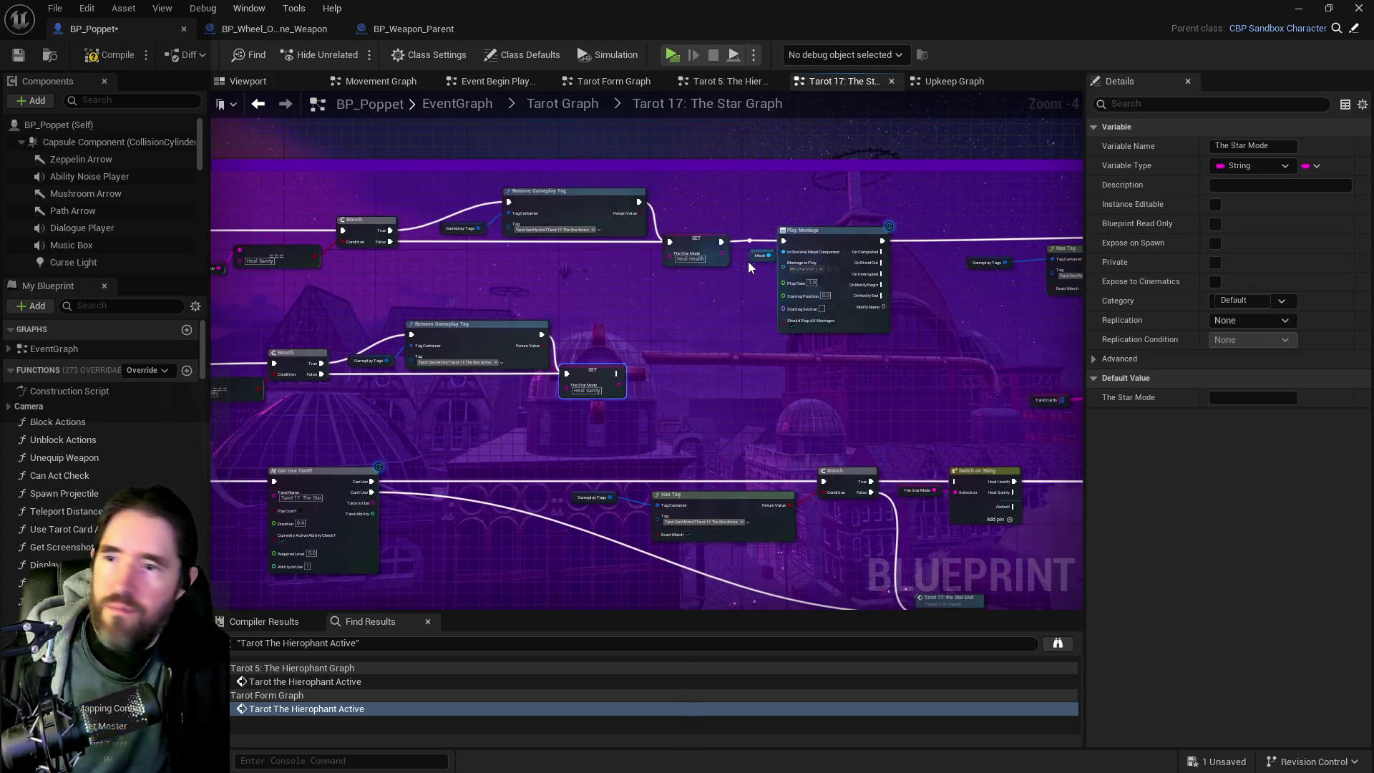
pyautogui.click(750, 223)
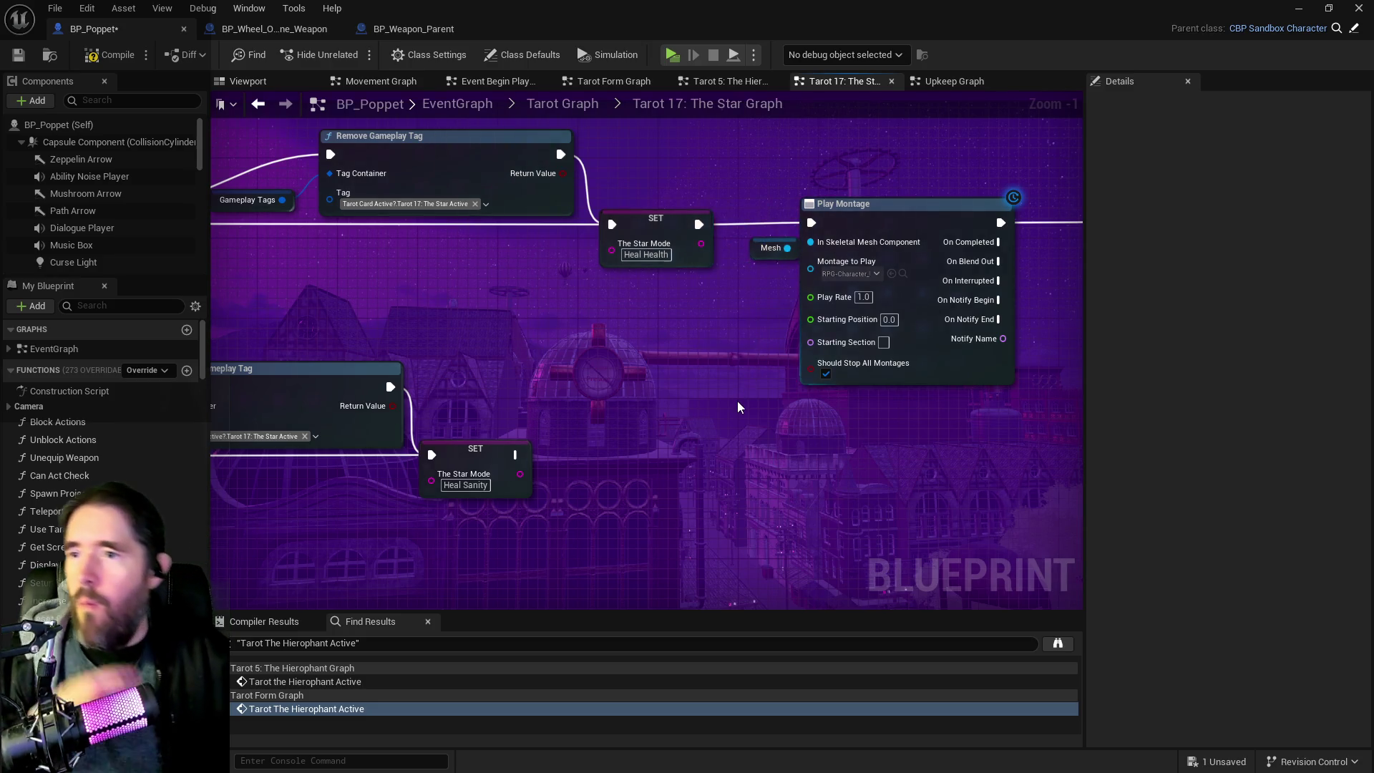
pyautogui.scroll(-3, 726, 404)
pyautogui.moveTo(723, 410)
pyautogui.mouseDown()
pyautogui.moveTo(729, 328)
pyautogui.moveTo(506, 315)
pyautogui.moveTo(629, 353)
pyautogui.moveTo(678, 316)
pyautogui.mouseUp()
# Step: Move Tarot the Star ~100 px right and place Star Mode, Currently Equipped Weapon and Has Tag beside it
pyautogui.moveTo(641, 254); pyautogui.dragTo(714, 255)
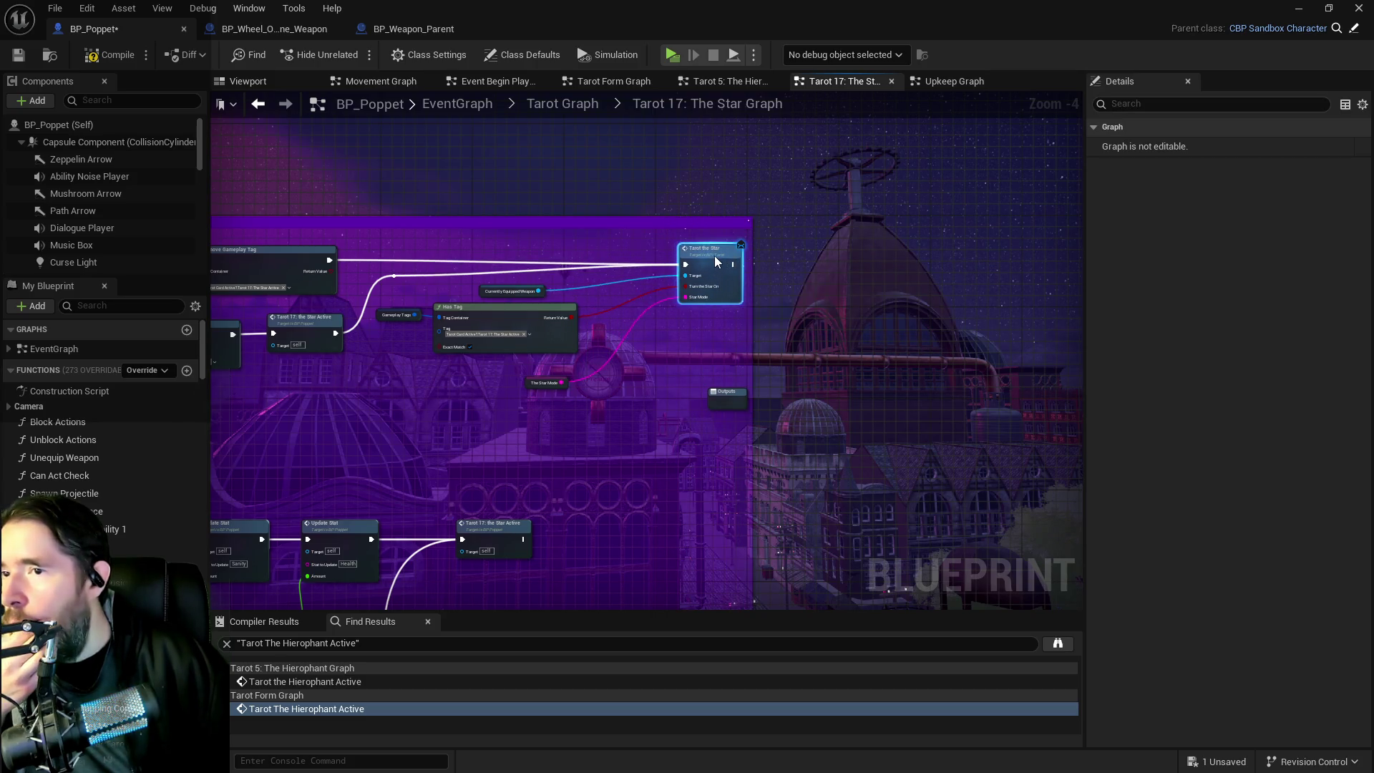
pyautogui.click(495, 406)
pyautogui.moveTo(526, 385)
pyautogui.mouseDown()
pyautogui.moveTo(601, 339)
pyautogui.moveTo(894, 301)
pyautogui.mouseUp()
pyautogui.moveTo(780, 256)
pyautogui.mouseDown()
pyautogui.moveTo(859, 246)
pyautogui.moveTo(827, 264)
pyautogui.mouseUp()
pyautogui.click(803, 271)
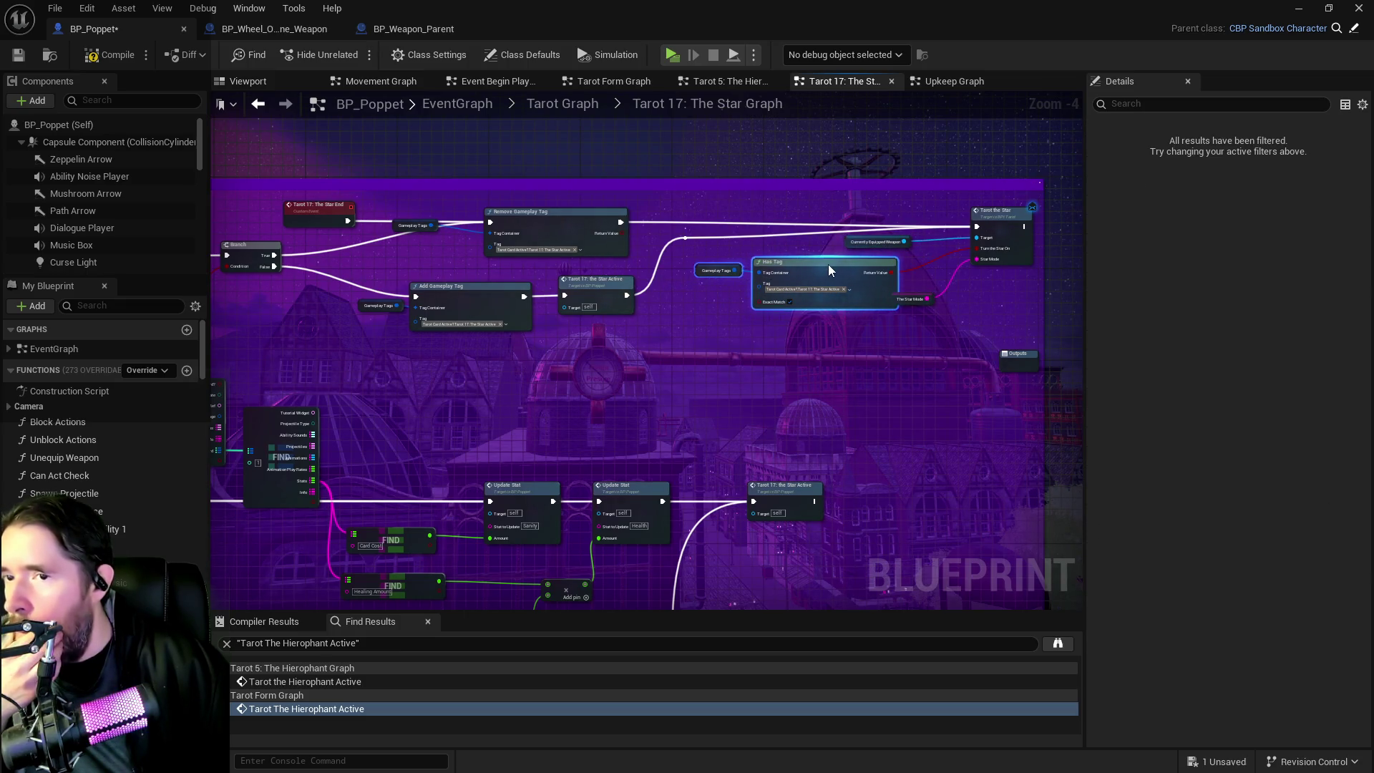
pyautogui.moveTo(901, 302); pyautogui.dragTo(908, 325)
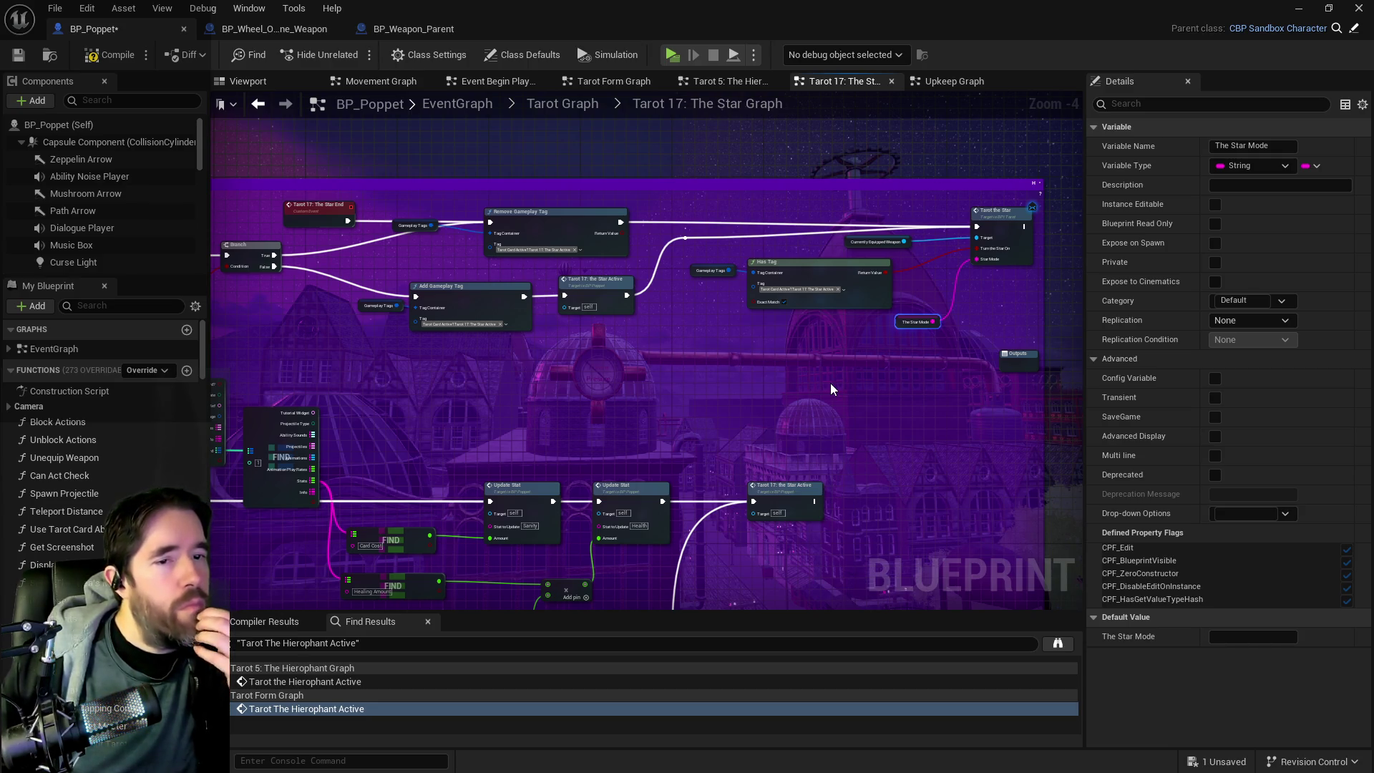
# Step: Bring the PQ Revised Tarot Abilities document on screen in front of the editor
pyautogui.moveTo(619, 427)
pyautogui.mouseDown()
pyautogui.moveTo(1029, 374)
pyautogui.moveTo(818, 224)
pyautogui.mouseUp()
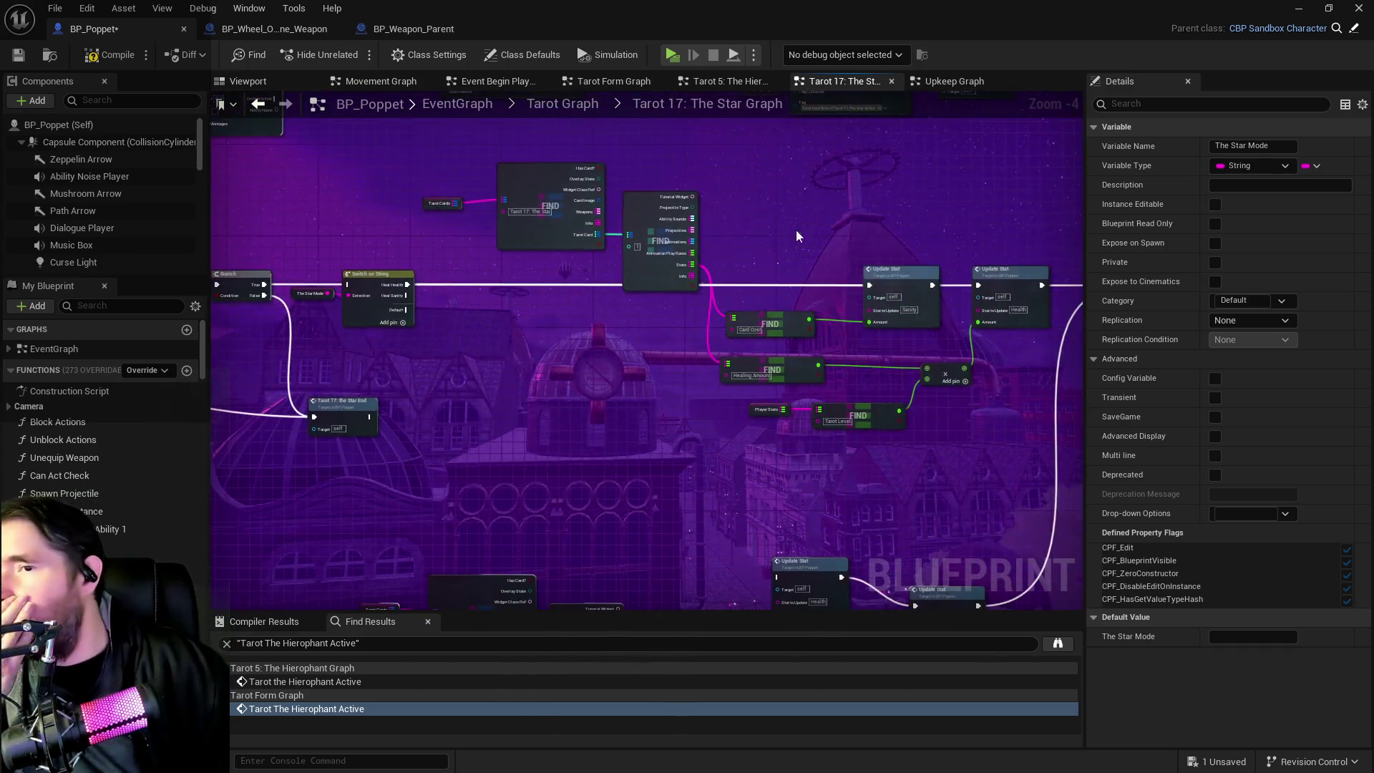
pyautogui.moveTo(586, 403); pyautogui.dragTo(818, 328)
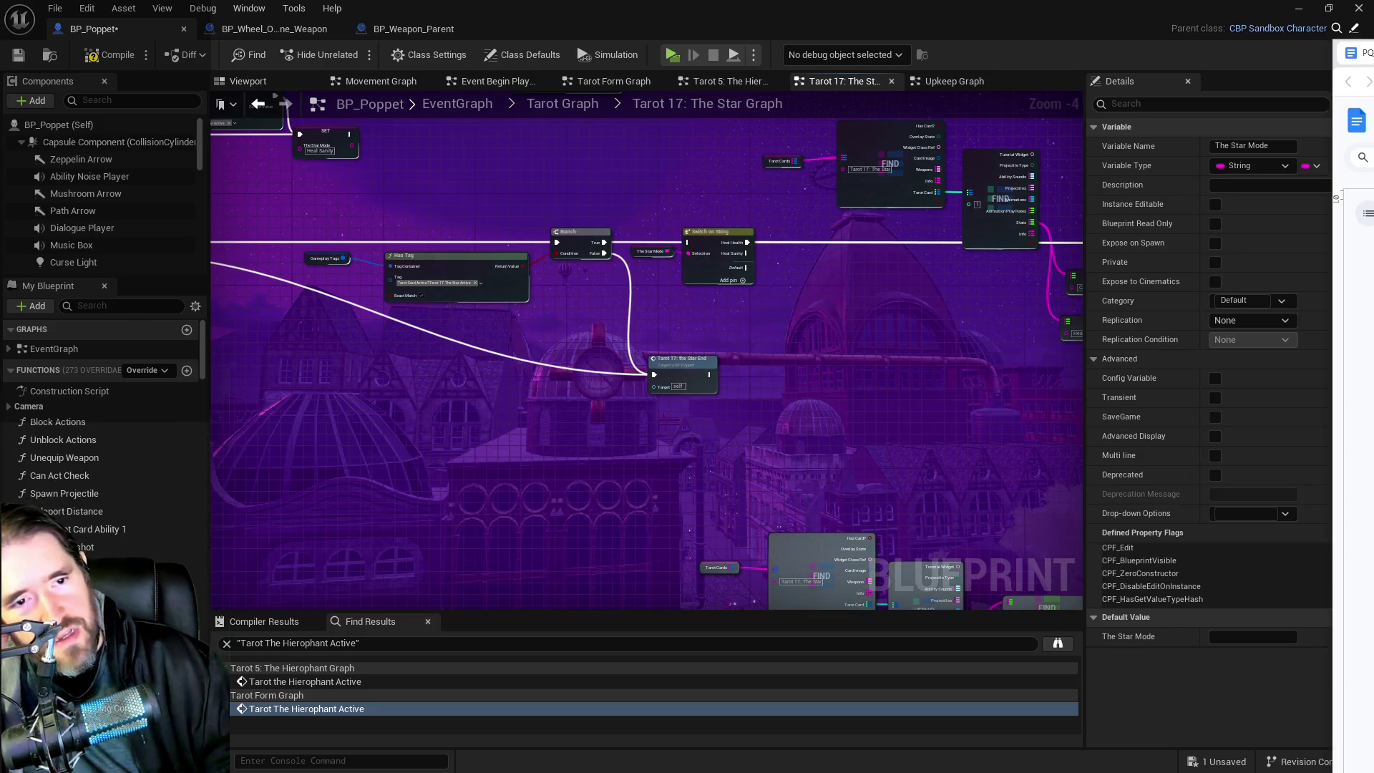
pyautogui.press('super+shift+Left')
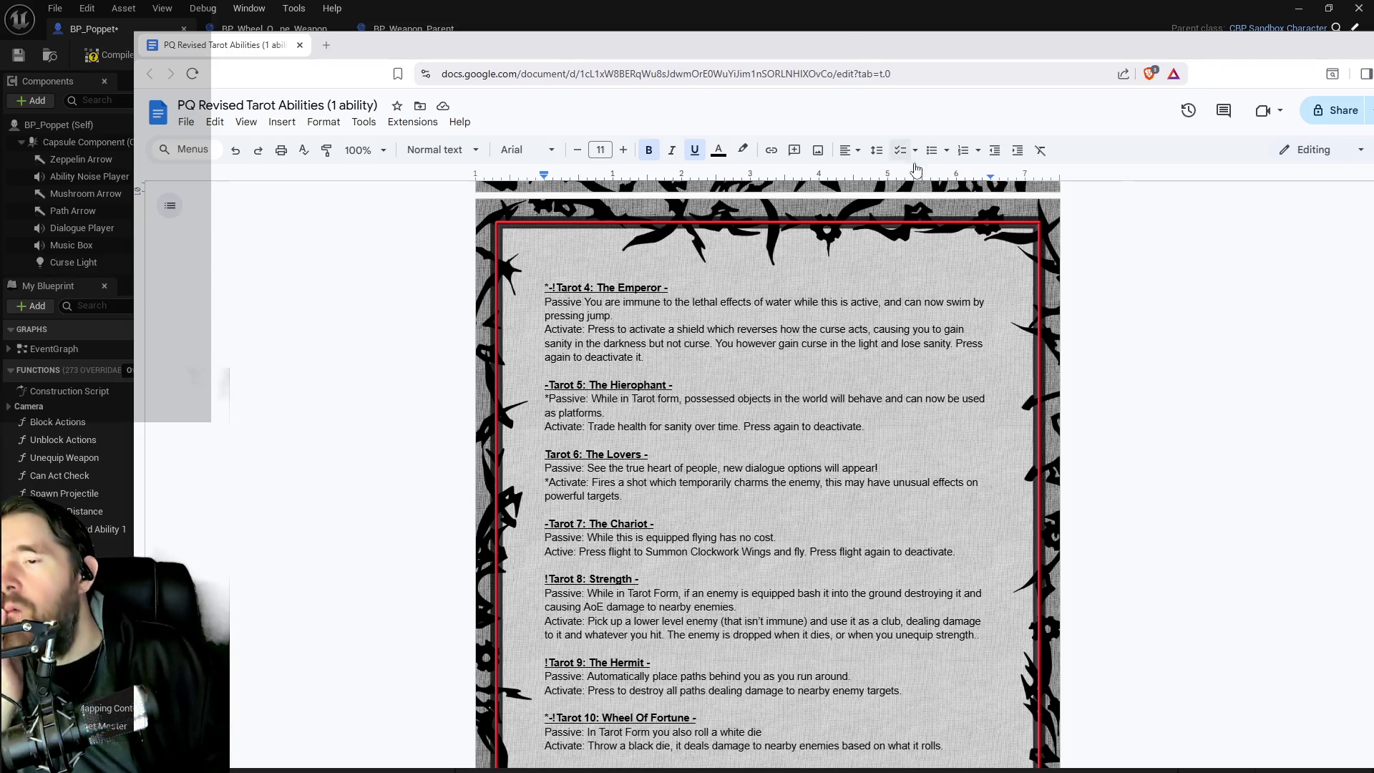